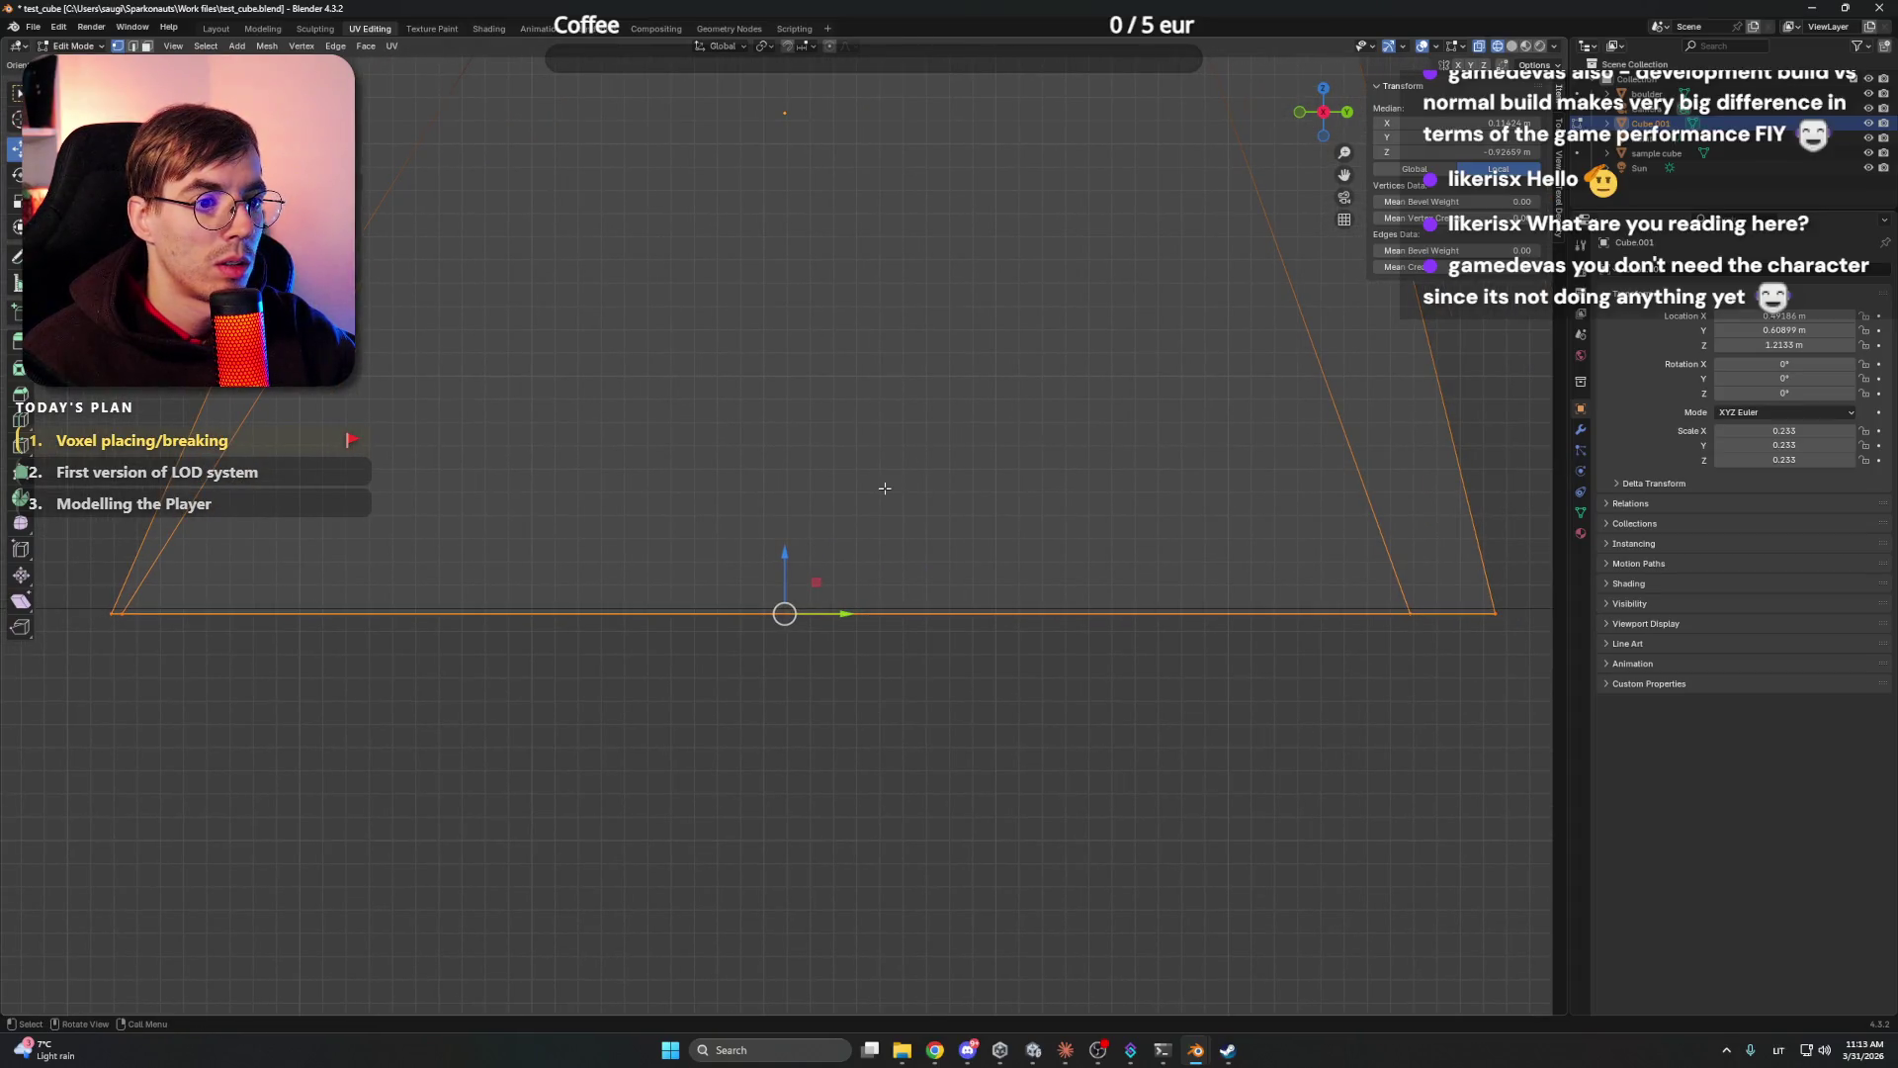
- Select the bottom-right vertex and try a Y-axis move and a Z edit, undoing both
left_click(949, 449)
left_click(1410, 613)
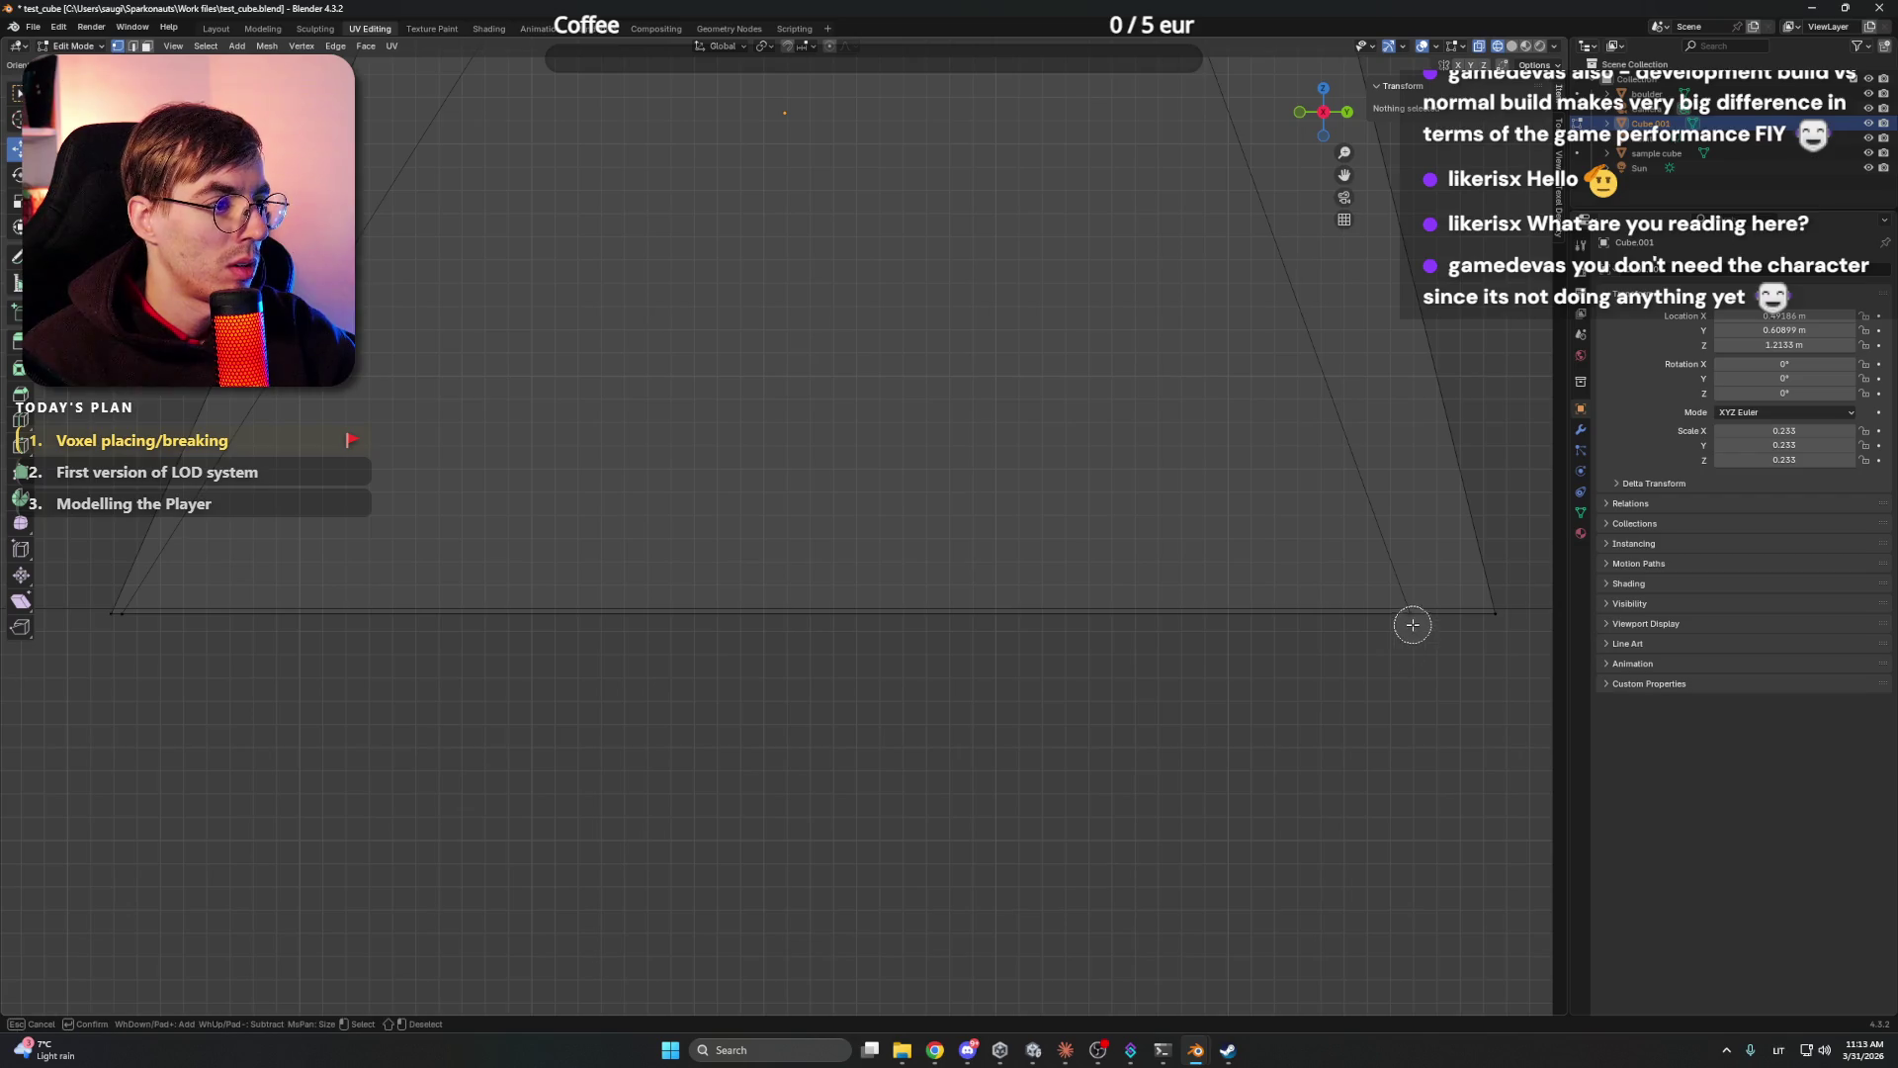
key("g")
key("y")
left_click(1179, 500)
key("ctrl+z")
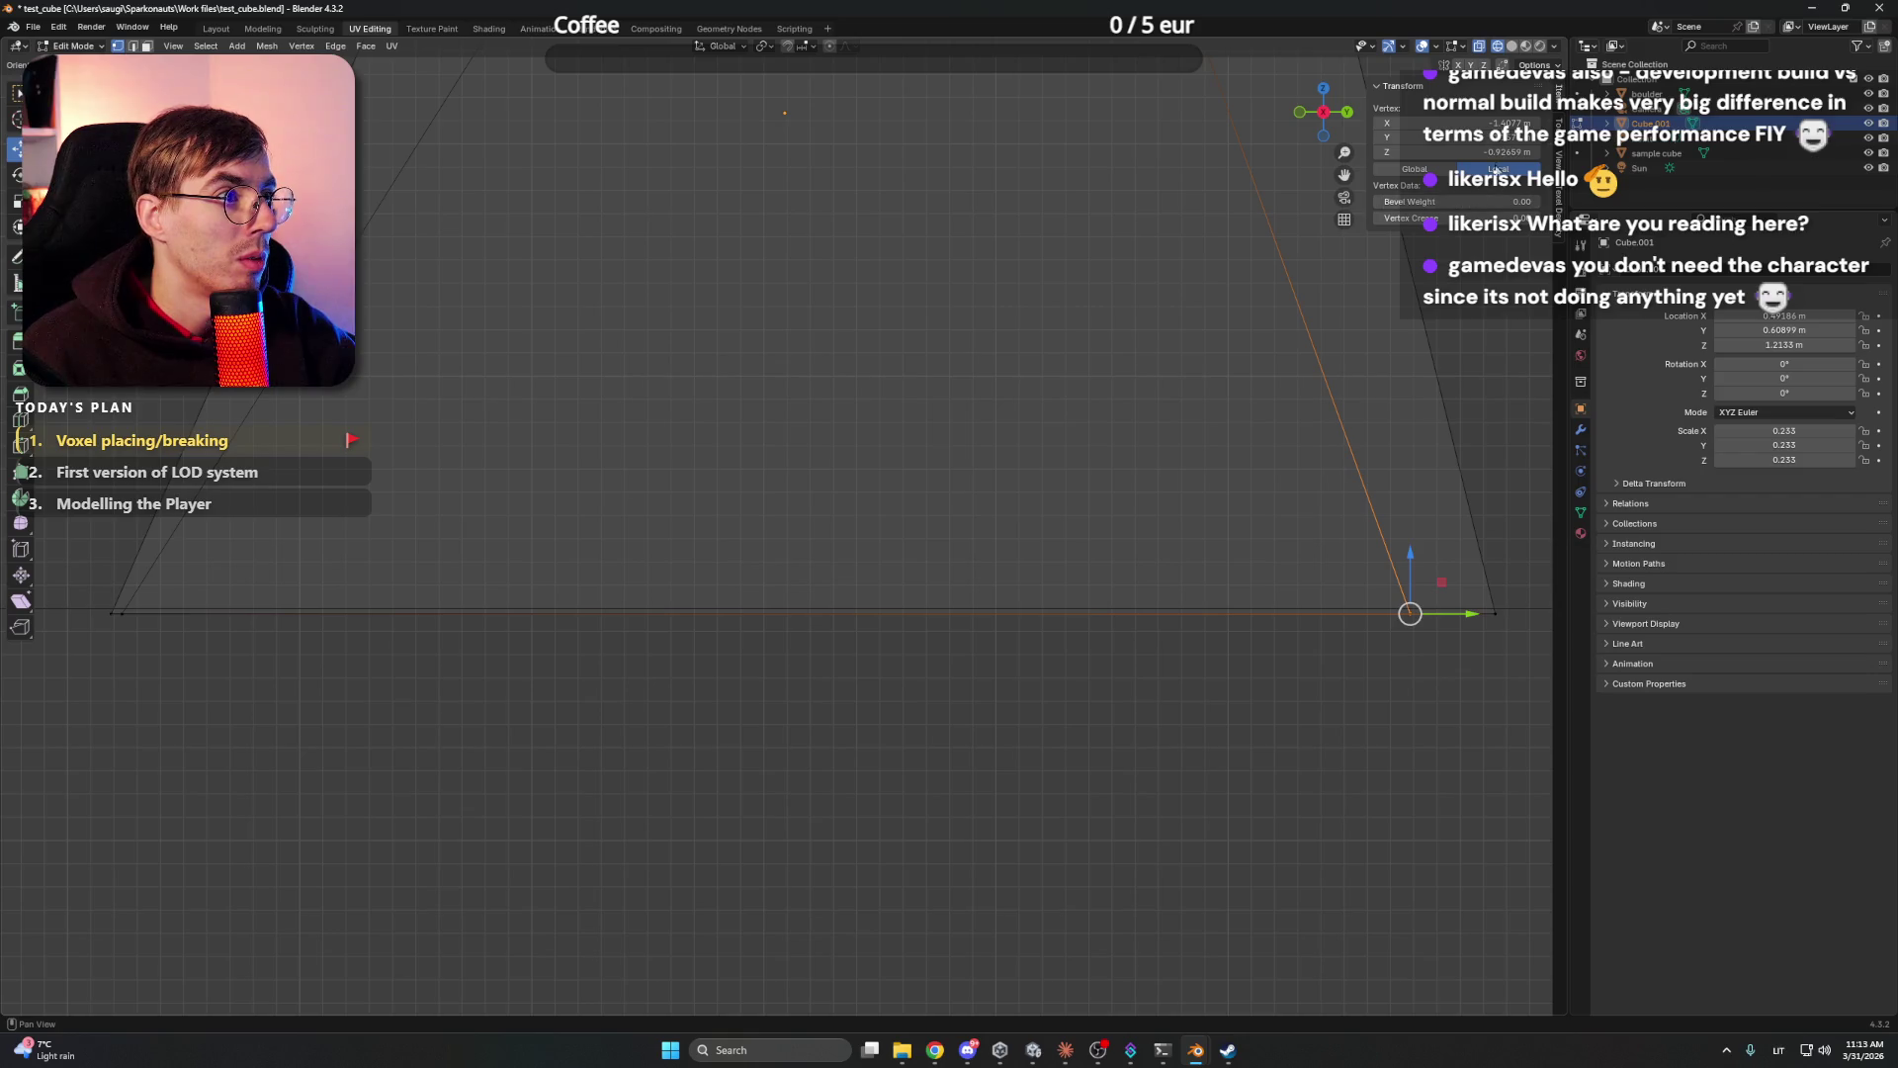
left_click(1453, 152)
type("0")
key("Escape")
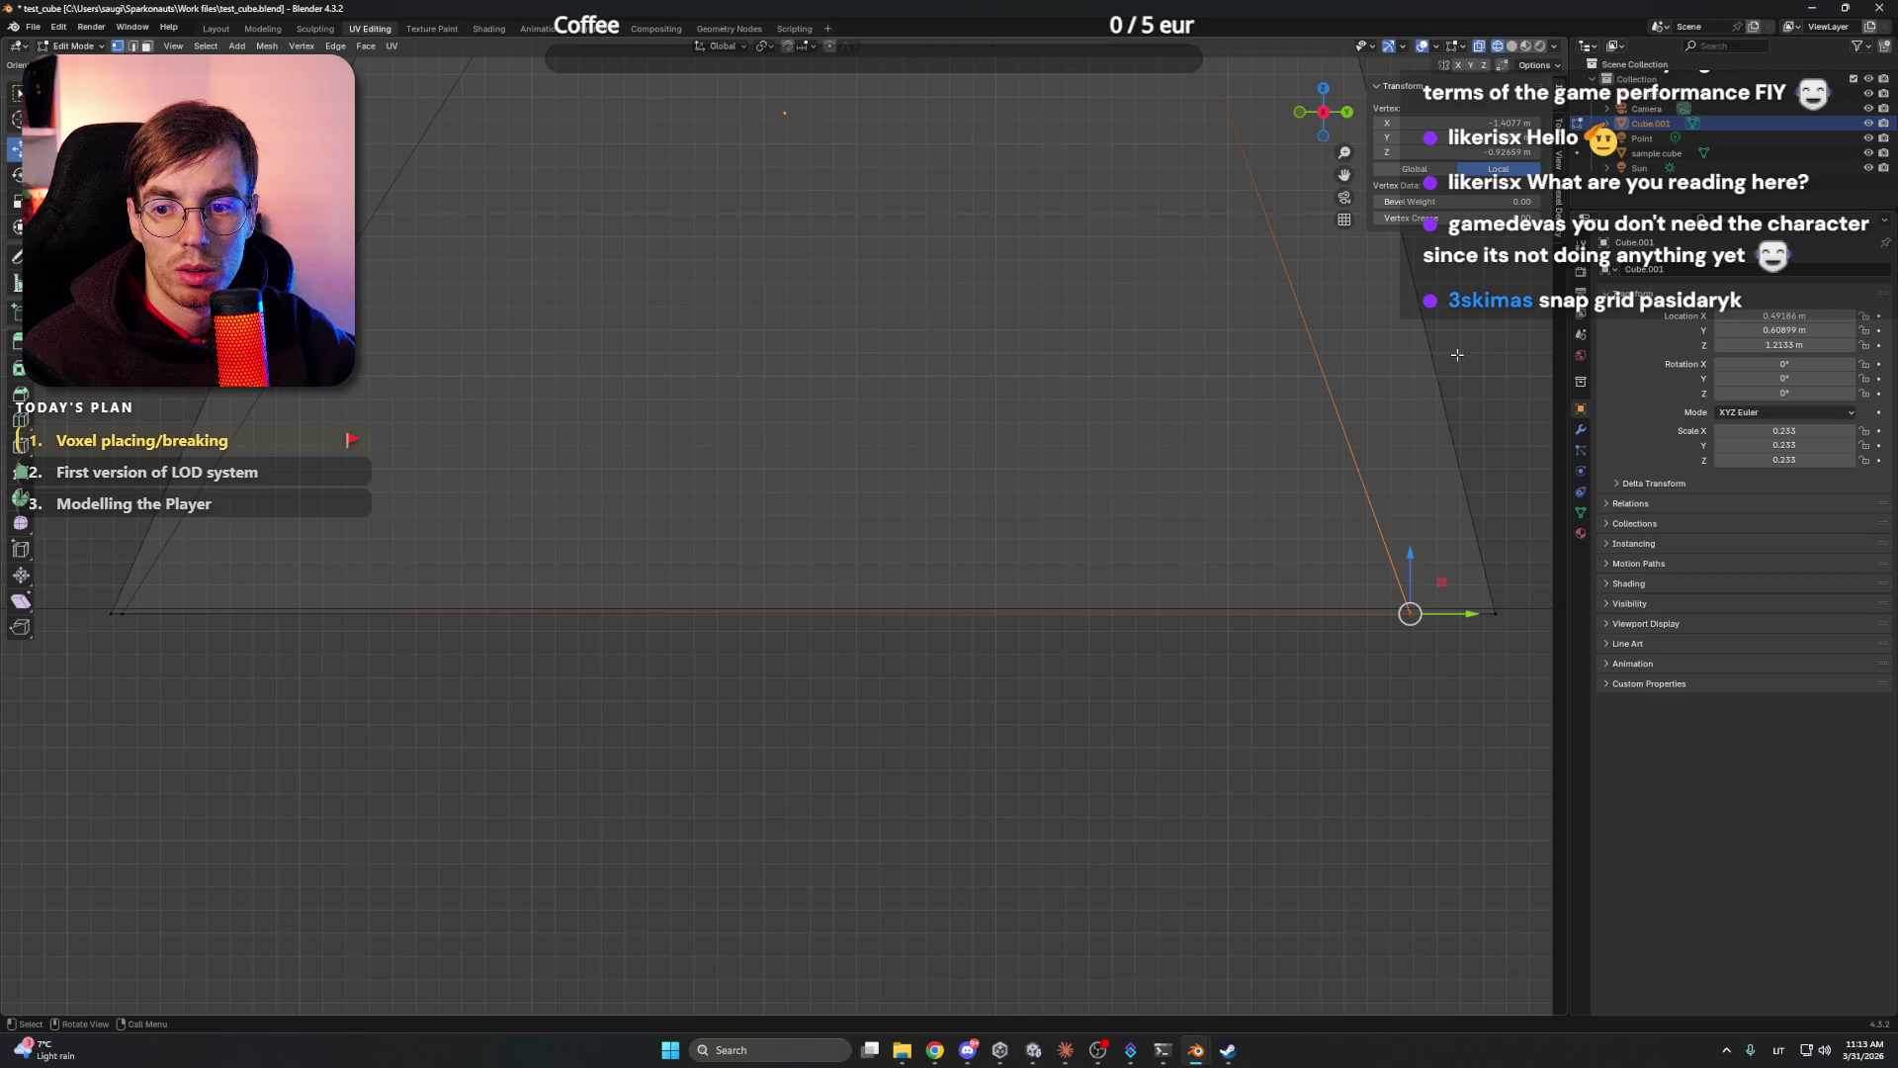
- Clear the vertex selection and set snapping to target the Grid
key("c")
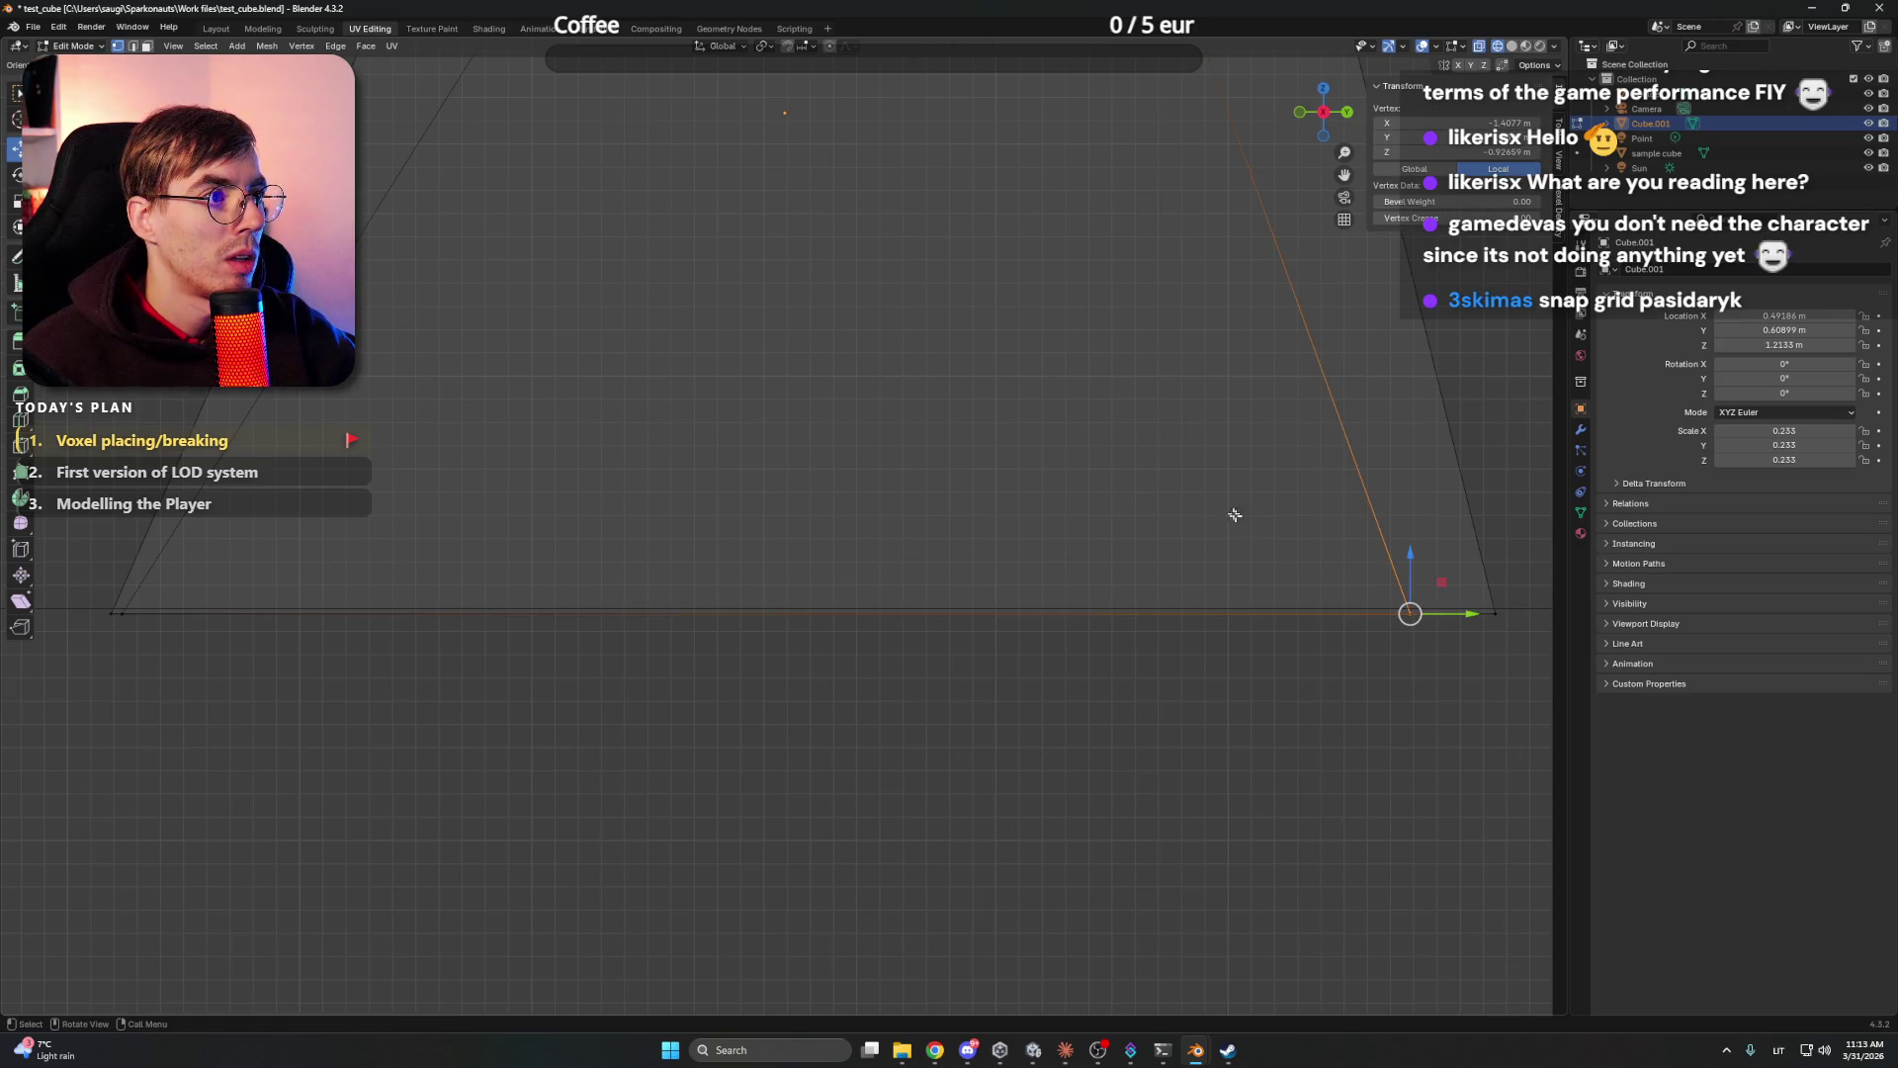
left_click(1190, 485)
right_click(1190, 485)
left_click(817, 47)
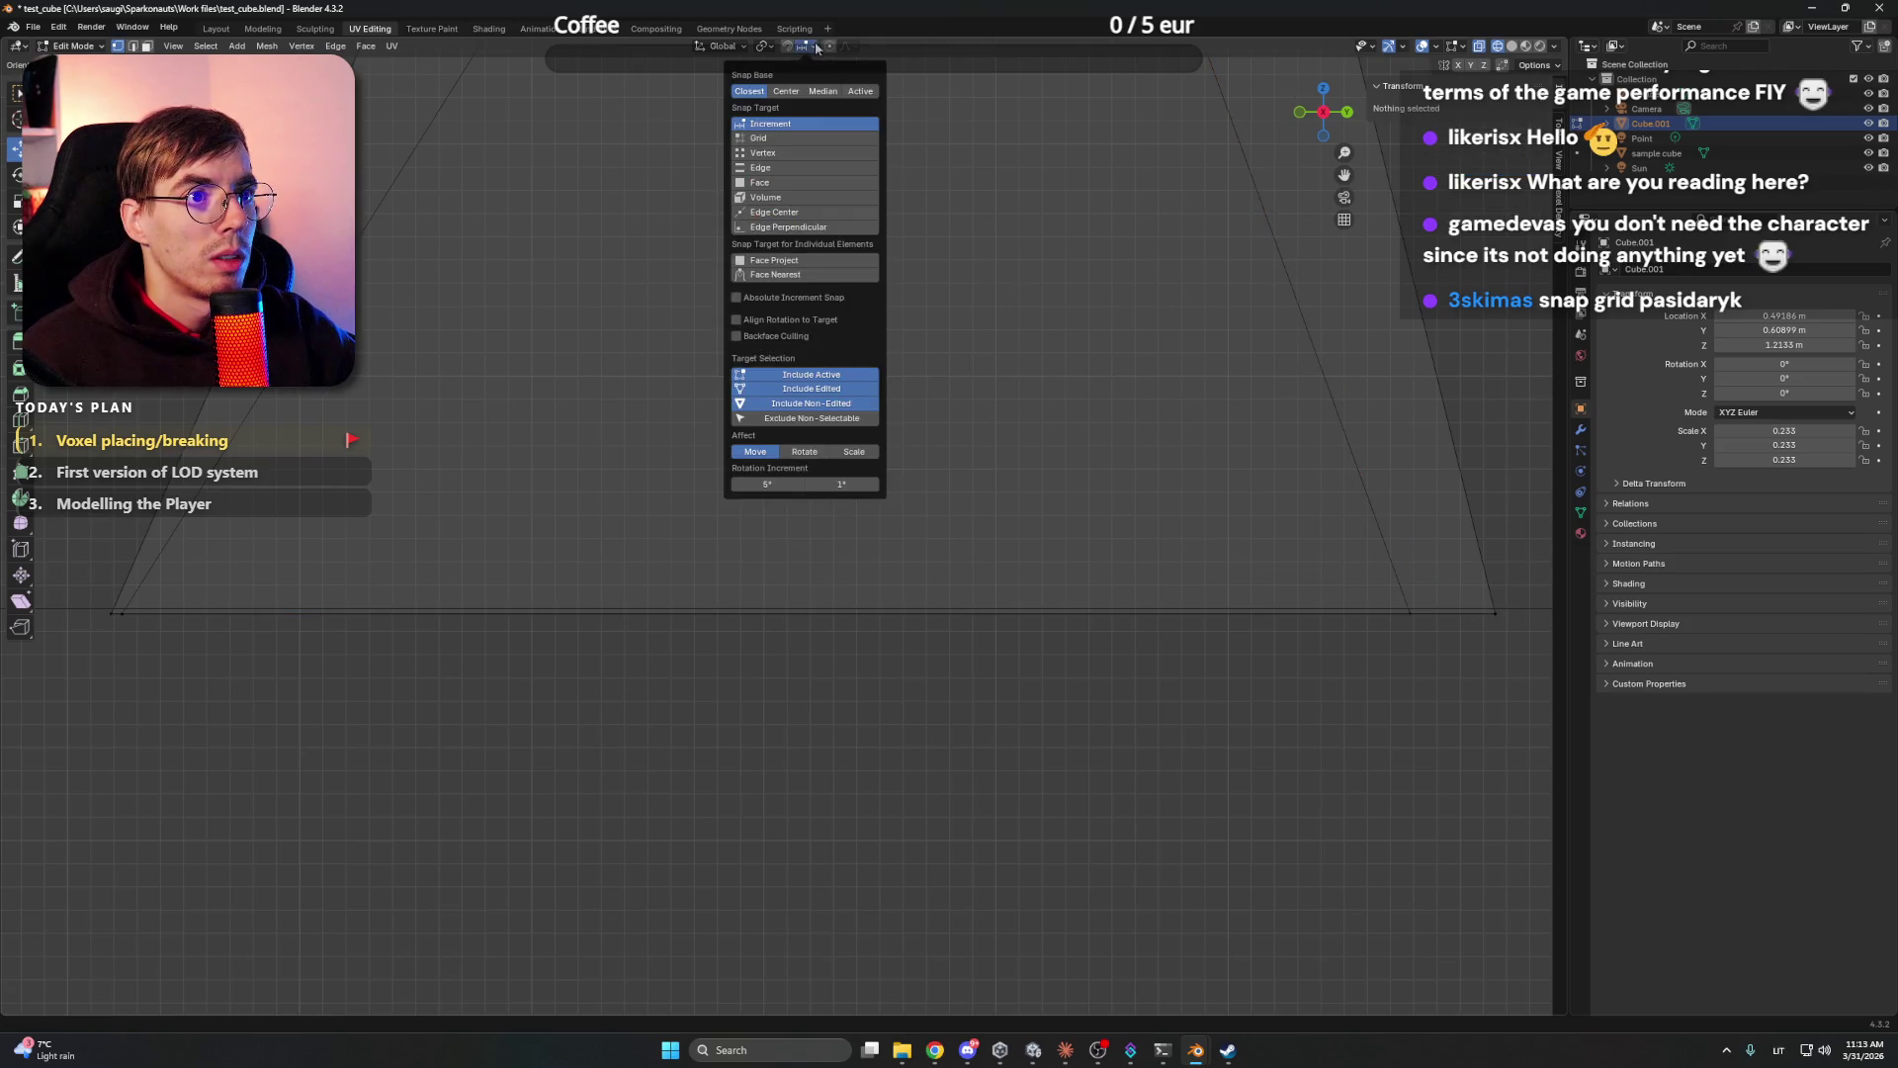
left_click(780, 138)
- Test a Z-axis move on the bottom-right vertex, cancel it, and frame the whole cube
left_click(1410, 612)
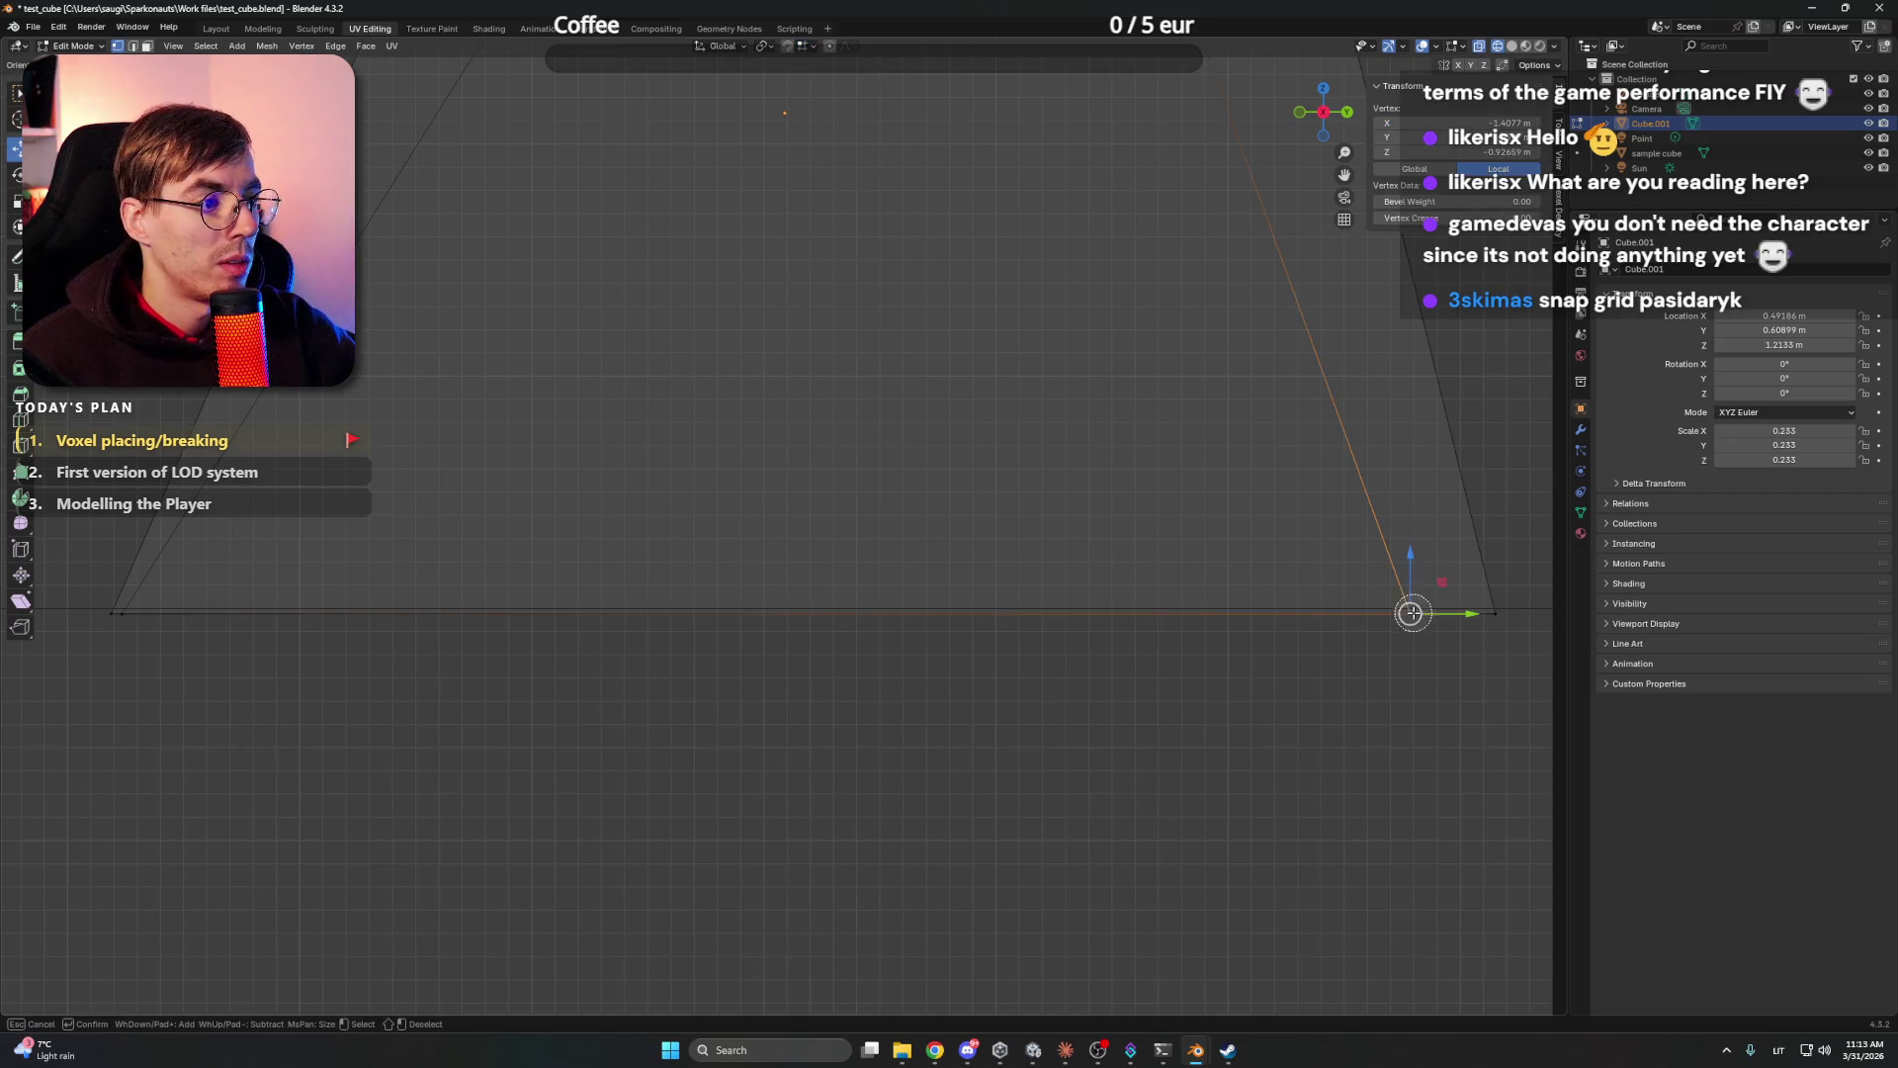
key("c")
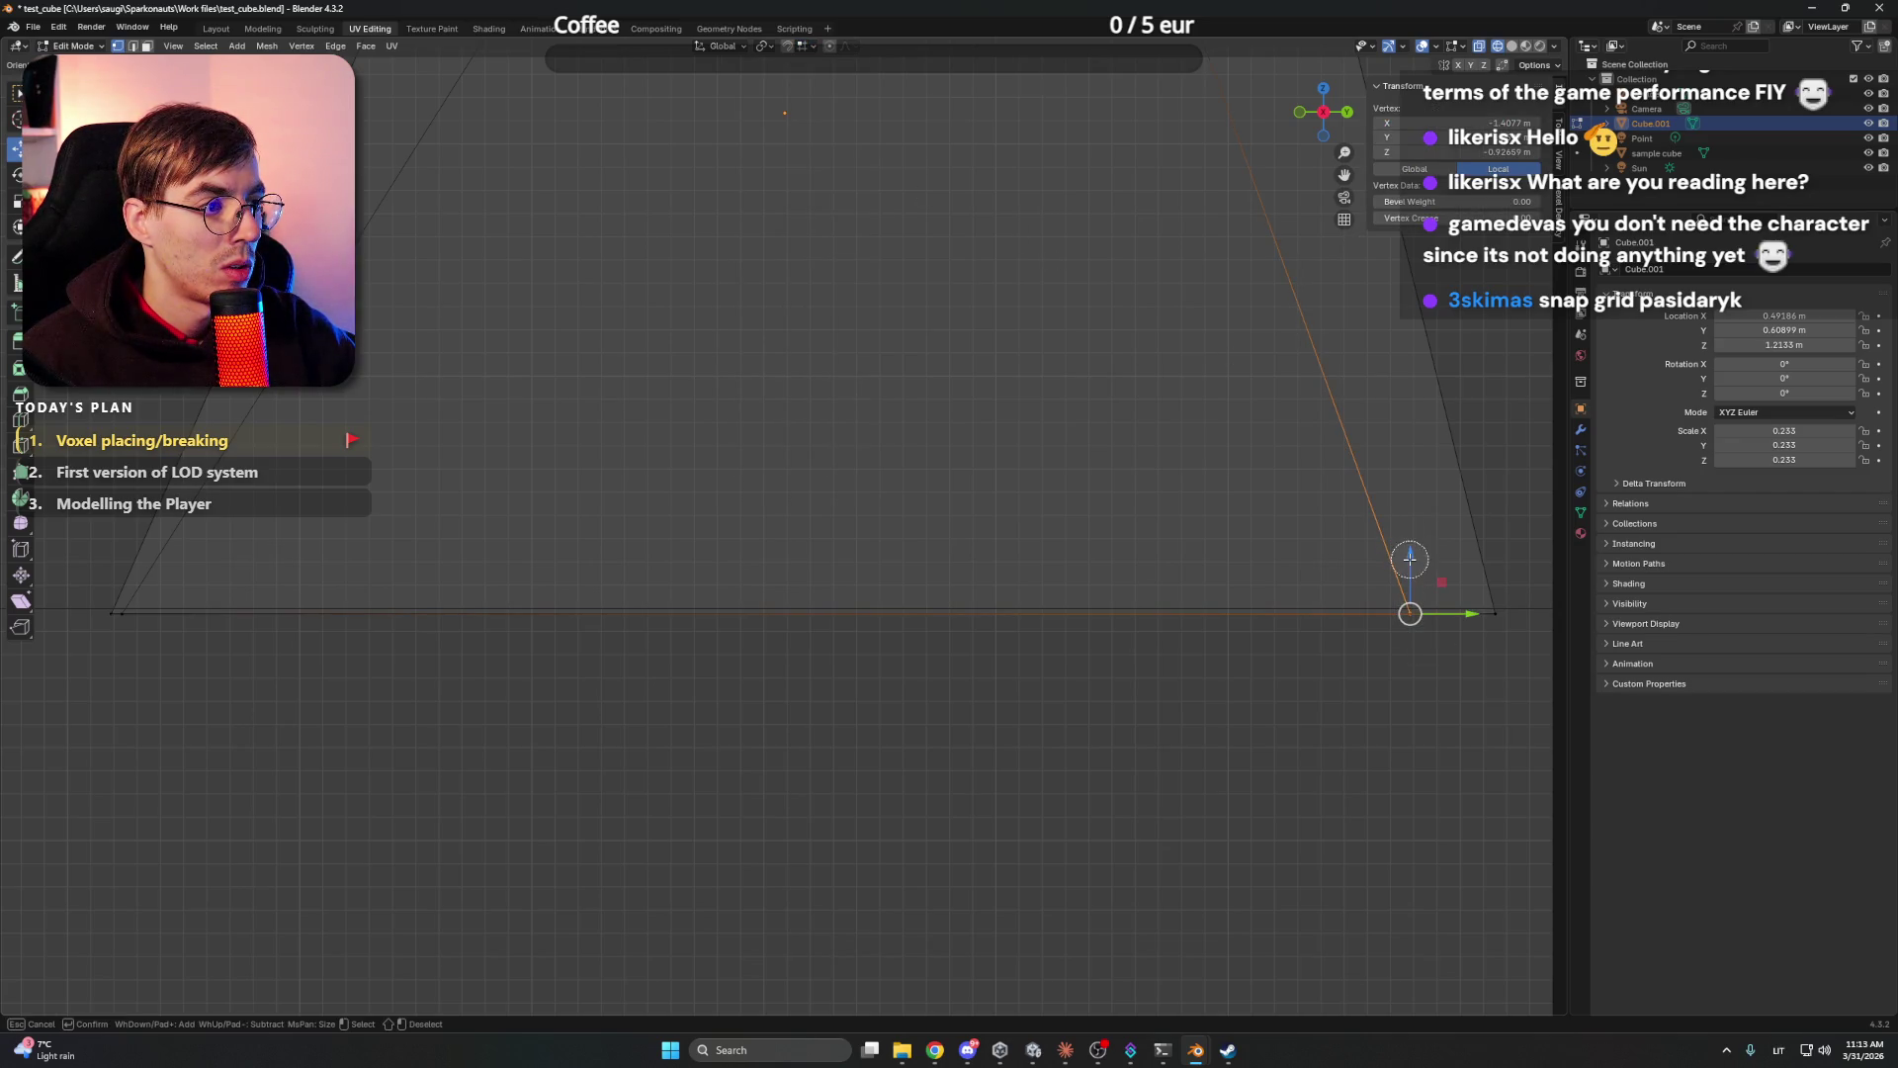
right_click(1411, 548)
key("g")
key("z")
left_click(1411, 610)
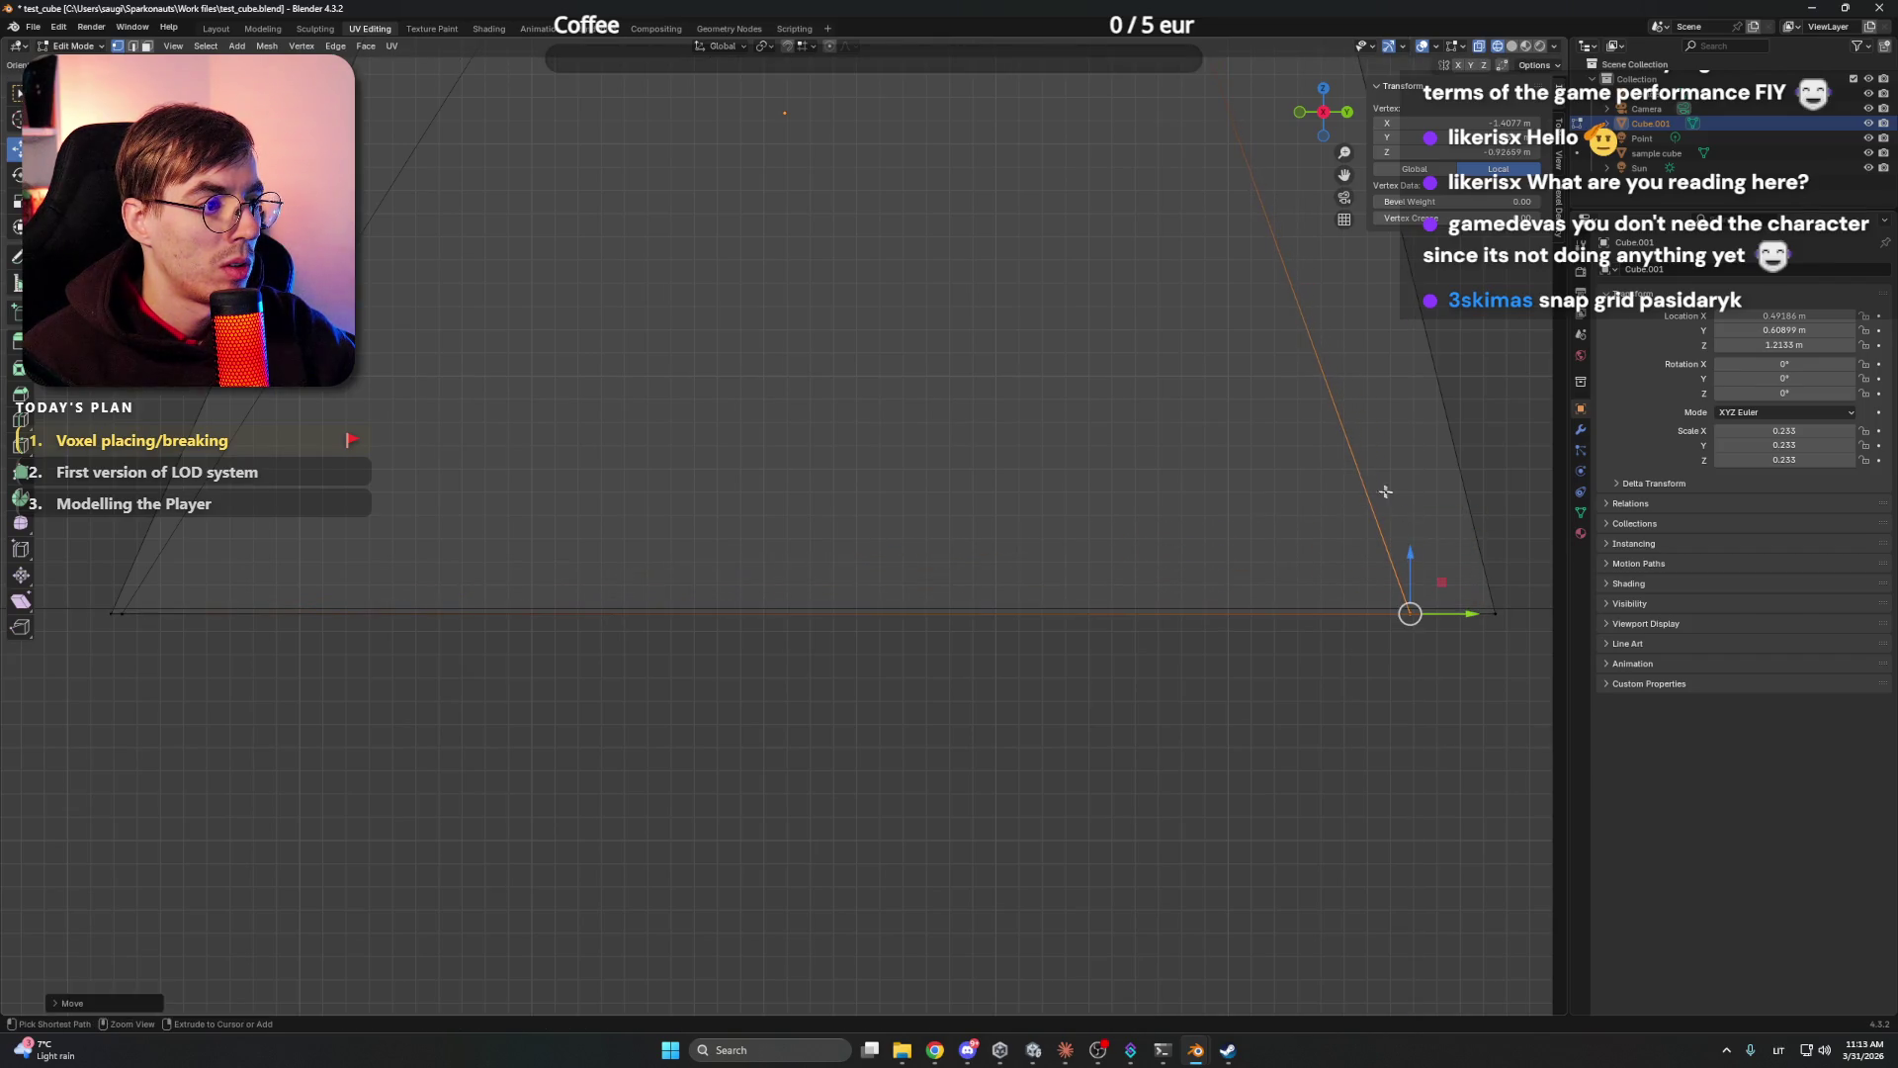
left_click(1237, 458)
key("grave")
left_click(762, 423)
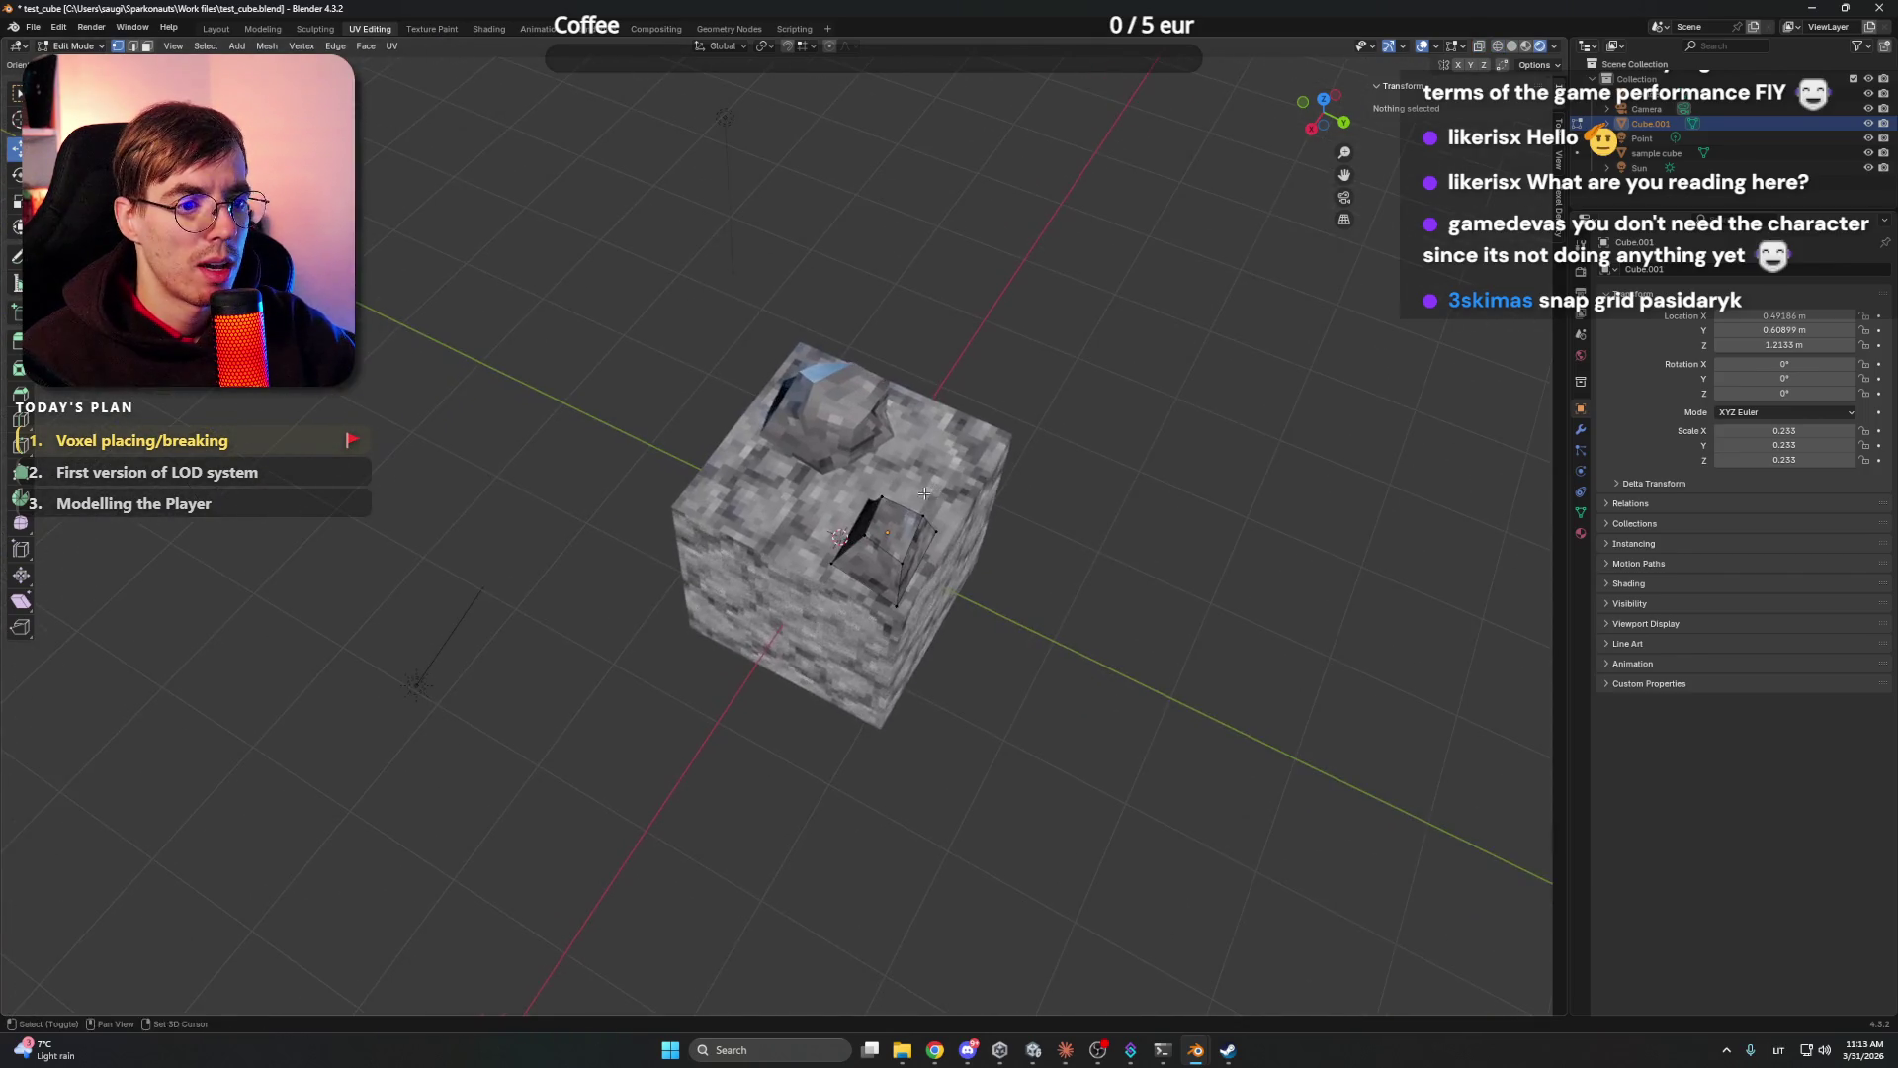
- Switch to Object Mode and select the boulder and the Cube.001 object while orbiting
scroll(887, 450, "up", 5)
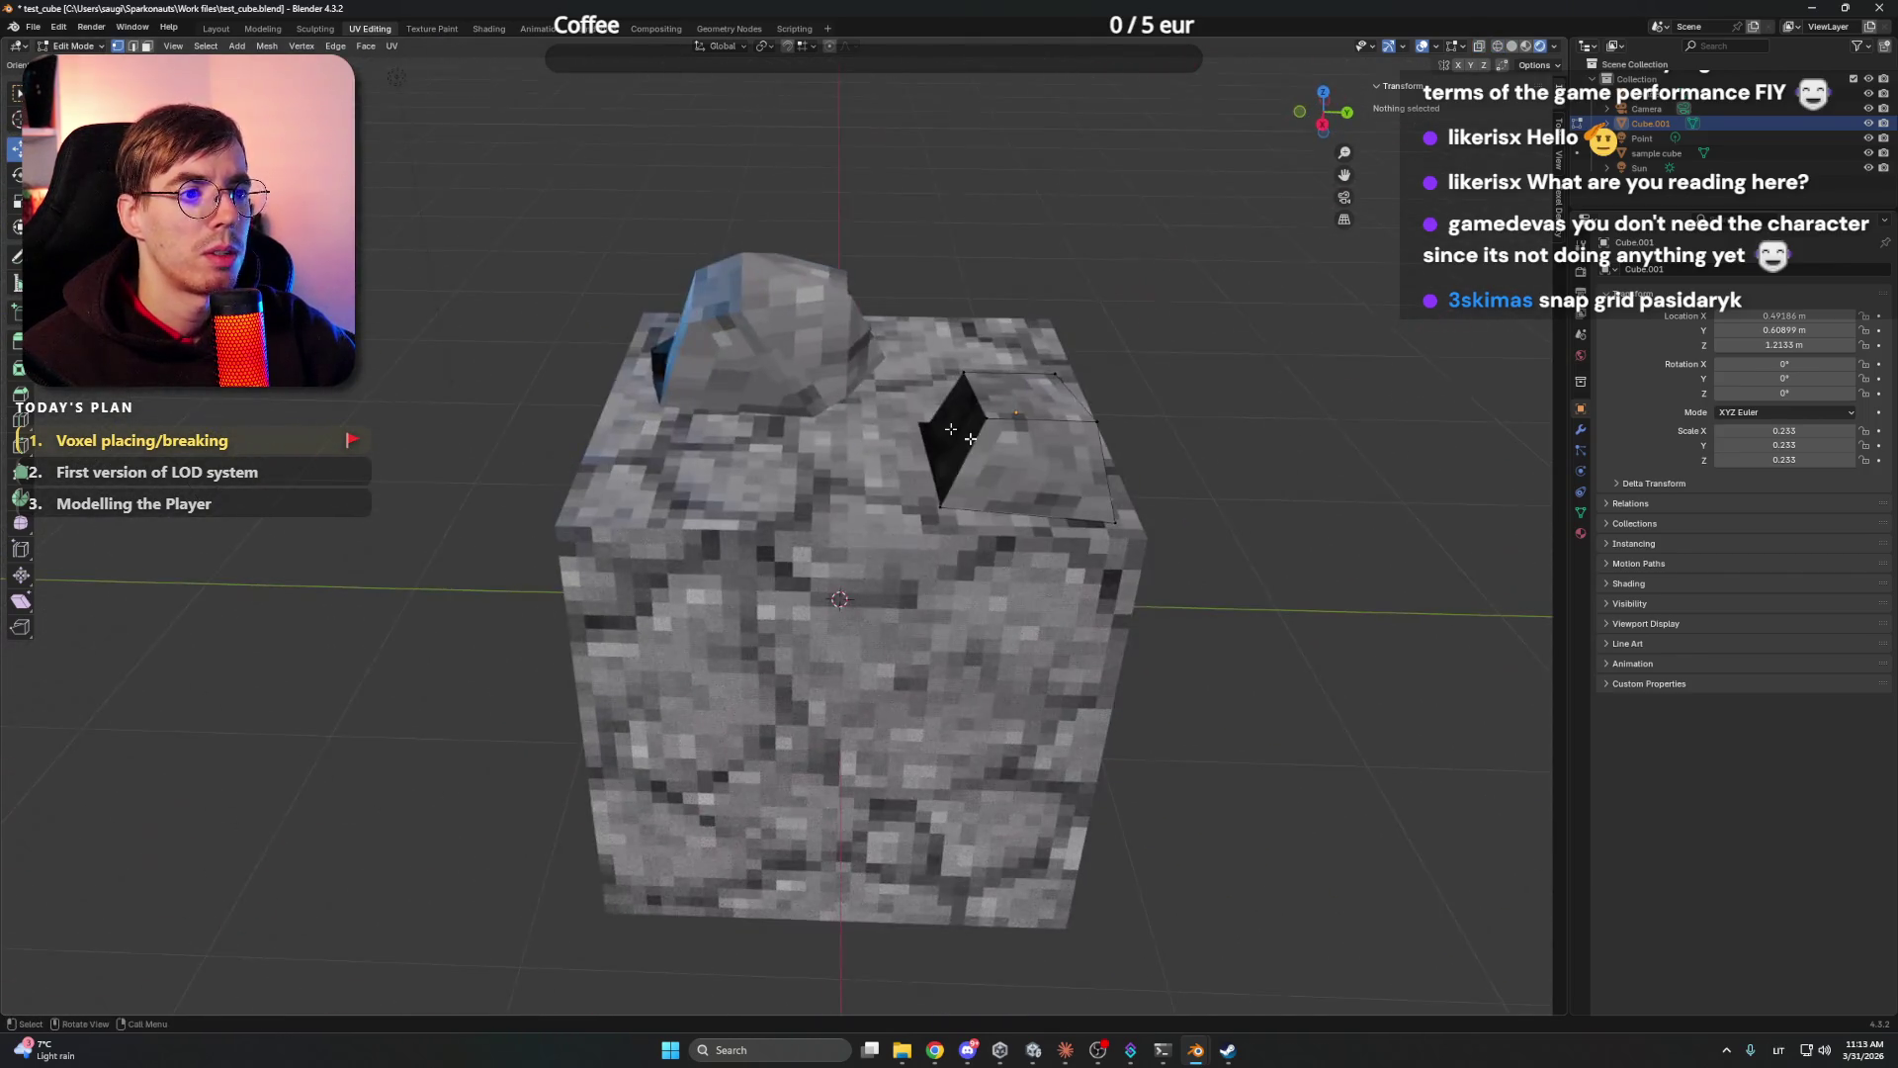
key("Tab")
mouse_move(1069, 316)
left_mouse_down()
mouse_move(902, 355)
mouse_move(1076, 345)
mouse_move(909, 348)
mouse_move(848, 377)
left_mouse_up()
left_click(862, 387)
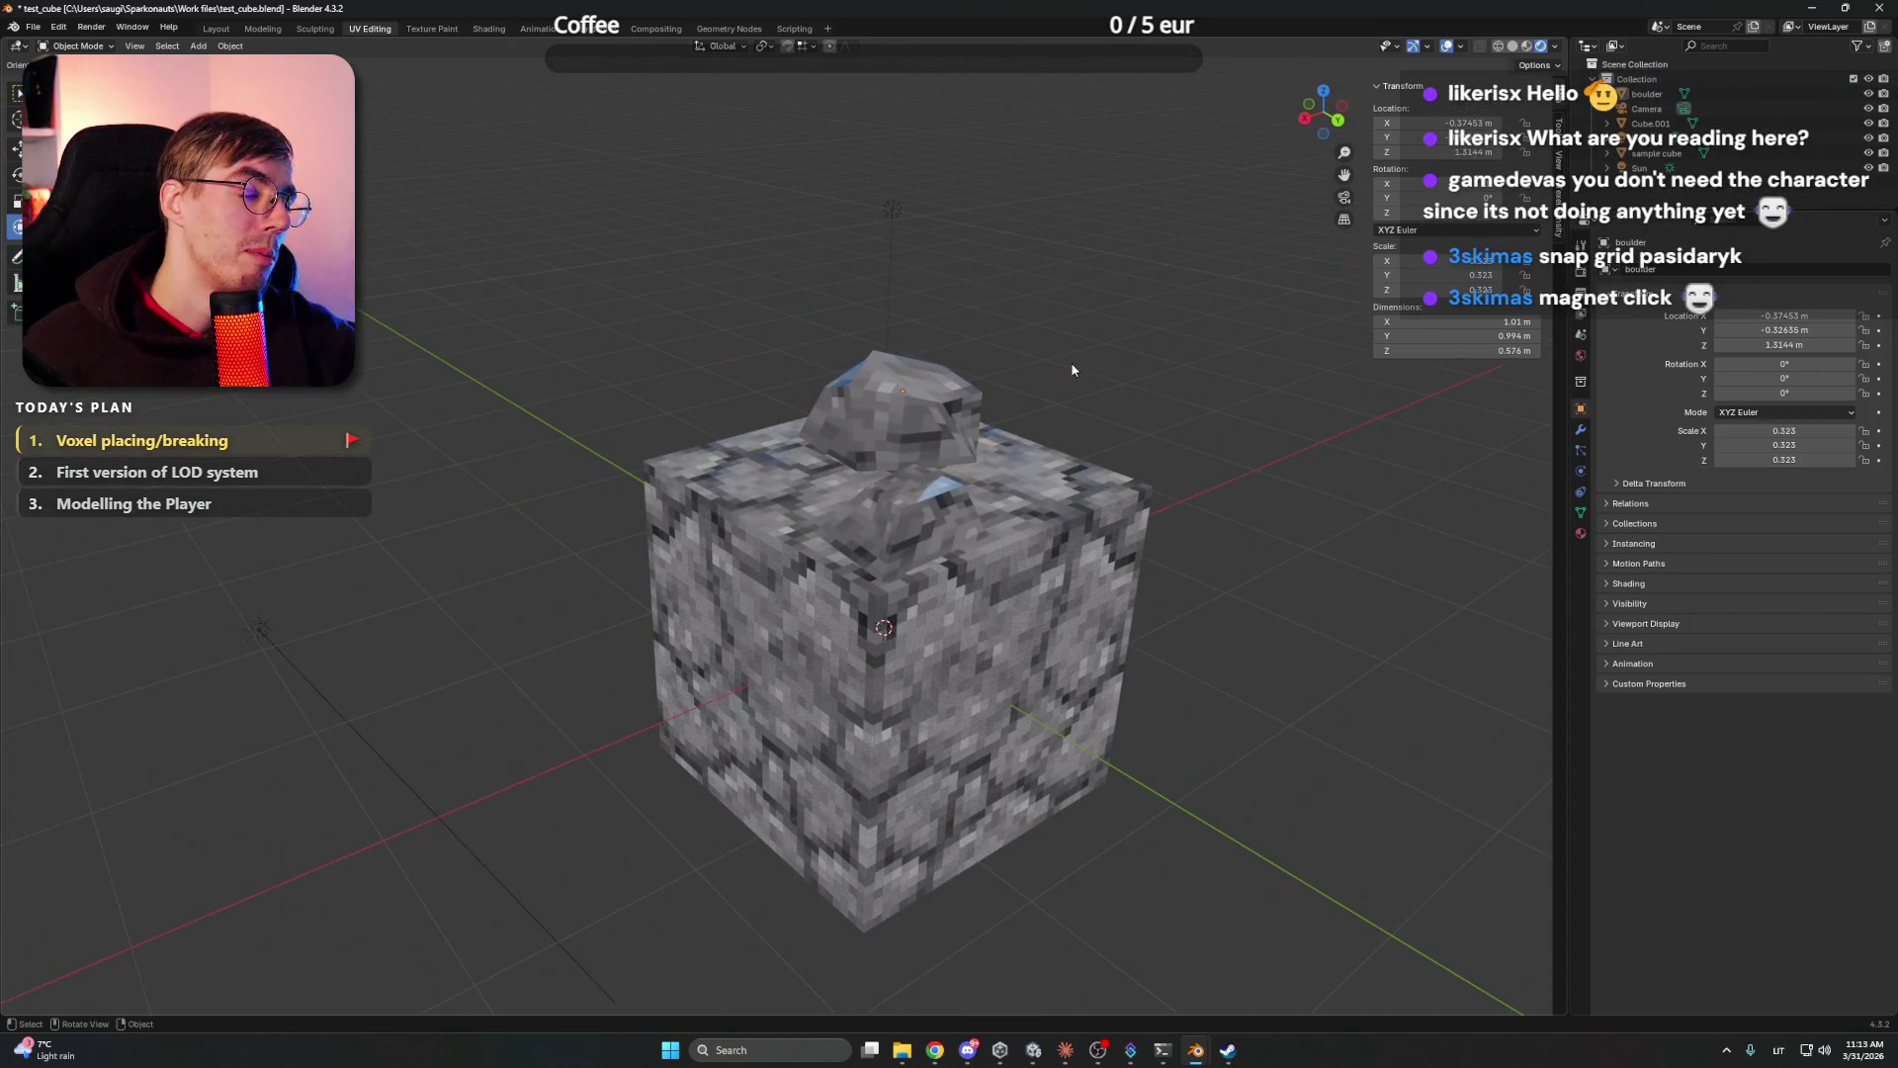
mouse_move(950, 384)
left_mouse_down()
mouse_move(1031, 382)
mouse_move(923, 401)
left_mouse_up()
left_click(899, 494)
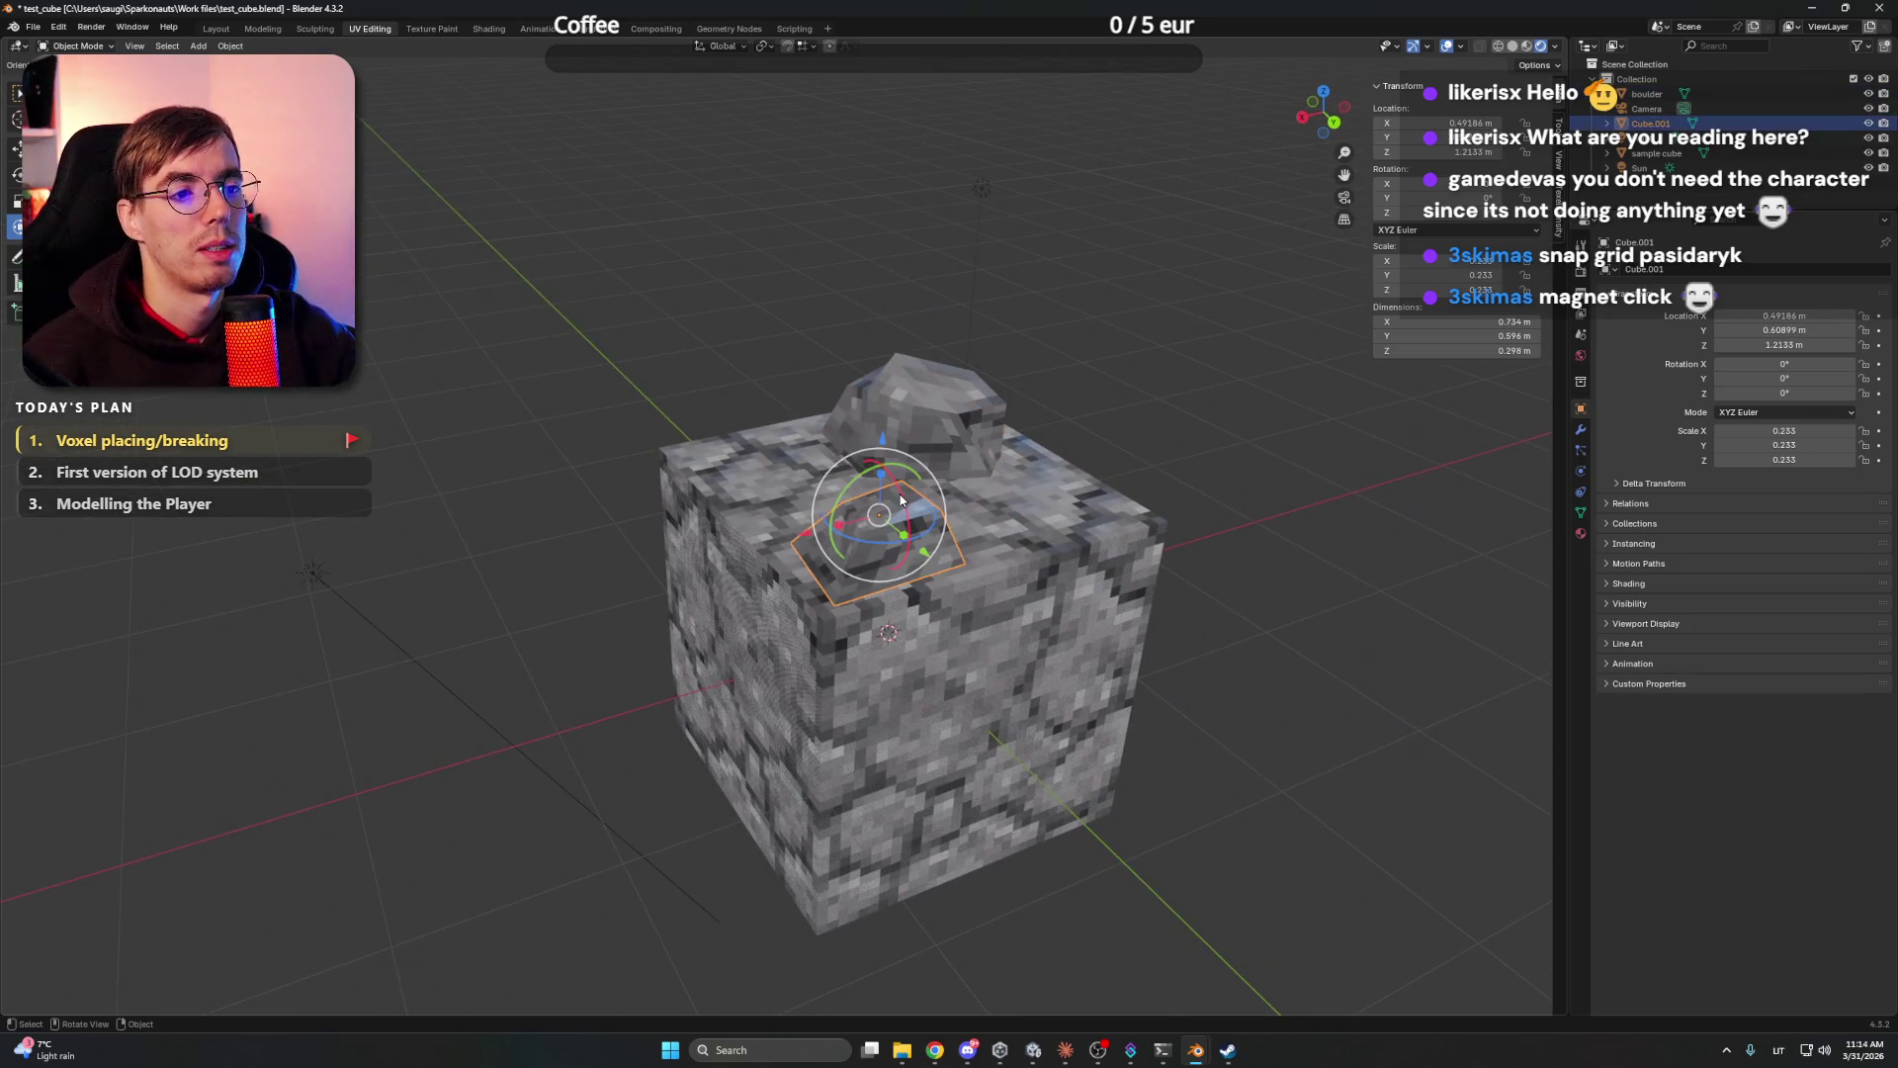
mouse_move(899, 495)
left_mouse_down()
mouse_move(894, 359)
mouse_move(1024, 347)
mouse_move(799, 340)
mouse_move(799, 390)
mouse_move(704, 437)
mouse_move(823, 415)
mouse_move(506, 448)
mouse_move(504, 466)
mouse_move(558, 470)
left_mouse_up()
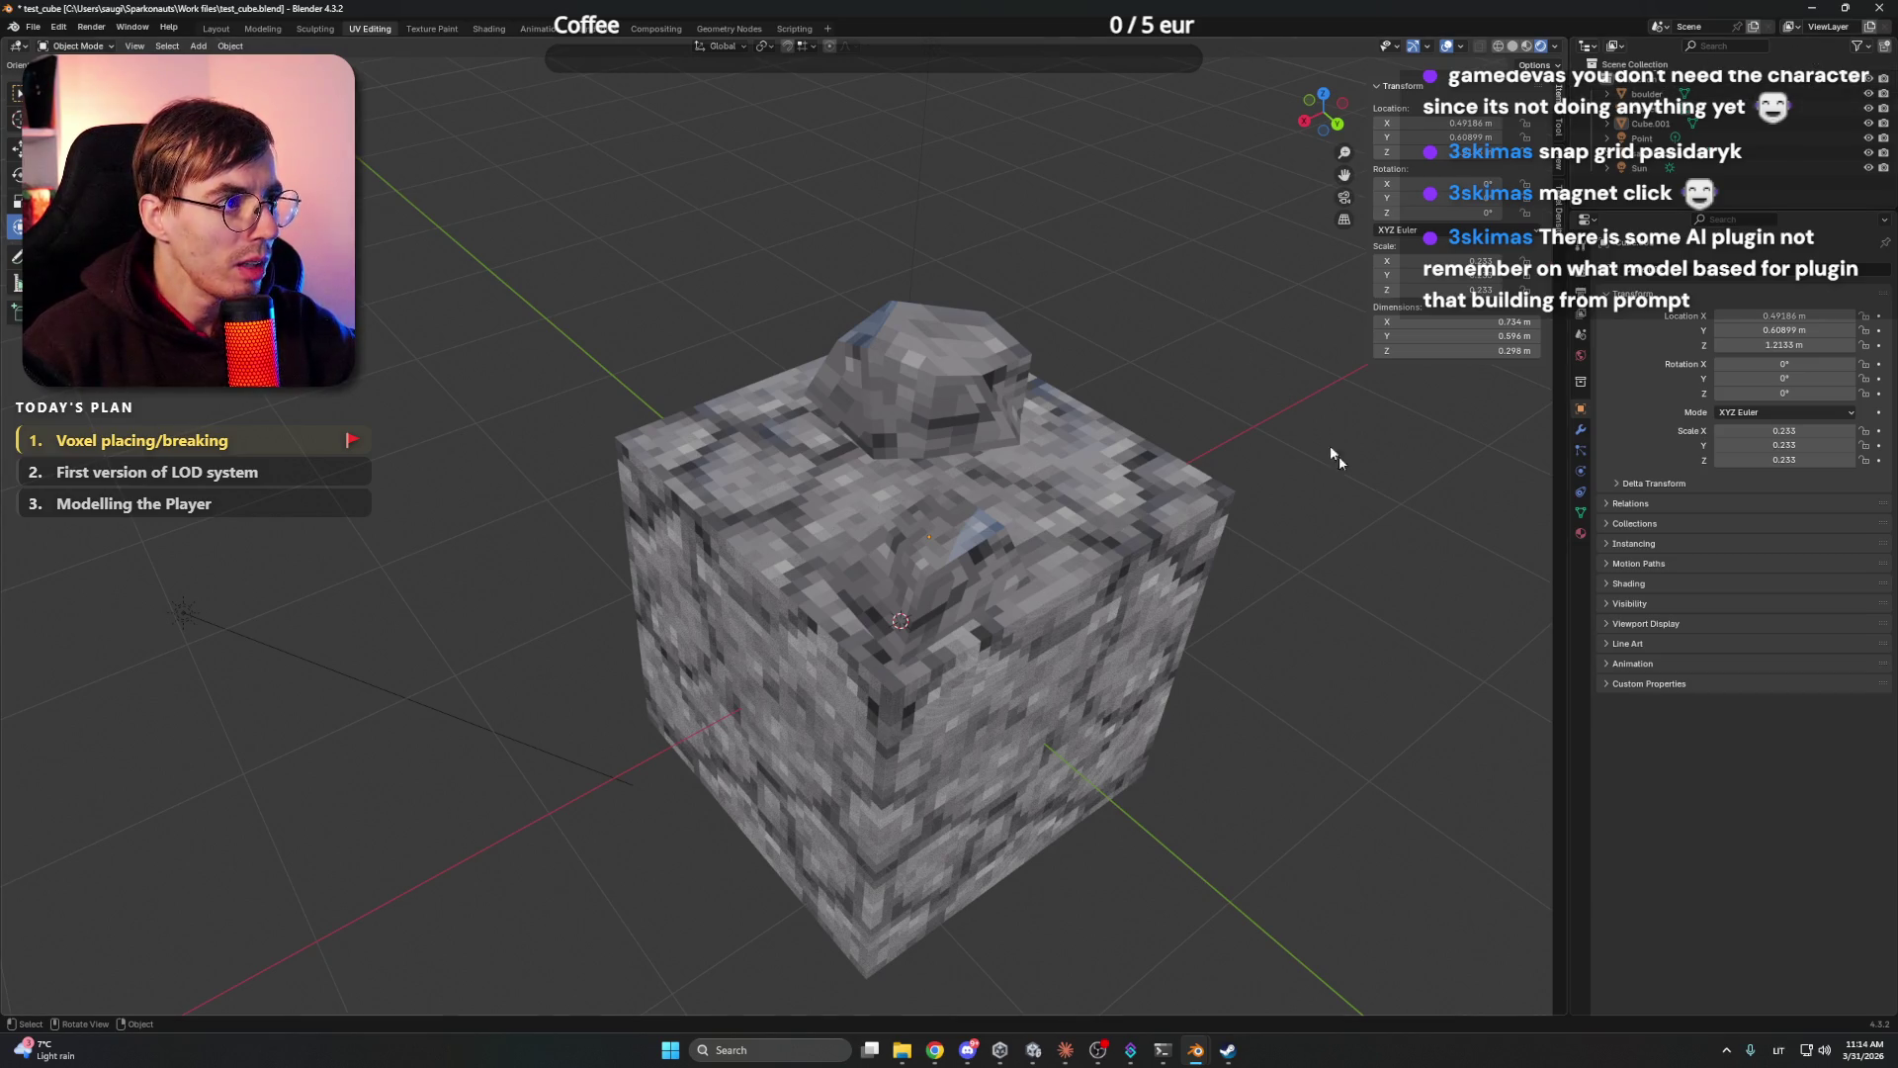
- Reselect the boulder and the cobblestone cube from other angles, then deselect everything
mouse_move(1349, 461)
left_mouse_down()
mouse_move(1136, 394)
mouse_move(1200, 354)
mouse_move(1040, 374)
mouse_move(904, 346)
mouse_move(649, 349)
mouse_move(643, 330)
mouse_move(859, 294)
mouse_move(910, 340)
mouse_move(902, 447)
left_mouse_up()
left_click(593, 420)
left_click(901, 447)
mouse_move(1064, 354)
left_mouse_down()
mouse_move(1006, 323)
mouse_move(1102, 370)
mouse_move(1135, 348)
mouse_move(1050, 437)
mouse_move(1064, 350)
mouse_move(1140, 326)
mouse_move(1152, 342)
mouse_move(1095, 387)
left_mouse_up()
left_click(1088, 396)
left_click(1181, 443)
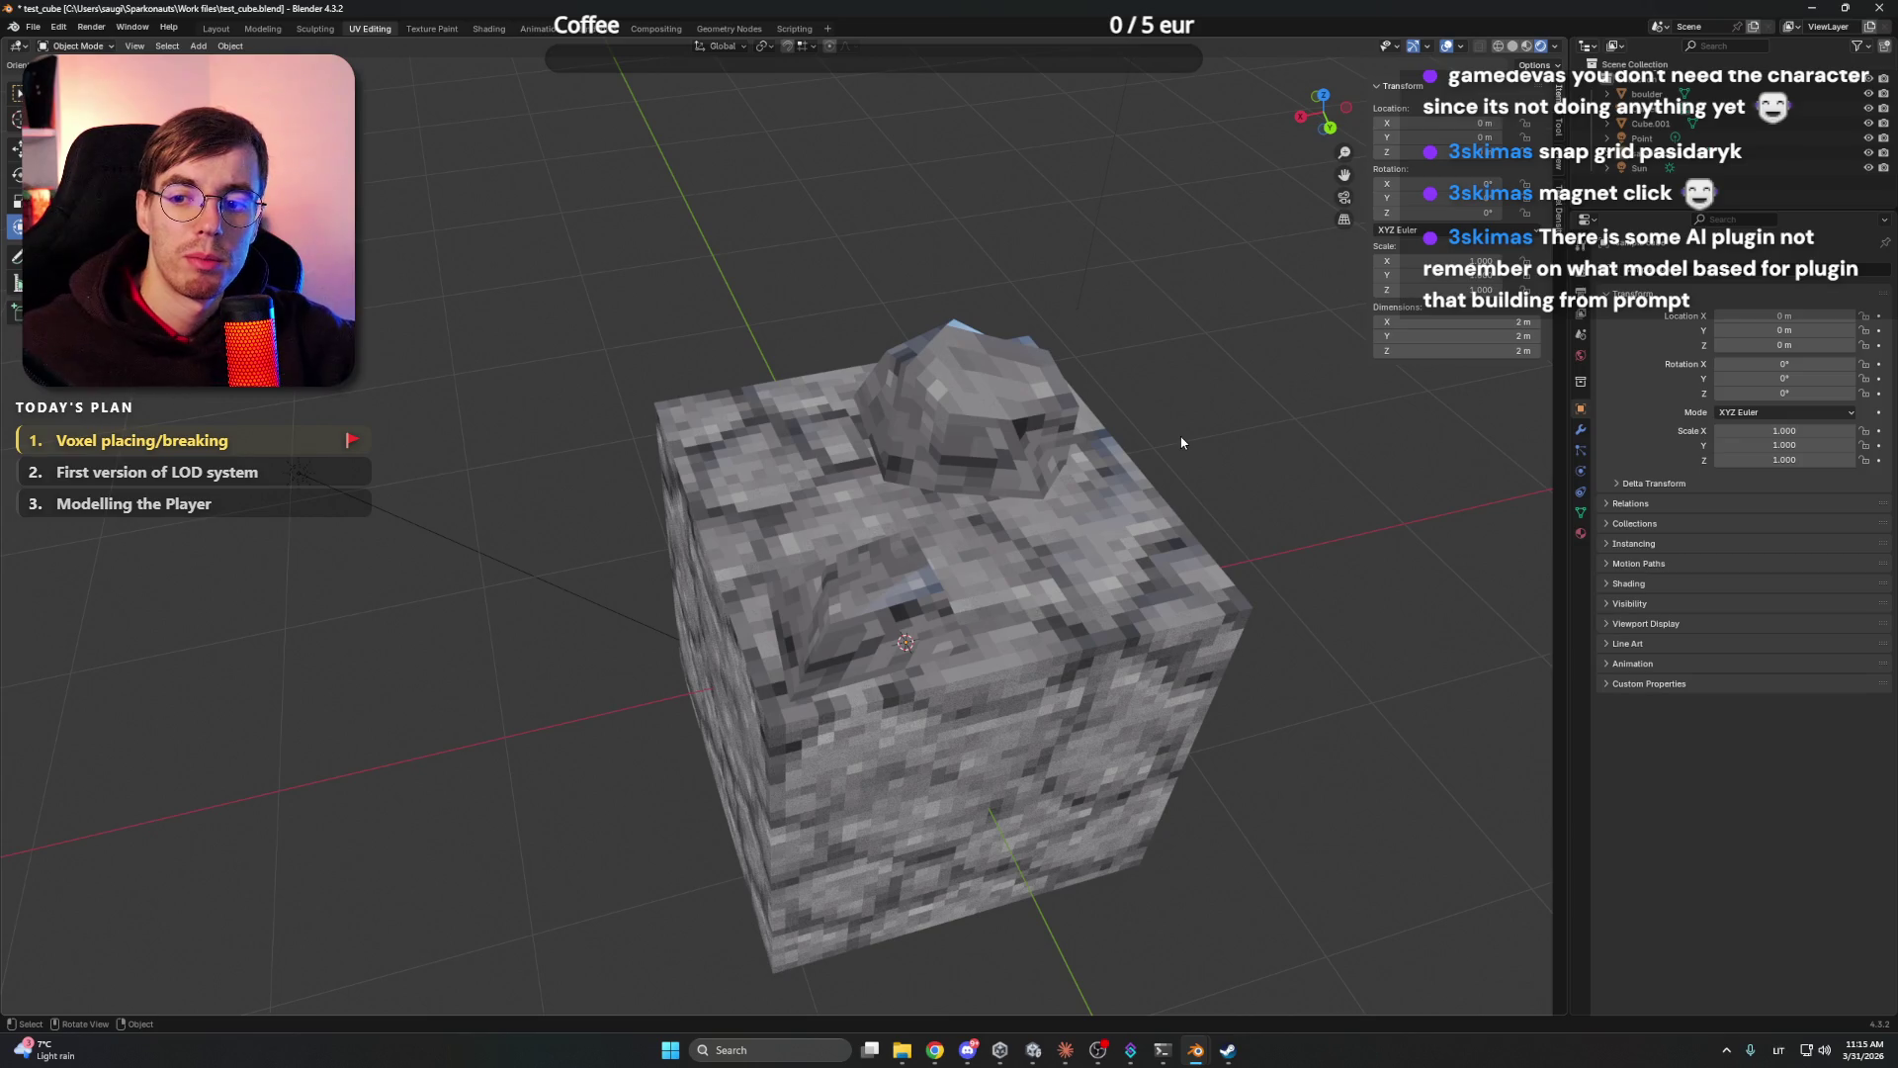
left_click_drag(1182, 443, 1010, 430)
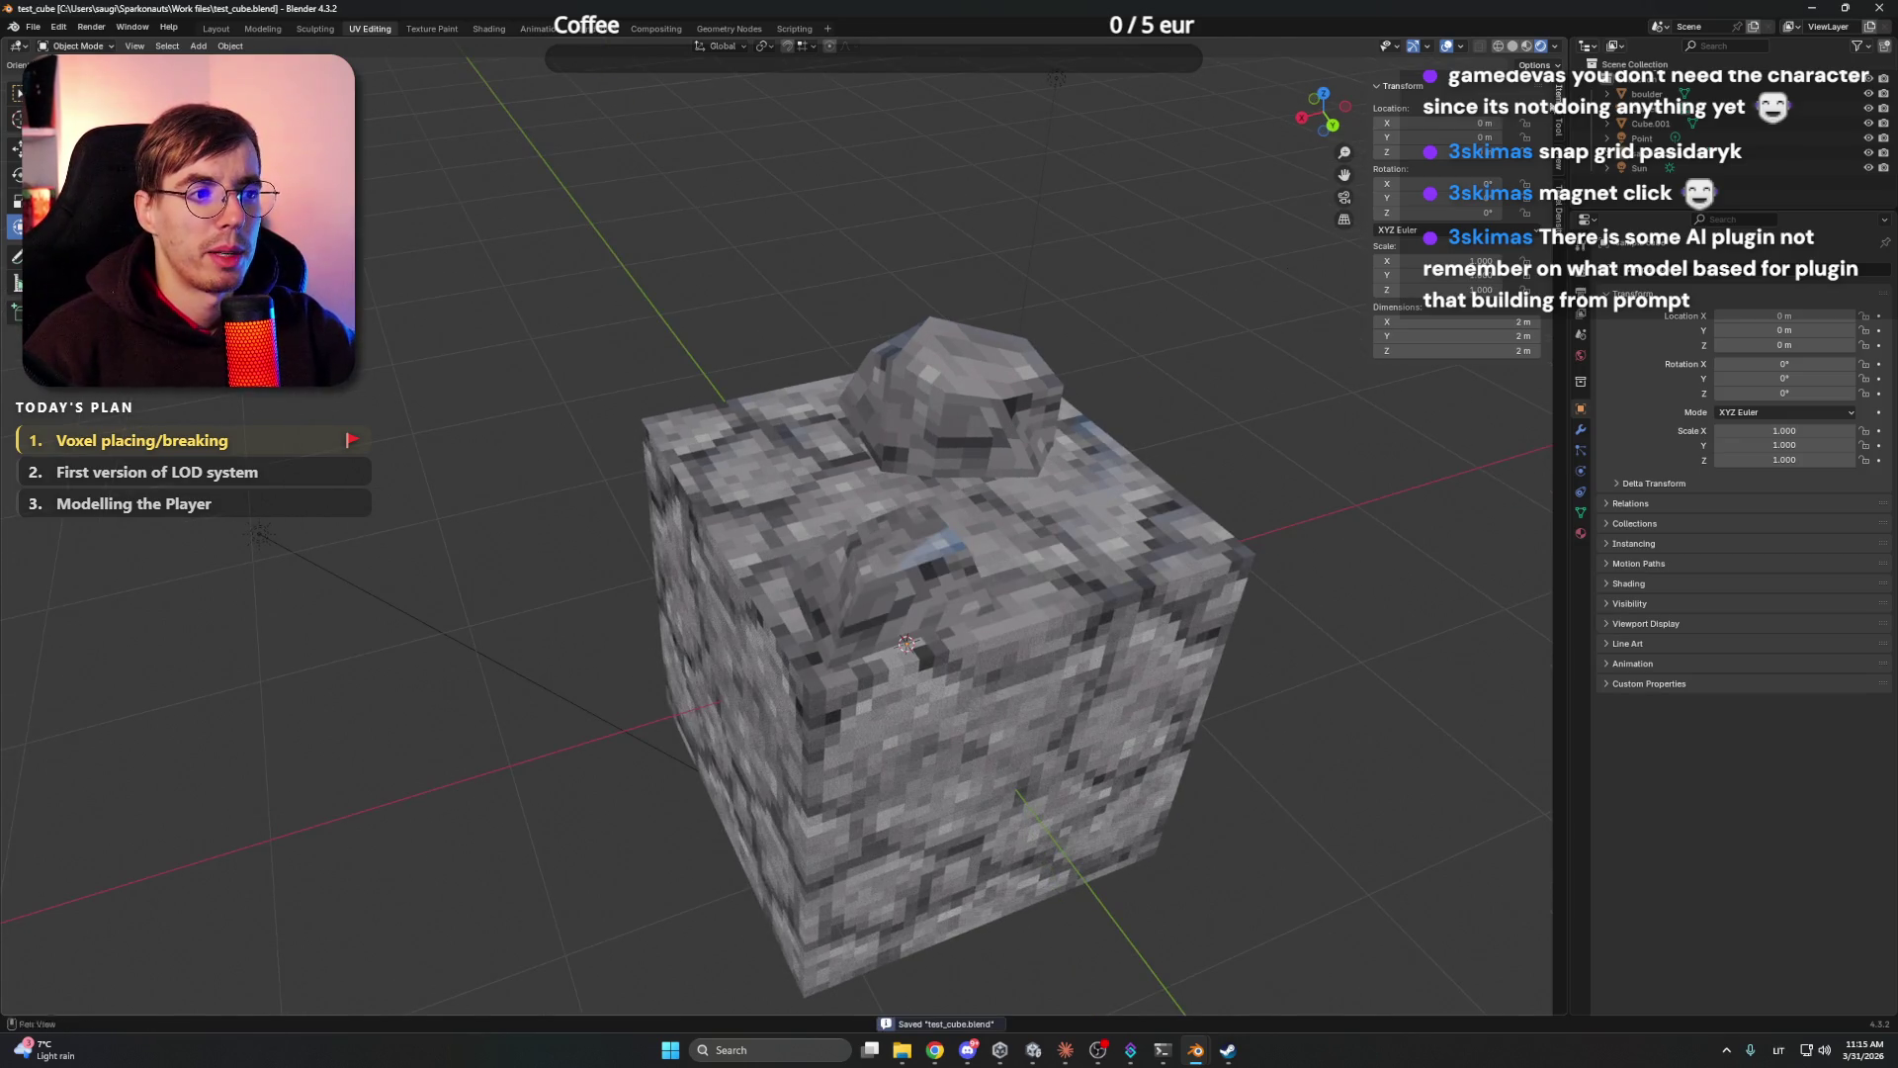
key("alt+Tab")
- Scroll the Claude voxel chat, then bring Chrome forward on the Morning Coffee YouTube tab
scroll(953, 566, "down", 3)
scroll(852, 572, "up", 5)
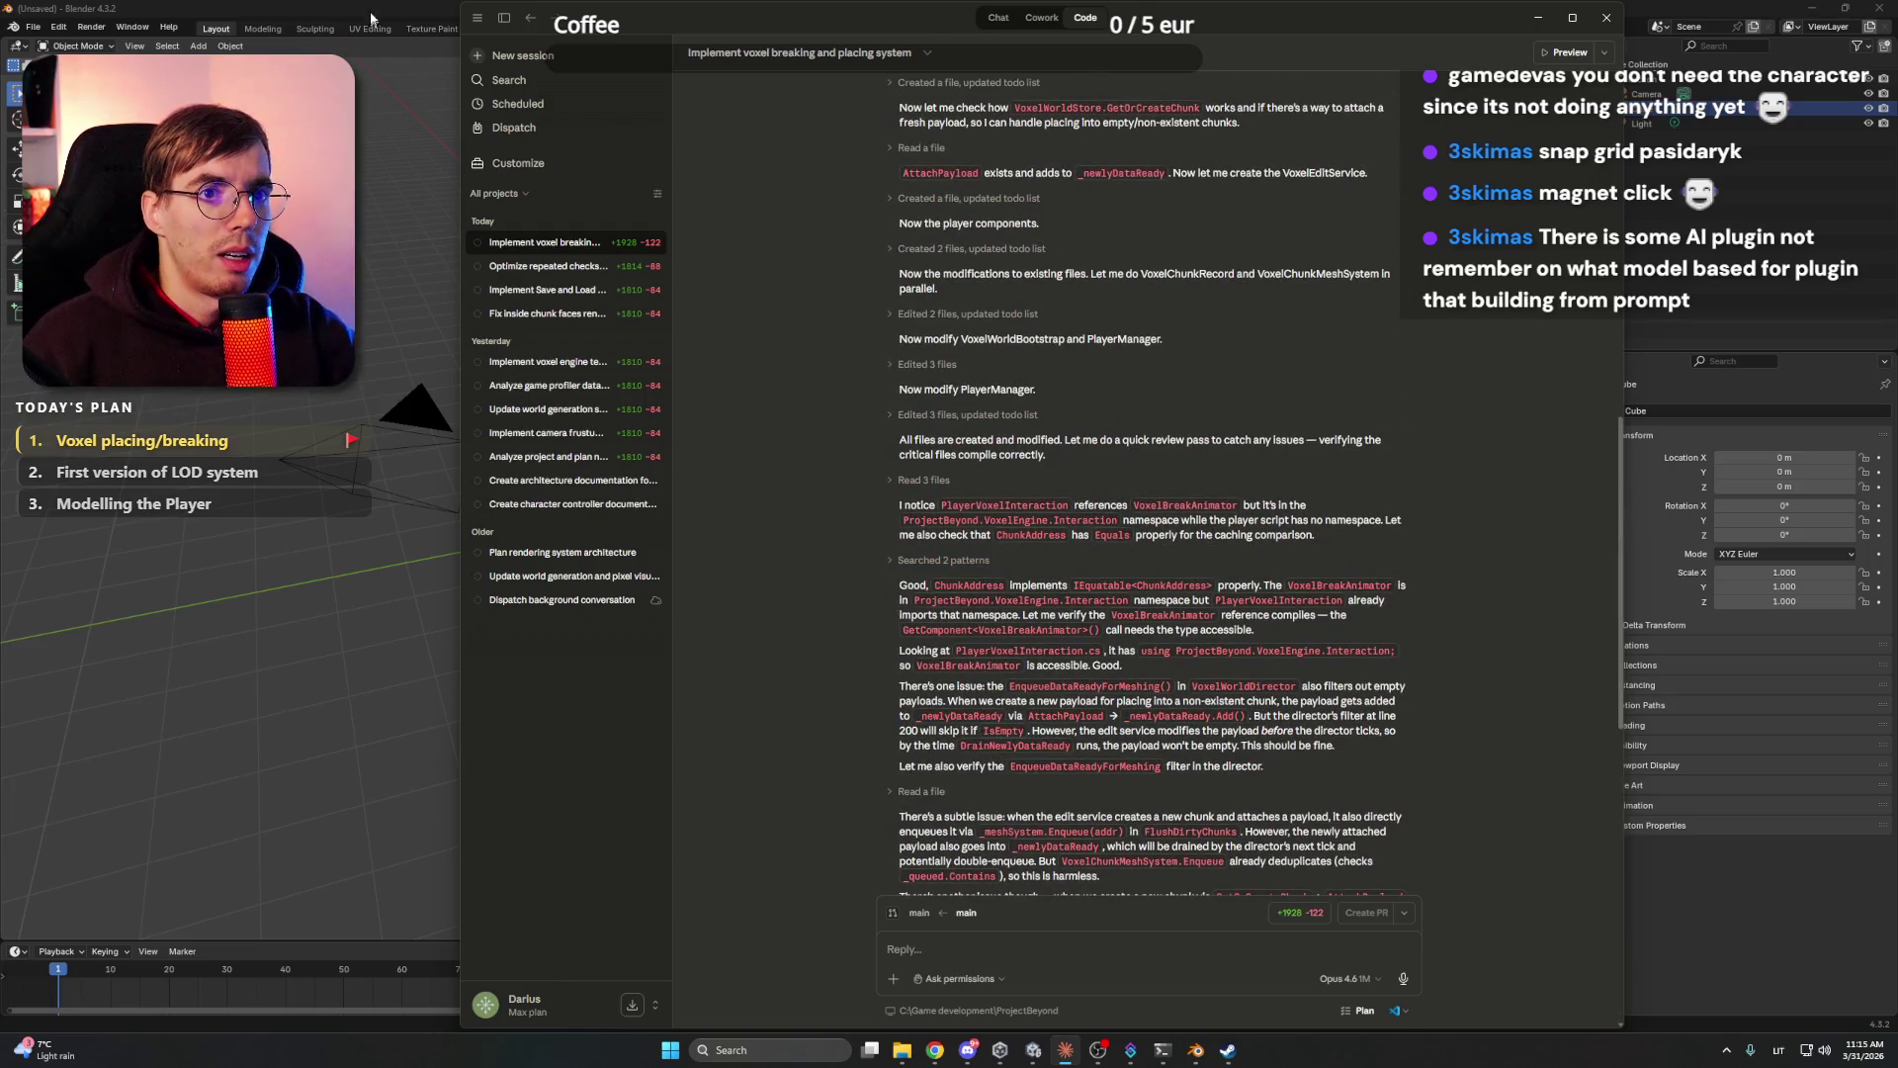
left_click(968, 1050)
left_click(968, 1049)
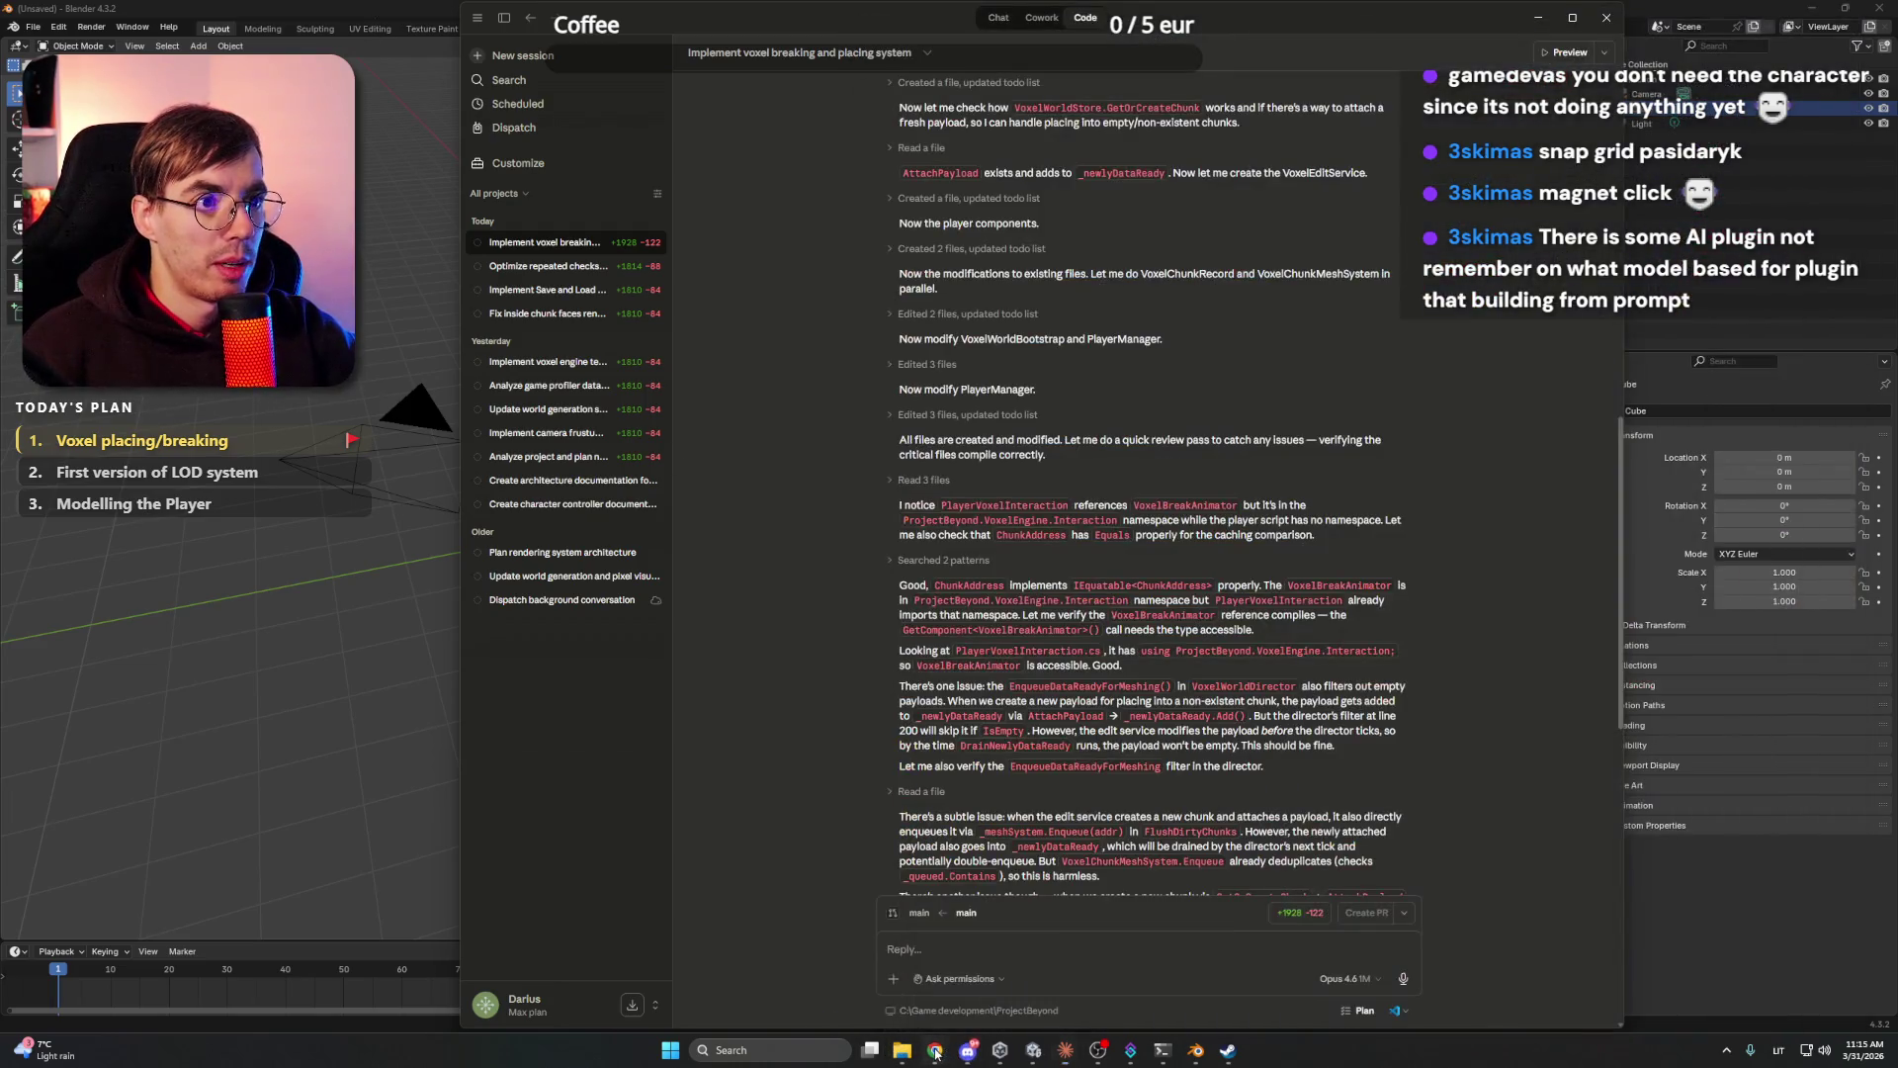
left_click(934, 1050)
left_click(99, 14)
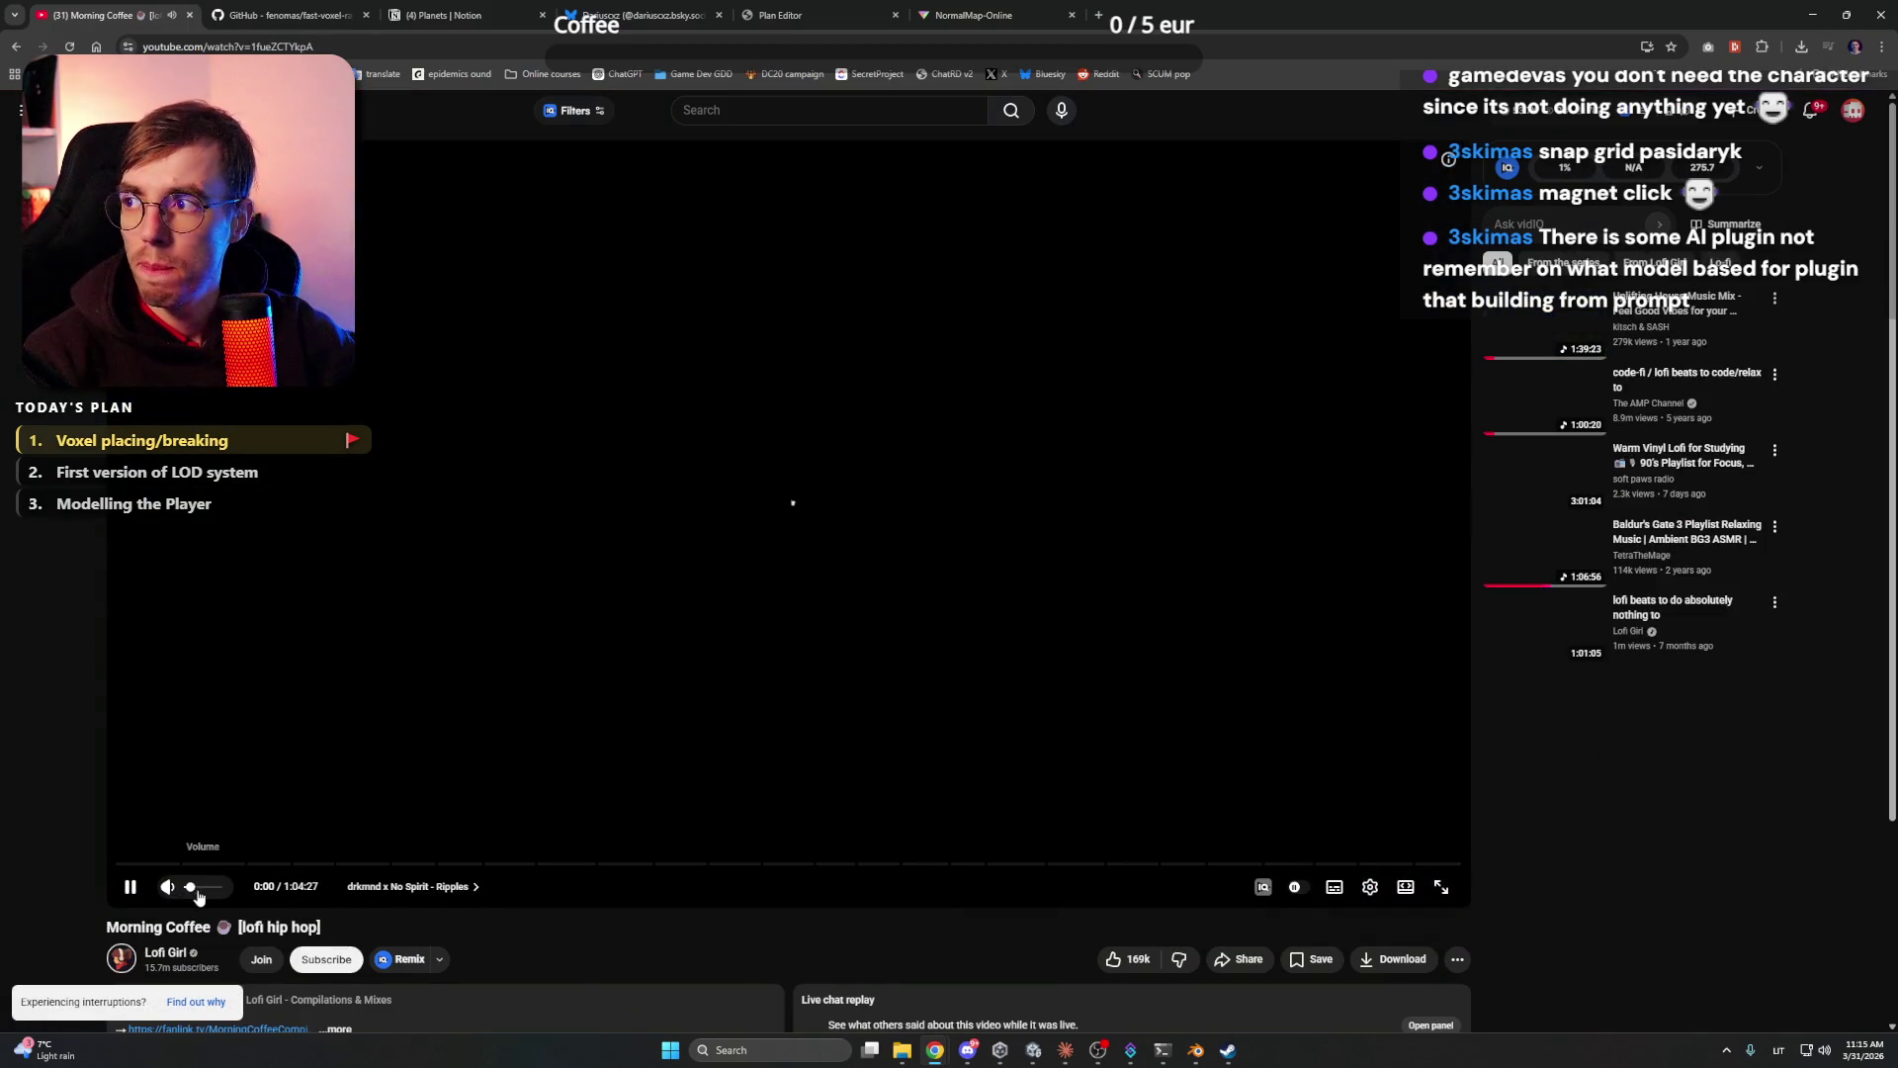
- Switch from YouTube back to the Claude voxel breaking and placing chat
key("alt+Tab")
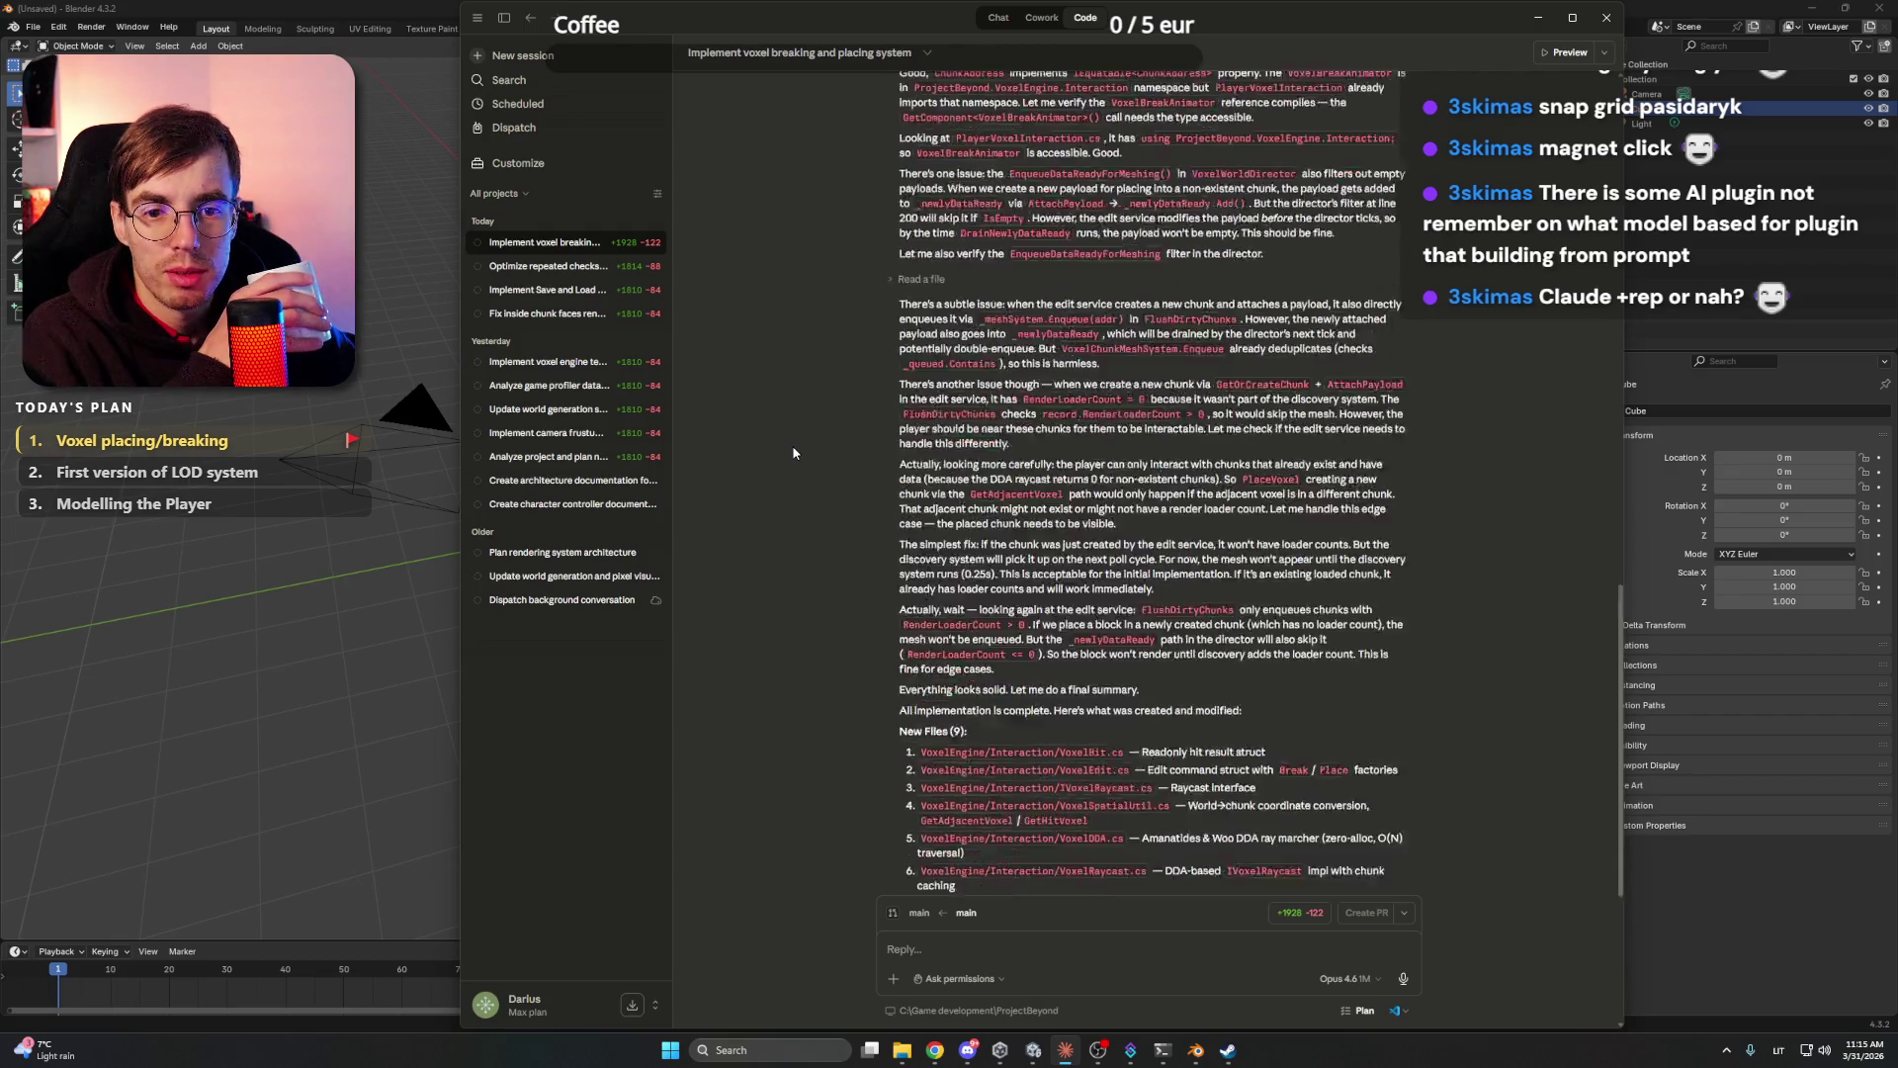
- Scroll up through Claude's implementation summary, then bring the Morning Coffee YouTube window forward
scroll(792, 508, "up", 2)
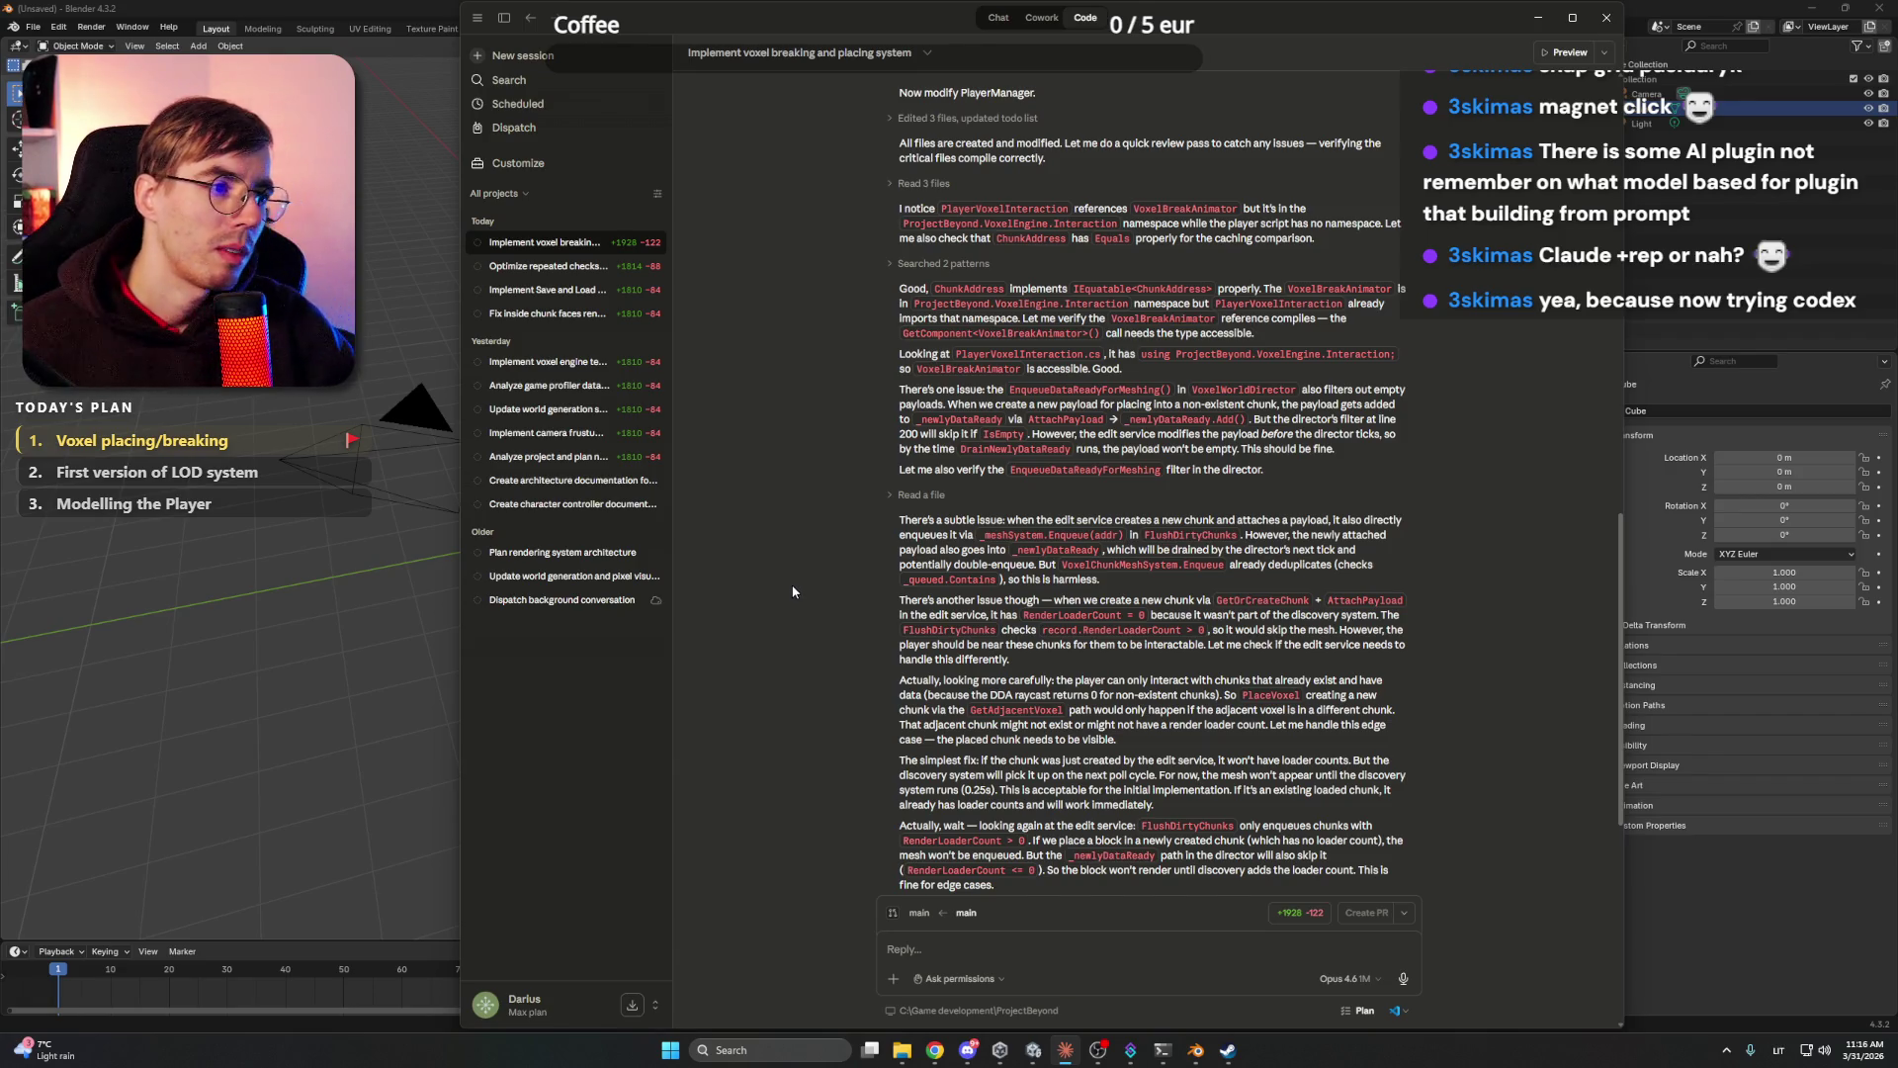
mouse_move(929, 1047)
left_click(894, 993)
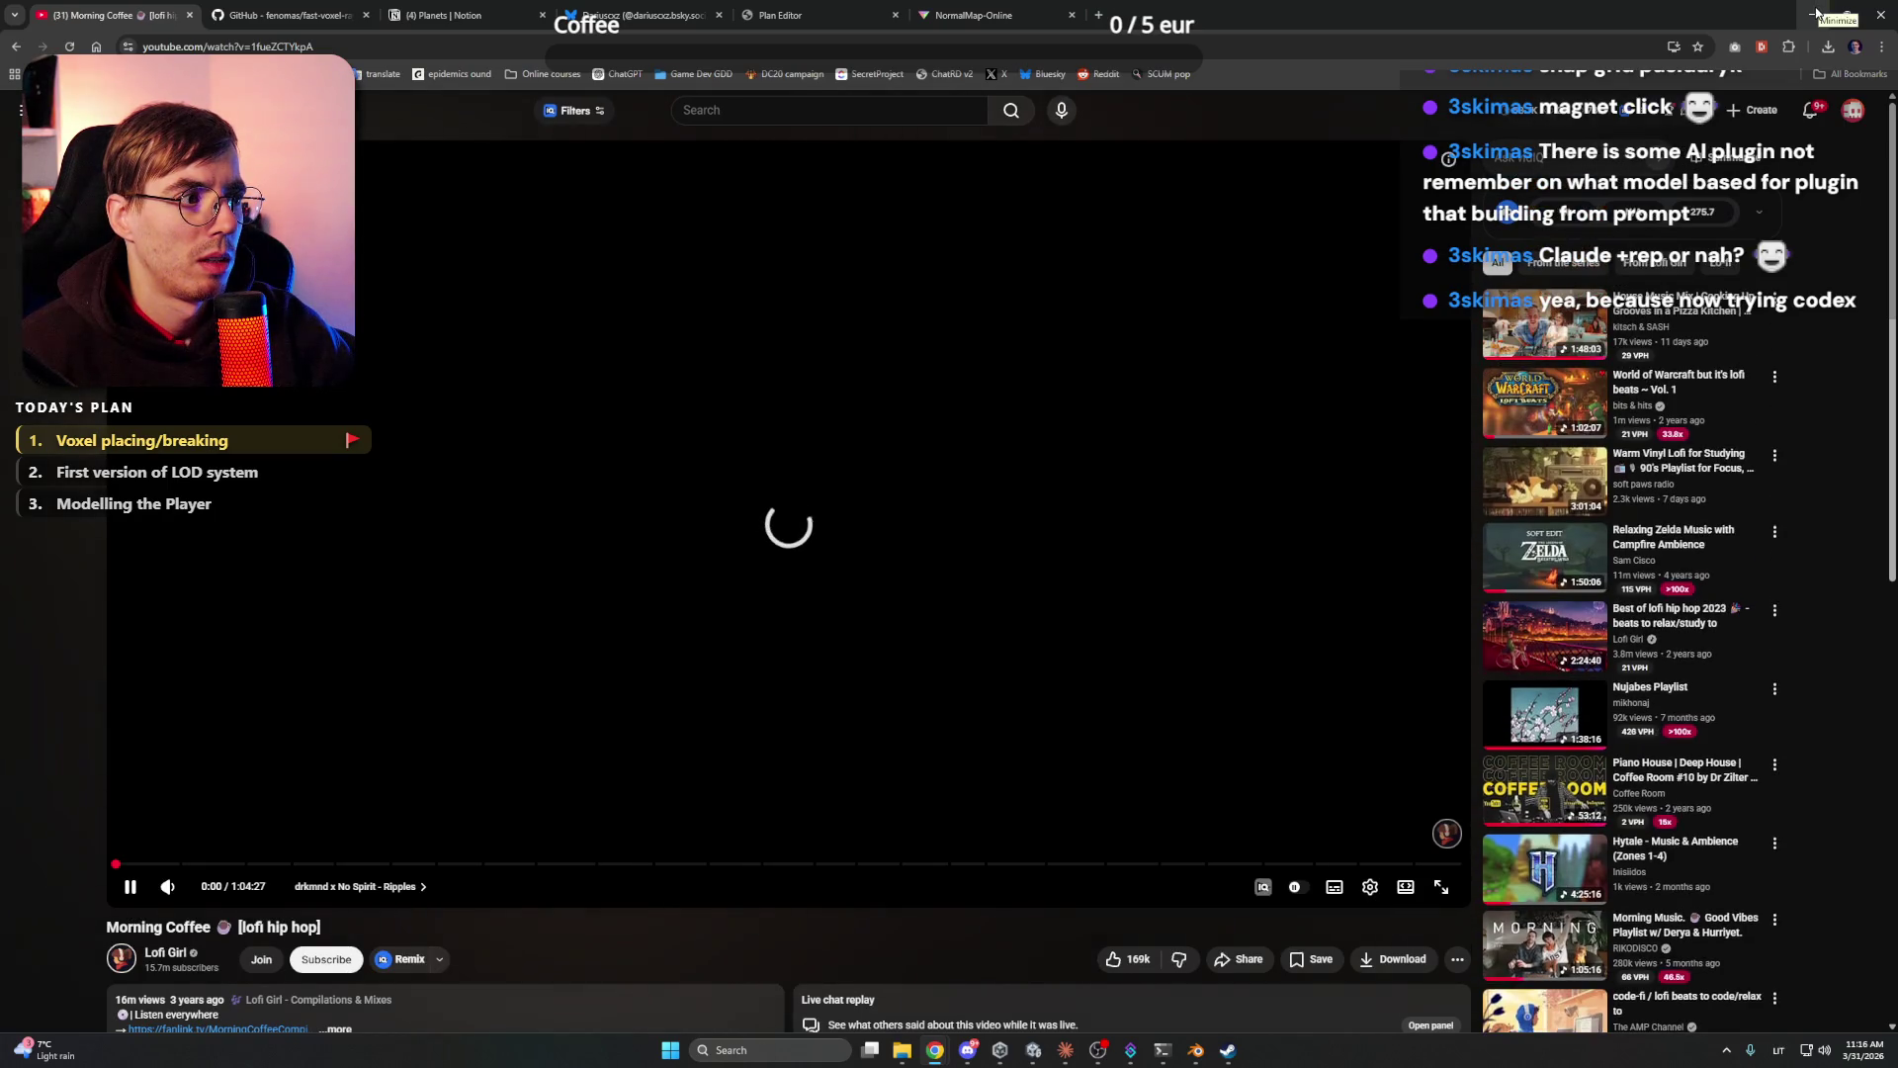
- Play 'World of Warcraft but it's lofi beats ~ Vol. 1', reload, minimize Chrome and open Discord
left_click(1518, 395)
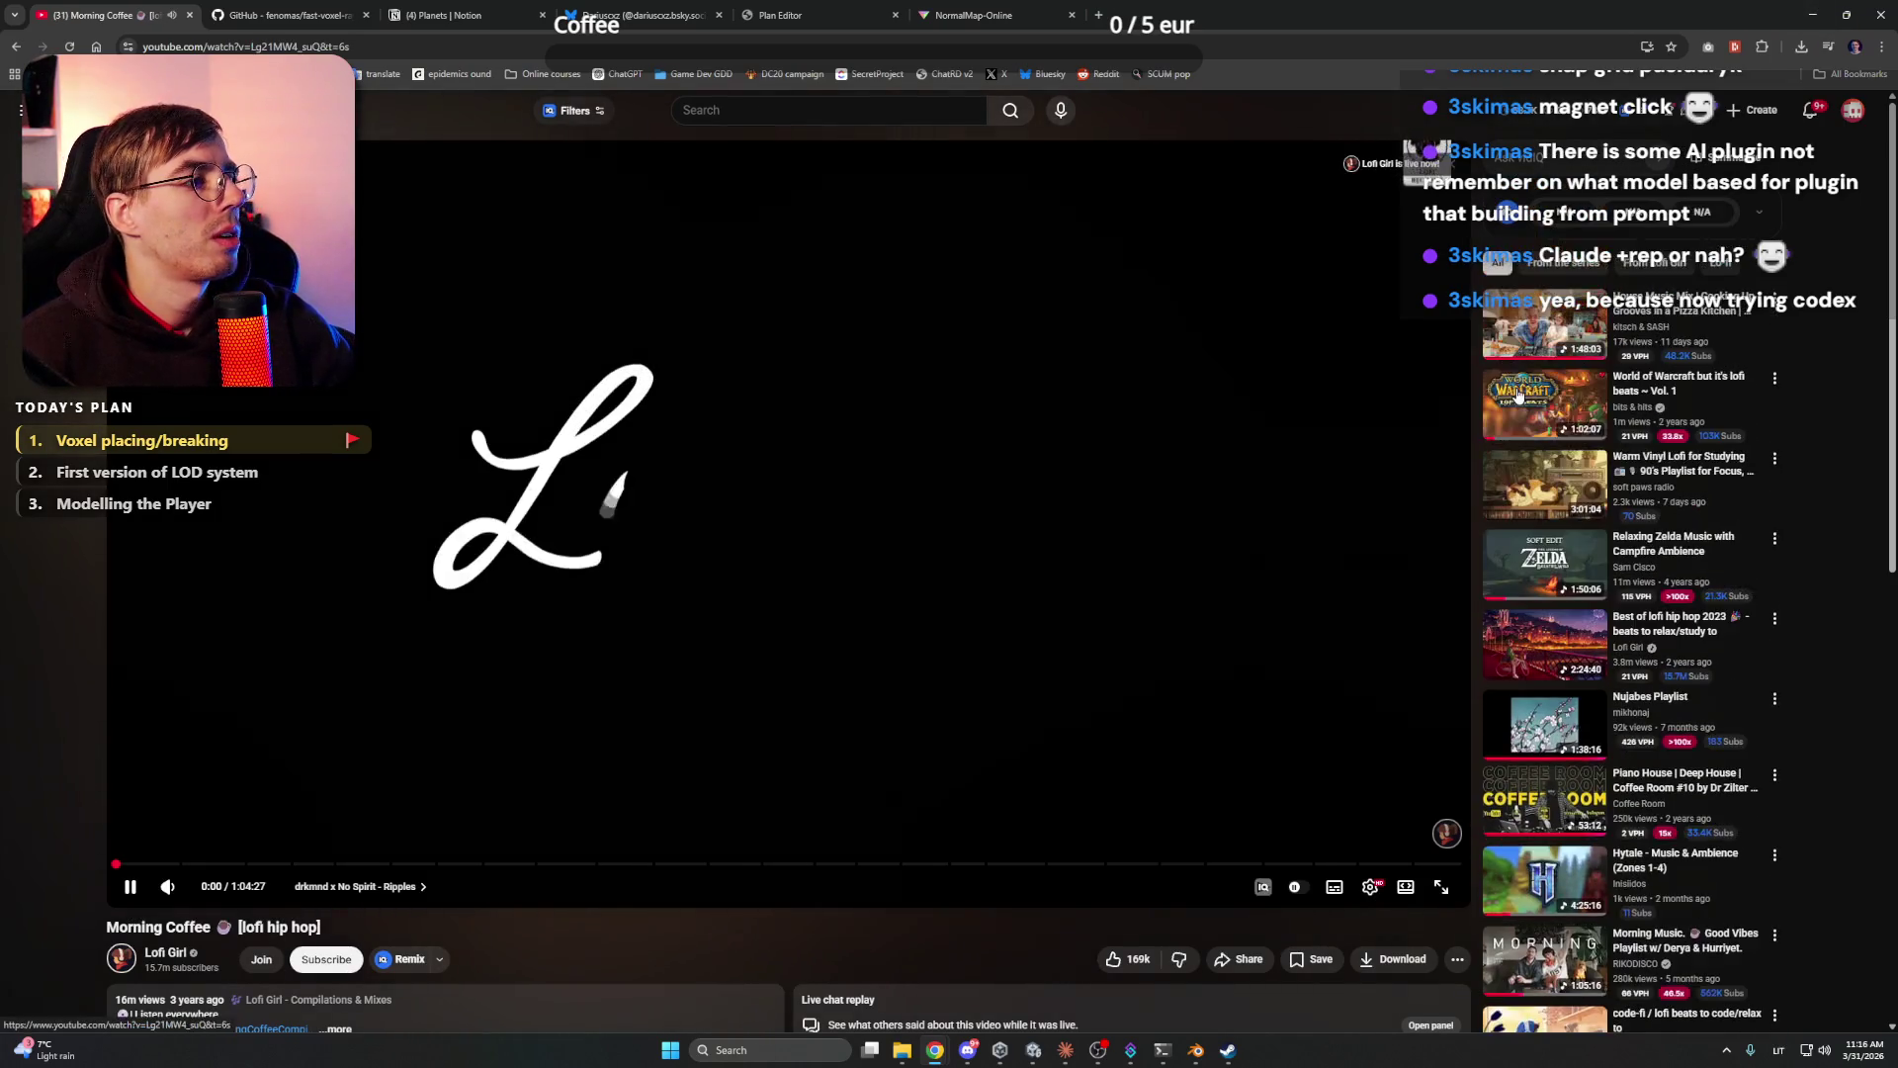
left_click(70, 47)
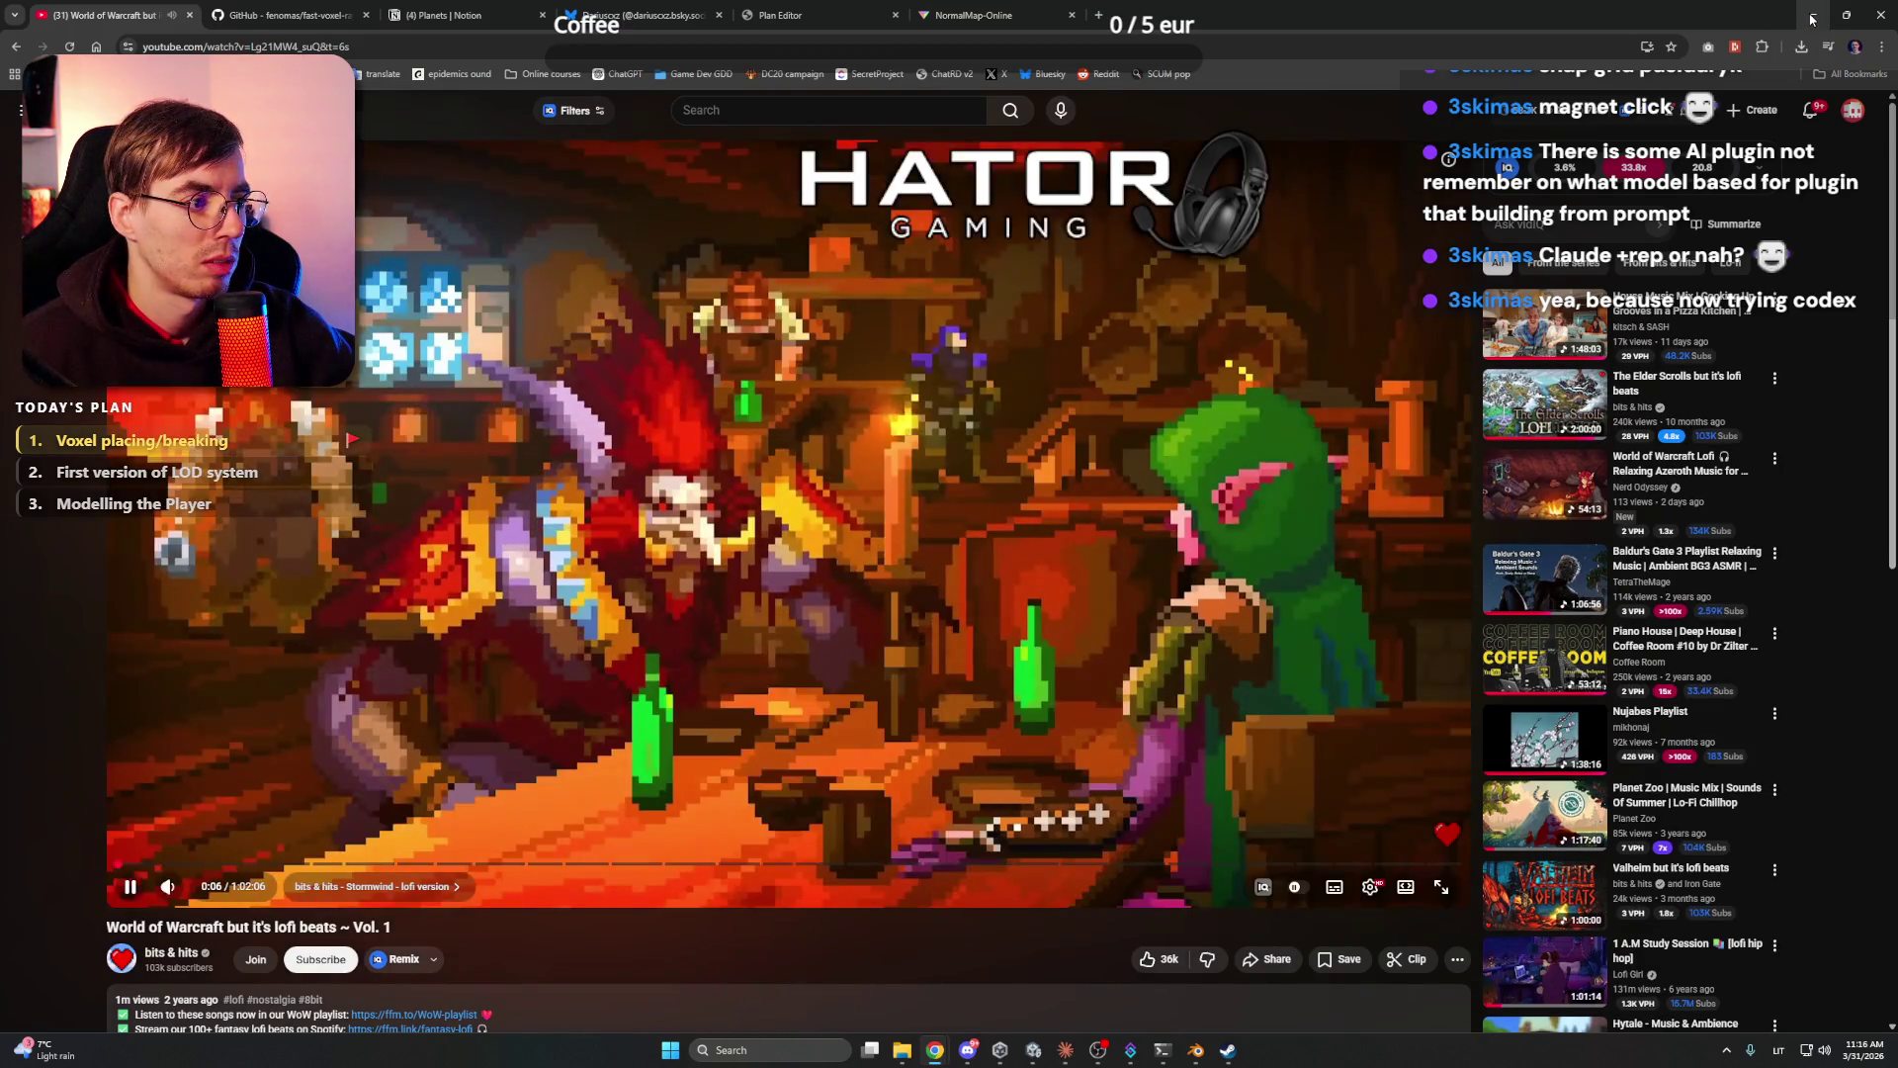
mouse_move(188, 890)
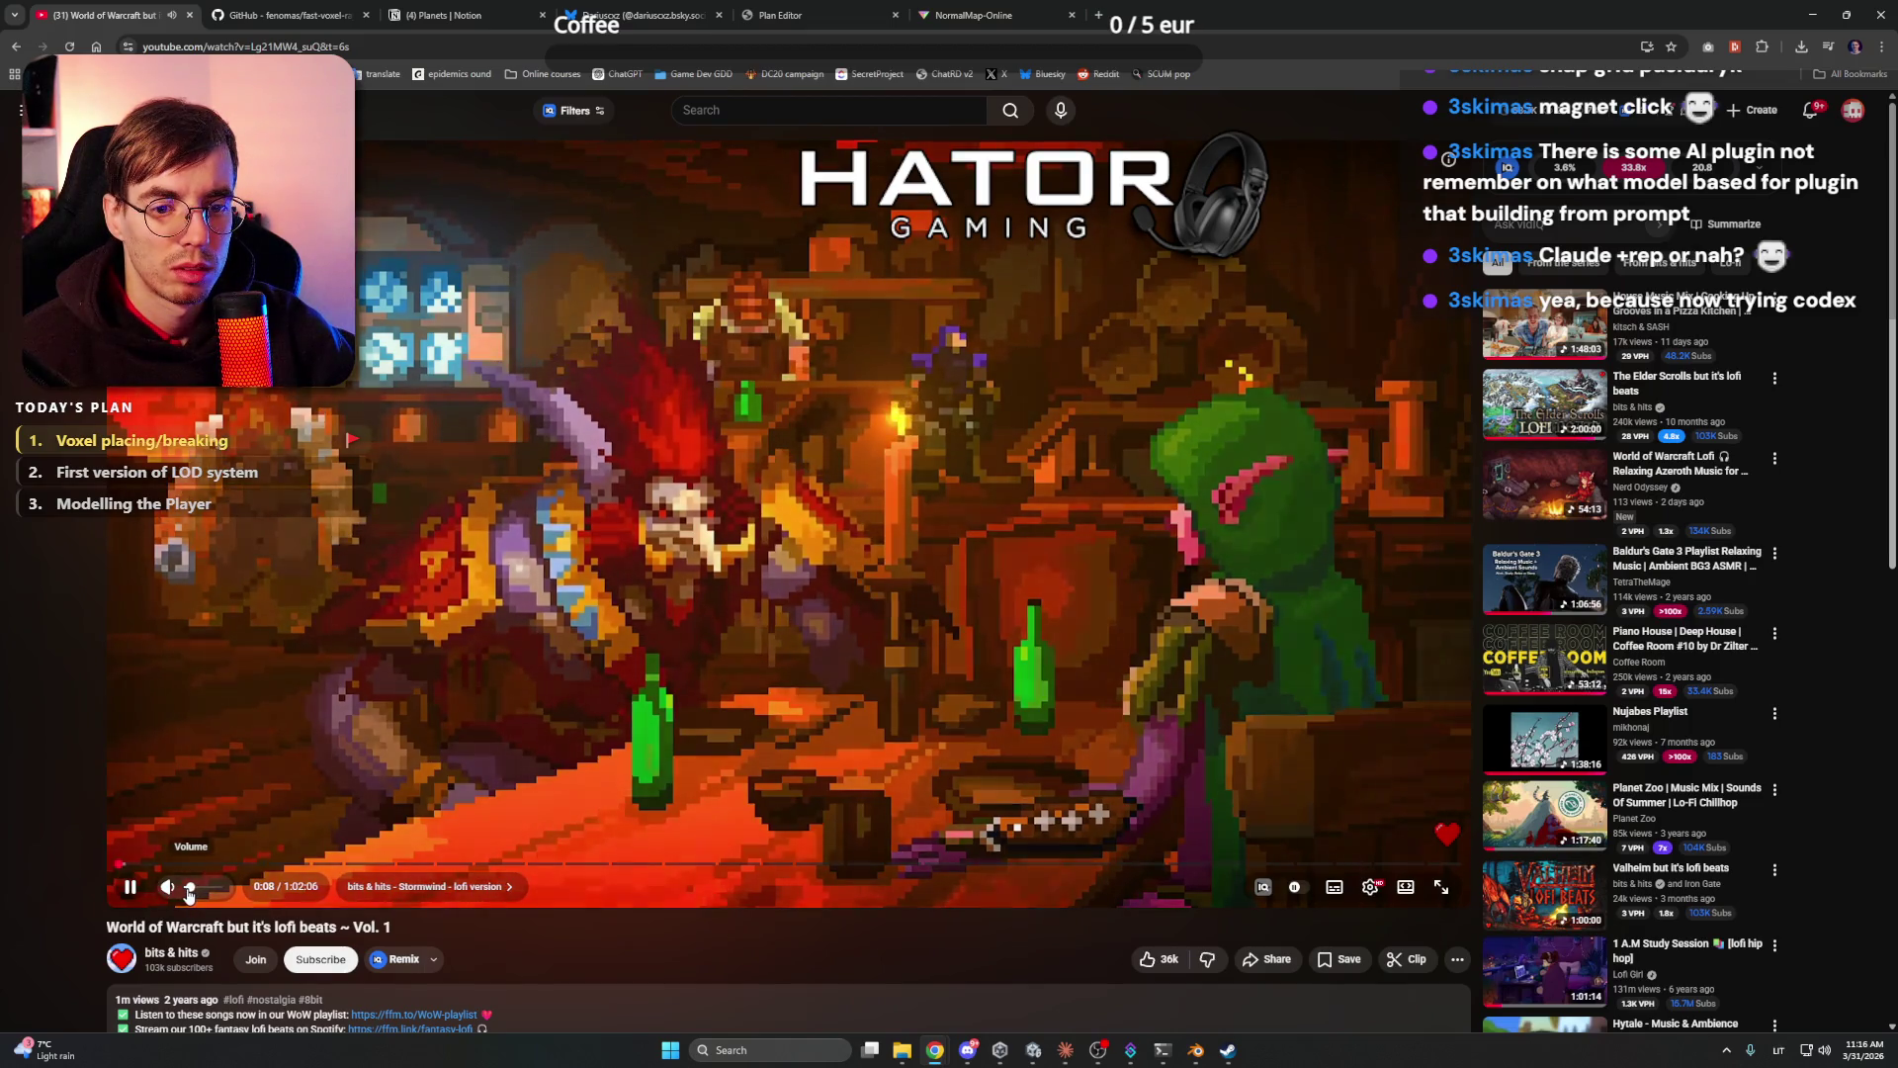
left_click(1825, 12)
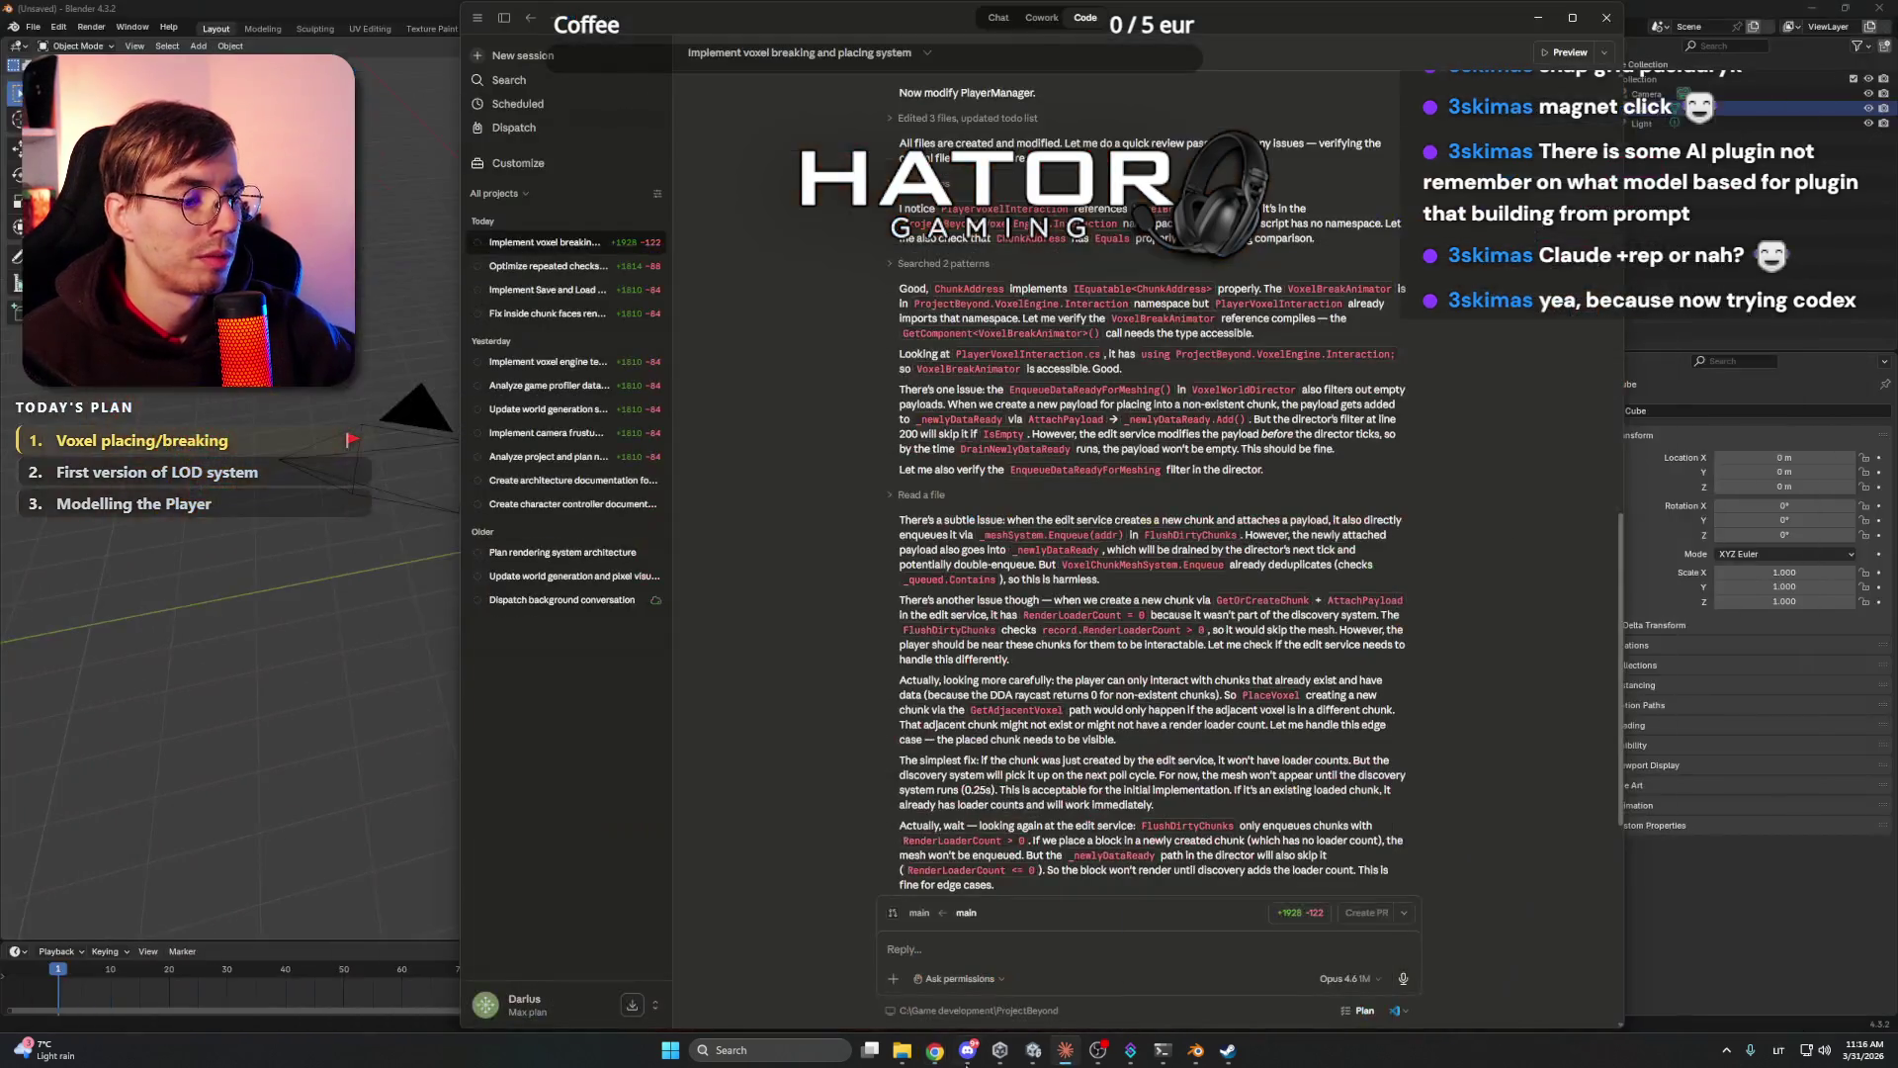
left_click(968, 1049)
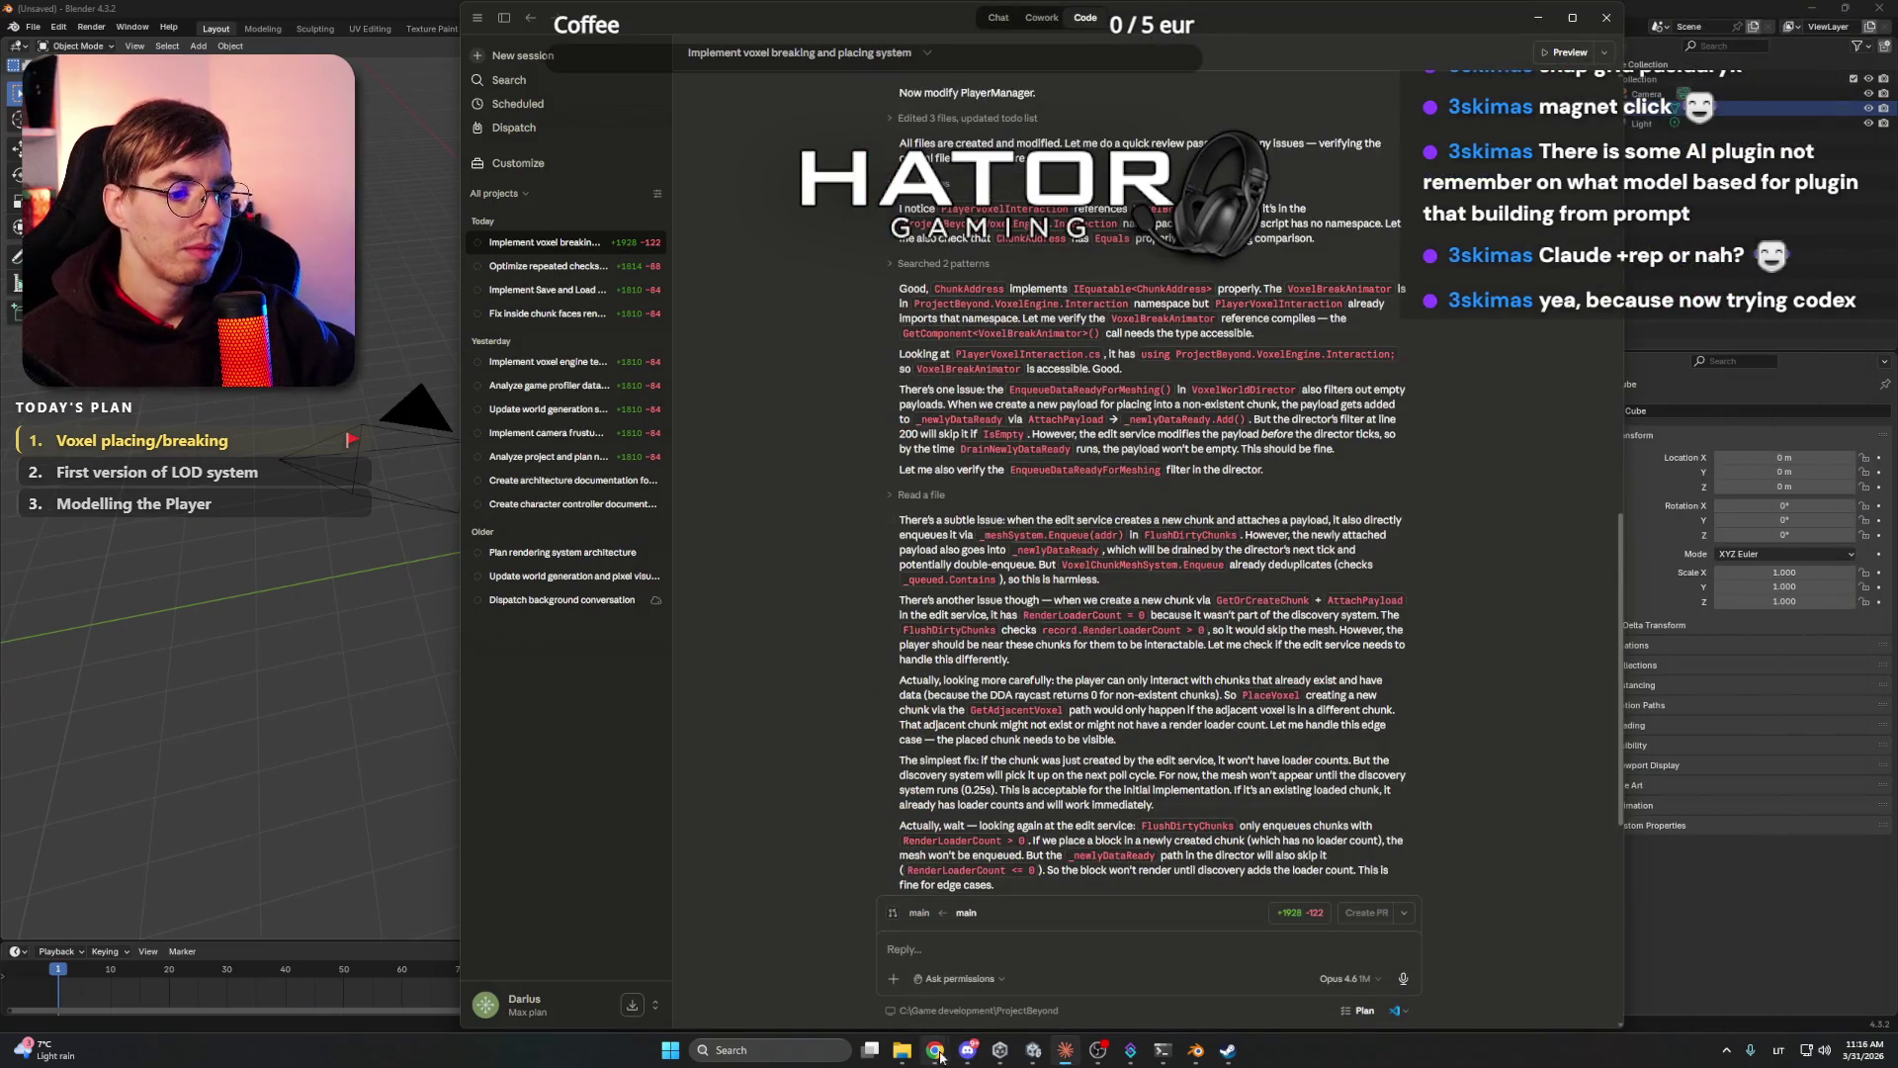
left_click(968, 1050)
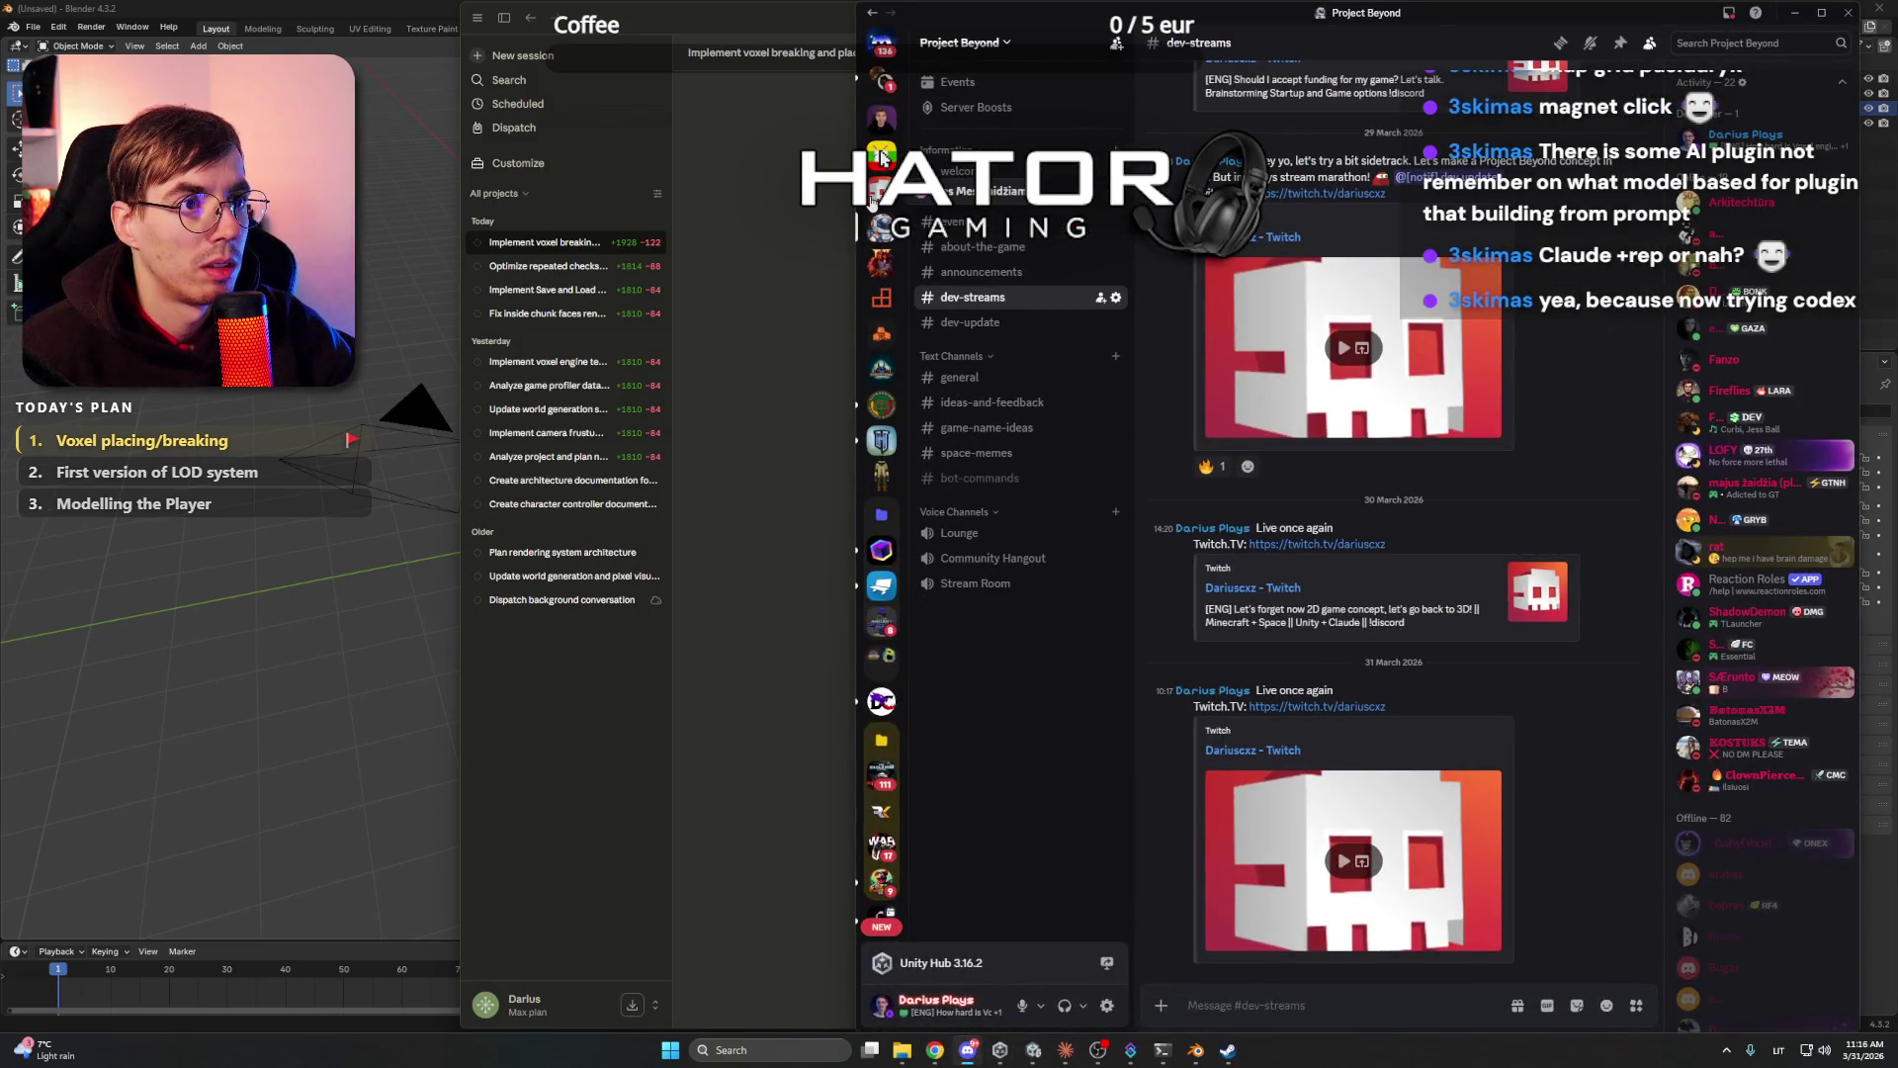
- Switch to another Discord server and open its žaidimai channel
left_click(882, 158)
left_click(1000, 831)
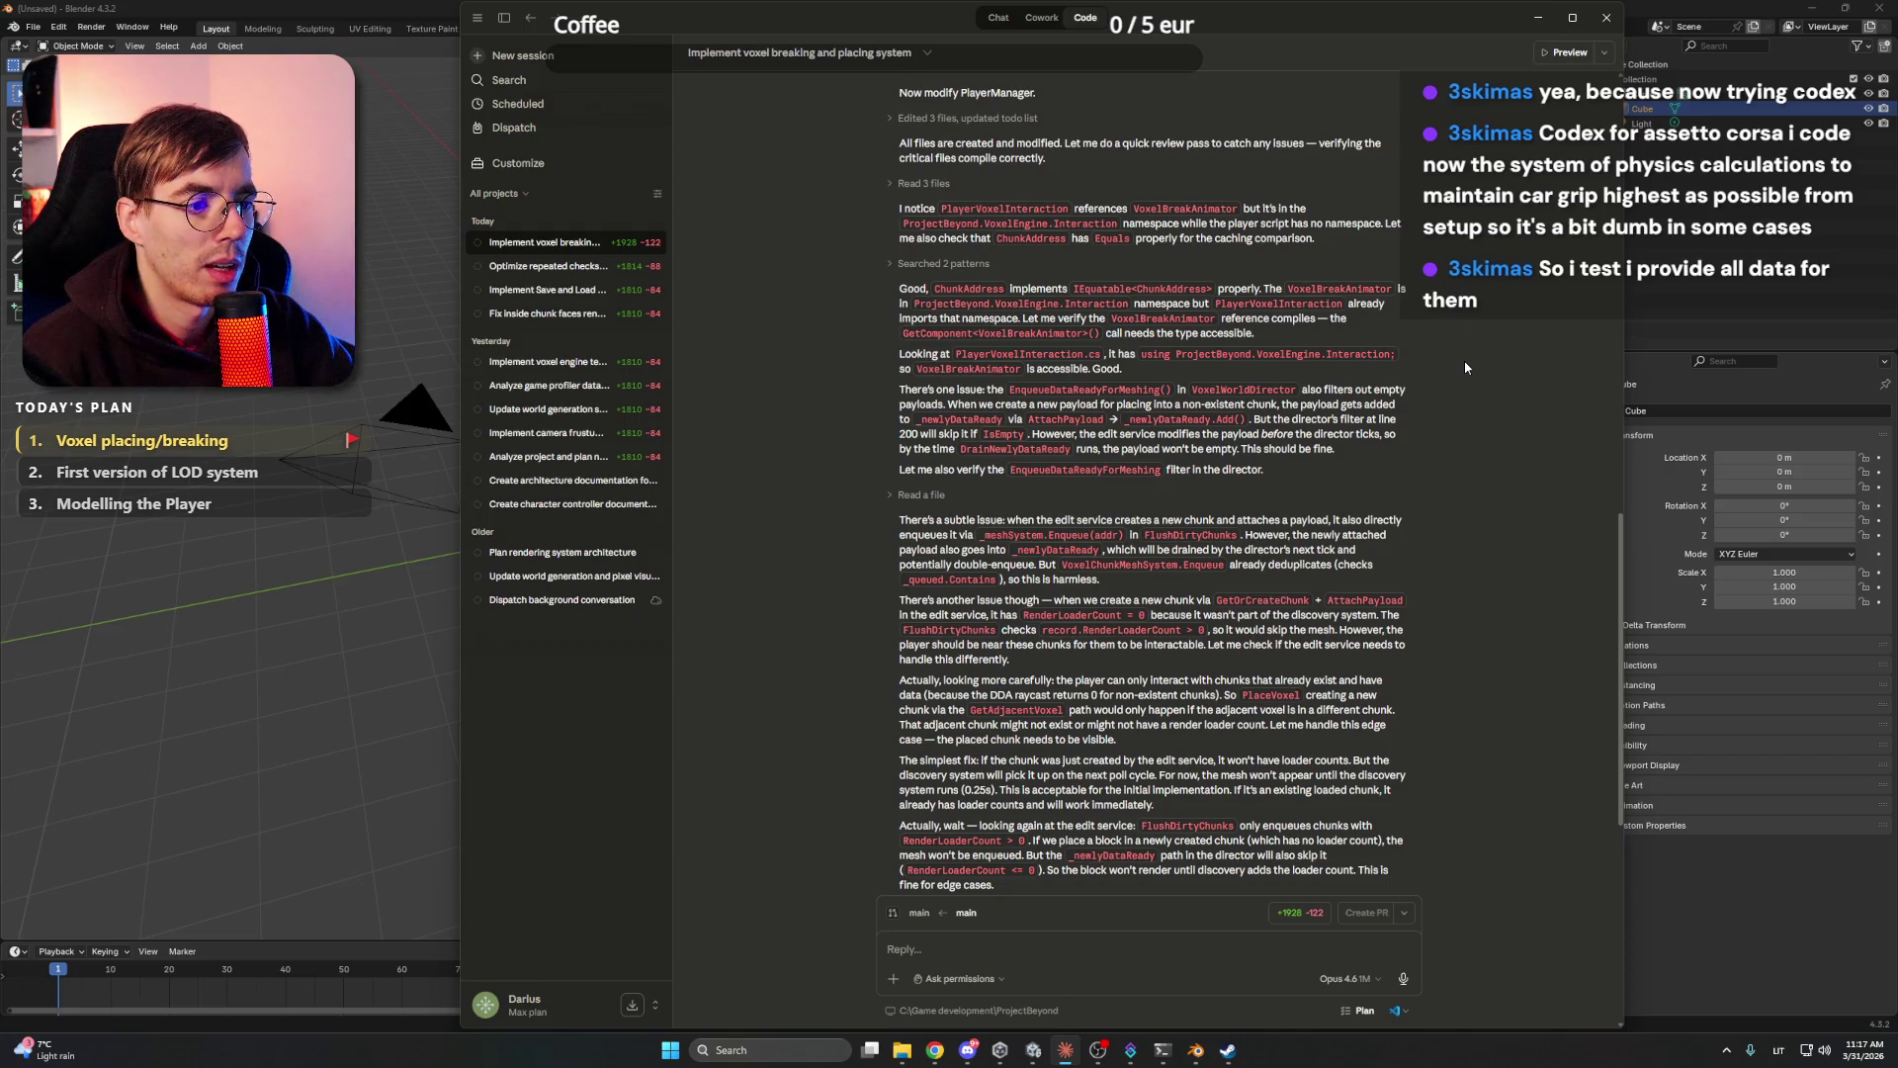
scroll(1465, 368, "up", 3)
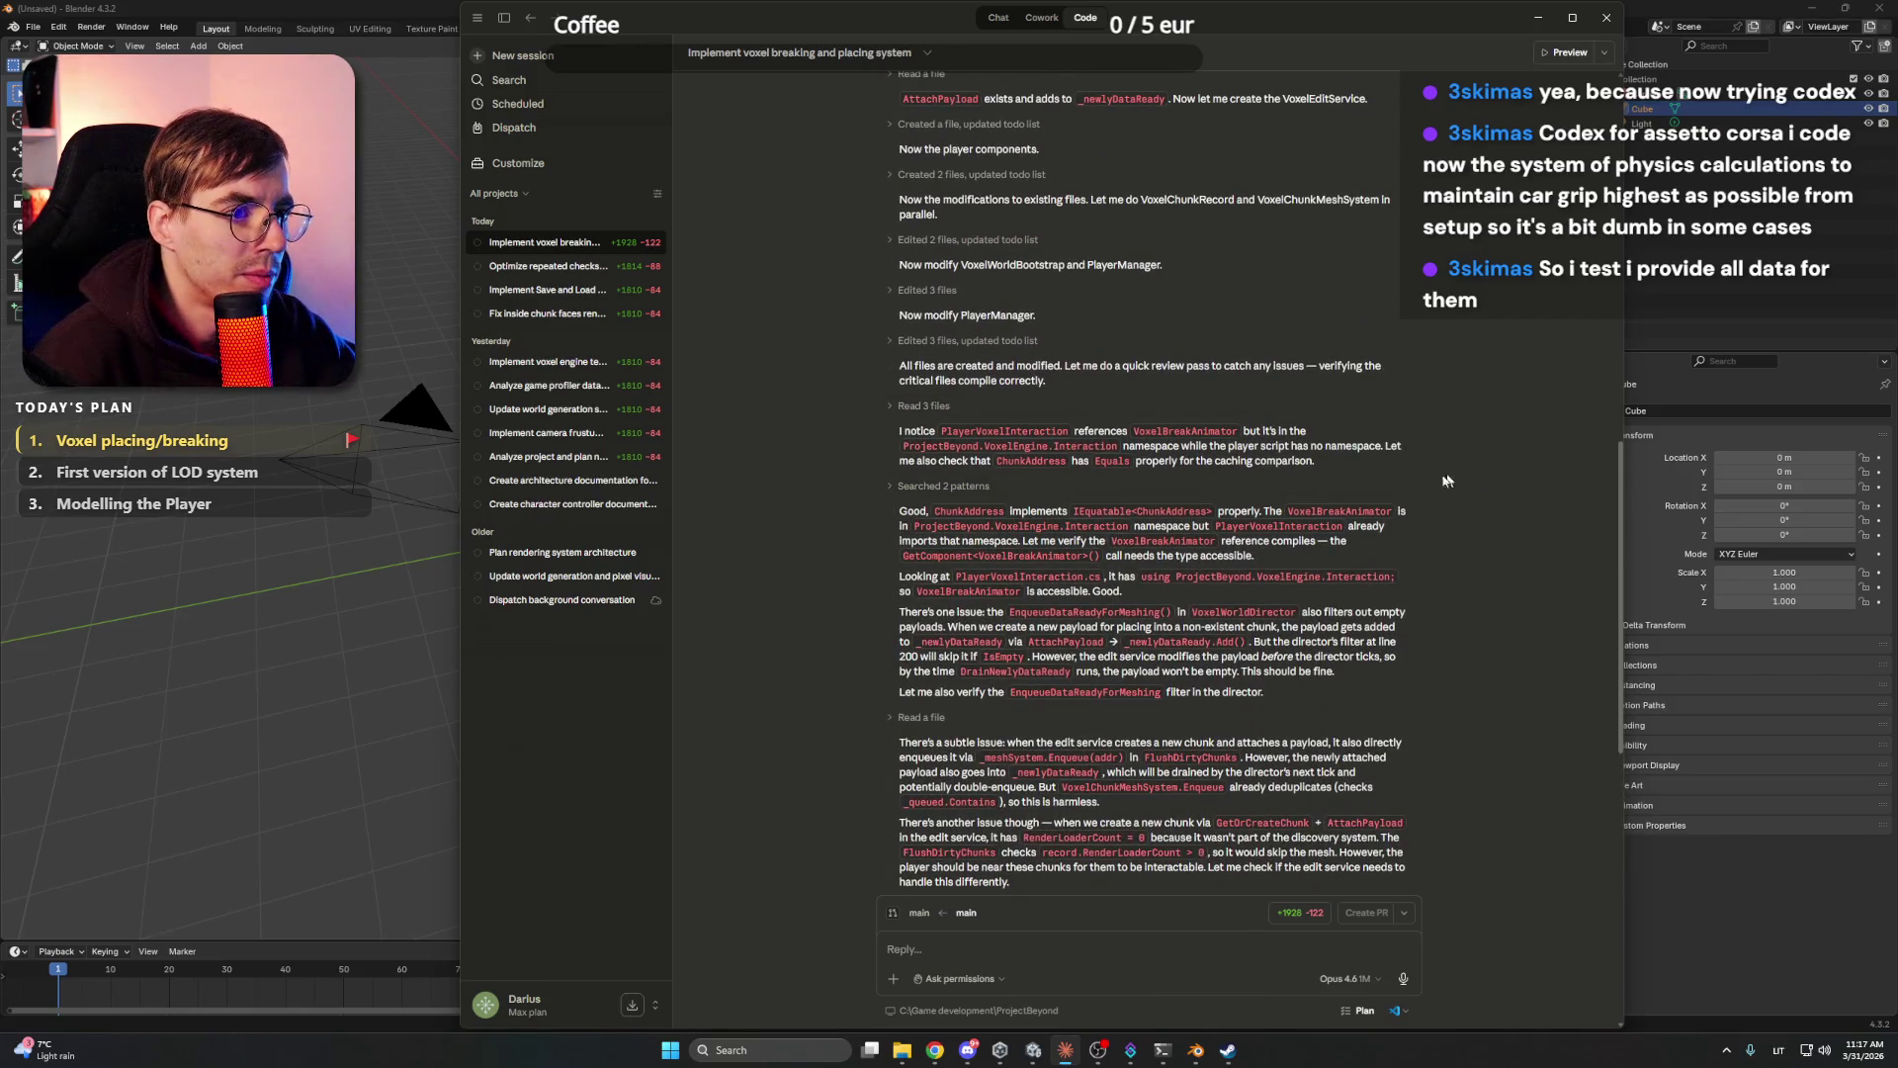
scroll(1473, 475, "down", 4)
scroll(855, 486, "down", 5)
scroll(855, 485, "up", 4)
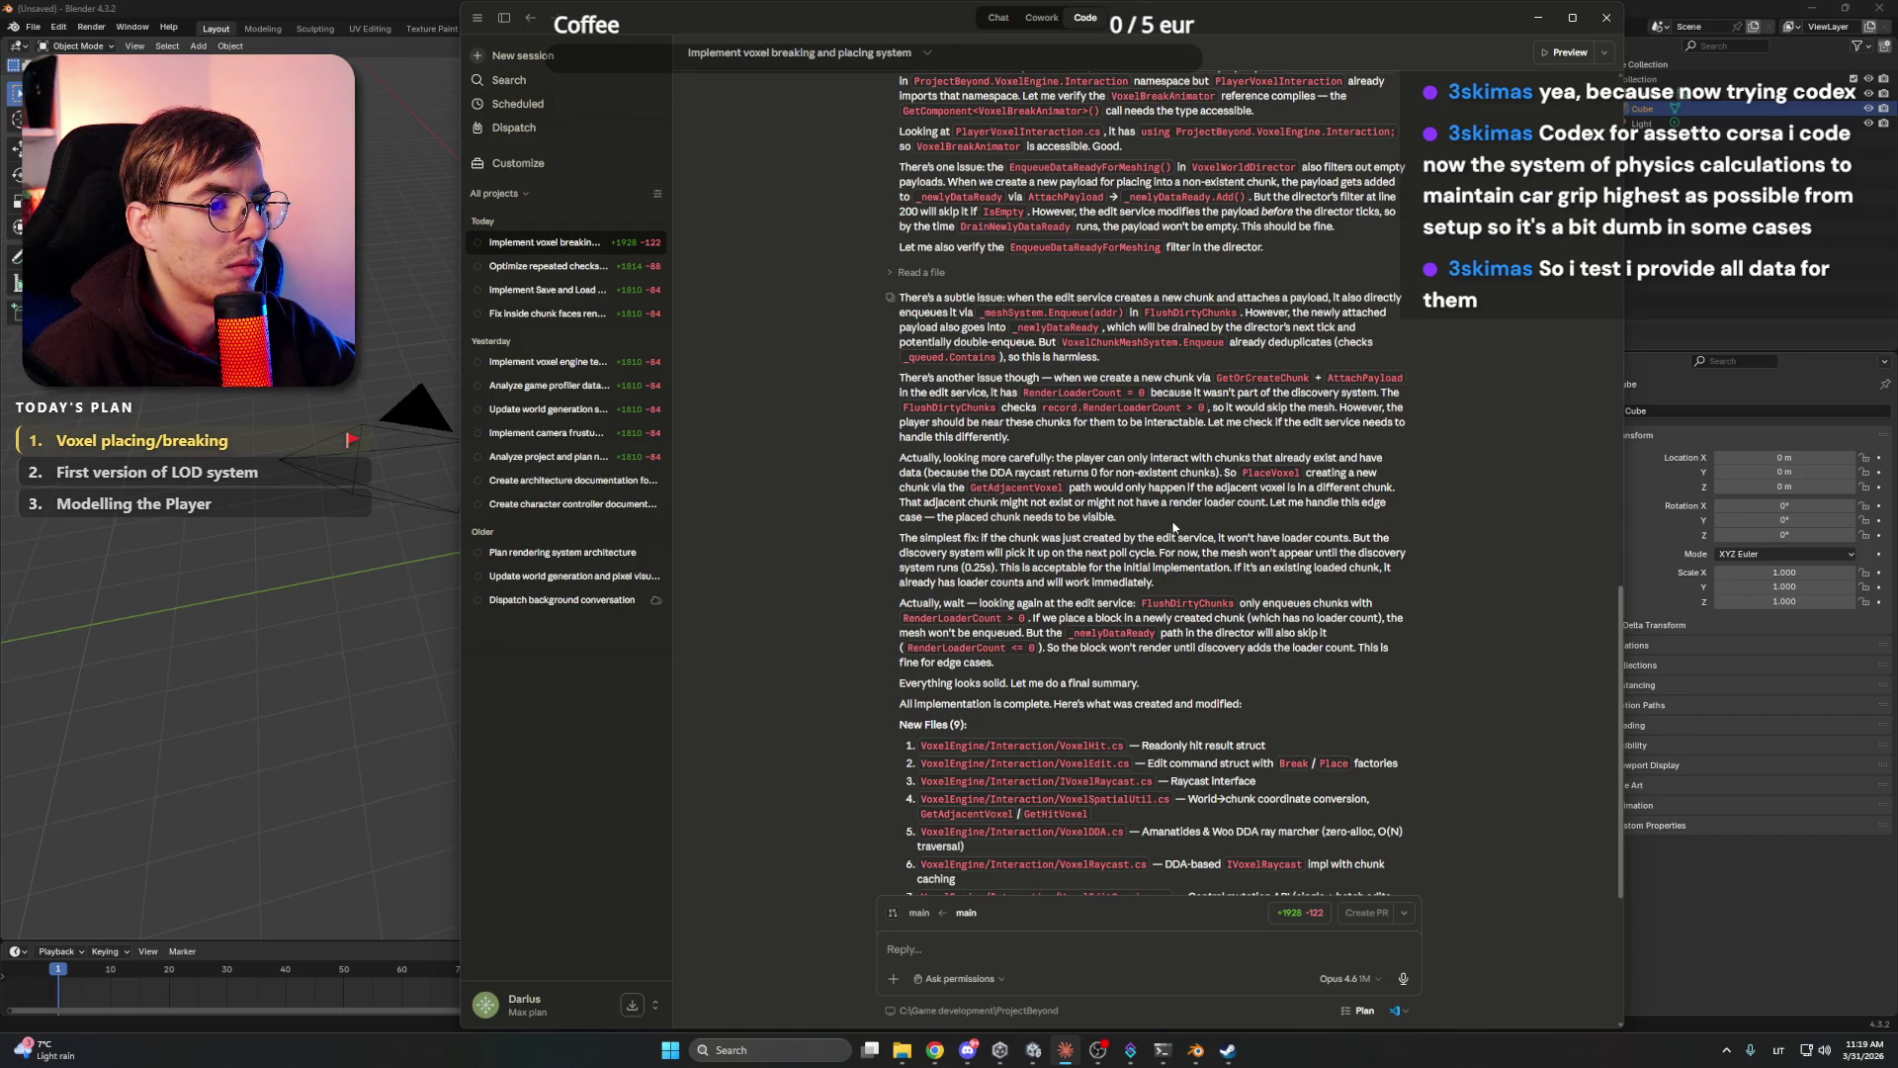
scroll(1157, 523, "down", 3)
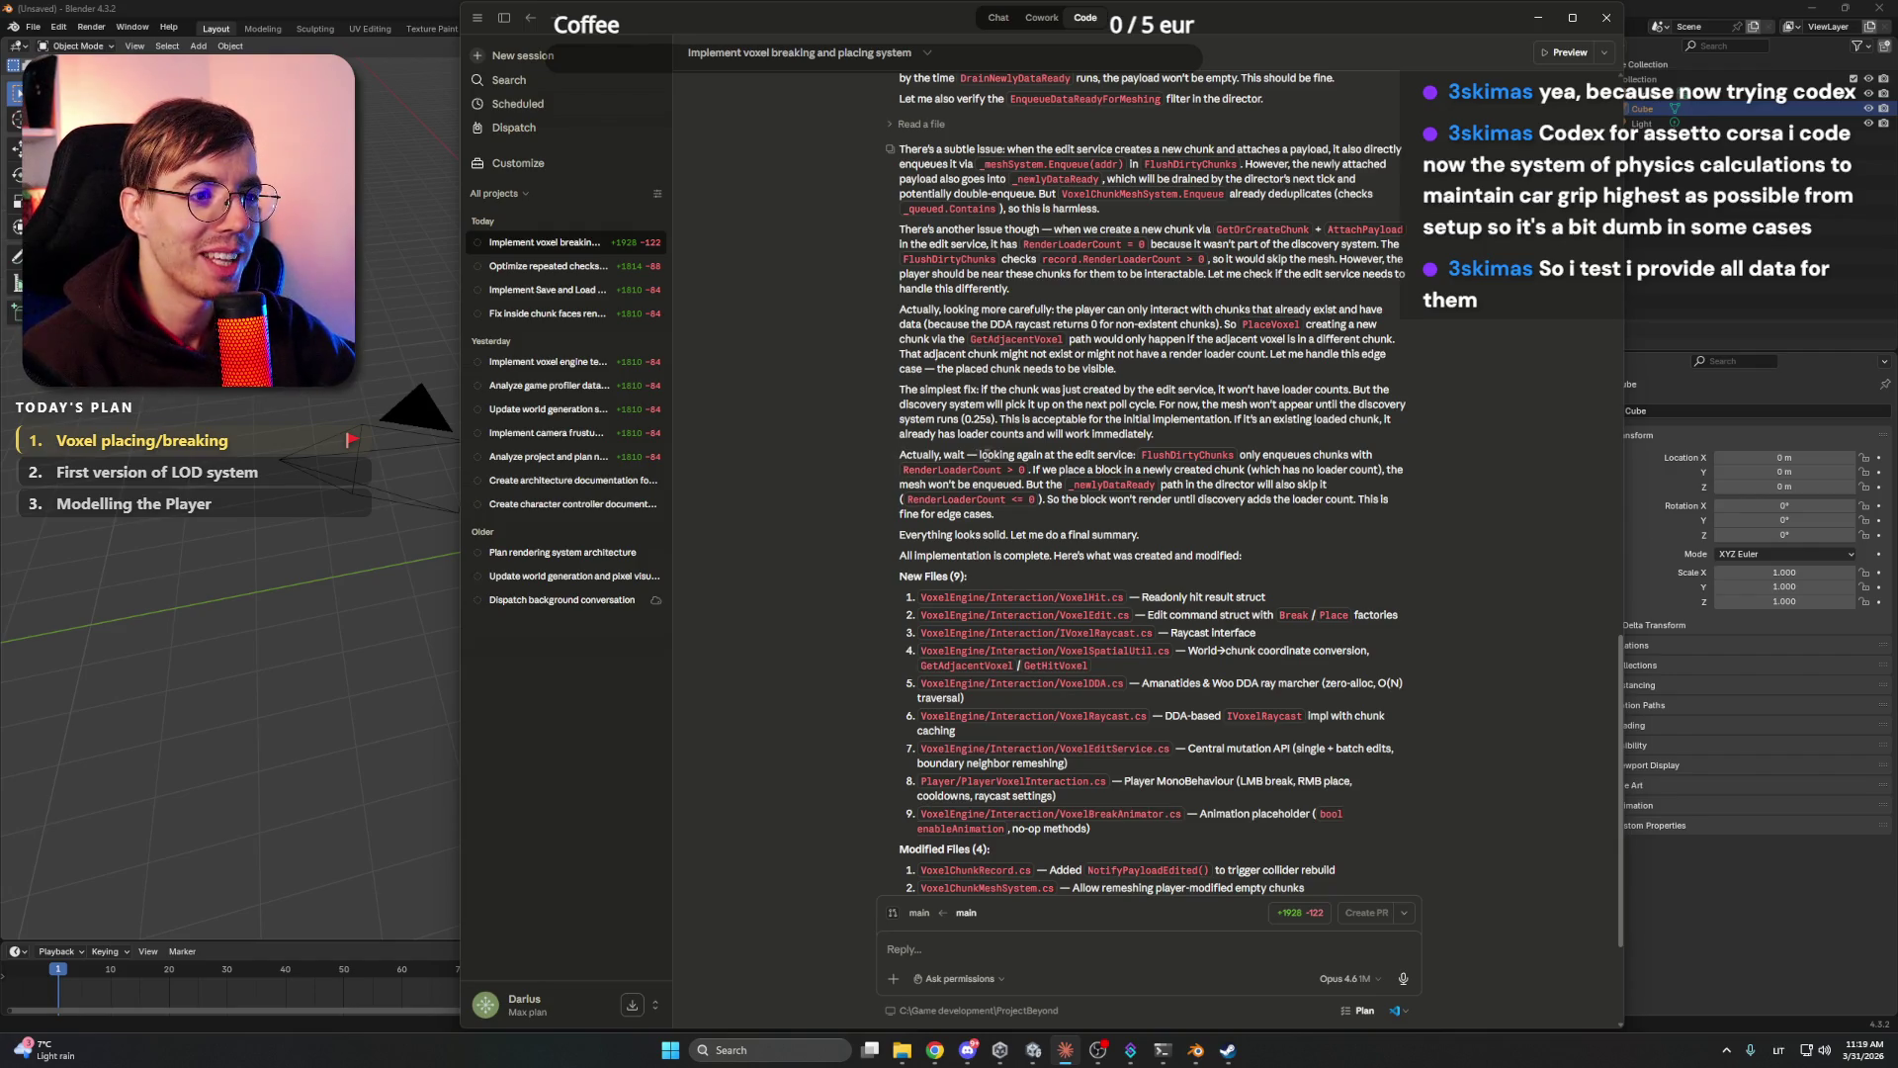
scroll(1164, 373, "down", 3)
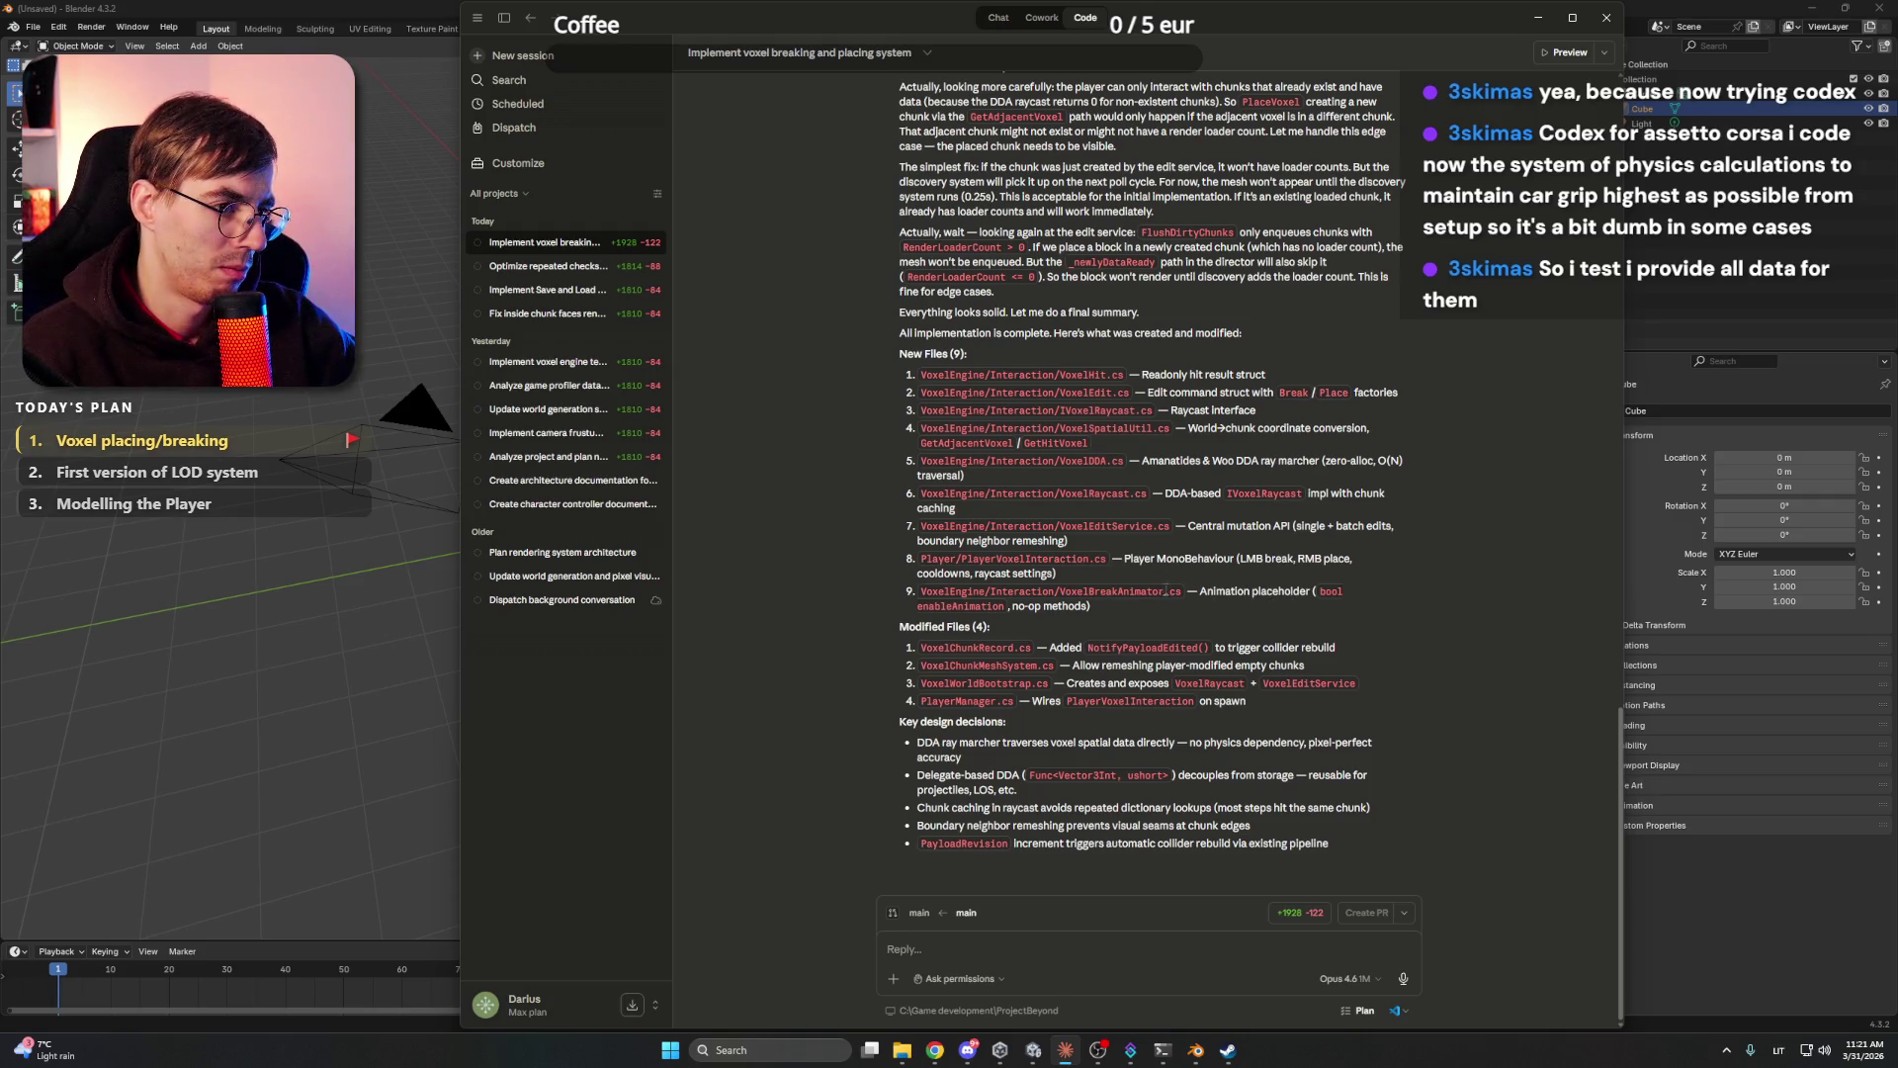
left_click_drag(1180, 590, 1067, 591)
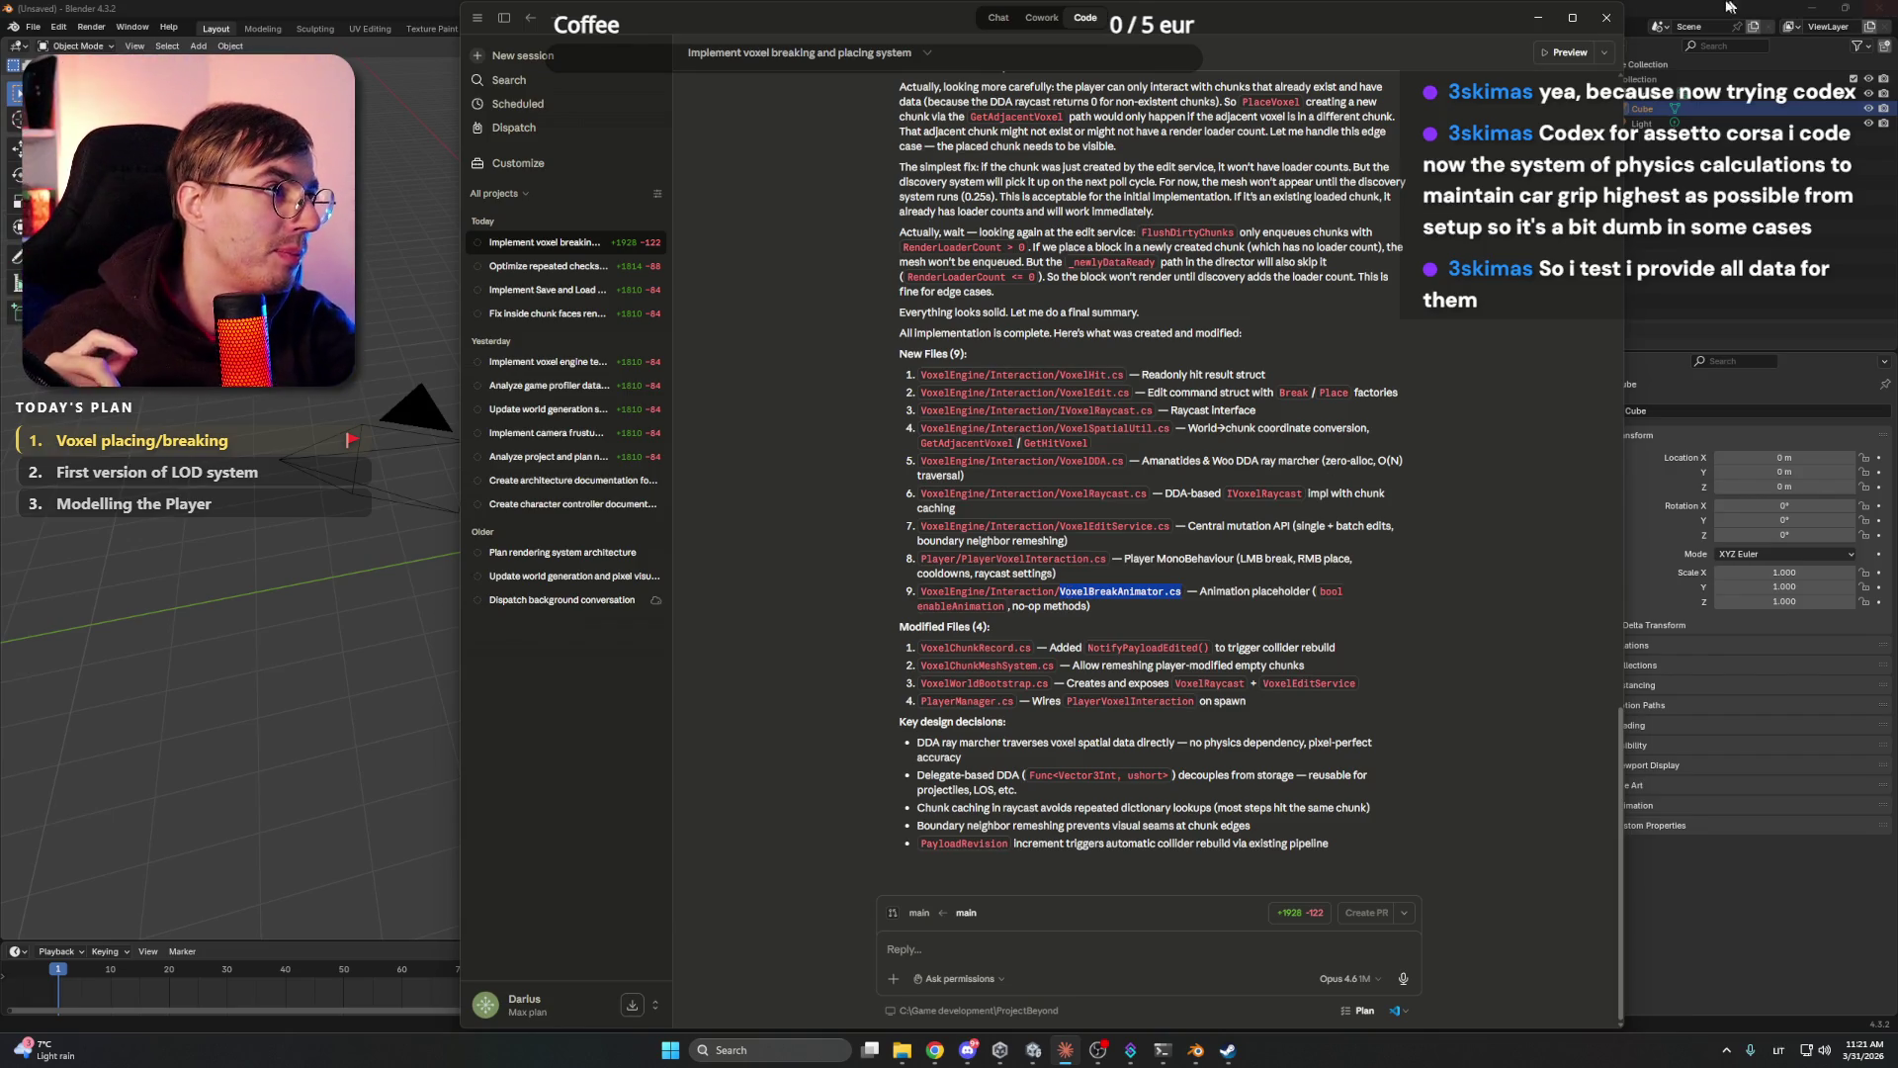
- Minimize Blender so the Unity editor sits behind the Claude session
left_click(1799, 16)
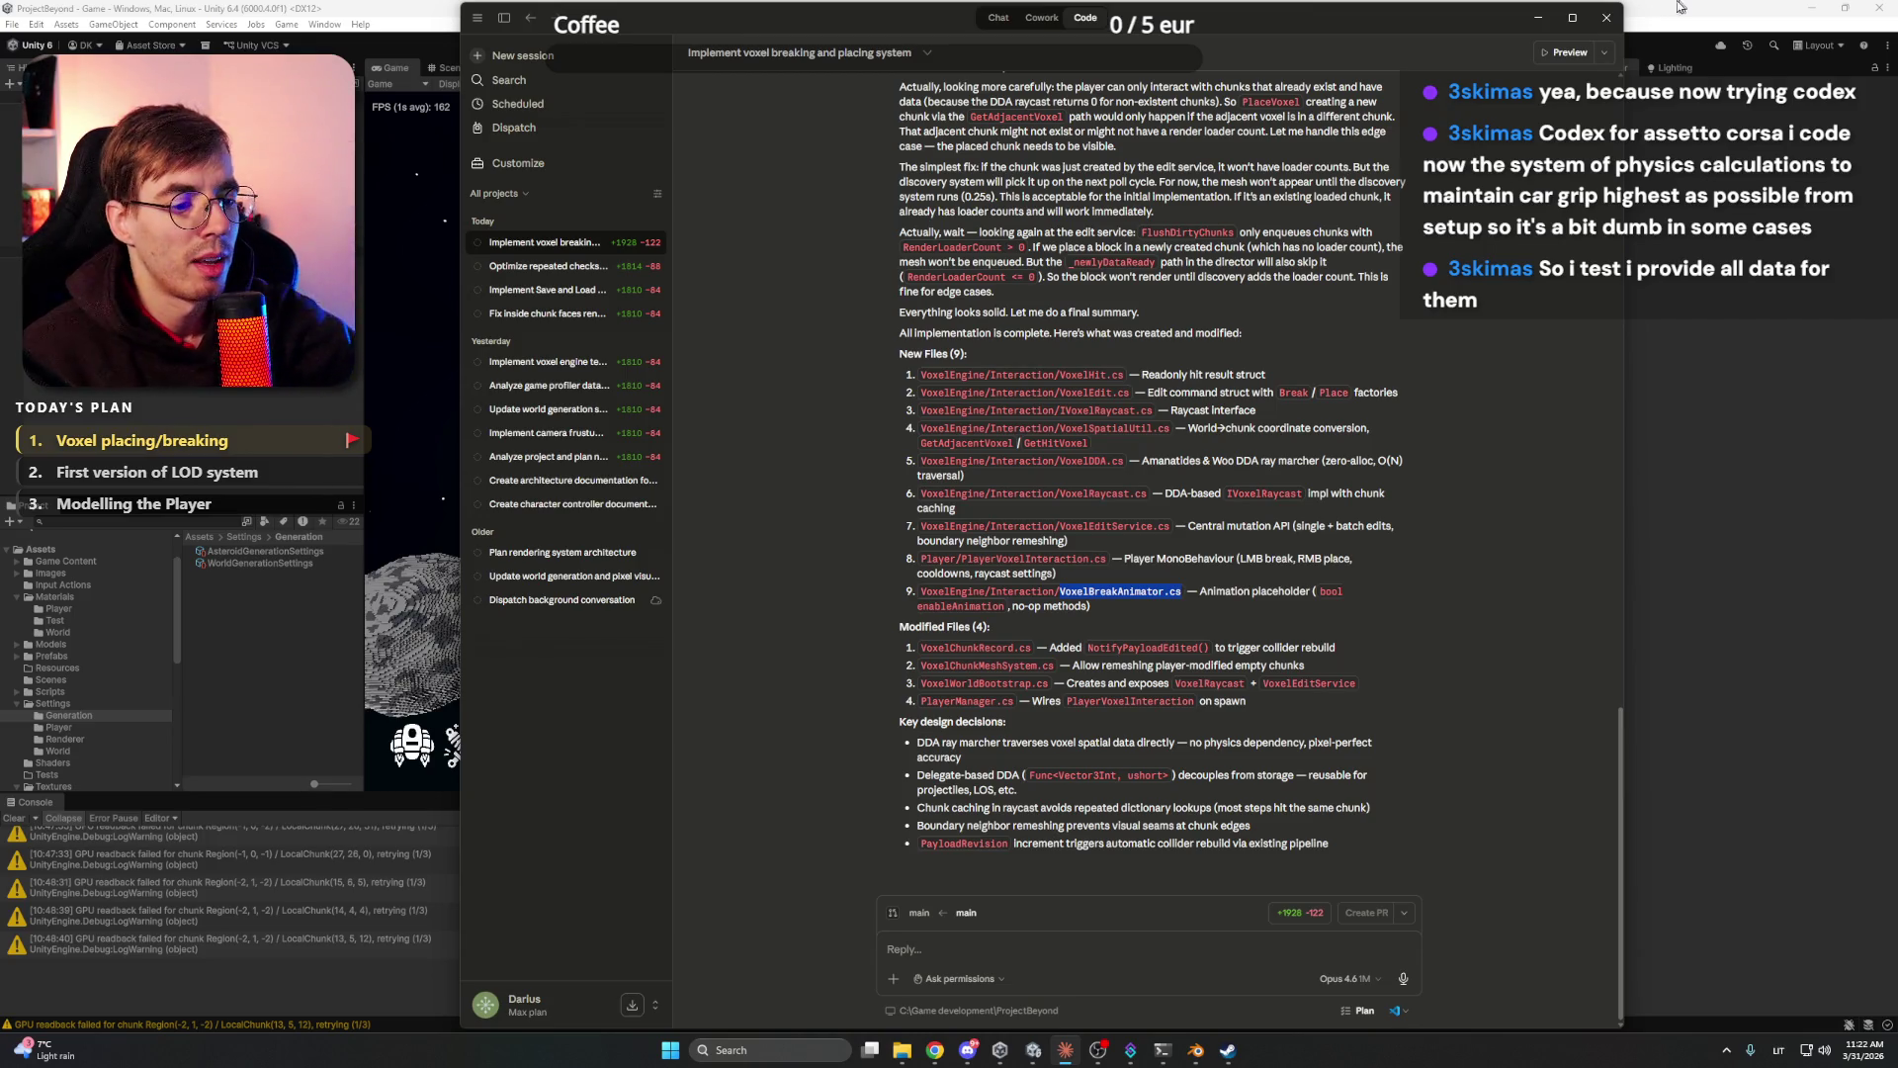
- In Chrome, open a new tab on youtube.com
mouse_move(935, 1050)
left_click(925, 974)
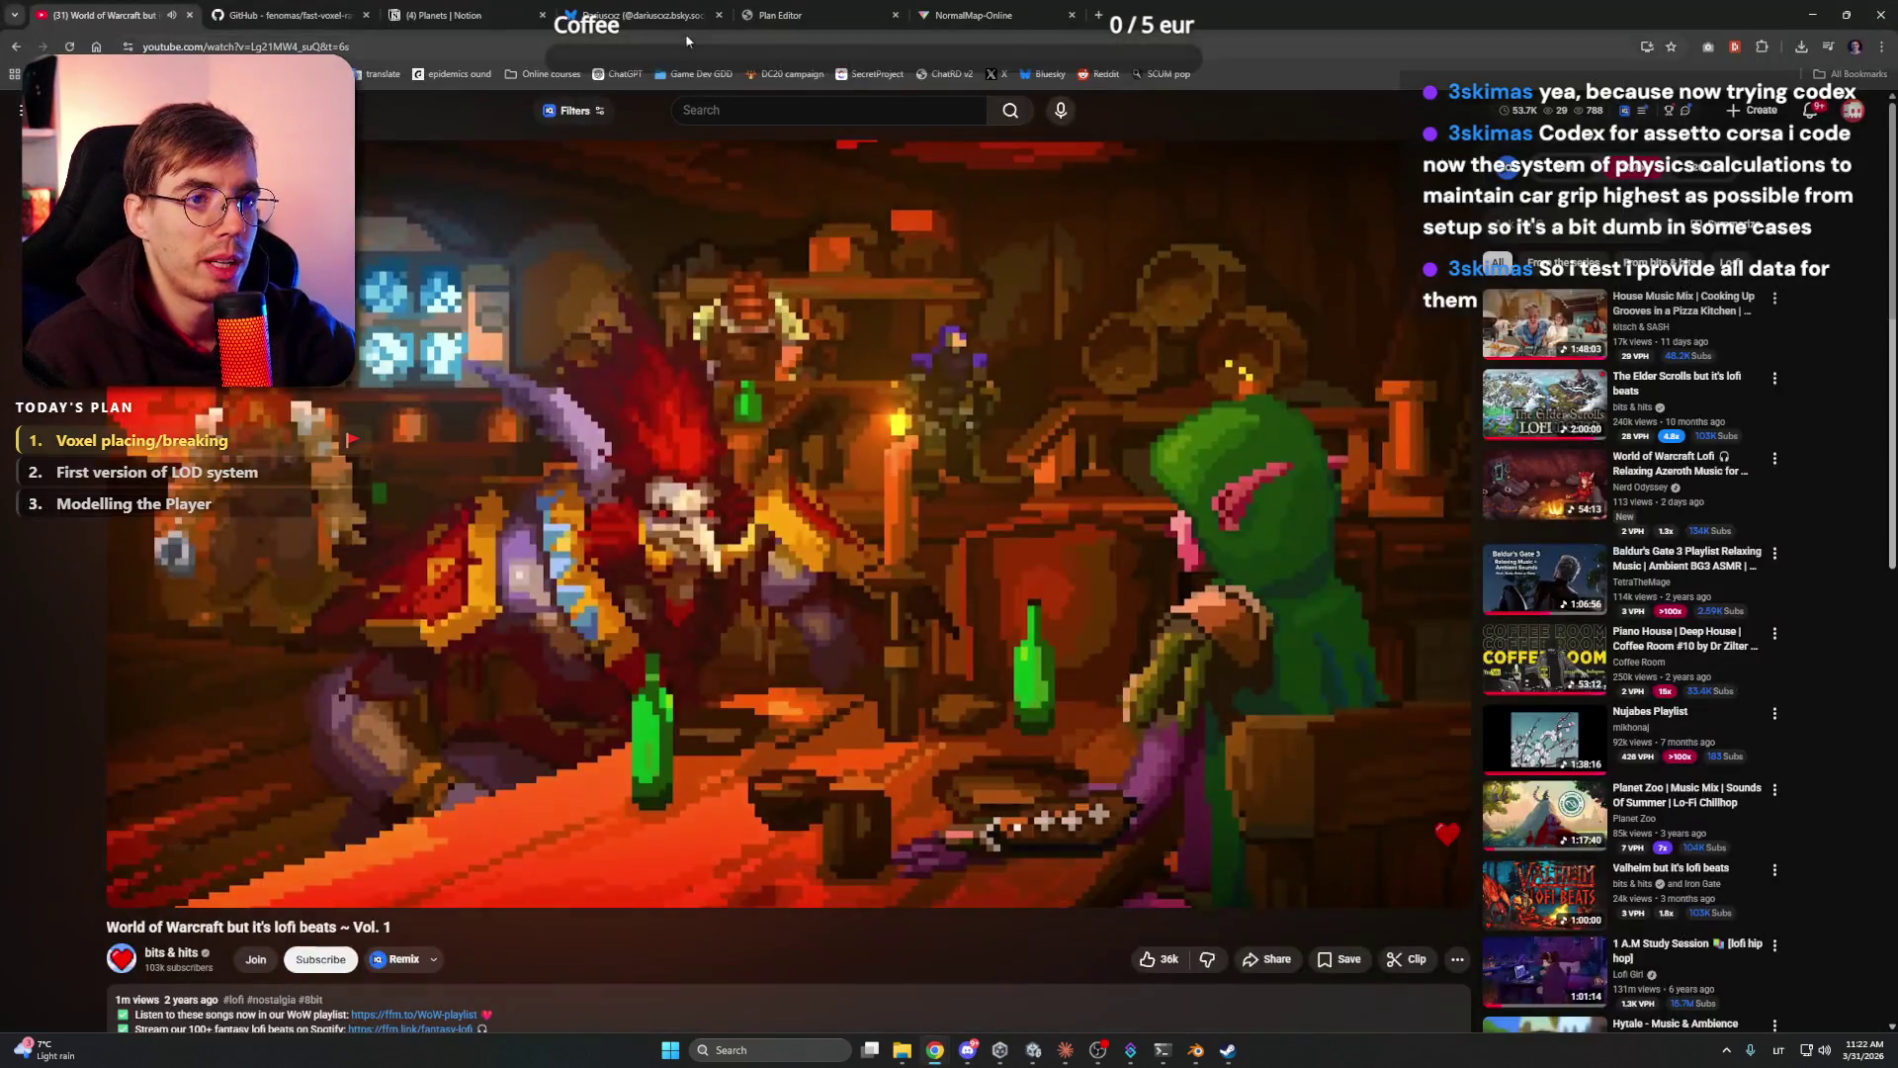
left_click(1098, 14)
type("youtube.com")
key("Return")
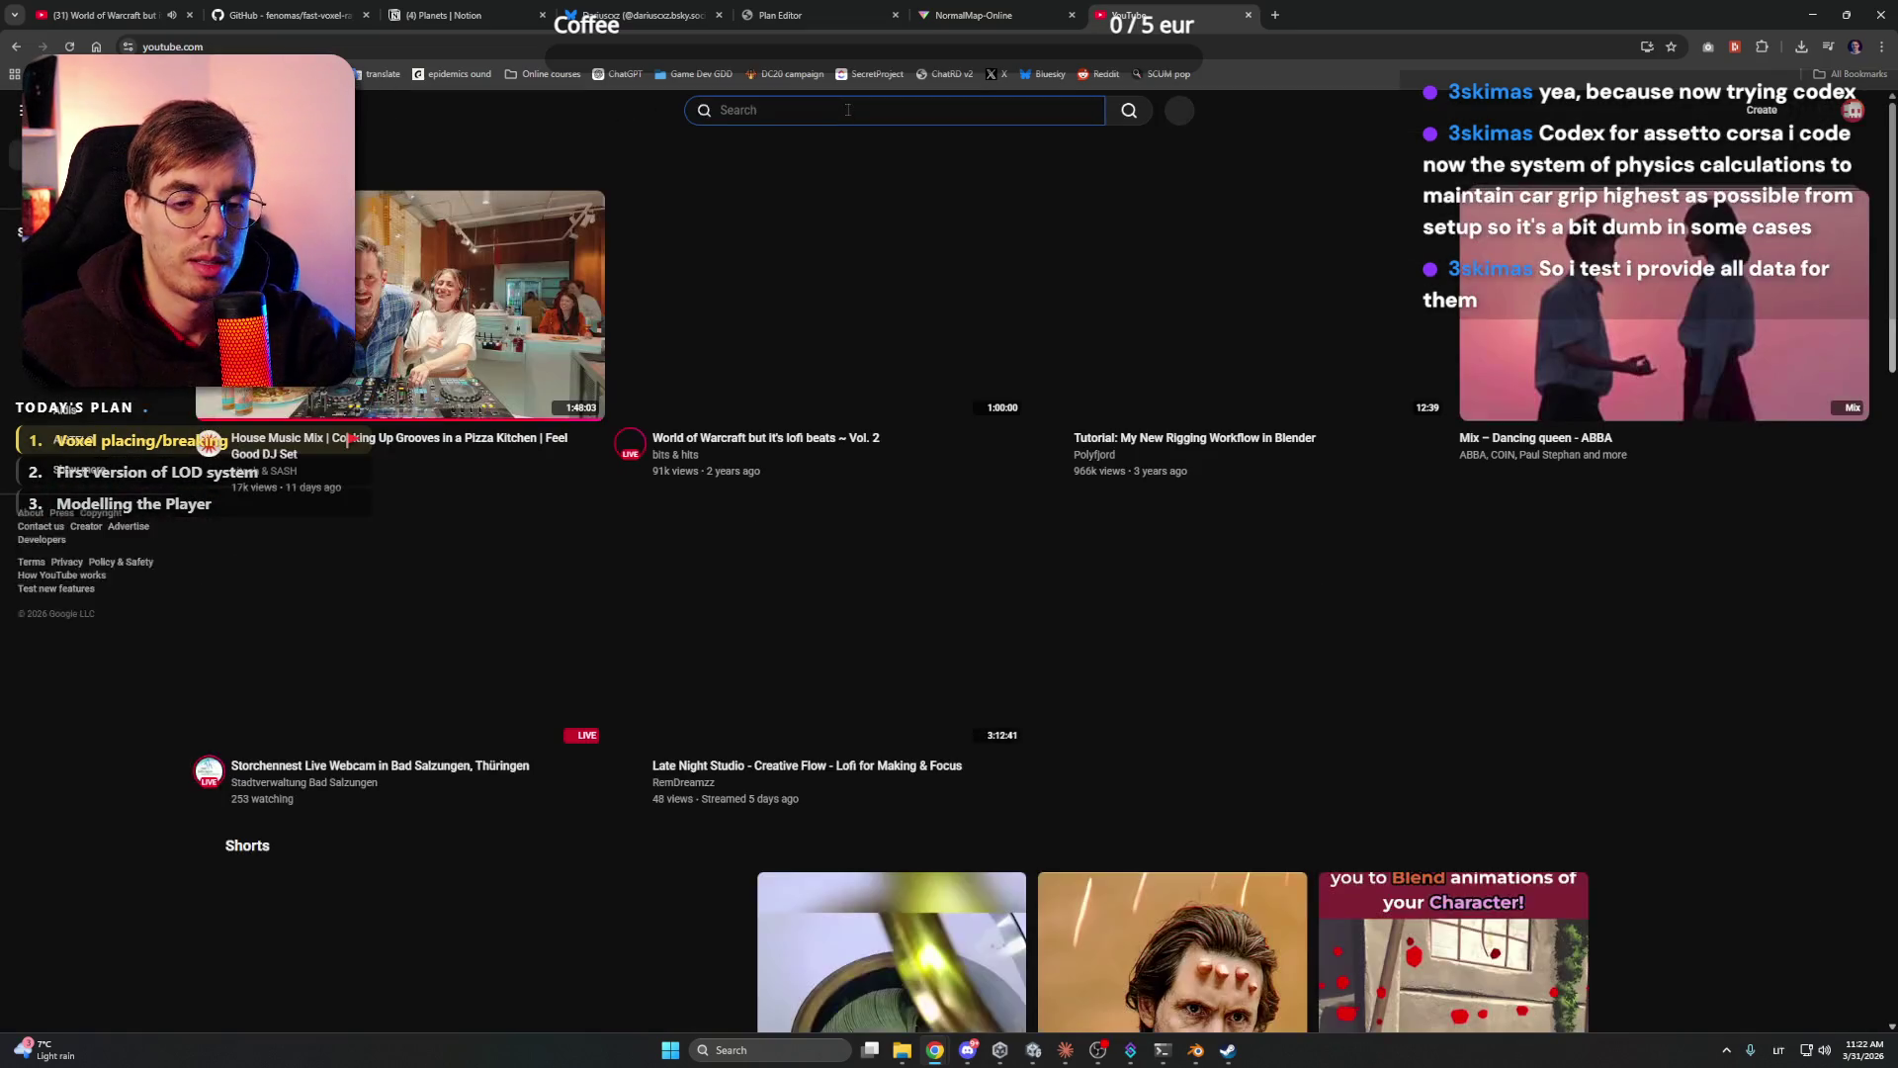
- Search 'hytale trailer' and play the Hytale - Announcement Trailer result
type("hytale")
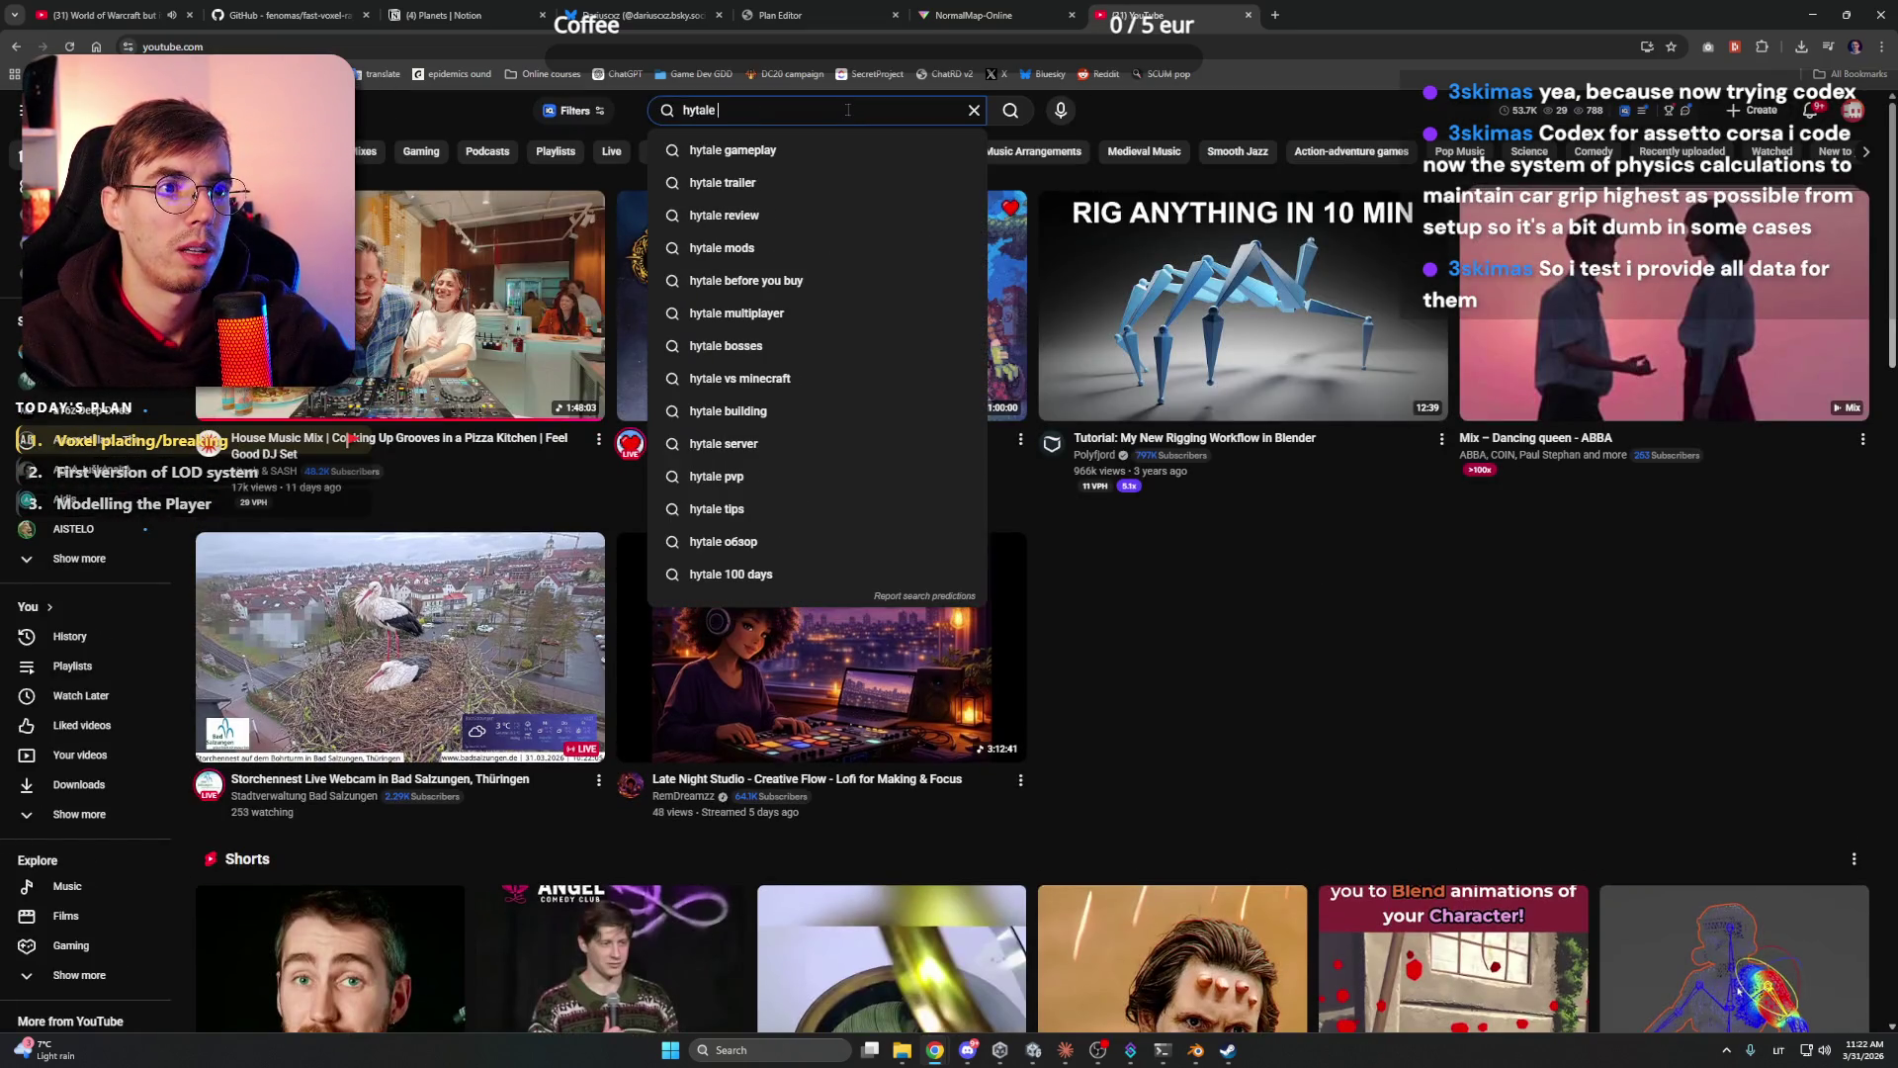
key("Return")
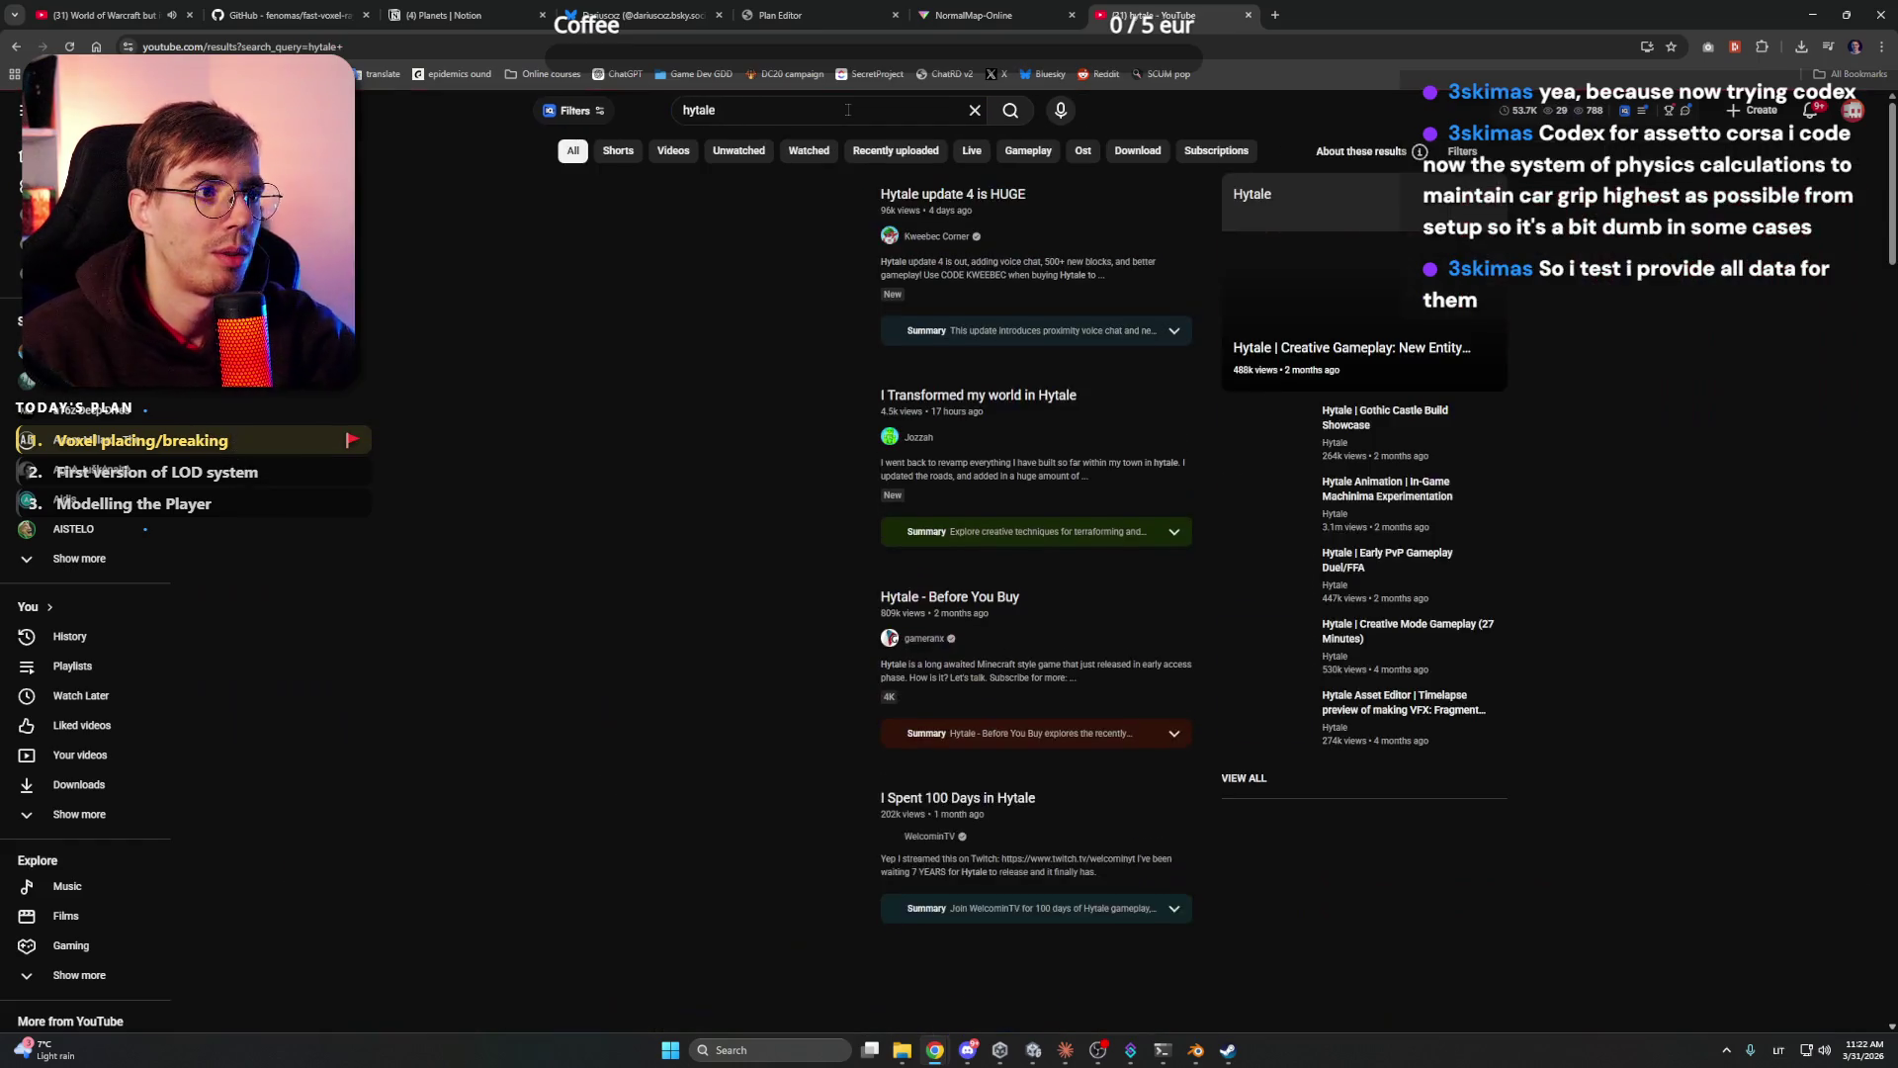
left_click(847, 110)
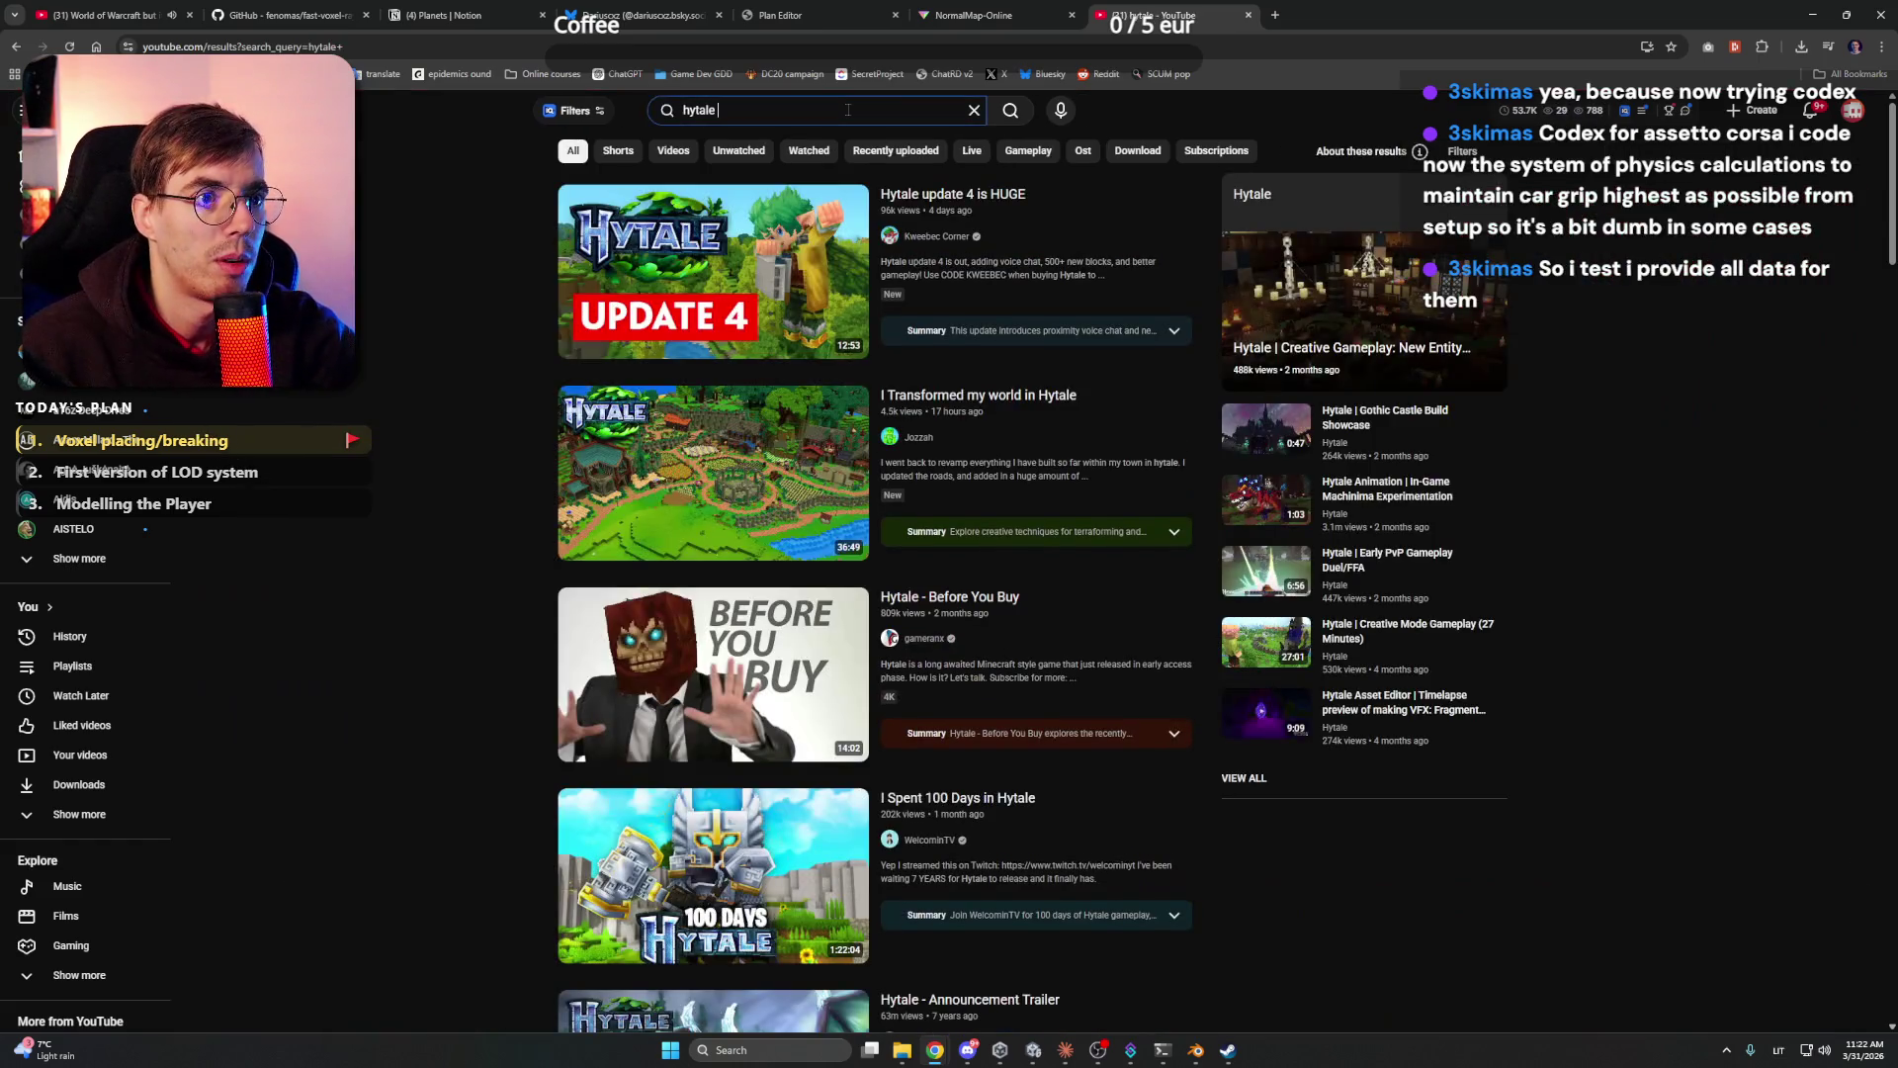
type("trailer")
key("Return")
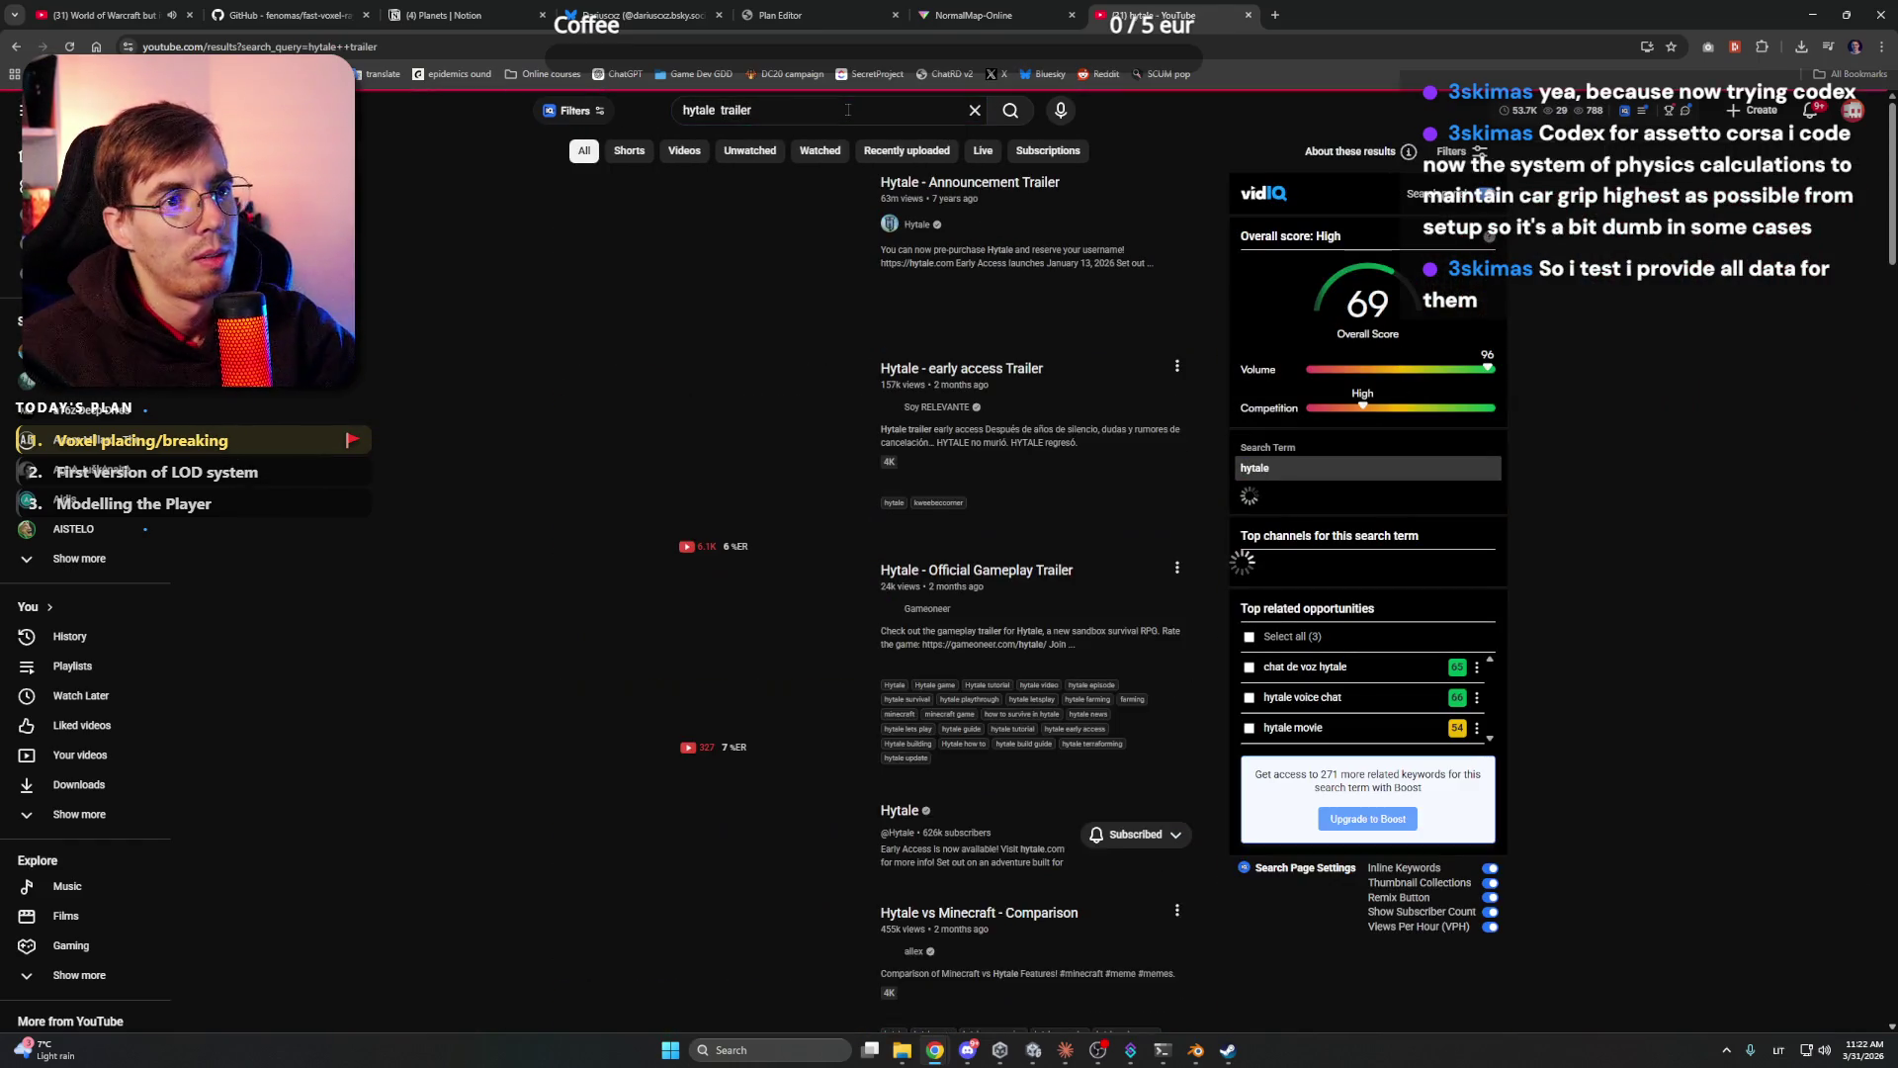
left_click(689, 273)
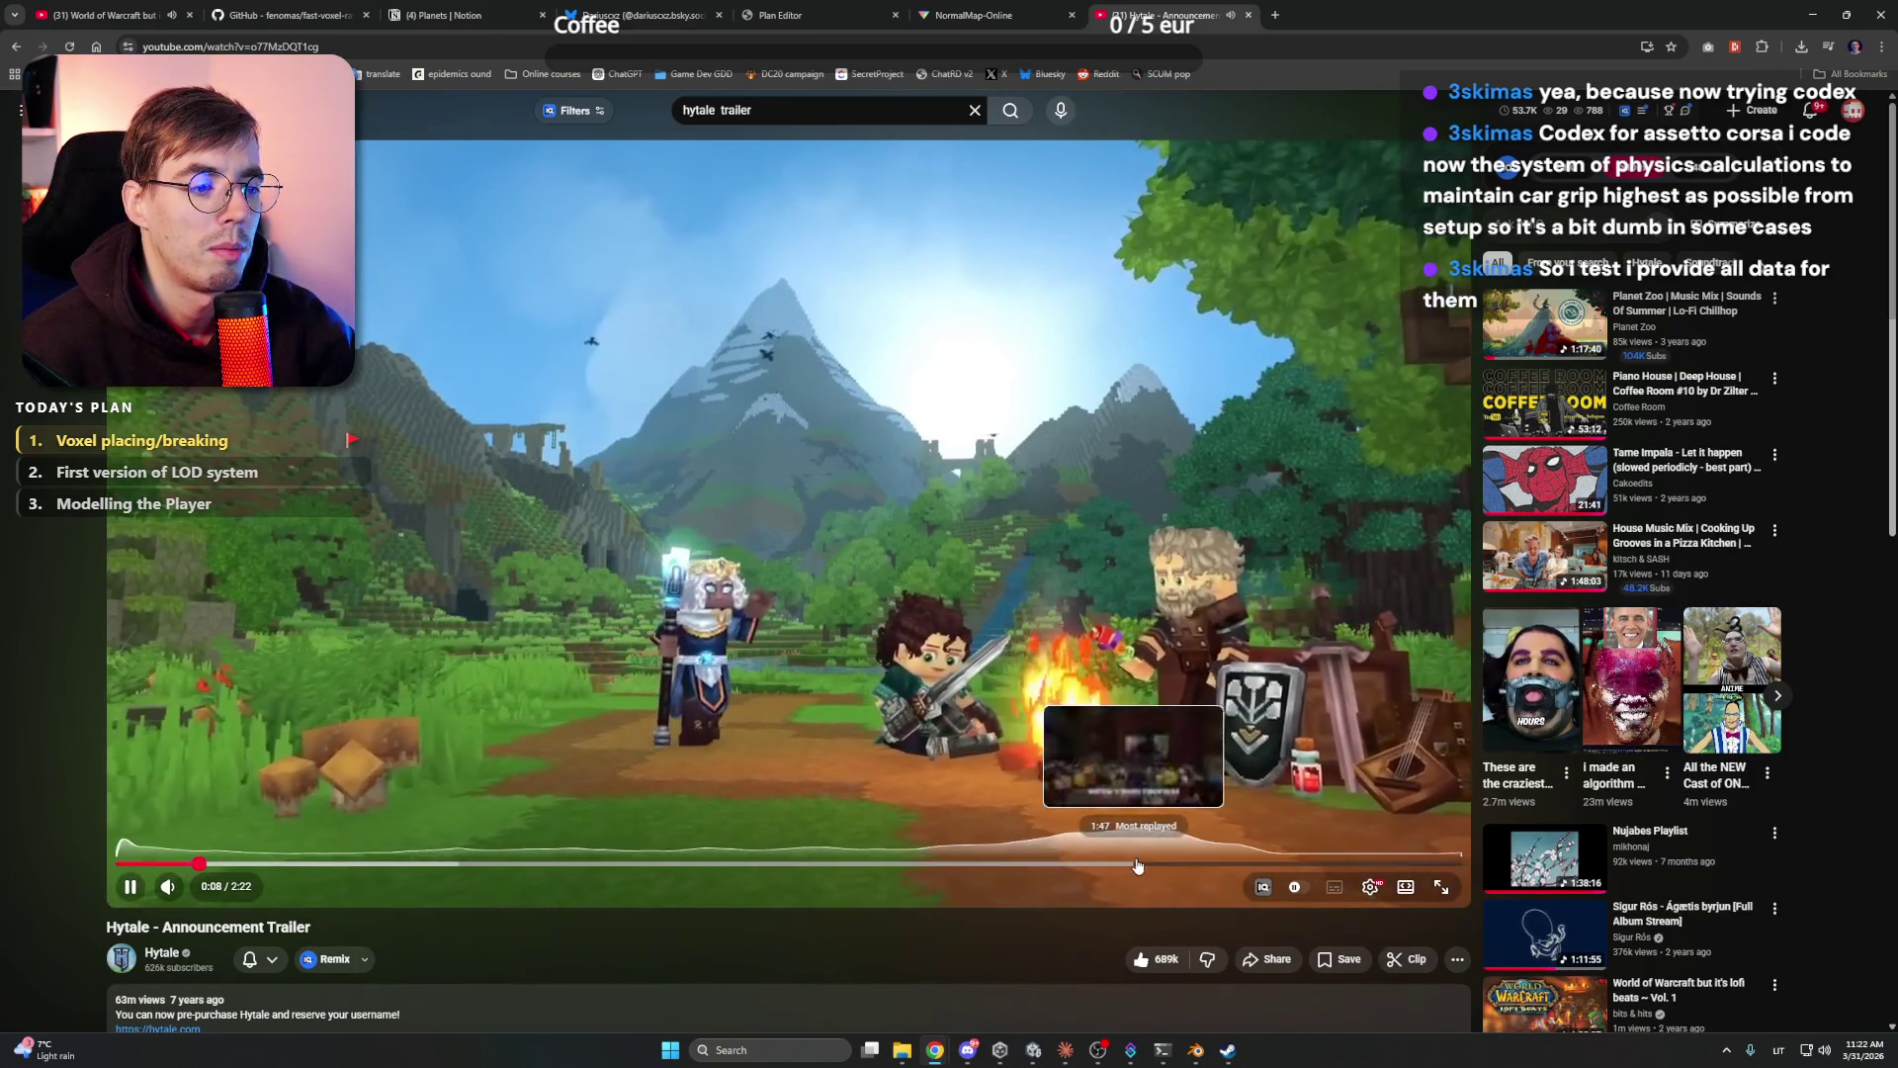
- Scrub the trailer to about 0:25, pause it, and bring the running Unity game view forward
left_click(368, 866)
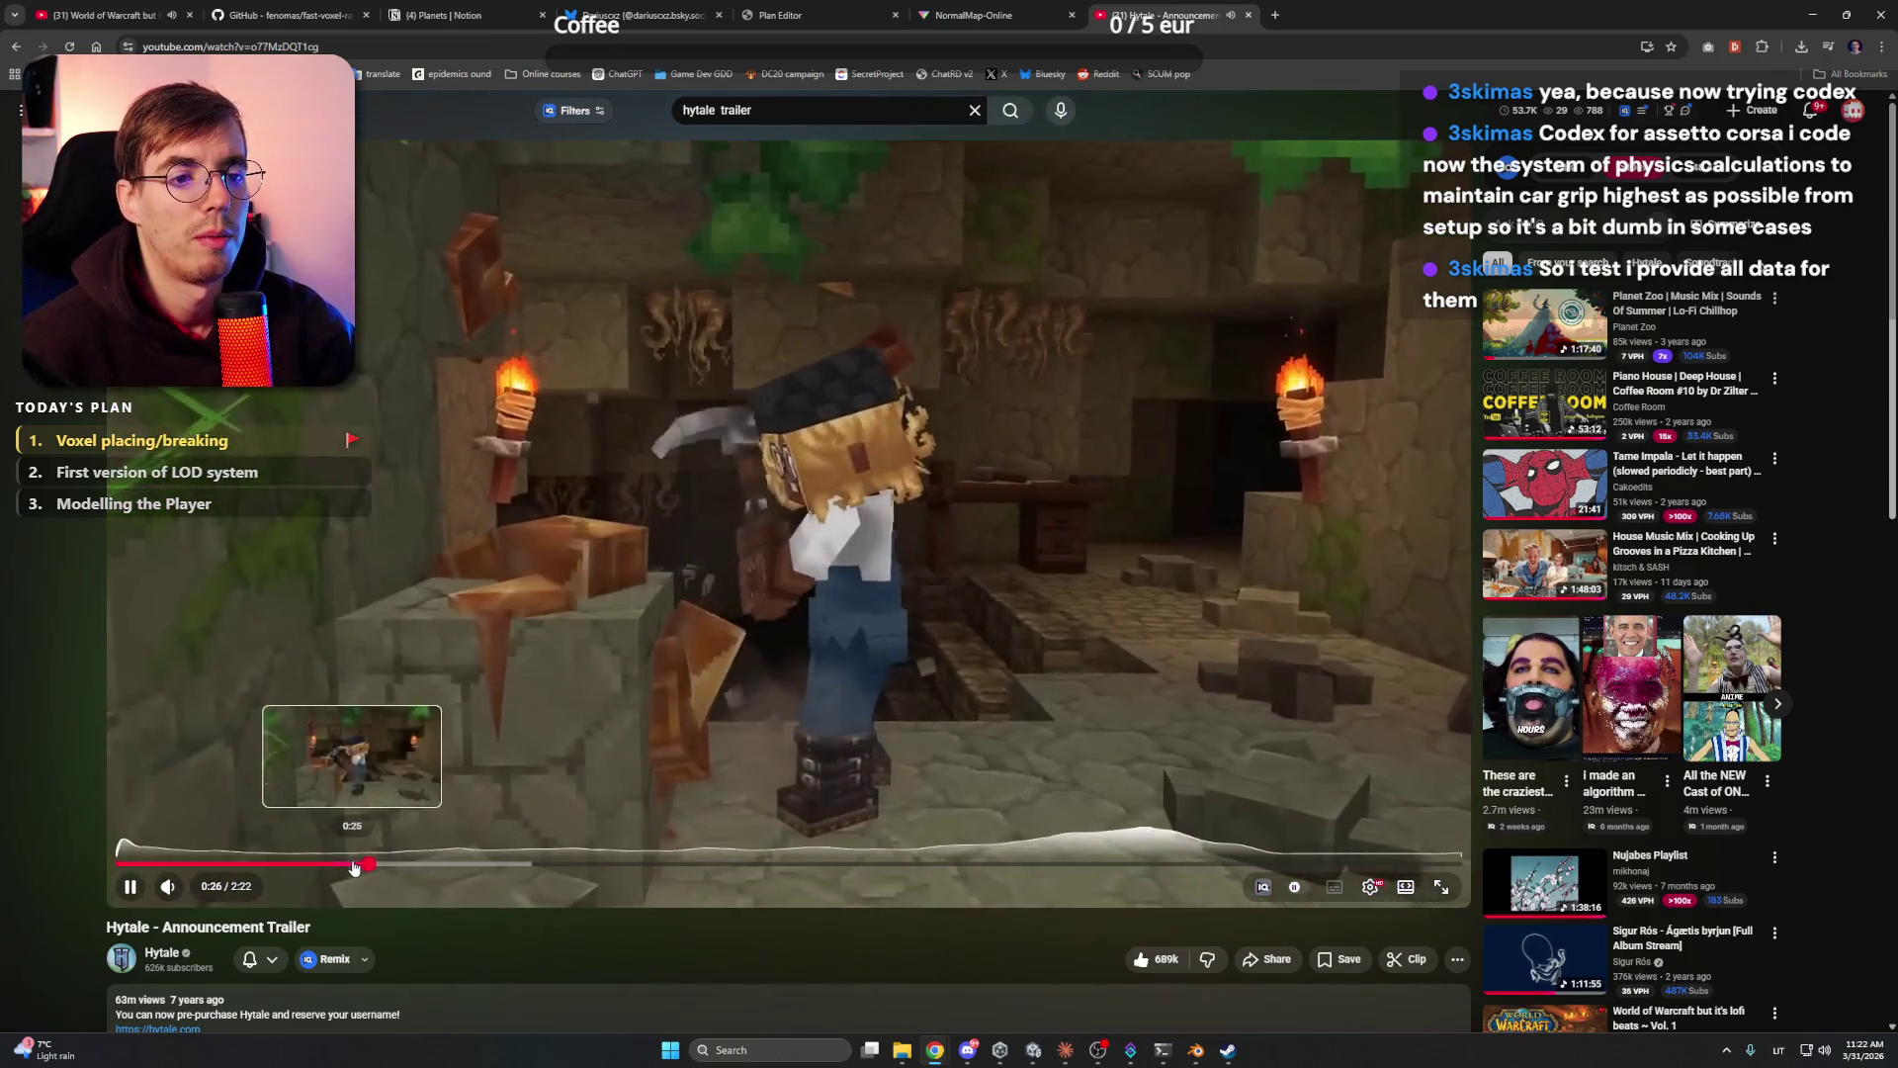
left_click(354, 866)
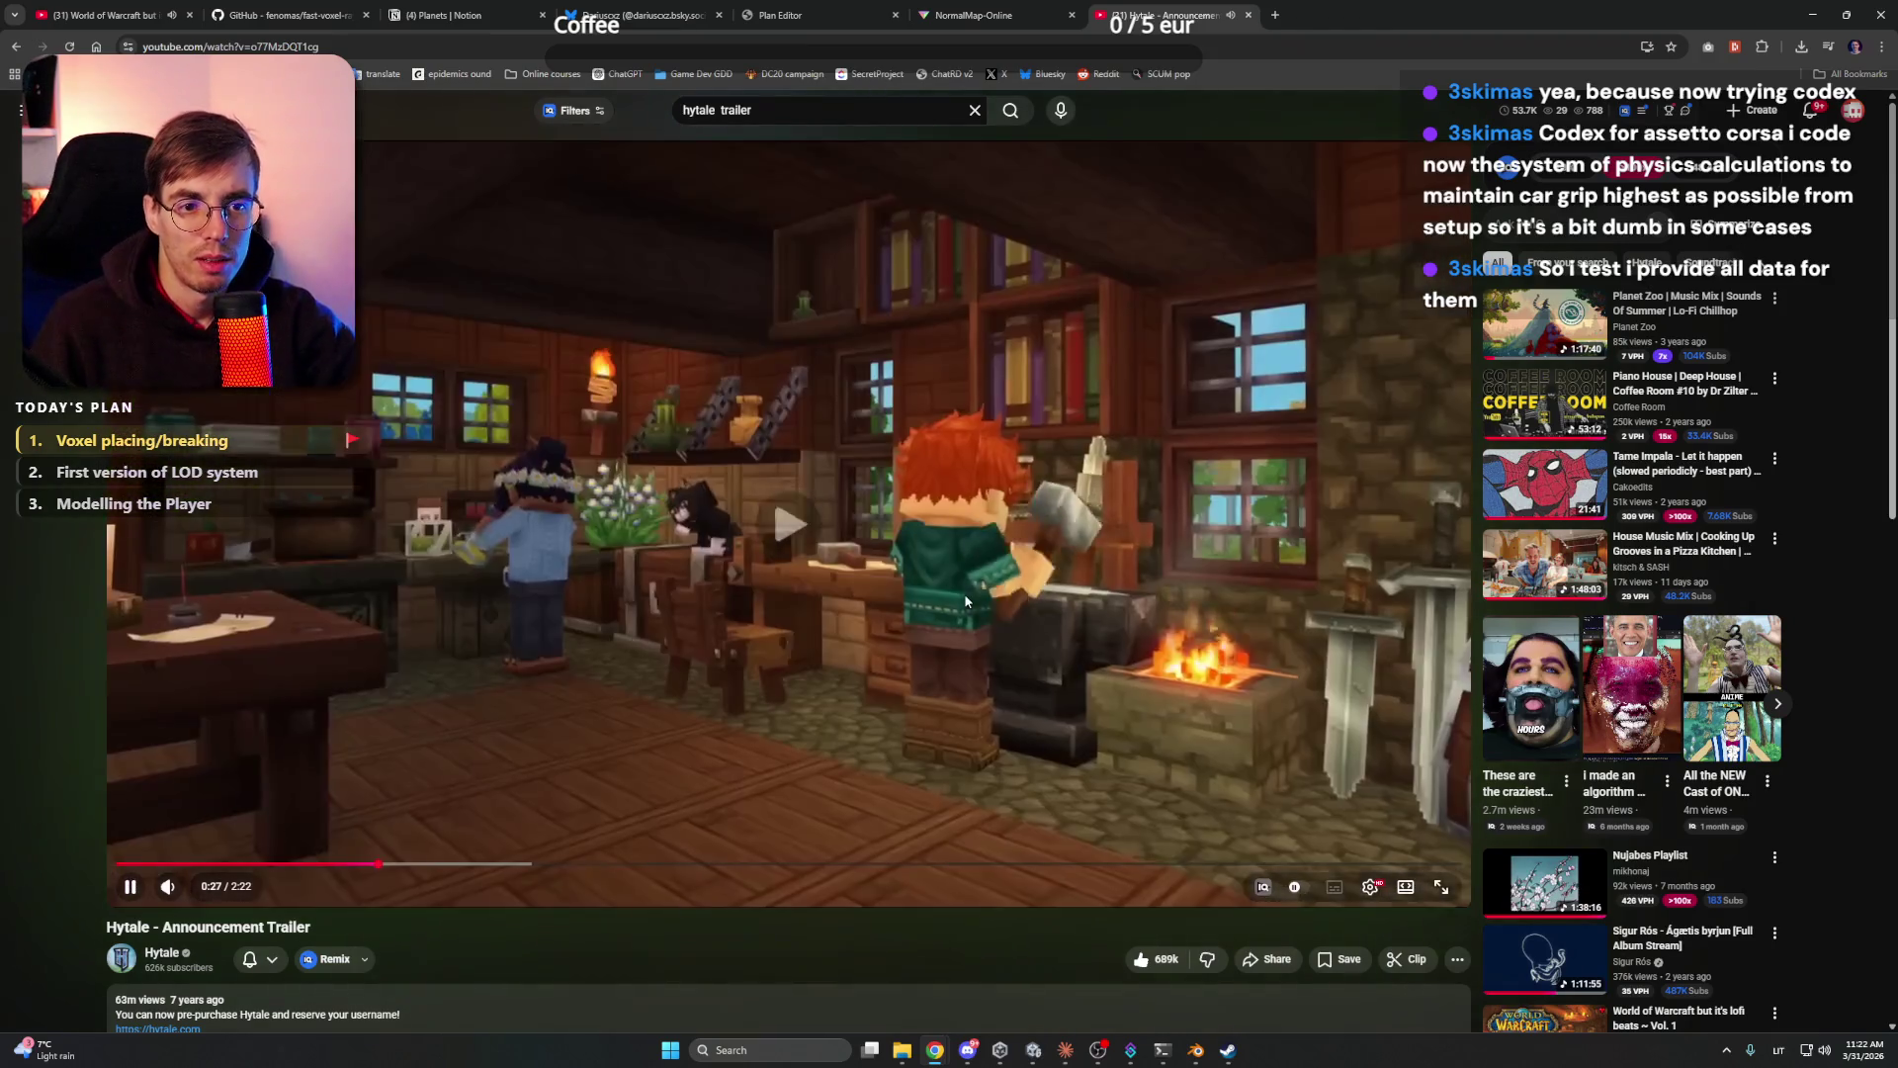
left_click(367, 866)
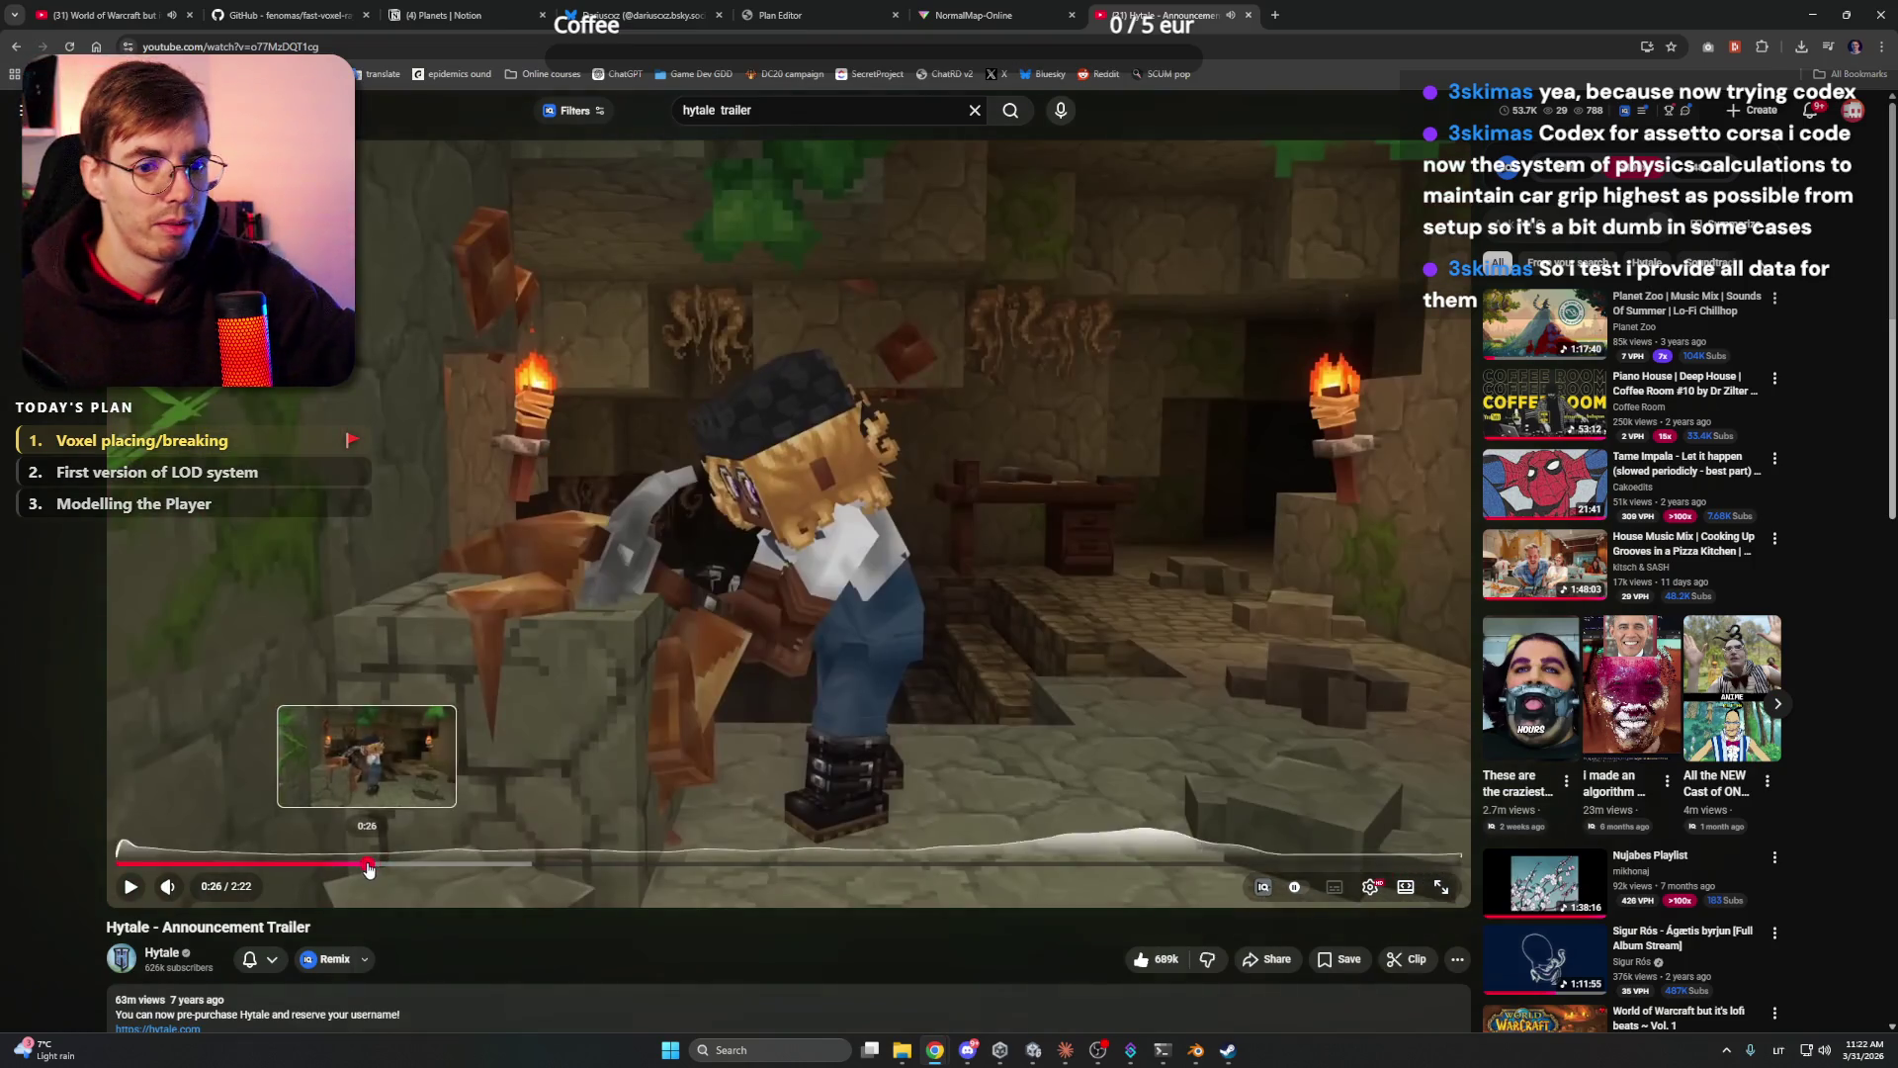
left_click_drag(368, 868, 344, 866)
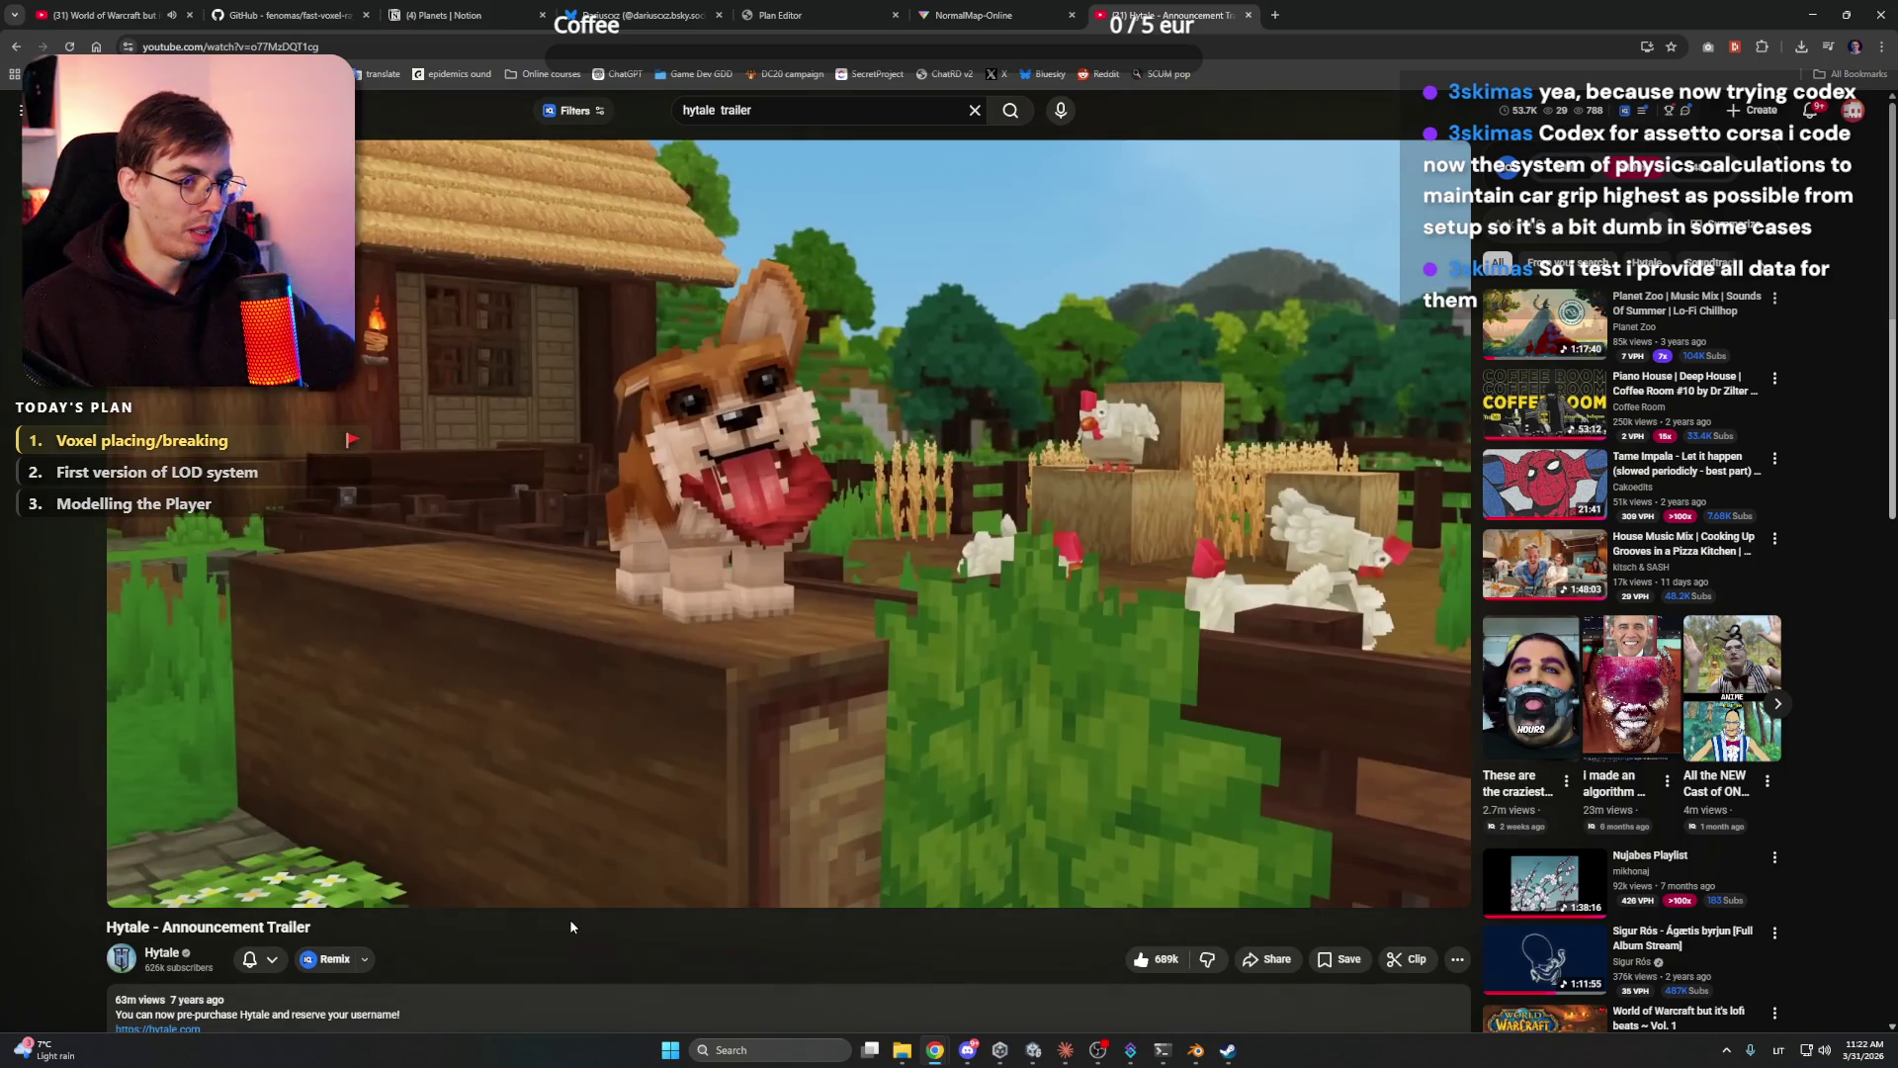
left_click(579, 789)
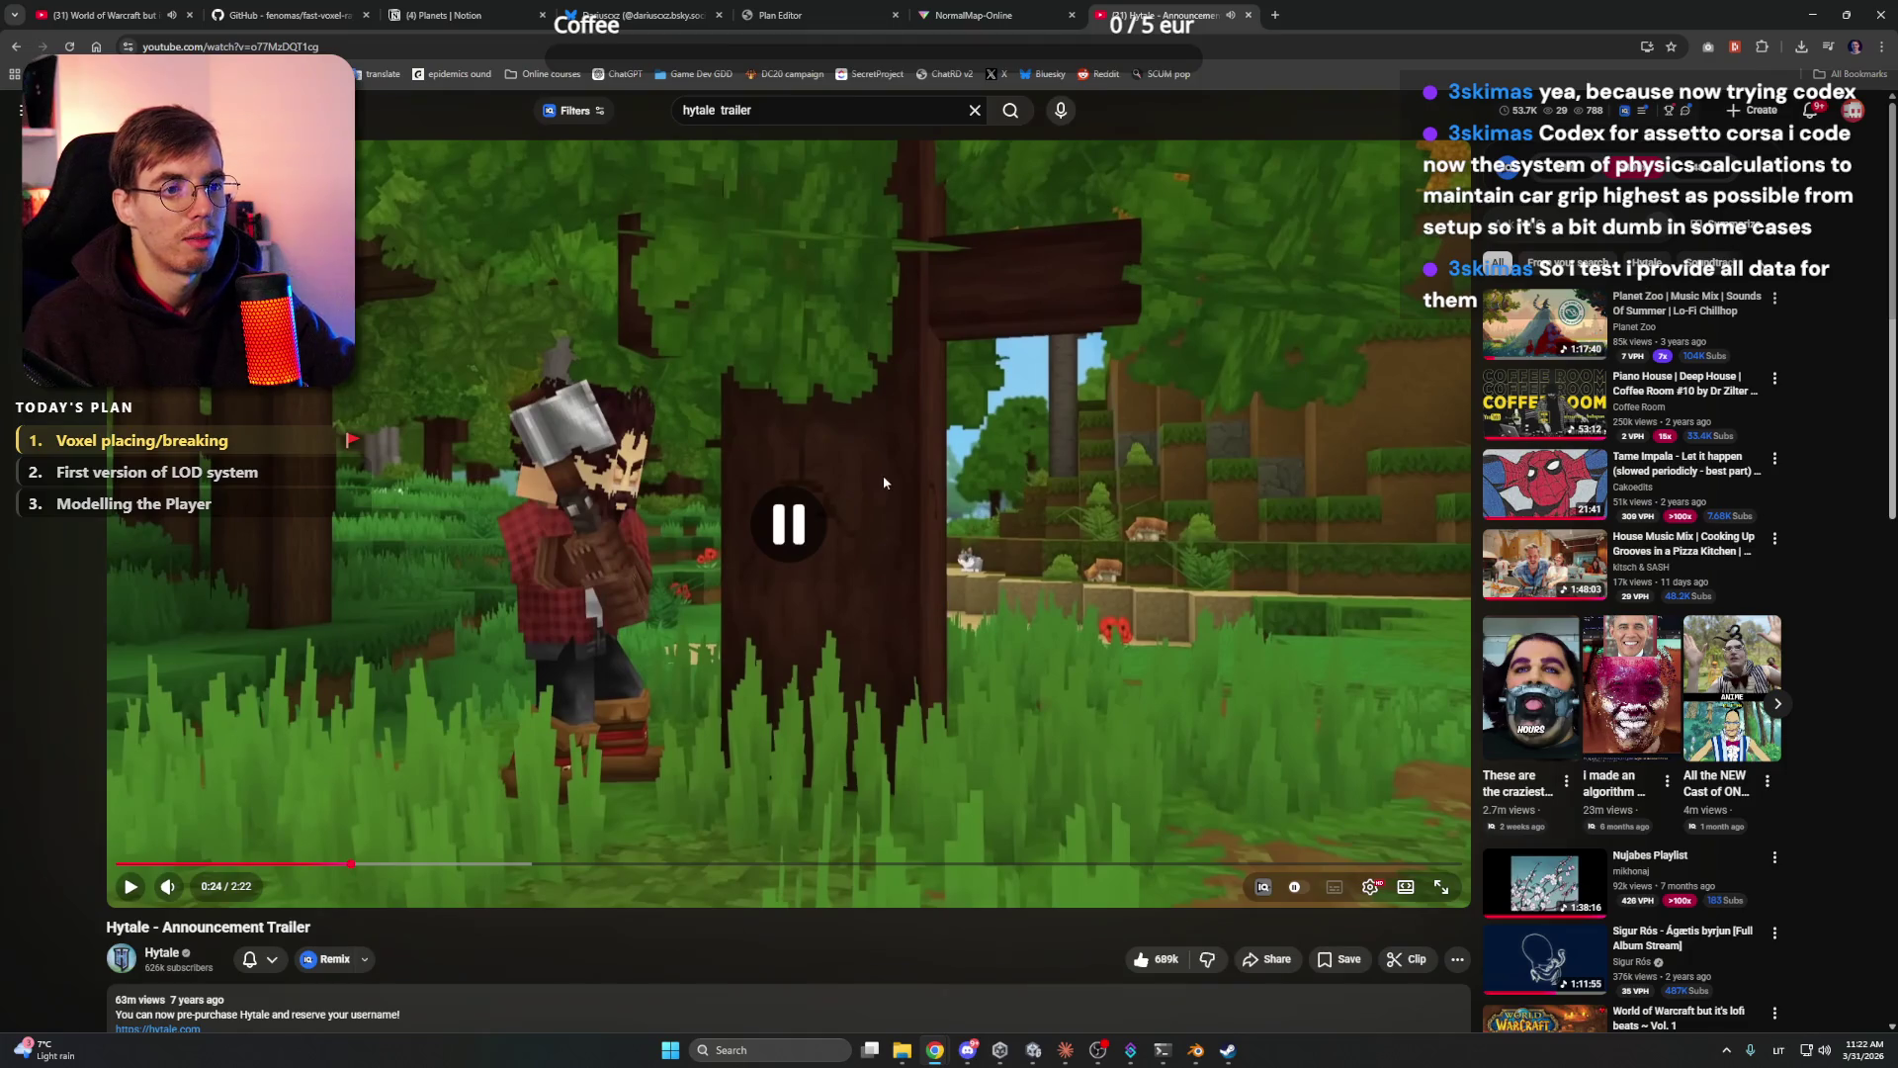
left_click(866, 482)
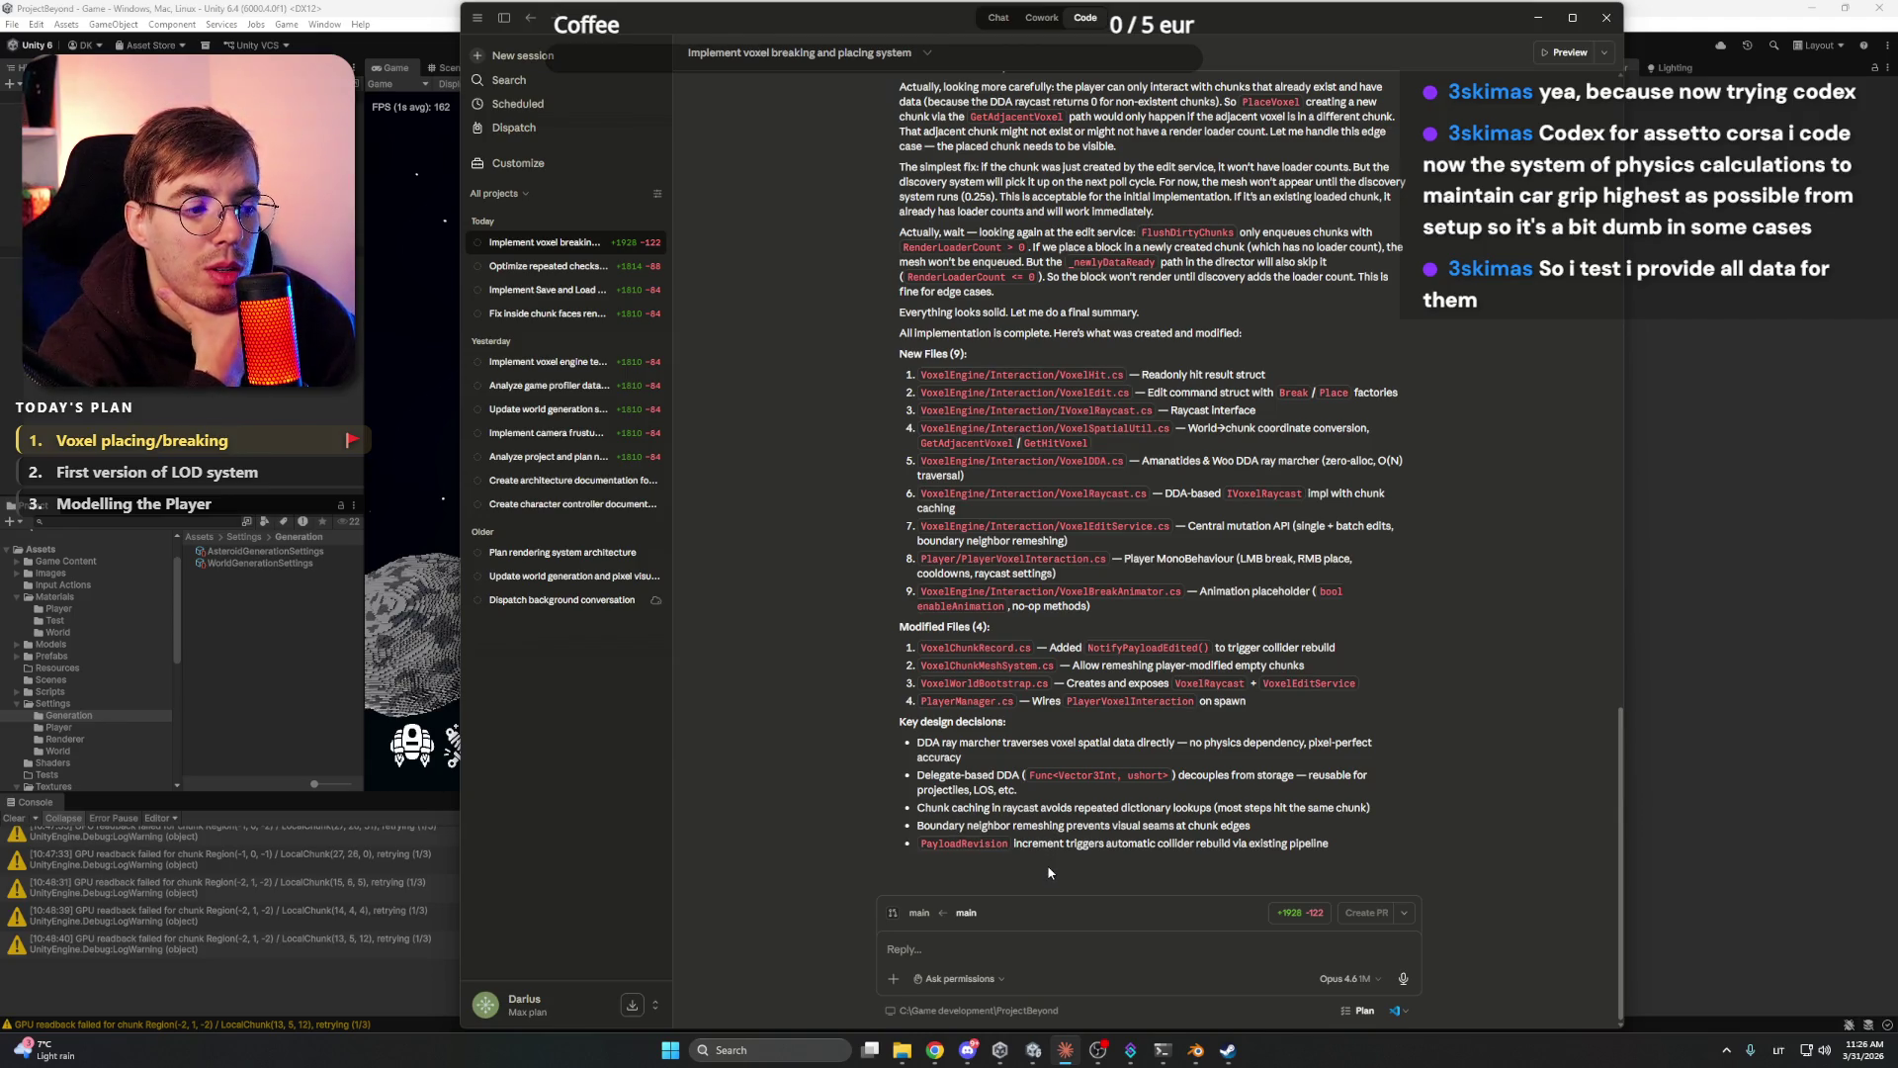
key("alt+Tab")
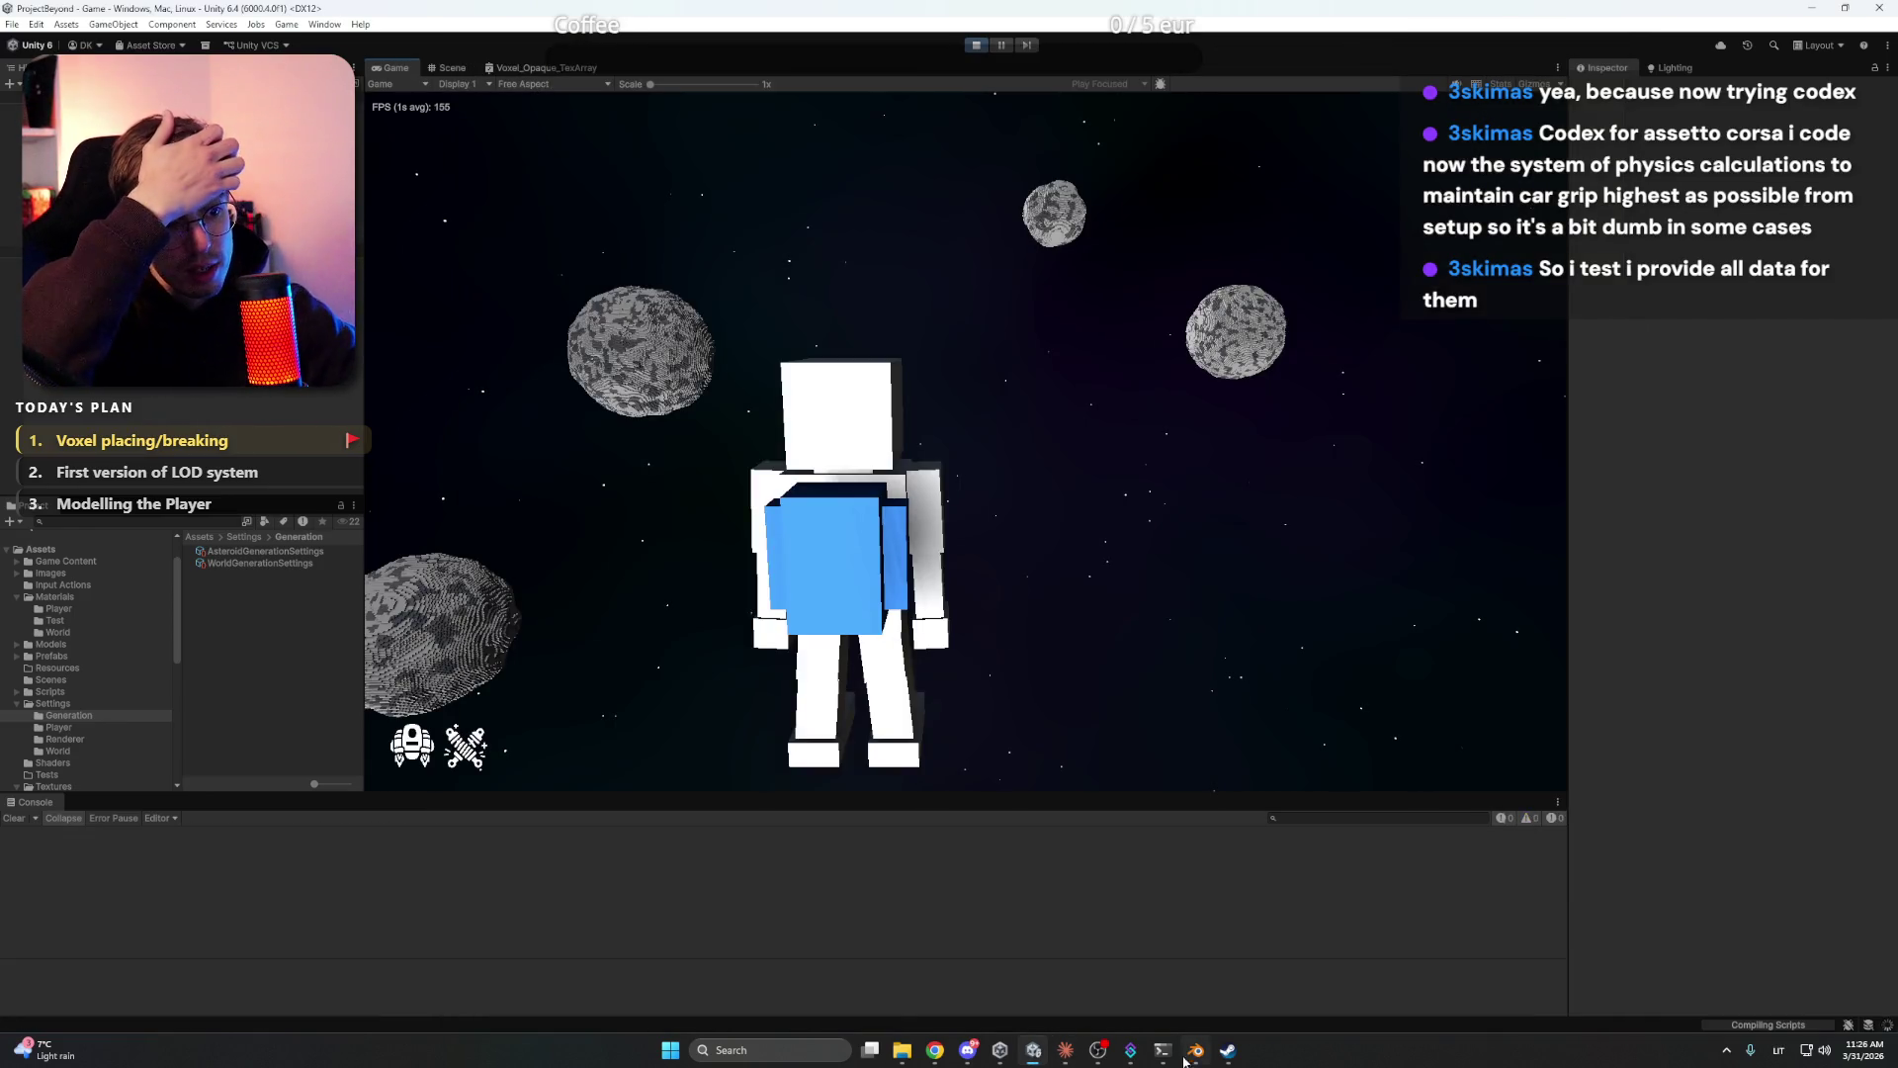
left_click(1065, 1050)
left_click(1033, 1050)
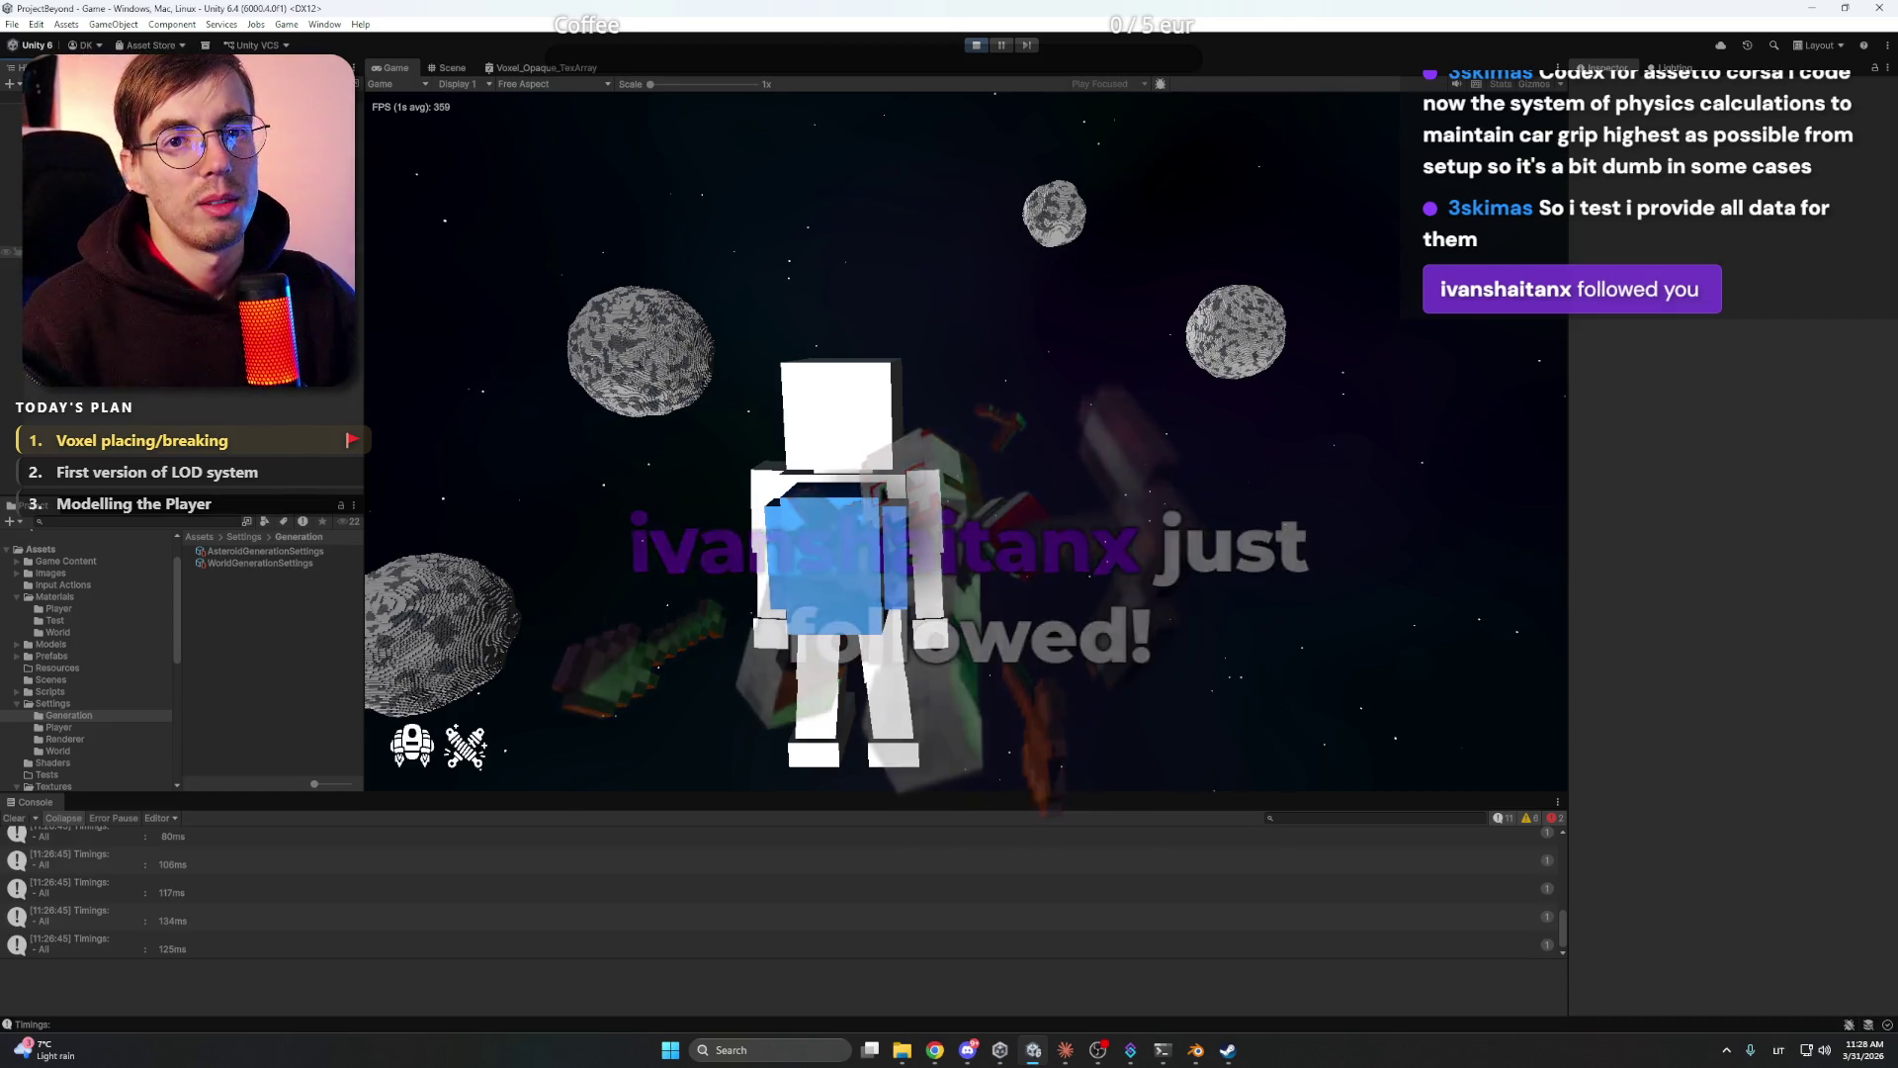
left_click(12, 227)
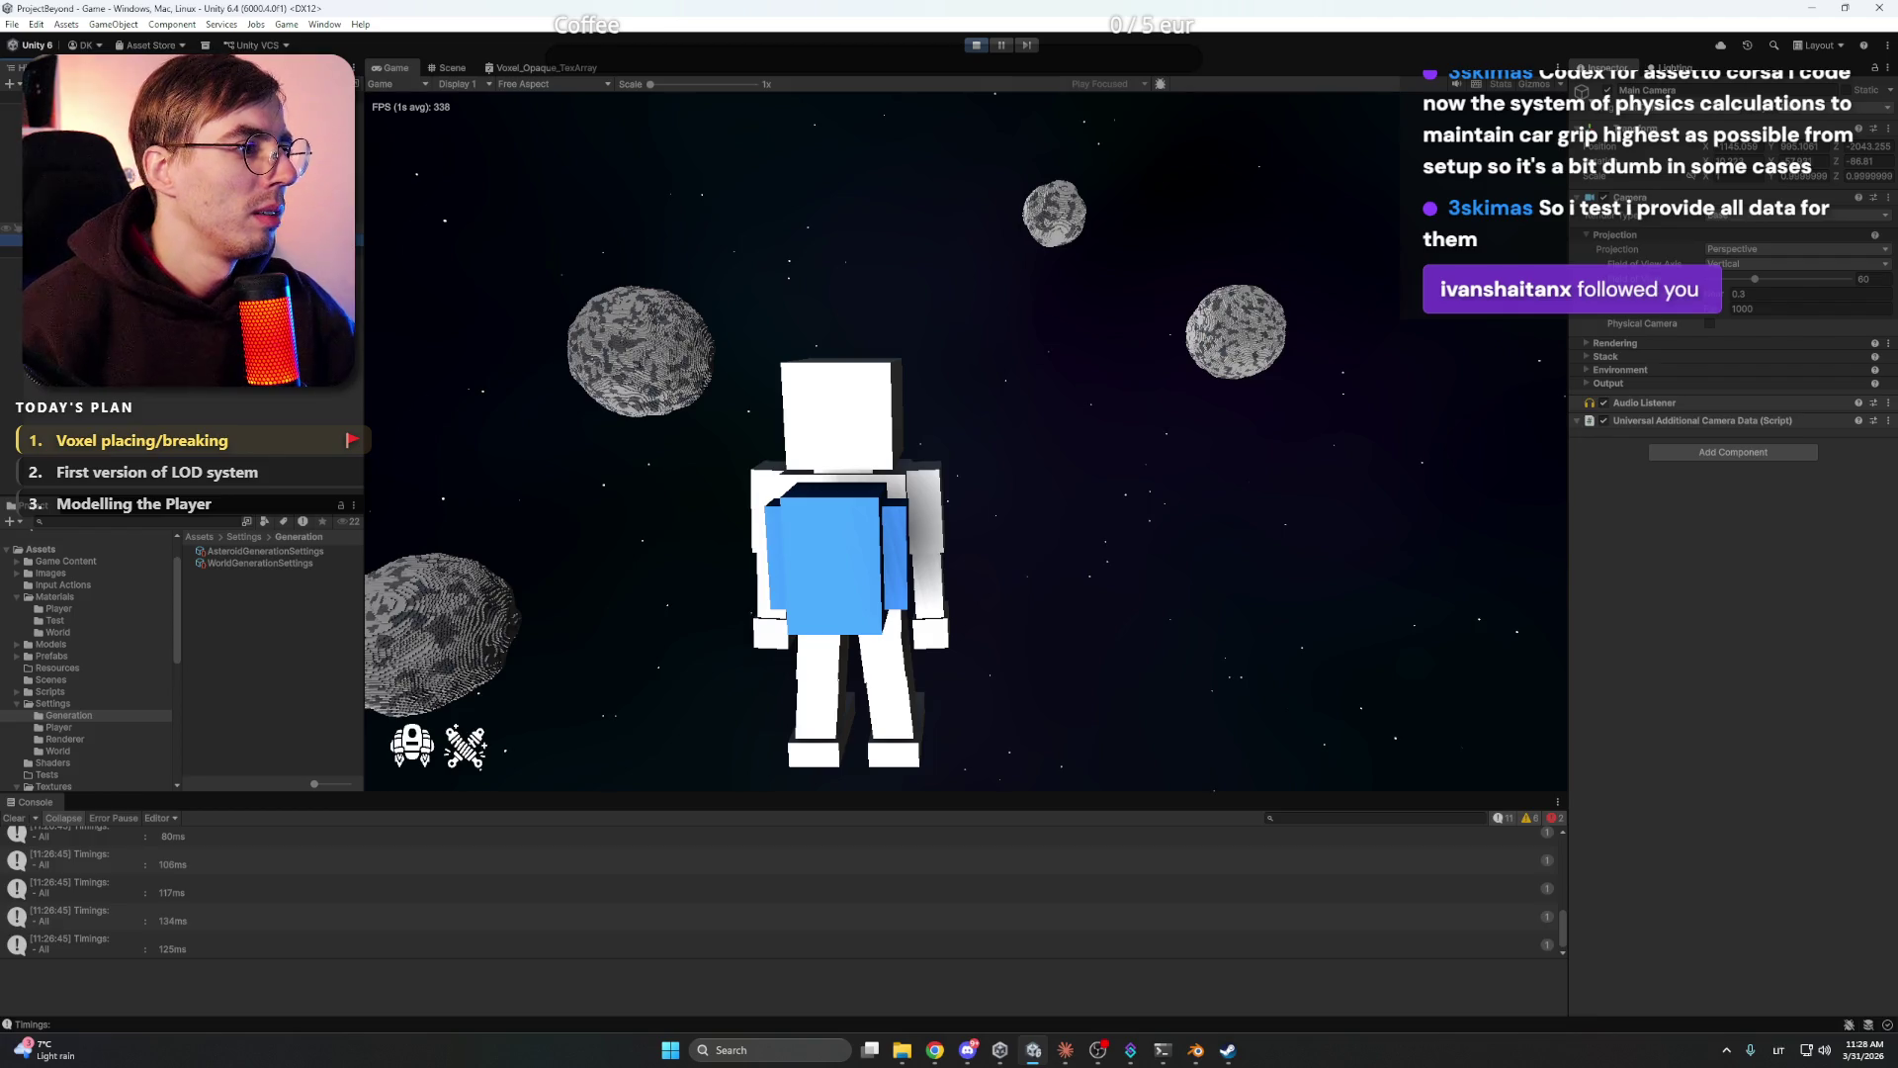
- Inspect World_root and the Player's components, stop play mode, and bring Claude Code forward
left_click(12, 227)
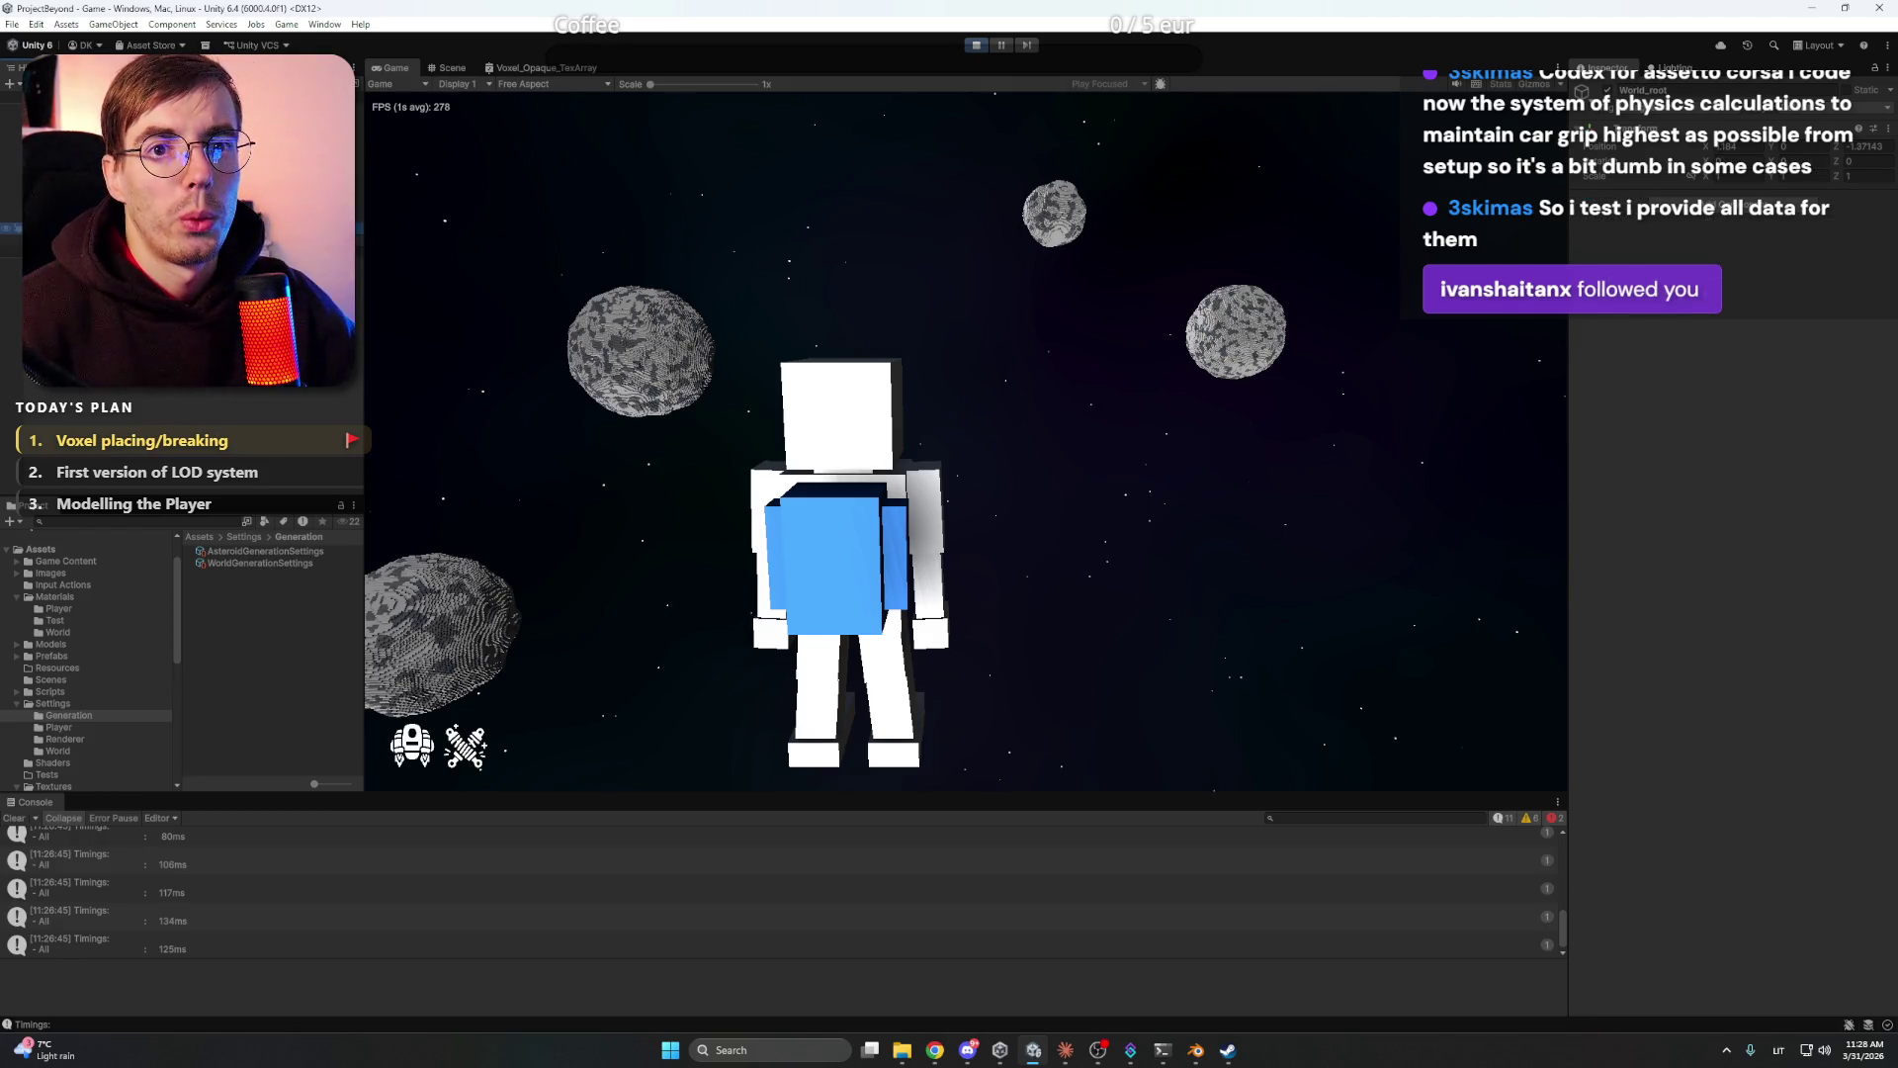
left_click(12, 251)
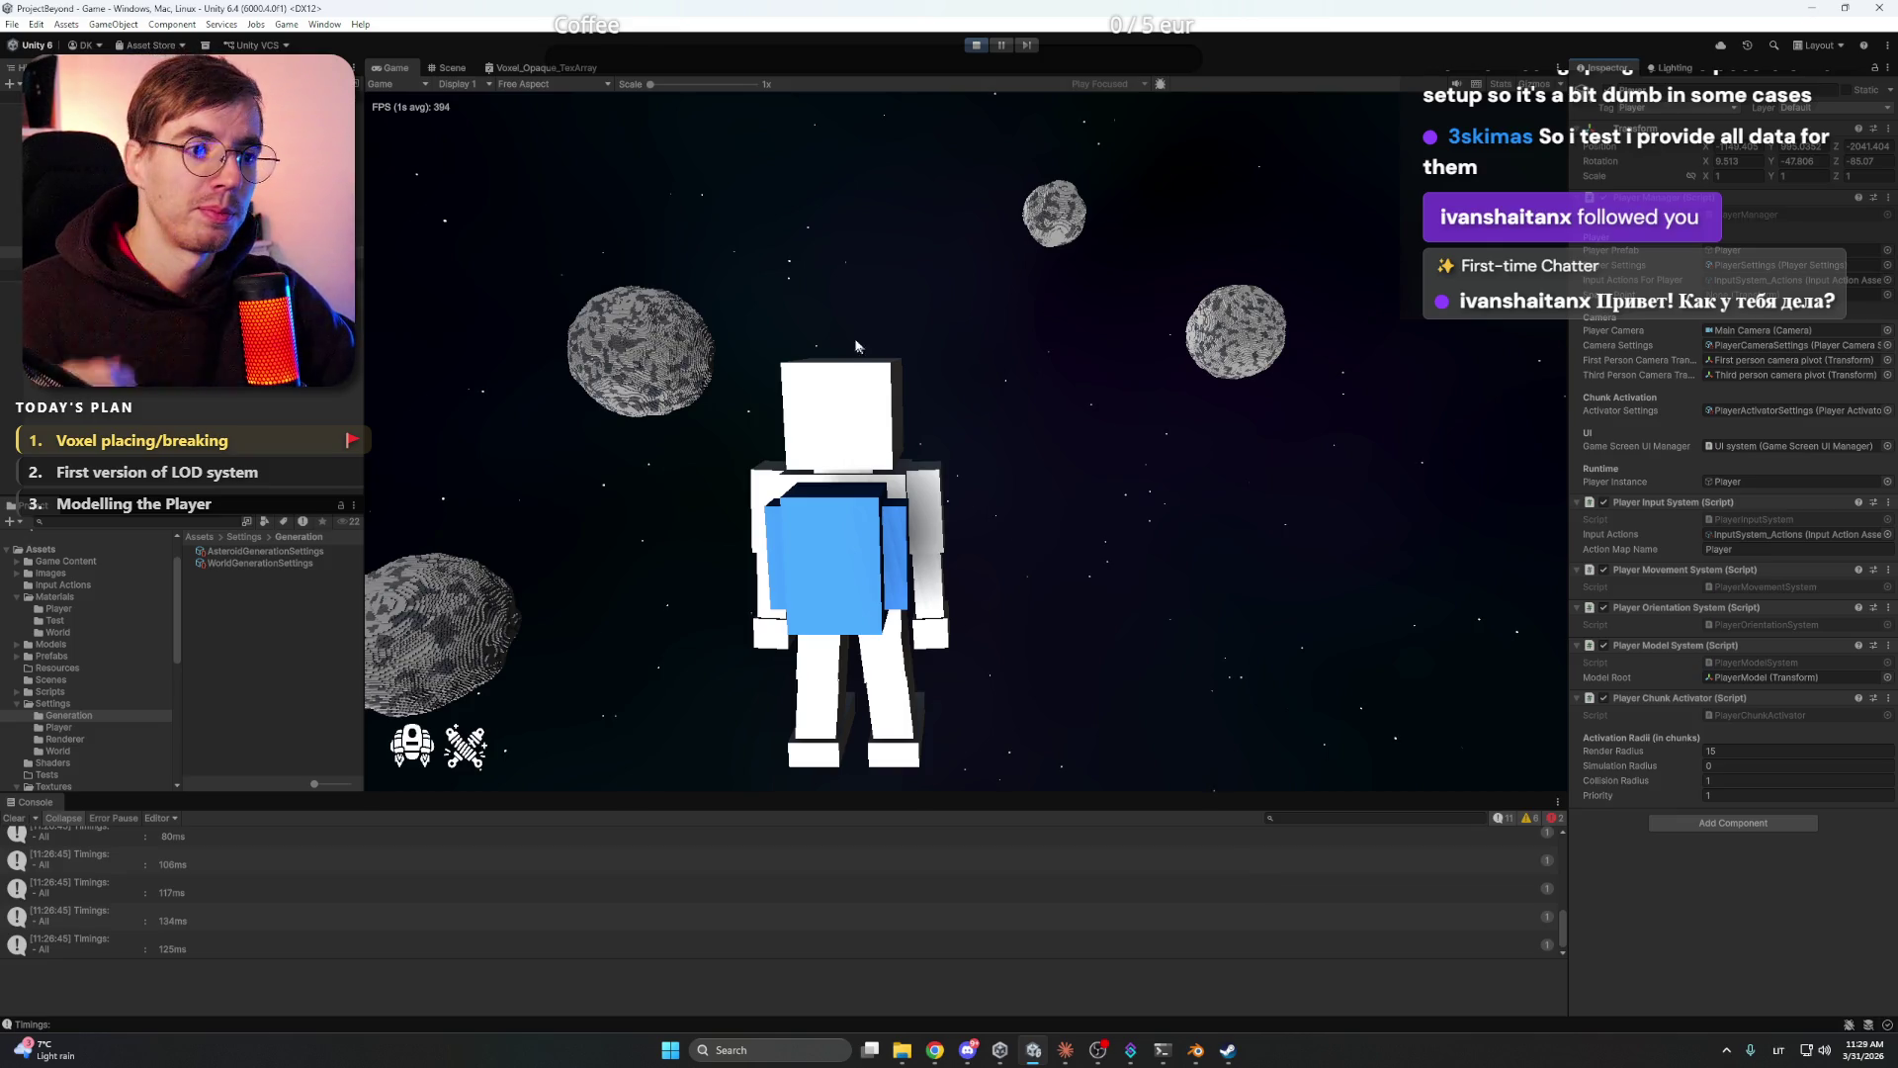
left_click(976, 44)
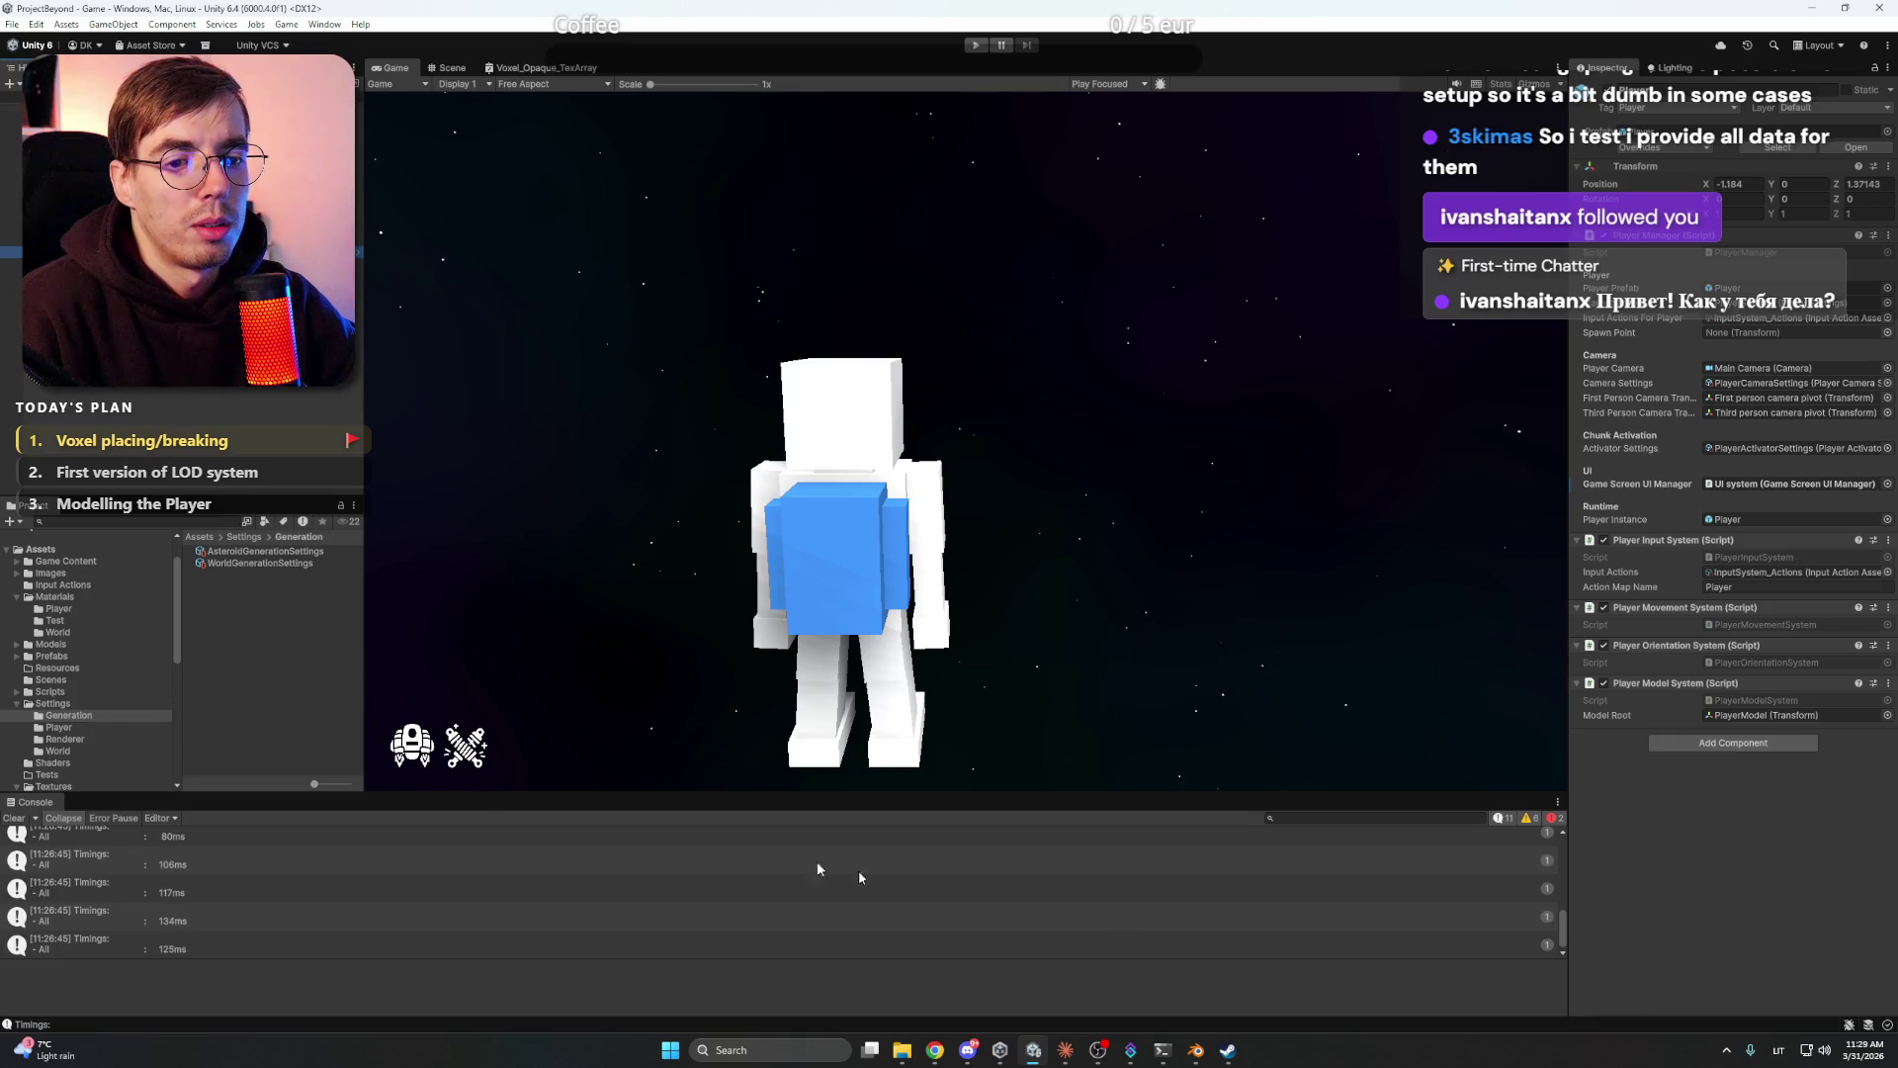
left_click(1064, 1050)
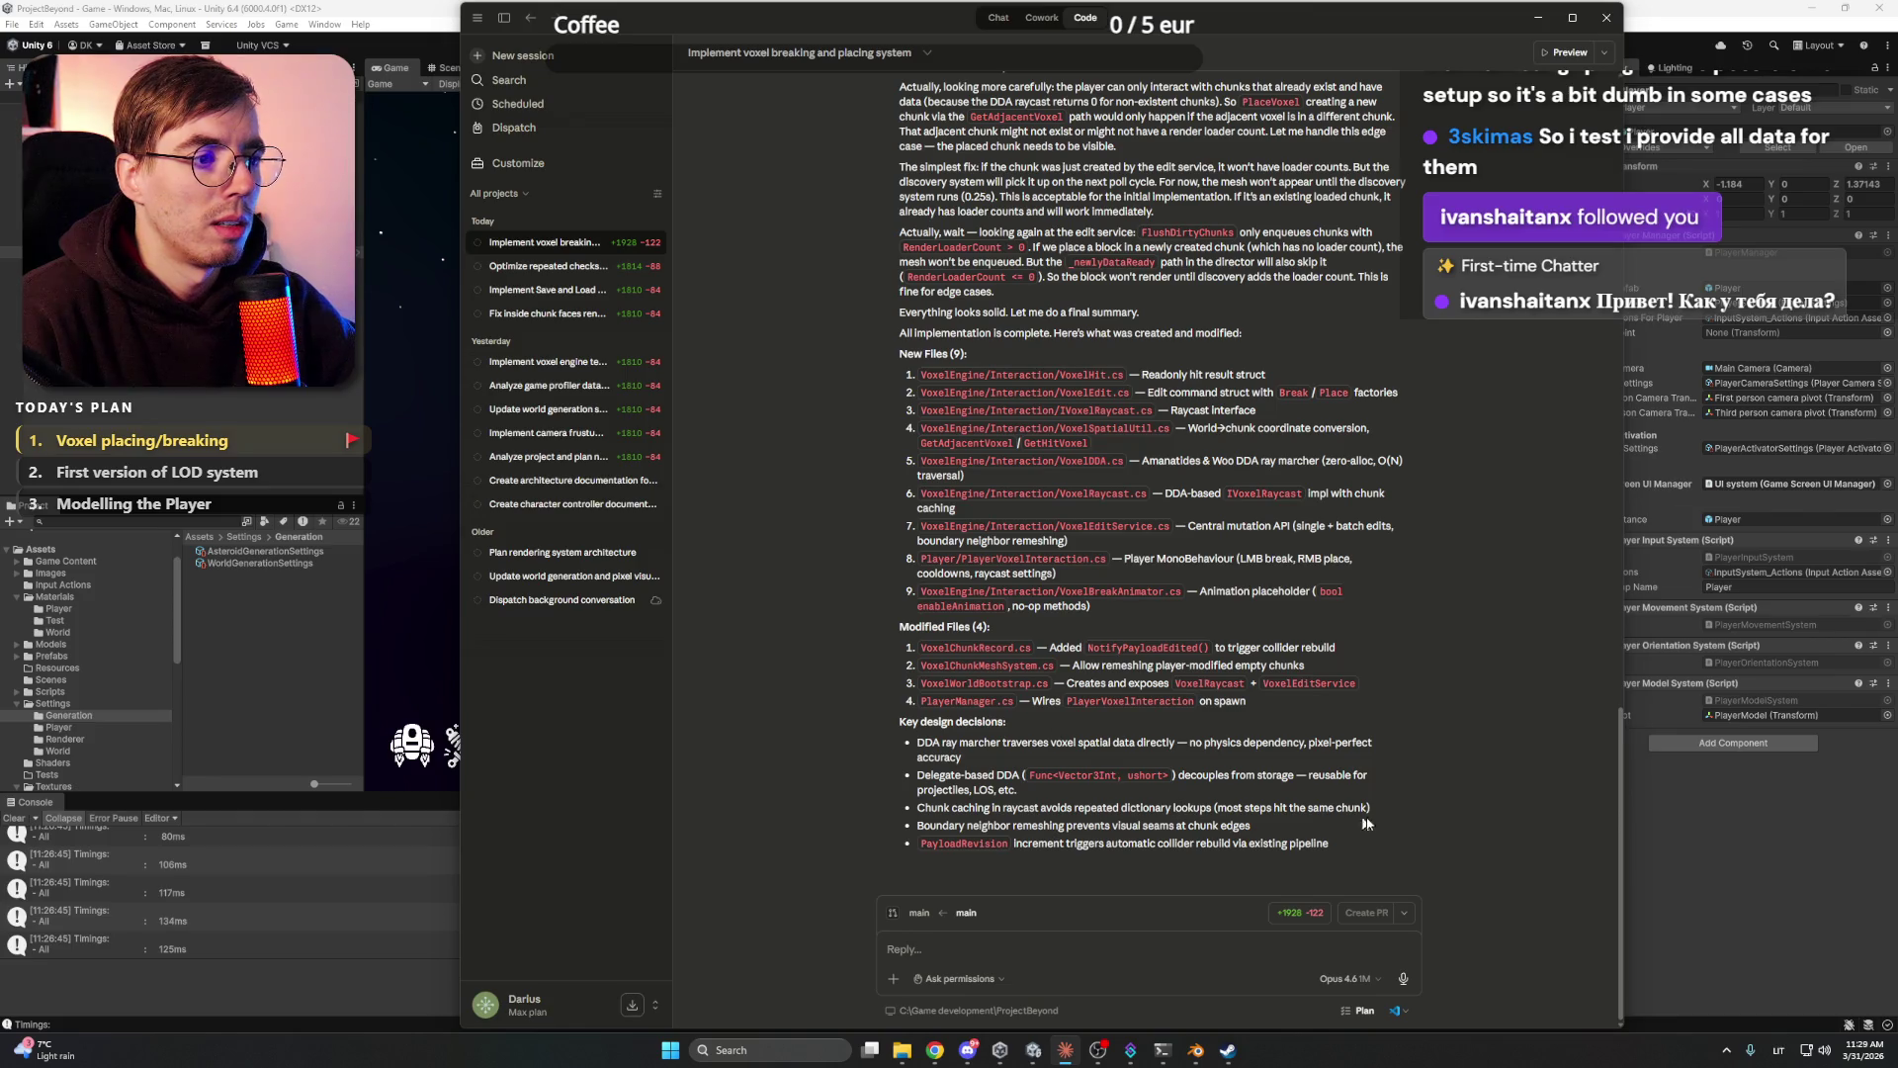
- Scroll Claude's transcript to read the voxel breaking/placing summary, then switch back to Unity
scroll(1164, 838, "up", 3)
scroll(1165, 838, "up", 15)
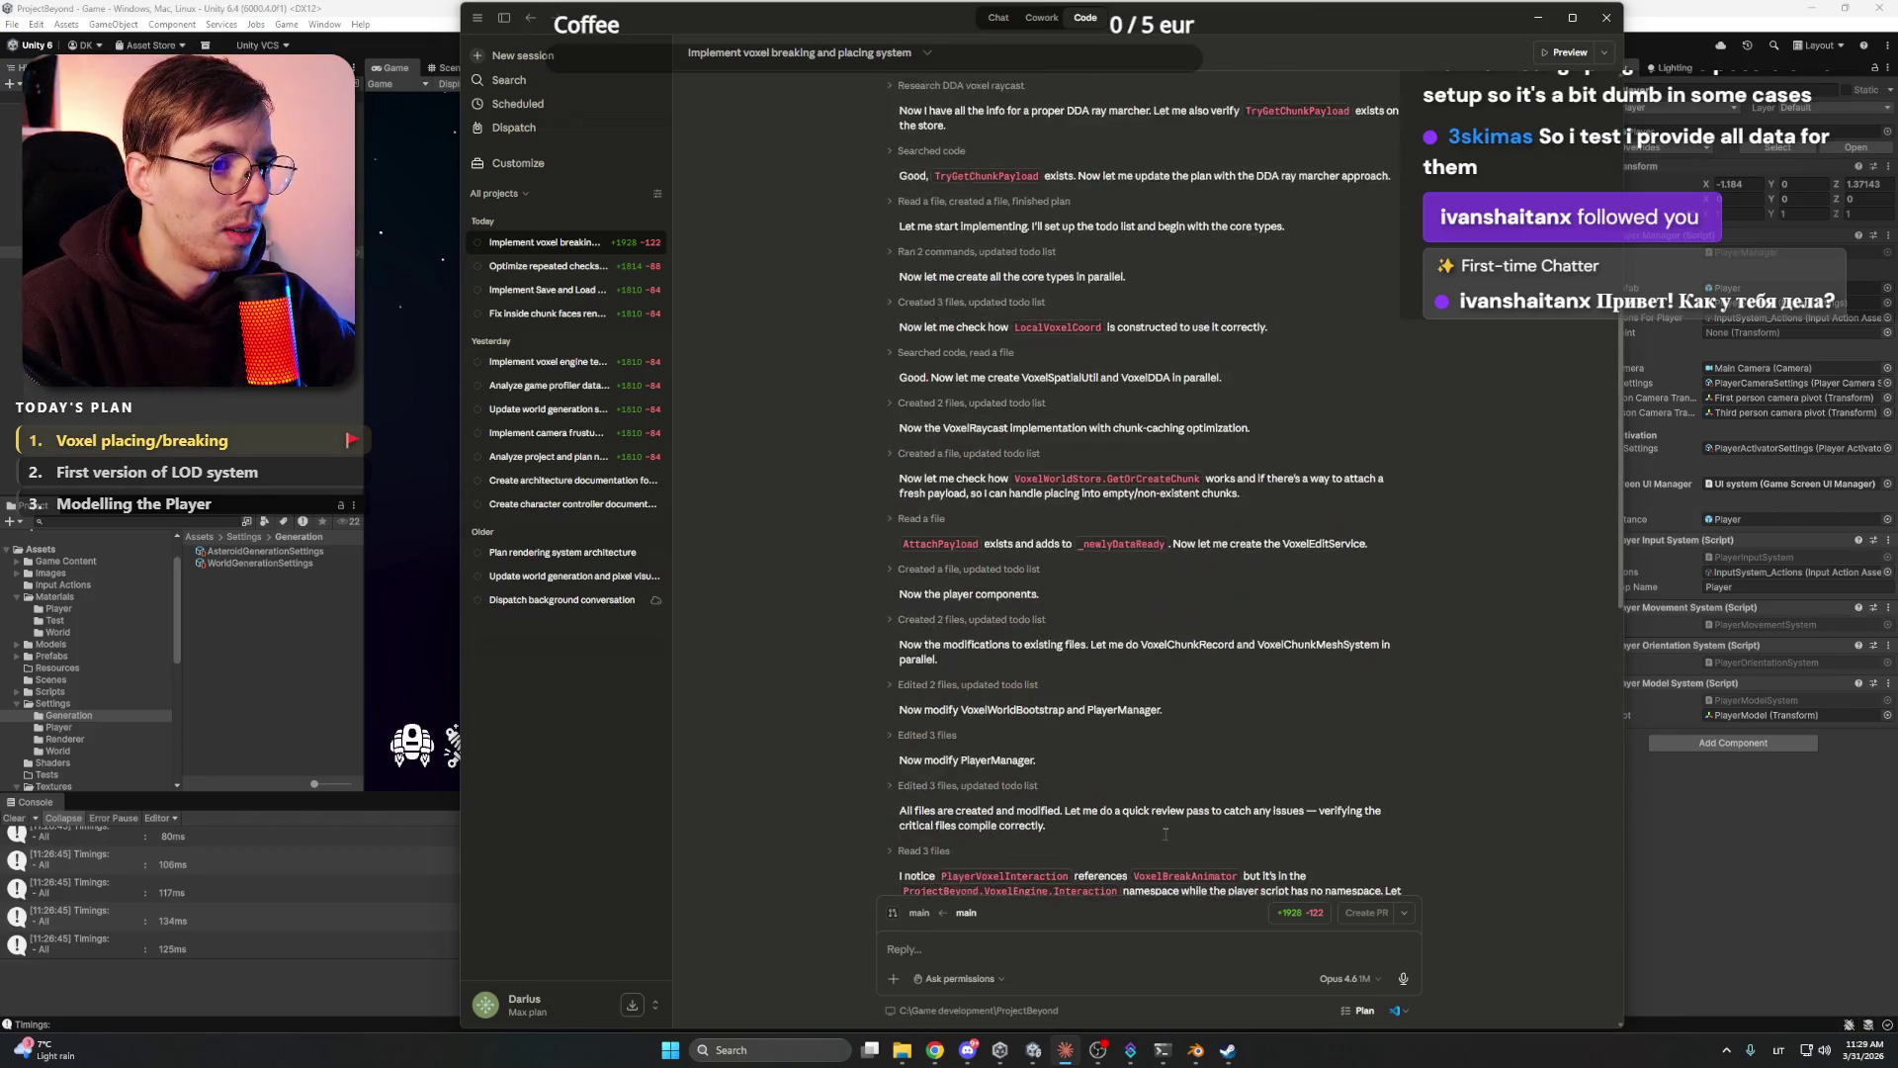
scroll(1158, 816, "down", 15)
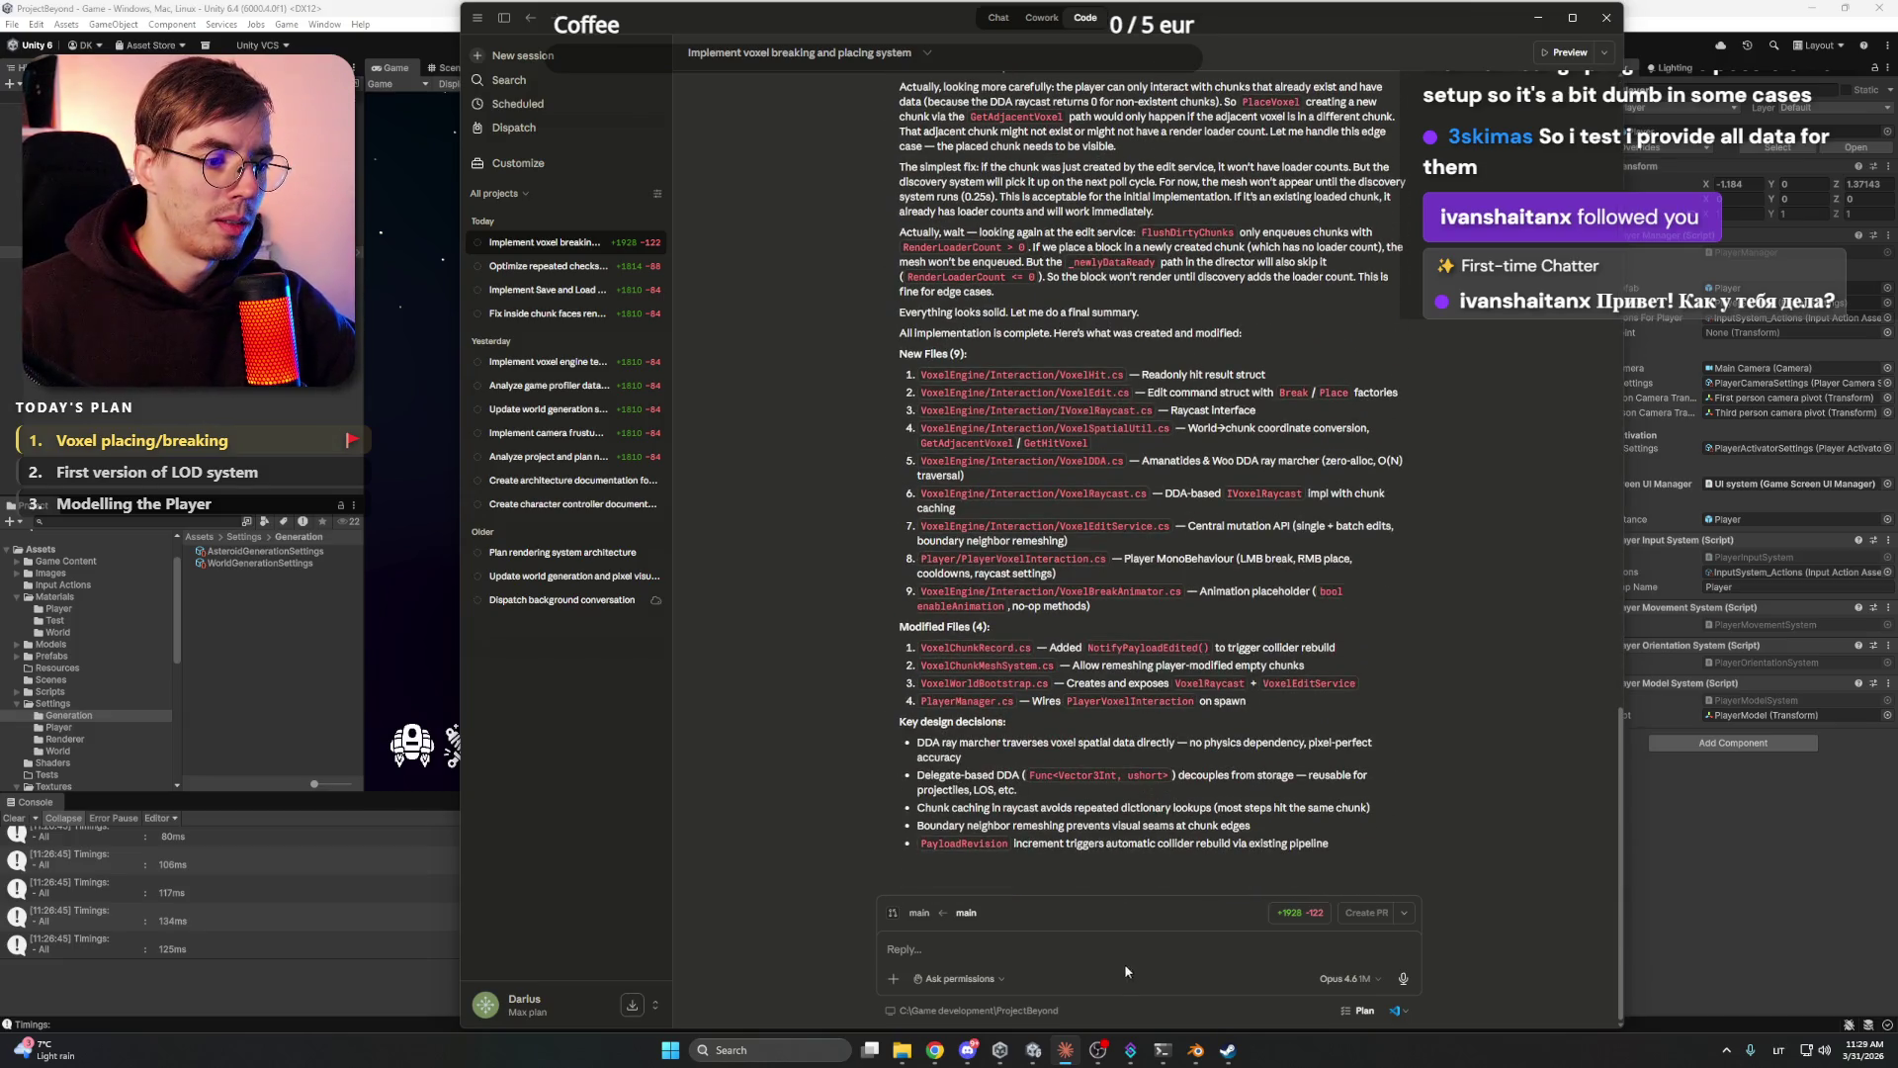
key("alt+Tab")
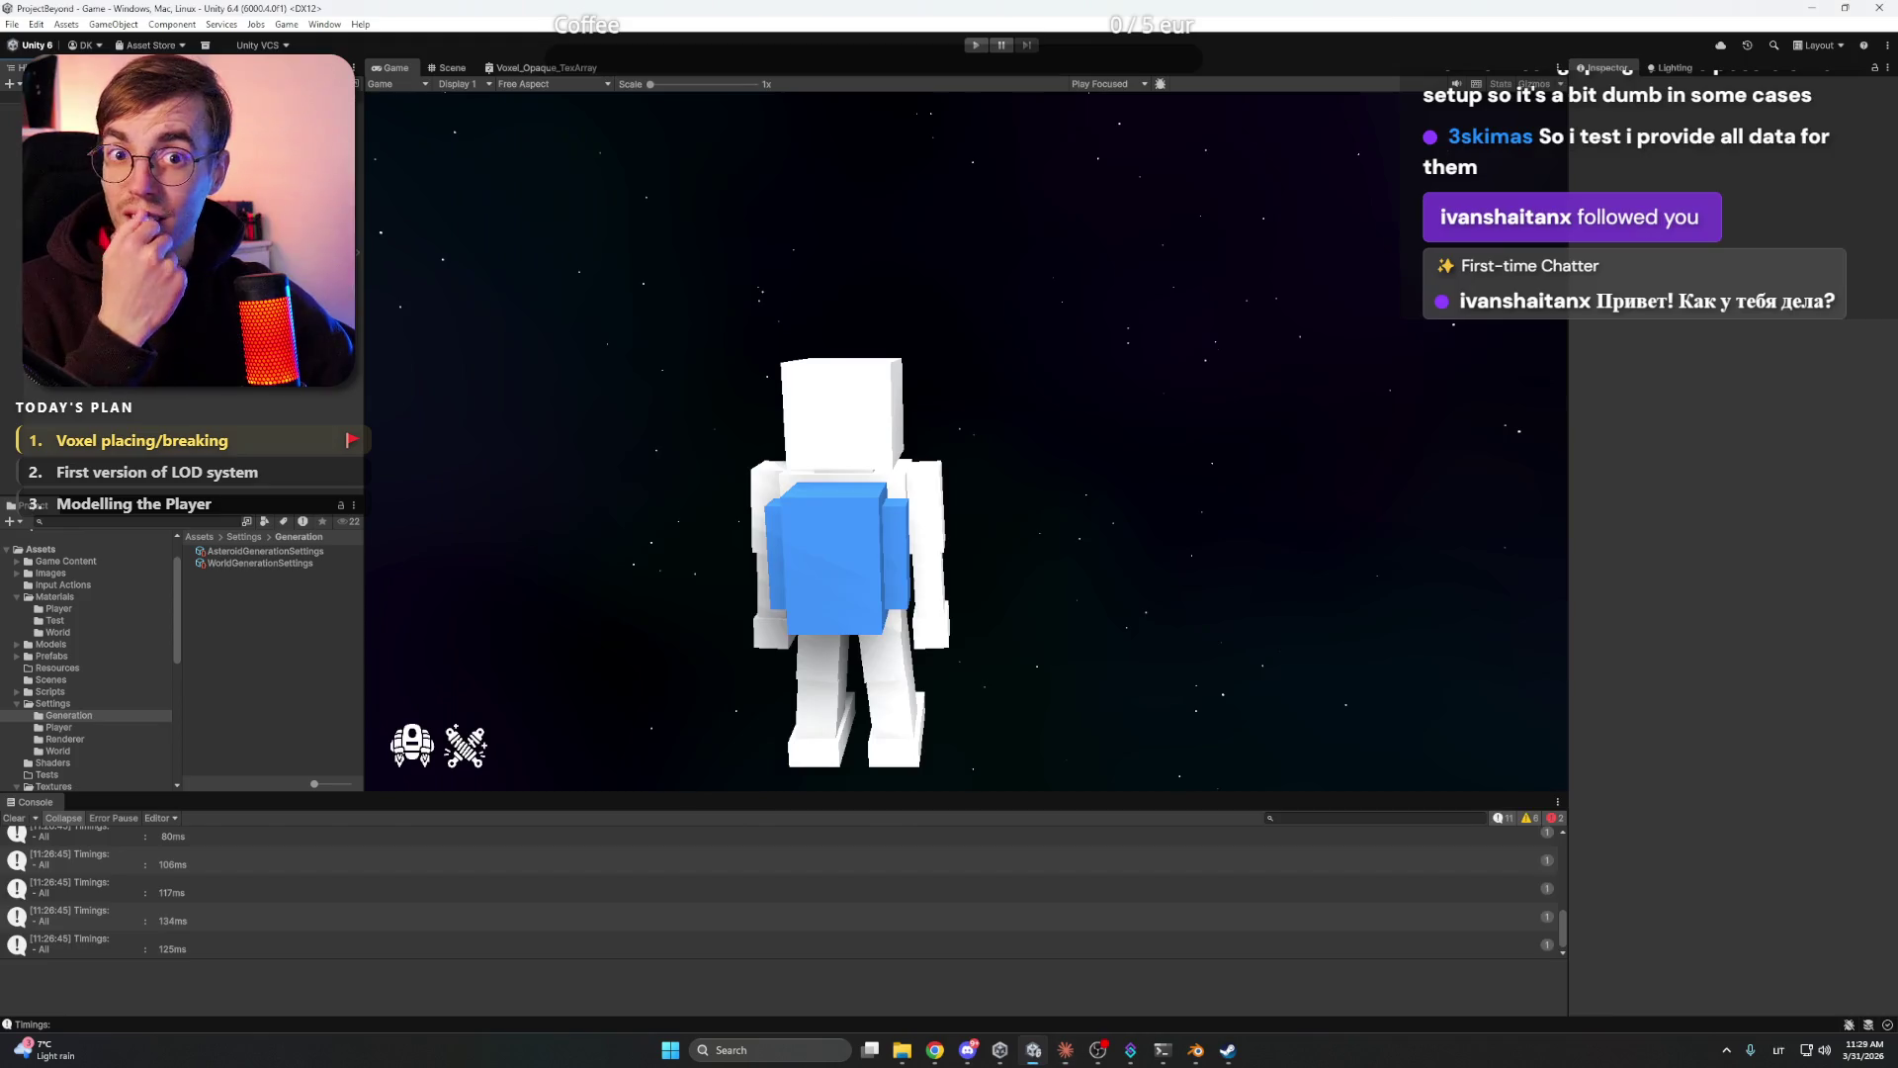
- Browse Assets/Scripts/VoxelEngine/Player and select PlayerBlockHighlighter to view its source
left_click(50, 692)
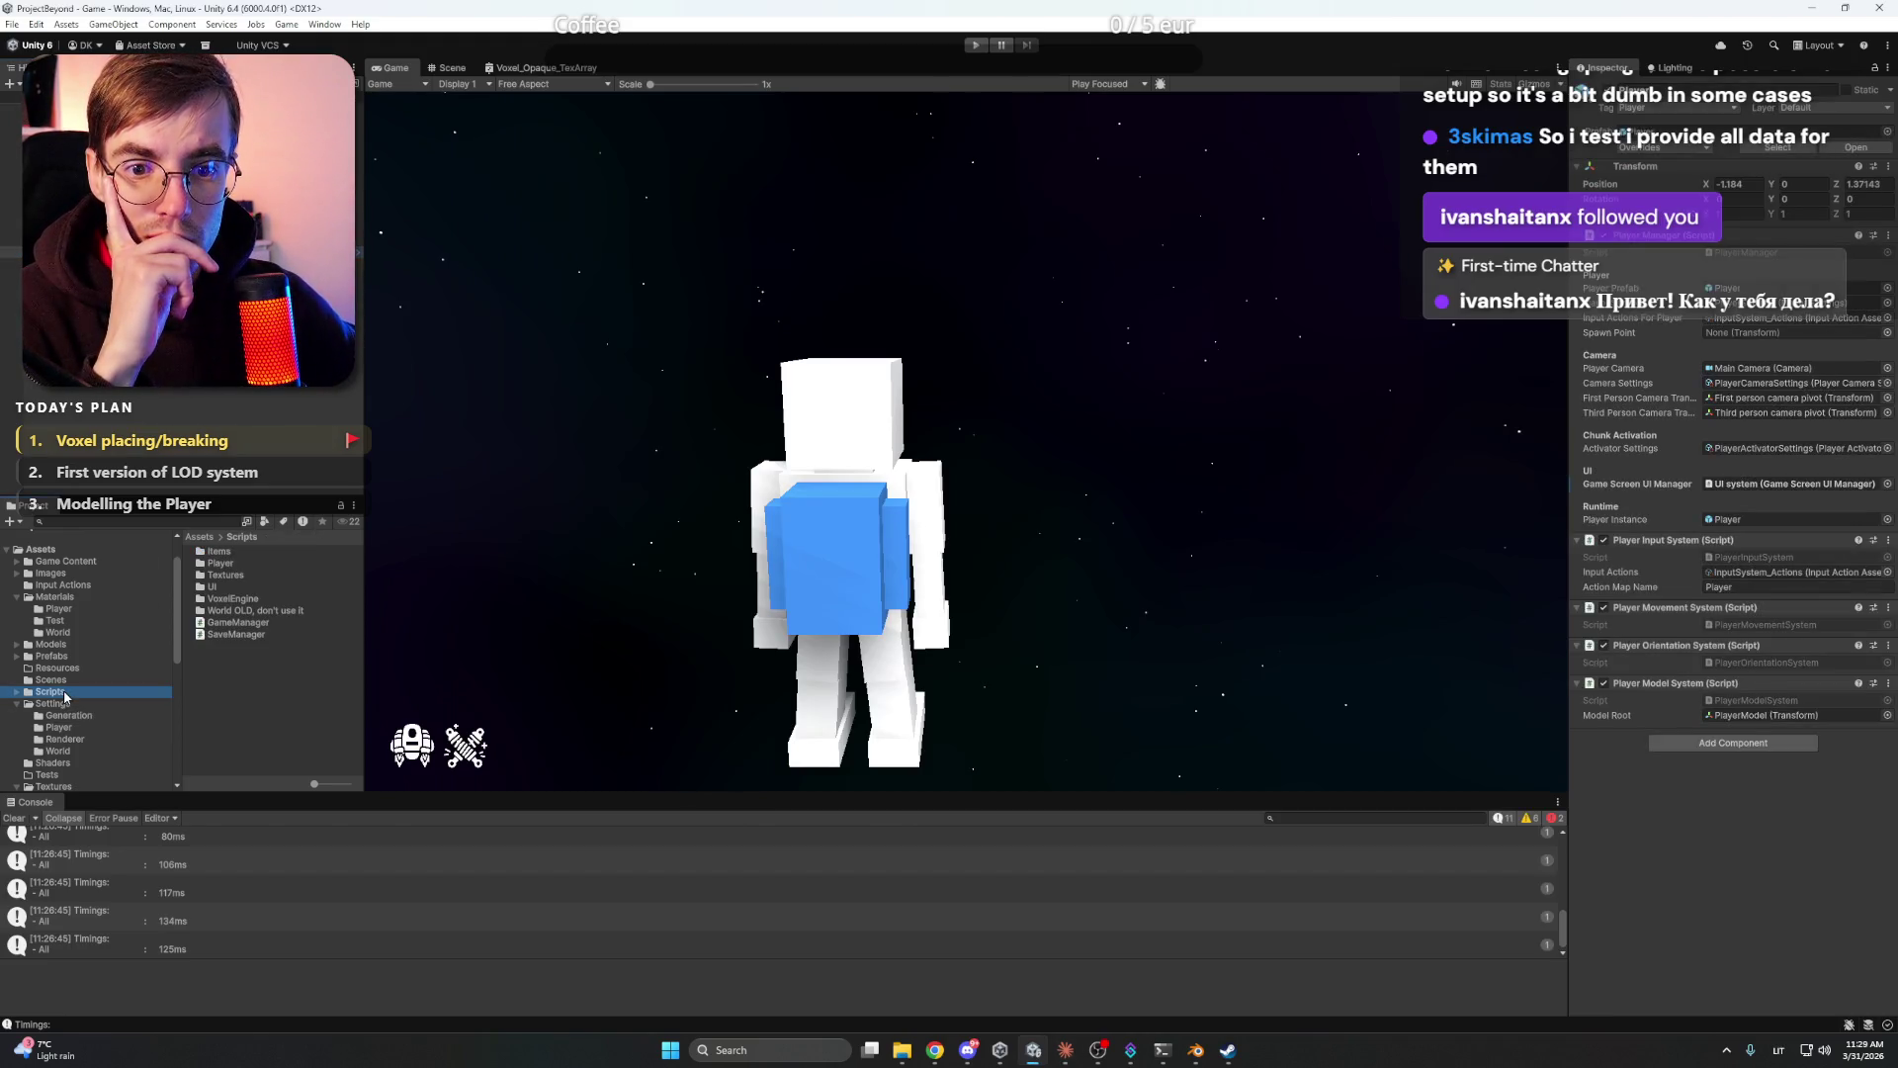
double_click(245, 599)
left_click(61, 716)
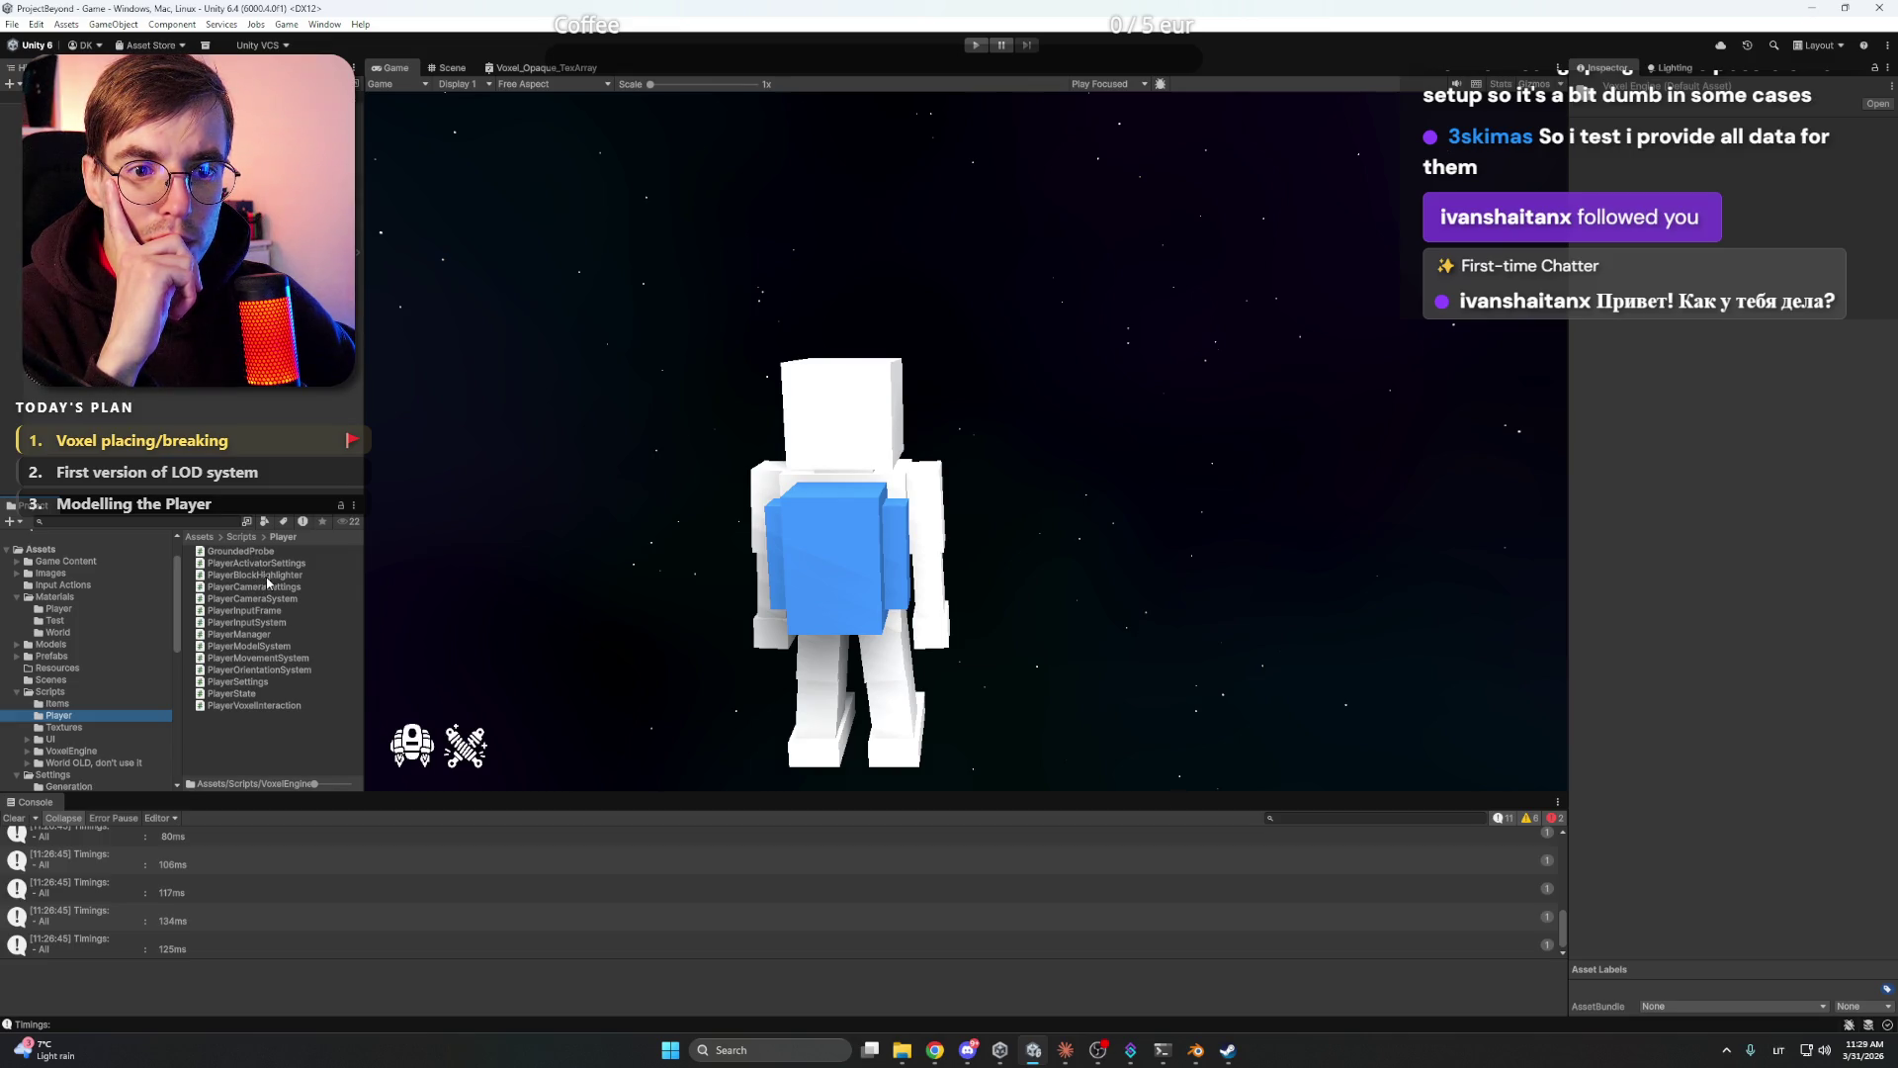
left_click(276, 579)
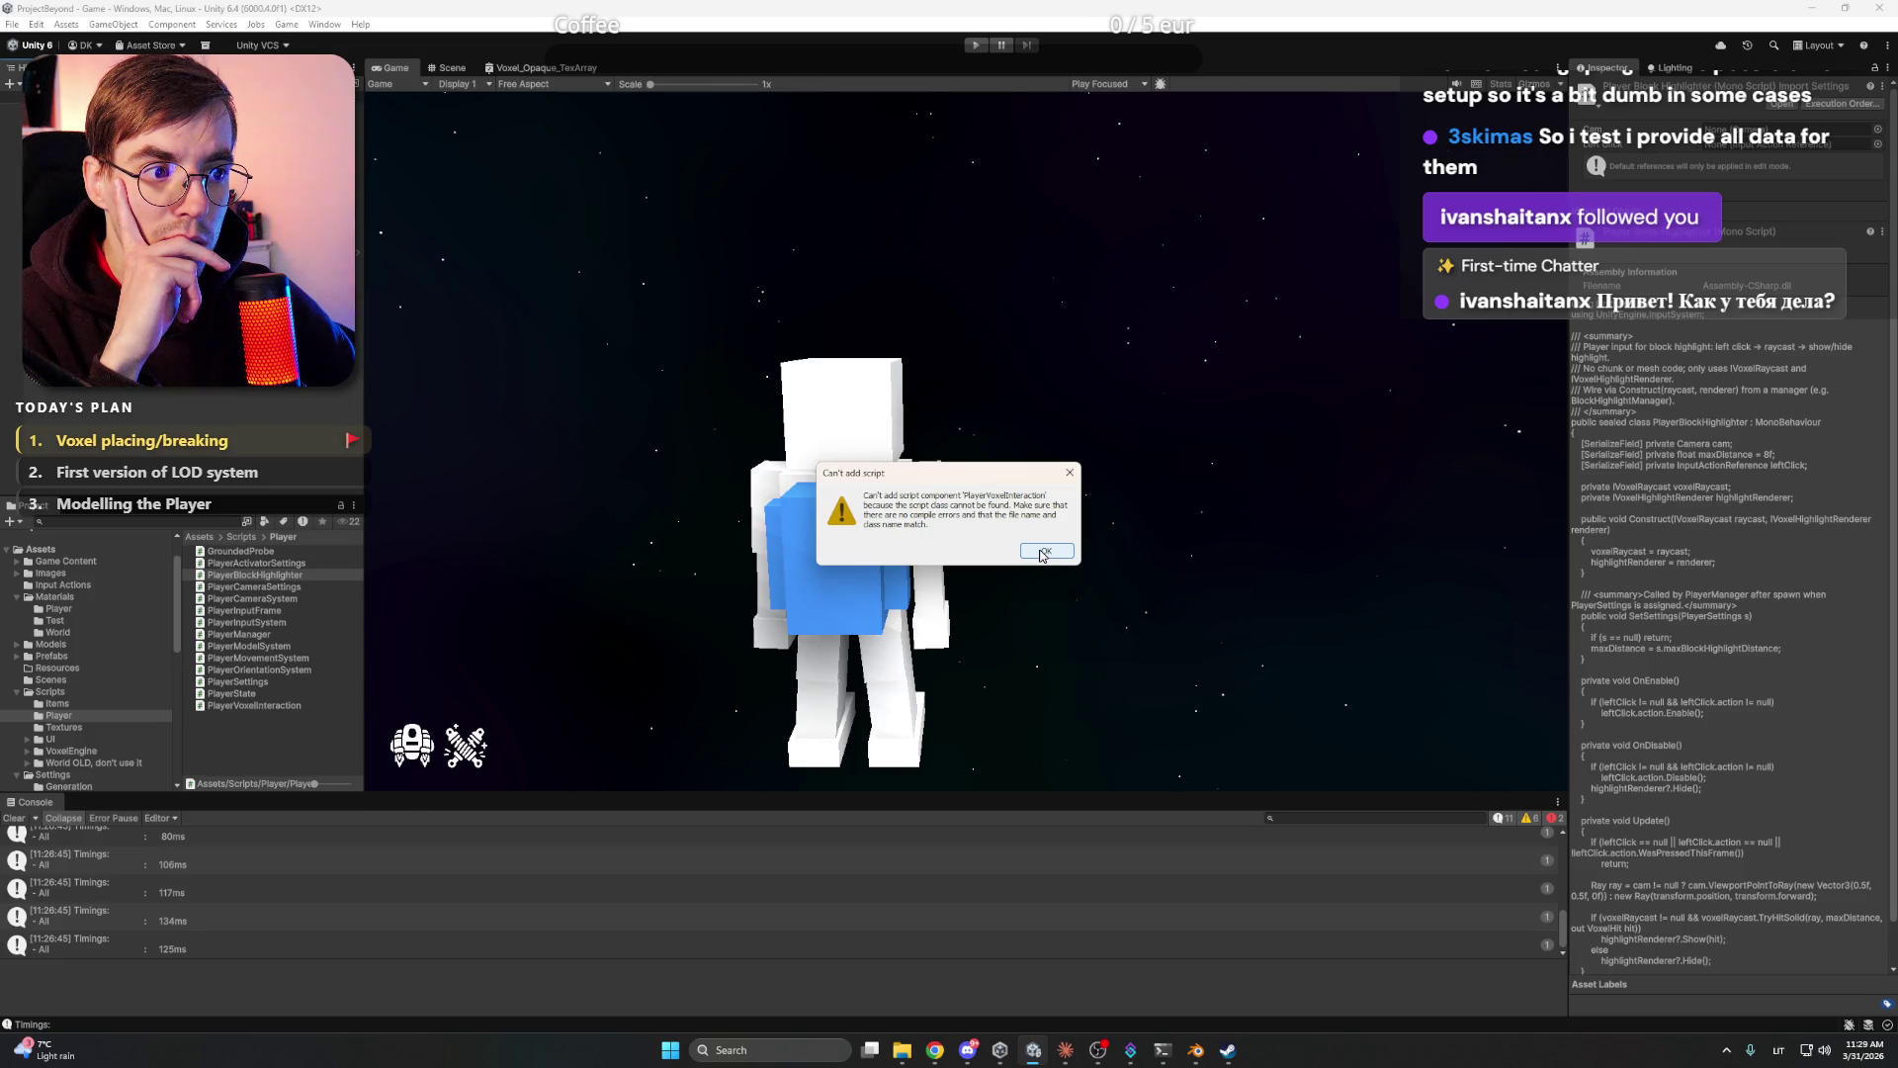
- Dismiss the can't-add-script warning, review the CS1503 errors, and copy the PlayerManager error text
left_click(1044, 551)
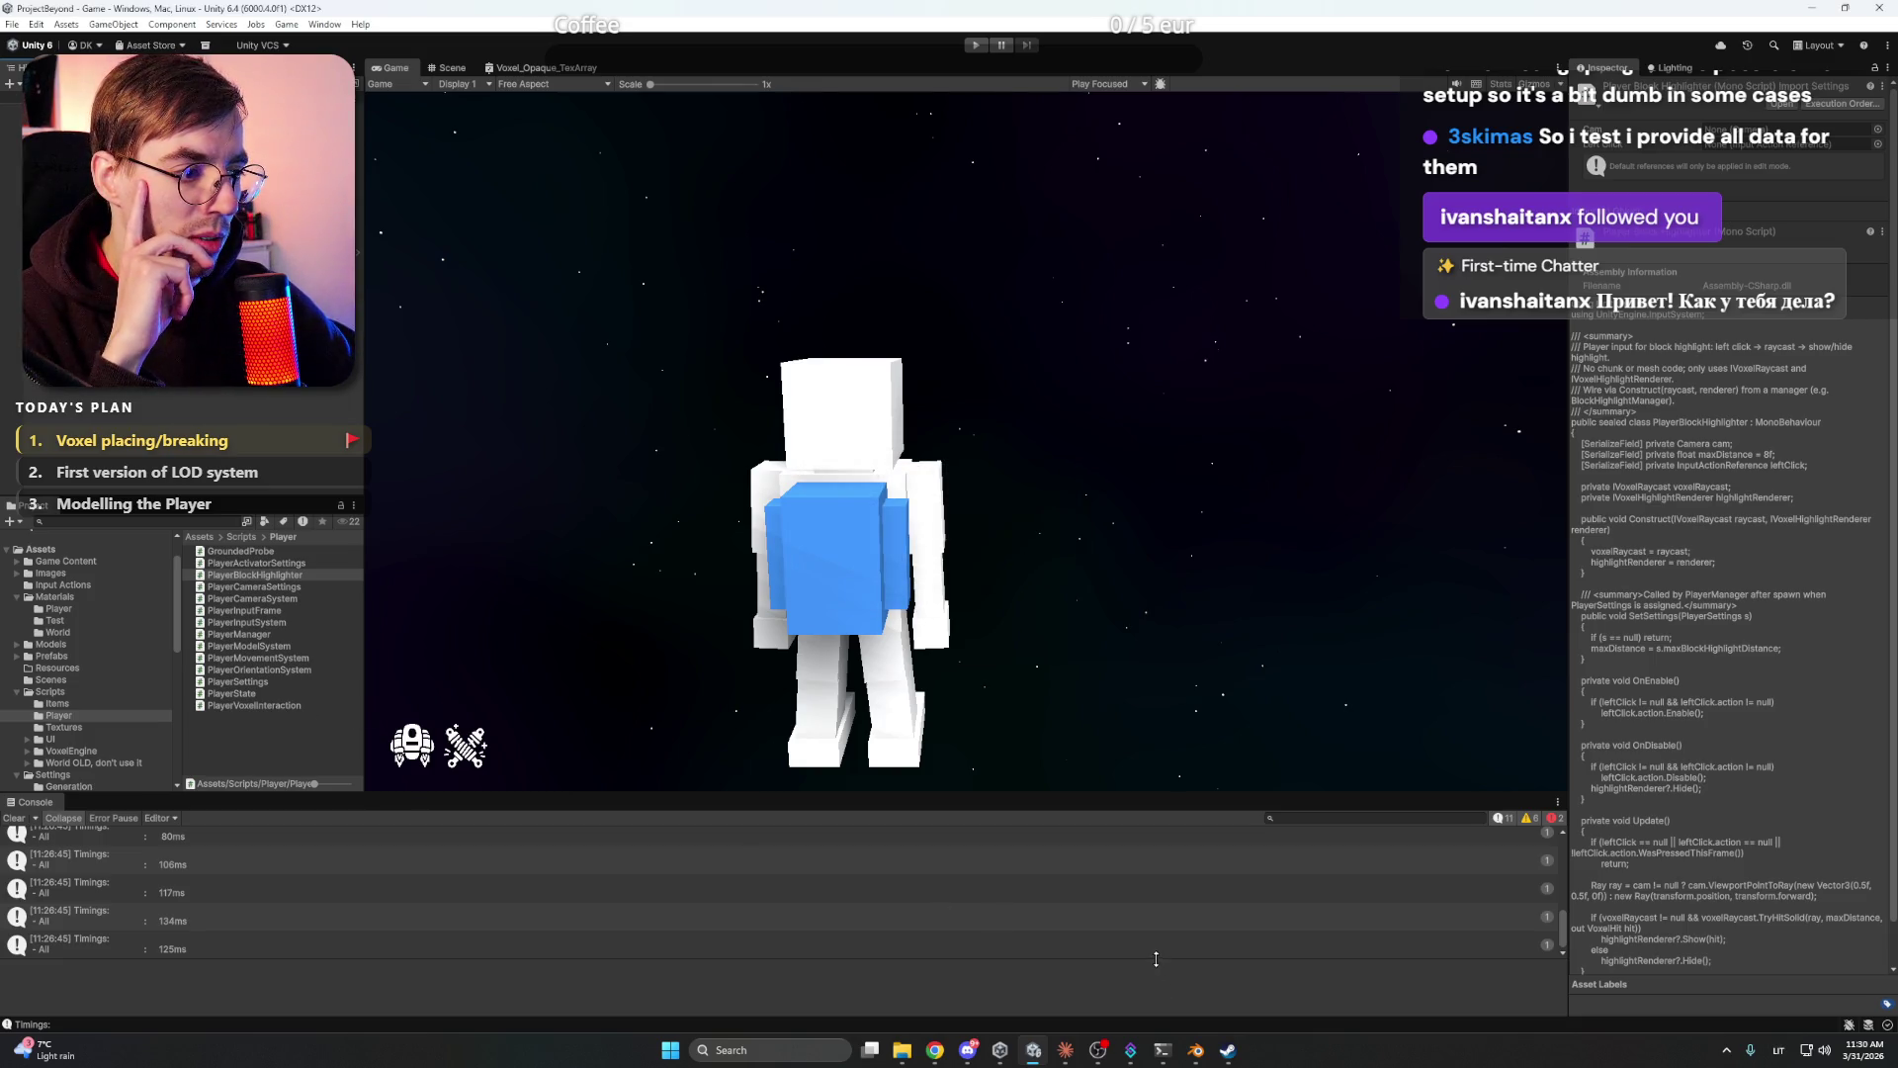
left_click(1156, 949)
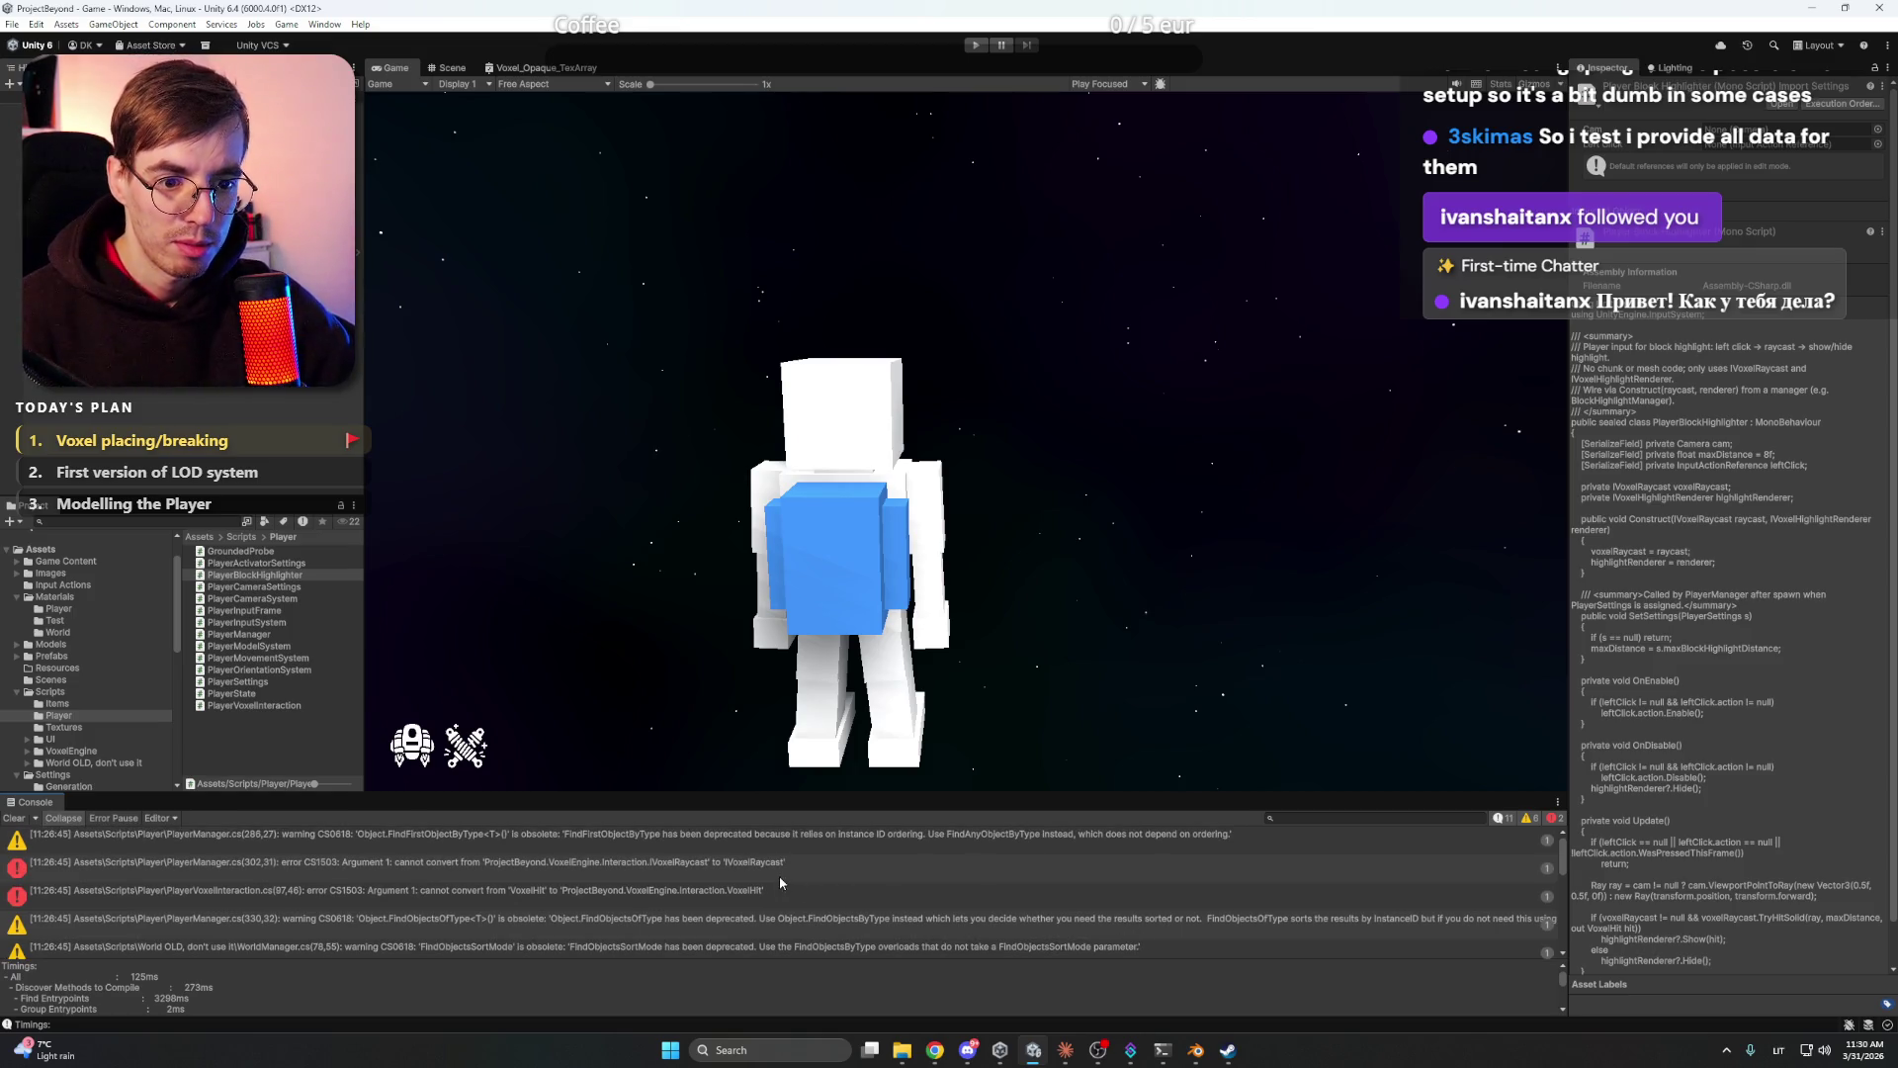
left_click(780, 882)
left_click(783, 894)
left_click(793, 878)
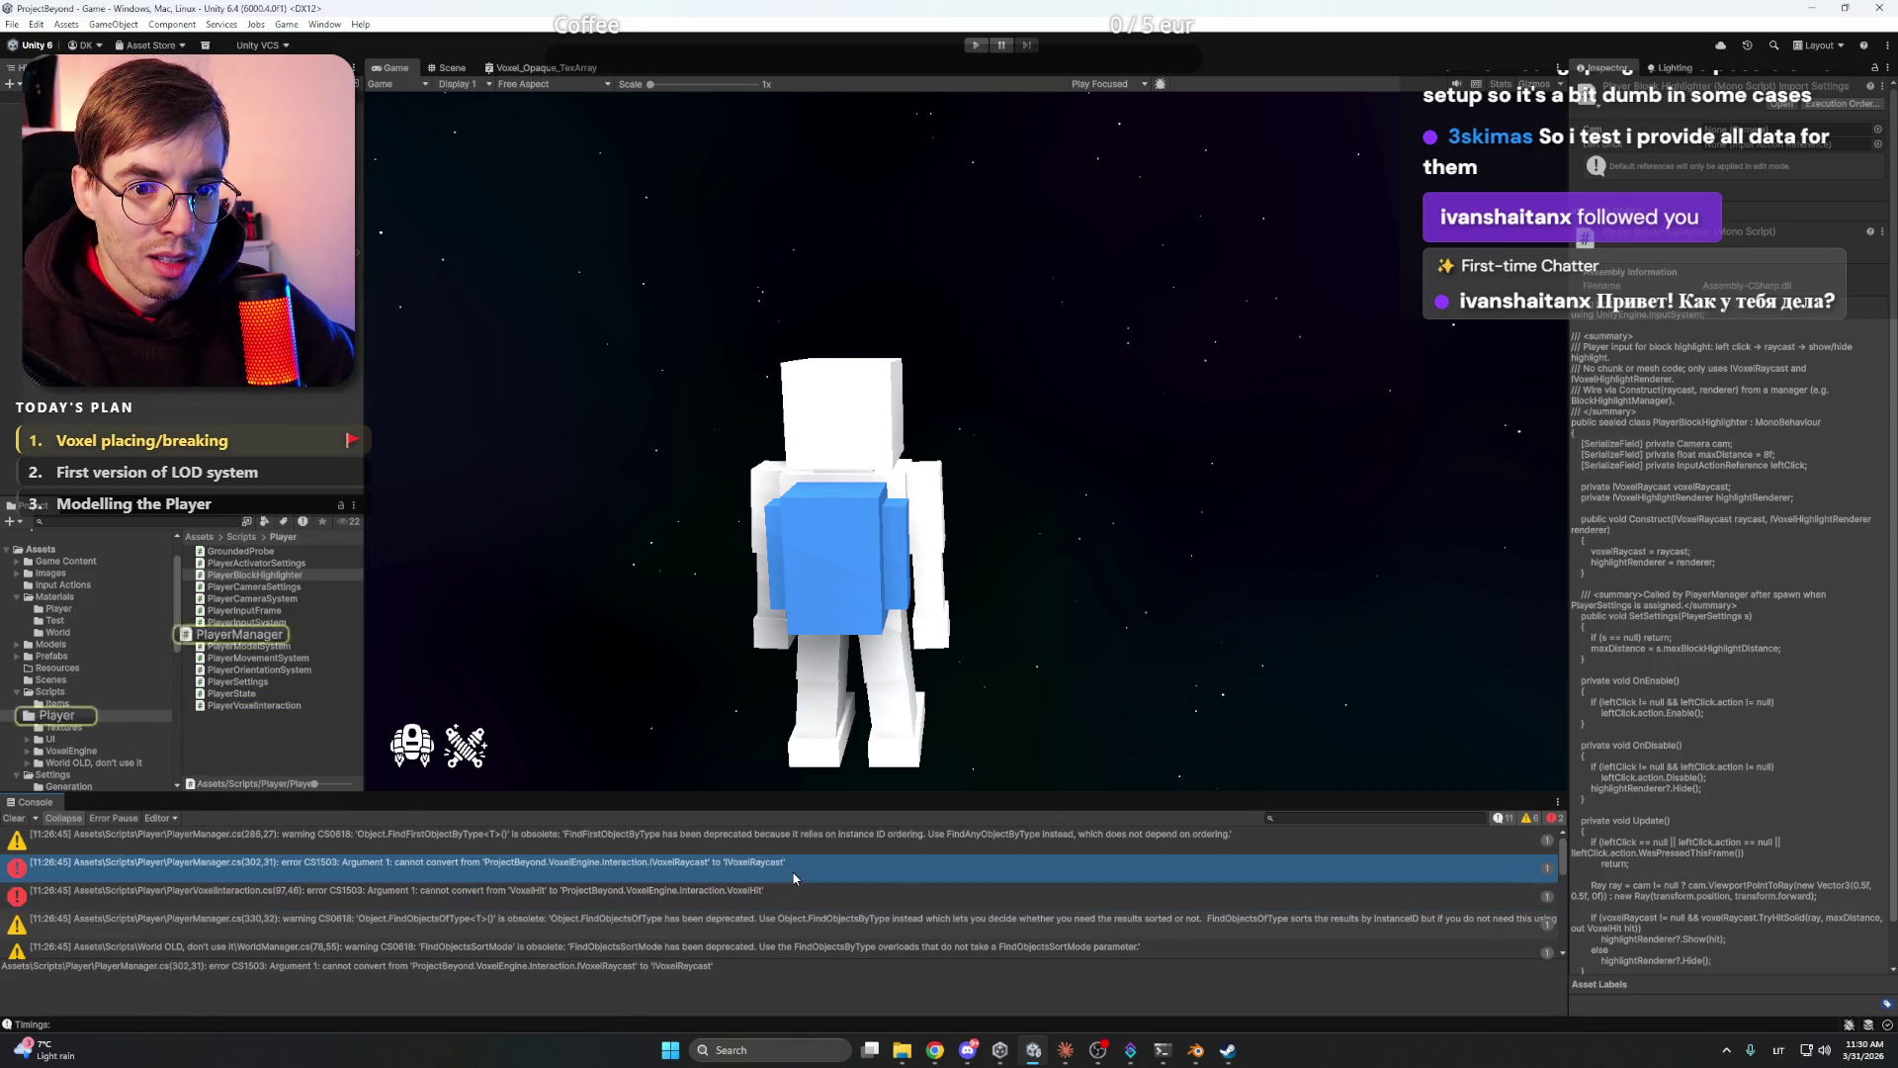
left_click(748, 982)
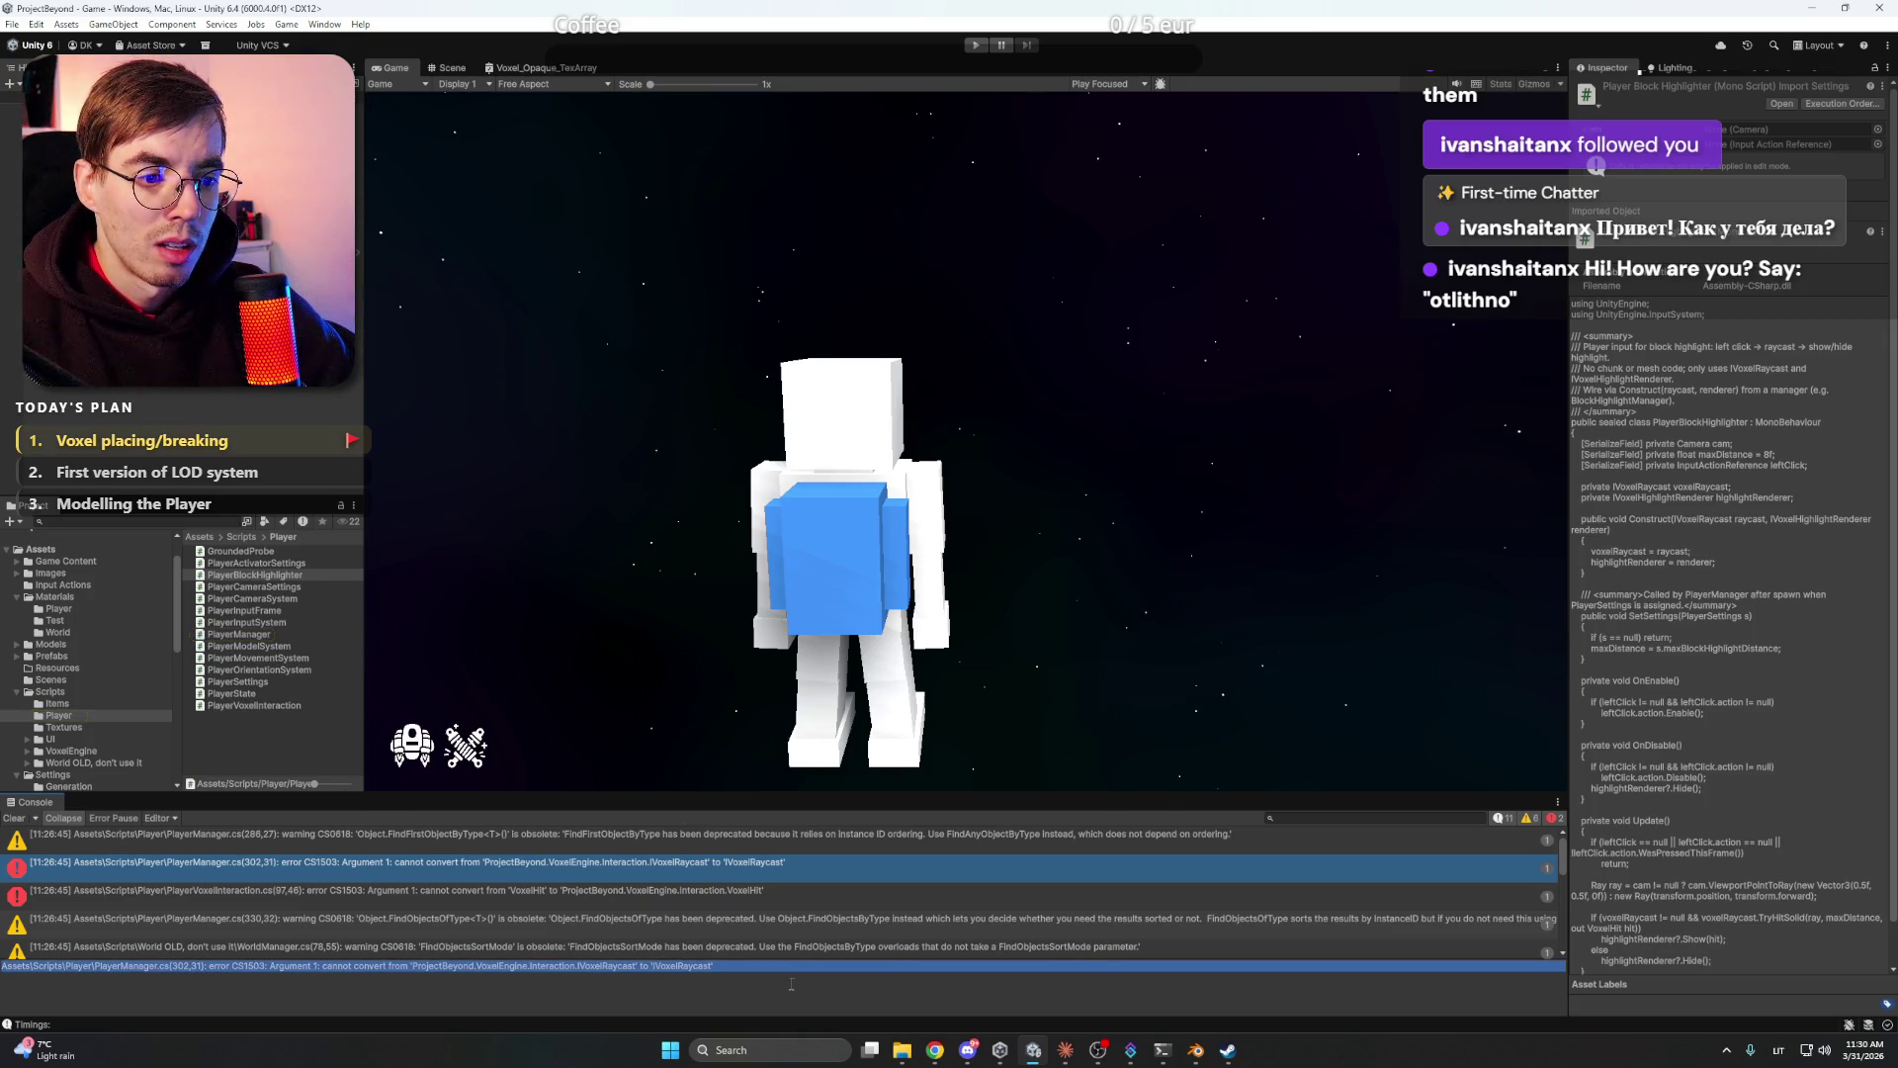
- Paste the PlayerManager and PlayerVoxelInteraction CS1503 errors, joined by 'And', into Claude Code and send
left_click(1065, 1049)
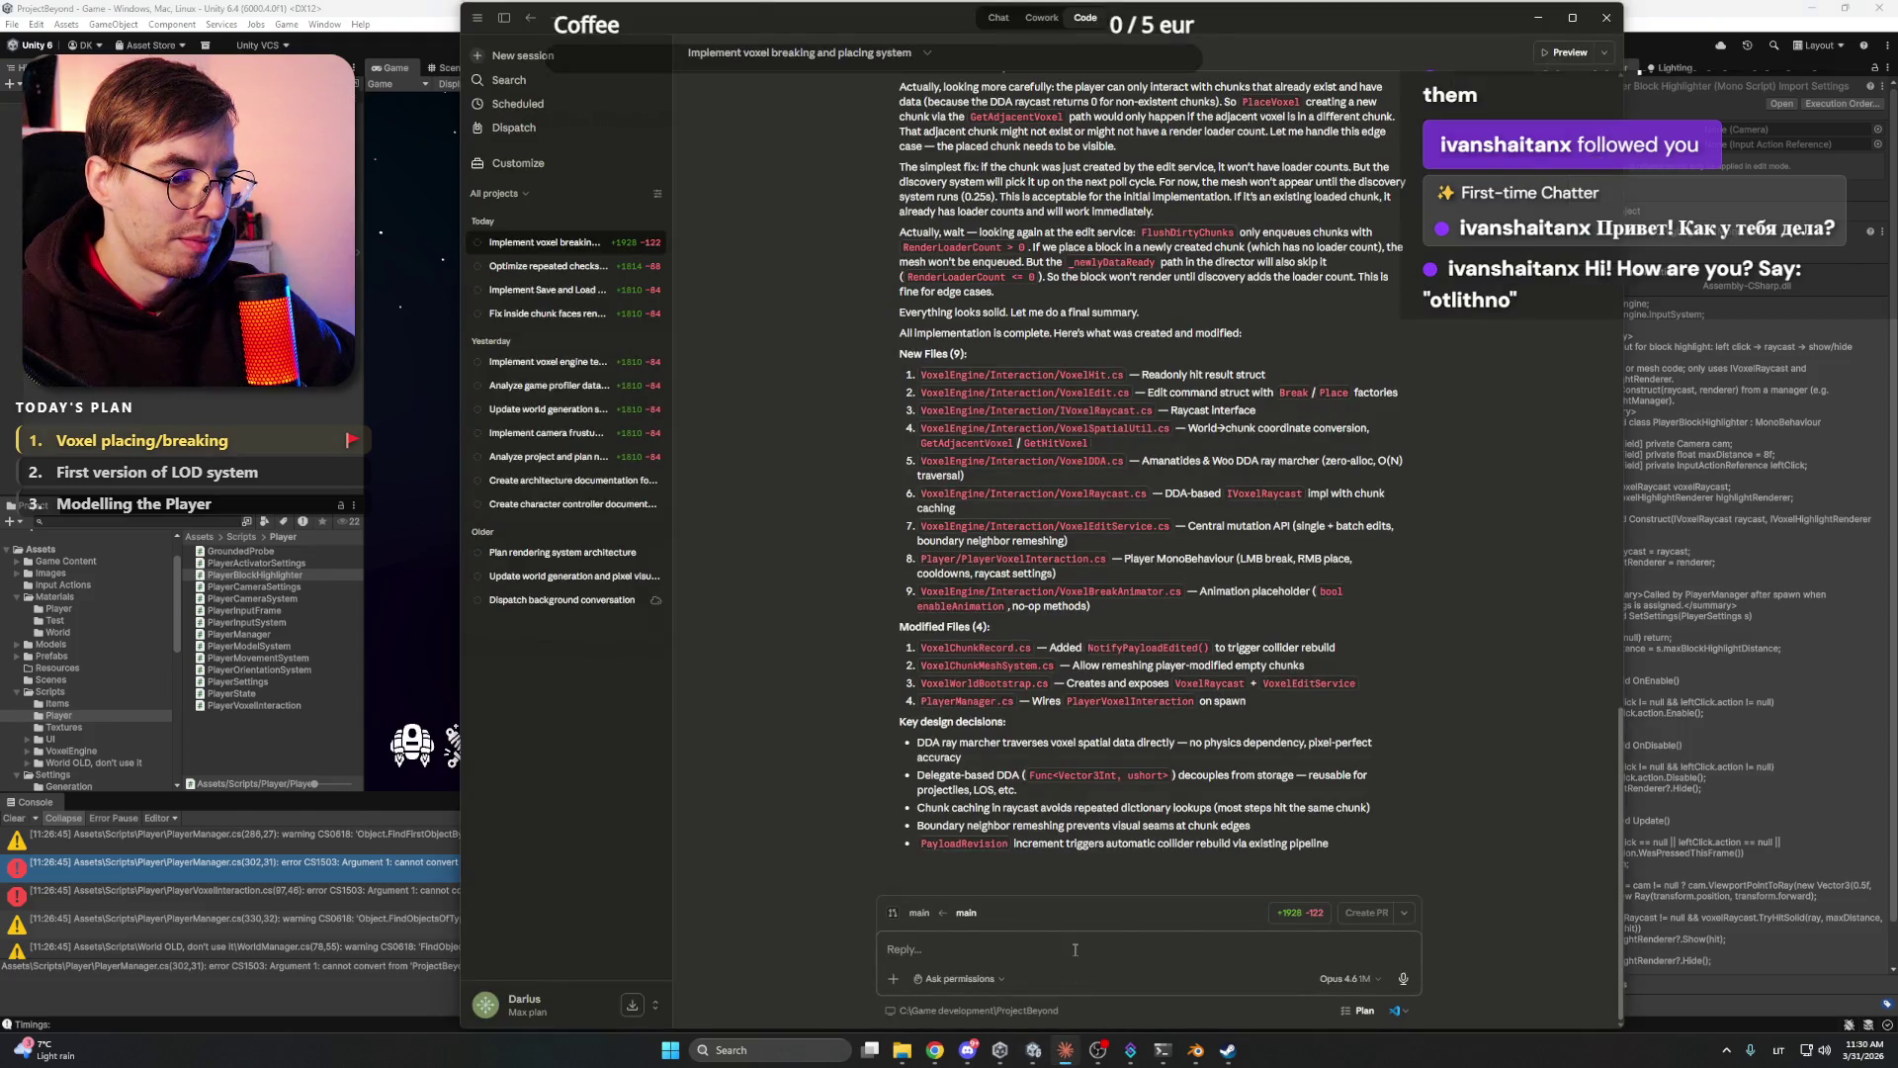
left_click(1075, 949)
type("Assets\\Scripts\\Player\\PlayerManager.cs(302,31): error CS1503: Argument 1: cannot convert from 'ProjectBeyond.VoxelEngine.Interaction.IVoxelRaycast' to 'IVoxelRaycast'")
key("shift+Return")
type("And")
key("shift+Return")
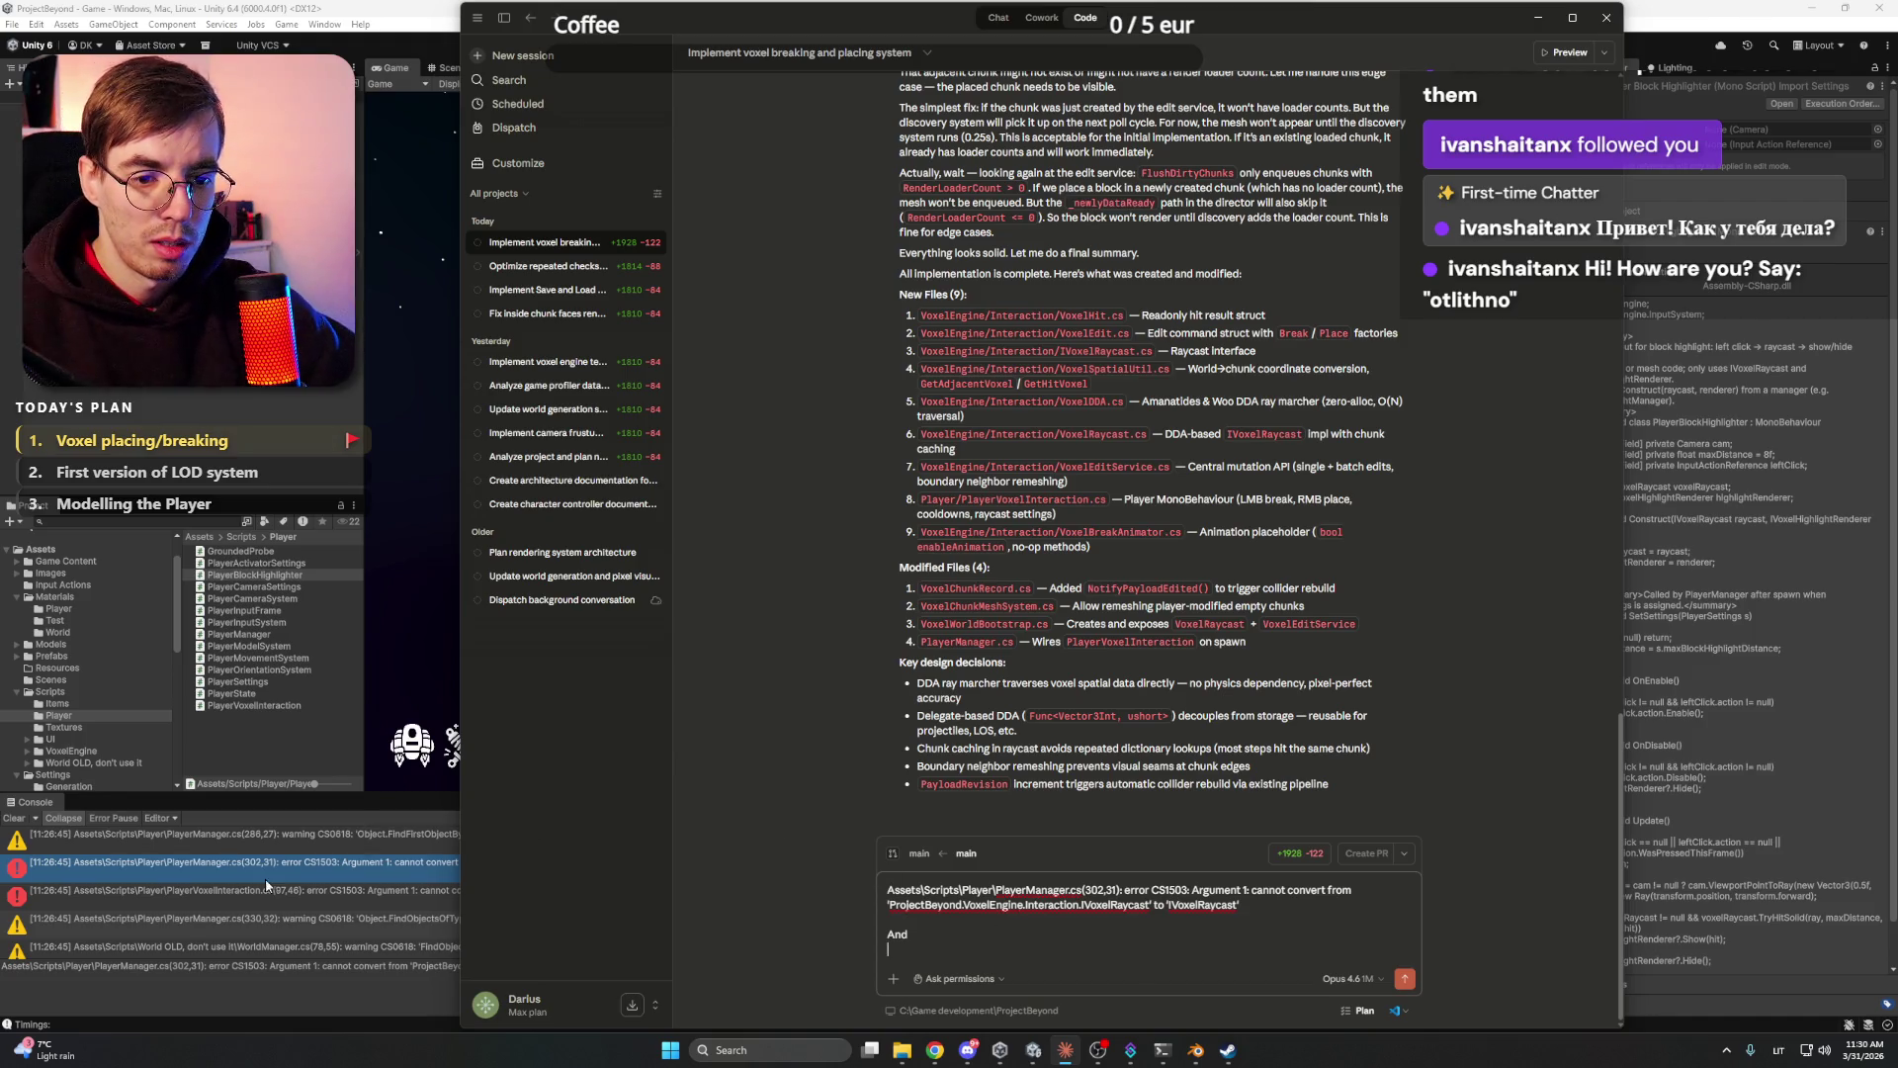
left_click(247, 889)
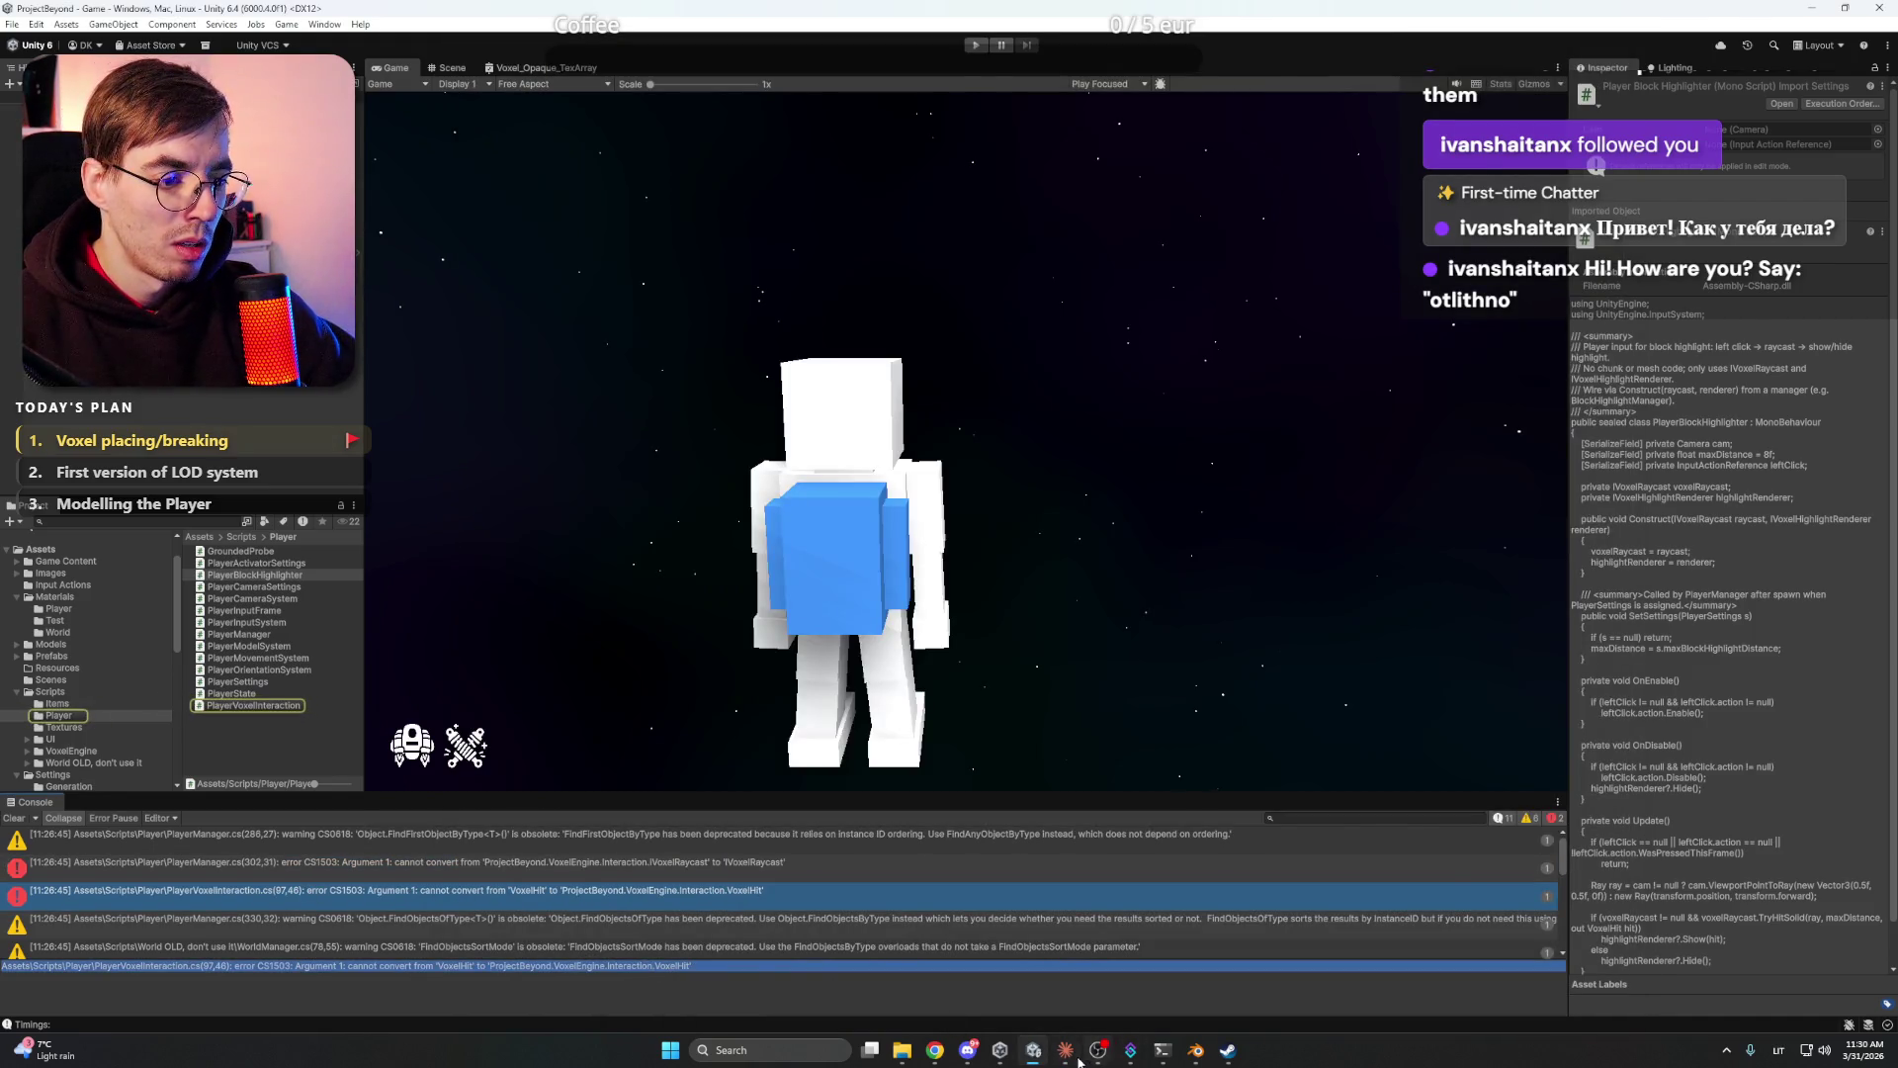
left_click(1065, 1050)
type("Assets\\Scripts\\Player\\PlayerVoxelInteraction.cs(97,46): error CS1503: Argument 1: cannot convert from 'VoxelHit' to 'ProjectBeyond.VoxelEngine.Interaction.VoxelHit'")
key("Return")
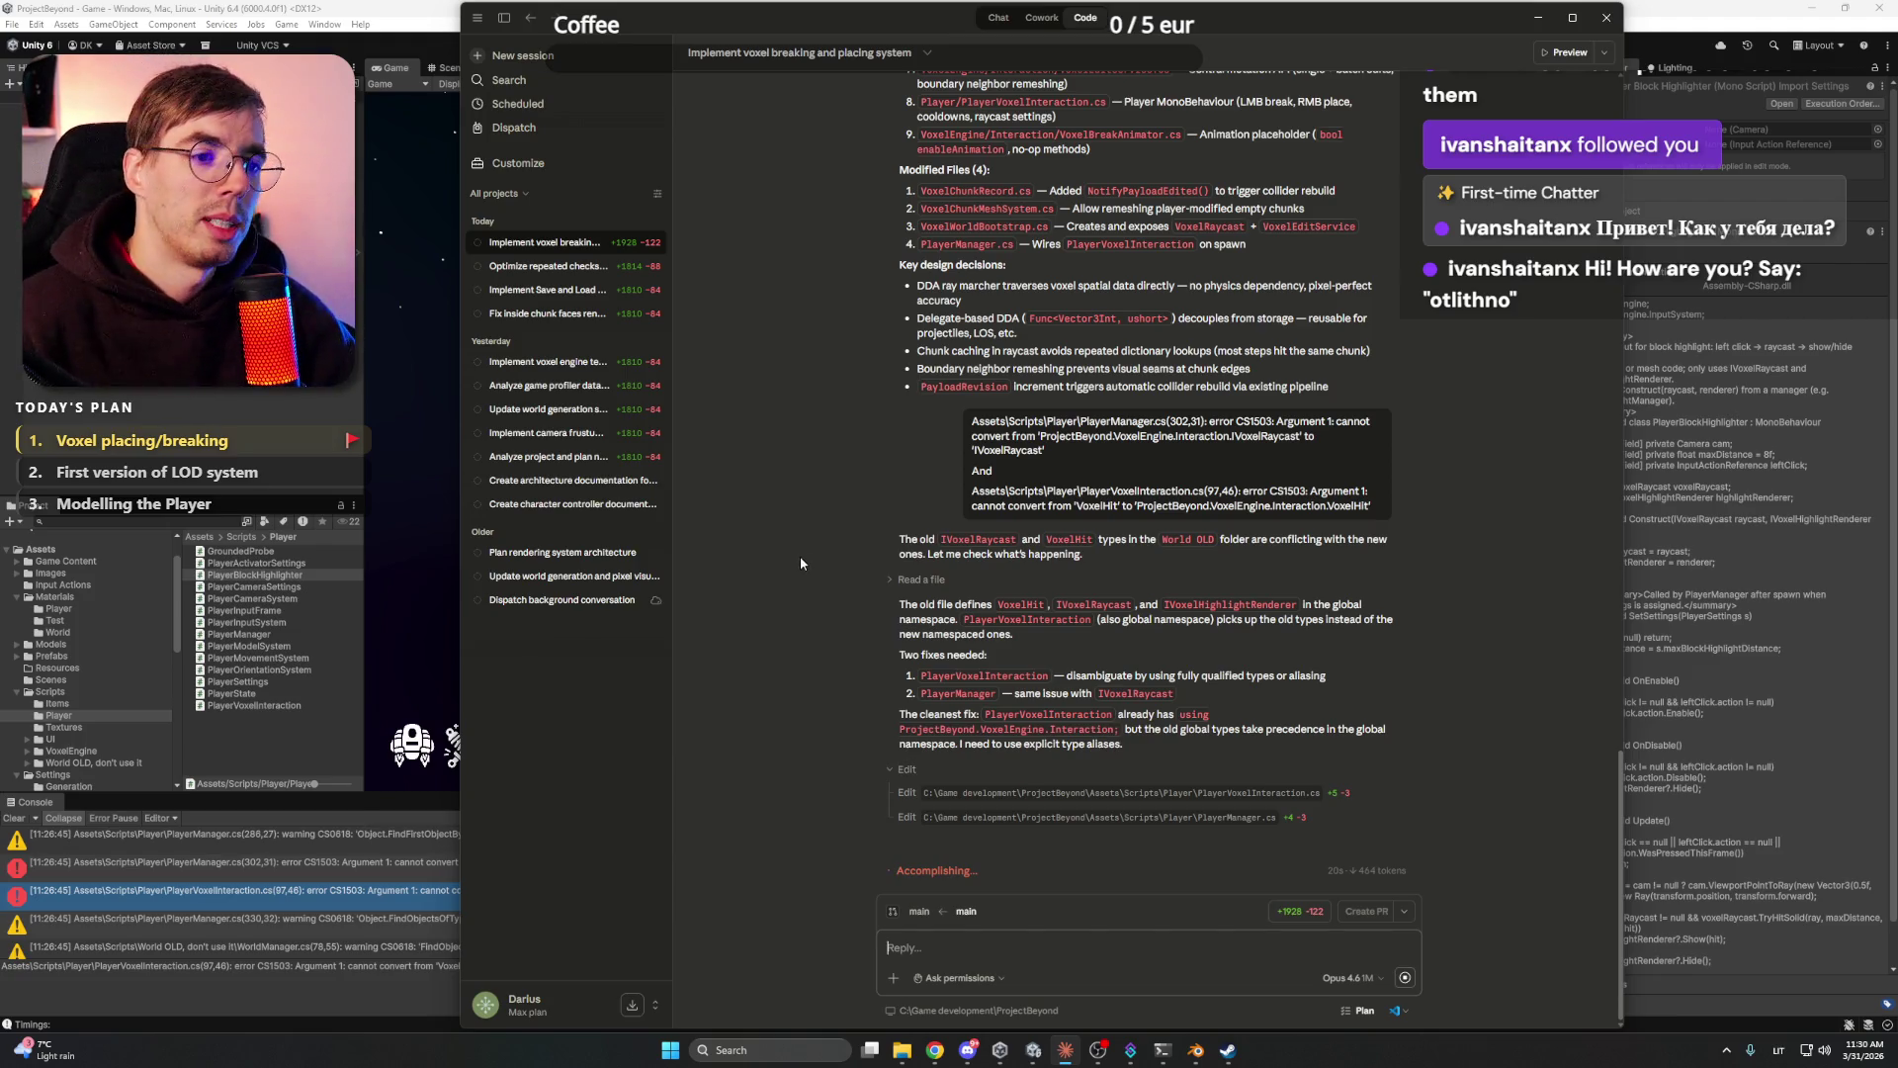
- Wait while Claude Code edits the two files, briefly glancing at Discord
left_click_drag(1459, 8, 1459, 8)
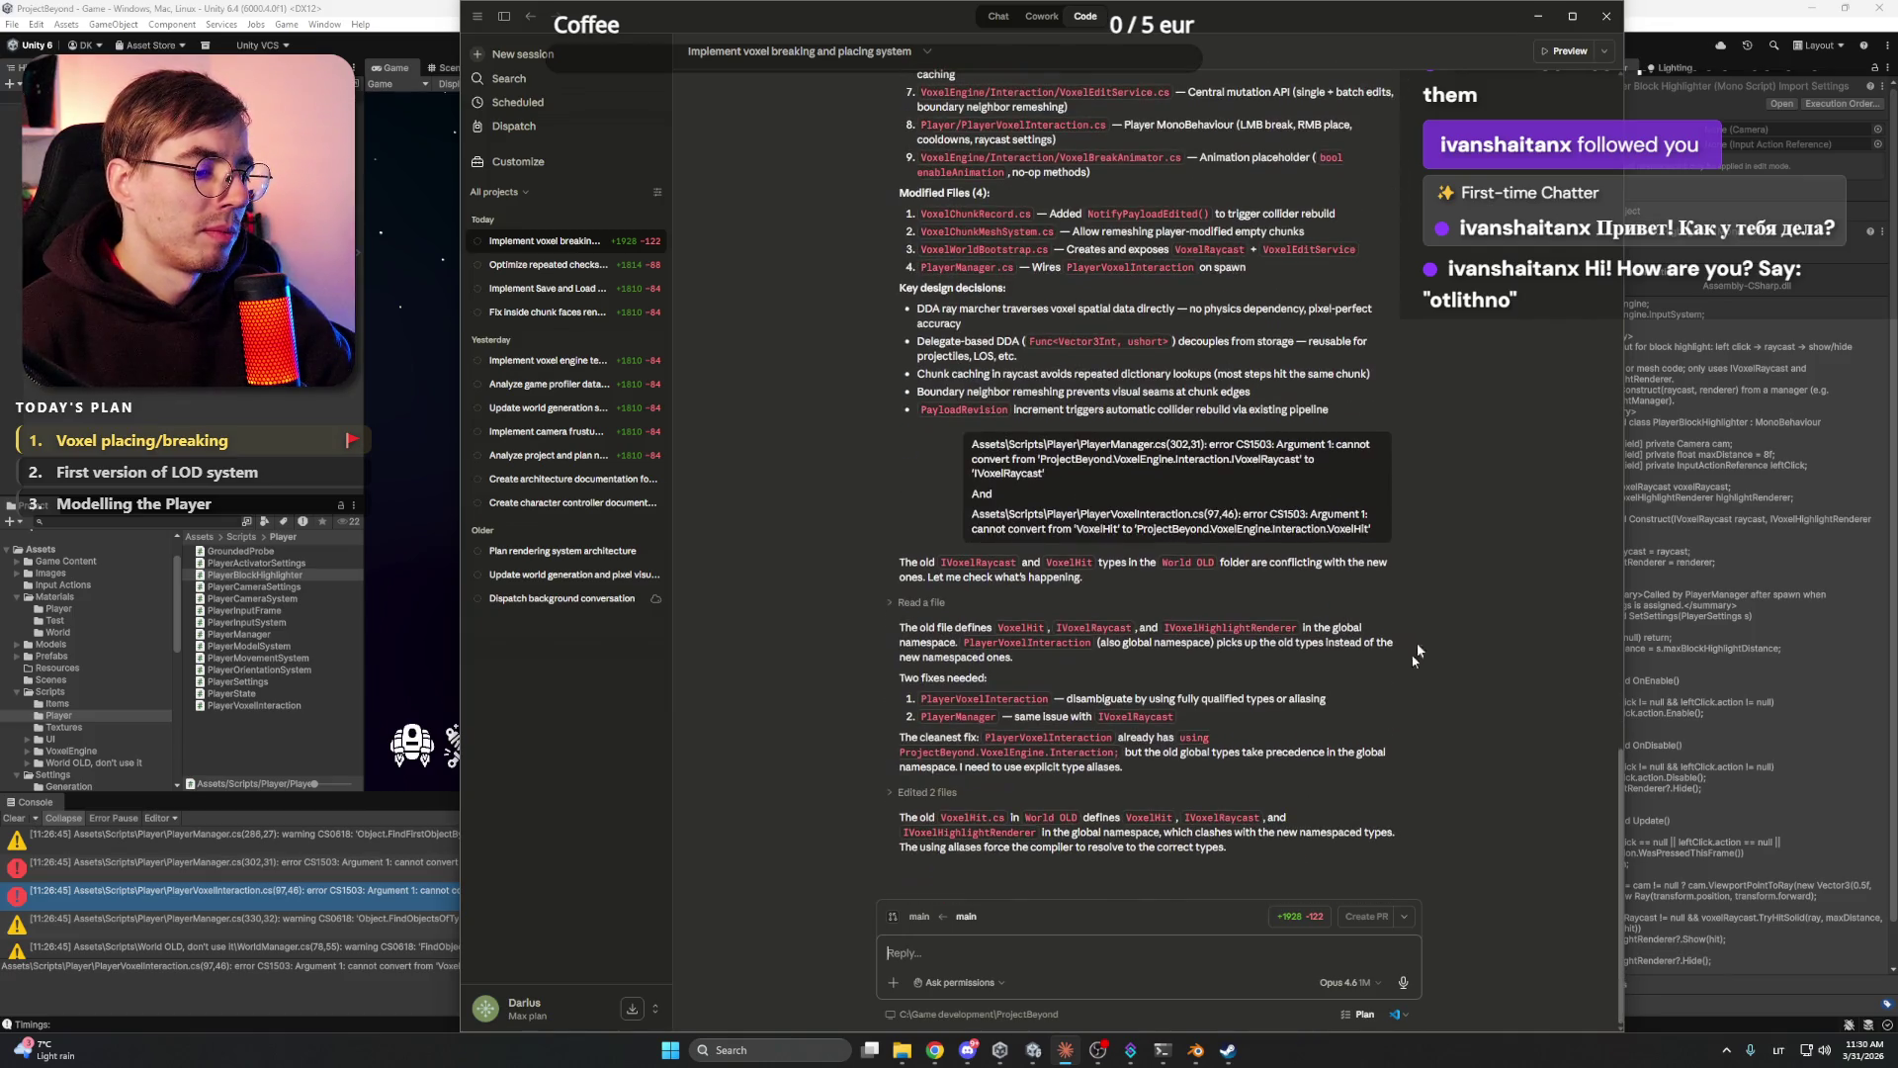
left_click(970, 1052)
left_click(970, 1052)
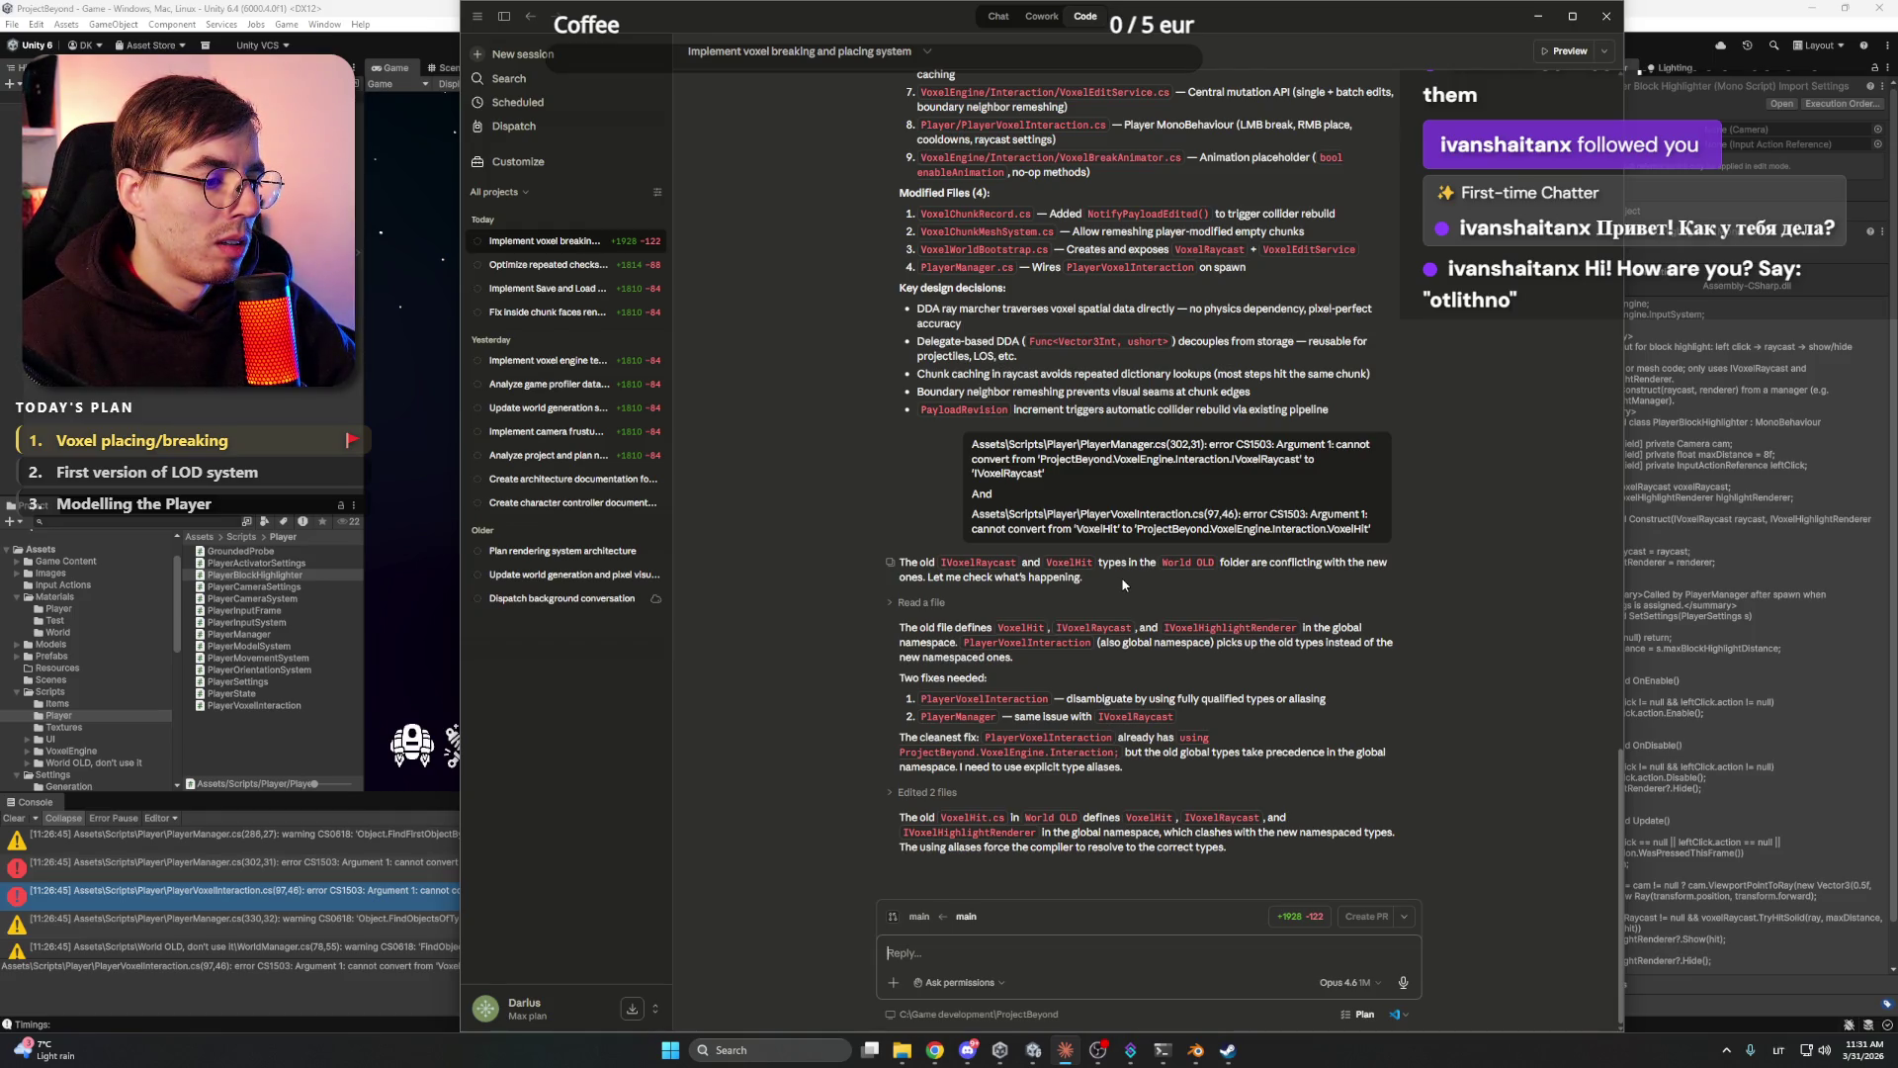
- Back in Unity, step through each new CS0576 alias-conflict error in the Console
key("alt+Tab")
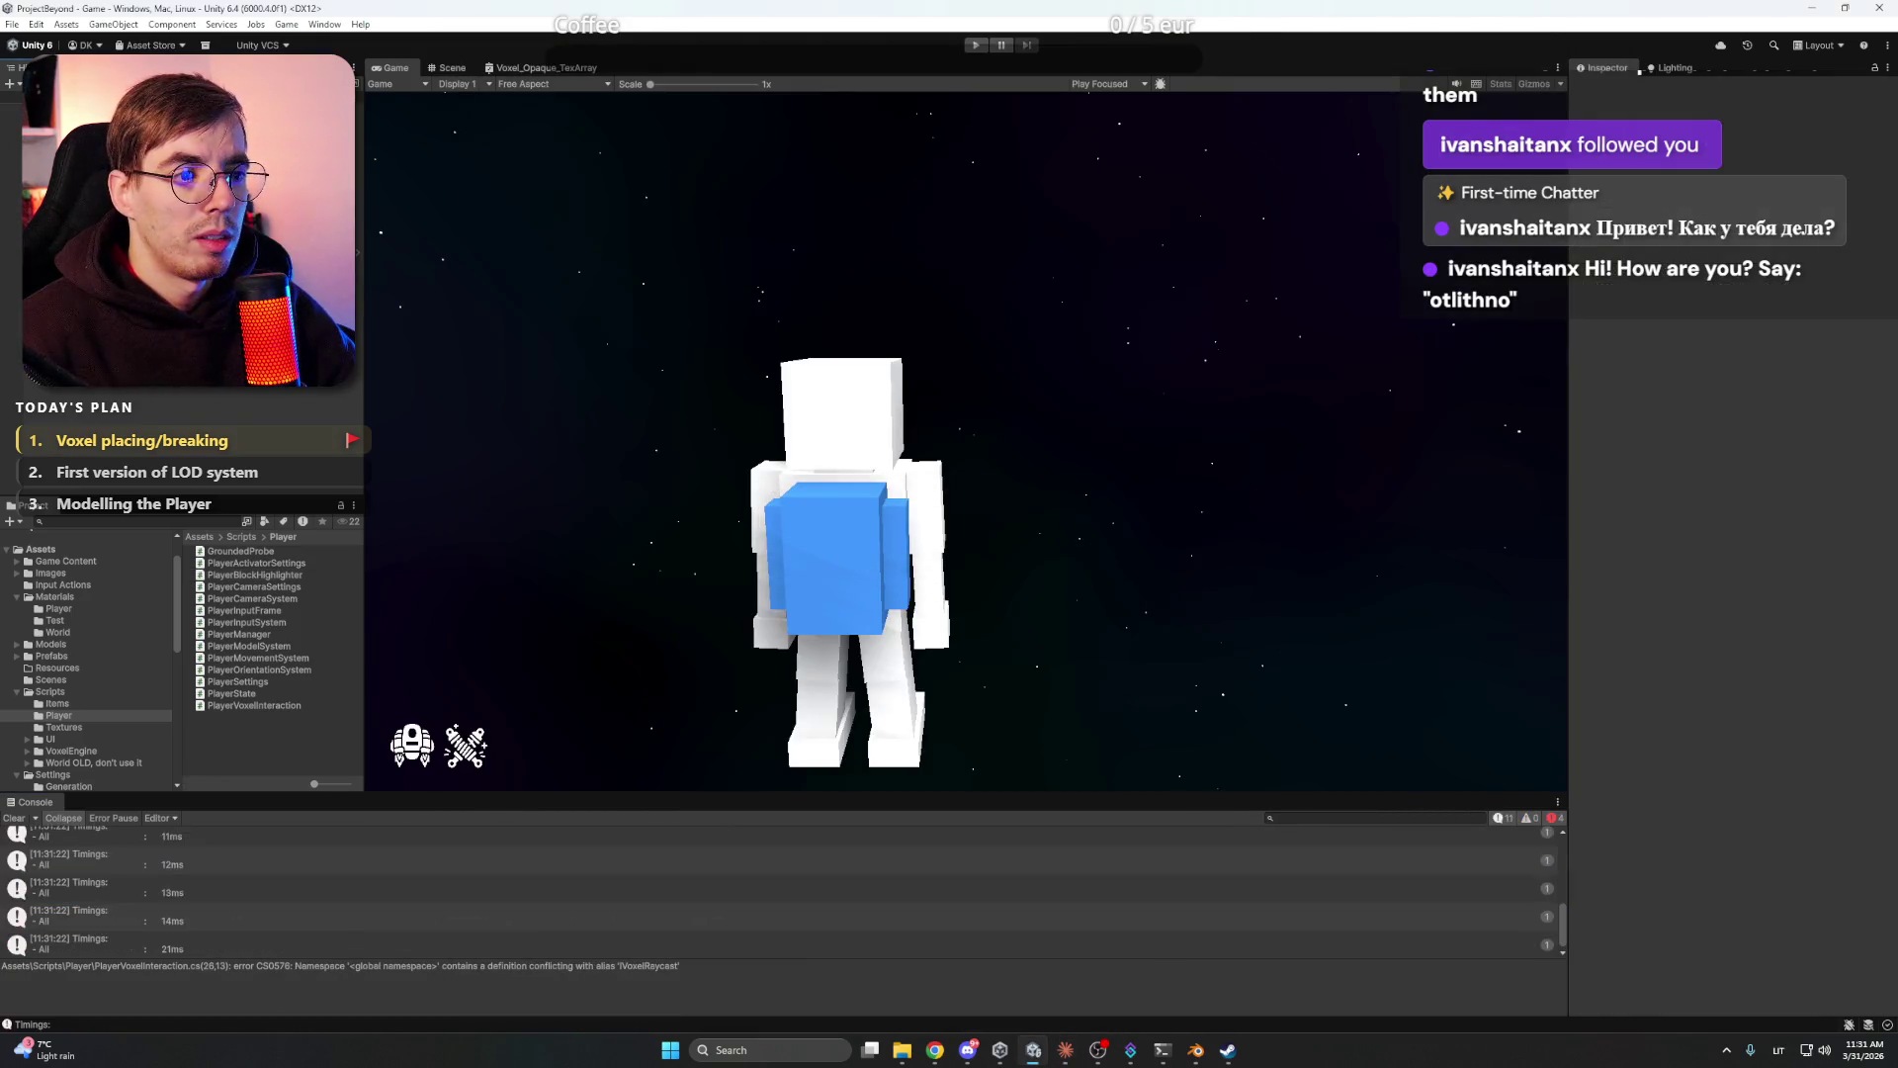
scroll(1330, 895, "up", 5)
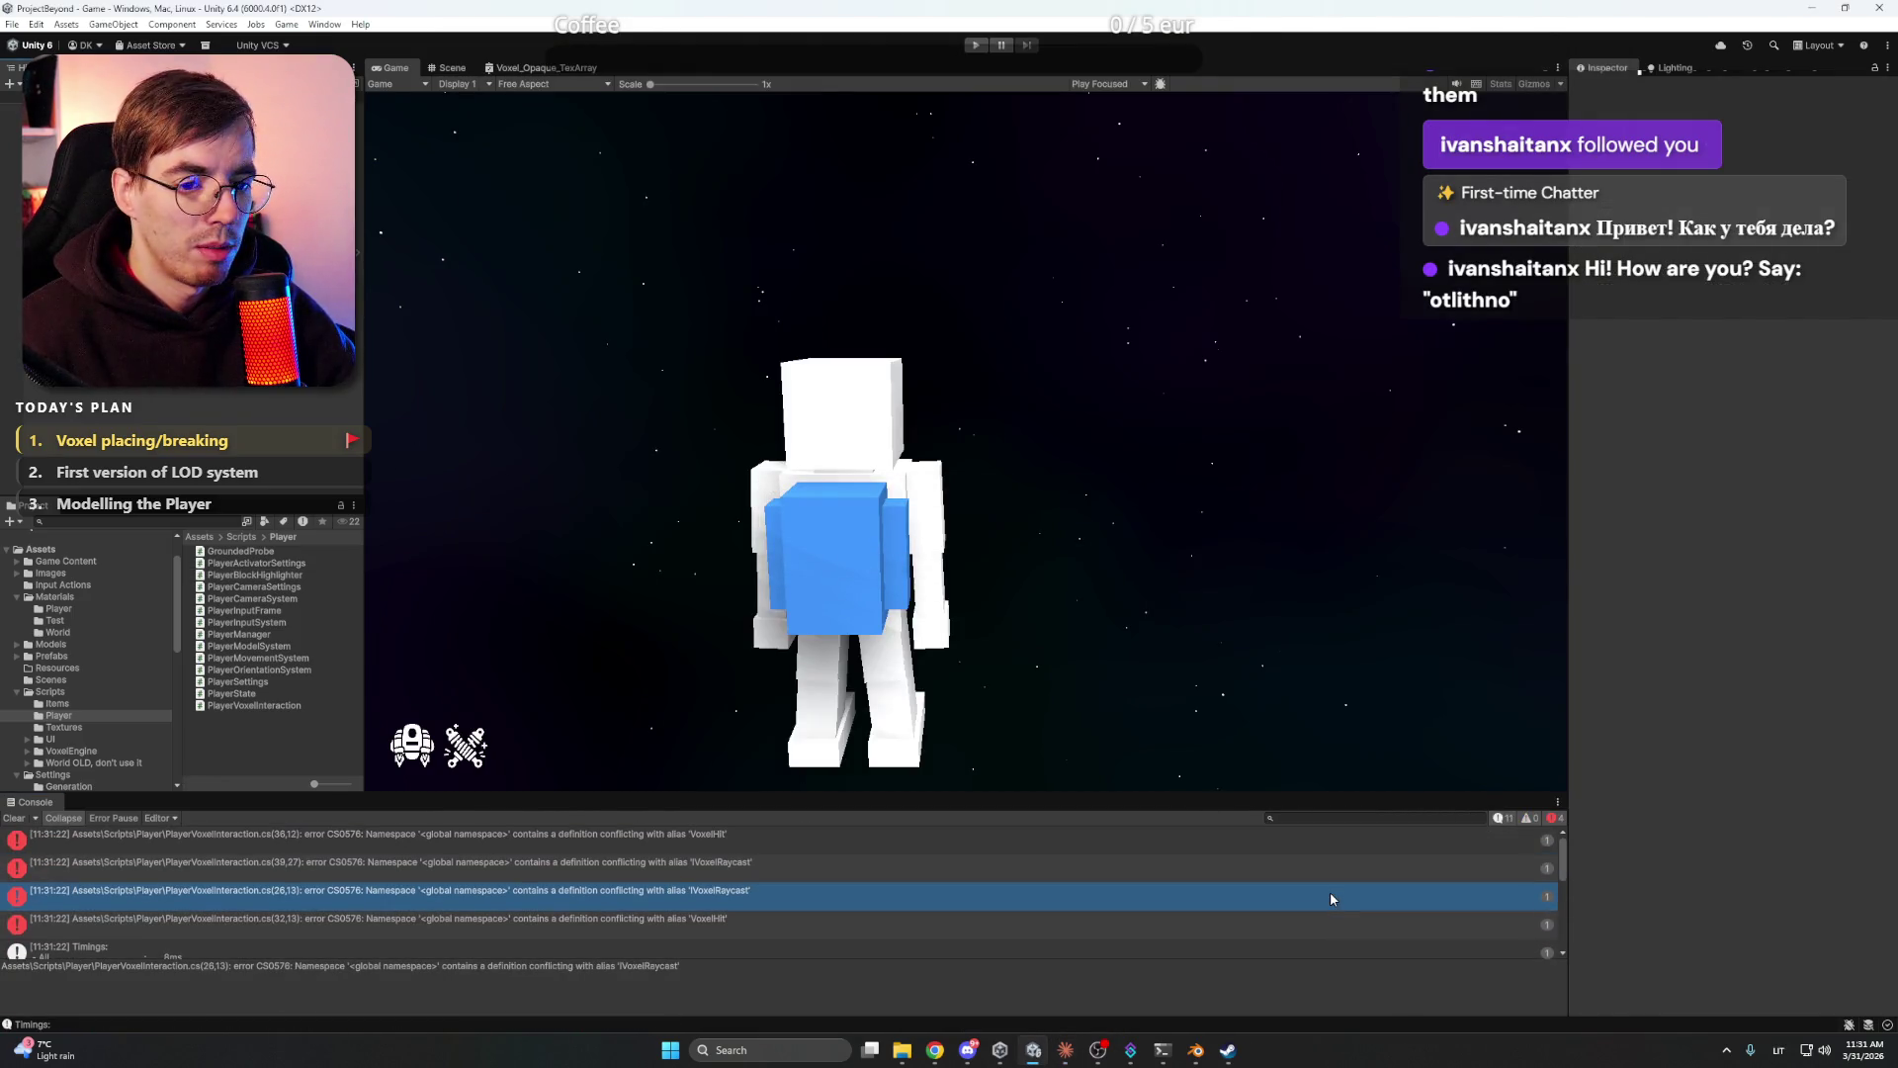
left_click(930, 836)
left_click(902, 862)
left_click(903, 889)
left_click(895, 919)
left_click(900, 886)
left_click(905, 847)
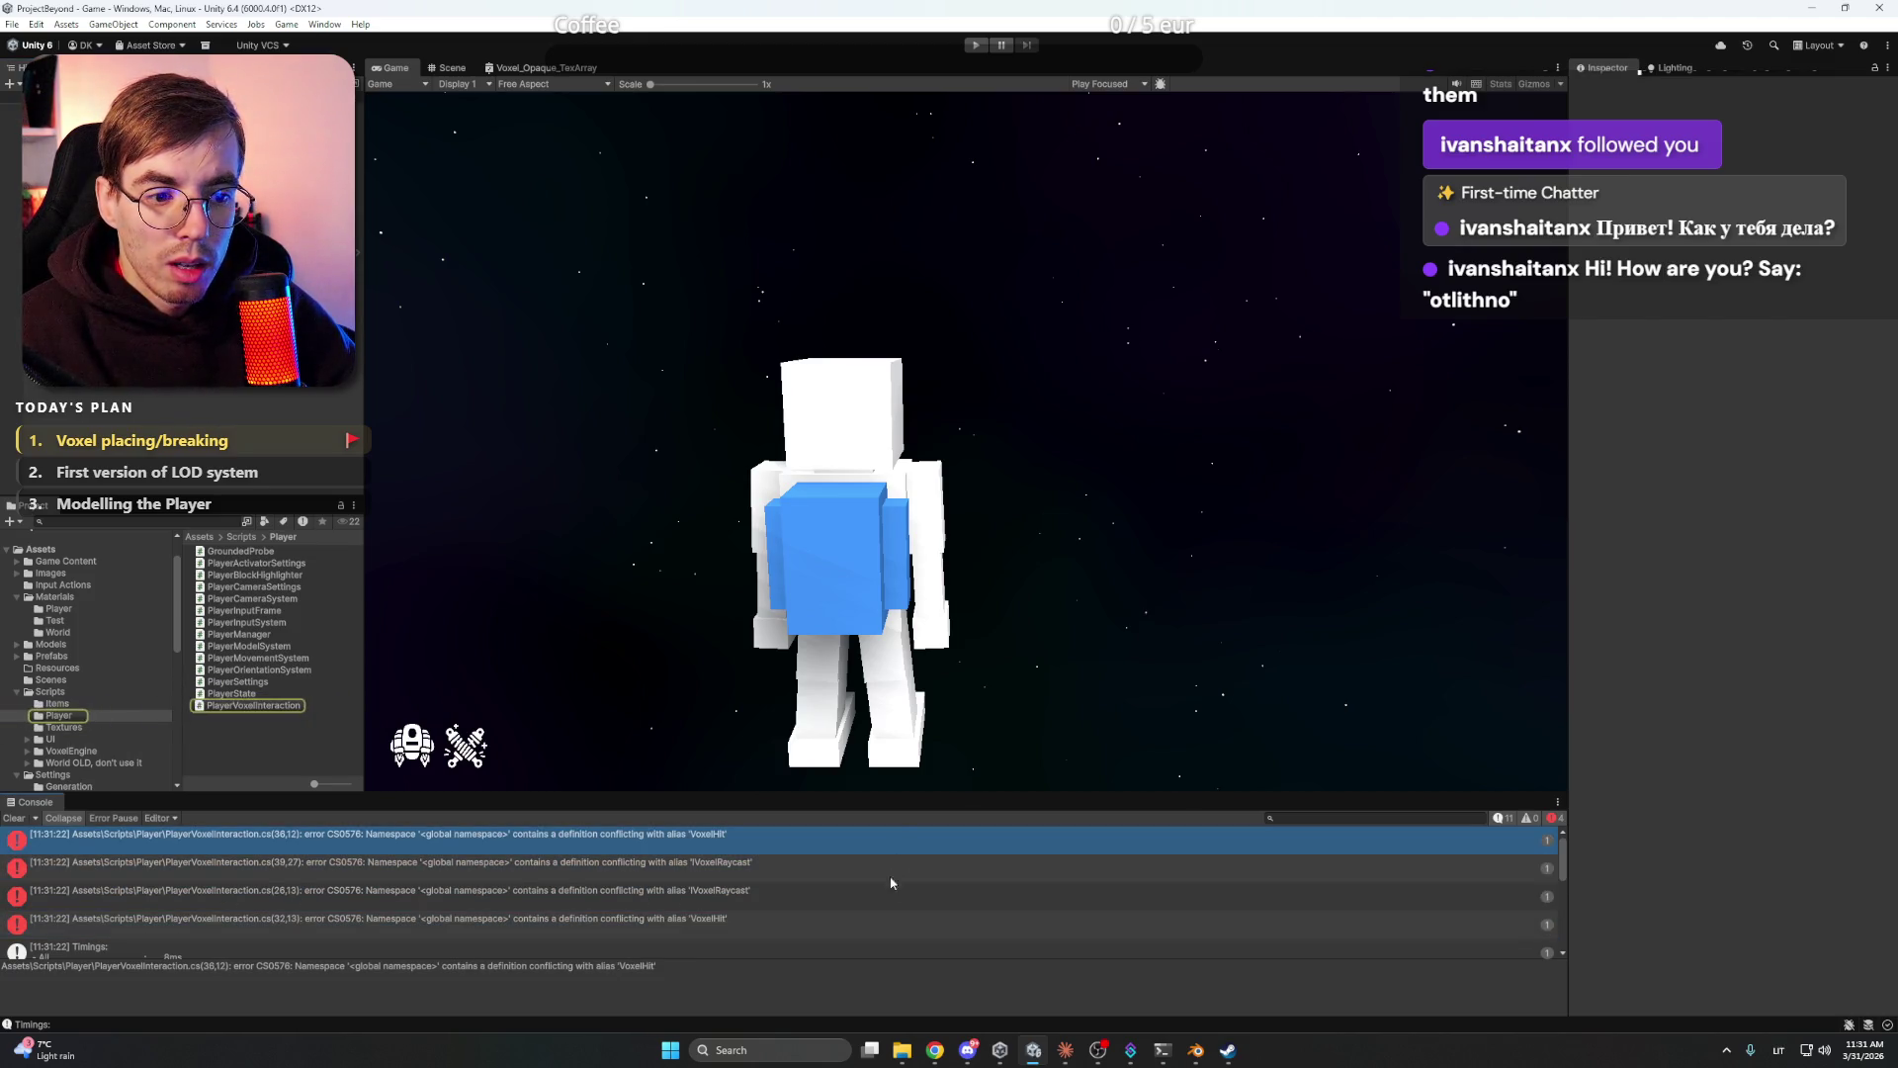
left_click(886, 896)
left_click(888, 866)
left_click(891, 842)
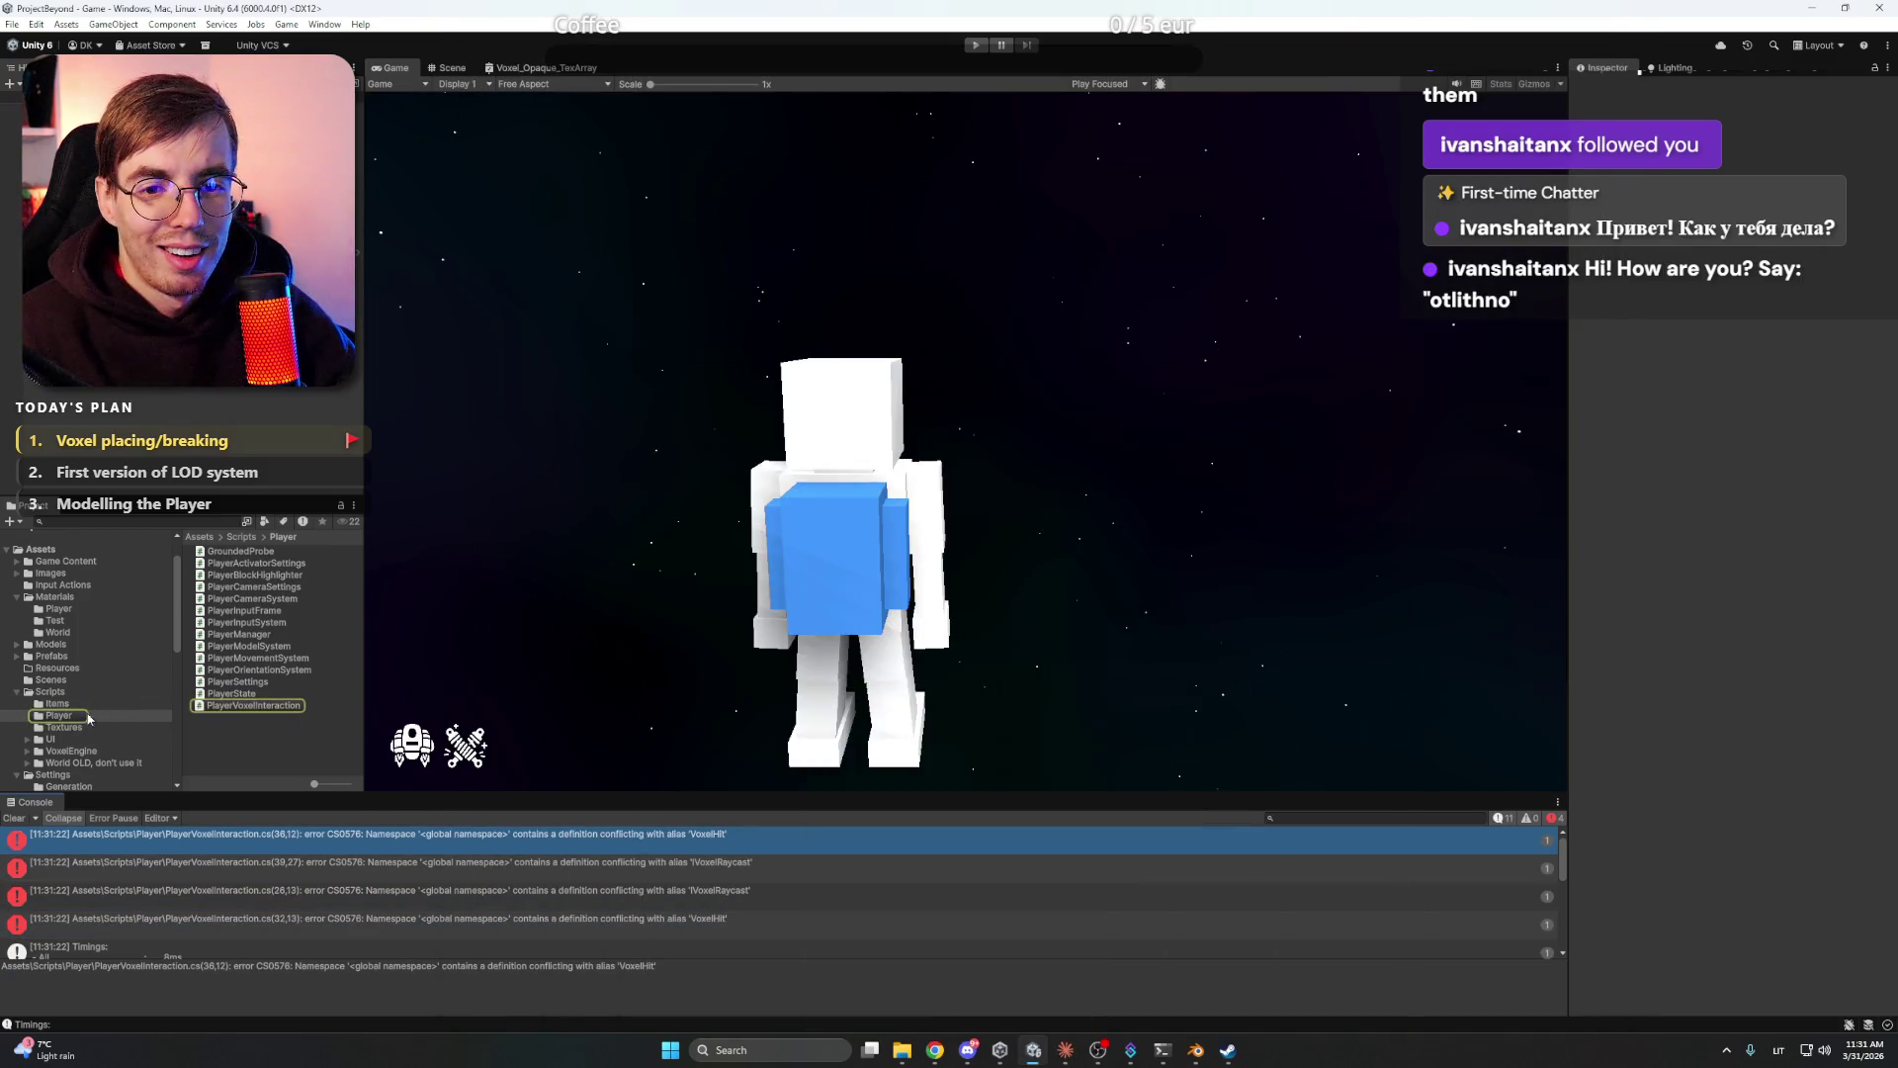
- Open the 'World OLD, don't use it' scripts folder and delete the BlockHighlightWiring script
left_click(54, 692)
left_click(87, 753)
left_click(102, 763)
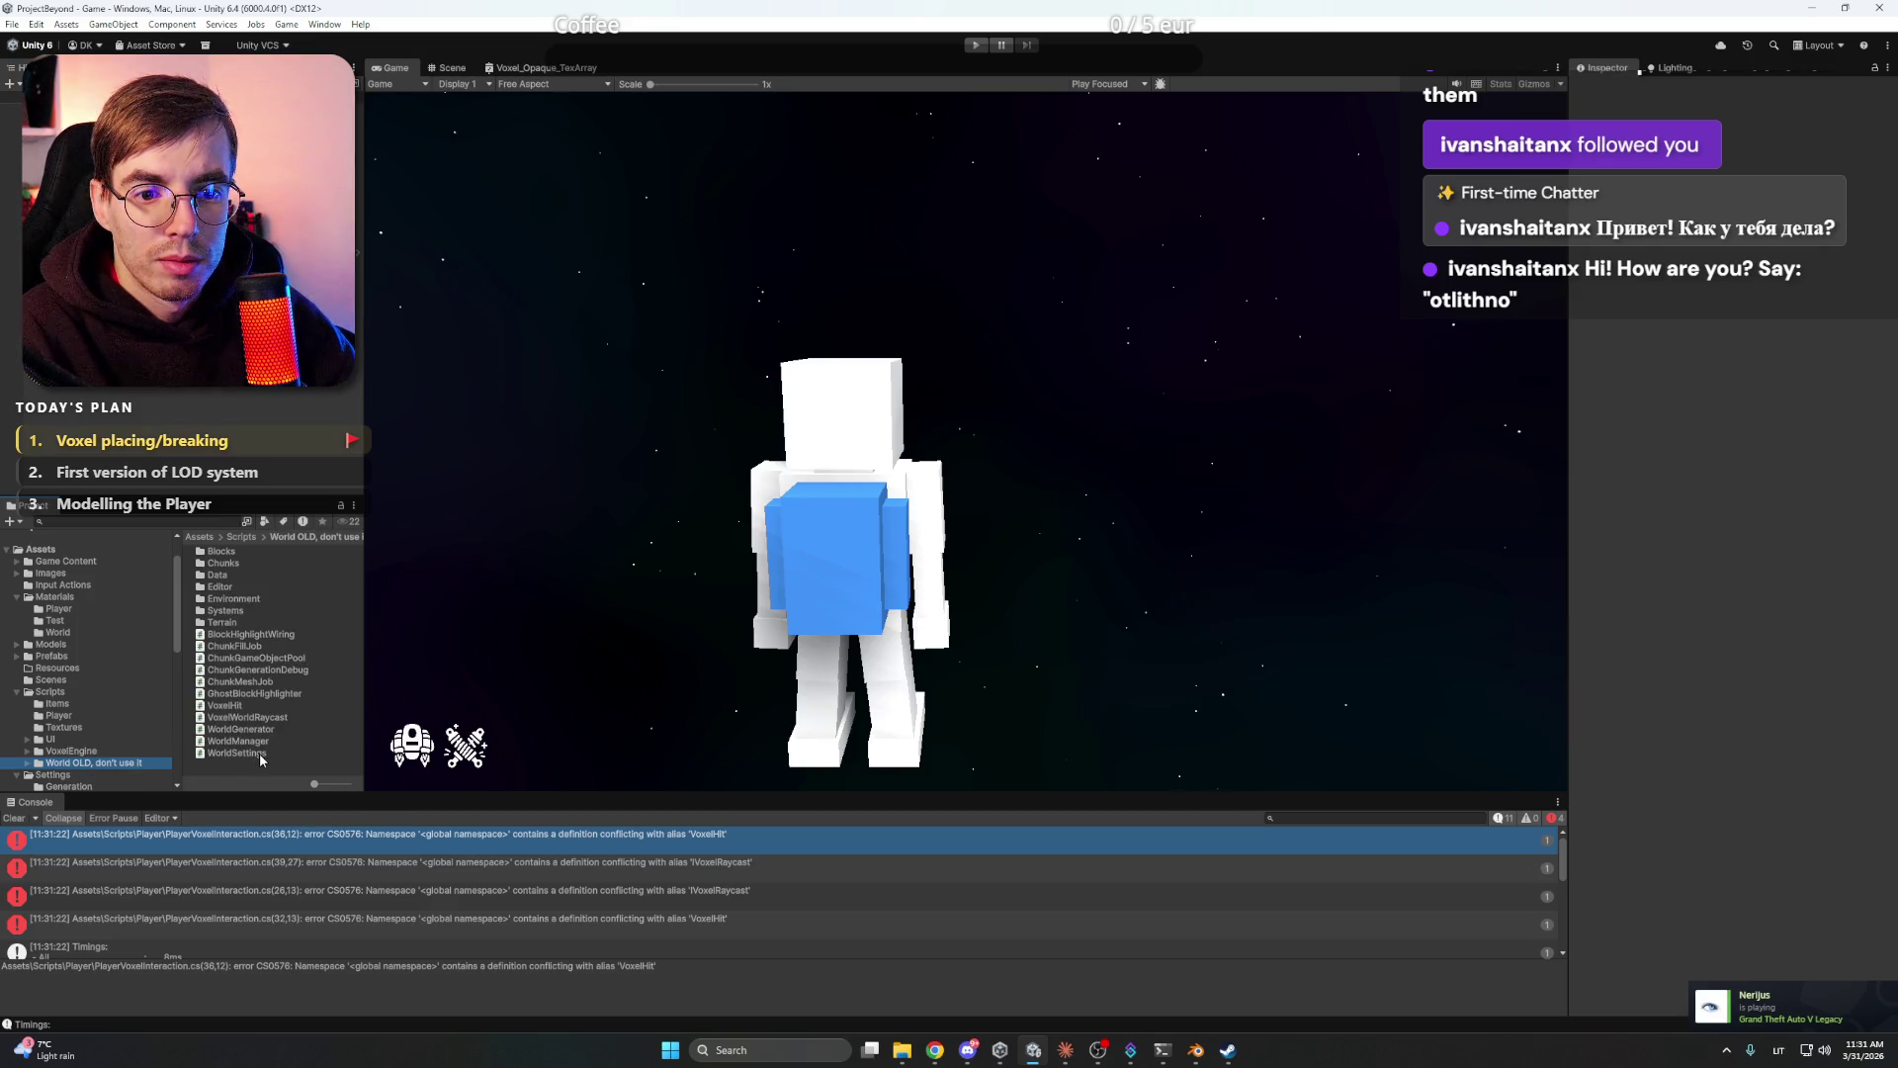
left_click(238, 753)
left_click(263, 743)
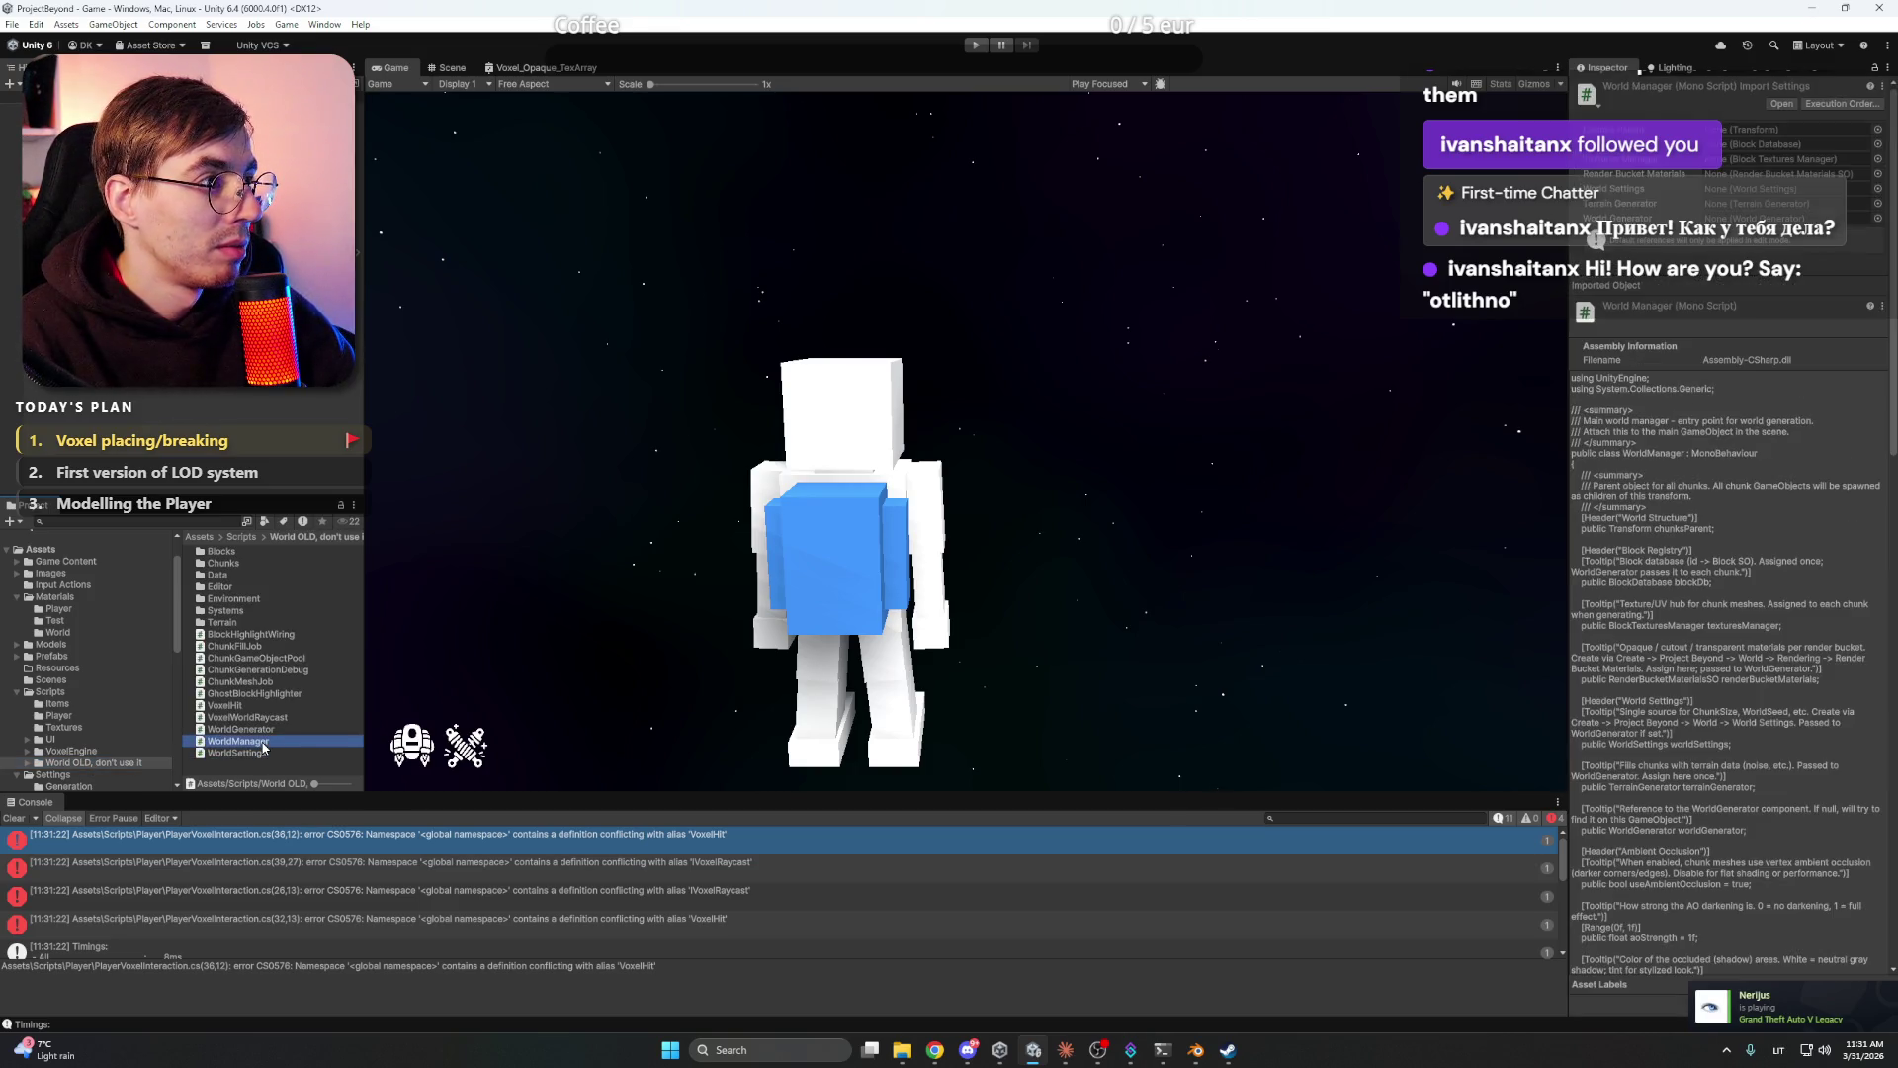
left_click(257, 768)
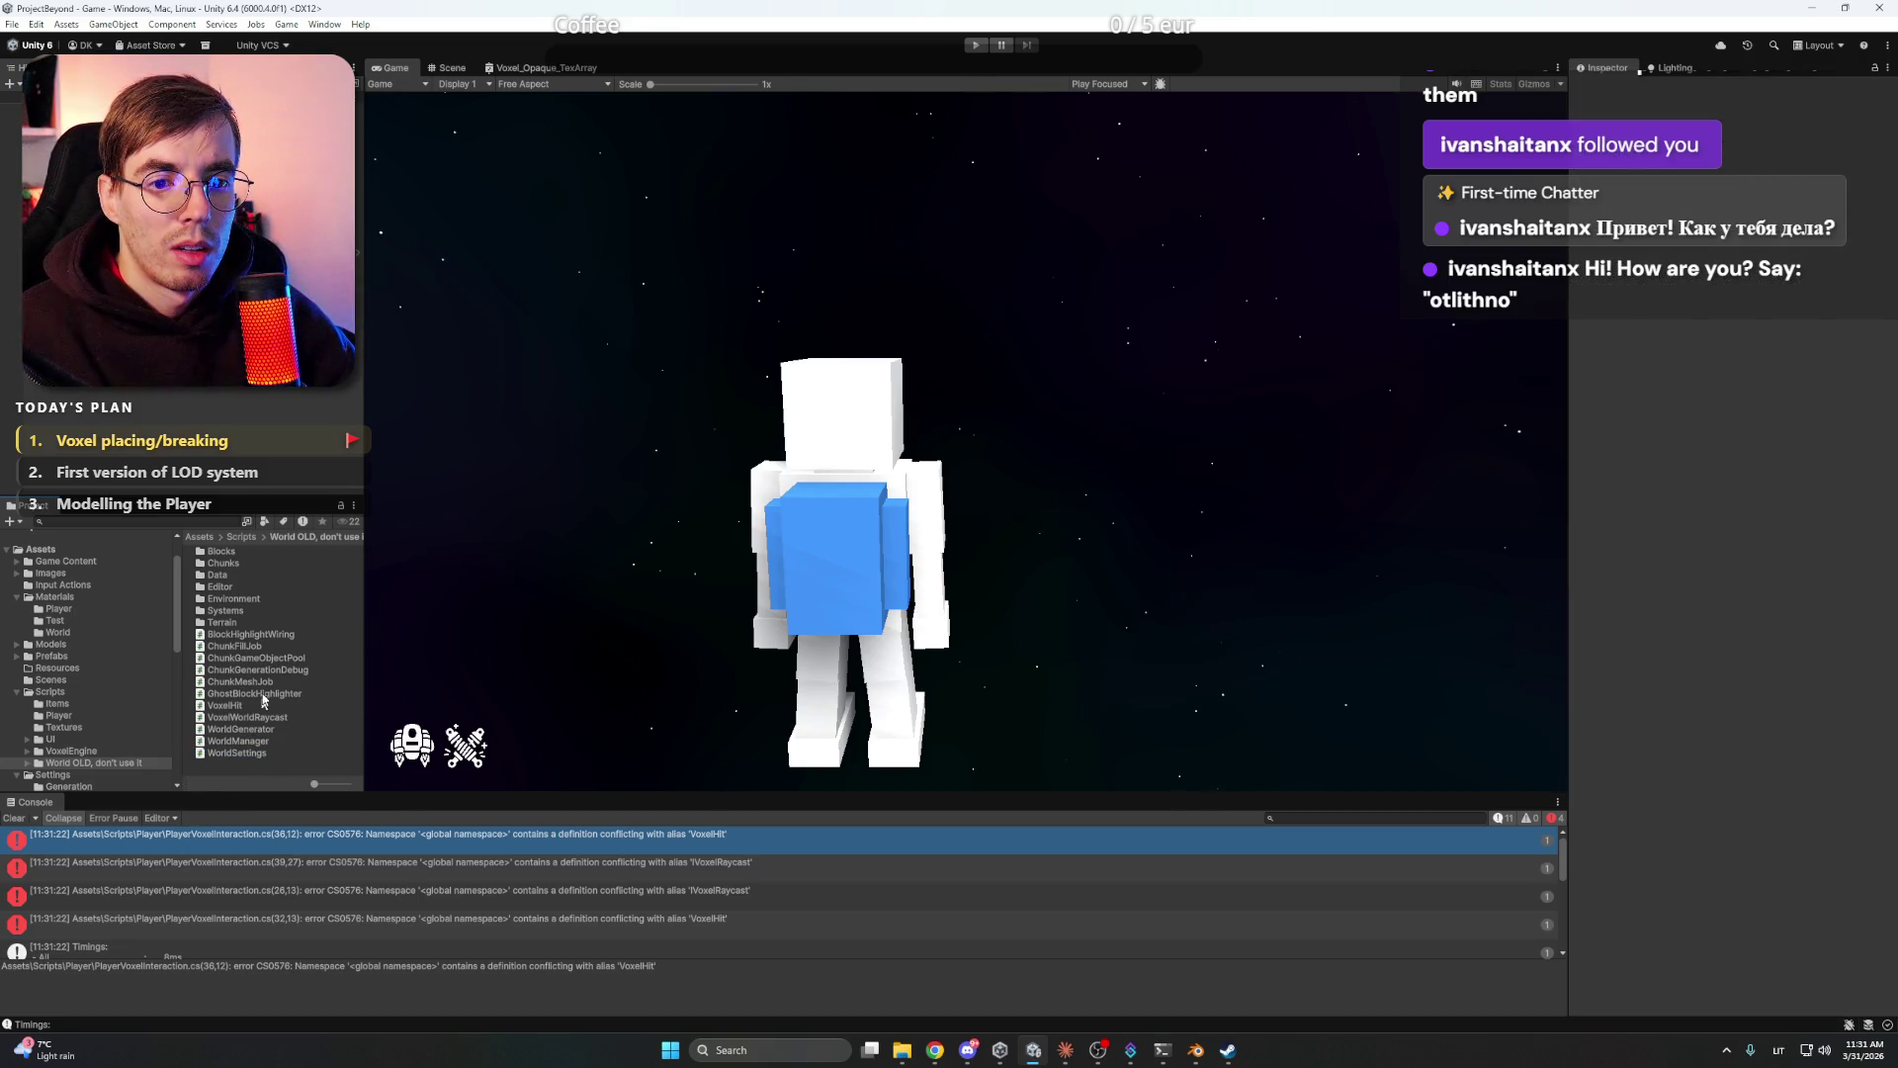
left_click(276, 637)
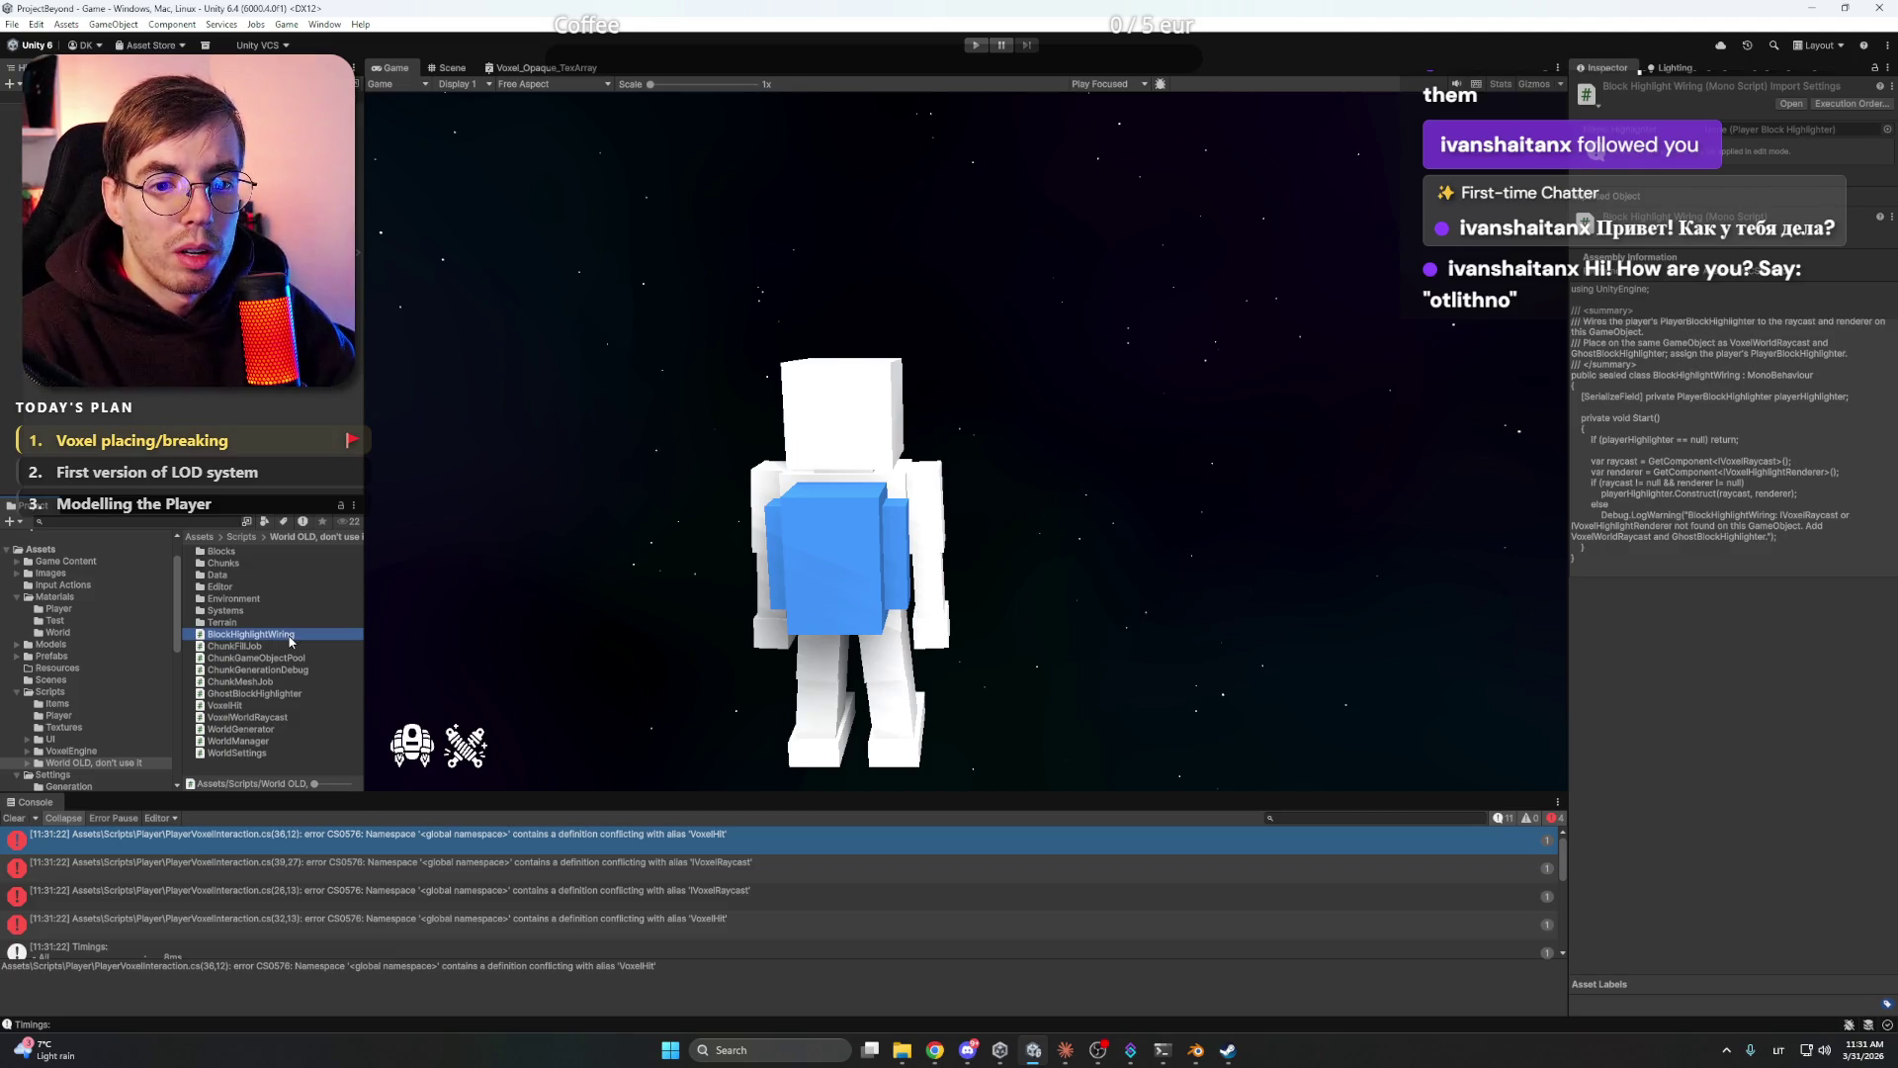
key("Delete")
key("Return")
- Delete the old GhostBlockHighlighter and VoxelWorldRaycast scripts from World OLD
left_click(293, 682)
key("Delete")
key("Return")
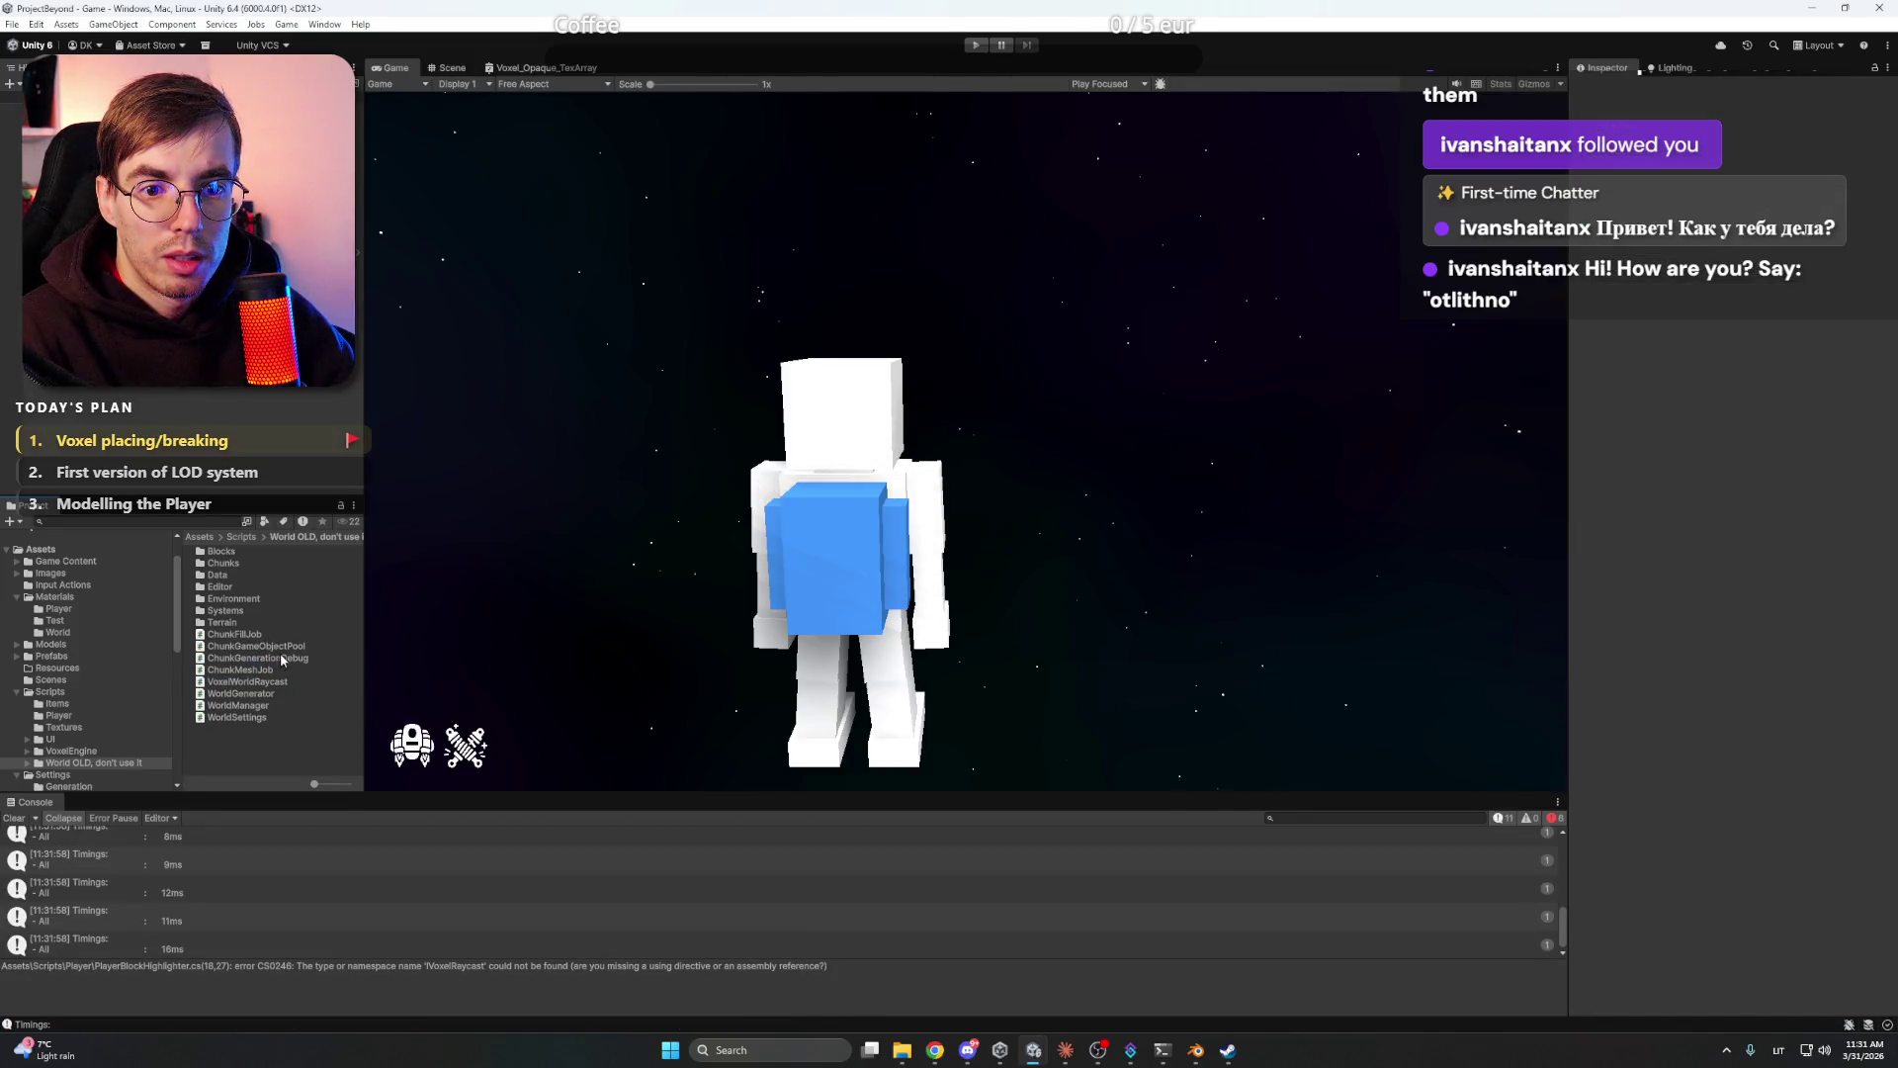
left_click(265, 682)
key("Delete")
key("Return")
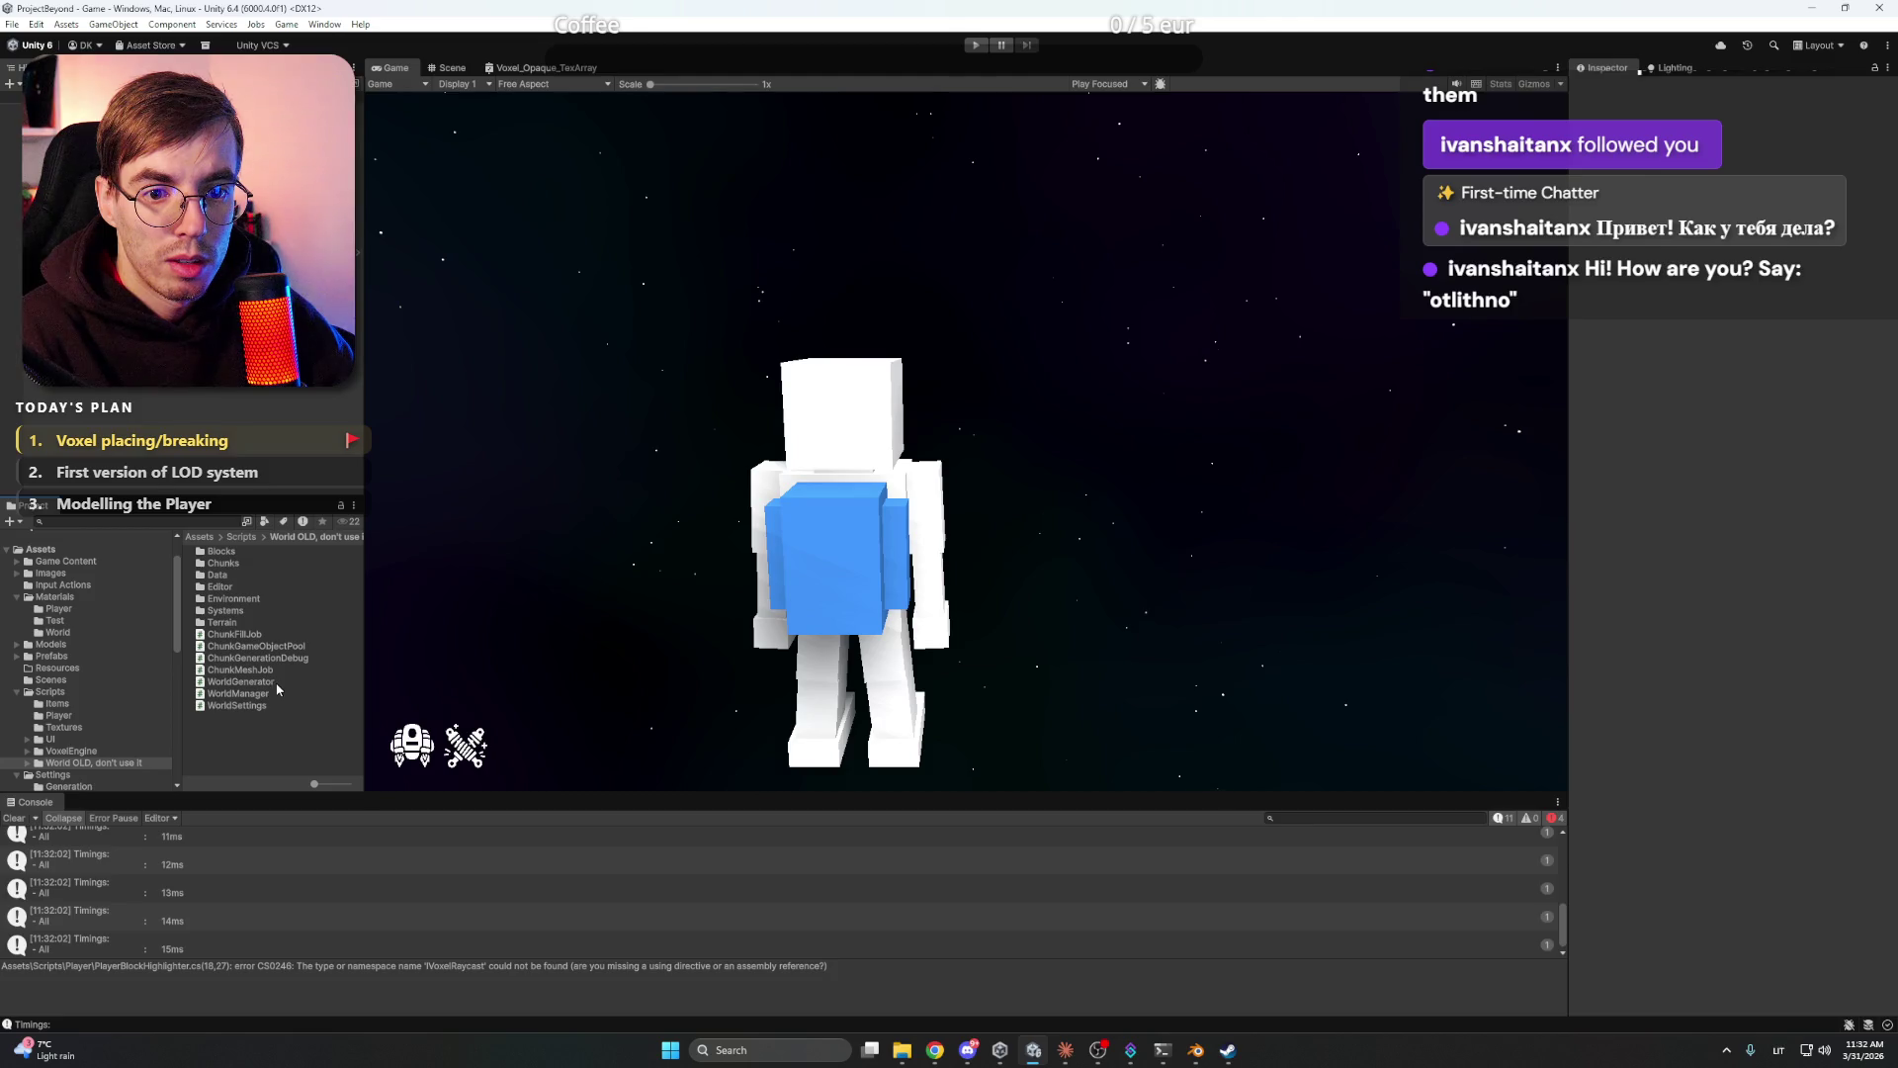
left_click(264, 695)
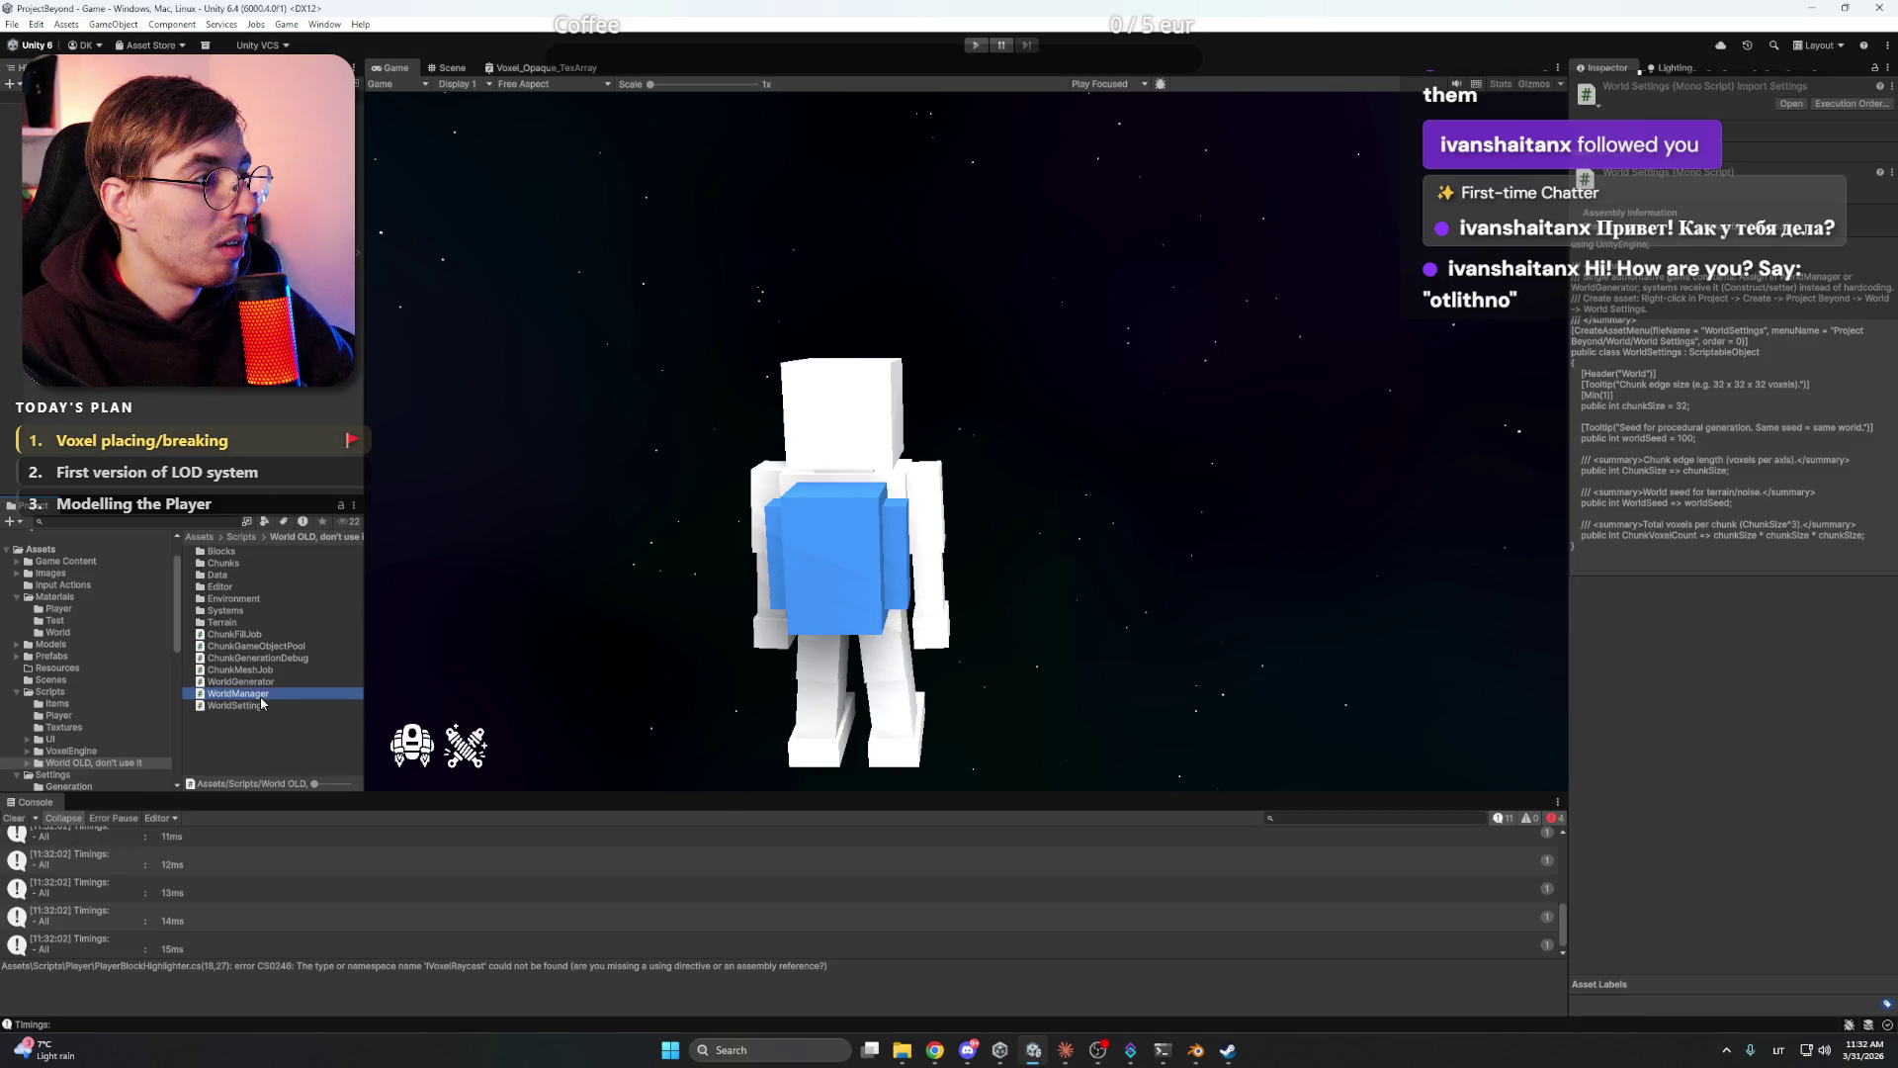
- Browse World OLD's Terrain, Systems and Environment folders and select GravityEnvironment
left_click(234, 625)
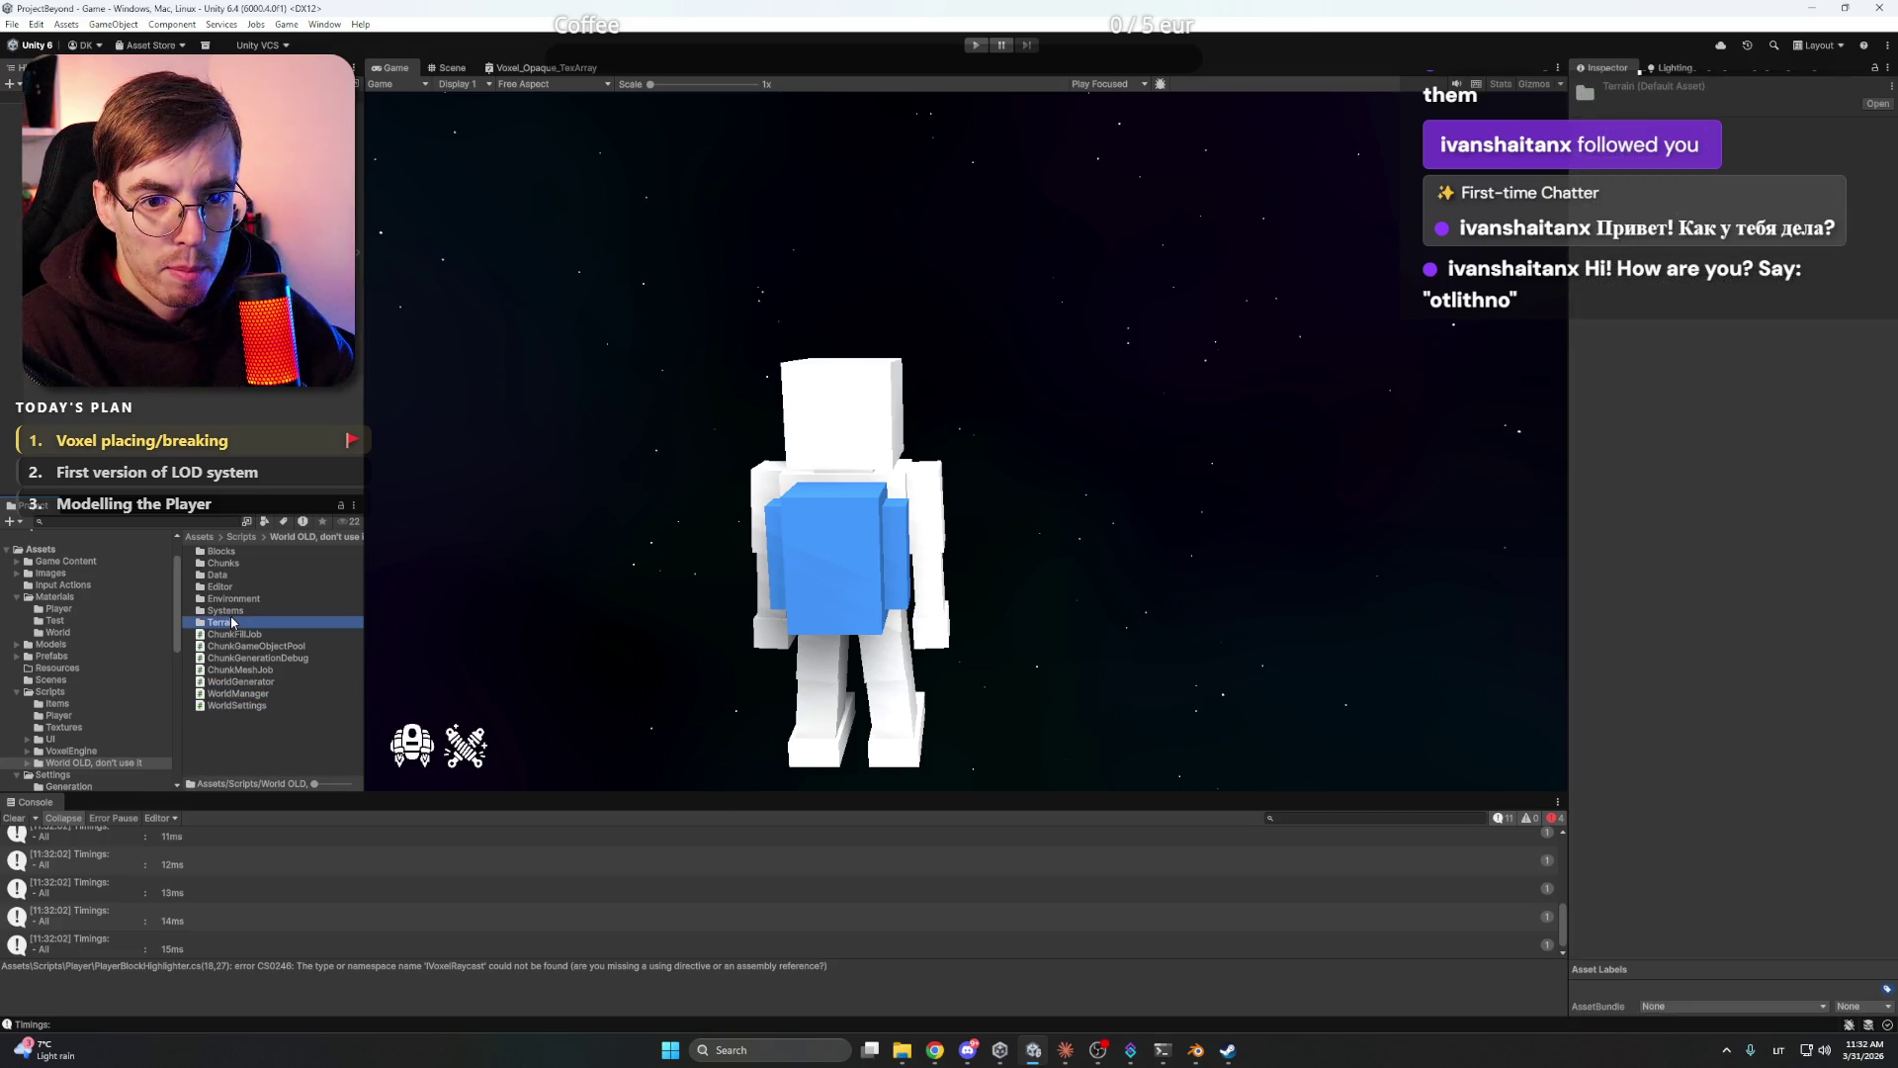
double_click(236, 625)
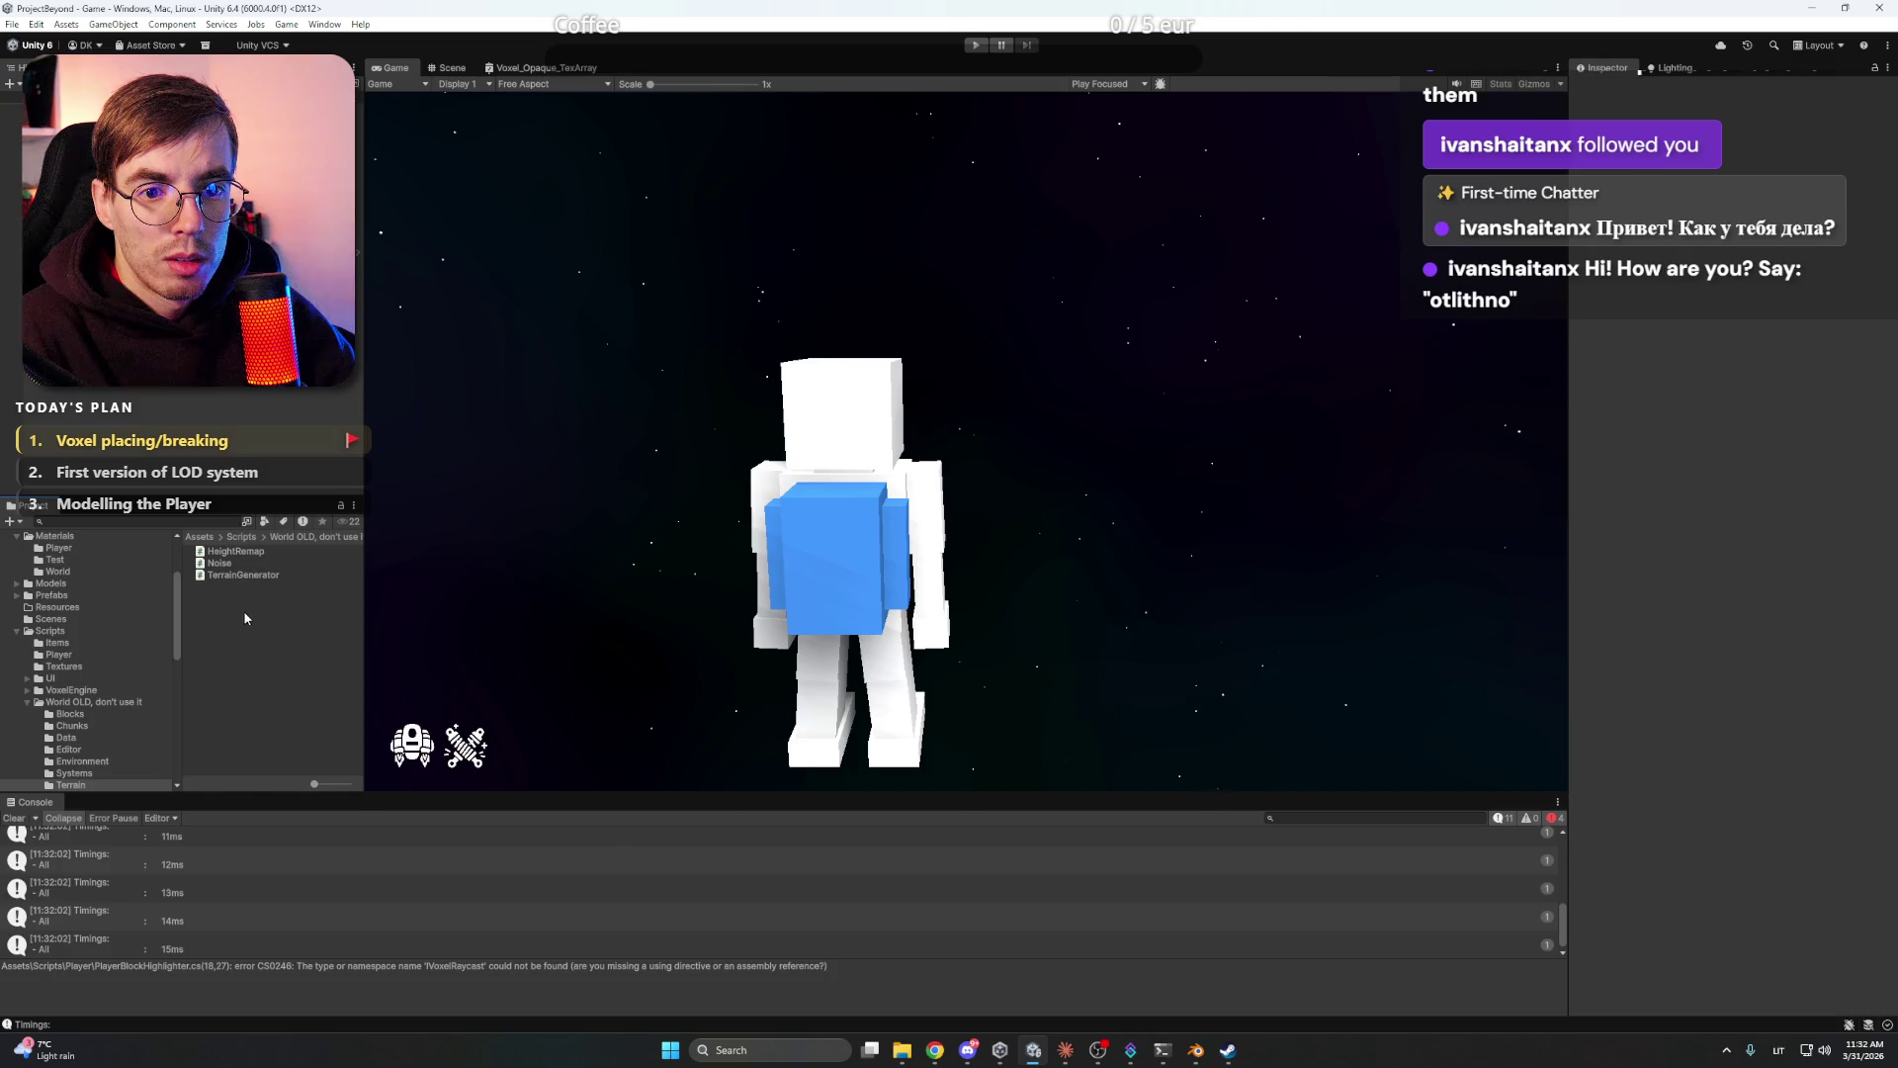
scroll(116, 708, "down", 3)
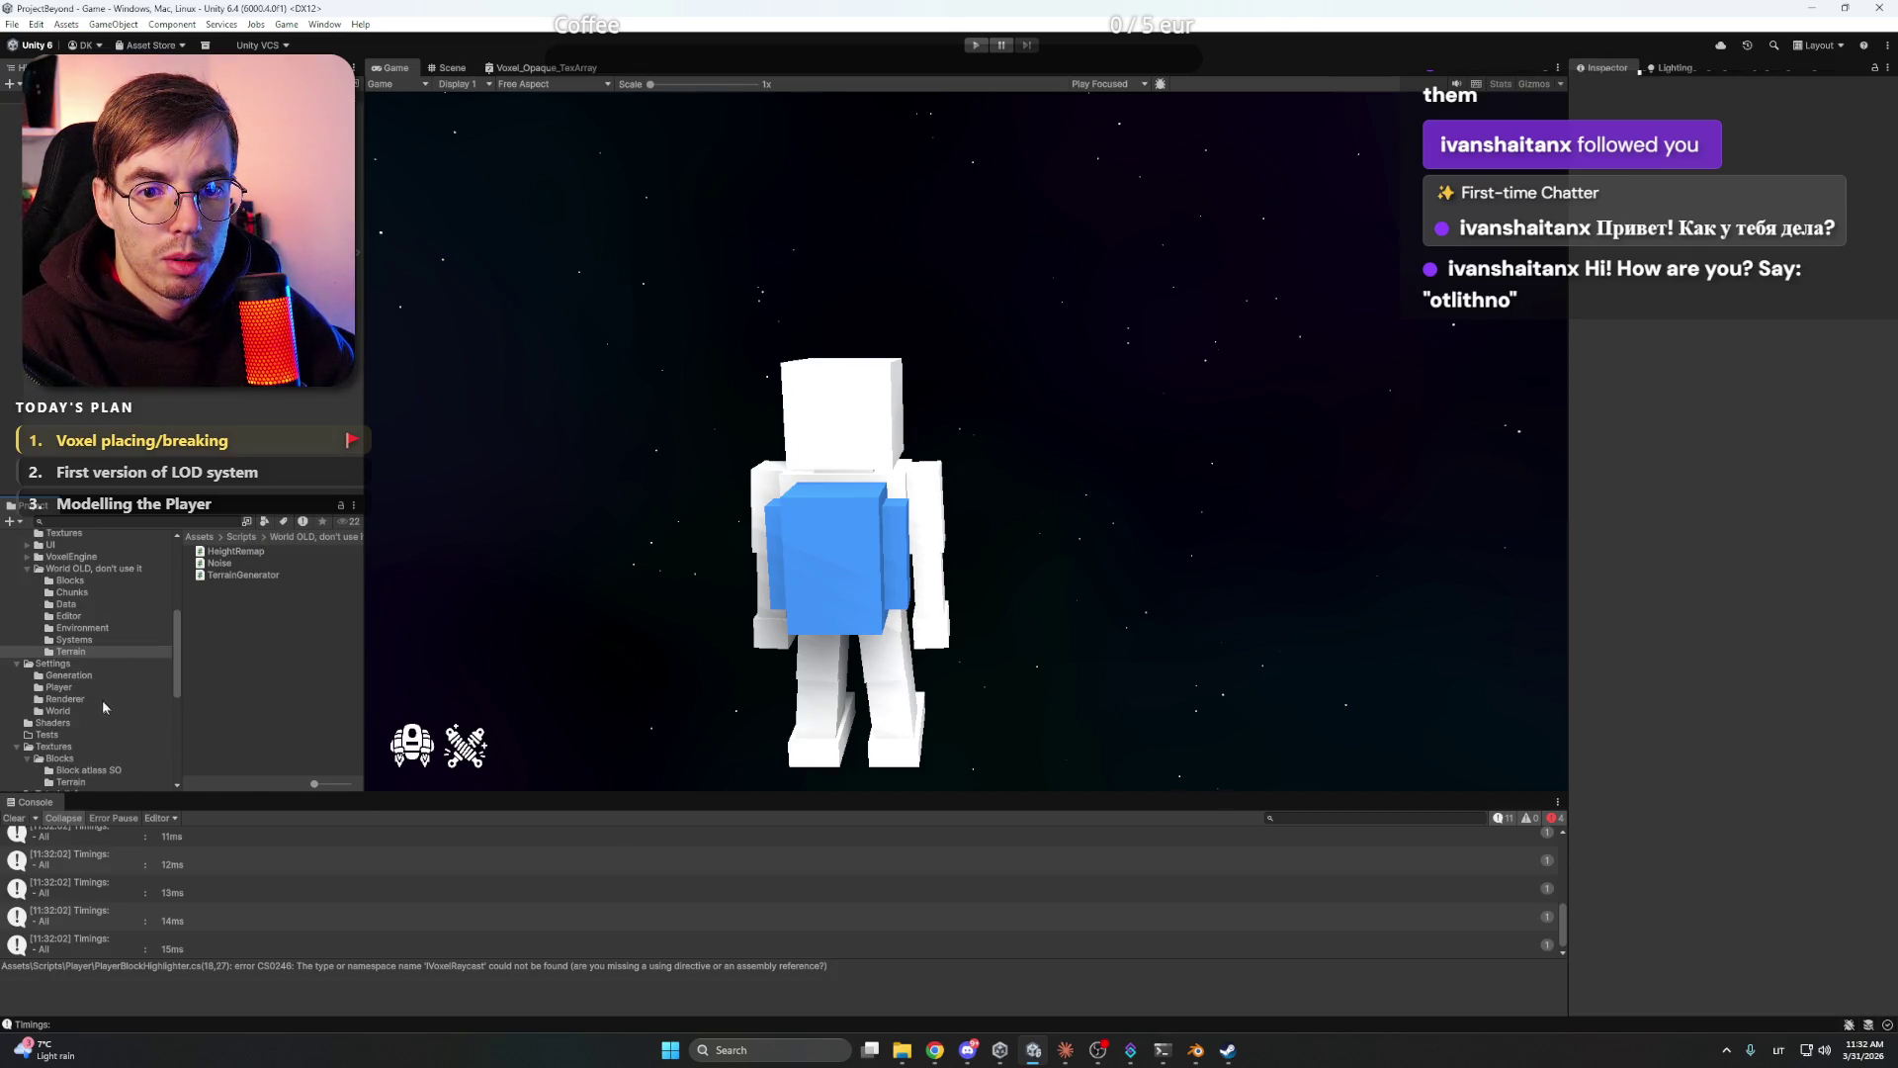
left_click(84, 684)
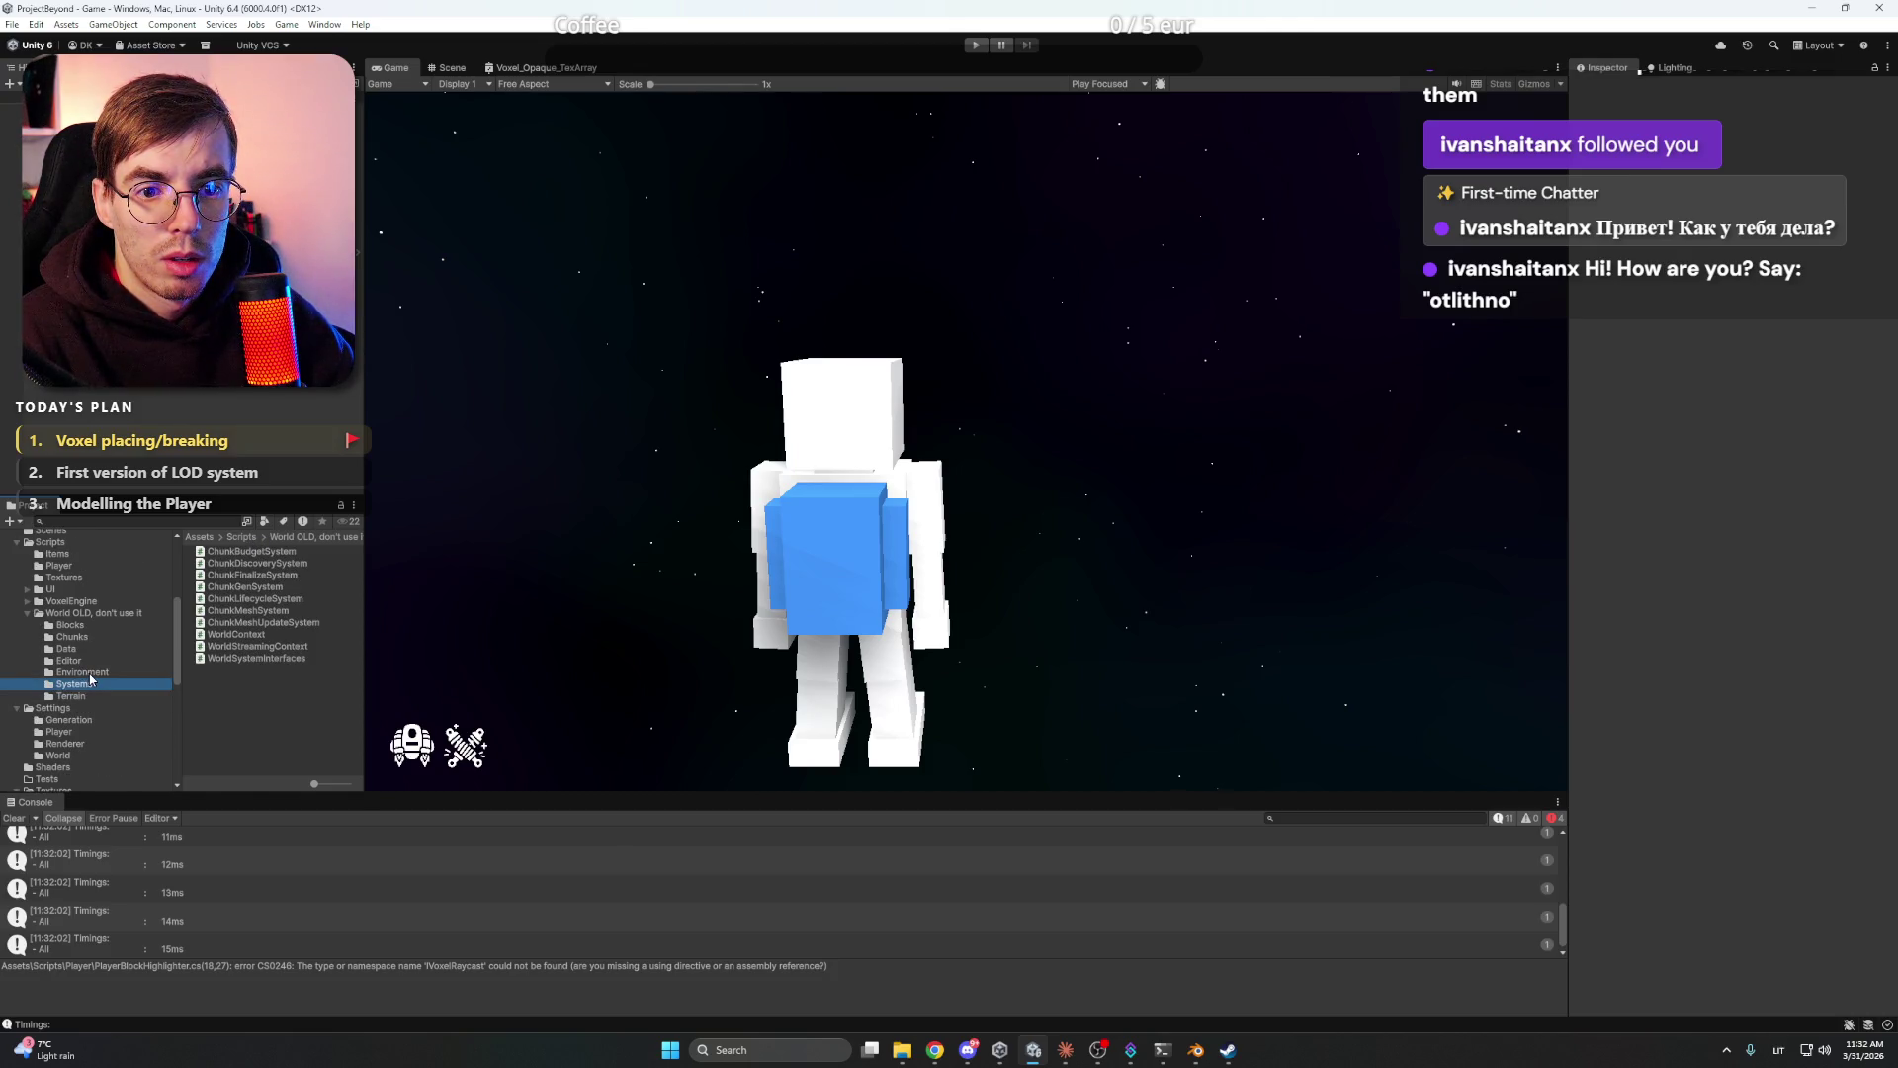
left_click(78, 671)
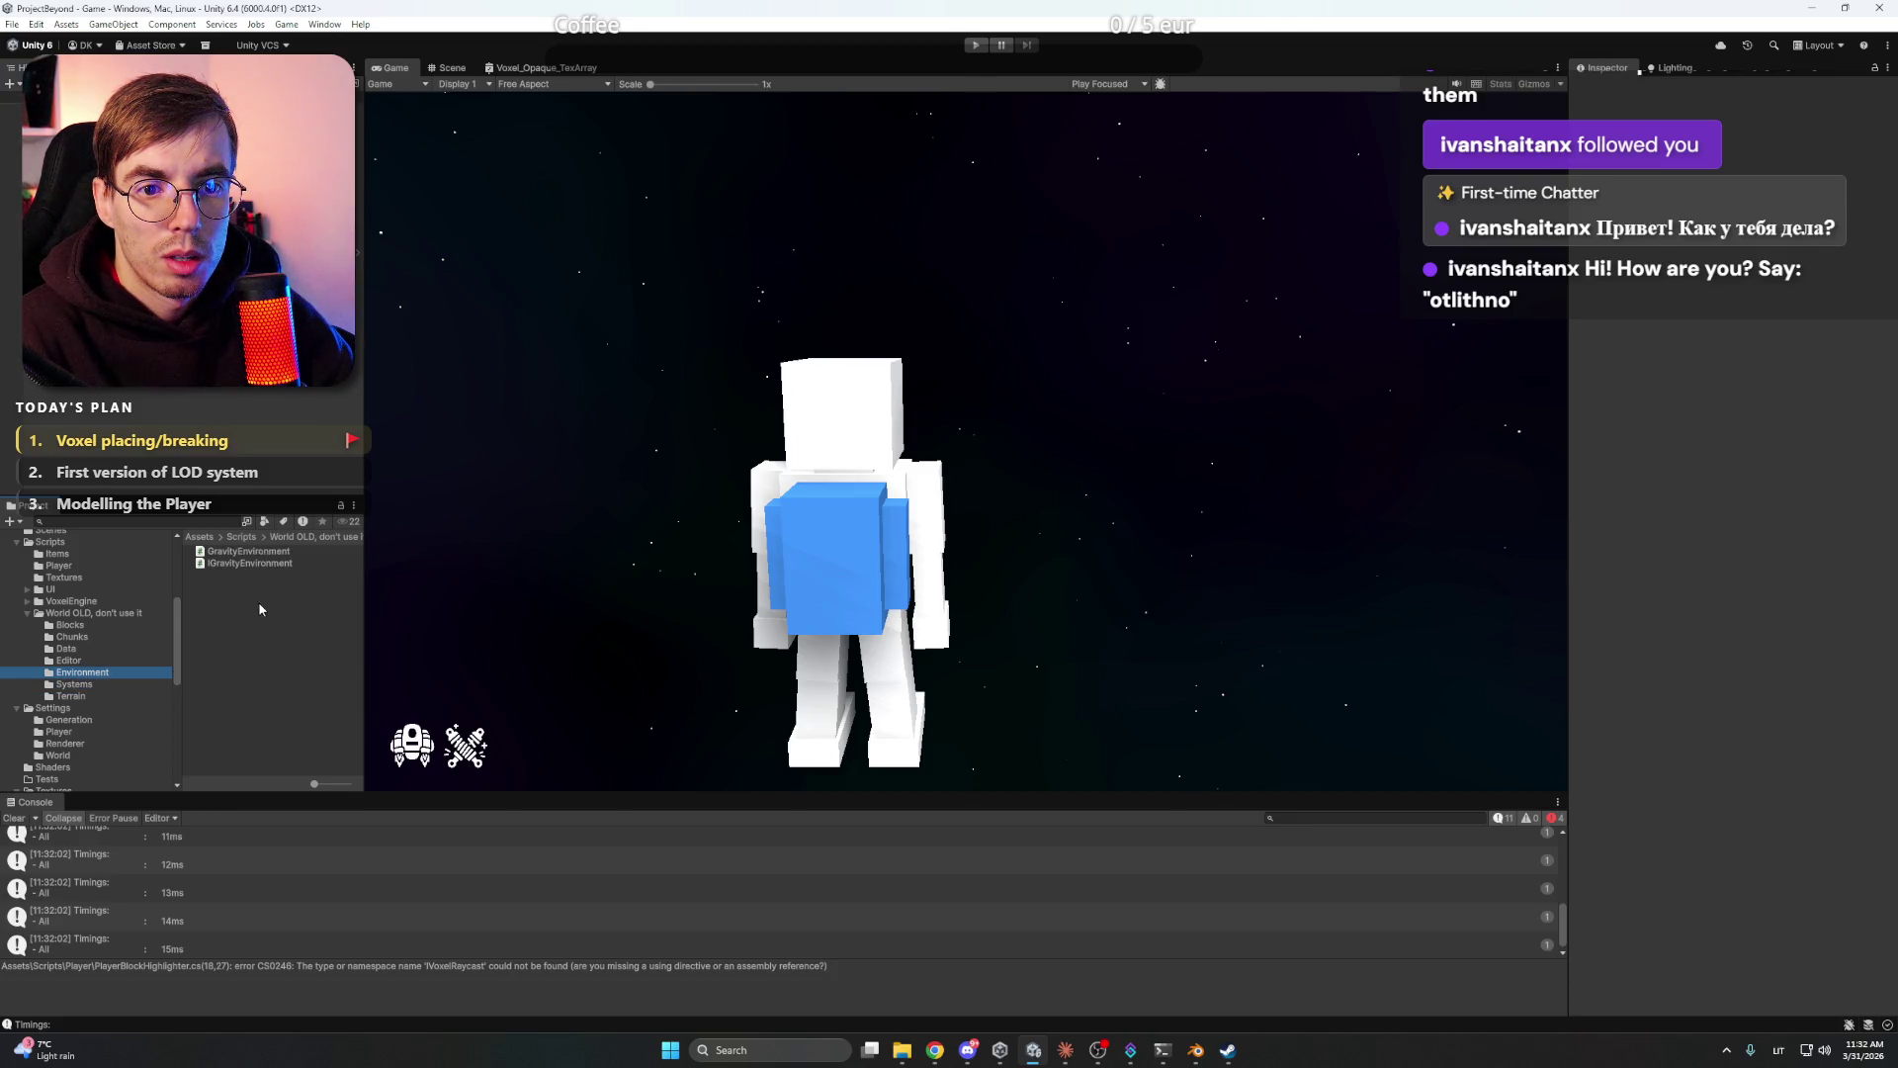
left_click(249, 551)
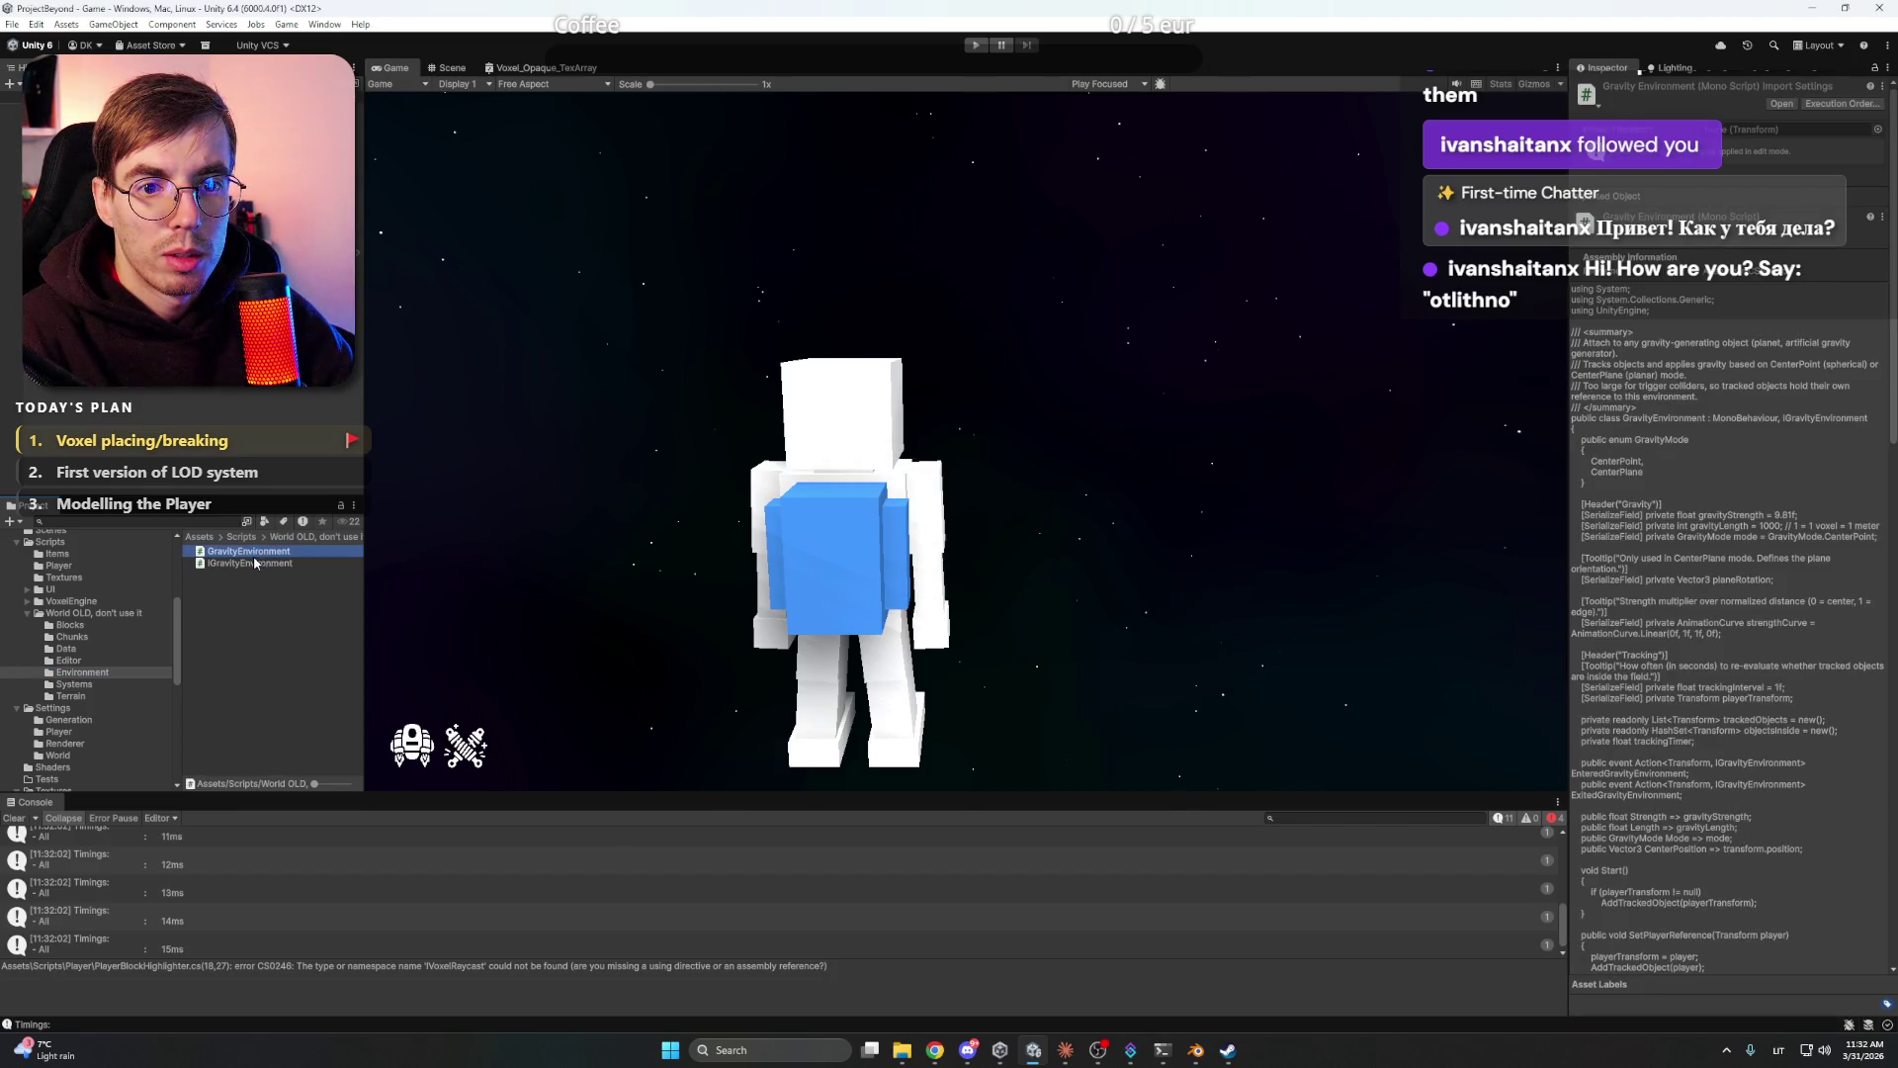
- Delete the GravityEnvironment, IGravityEnvironment and Editor folder's BlockEditor scripts
key("Delete")
key("Return")
left_click(259, 554)
key("Delete")
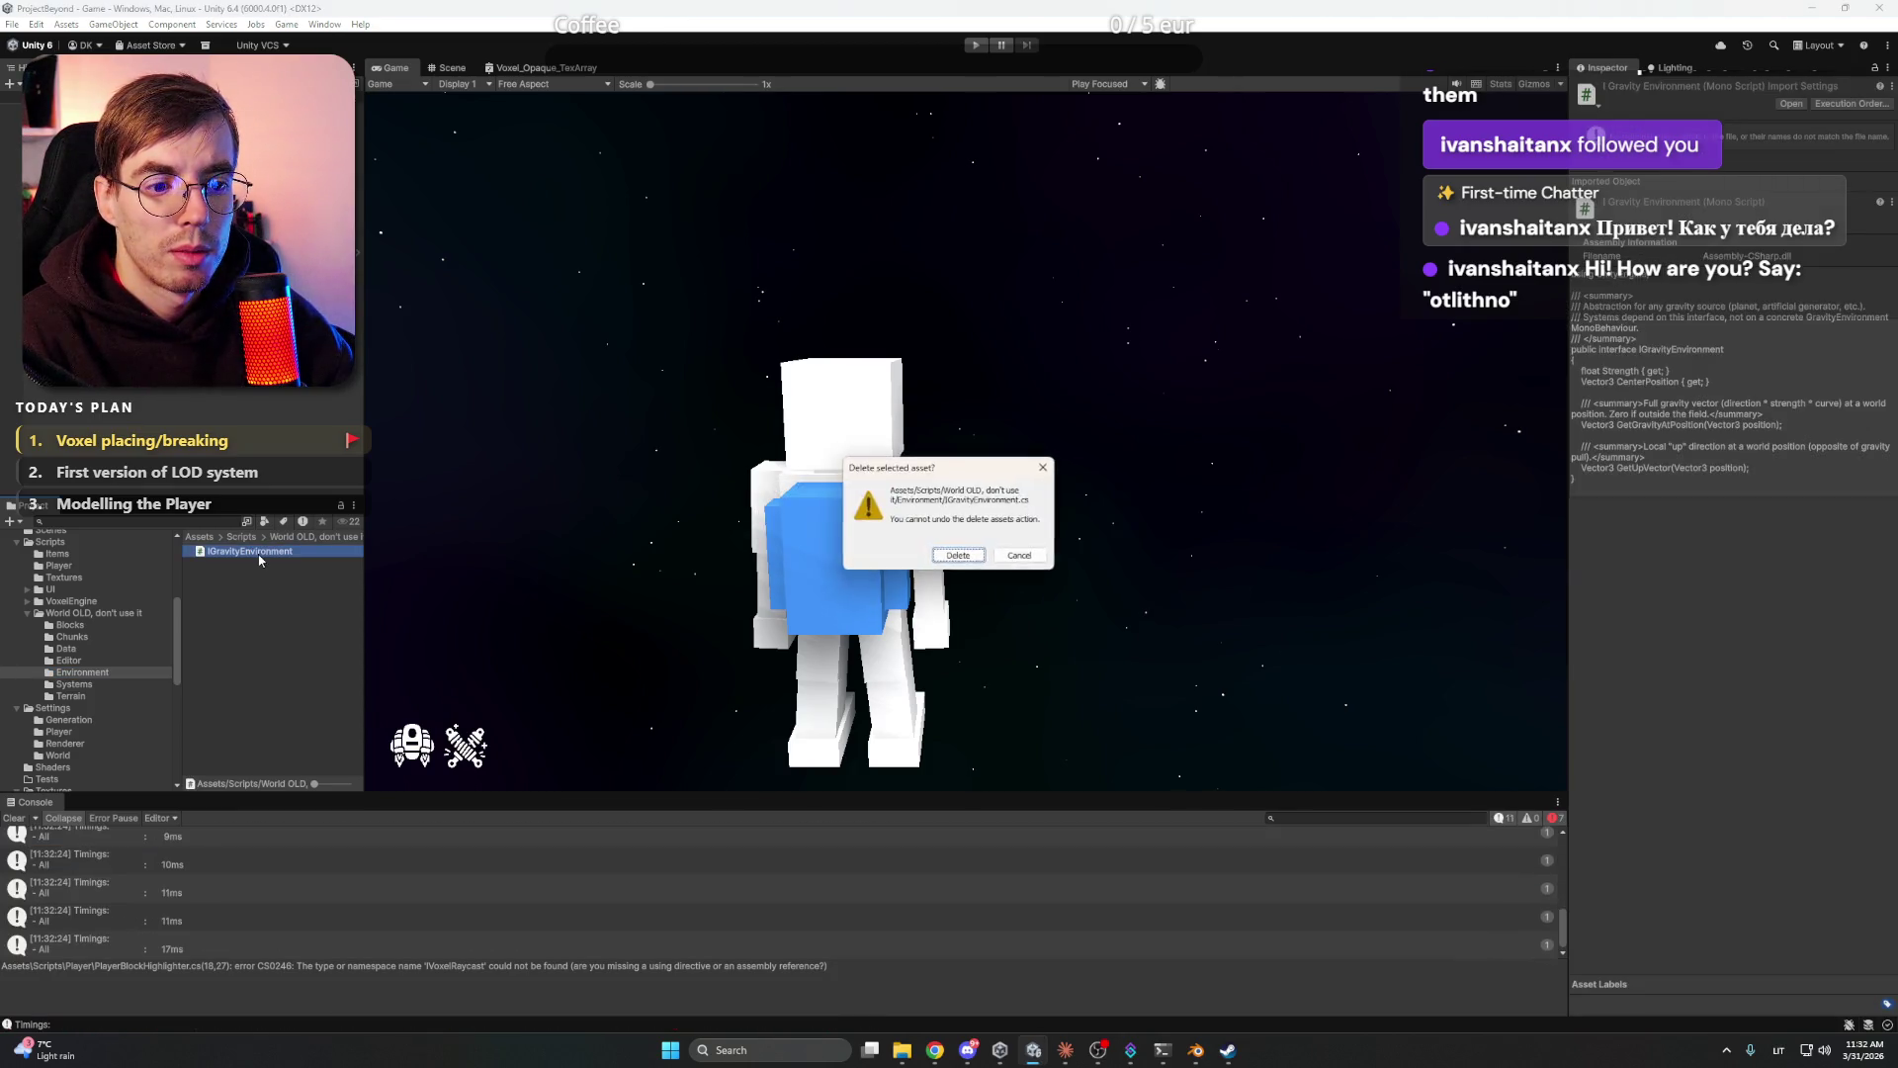
key("Return")
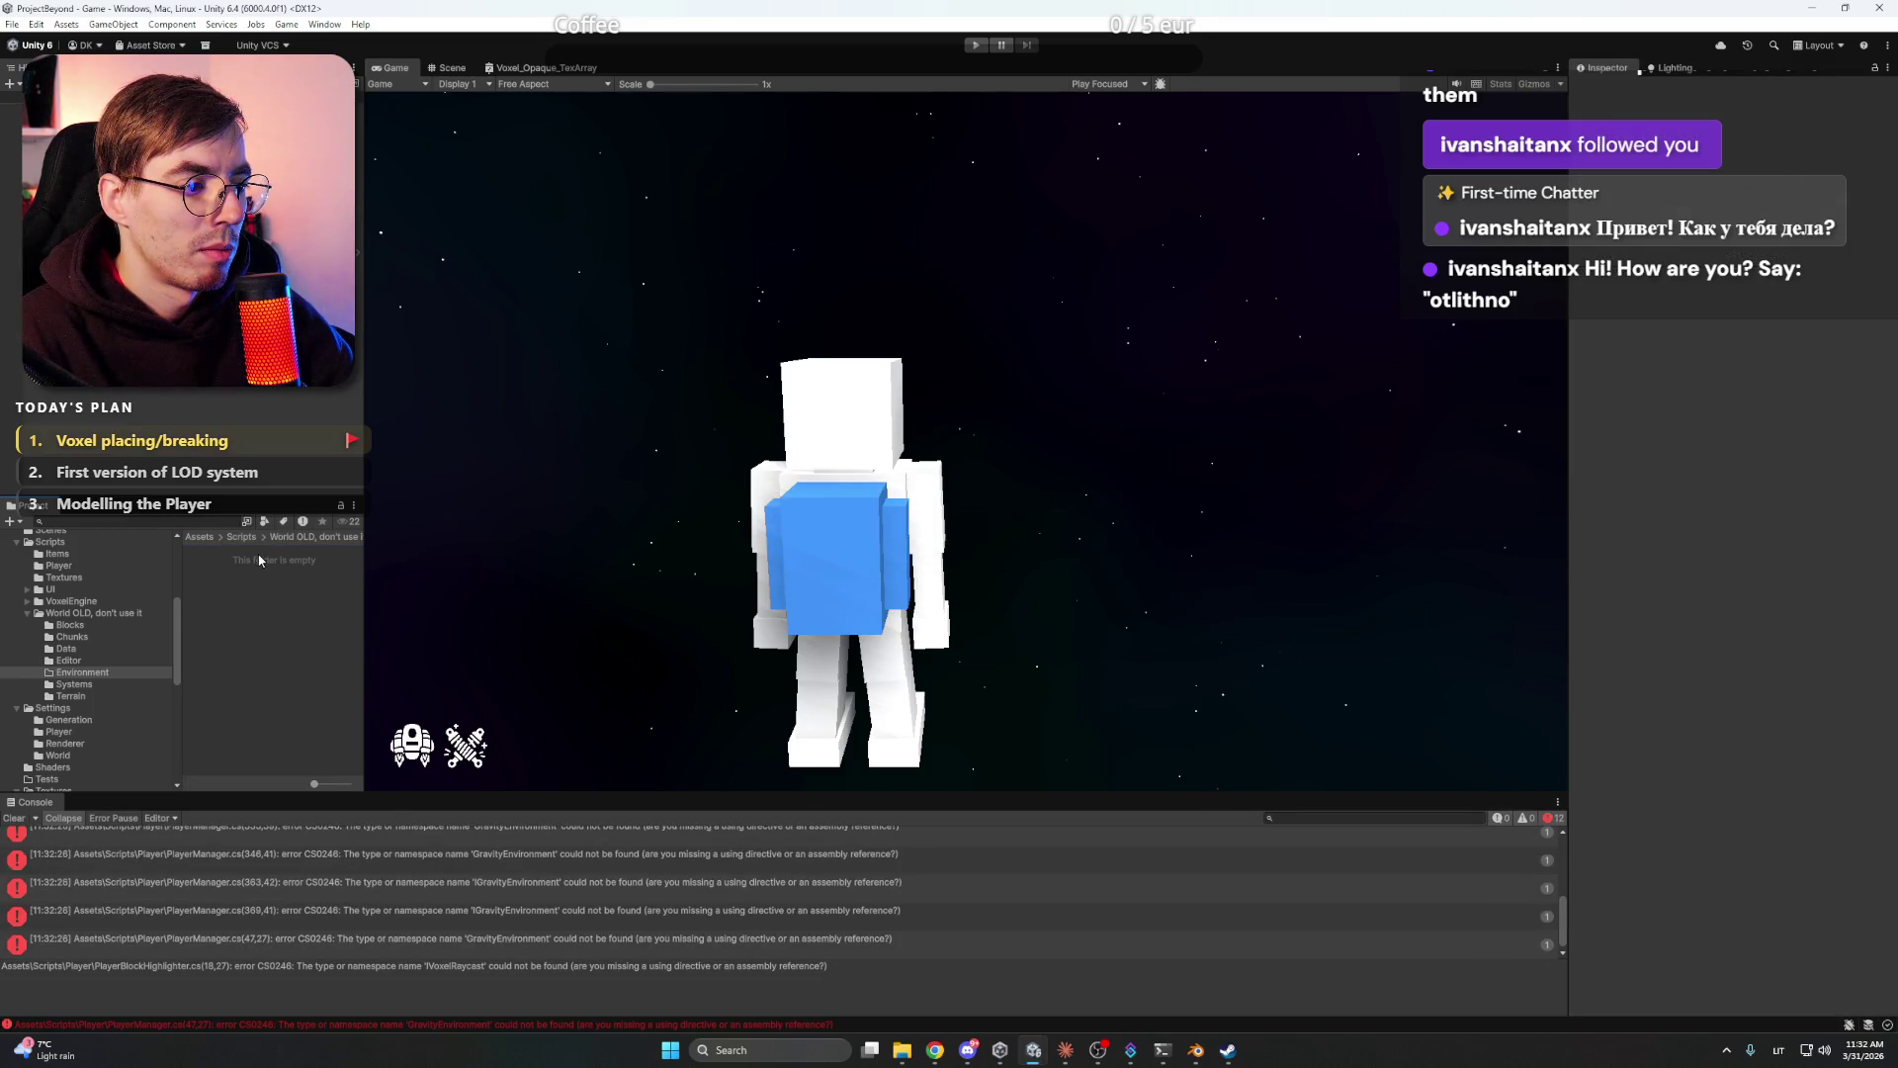
left_click(96, 661)
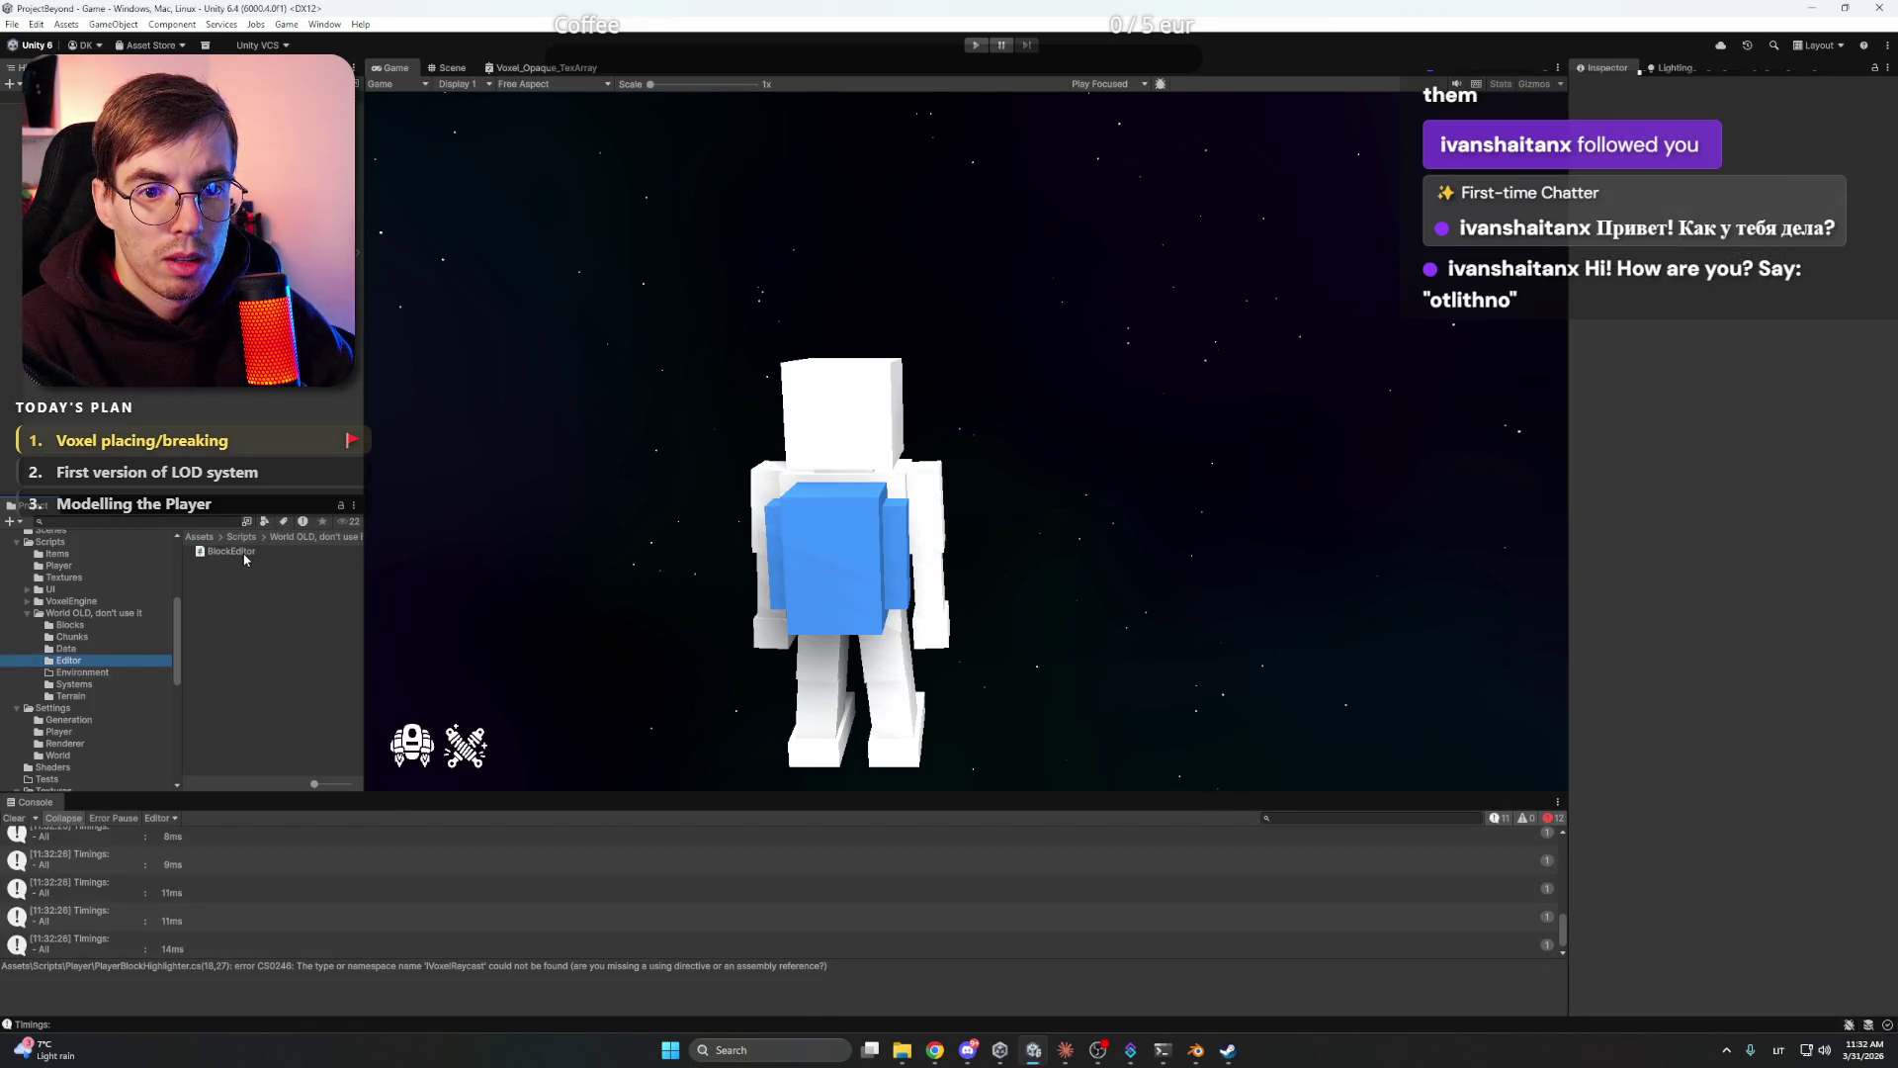
left_click(244, 555)
key("Delete")
key("Return")
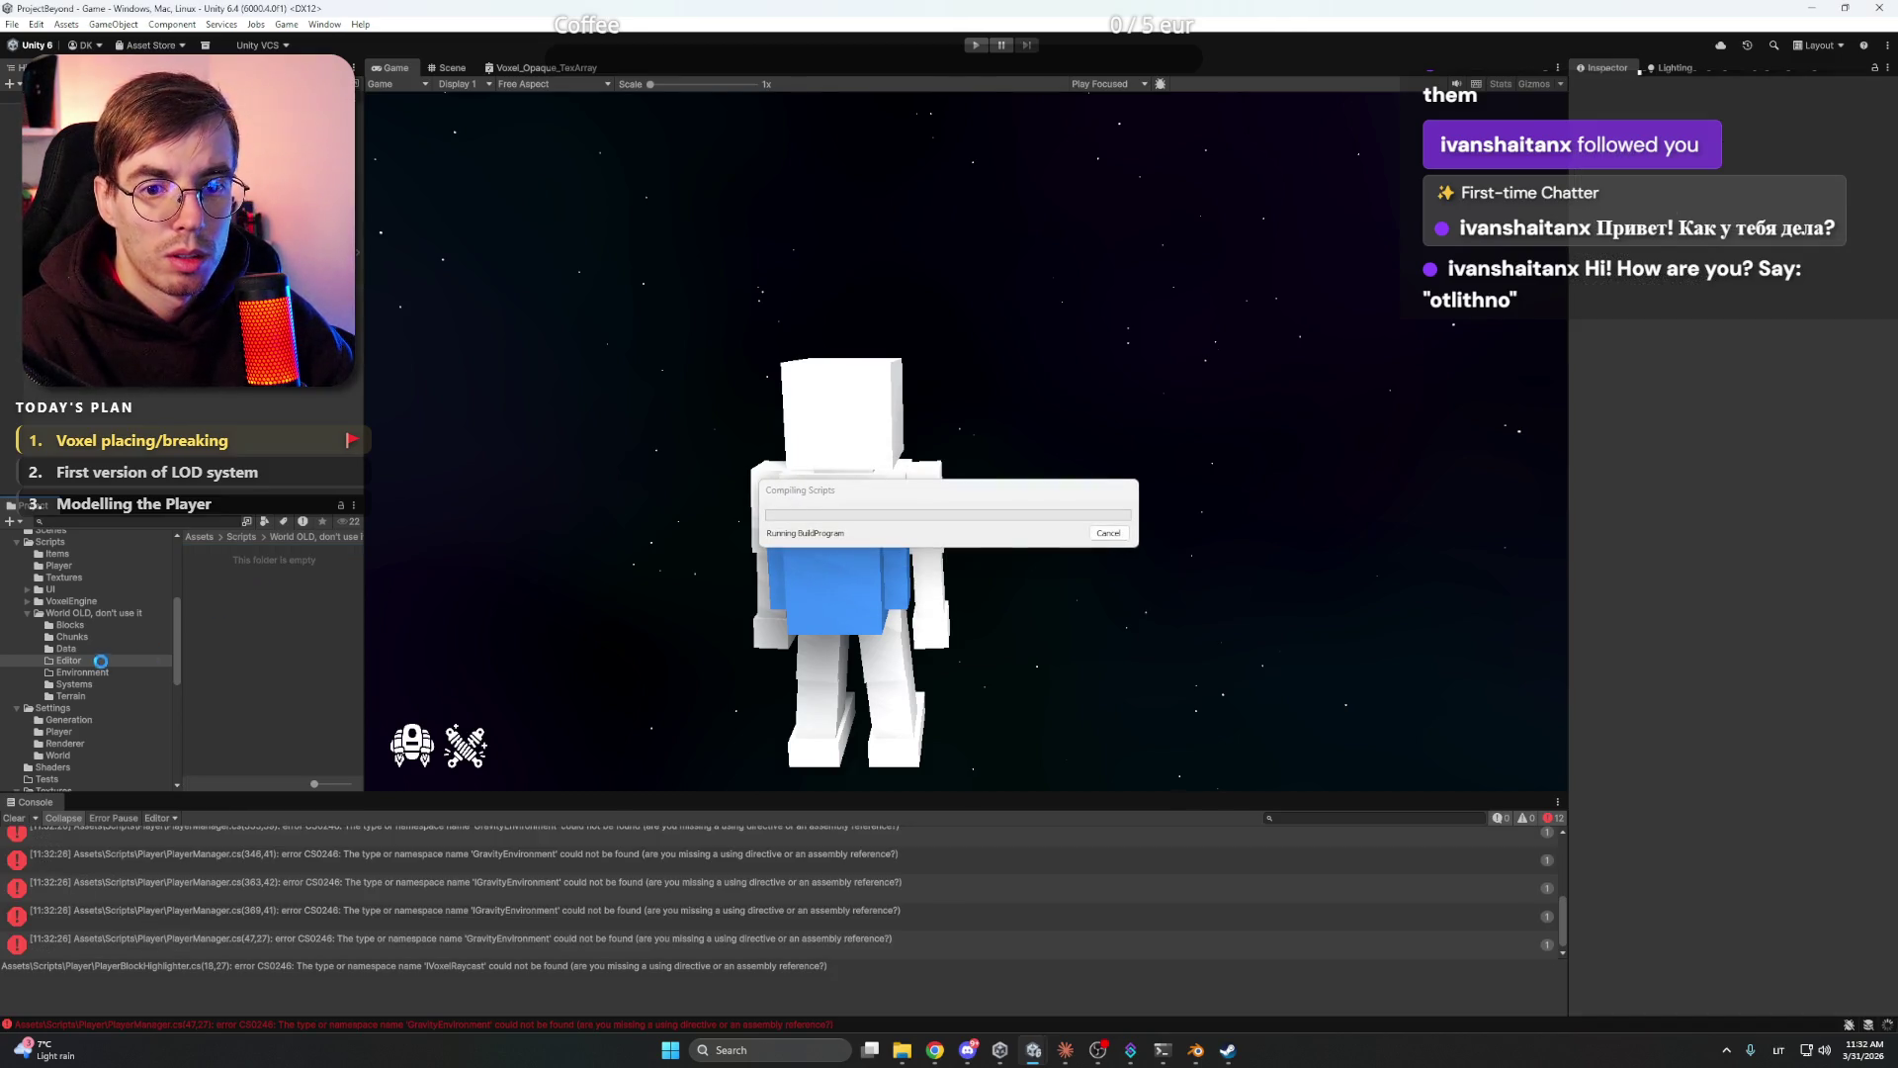
- Browse World OLD's Data, Chunks and Blocks folders
left_click(70, 650)
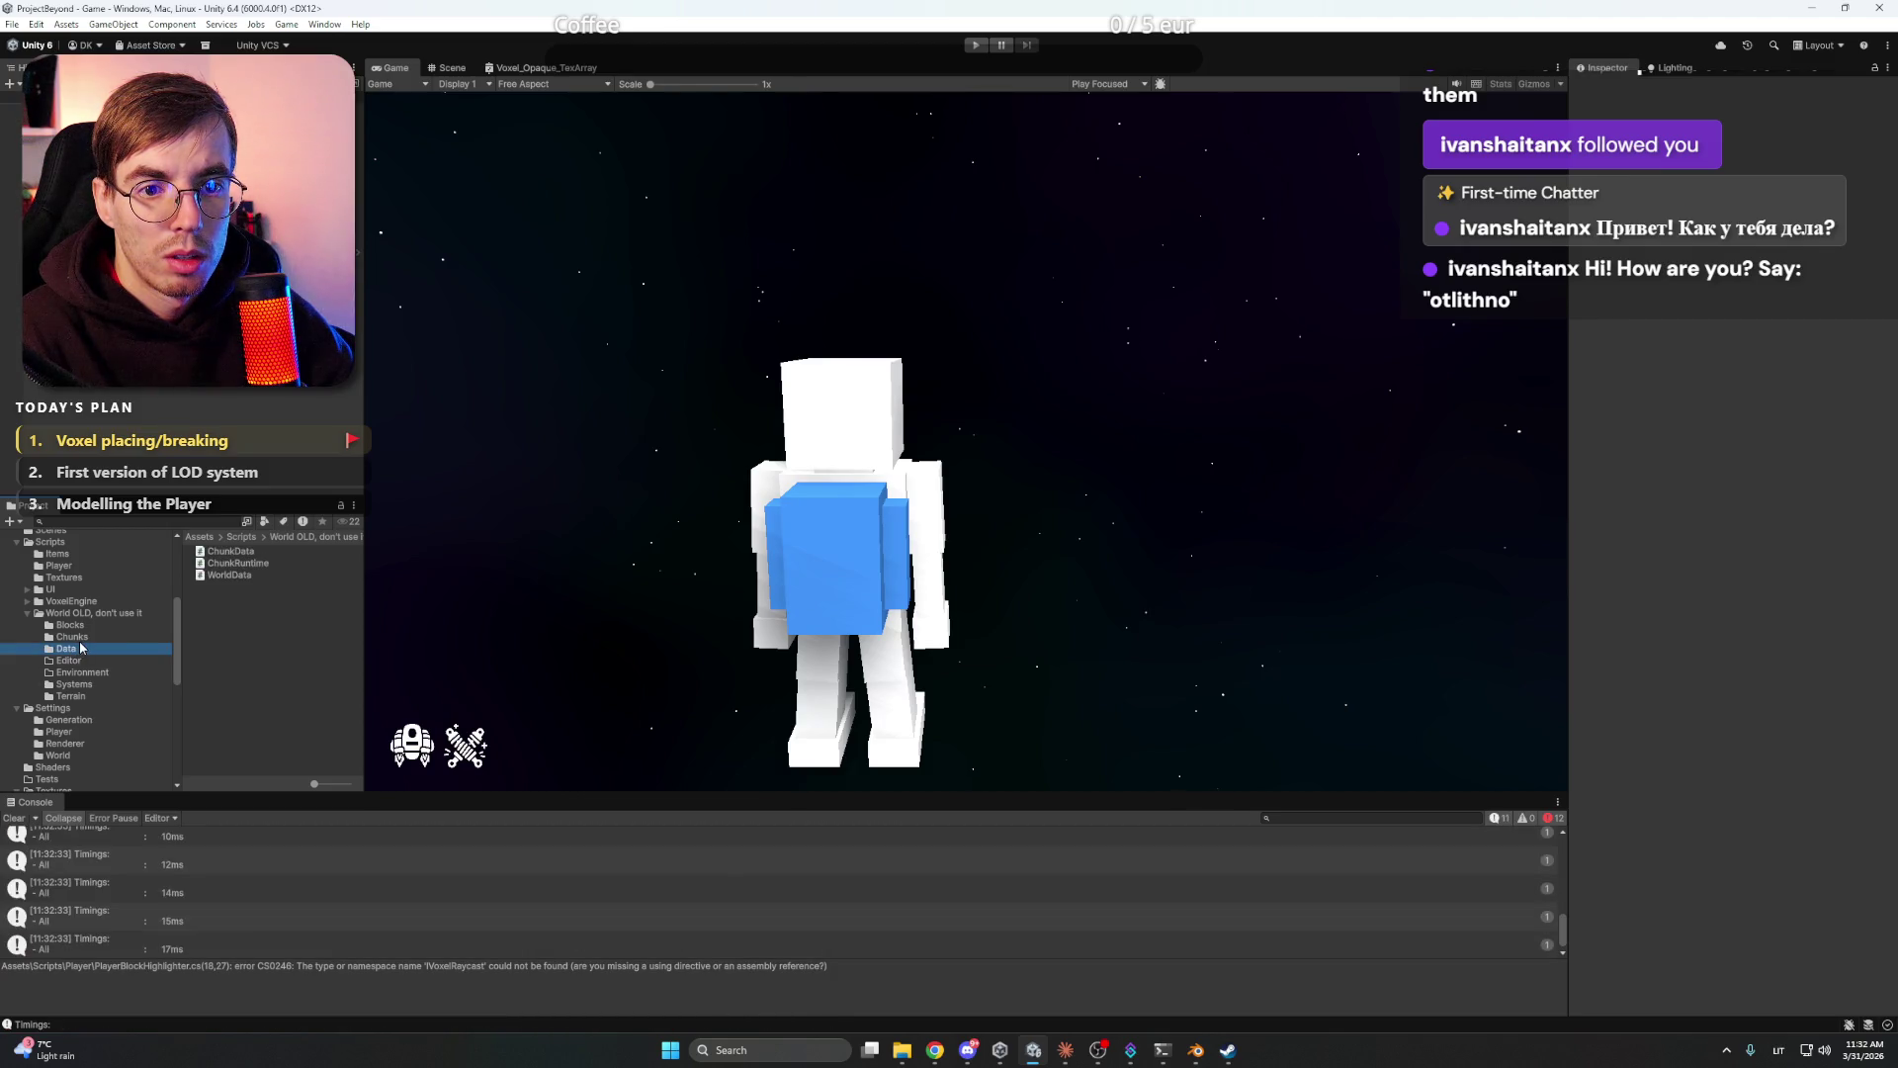
left_click(85, 637)
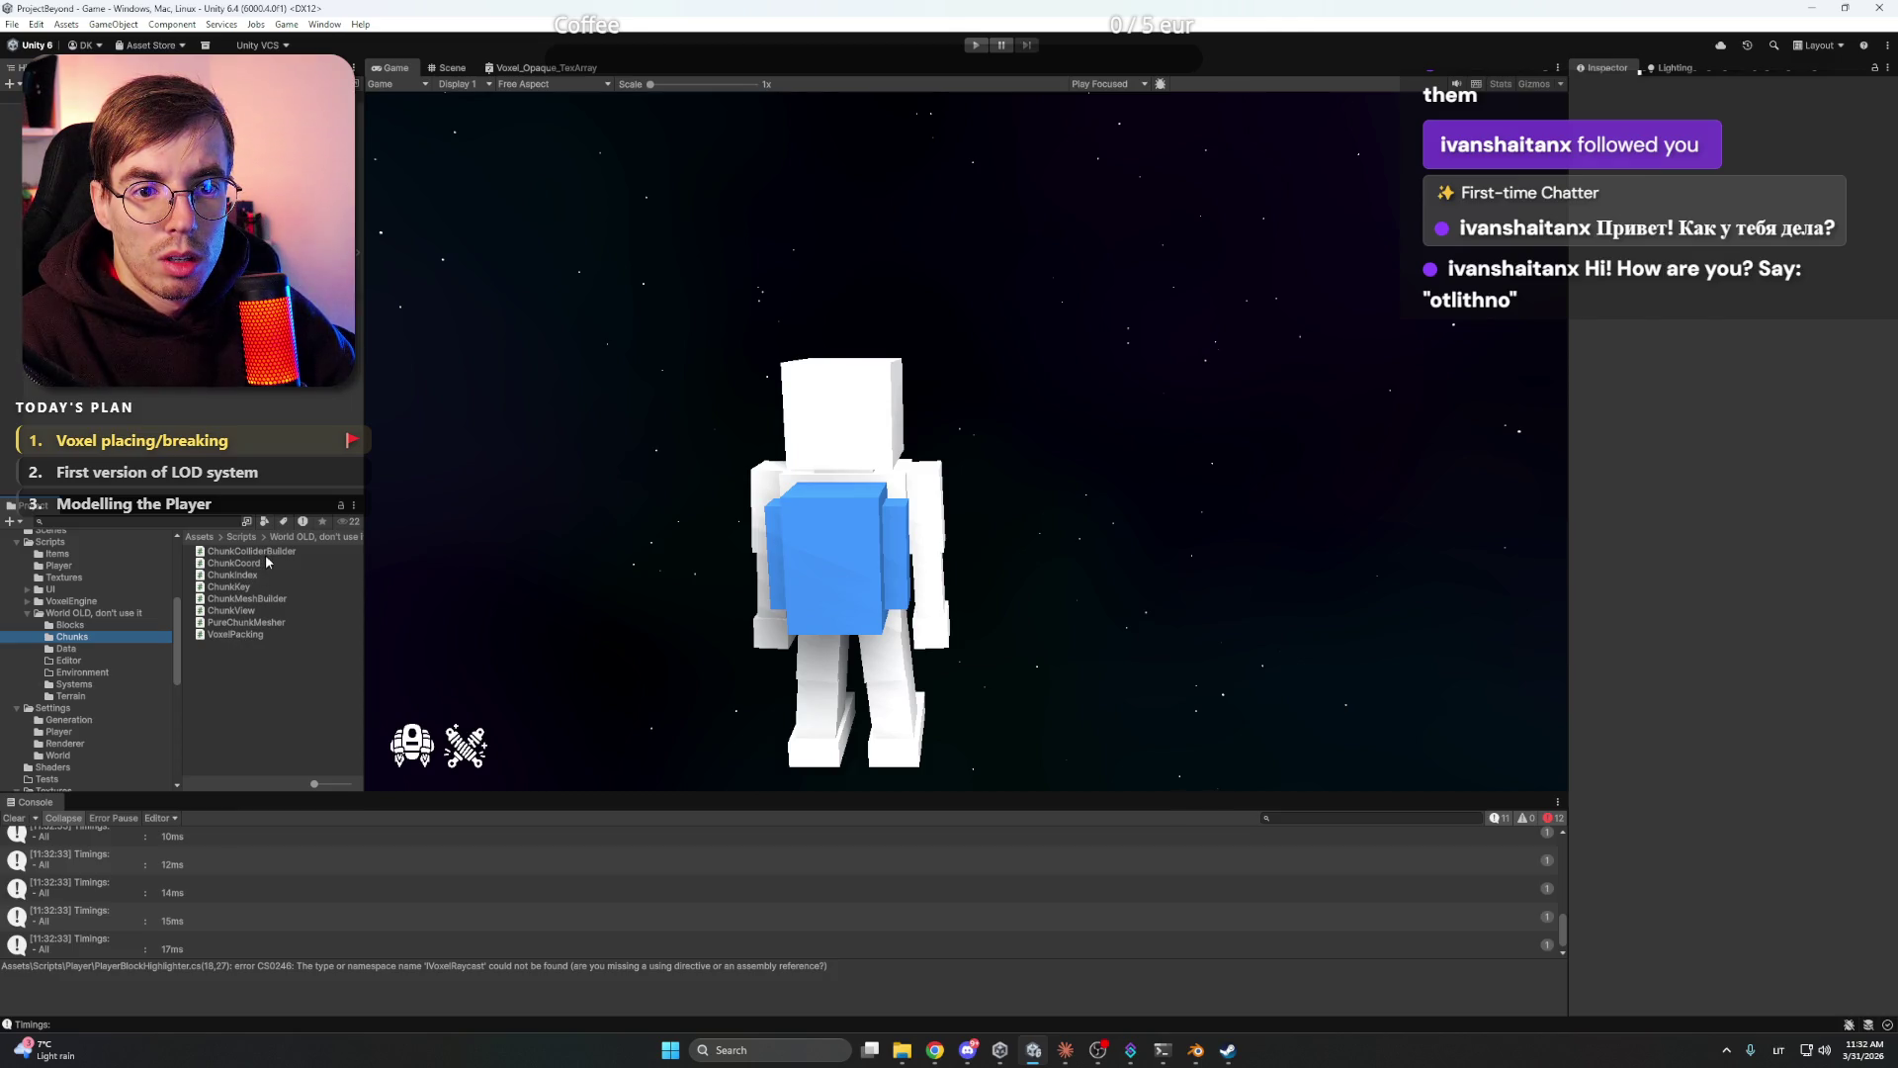
left_click(85, 630)
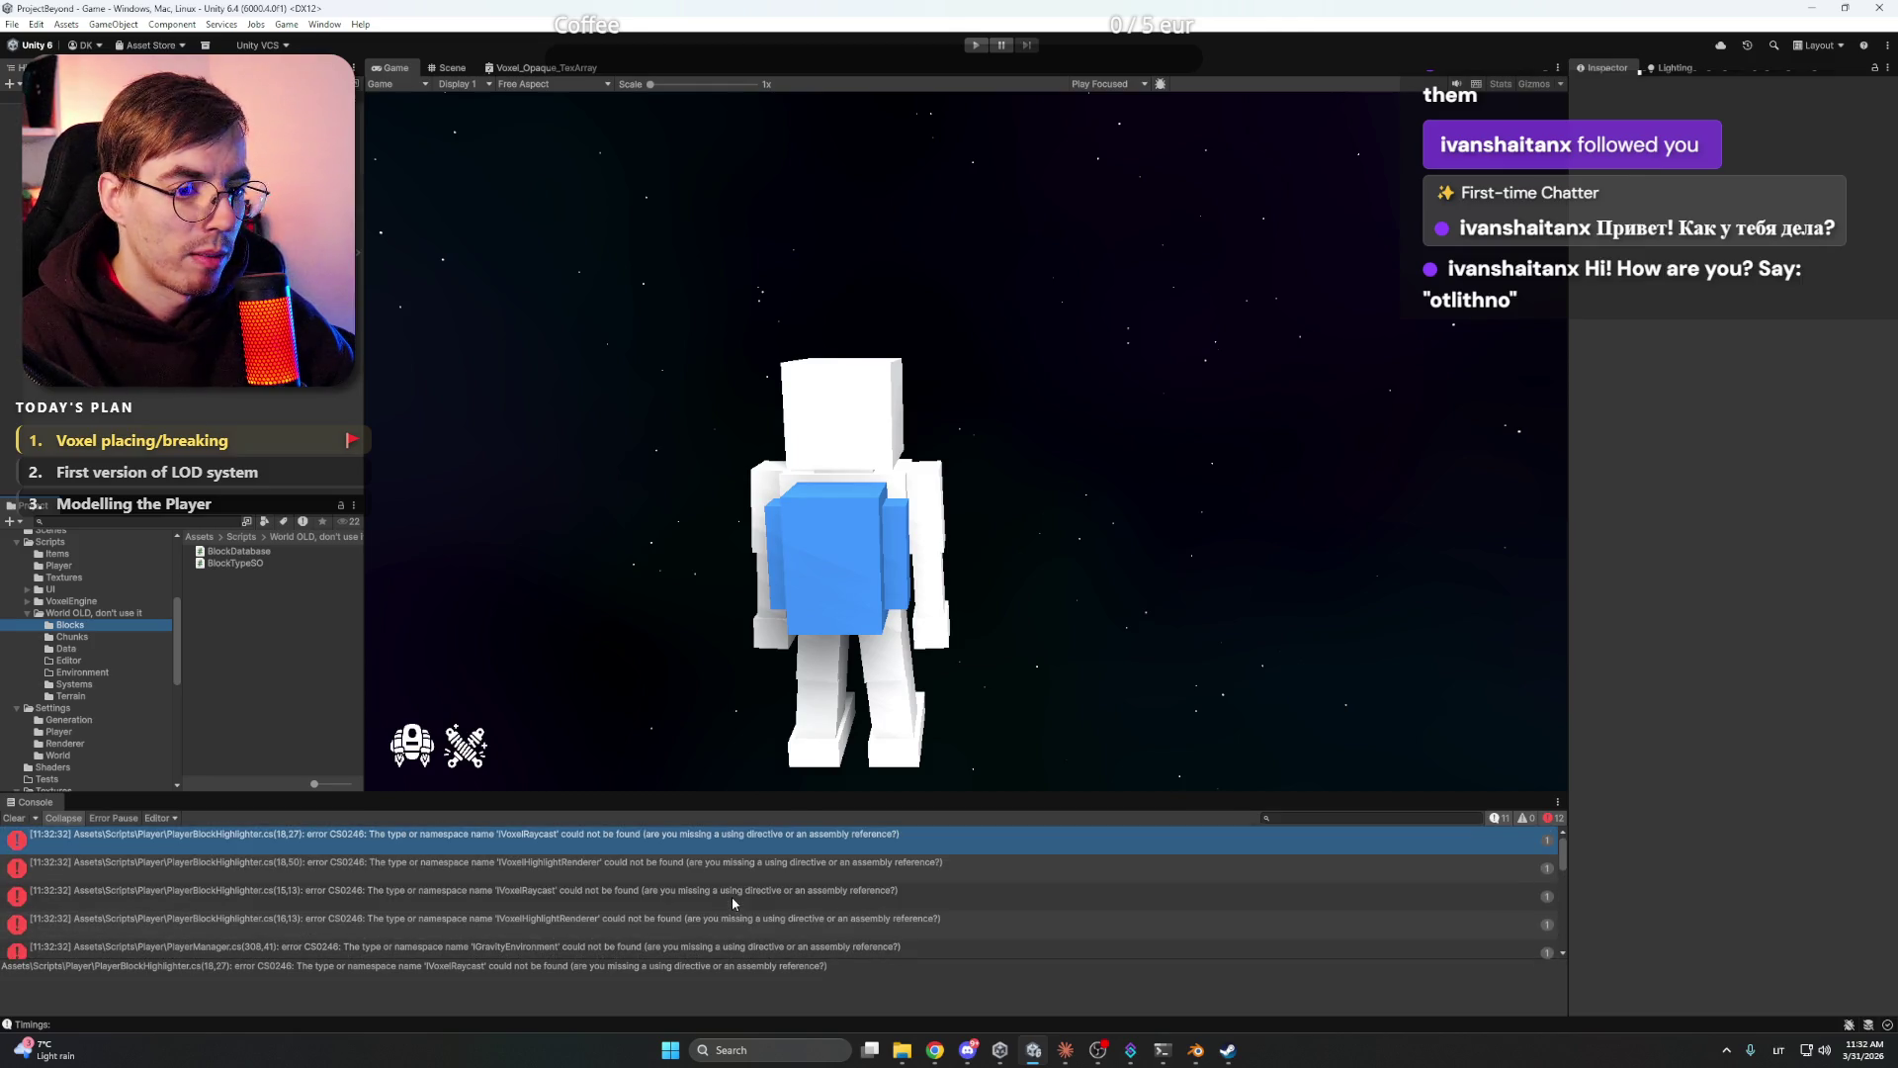
- Enlarge the Console, inspect PlayerManager errors at lines 308, 319 and 346, and copy the GravityEnvironment error
left_click_drag(667, 791, 664, 643)
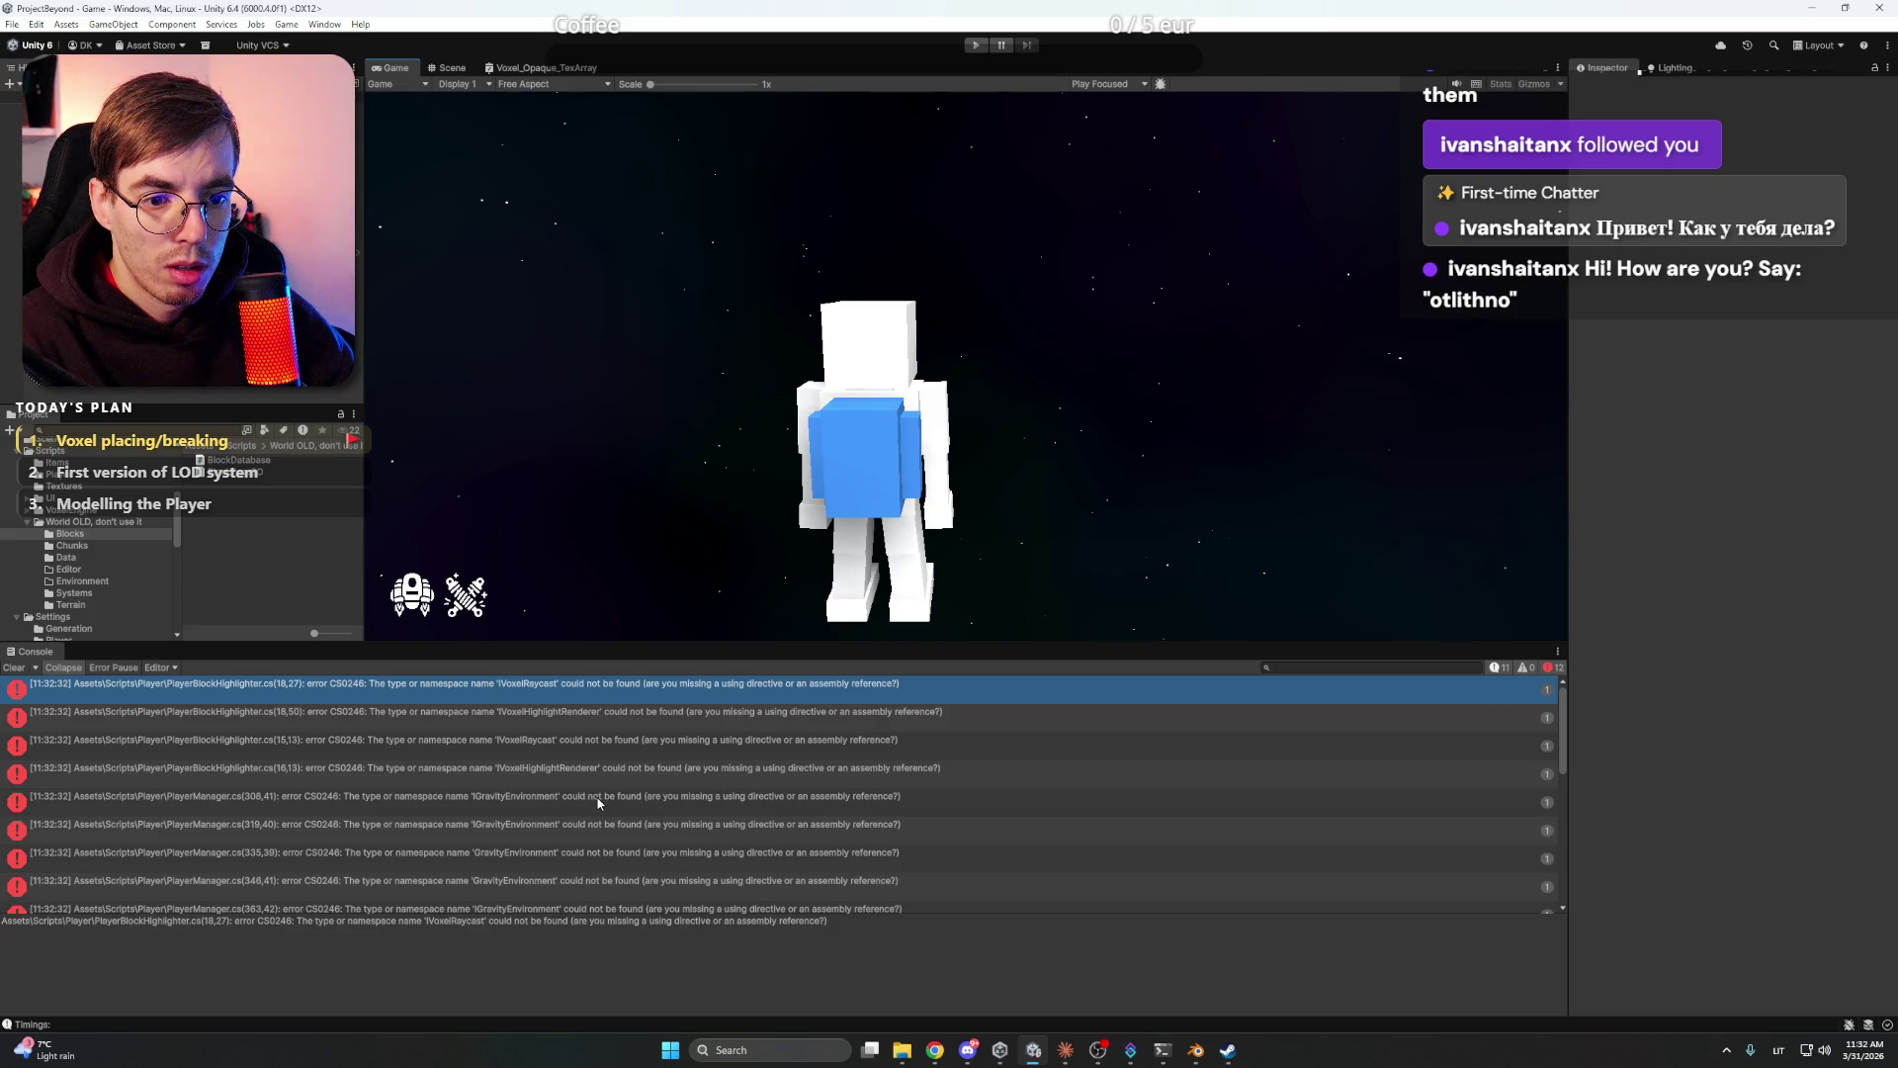
left_click(598, 801)
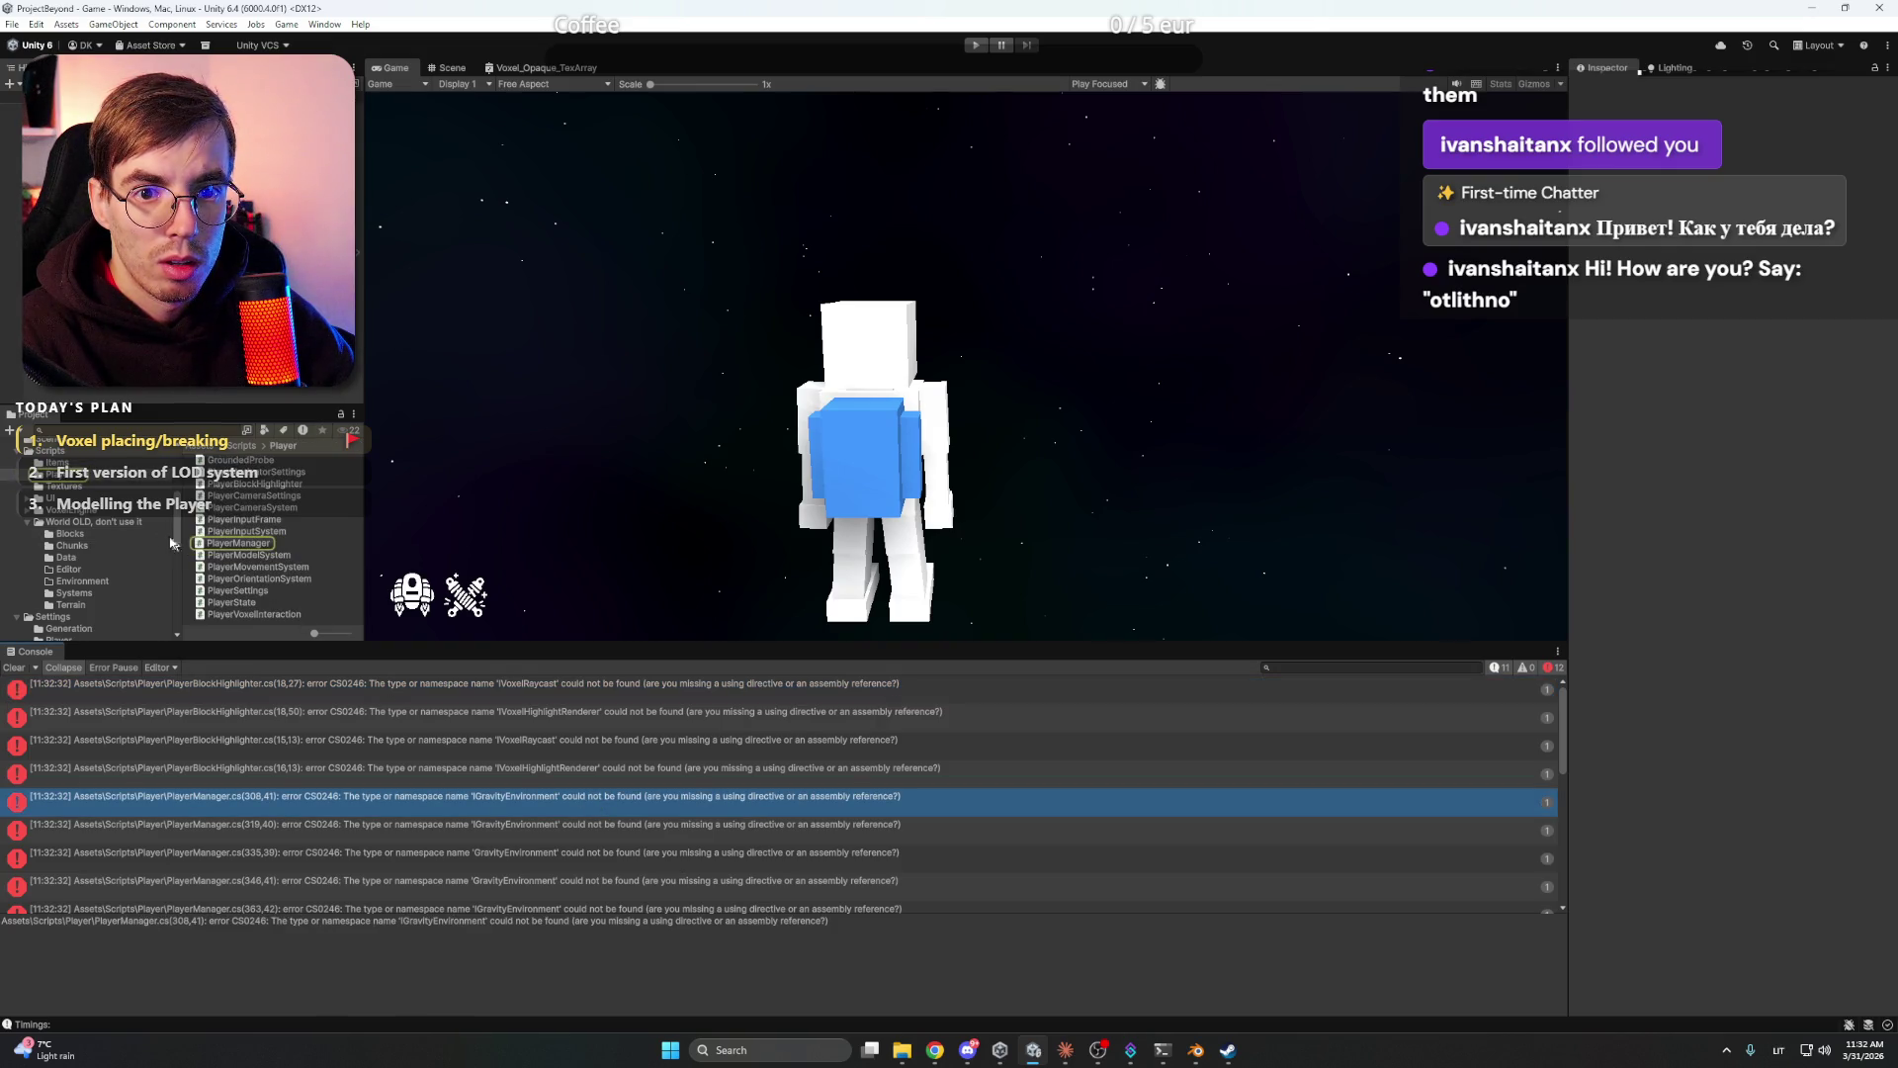
left_click(246, 547)
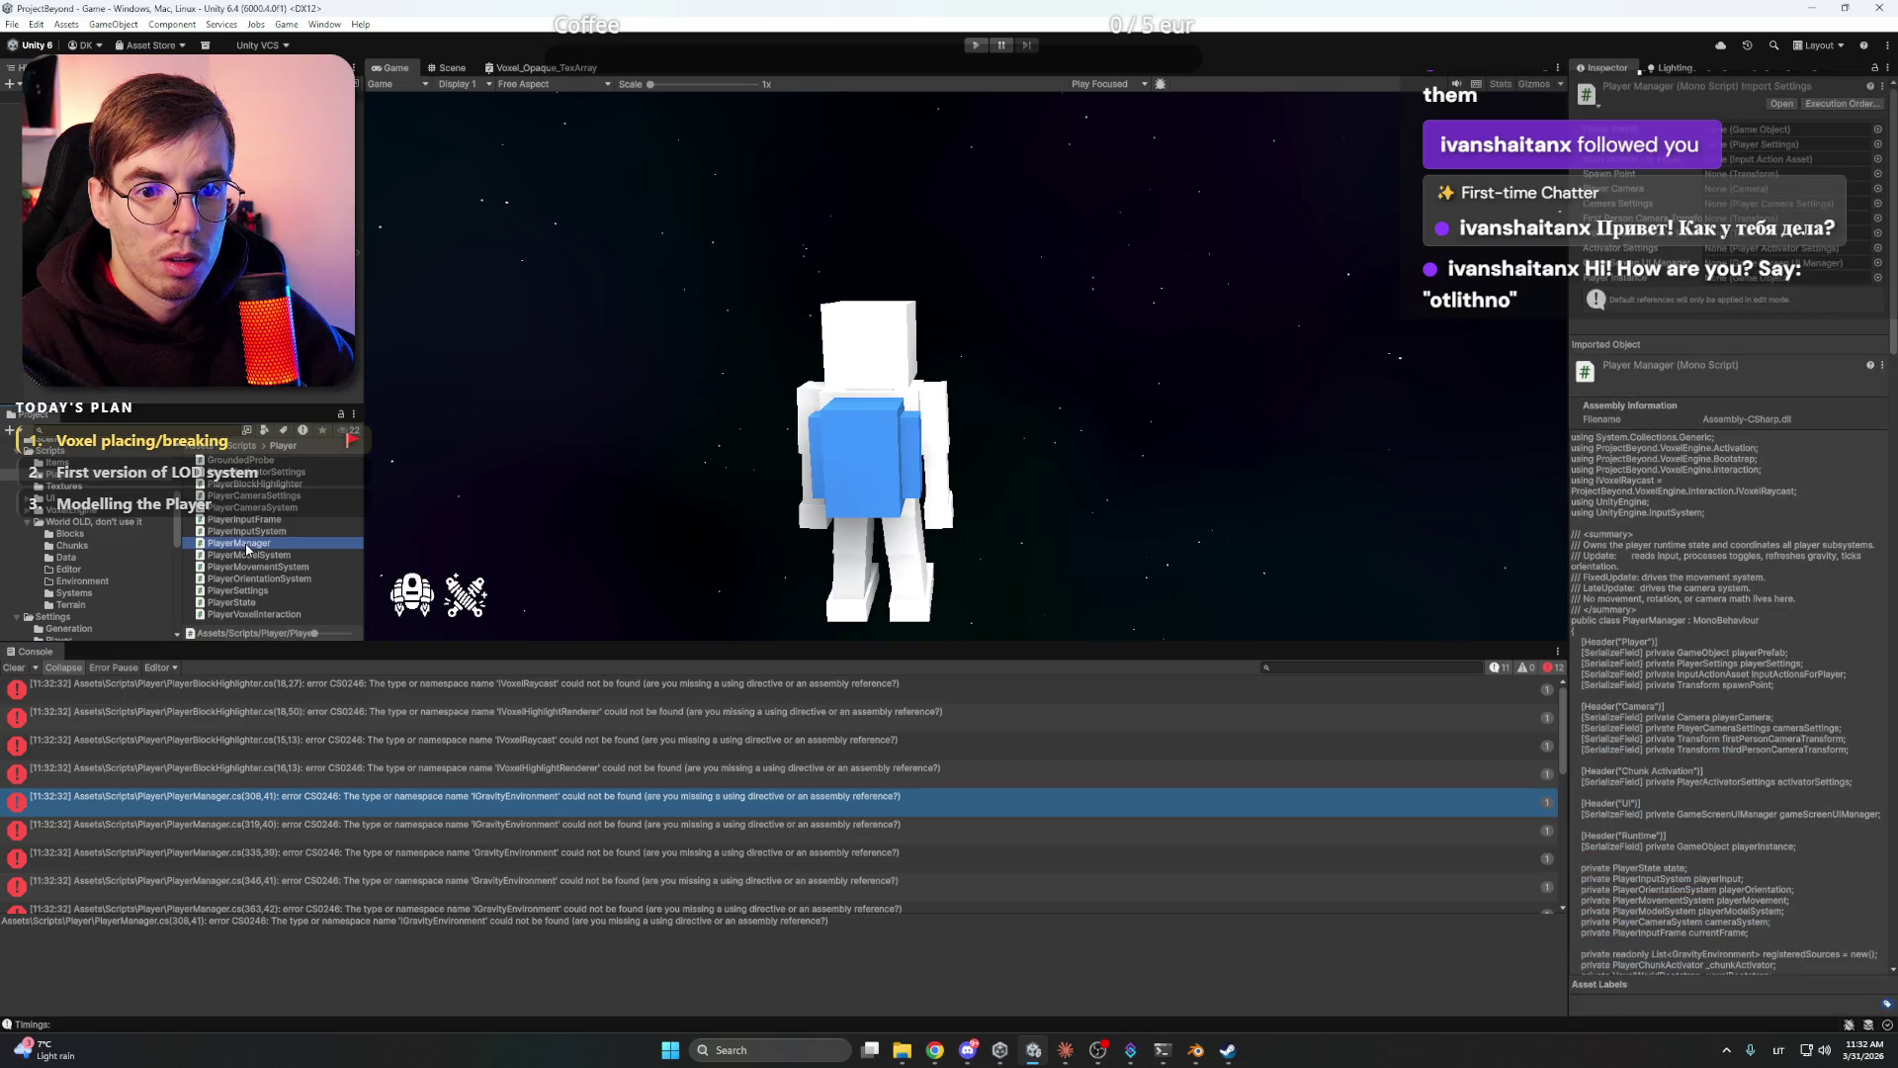
left_click(475, 837)
scroll(489, 828, "down", 3)
left_click(563, 797)
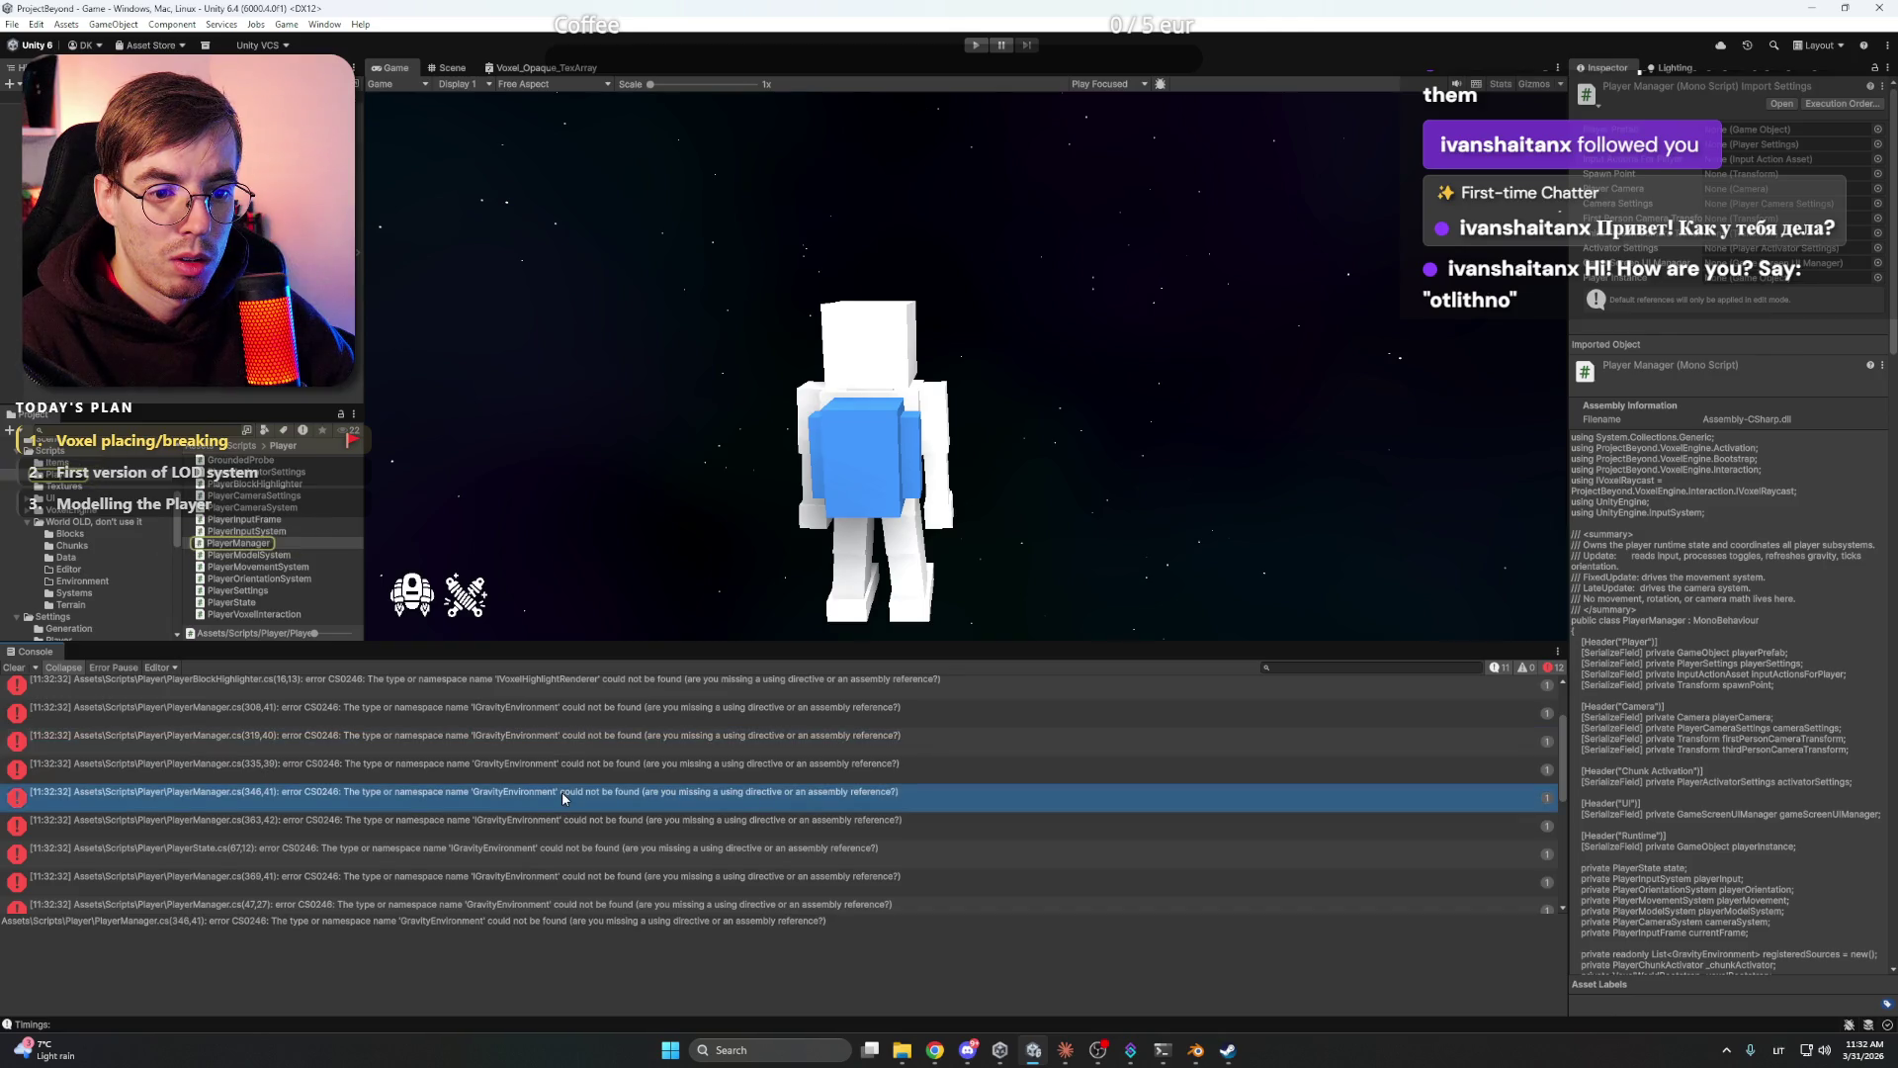
left_click(703, 953)
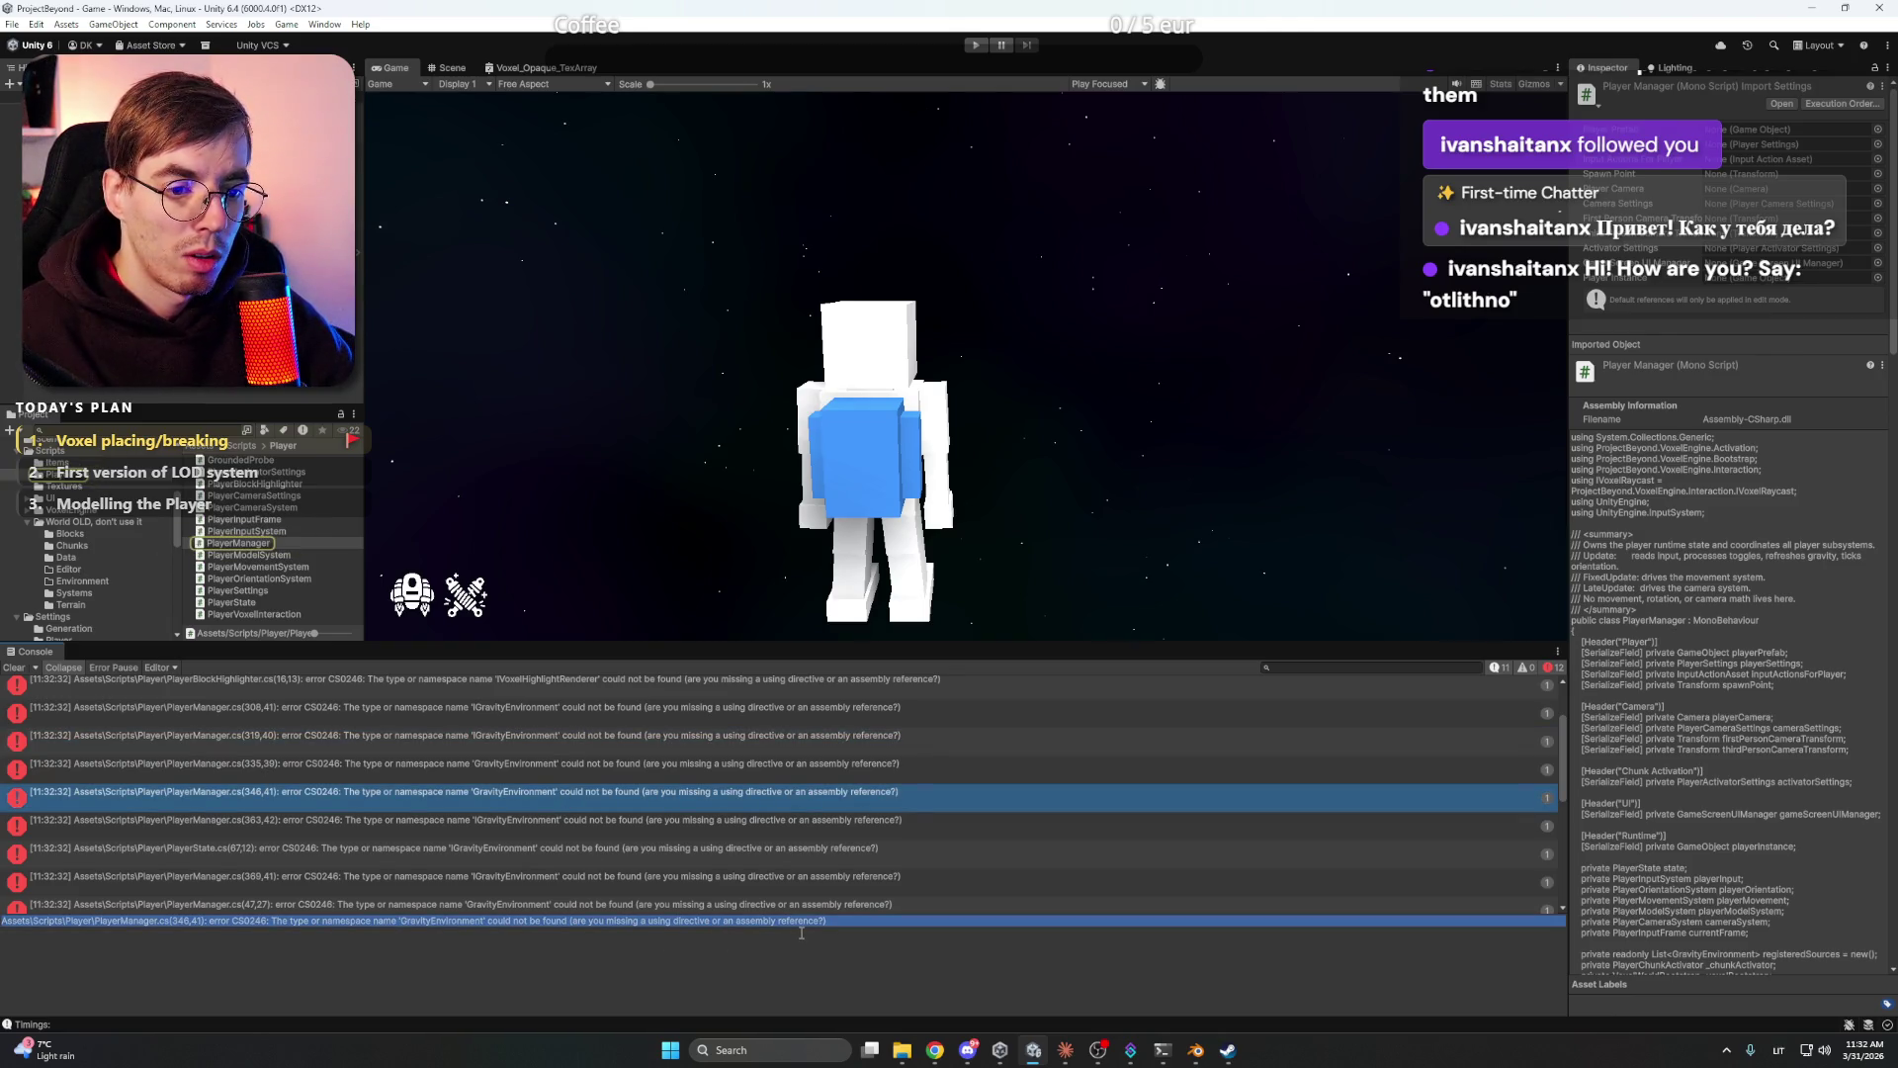
left_click(1065, 1050)
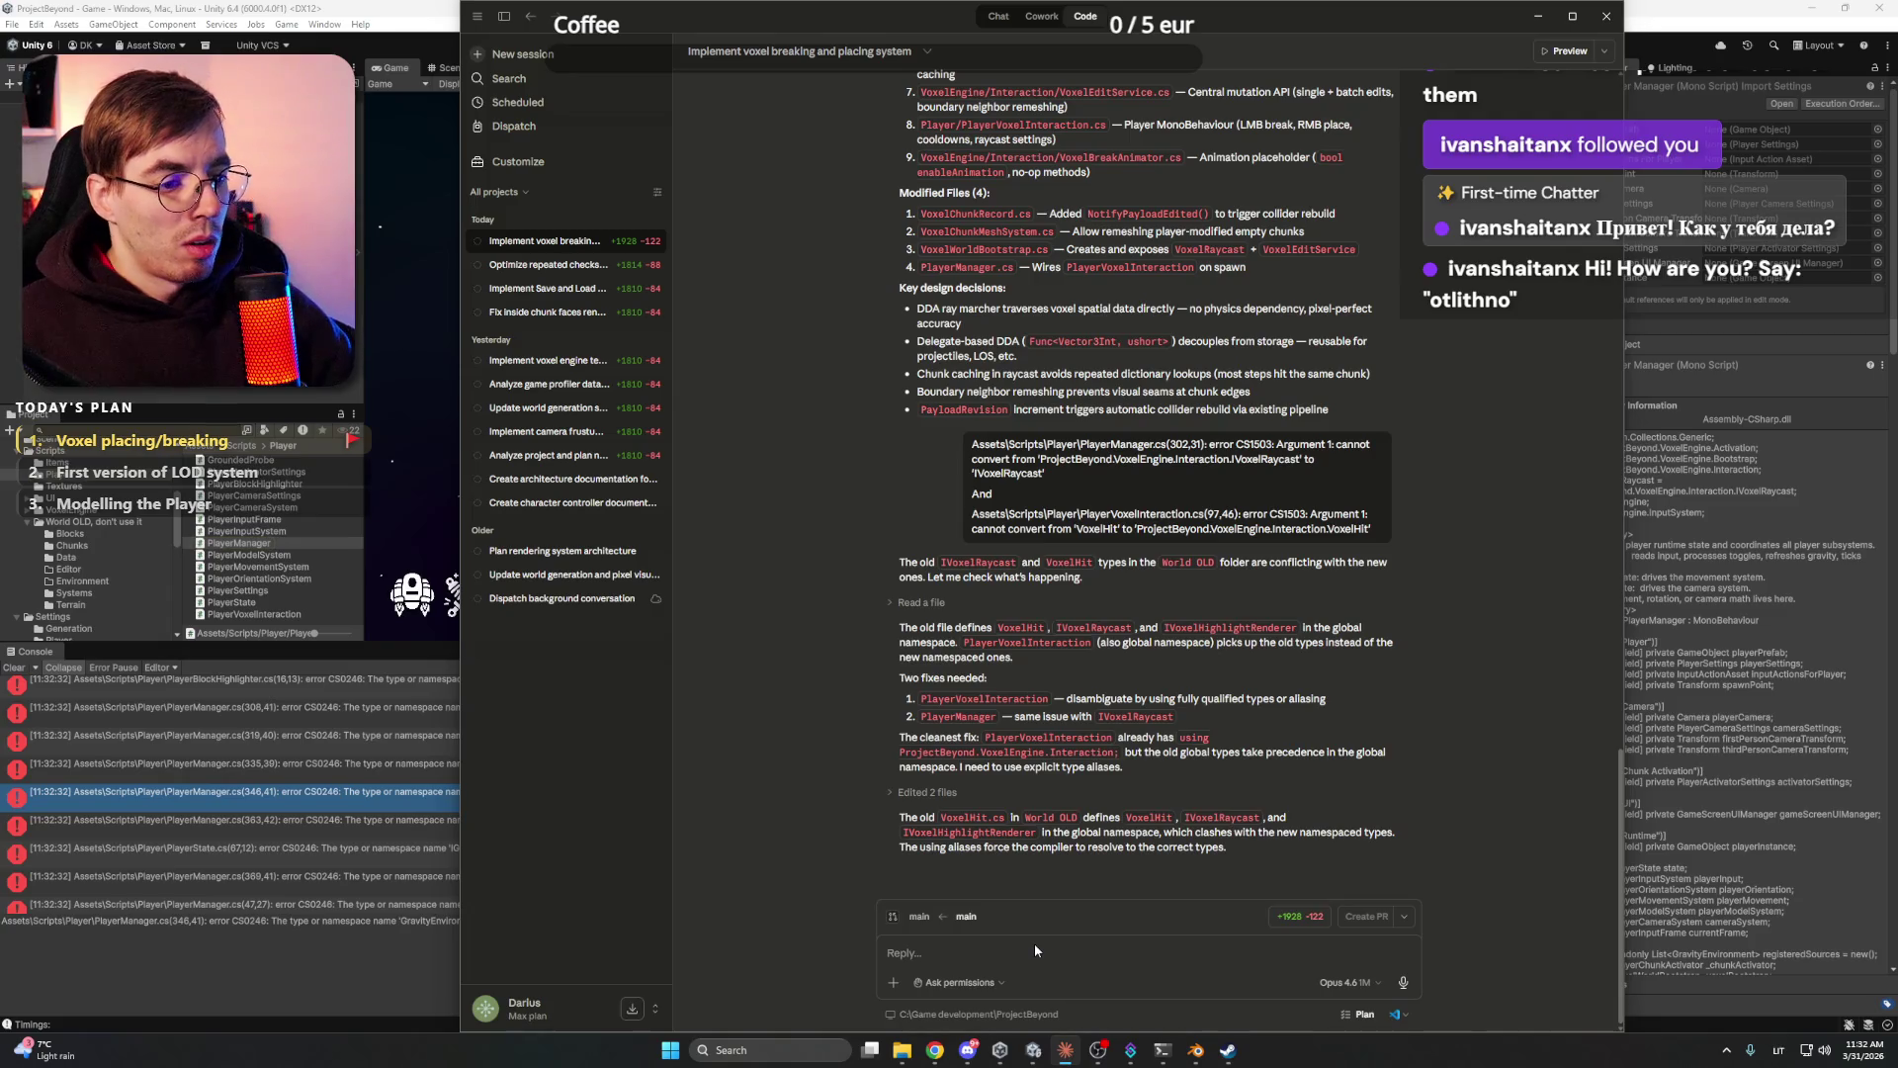
- Tell Claude Code the gravity scripts were deleted and send the pasted CS0246 GravityEnvironment error
left_click(1049, 958)
type("I started to delete the legacy files. I don't need Gravity scripts an")
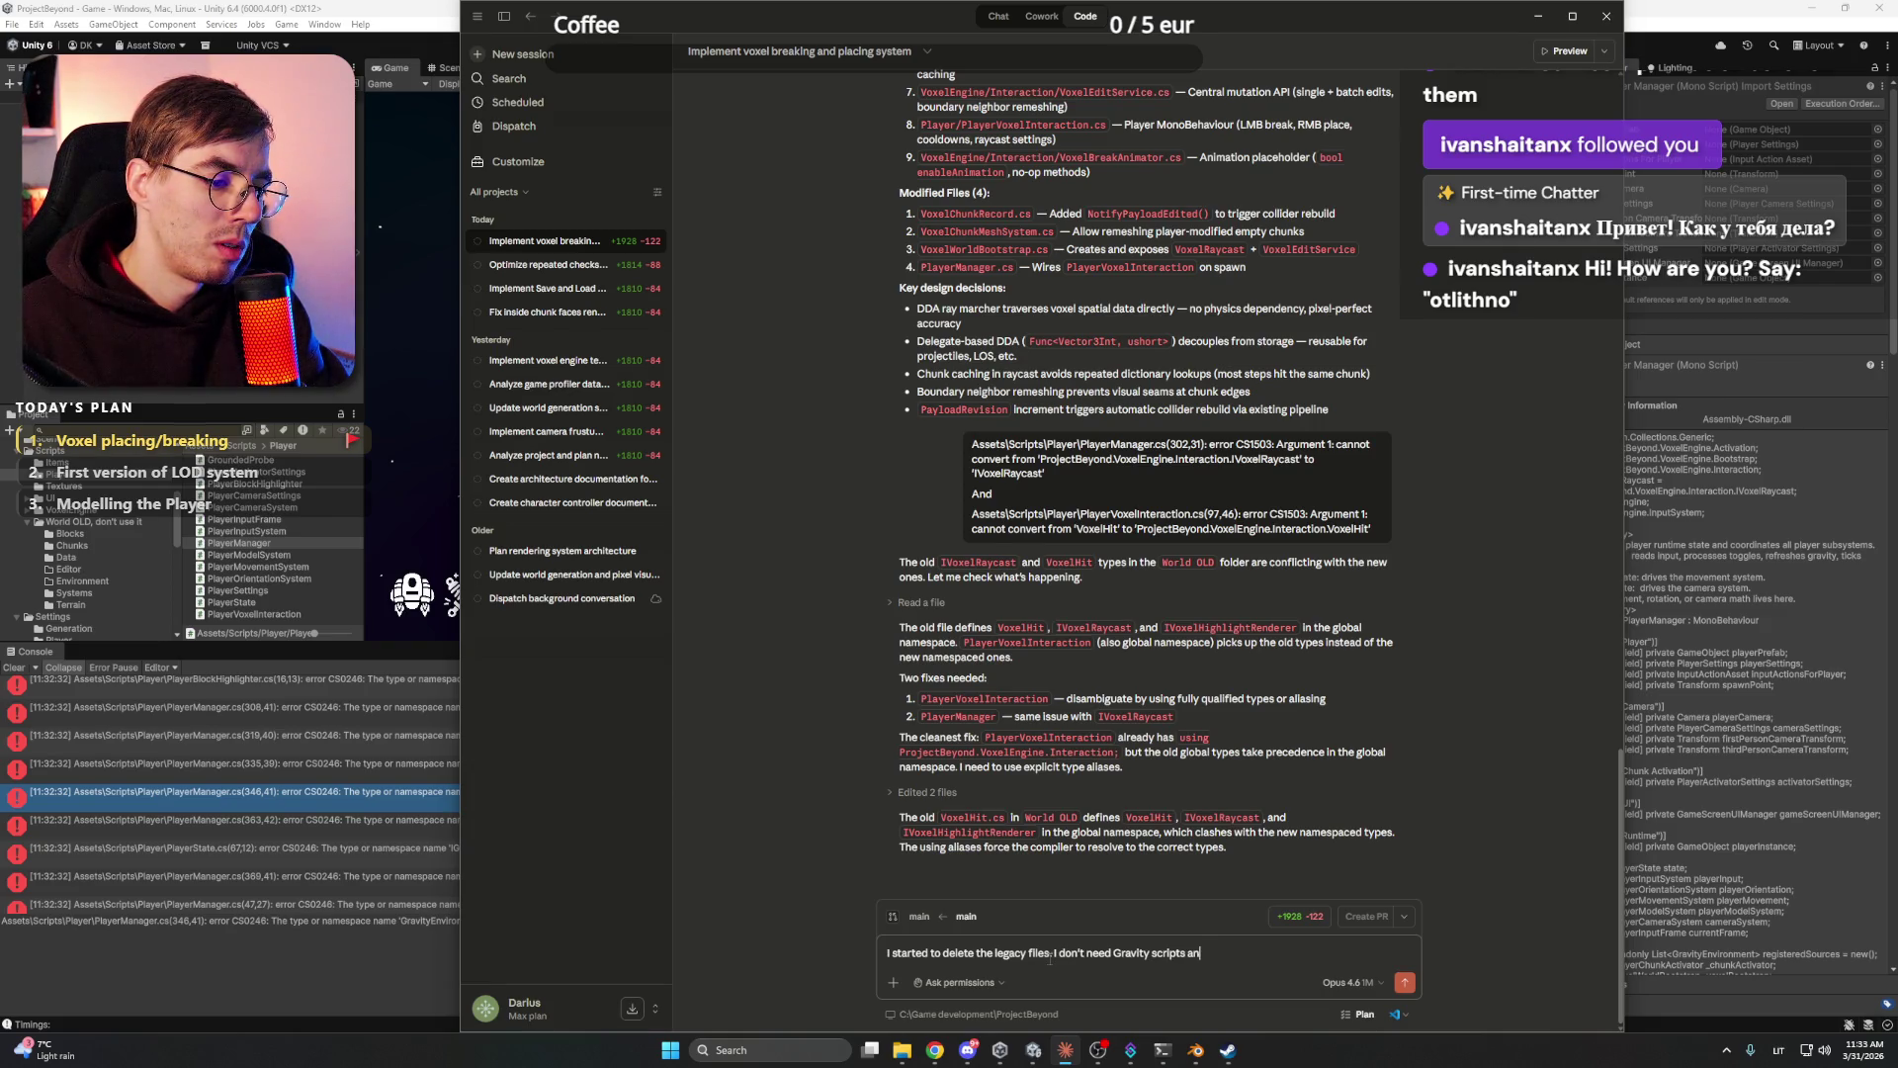
type("ymore:")
key("shift+Return")
key("shift+Return")
type("Assets\\Scripts\\Player\\PlayerManager.cs(346,41): error CS0246: The type or namespace name 'GravityEnvironment' could not be found (are you missing a using directive or an assembly reference?)")
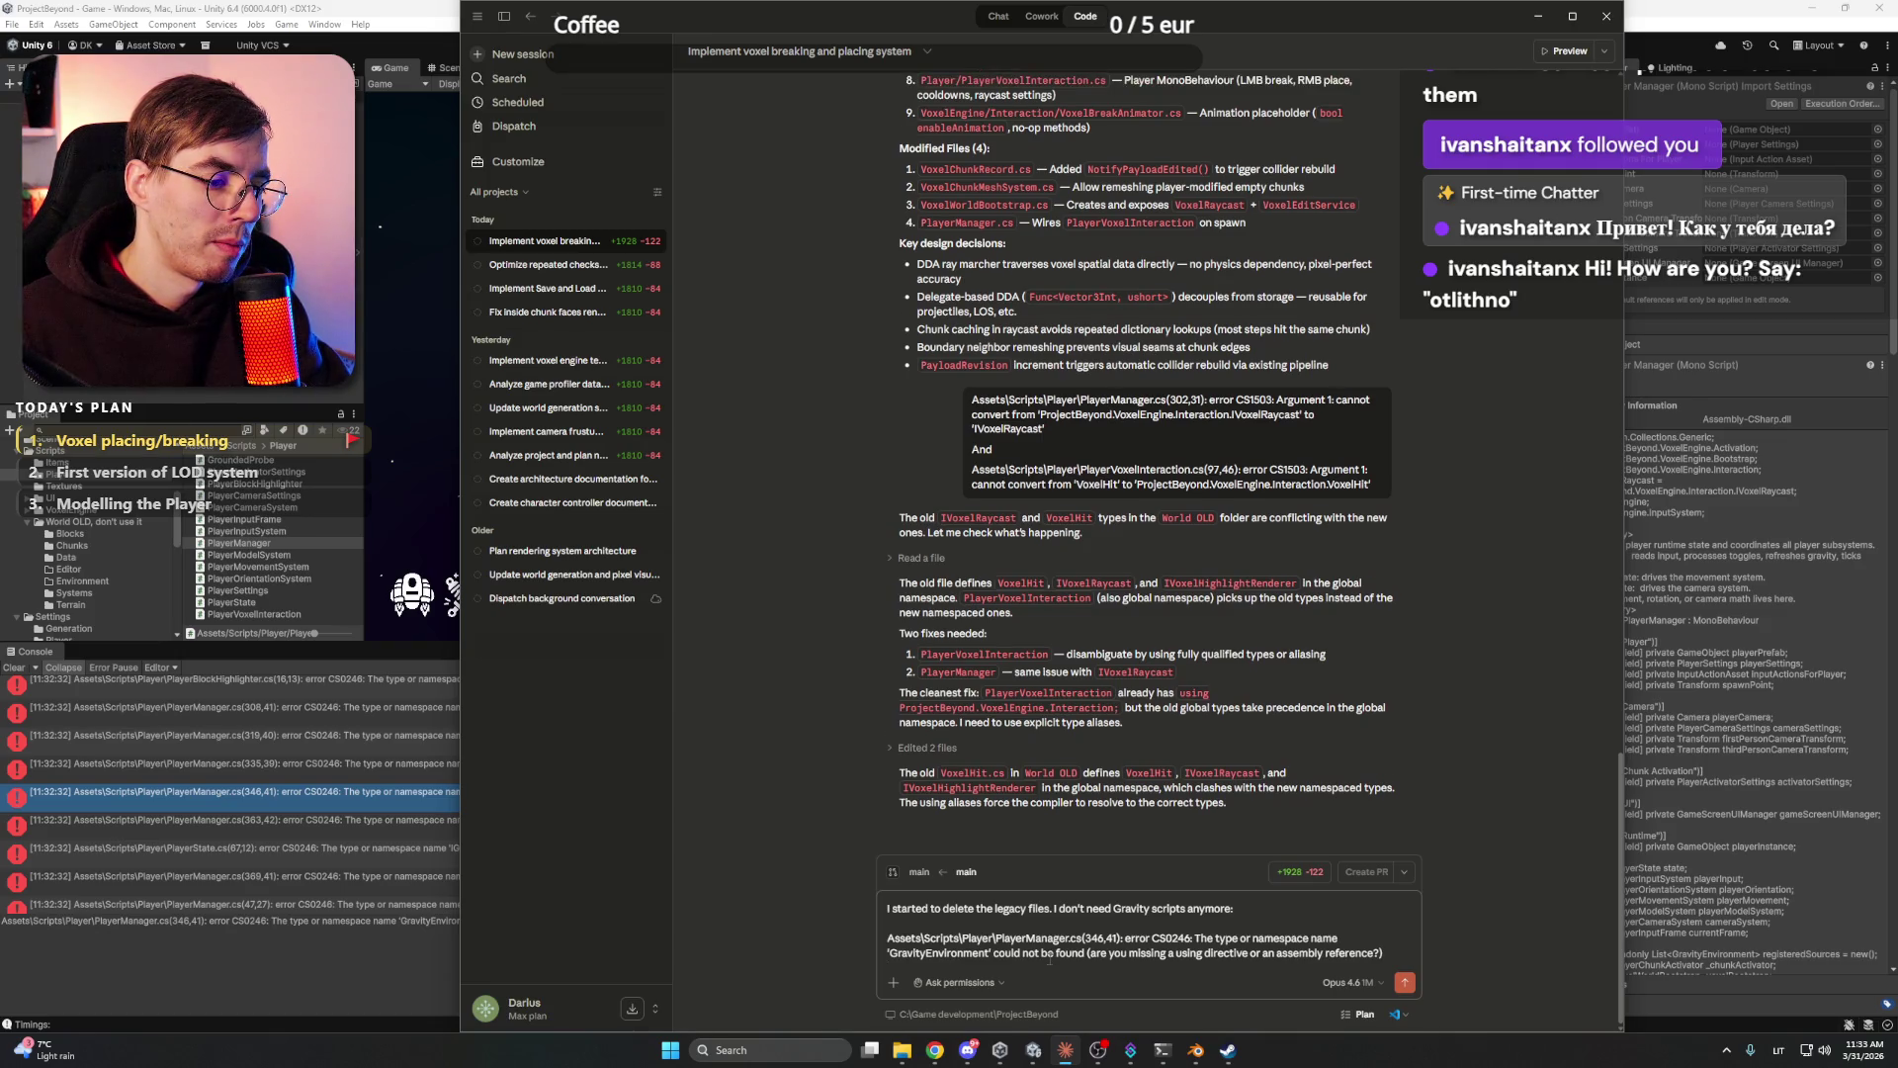
key("Return")
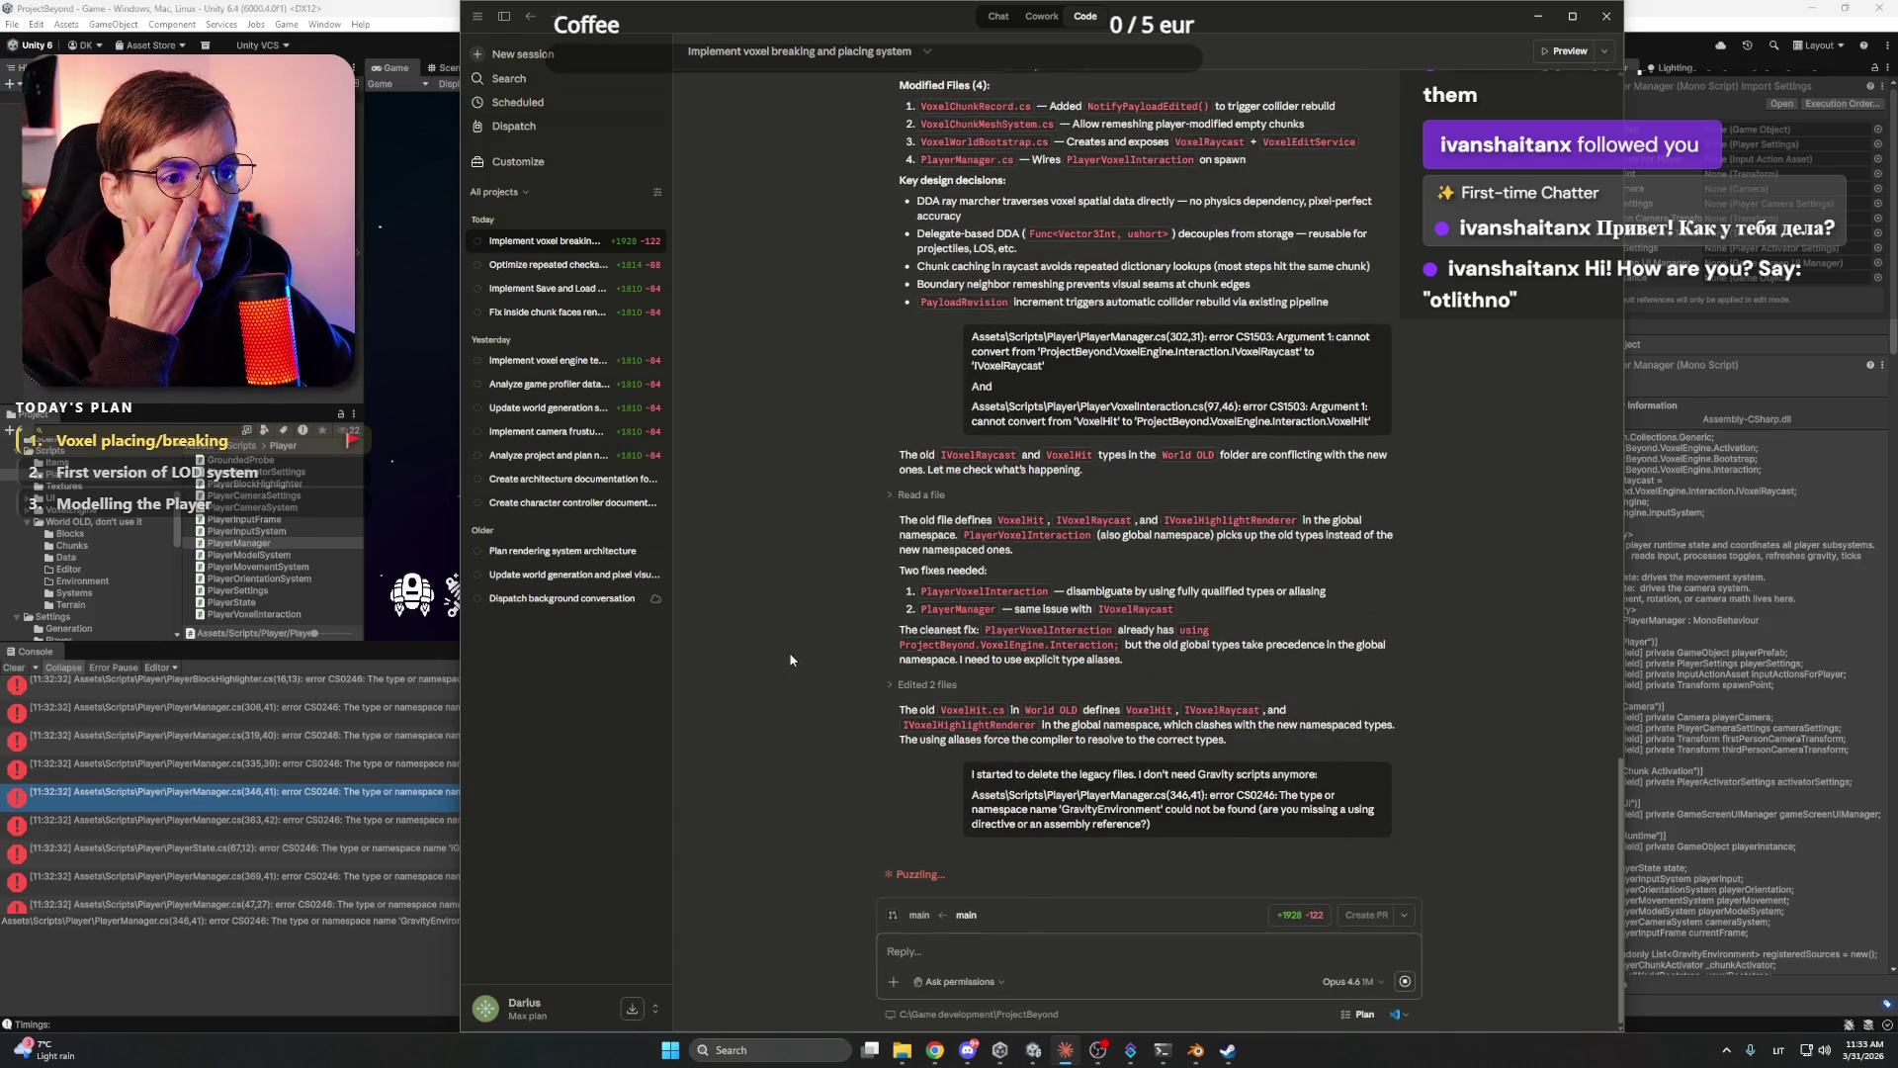
- Glance at Discord twice while Claude Code works on removing gravity code
left_click(968, 1050)
left_click(968, 1050)
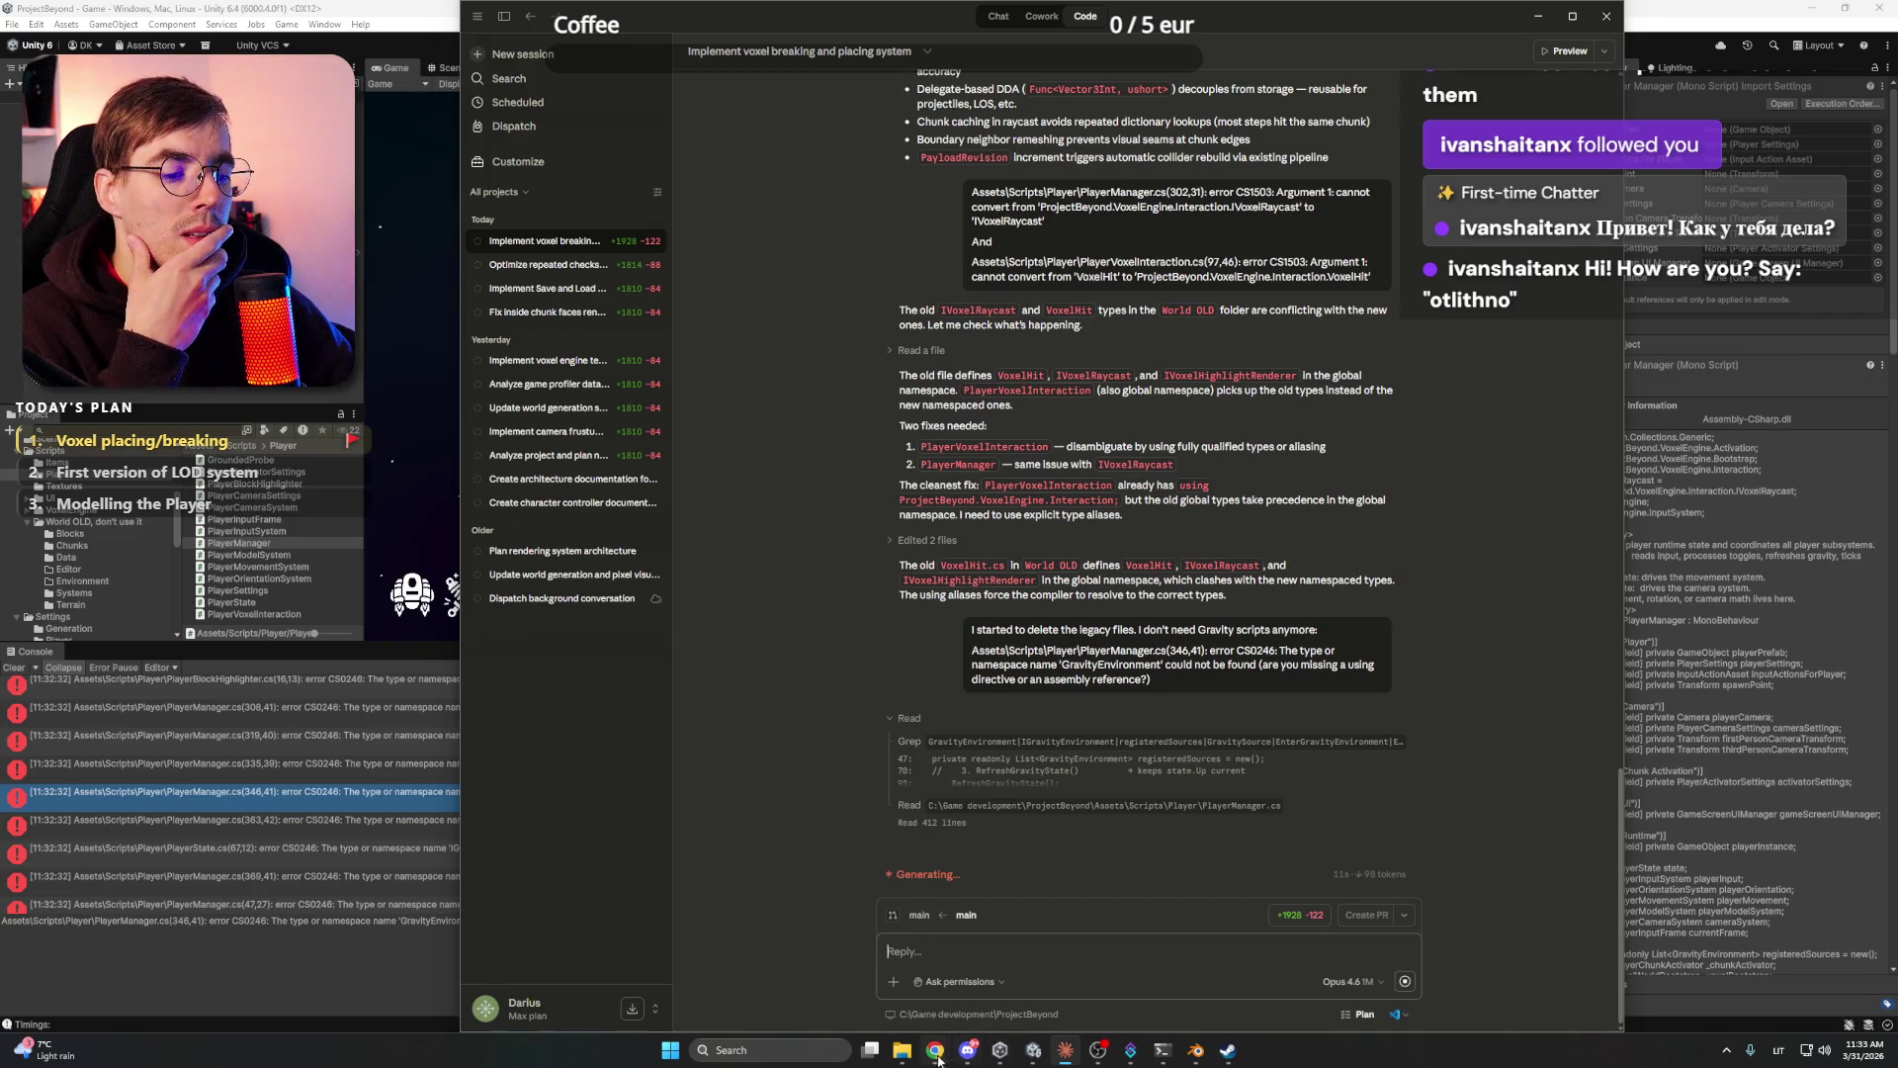
left_click(969, 1054)
left_click(969, 1054)
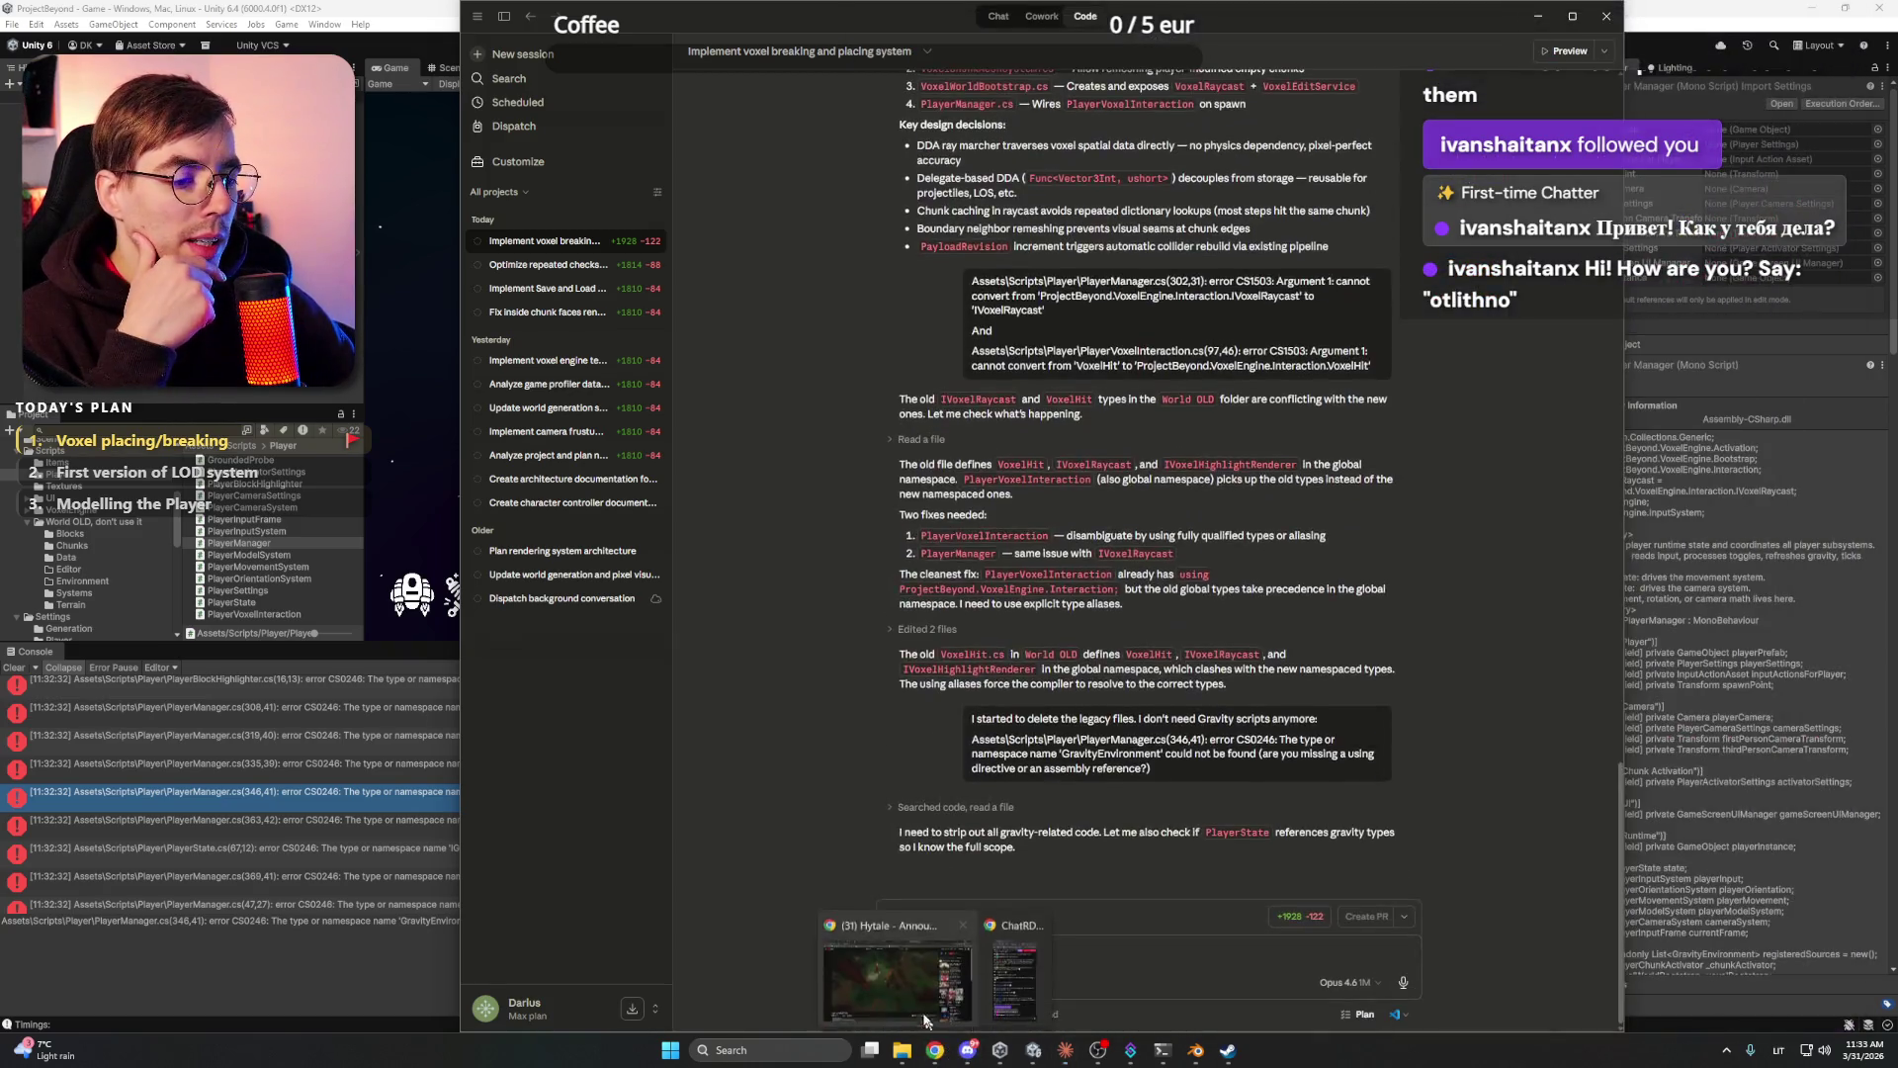
- Close the Hytale announcement trailer tab in Chrome and minimize the browser
left_click(934, 1050)
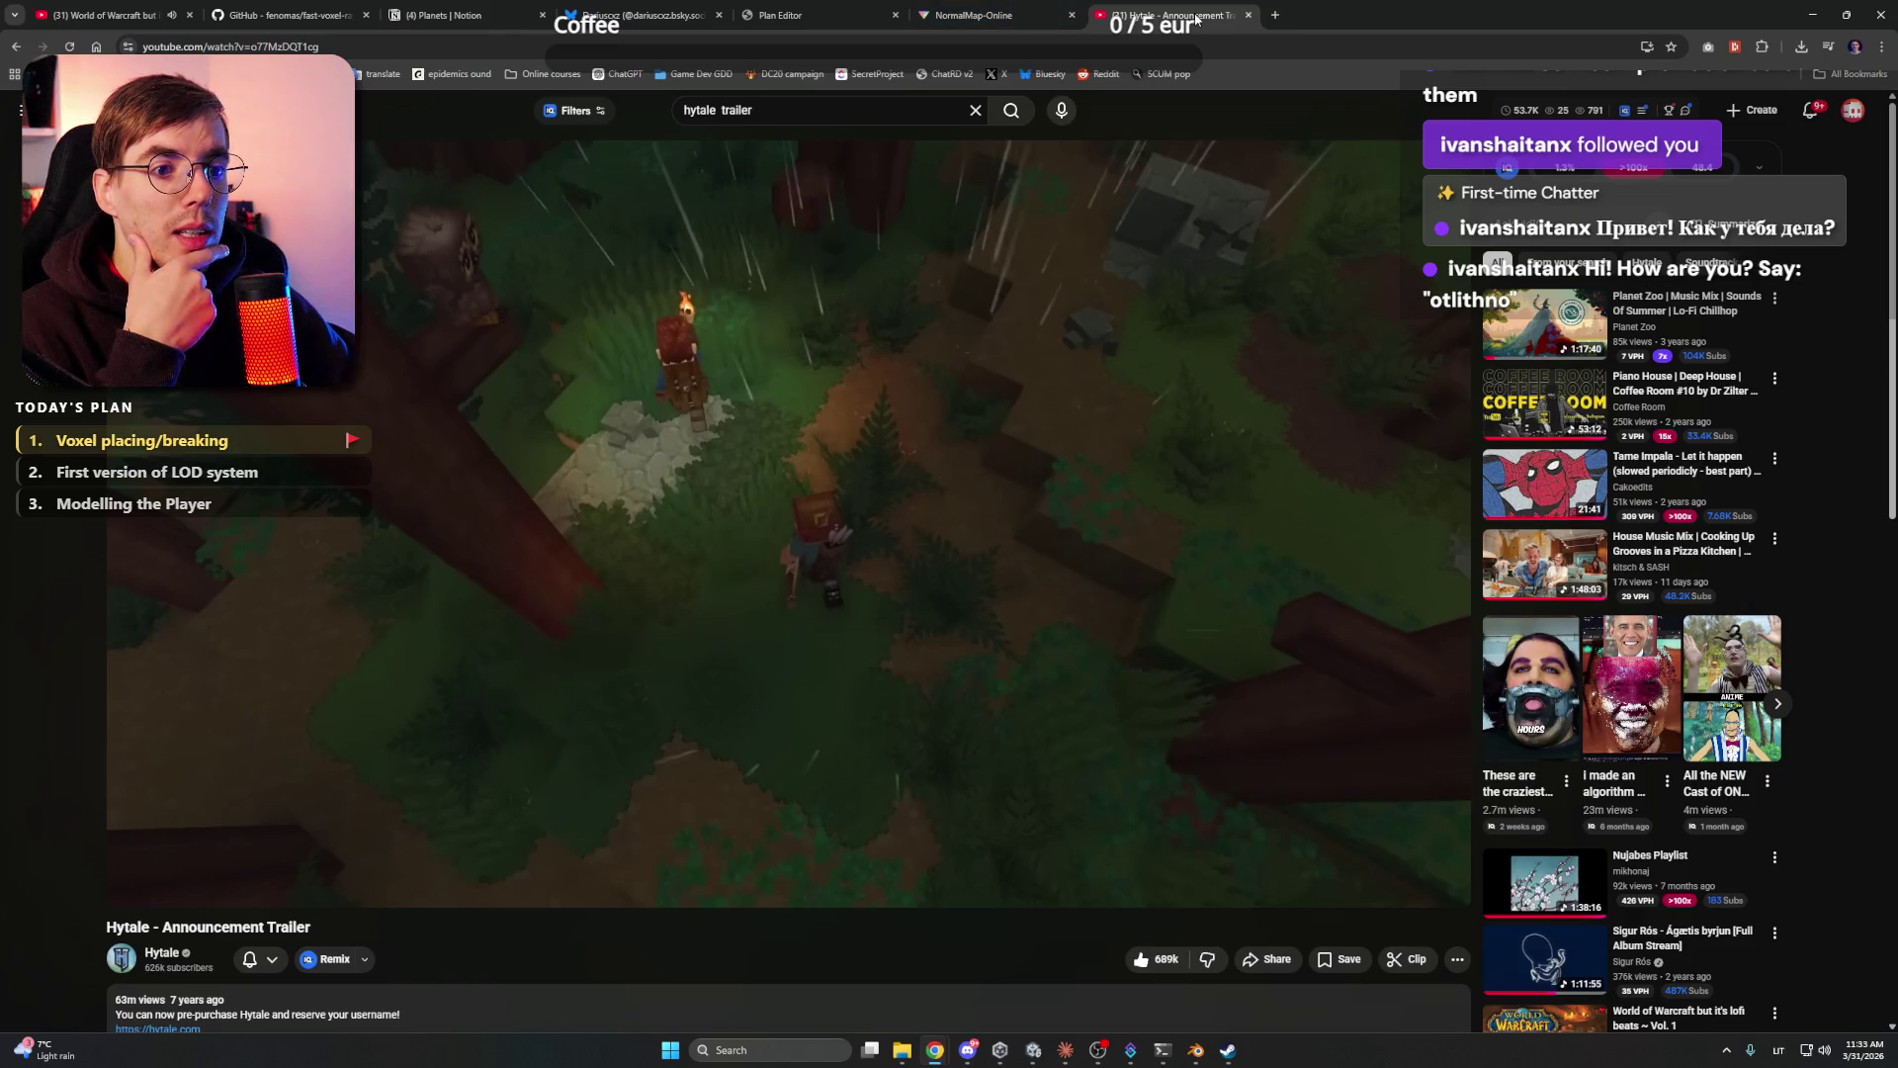
left_click(1248, 16)
left_click(1812, 15)
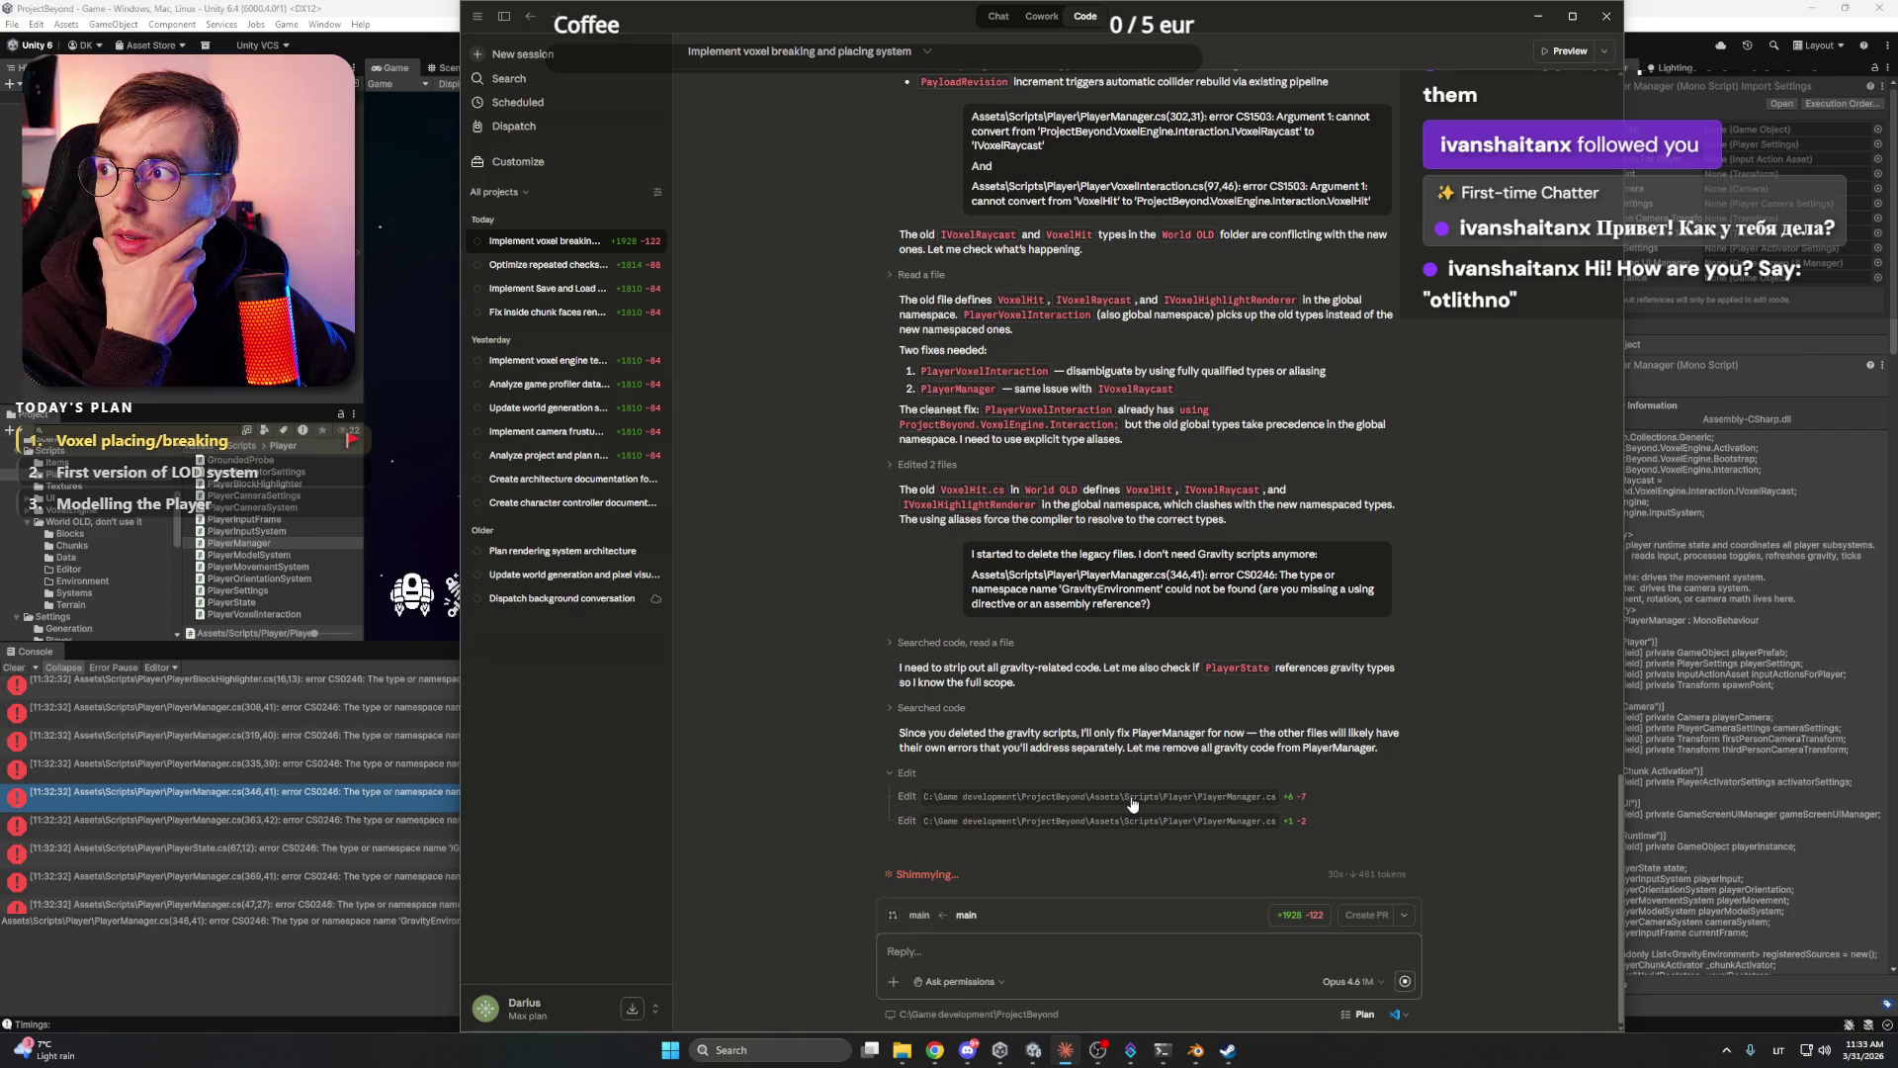
- Glance at Discord while Claude edits PlayerManager.cs, then bring up the Start menu
left_click(968, 1050)
left_click(968, 1050)
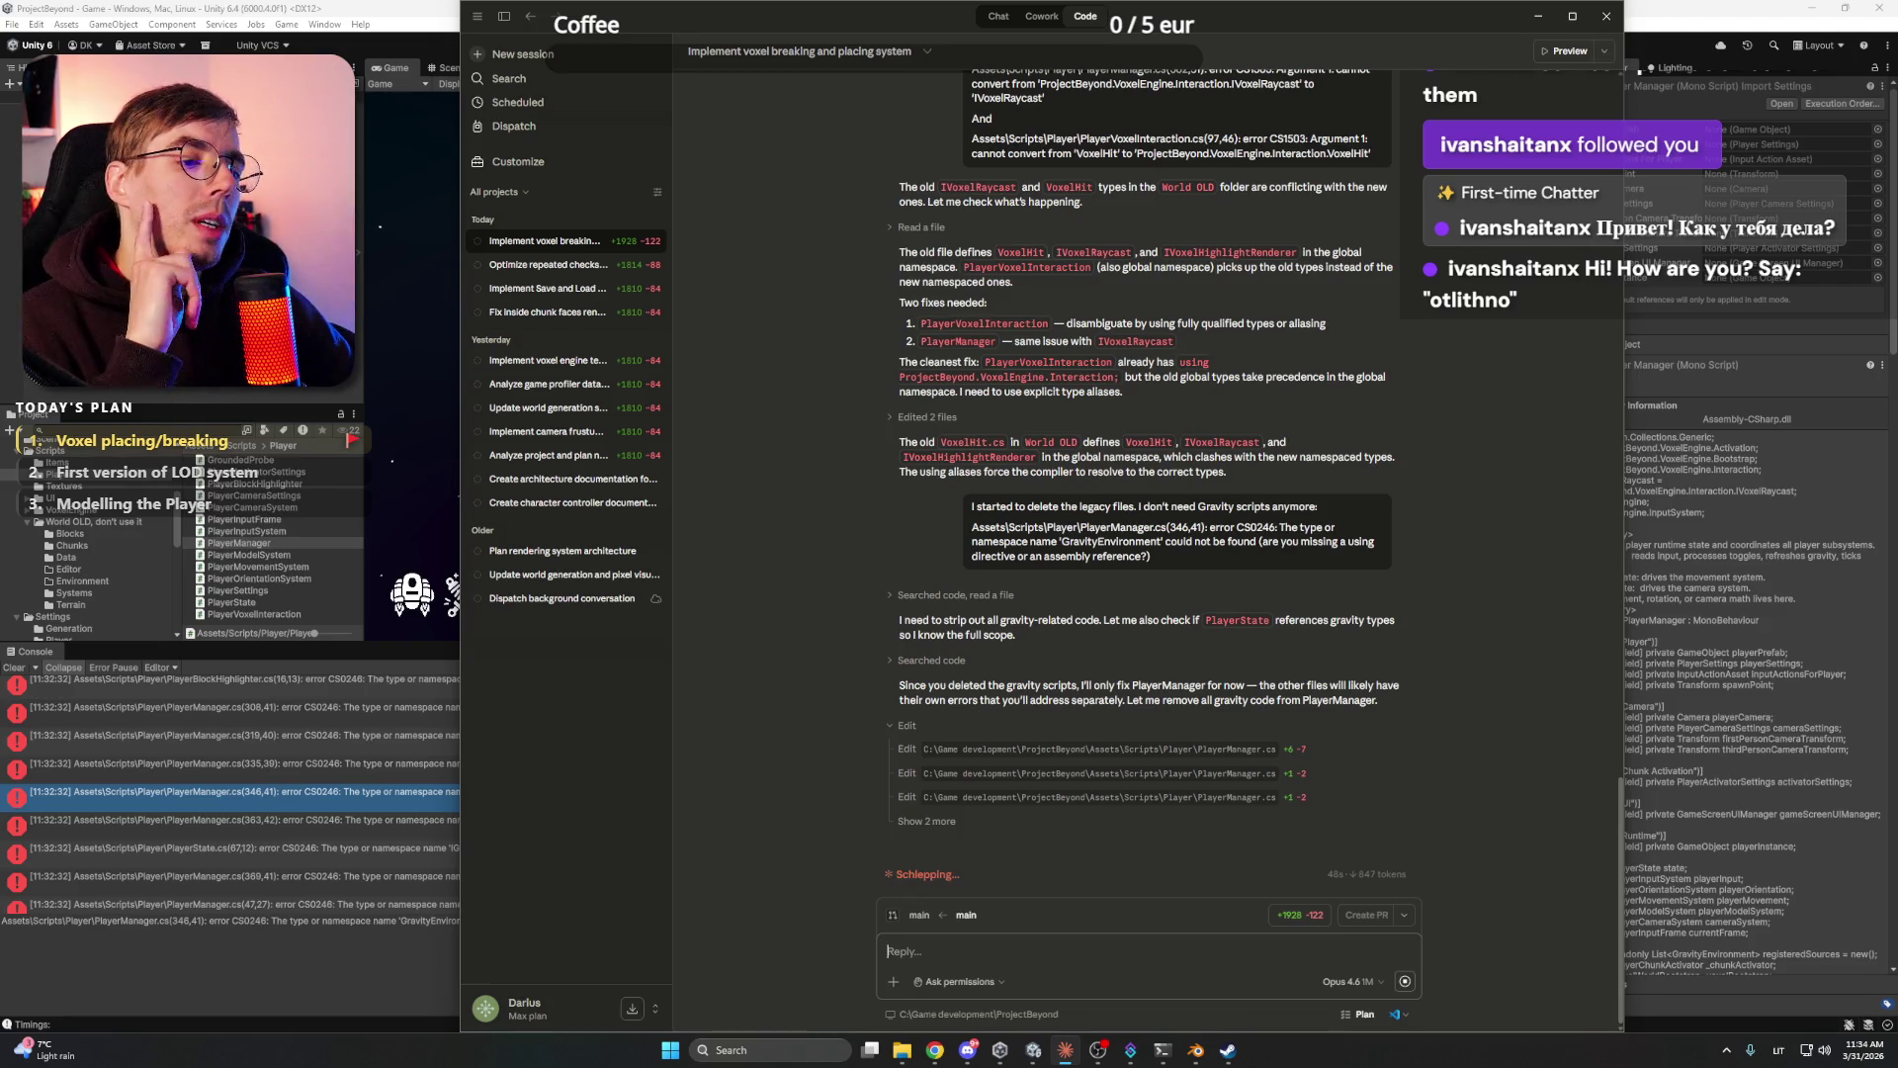
key("super")
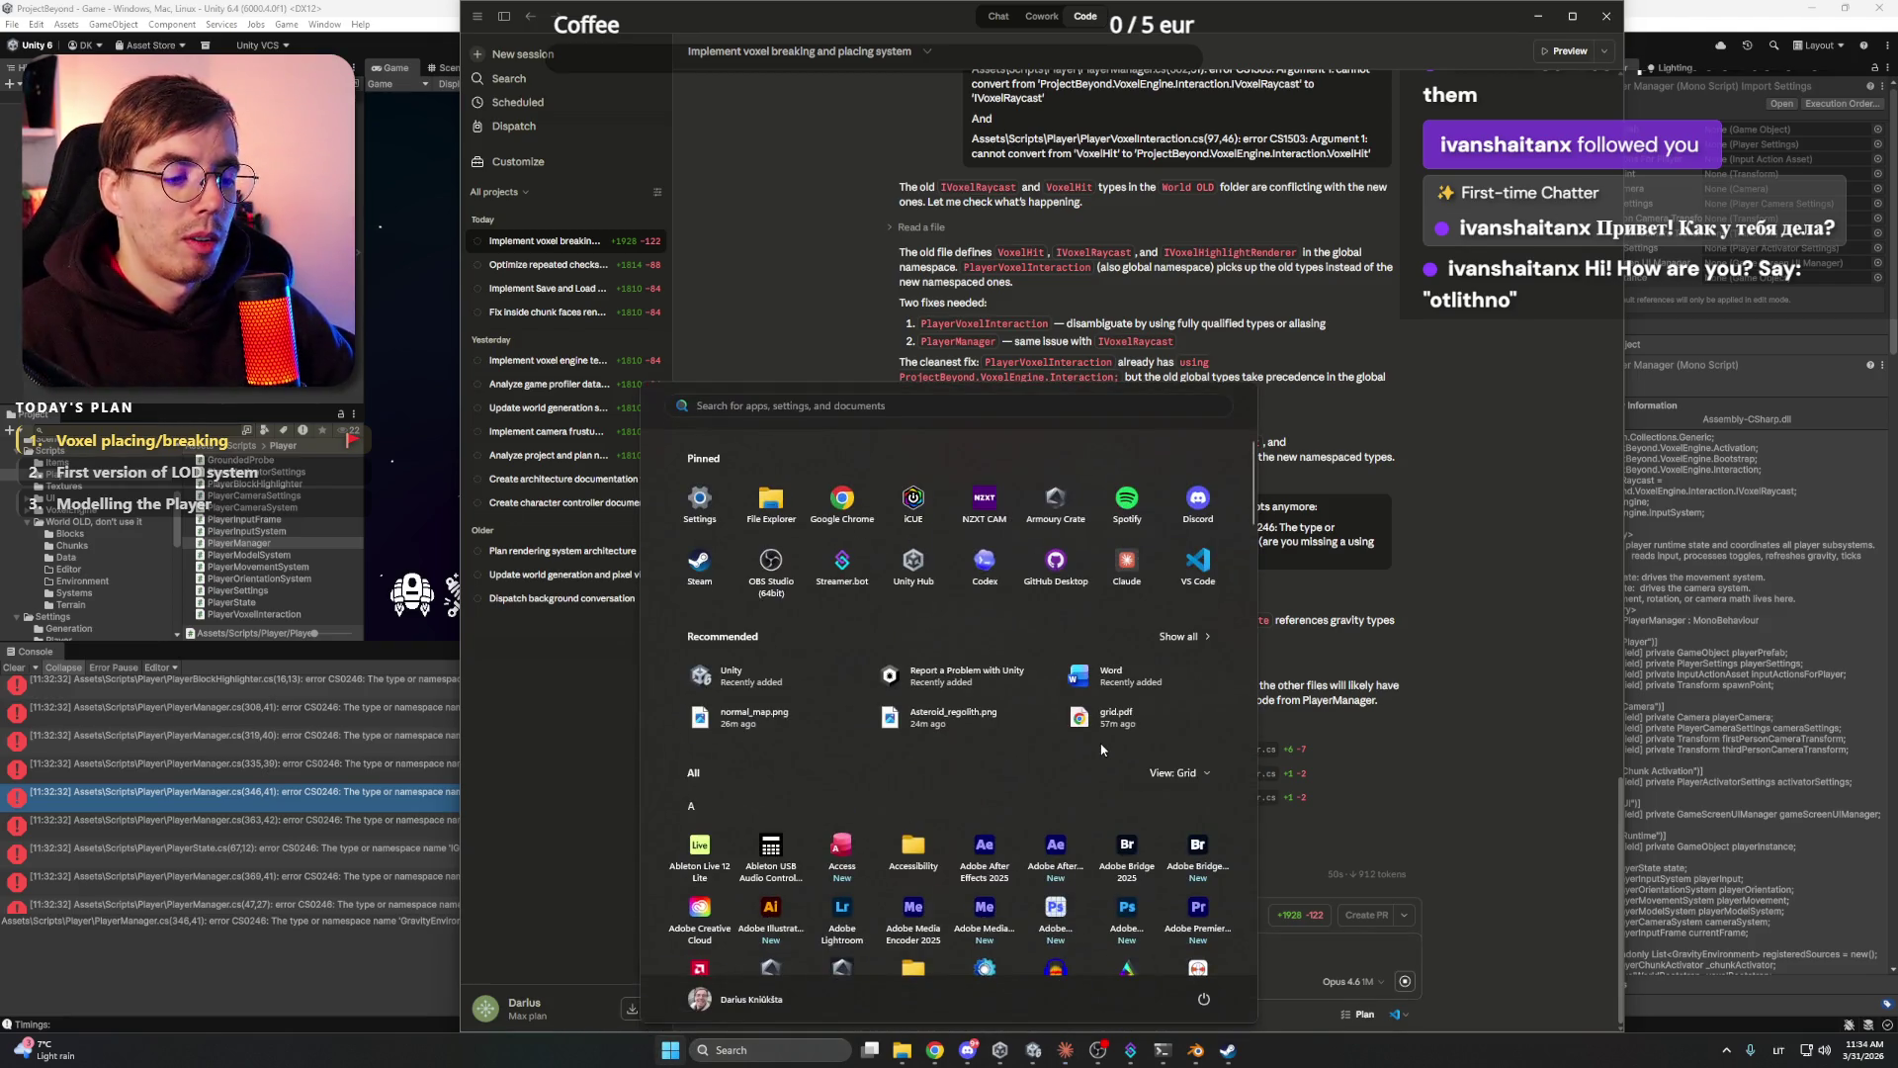
- Search 'figma' in the Start menu and launch Figma
type("figma")
key("Return")
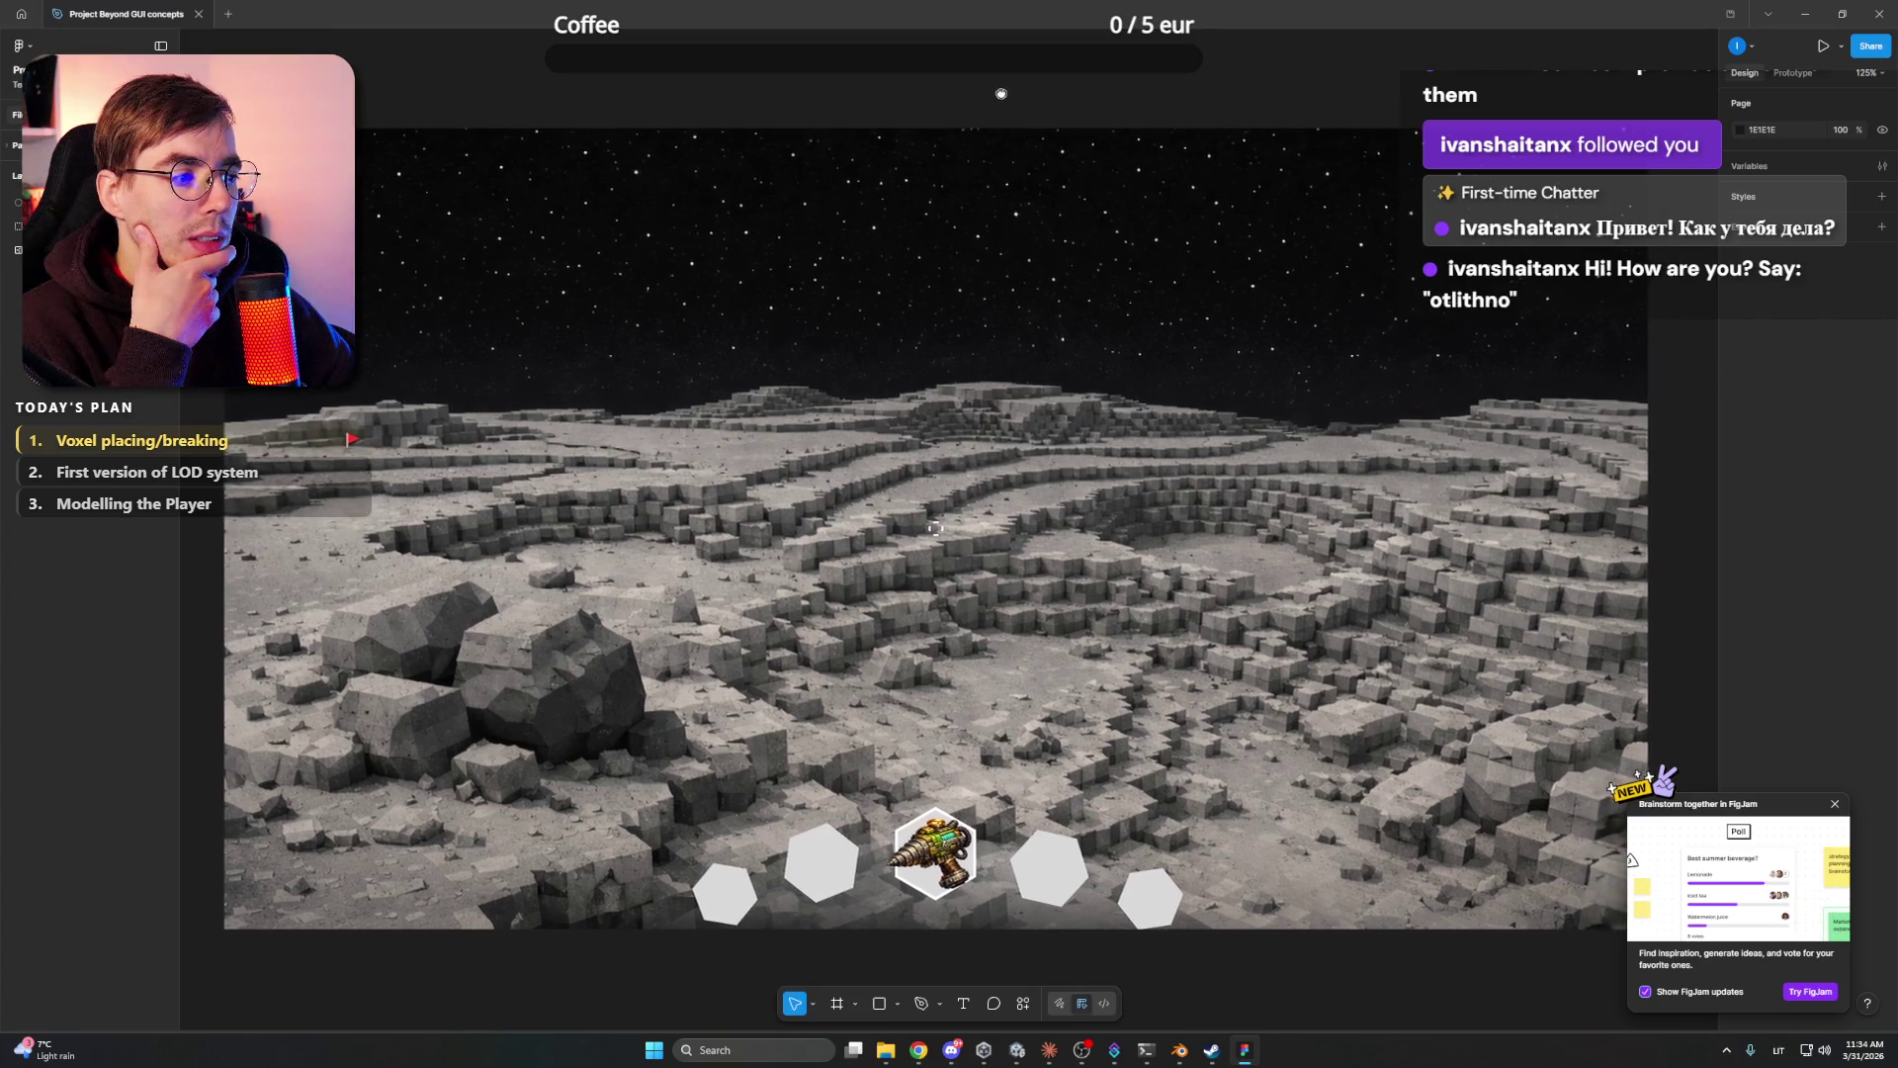
- Dismiss the FigJam and Figma Make pop-ups and postpone the update to next launch
left_click(1834, 803)
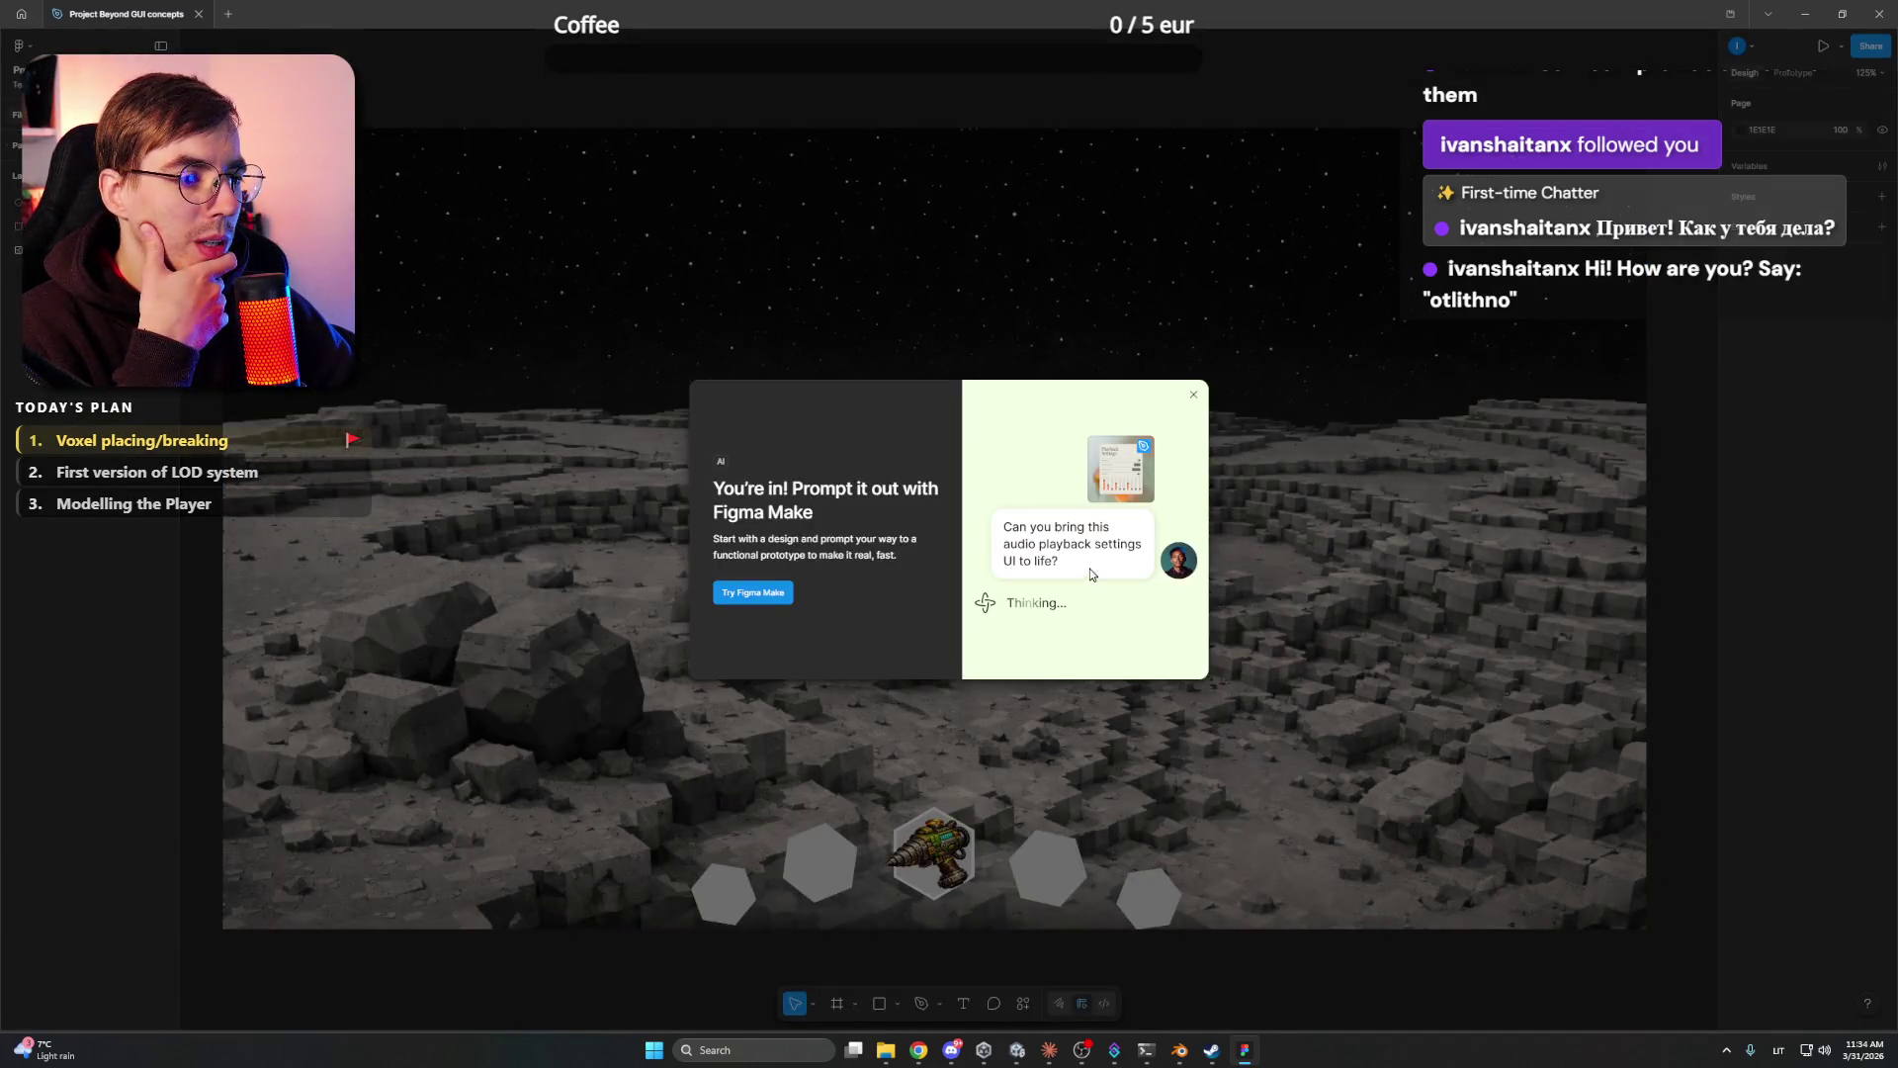
left_click(1193, 395)
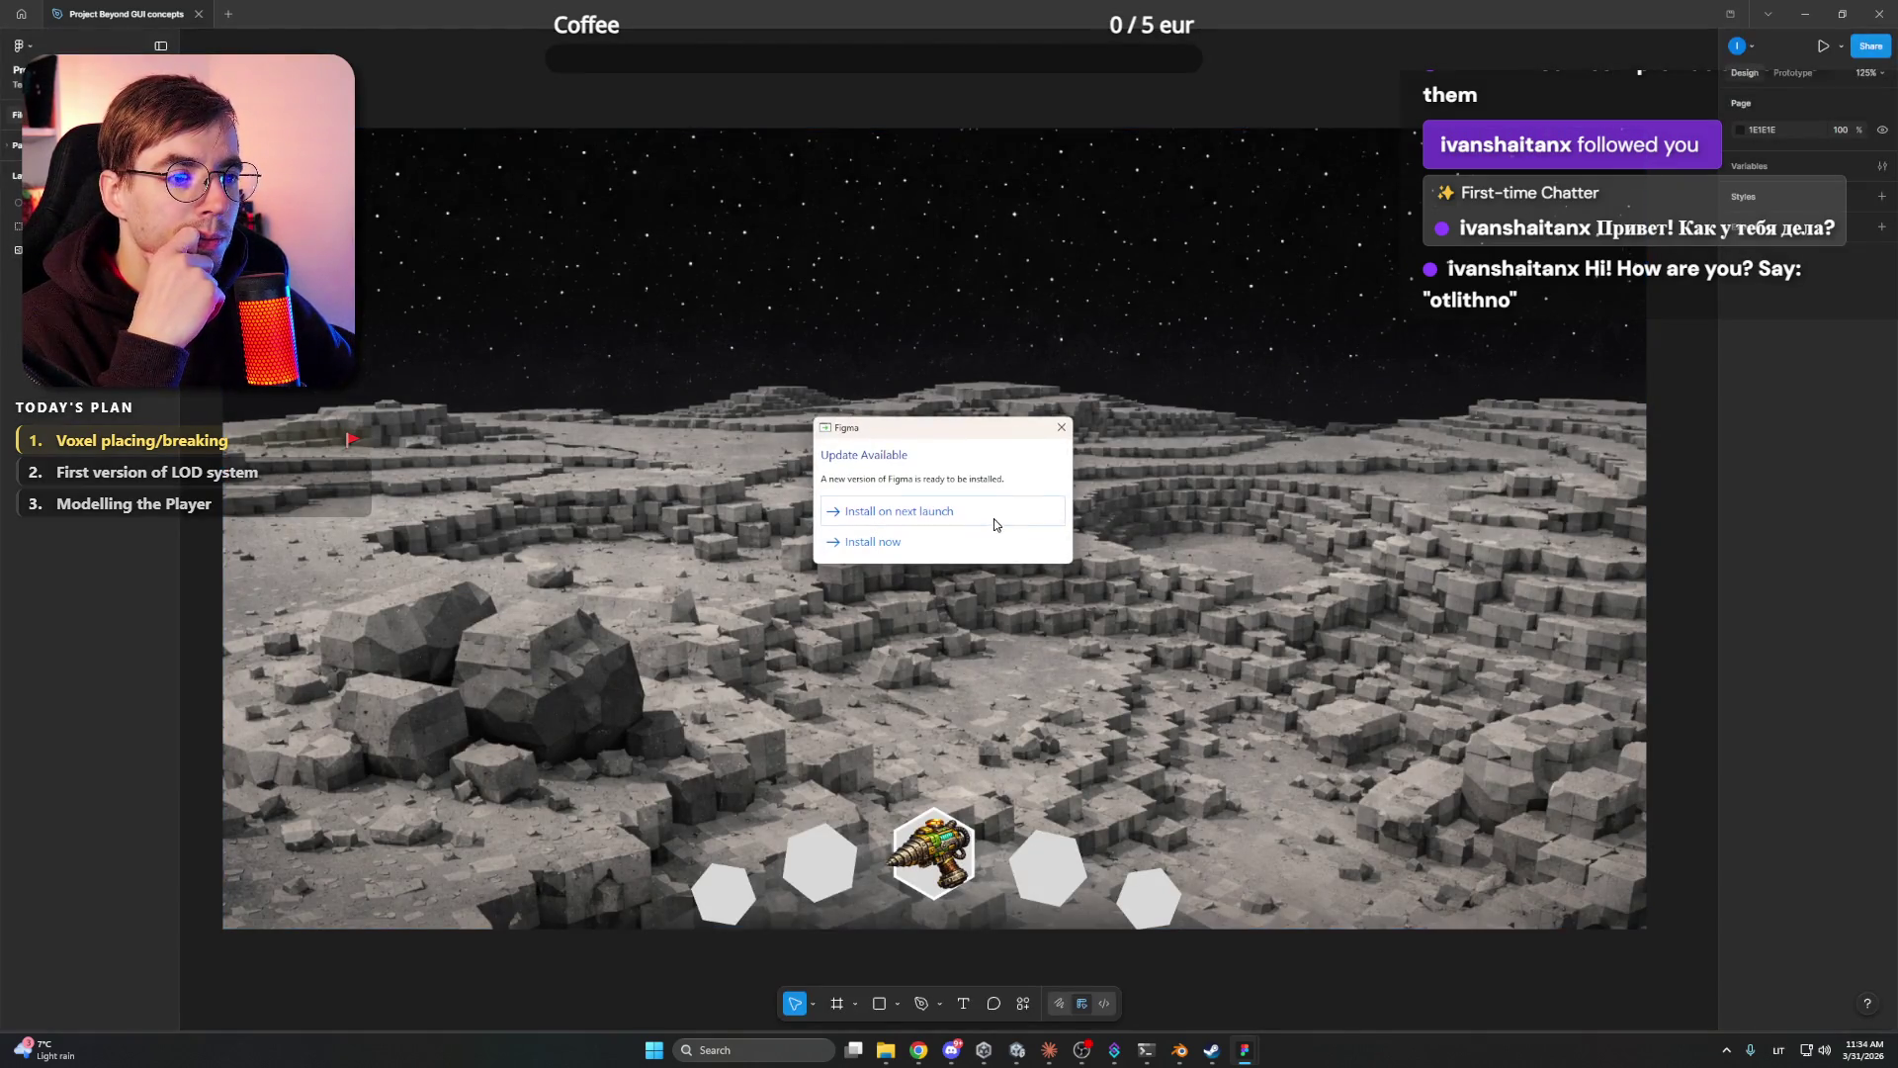
left_click(937, 520)
- Remove the drill image from the hotbar's centre hexagon, leaving all five slots empty
left_click(933, 527)
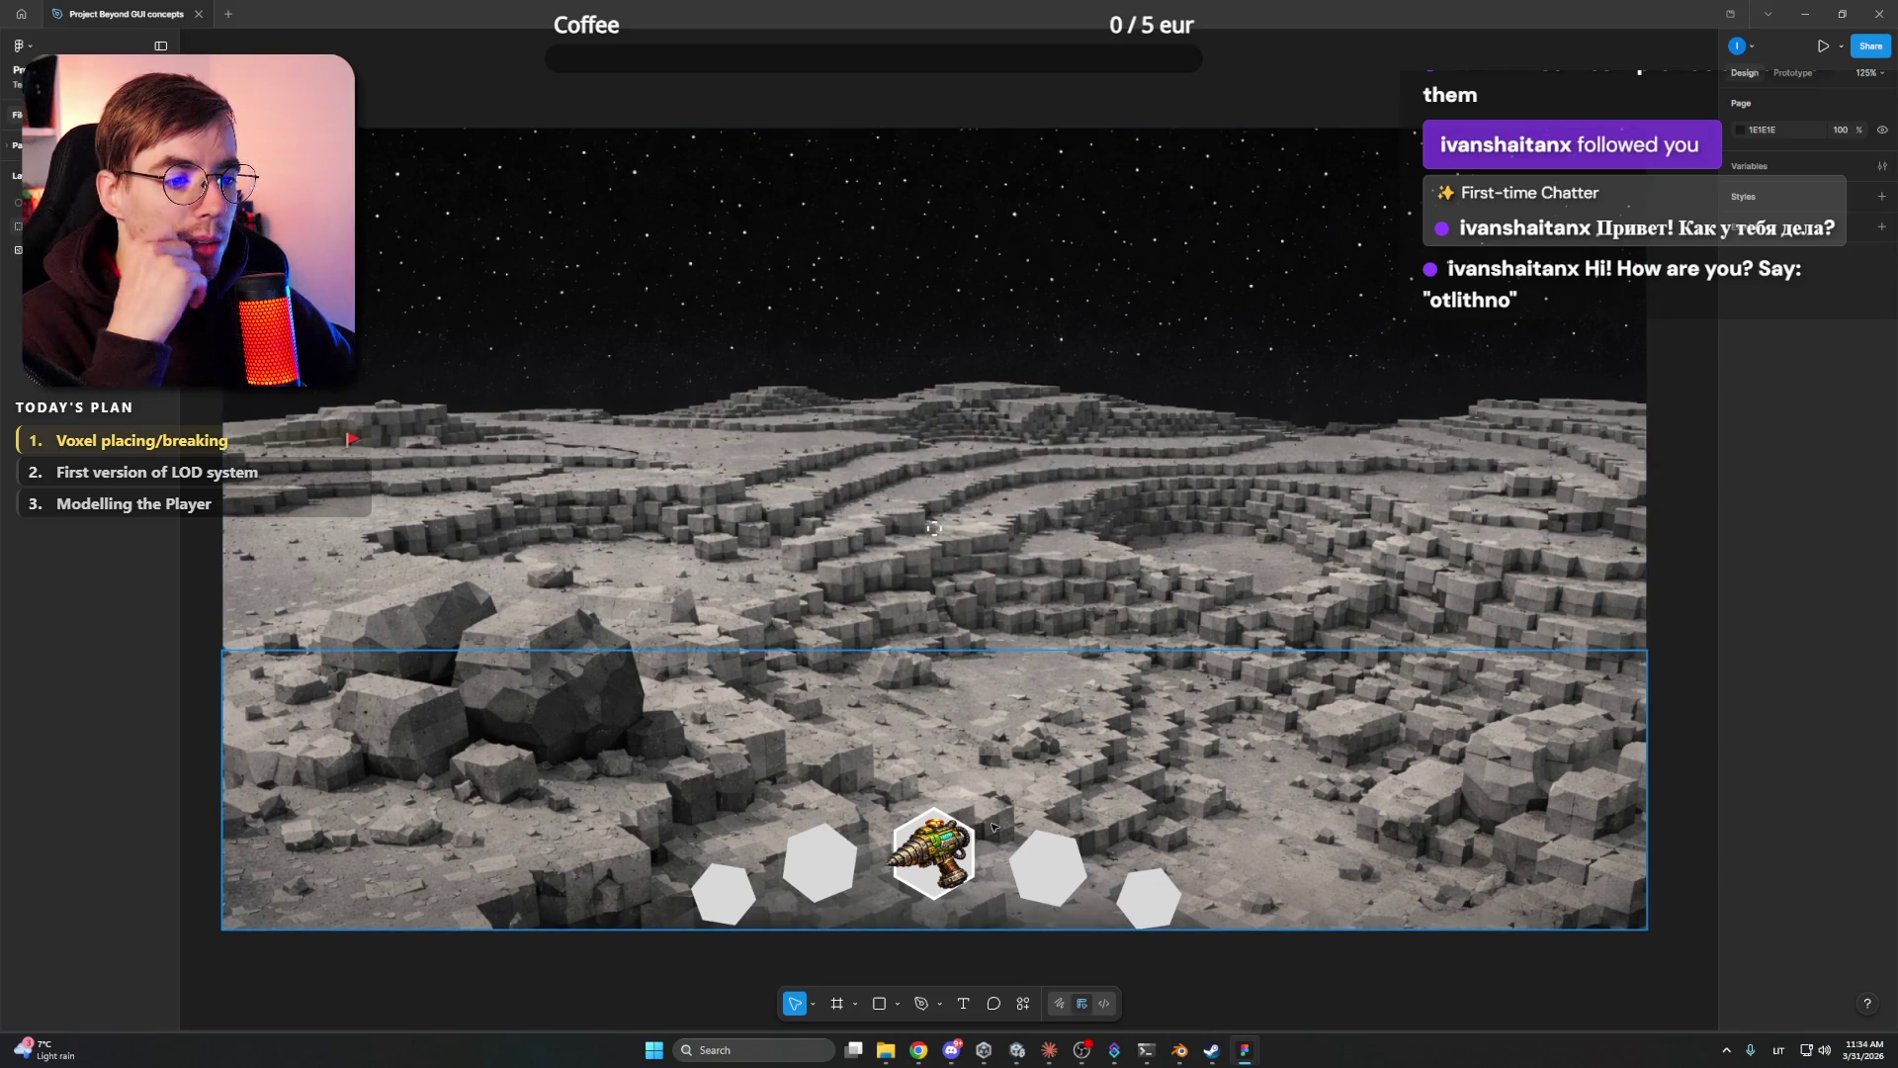
left_click(11, 230)
left_click(19, 368)
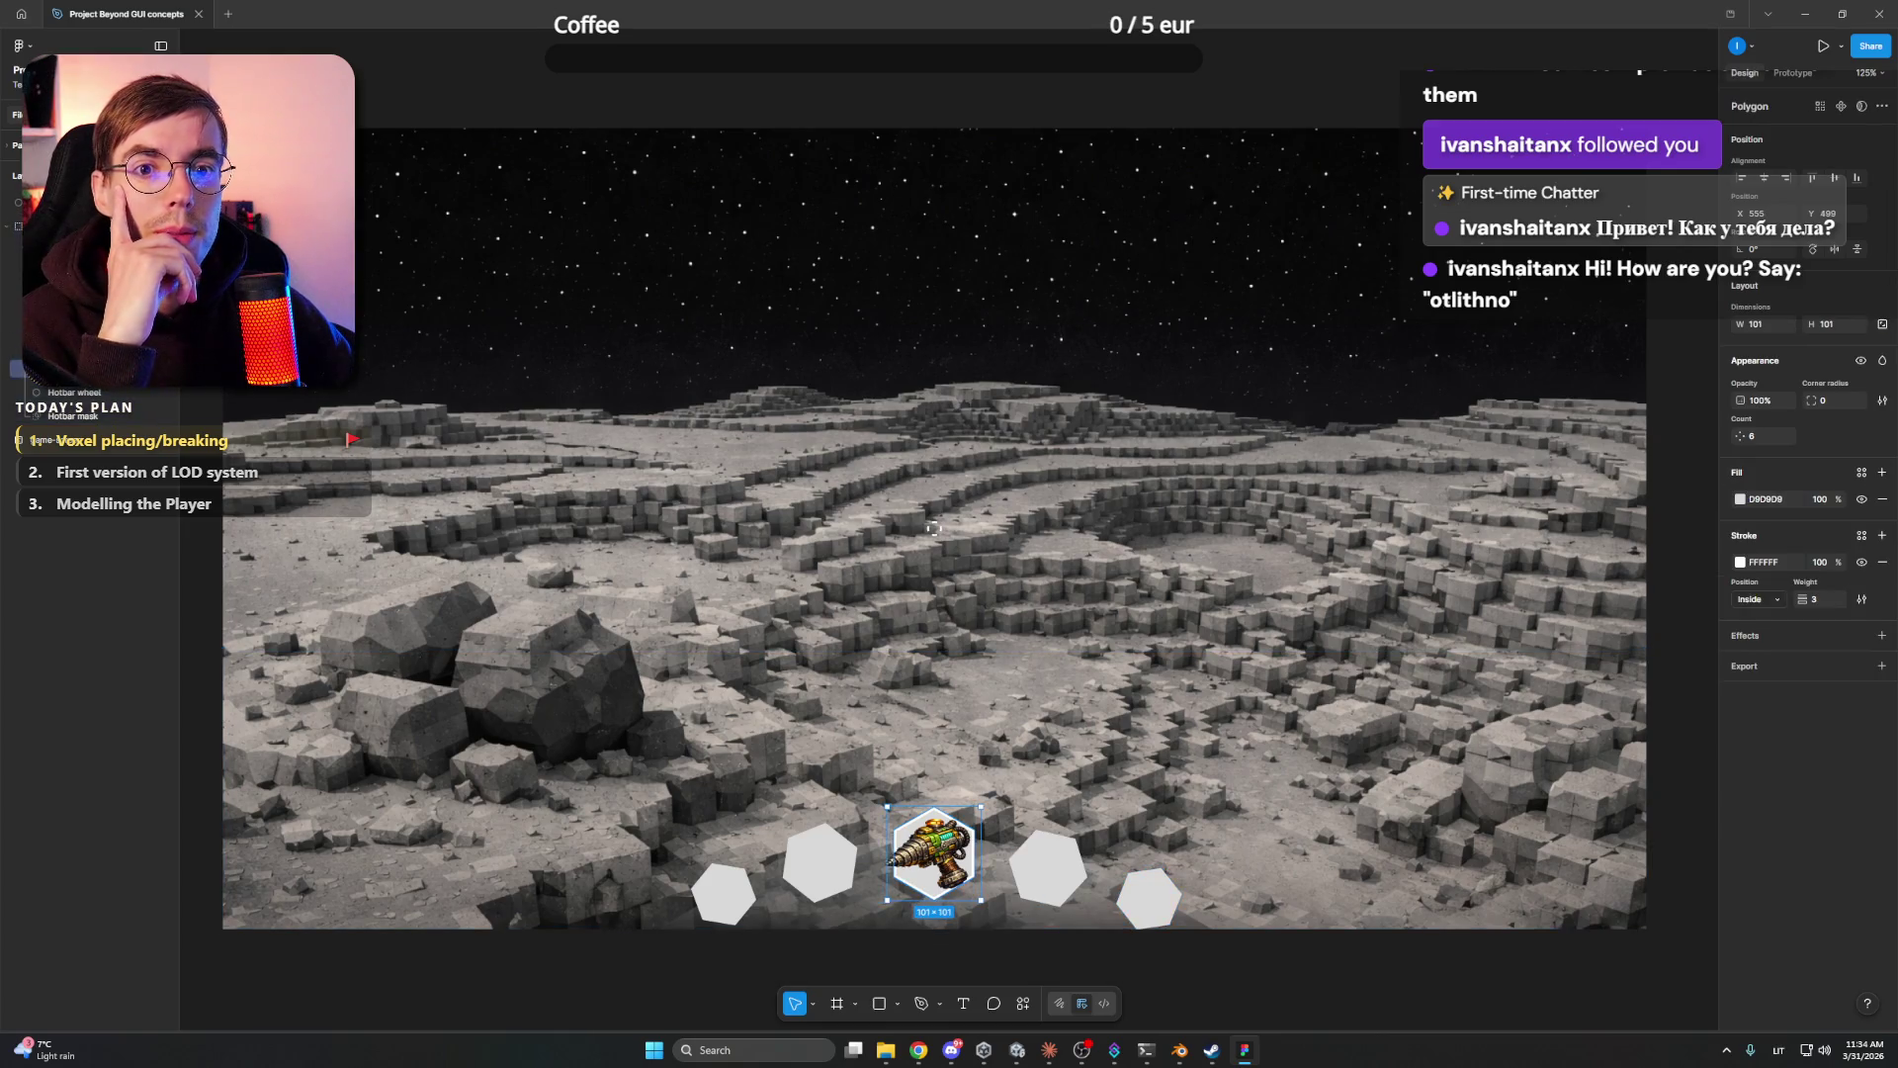
key("ctrl+z")
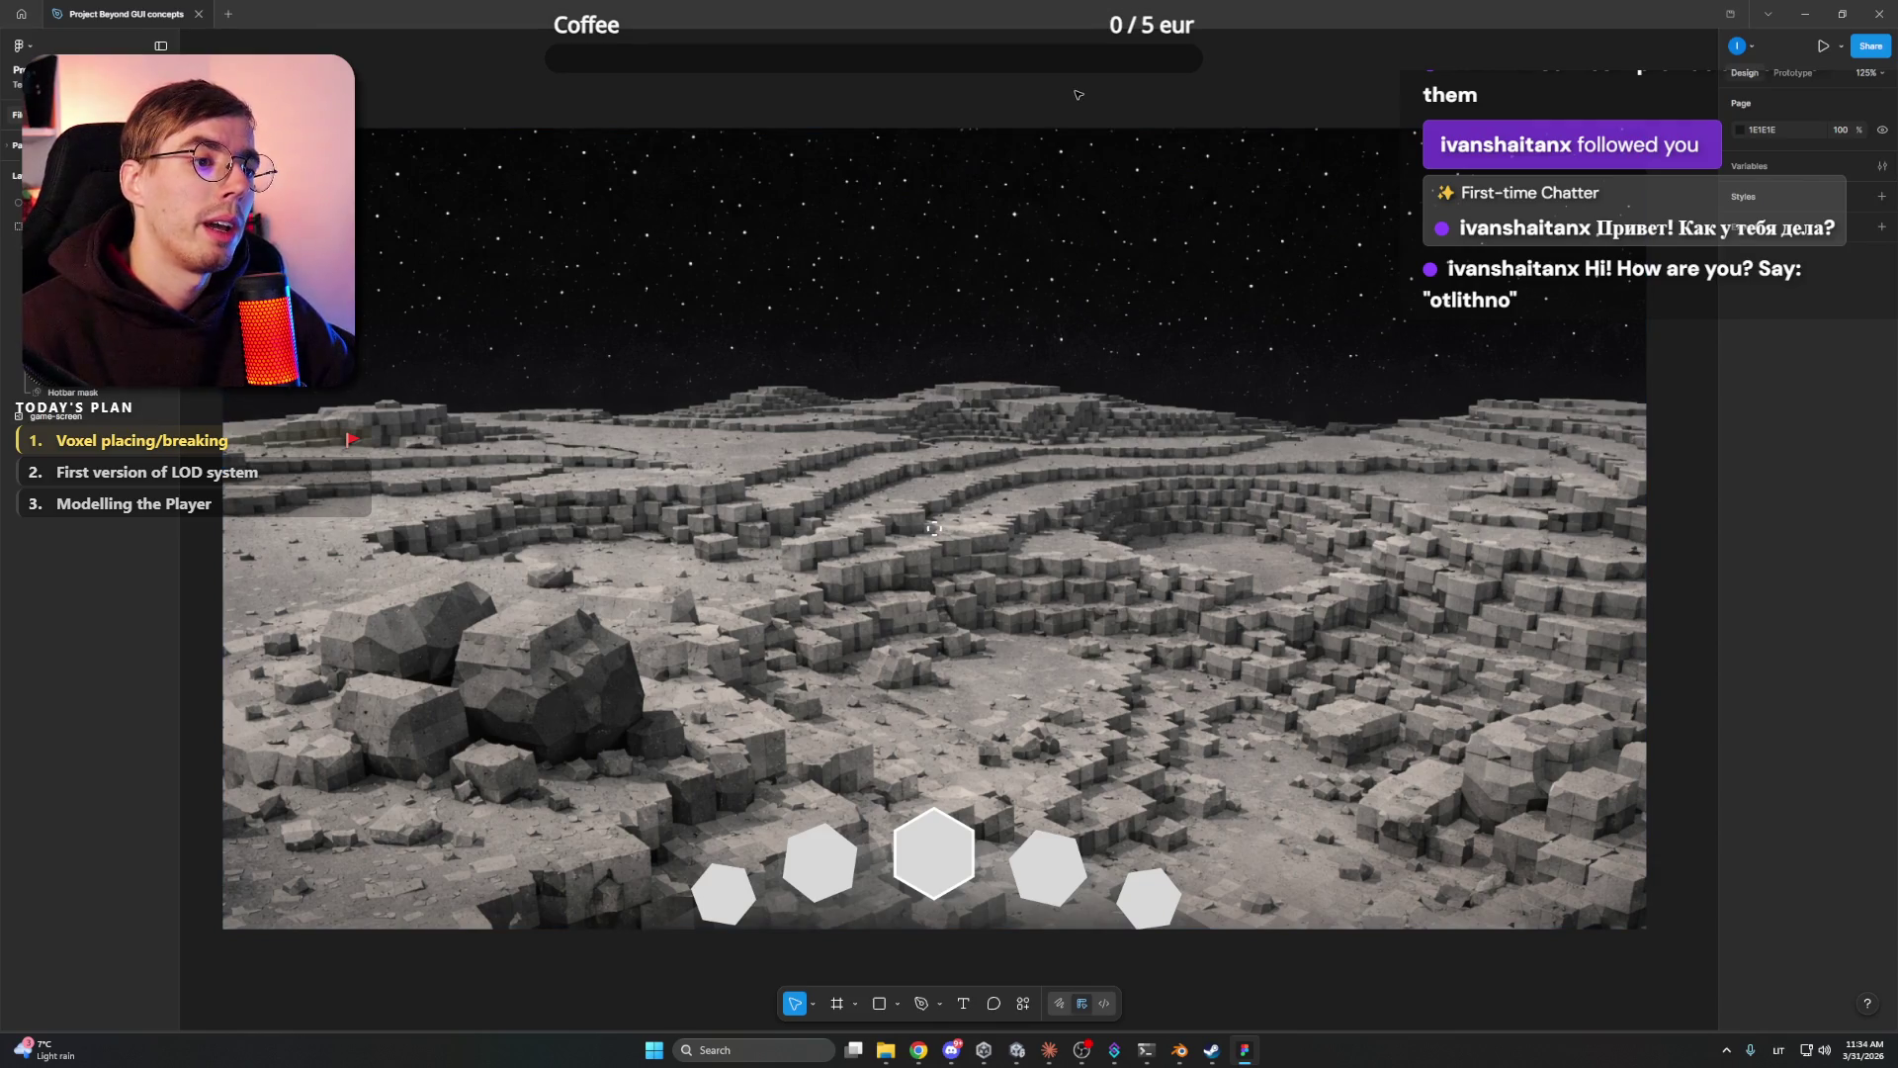
scroll(1016, 192, "down", 5)
scroll(989, 466, "up", 3)
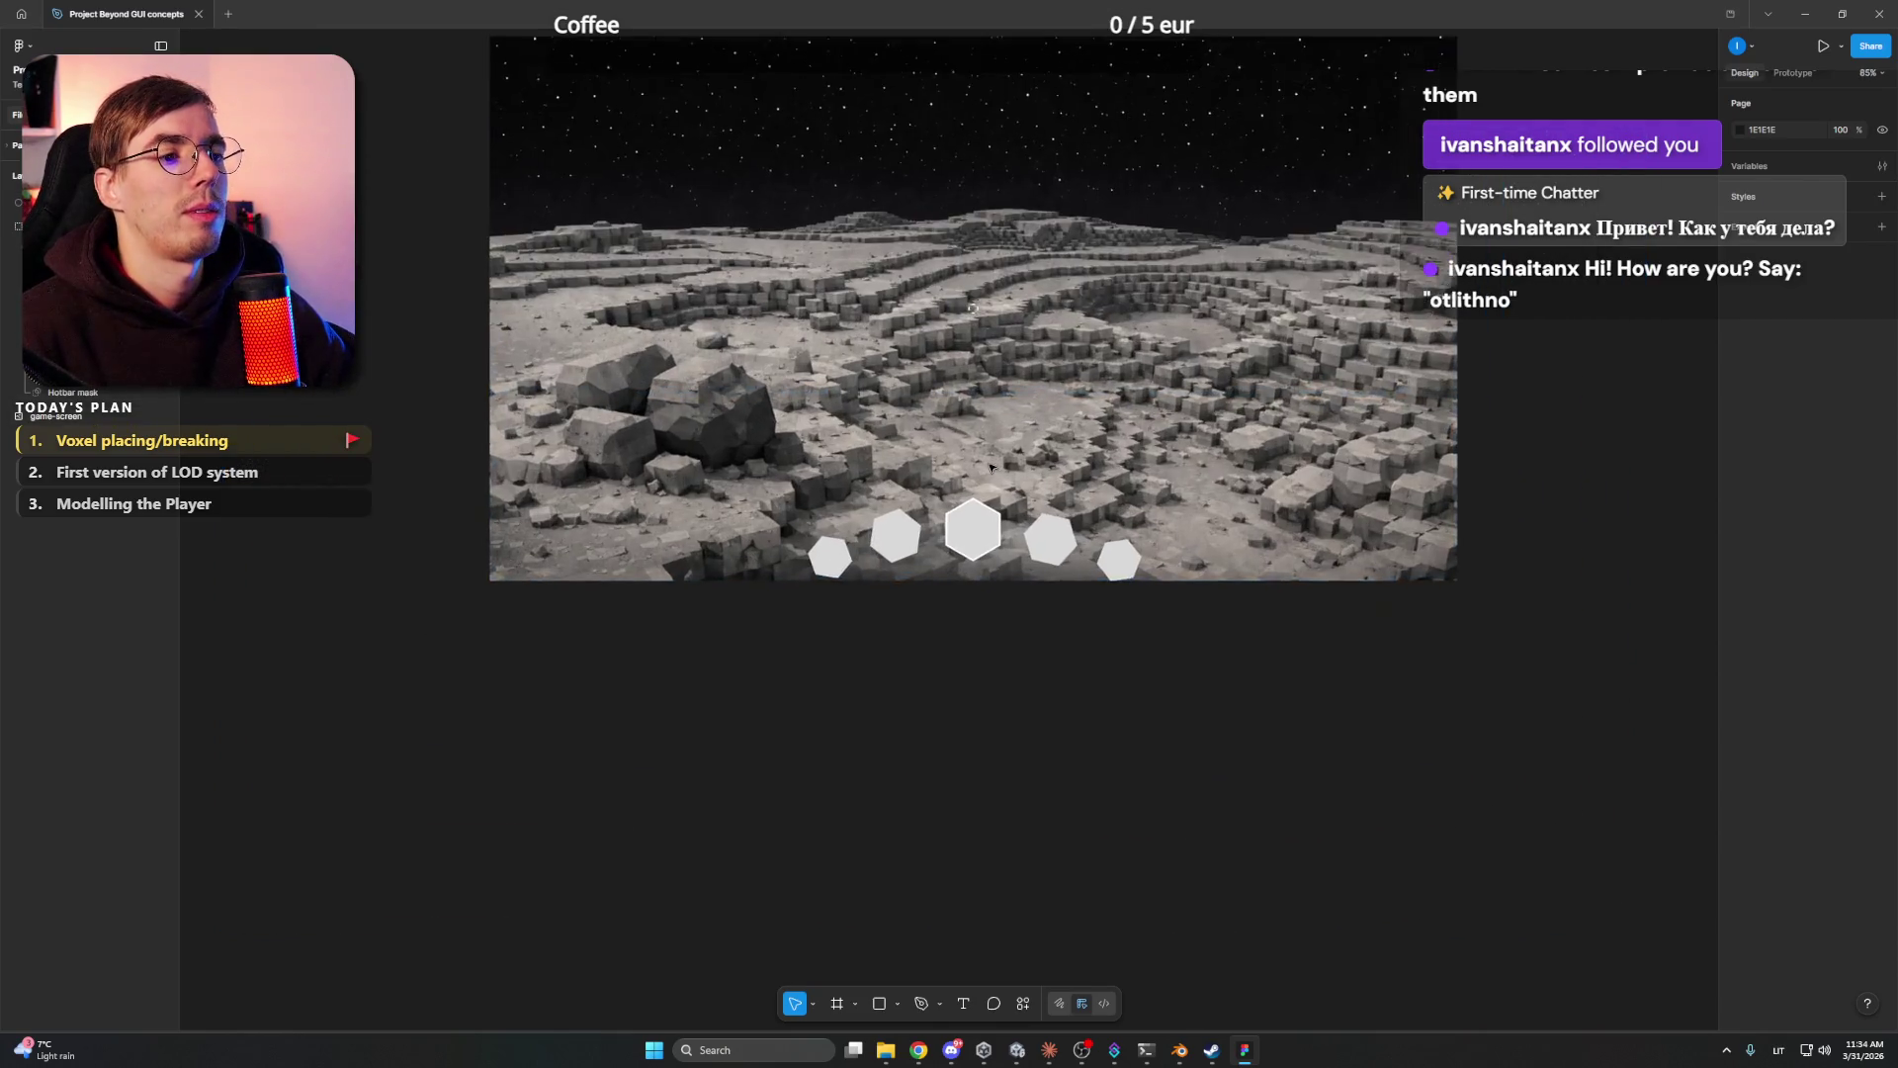
scroll(990, 467, "up", 3)
scroll(1018, 173, "down", 2)
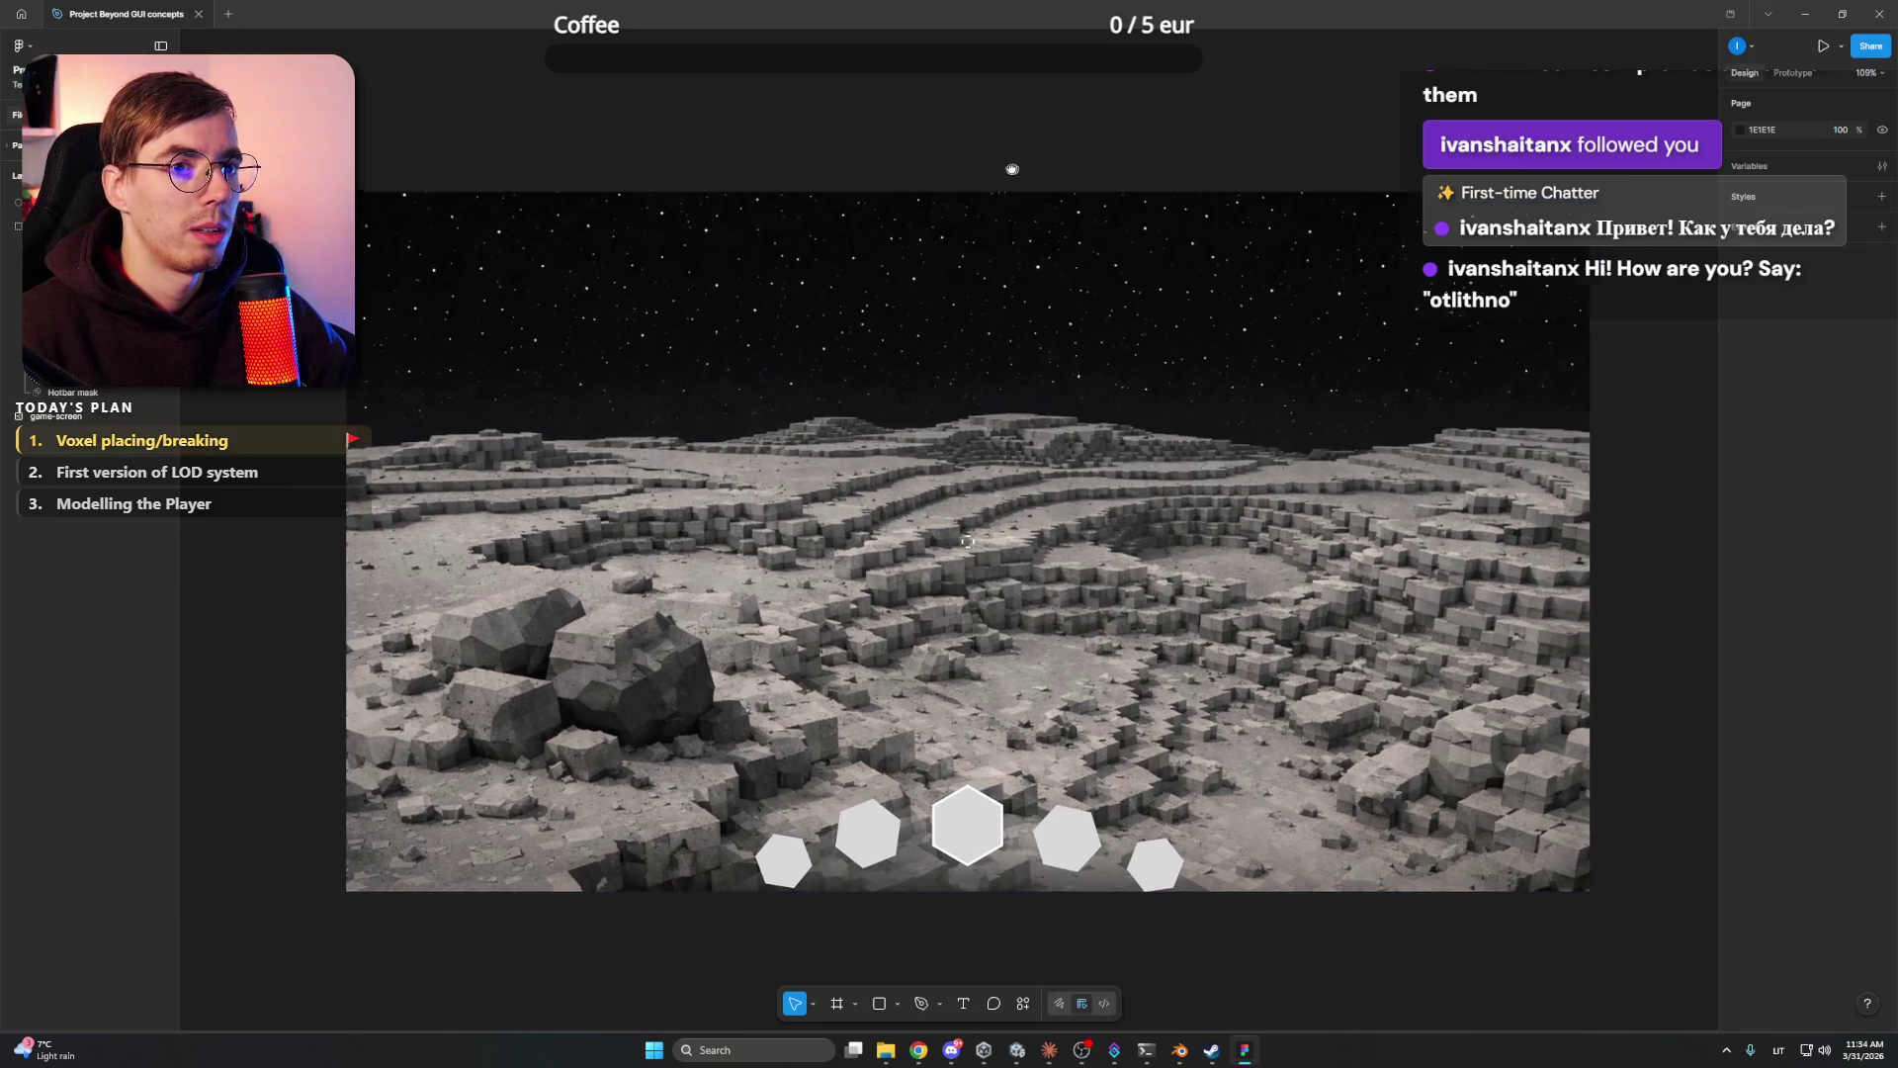
scroll(1018, 173, "up", 2)
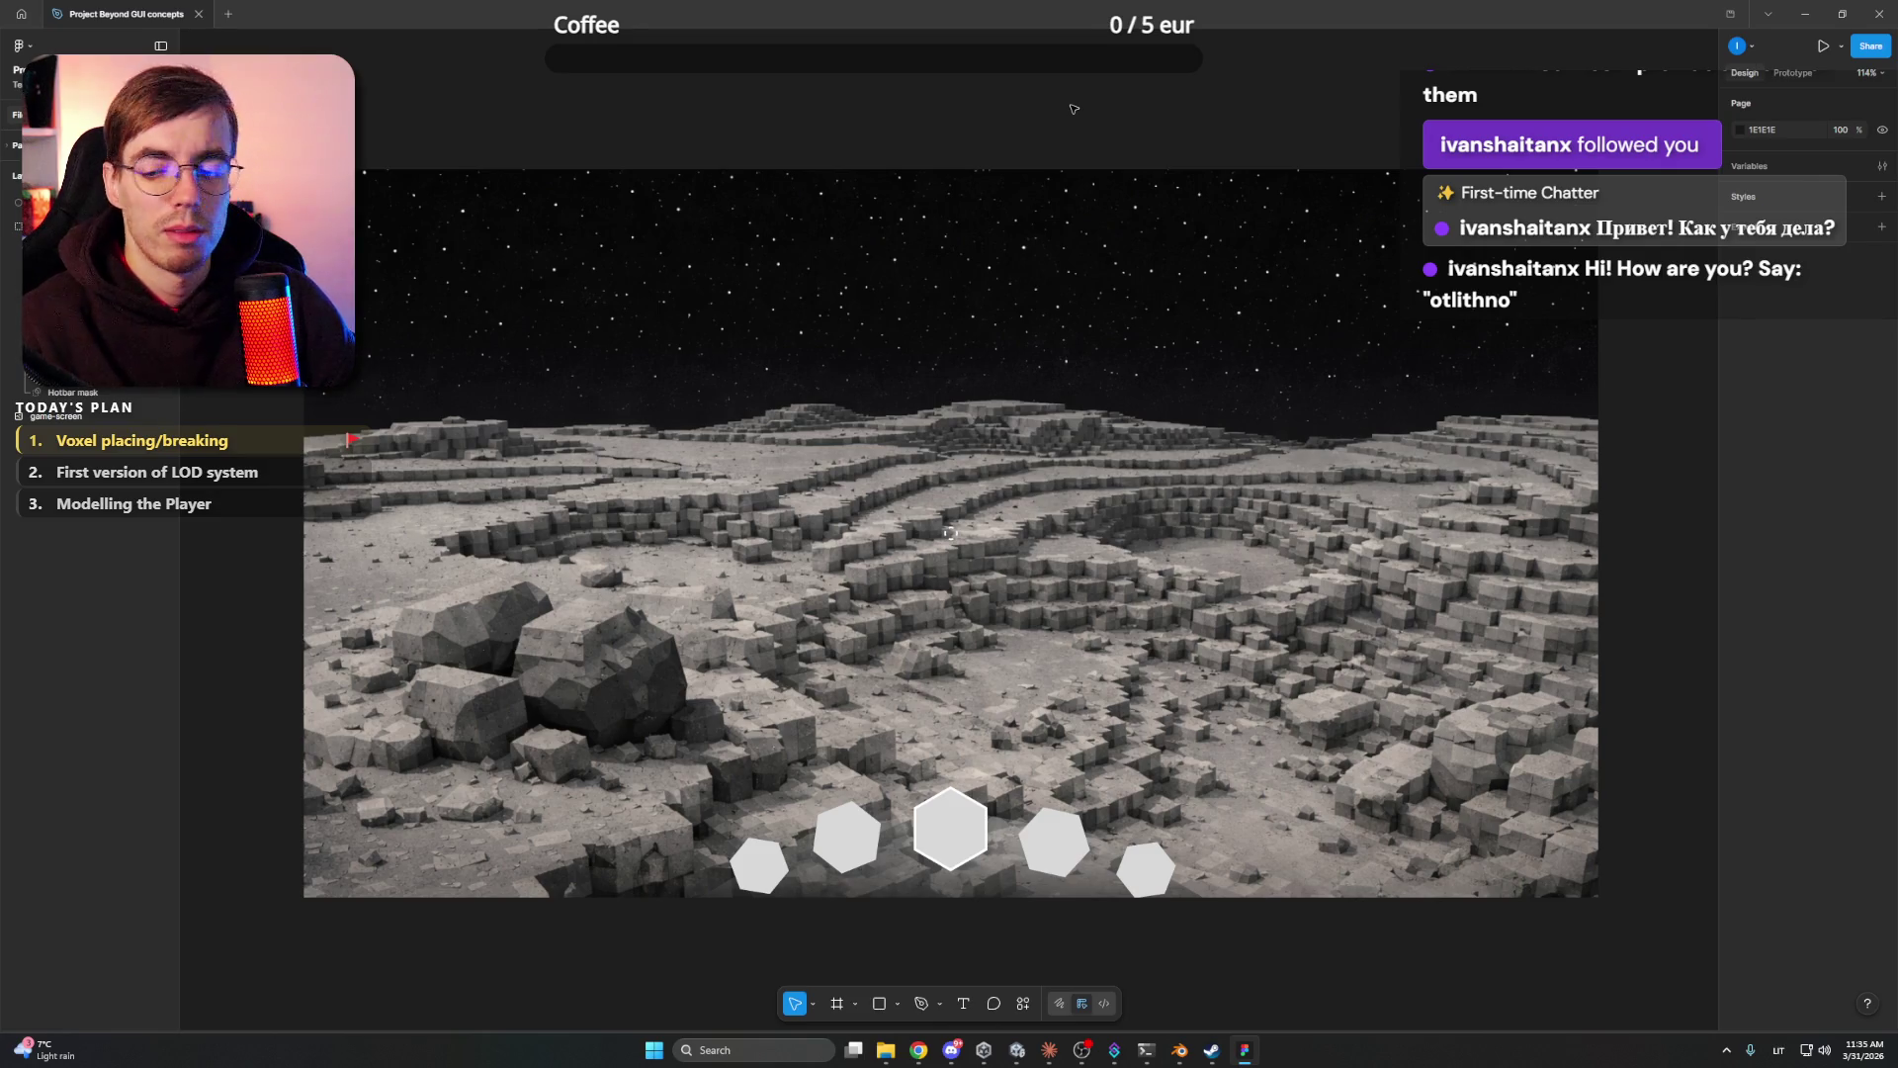
- Minimize Figma after reviewing the hotbar mock-up to return to Claude over Unity
left_click(1859, 24)
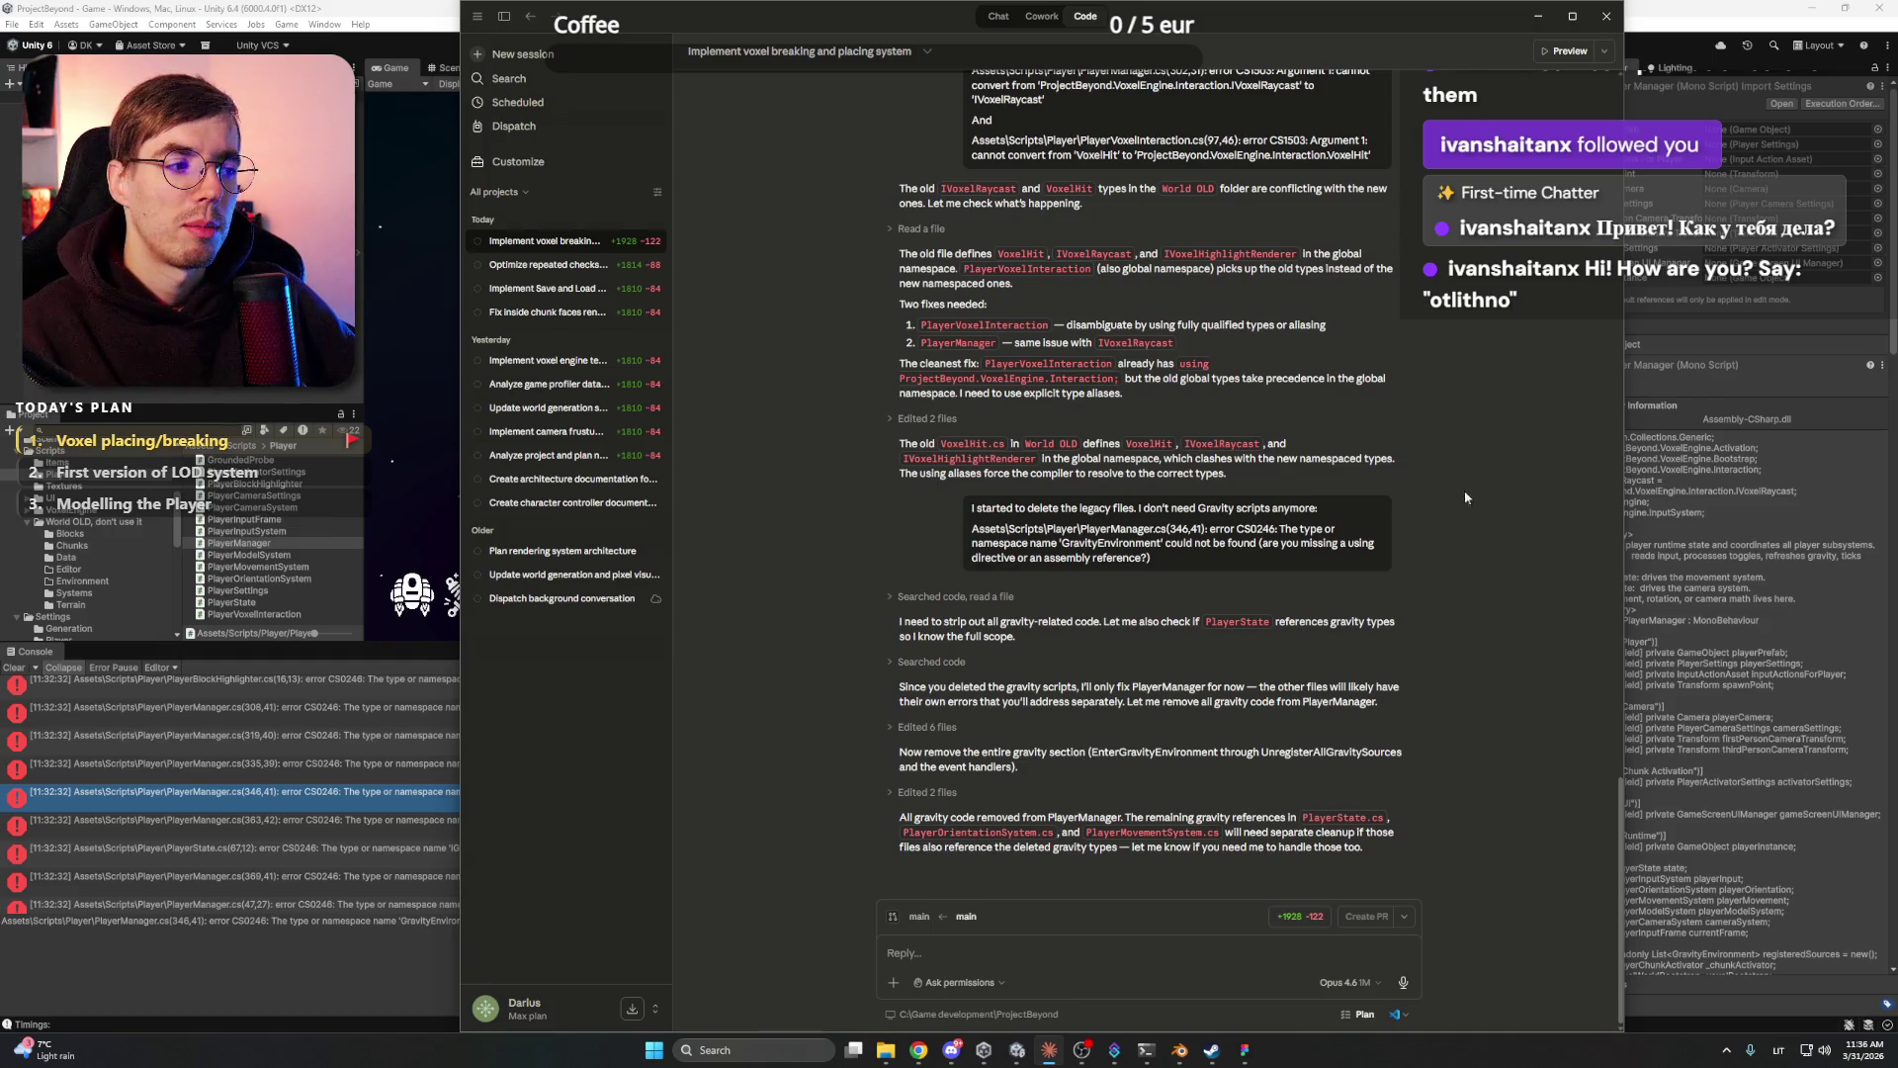
- Nudge the Claude window slightly left, then switch back to Unity to recompile
left_click_drag(1465, 20, 1367, 19)
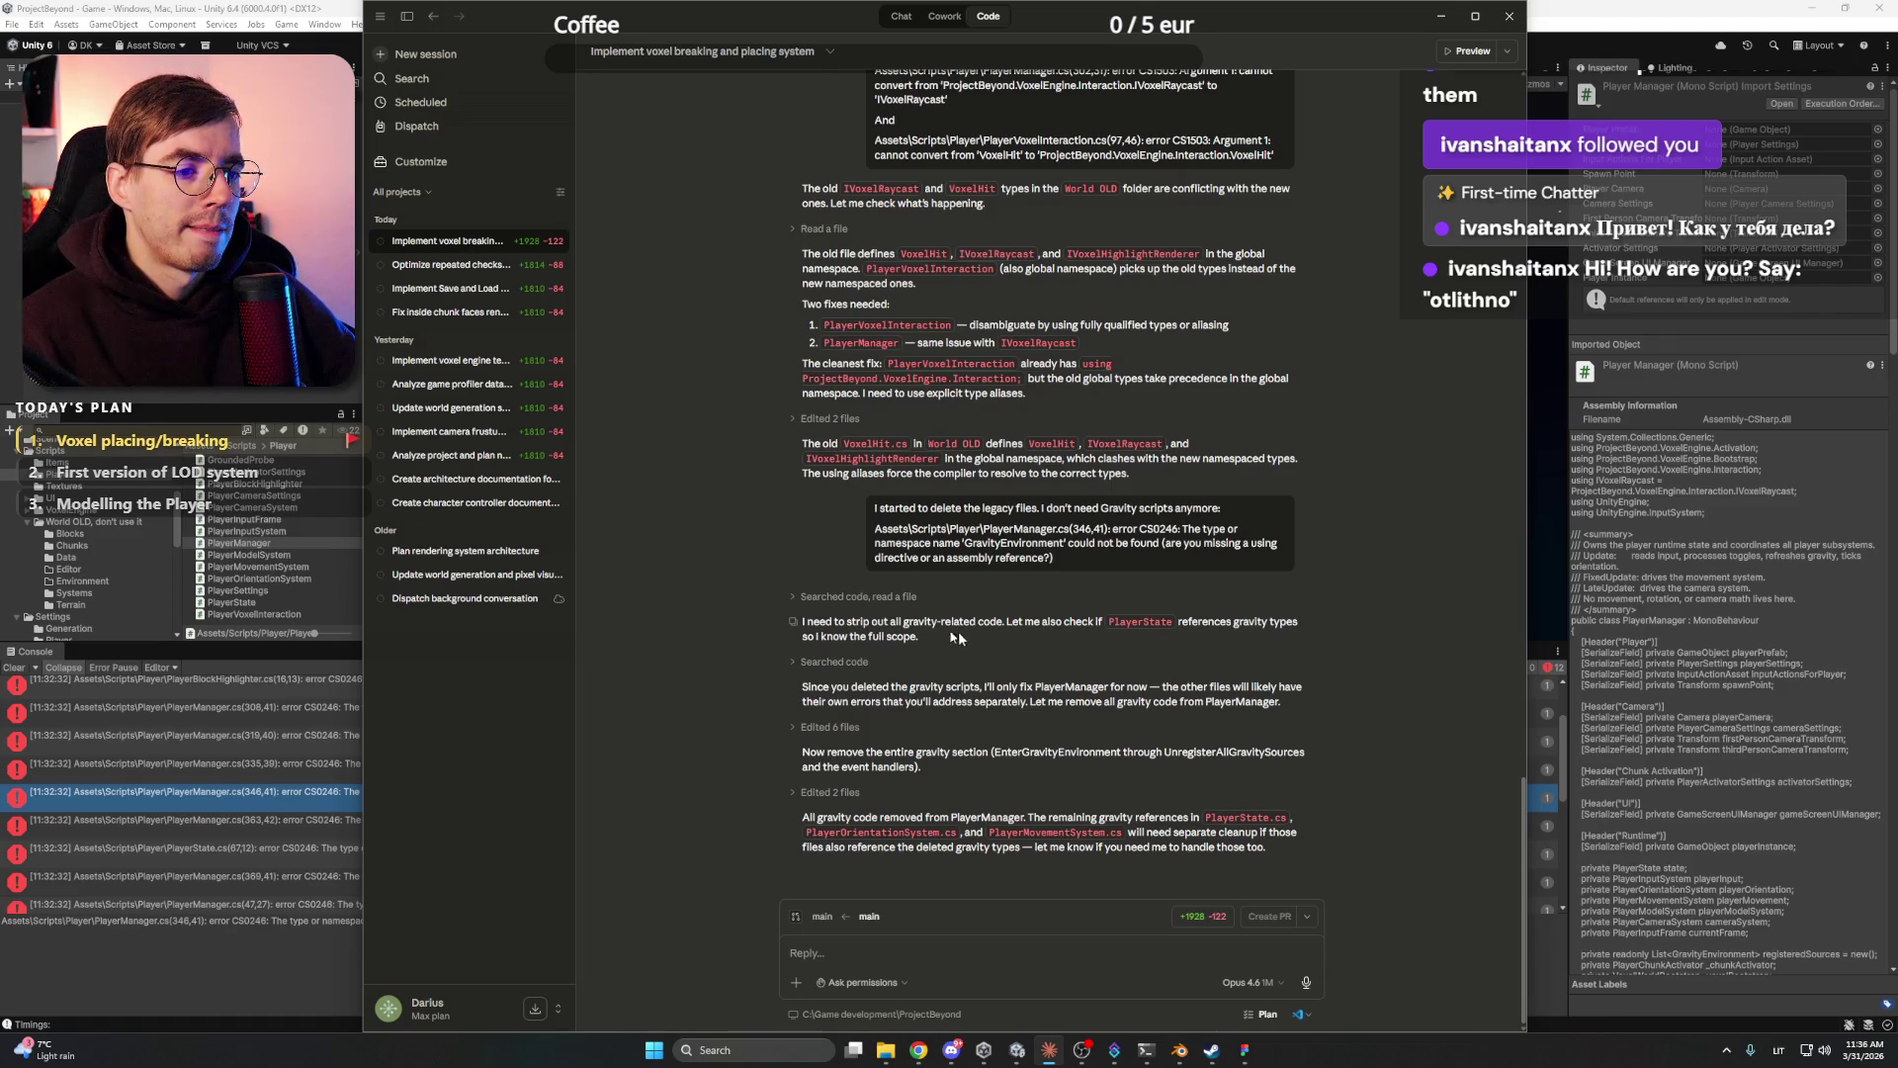
key("alt+Tab")
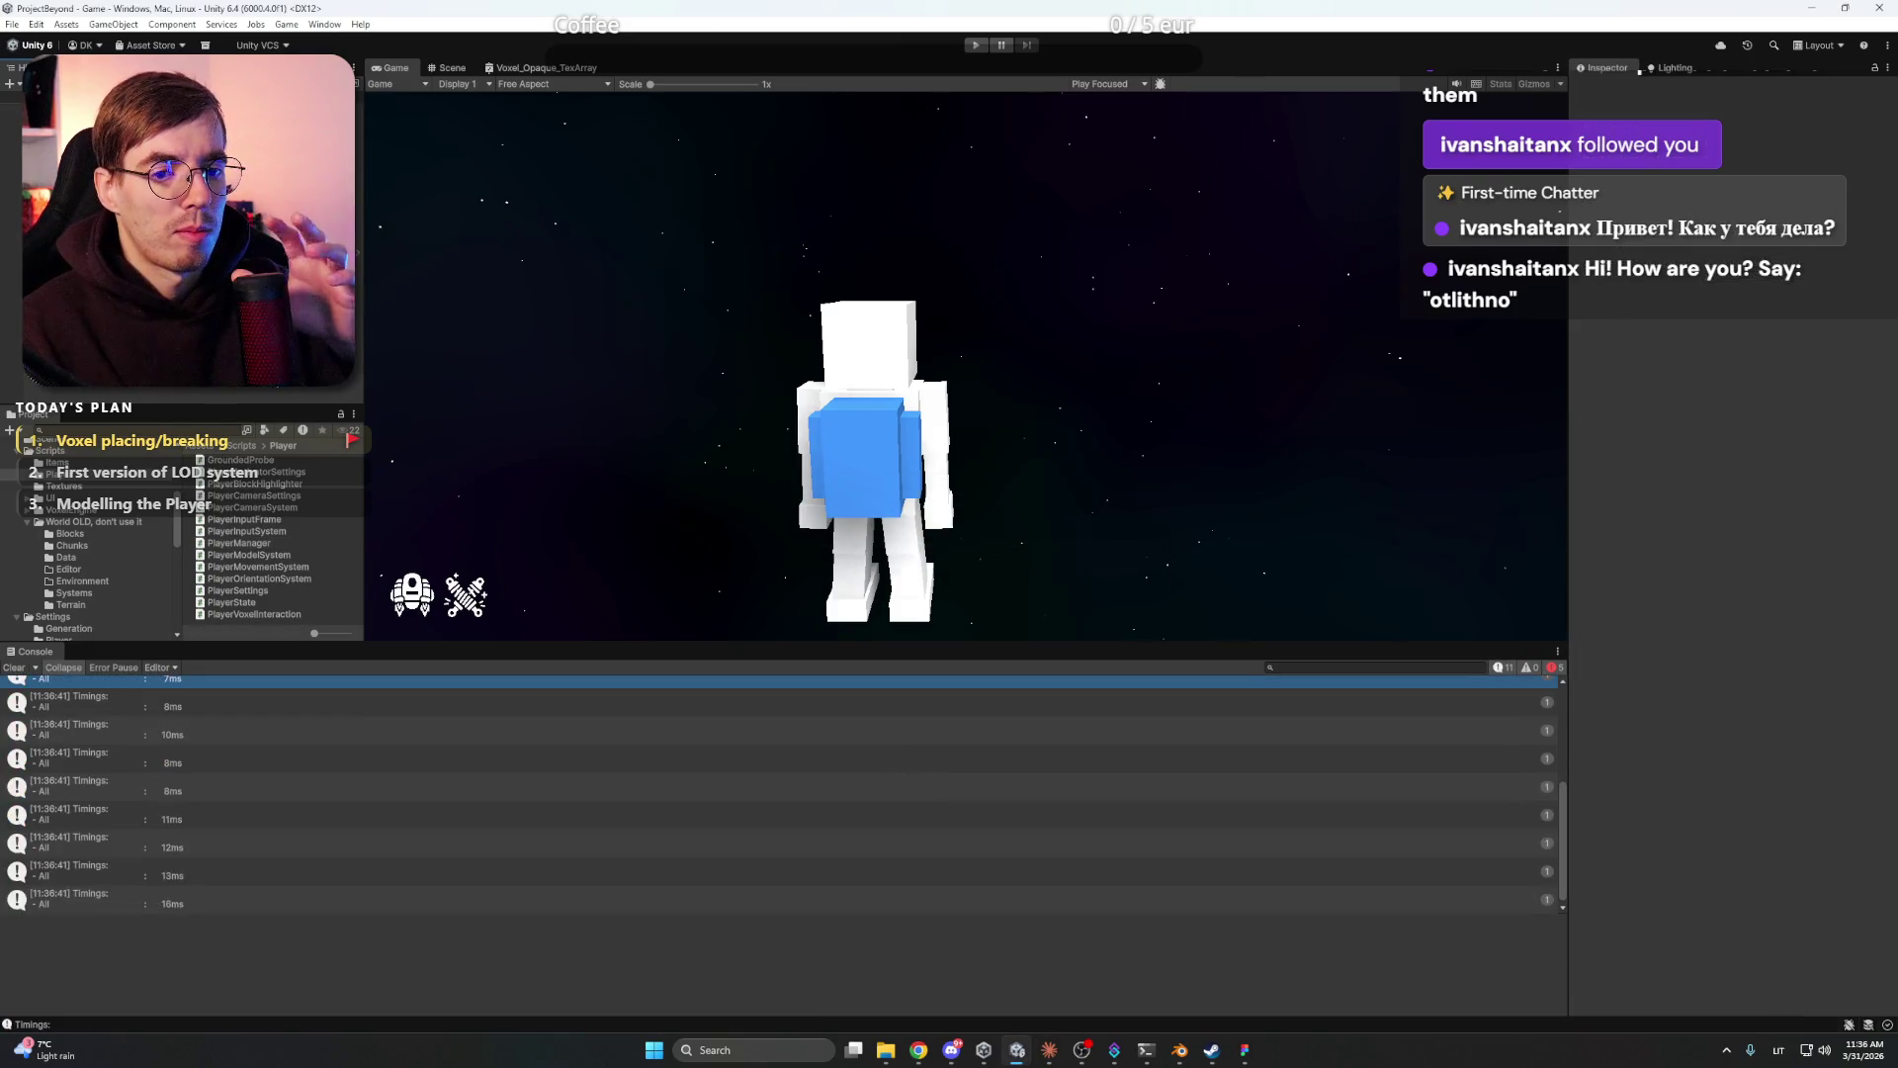
- Copy the PlayerState missing-type error from Unity's console and send it to Claude
scroll(1125, 840, "up", 2)
scroll(1125, 840, "up", 3)
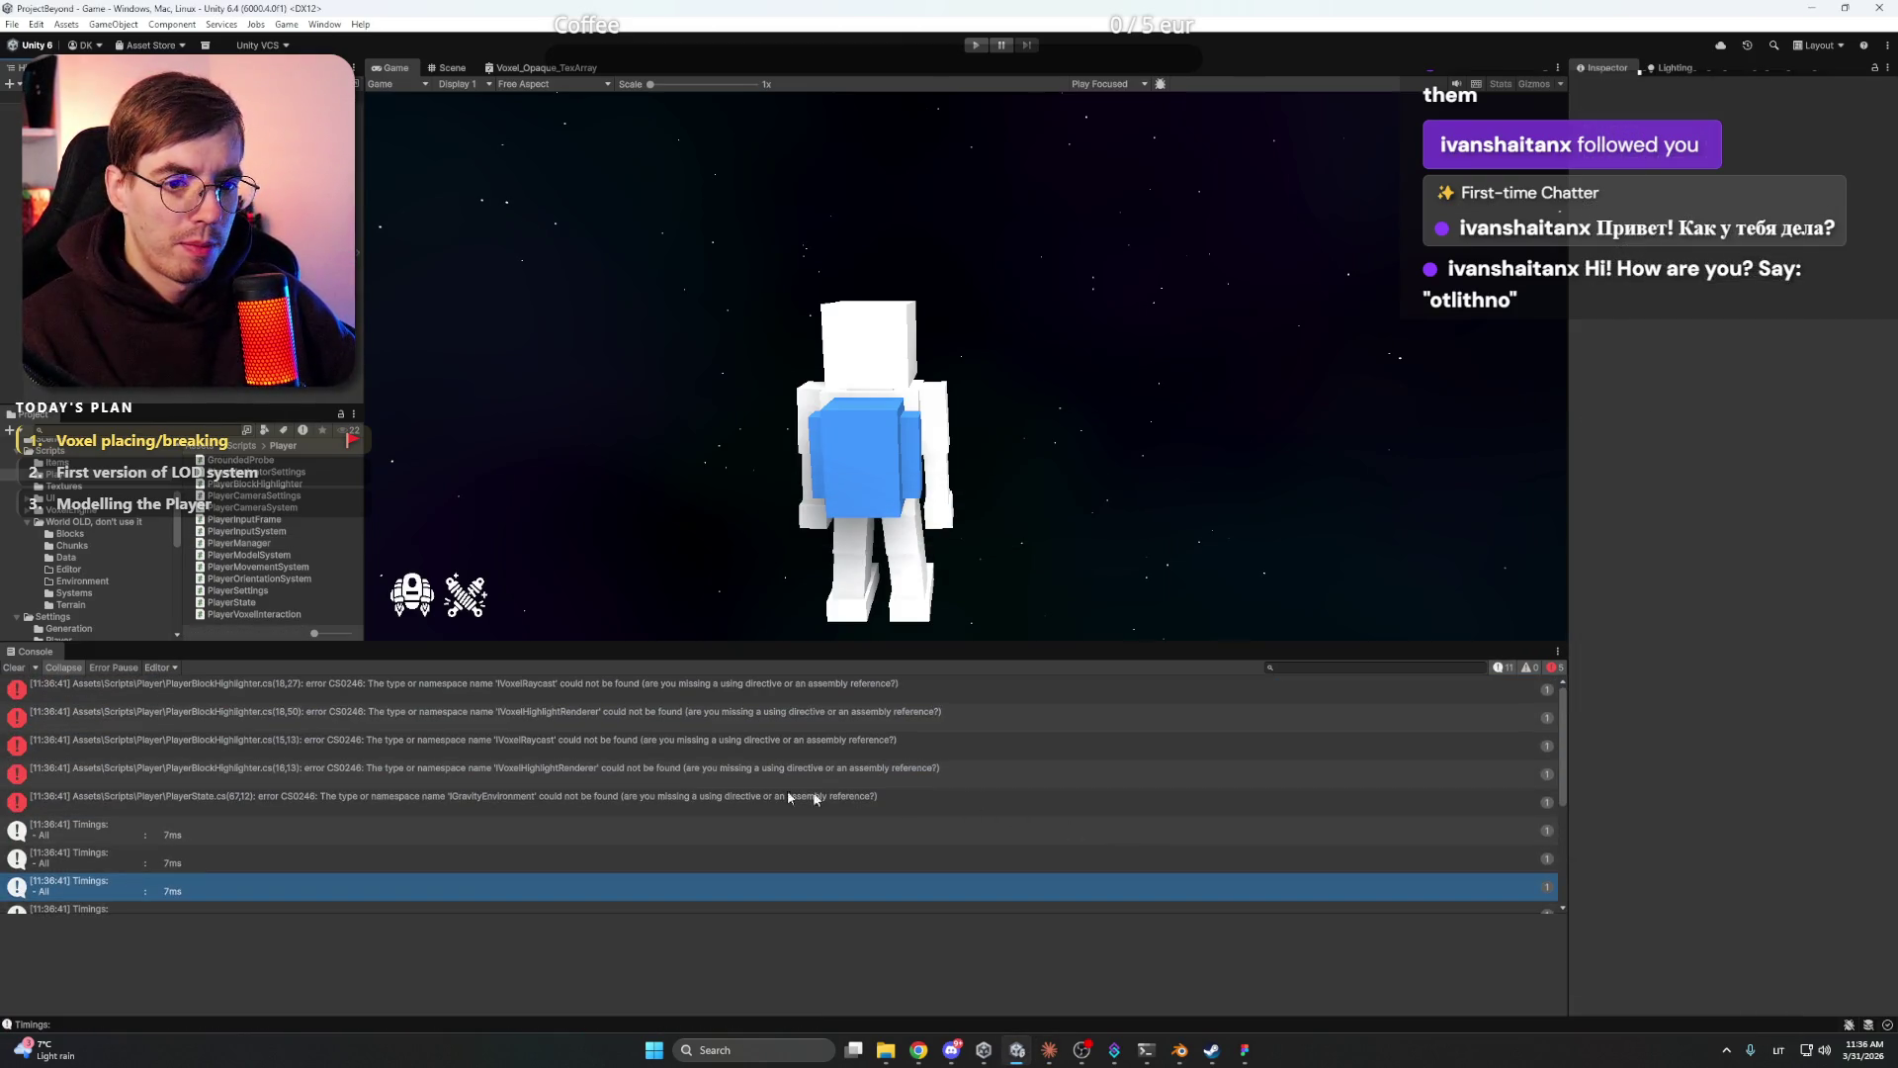
left_click(623, 799)
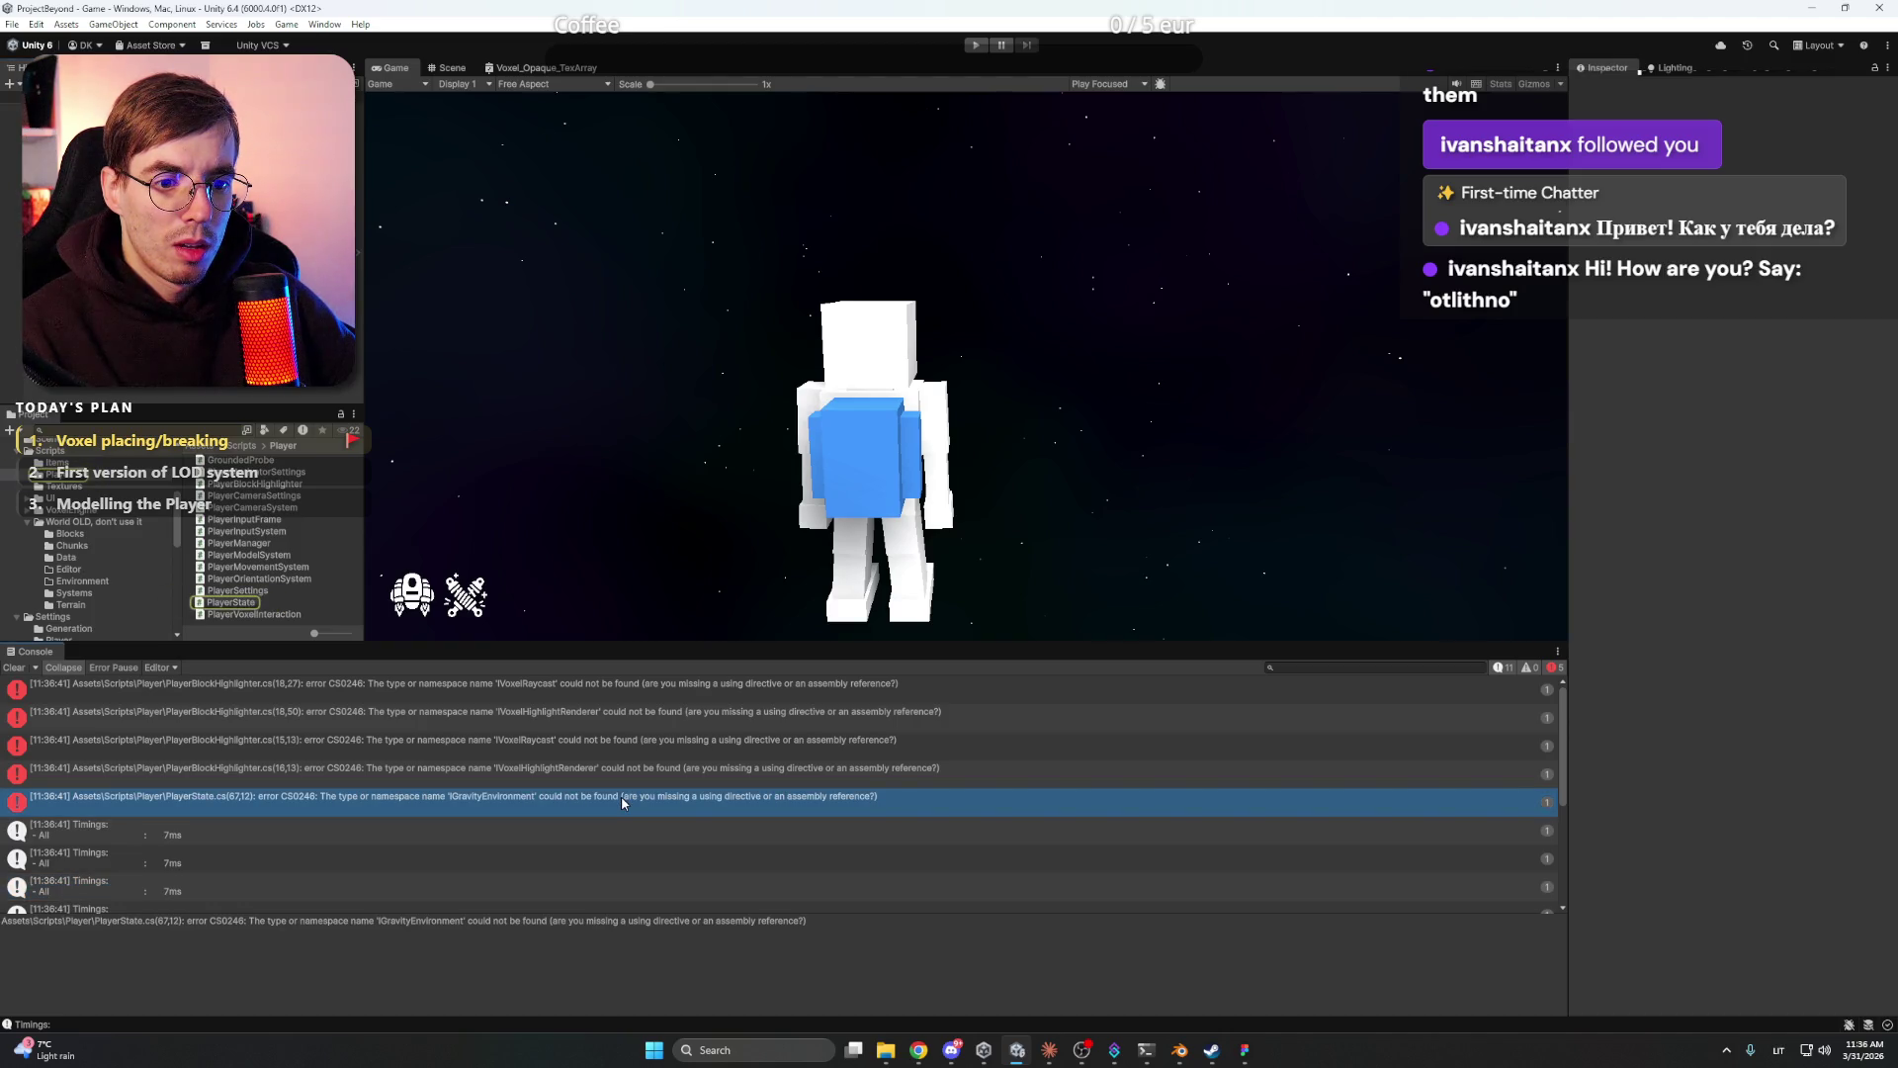
triple_click(510, 924)
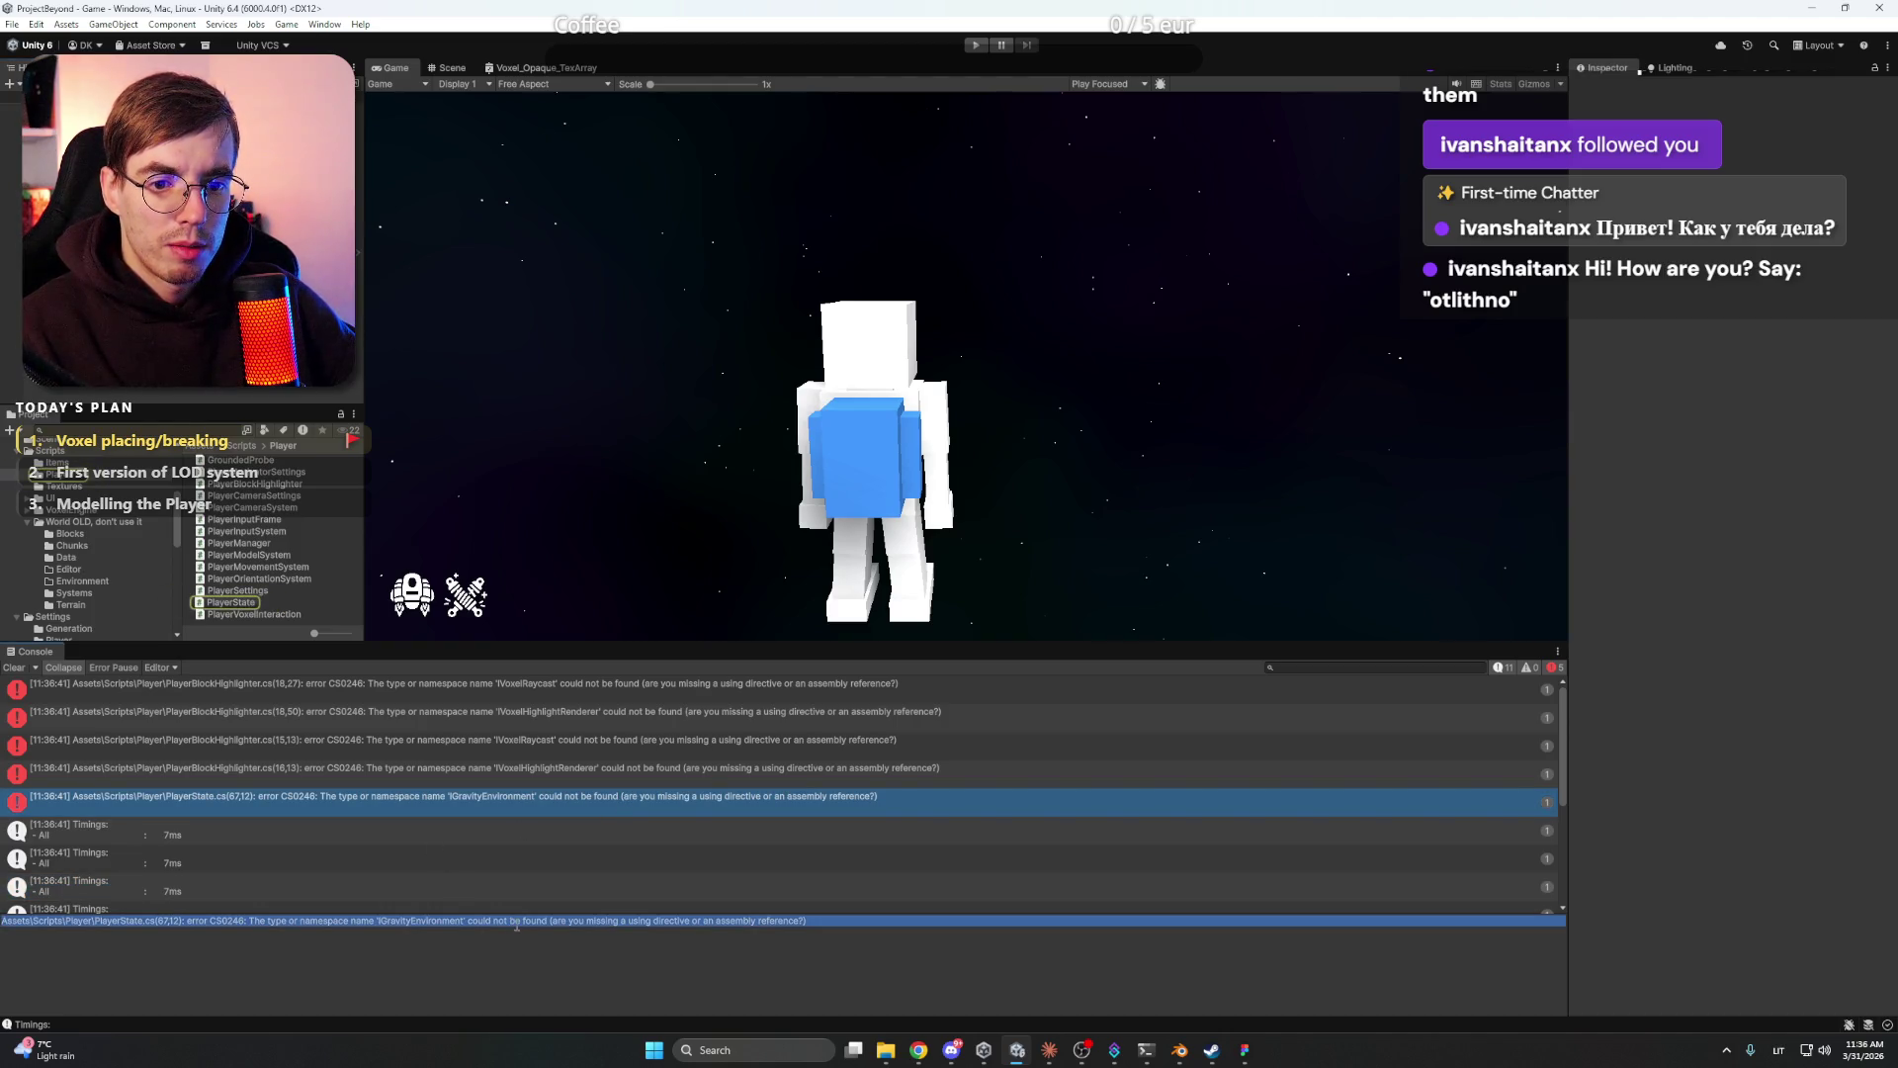
mouse_move(1182, 1056)
left_click(1176, 976)
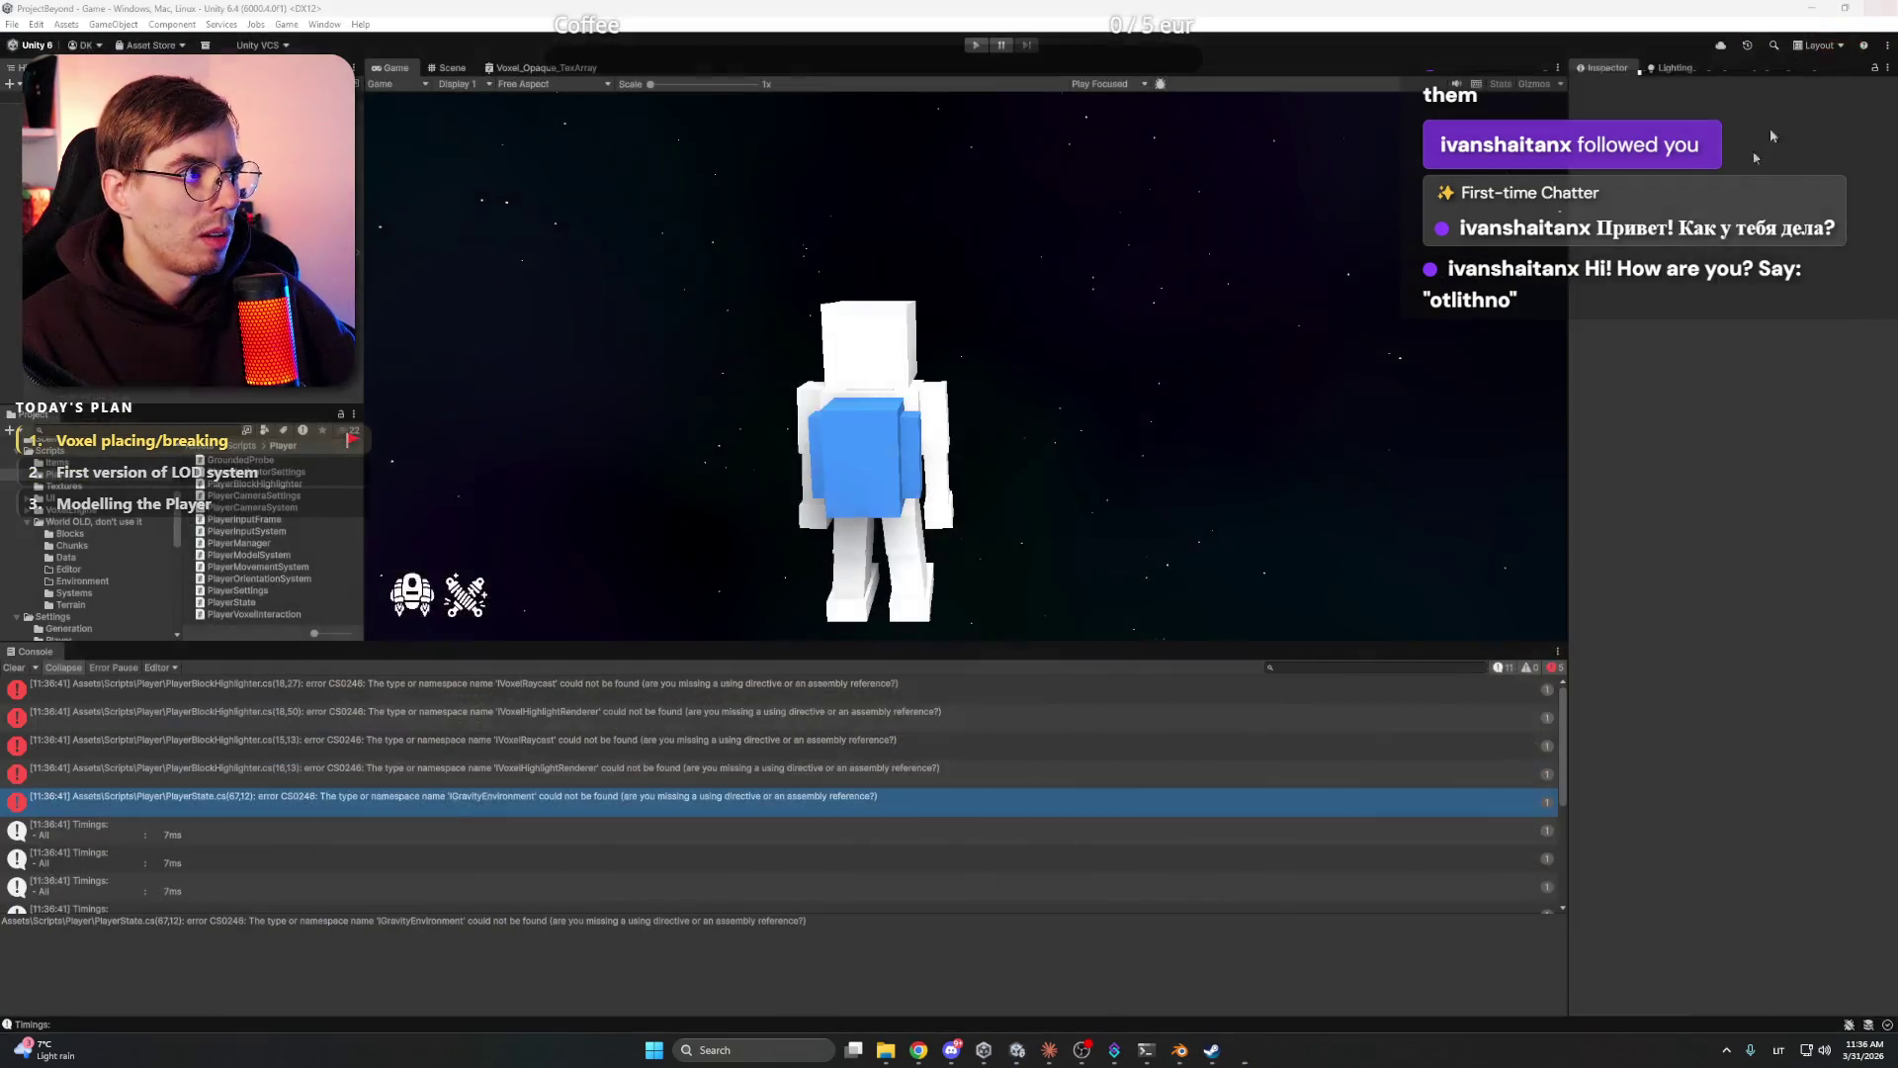
left_click(1065, 1050)
type("Assets\\Scripts\\Player\\PlayerState.cs(67,12): error CS0246: The type or namespace name 'IGravityEnvironment' could not be found (are you missing a using directive or an assembly reference?)")
key("Return")
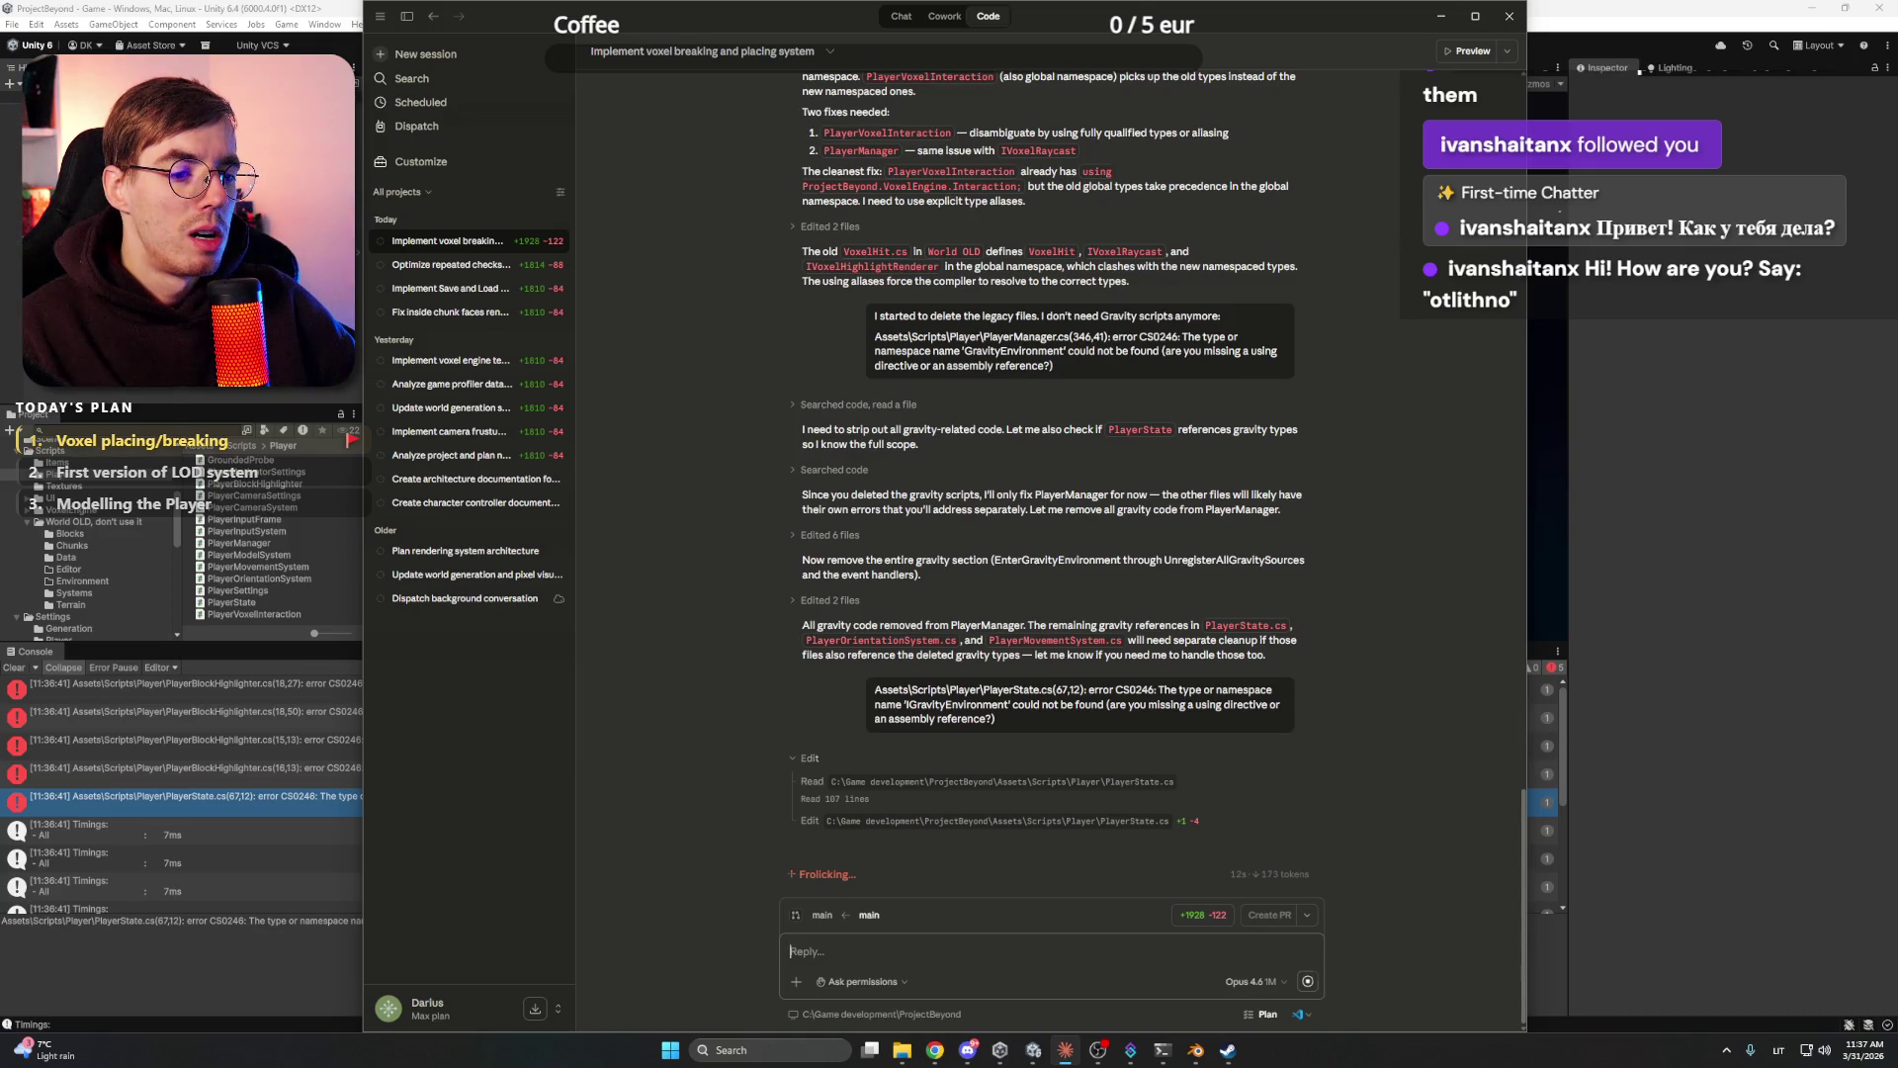
- Copy the PlayerBlockHighlighter compile error and send it to Claude as well
key("alt+Tab")
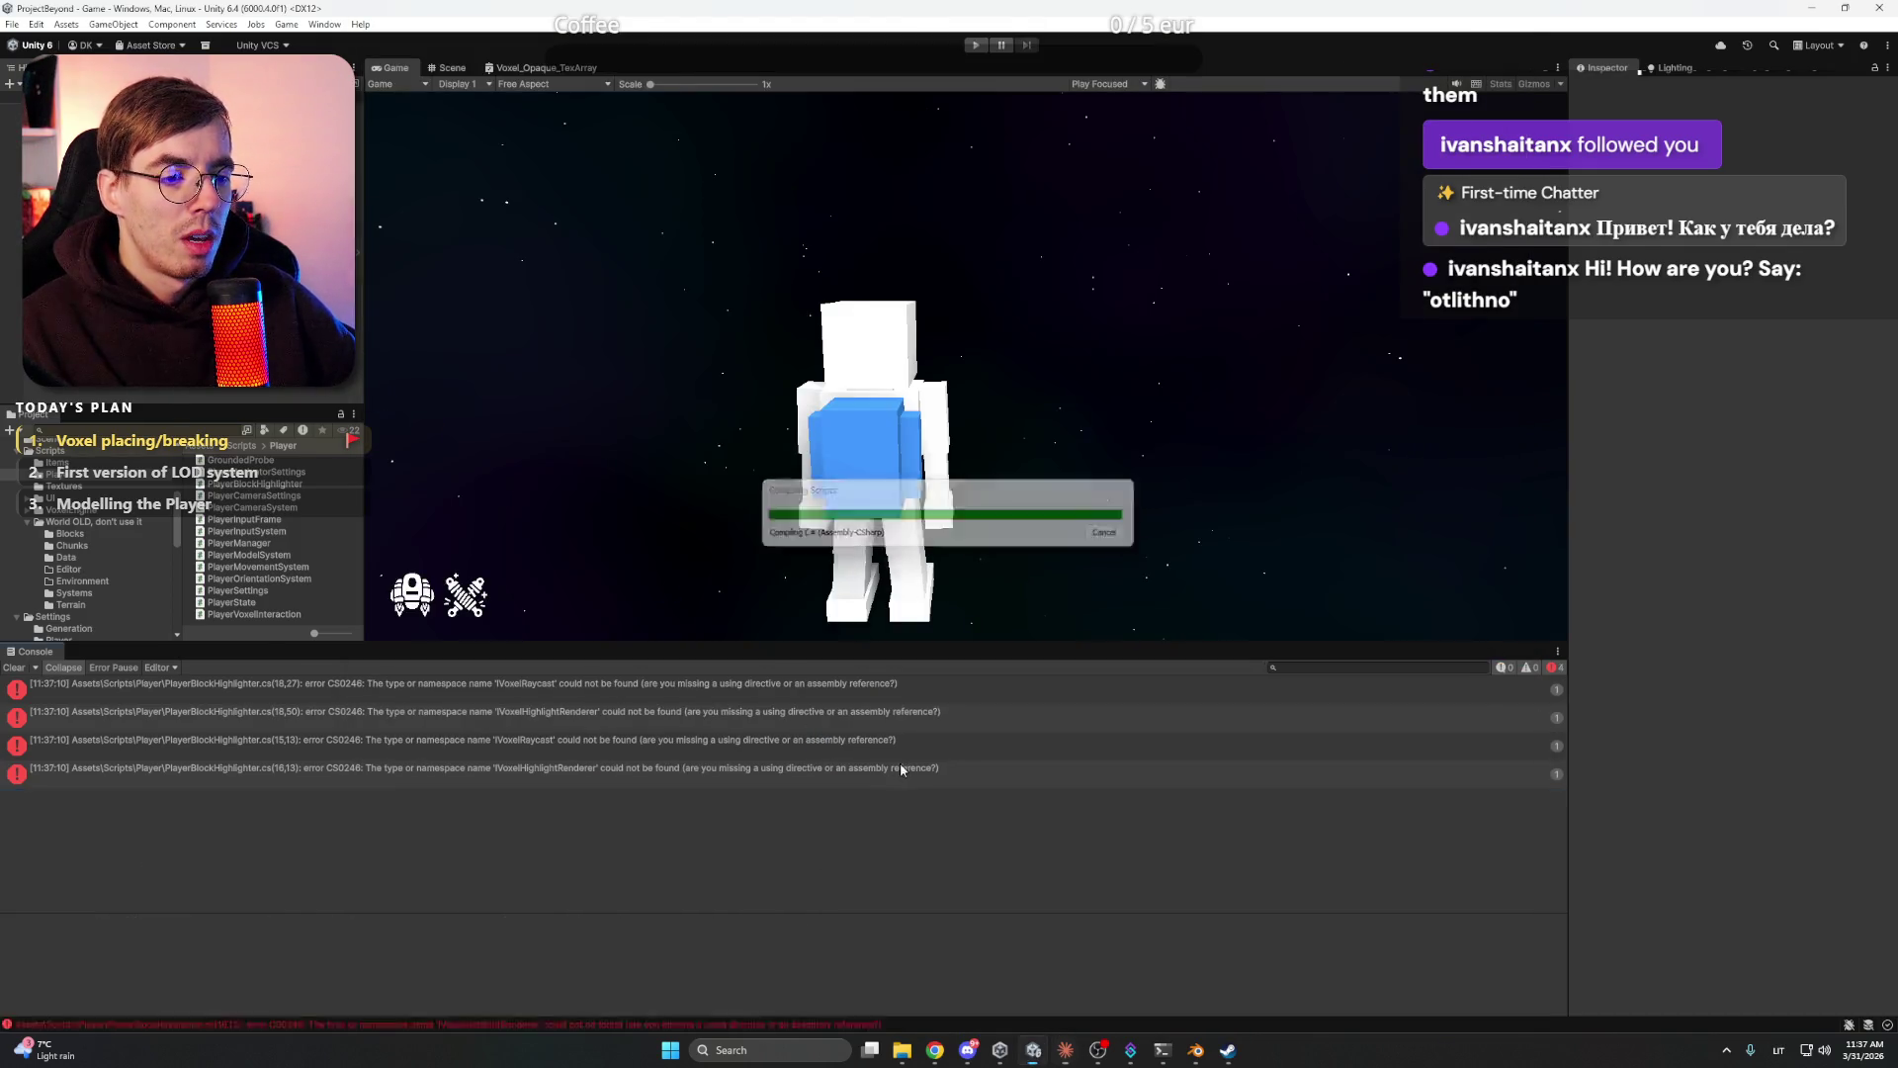
left_click(977, 772)
left_click(971, 771)
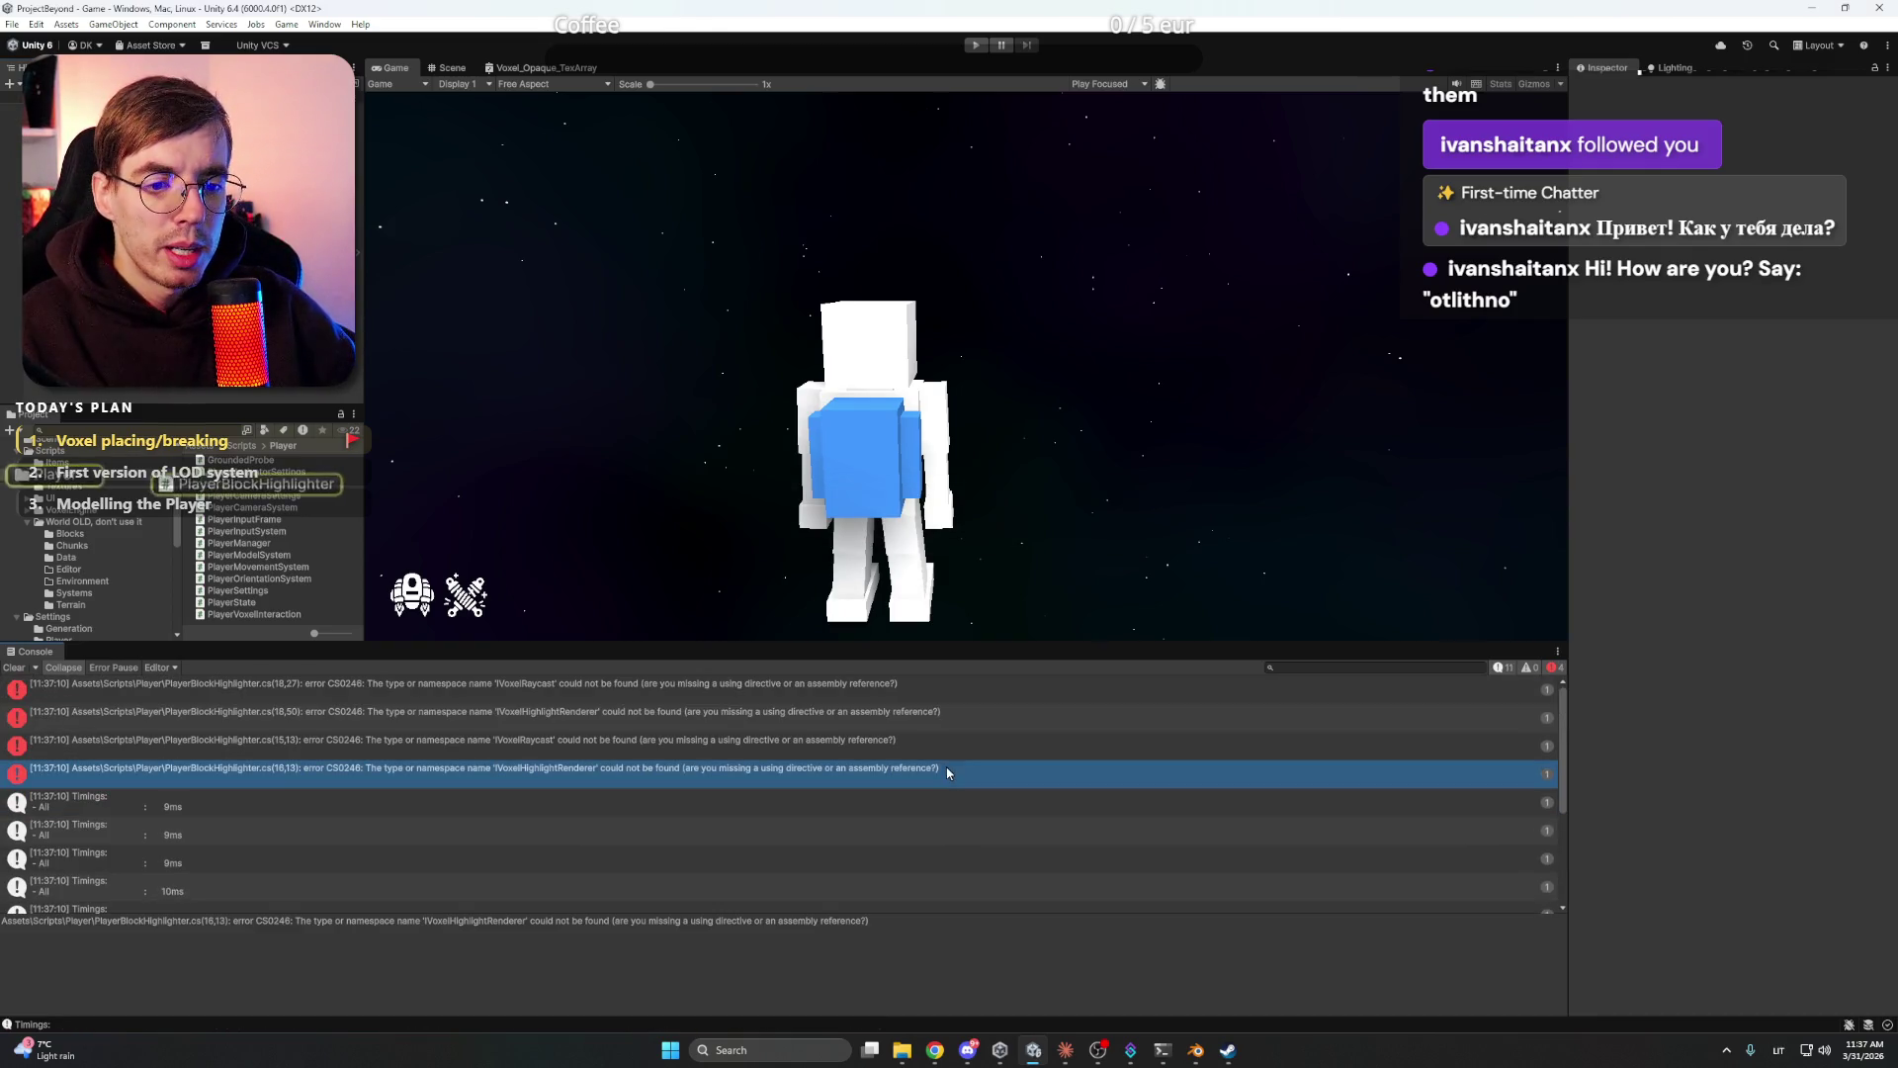
triple_click(714, 924)
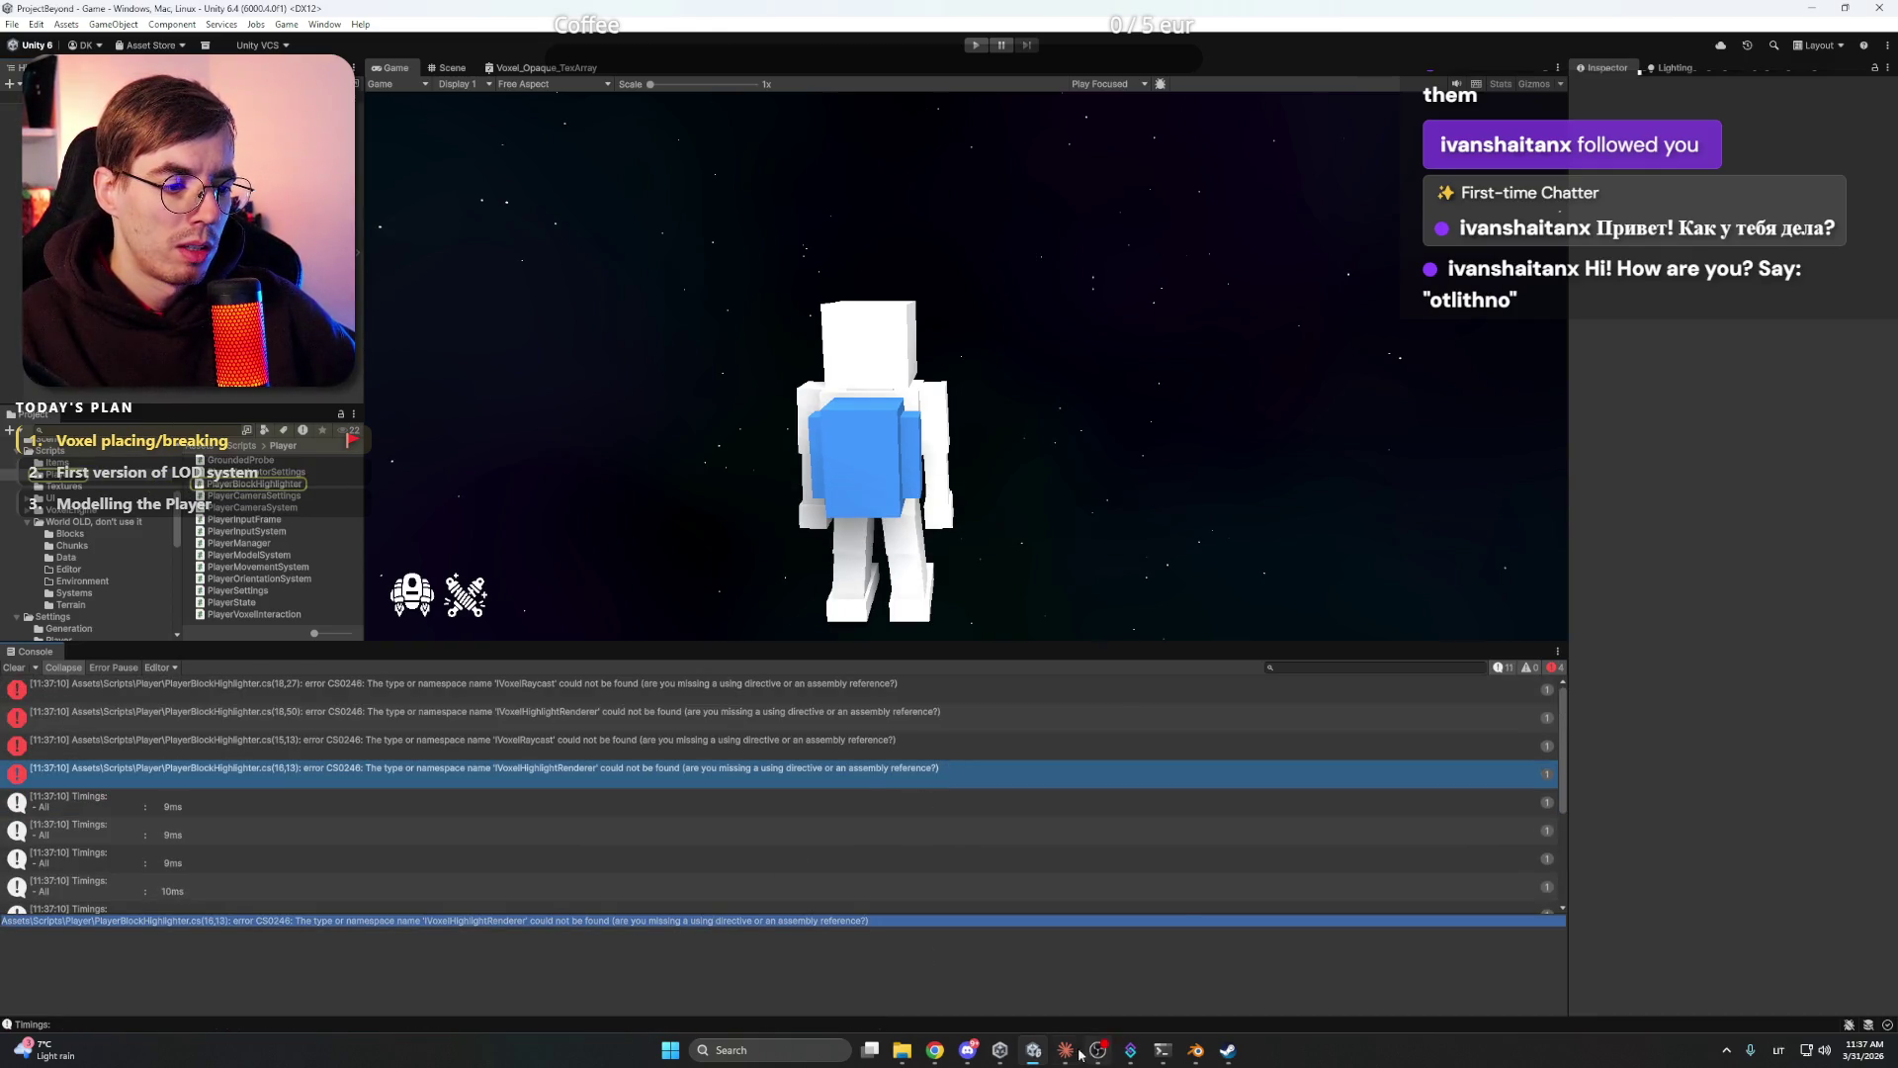
left_click(1065, 1050)
type("Assets\\Scripts\\Player\\PlayerBlockHighlighter.cs(16,13): error CS0246: The type or namespace name 'IVoxelHighlightRenderer' could not be found (are you missing a using directive or an assembly reference?)")
key("Return")
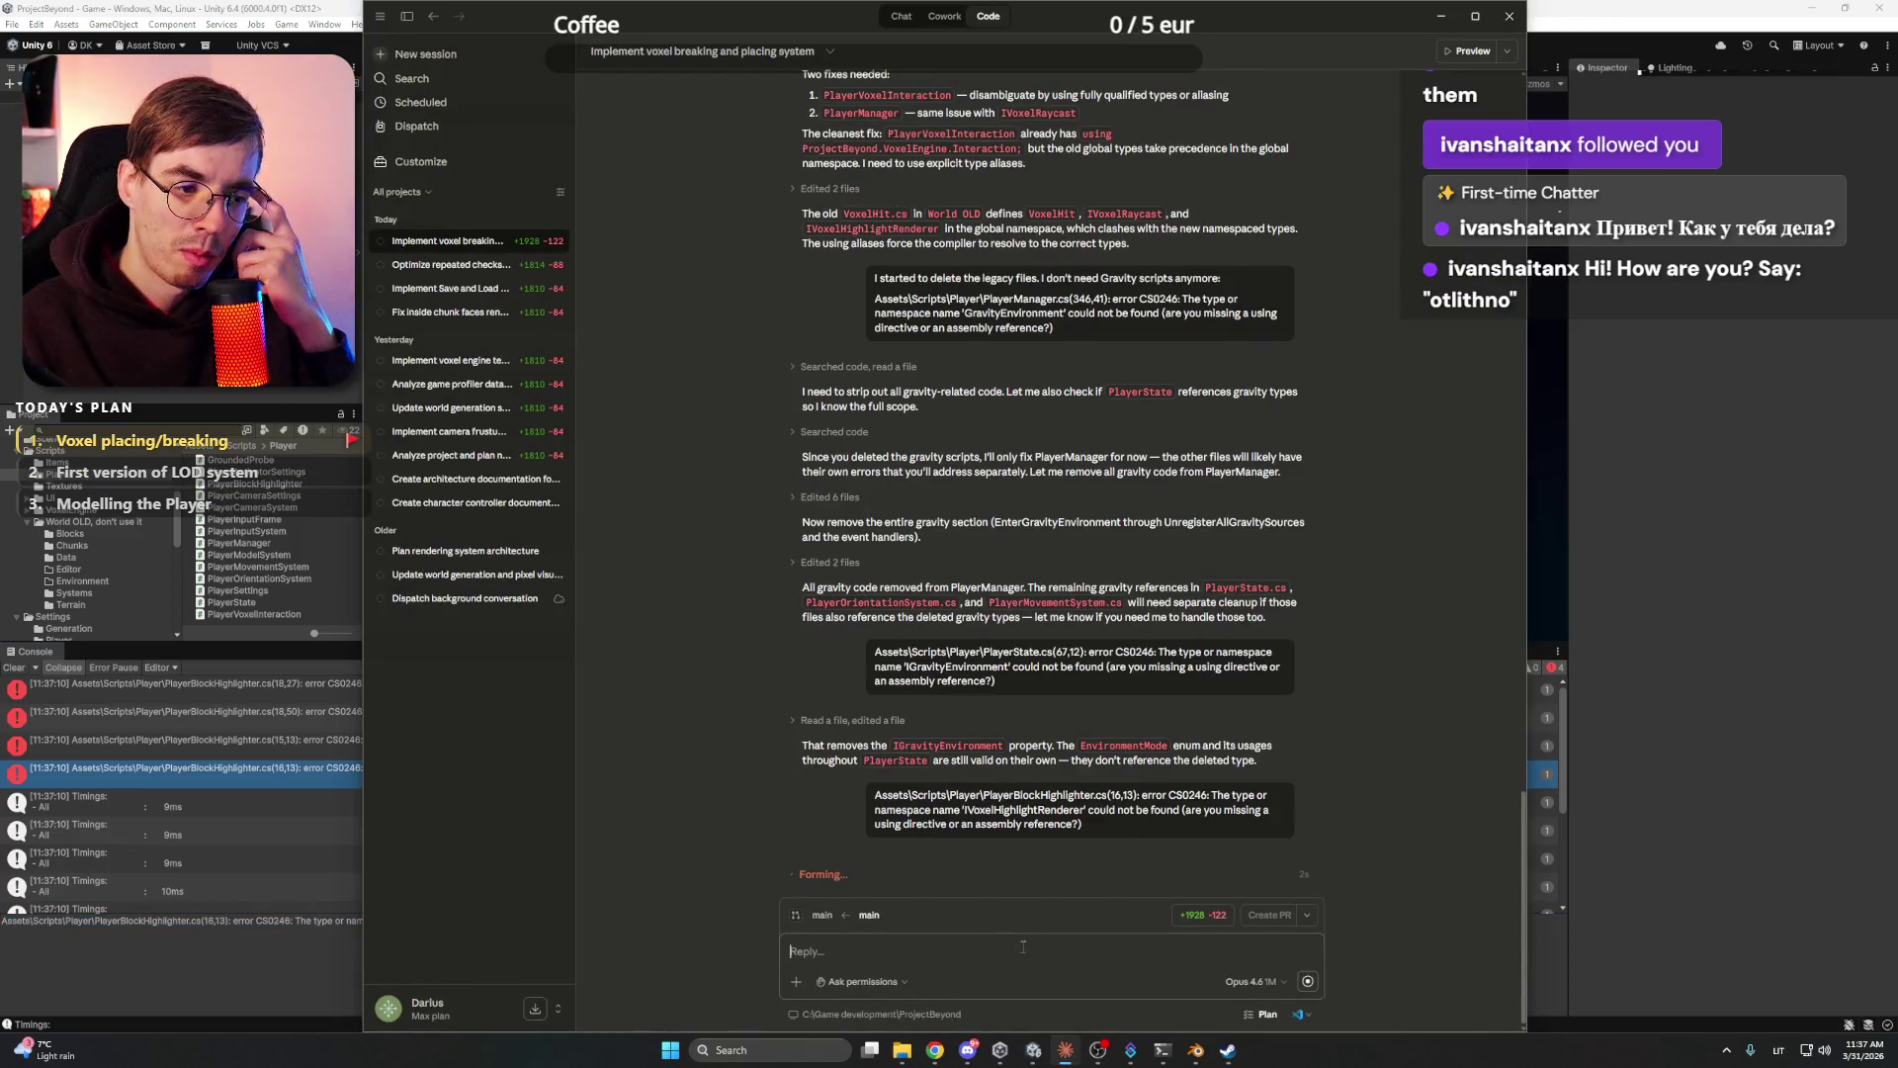
left_click(934, 1050)
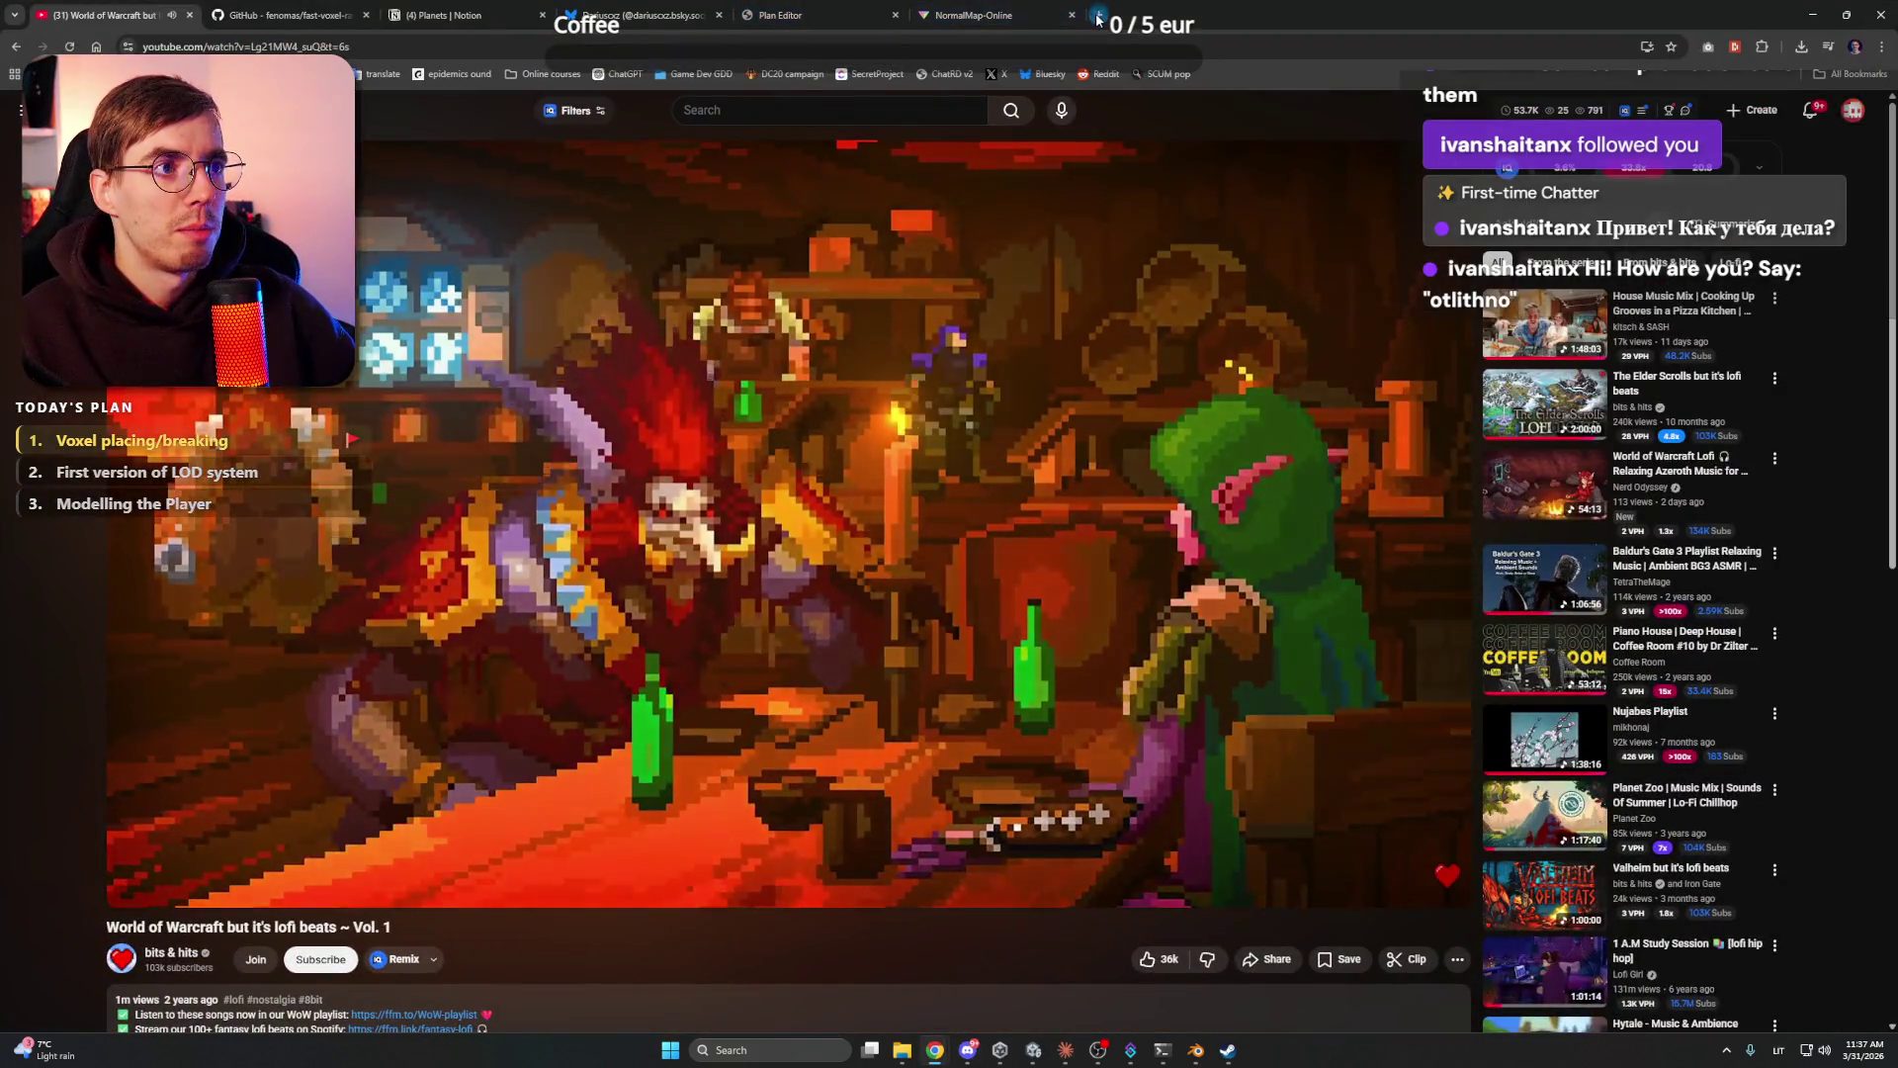
- Check the claude.ai Usage settings page for current limits, then close it and hide Chrome
left_click(1097, 17)
type("claude")
key("Return")
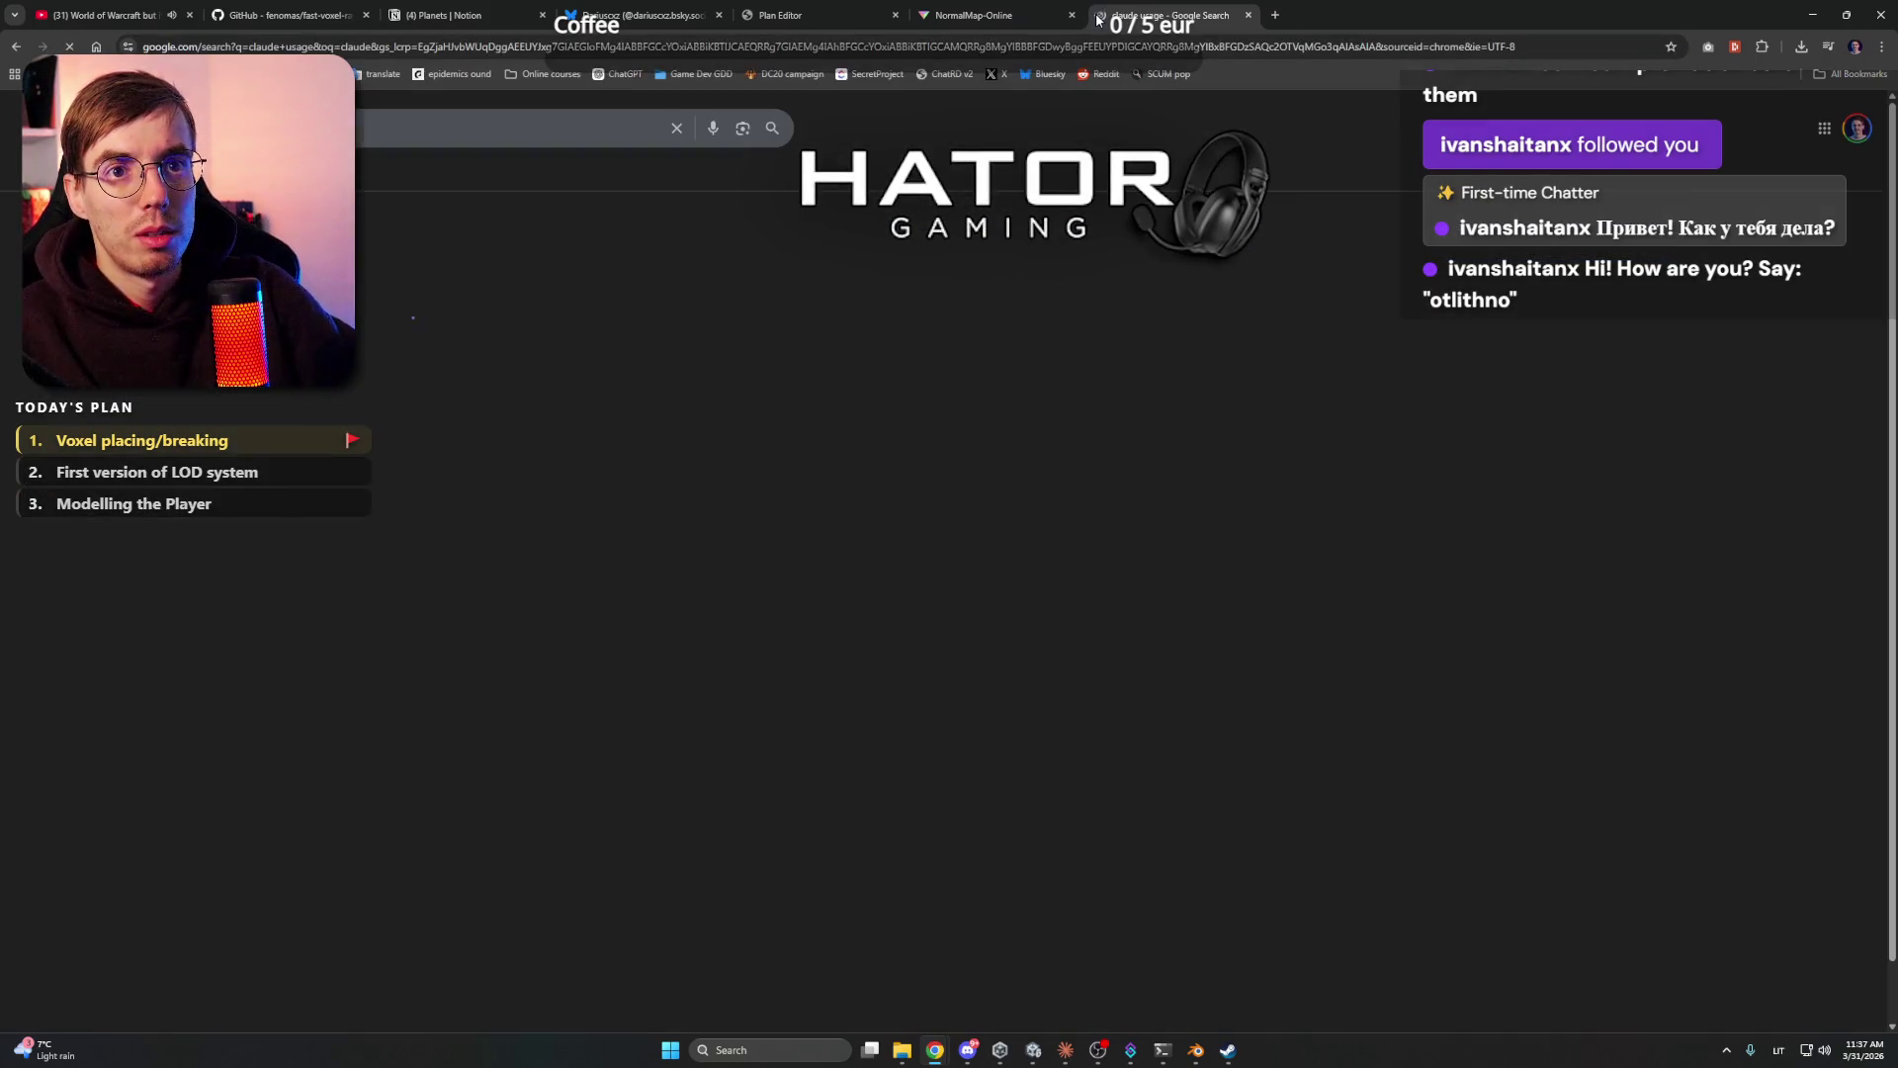
left_click(394, 223)
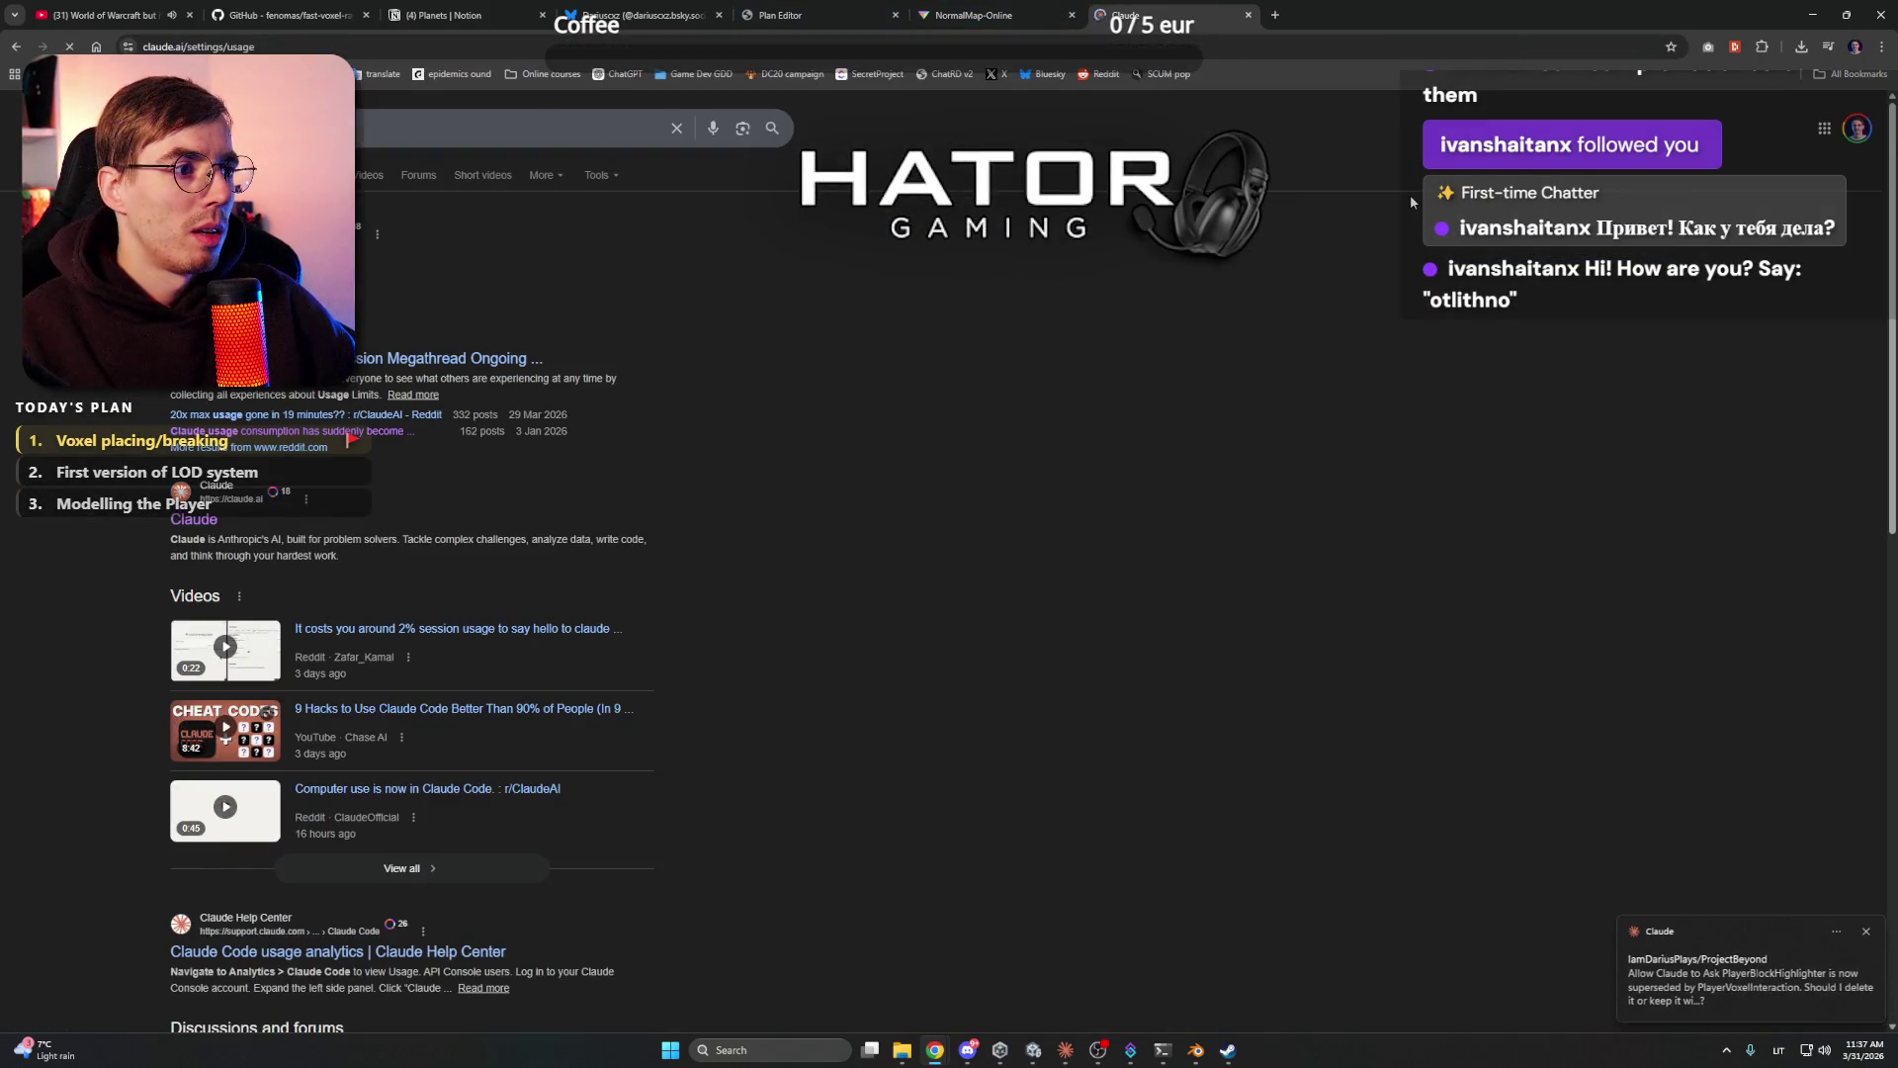
left_click(1249, 16)
left_click(934, 1050)
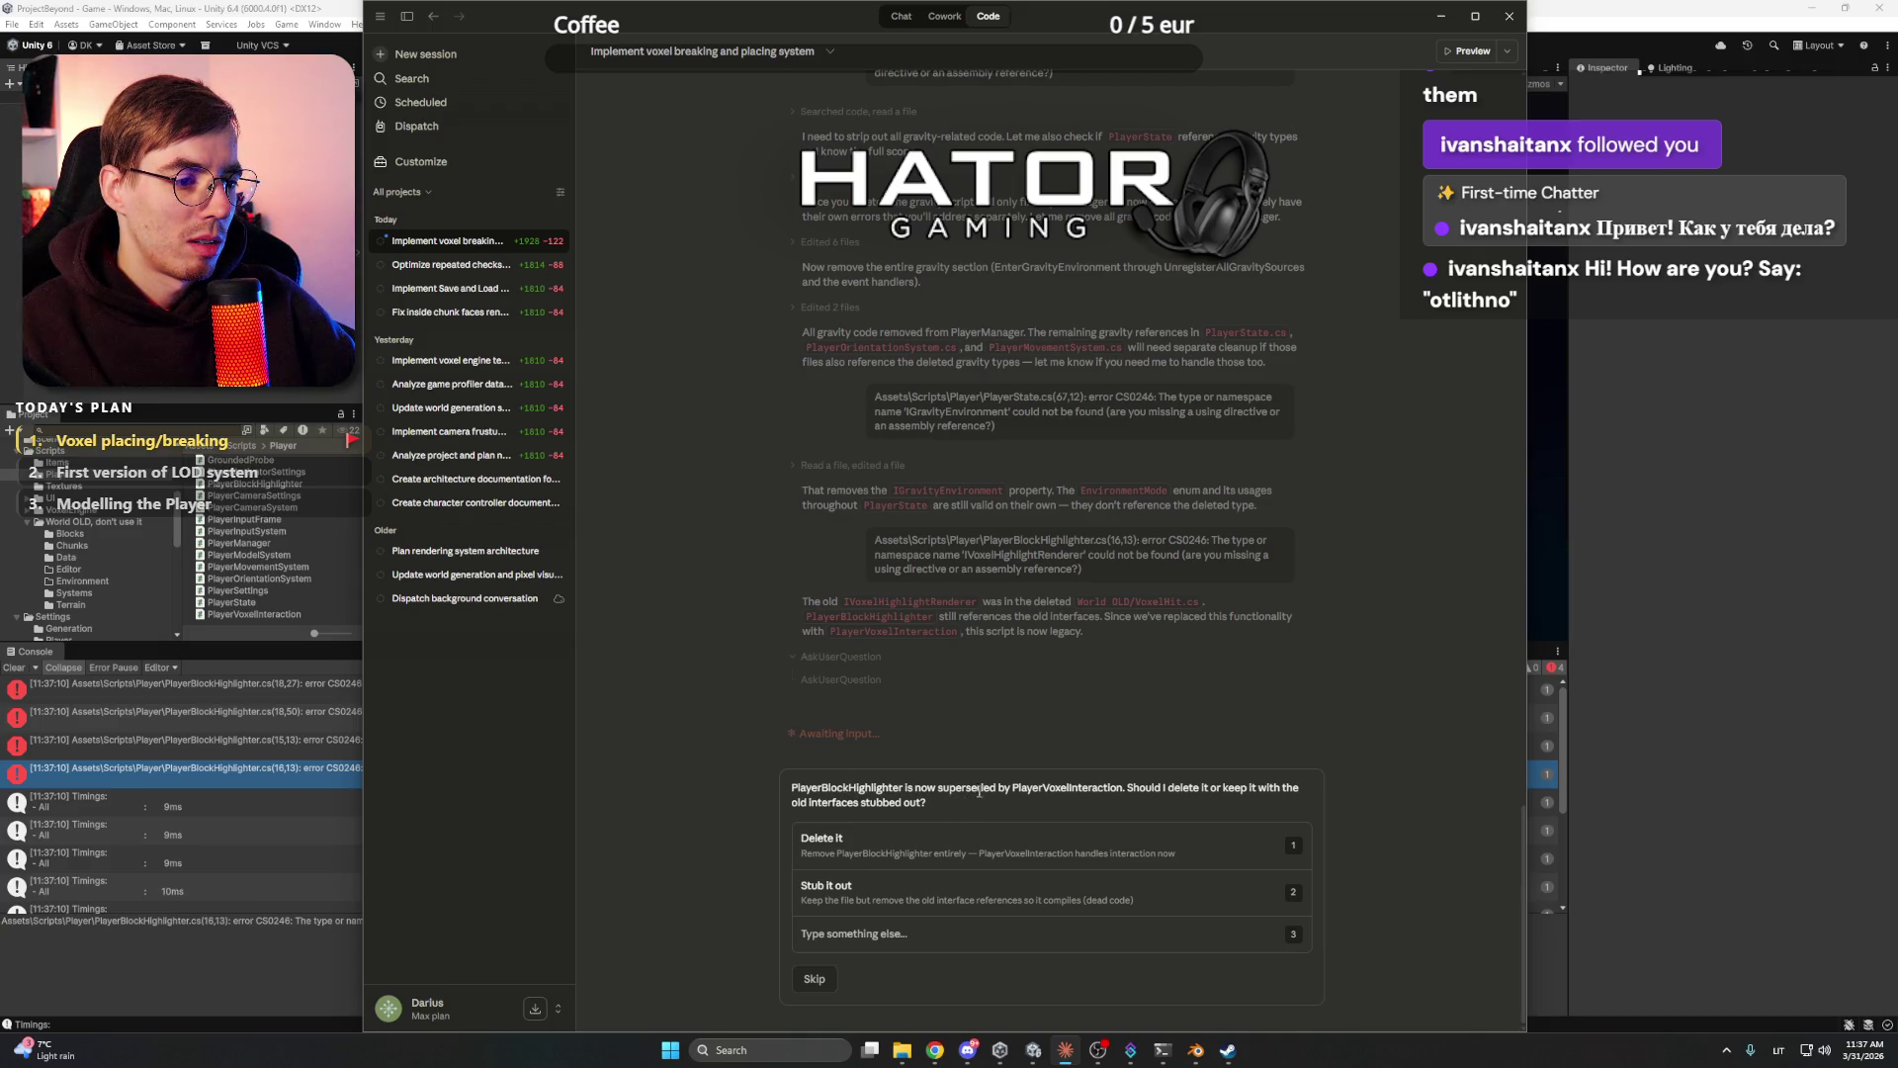
- Answer 'Delete it' so Claude removes PlayerBlockHighlighter.cs, then return to Unity
left_click(987, 847)
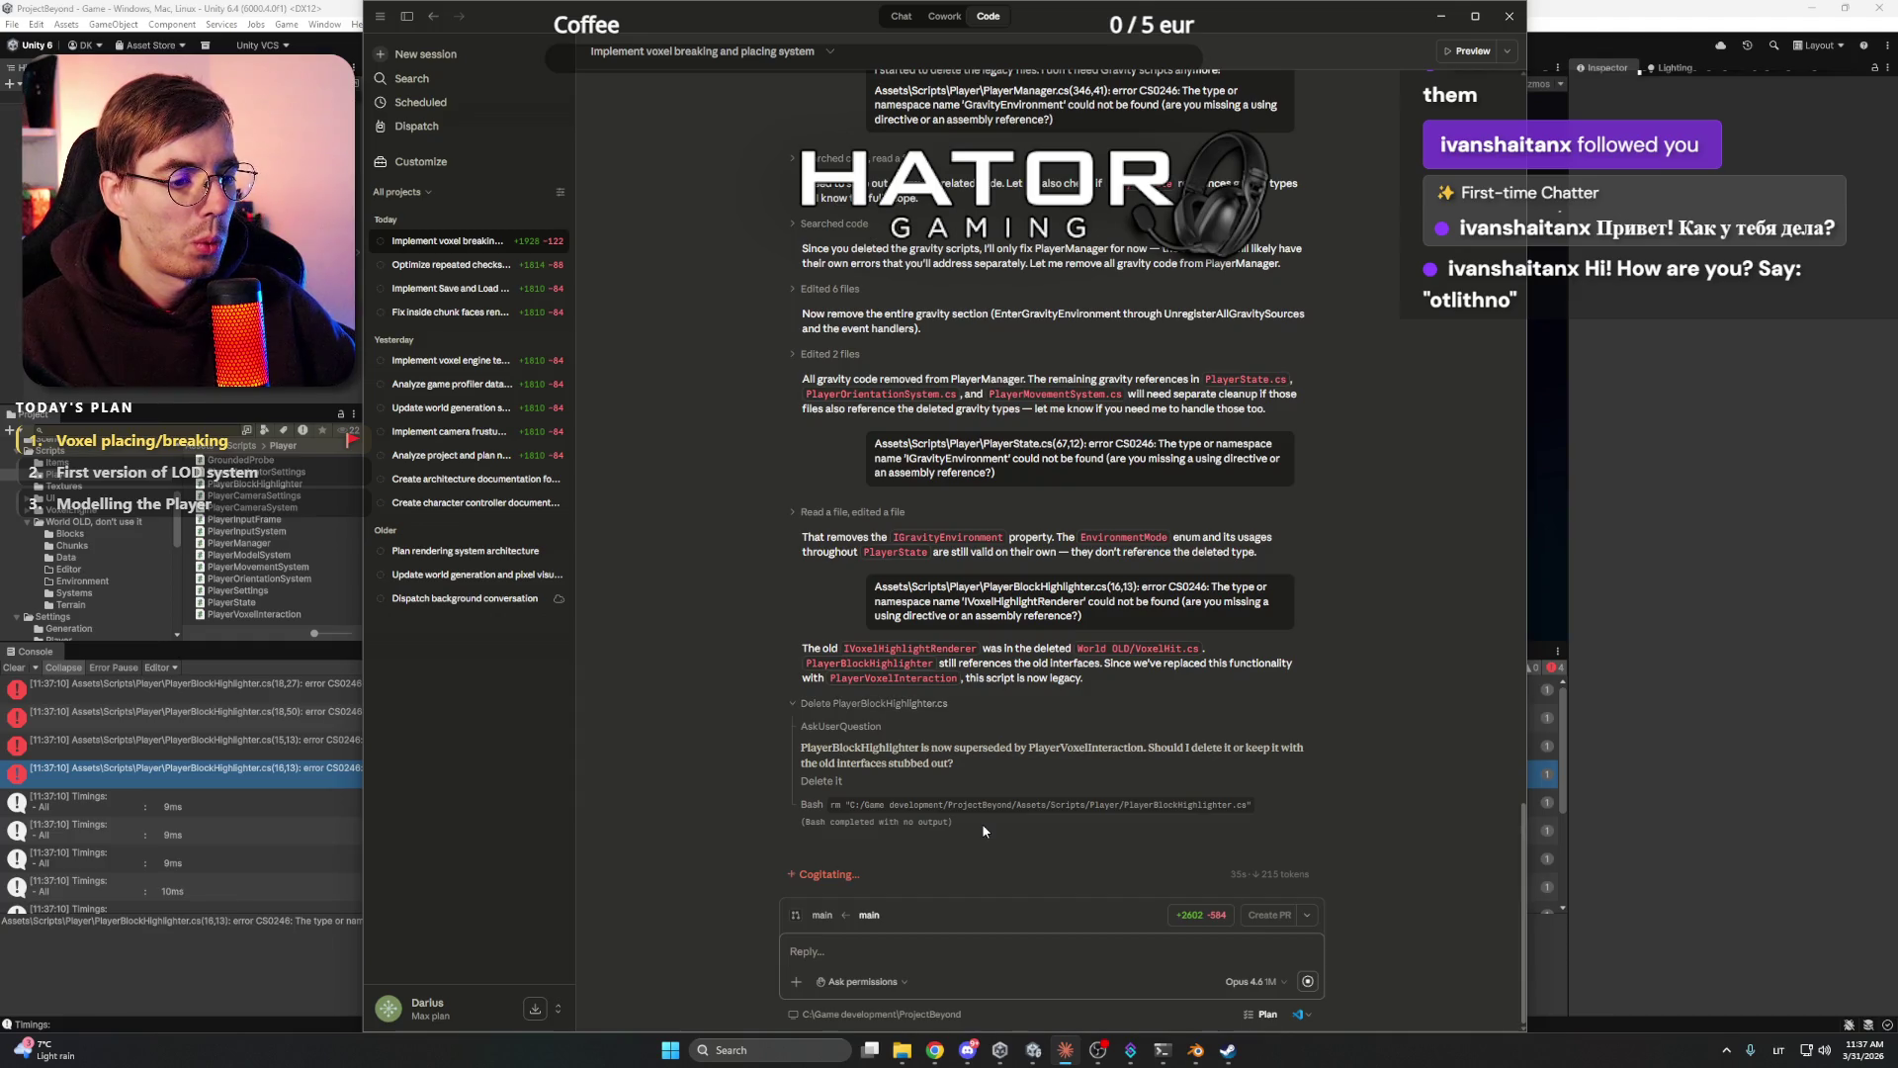
left_click(934, 1051)
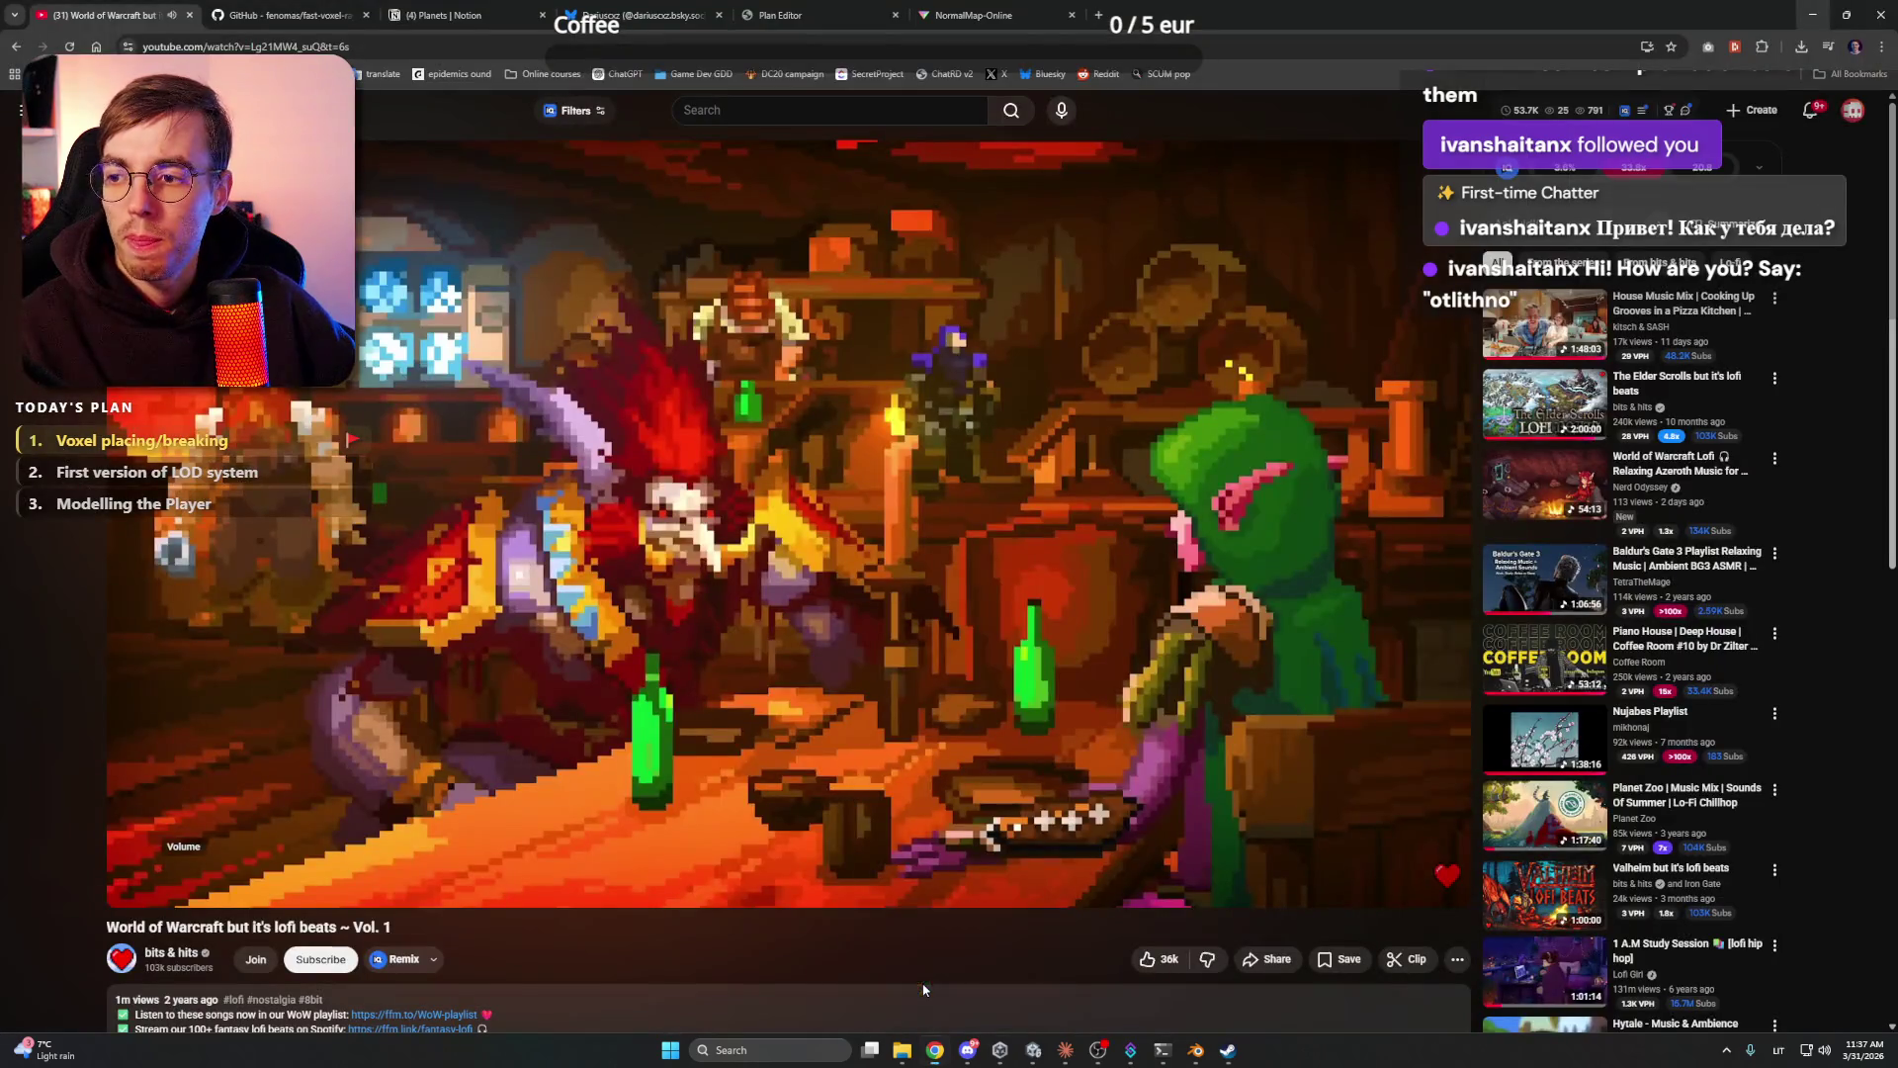
left_click(1814, 14)
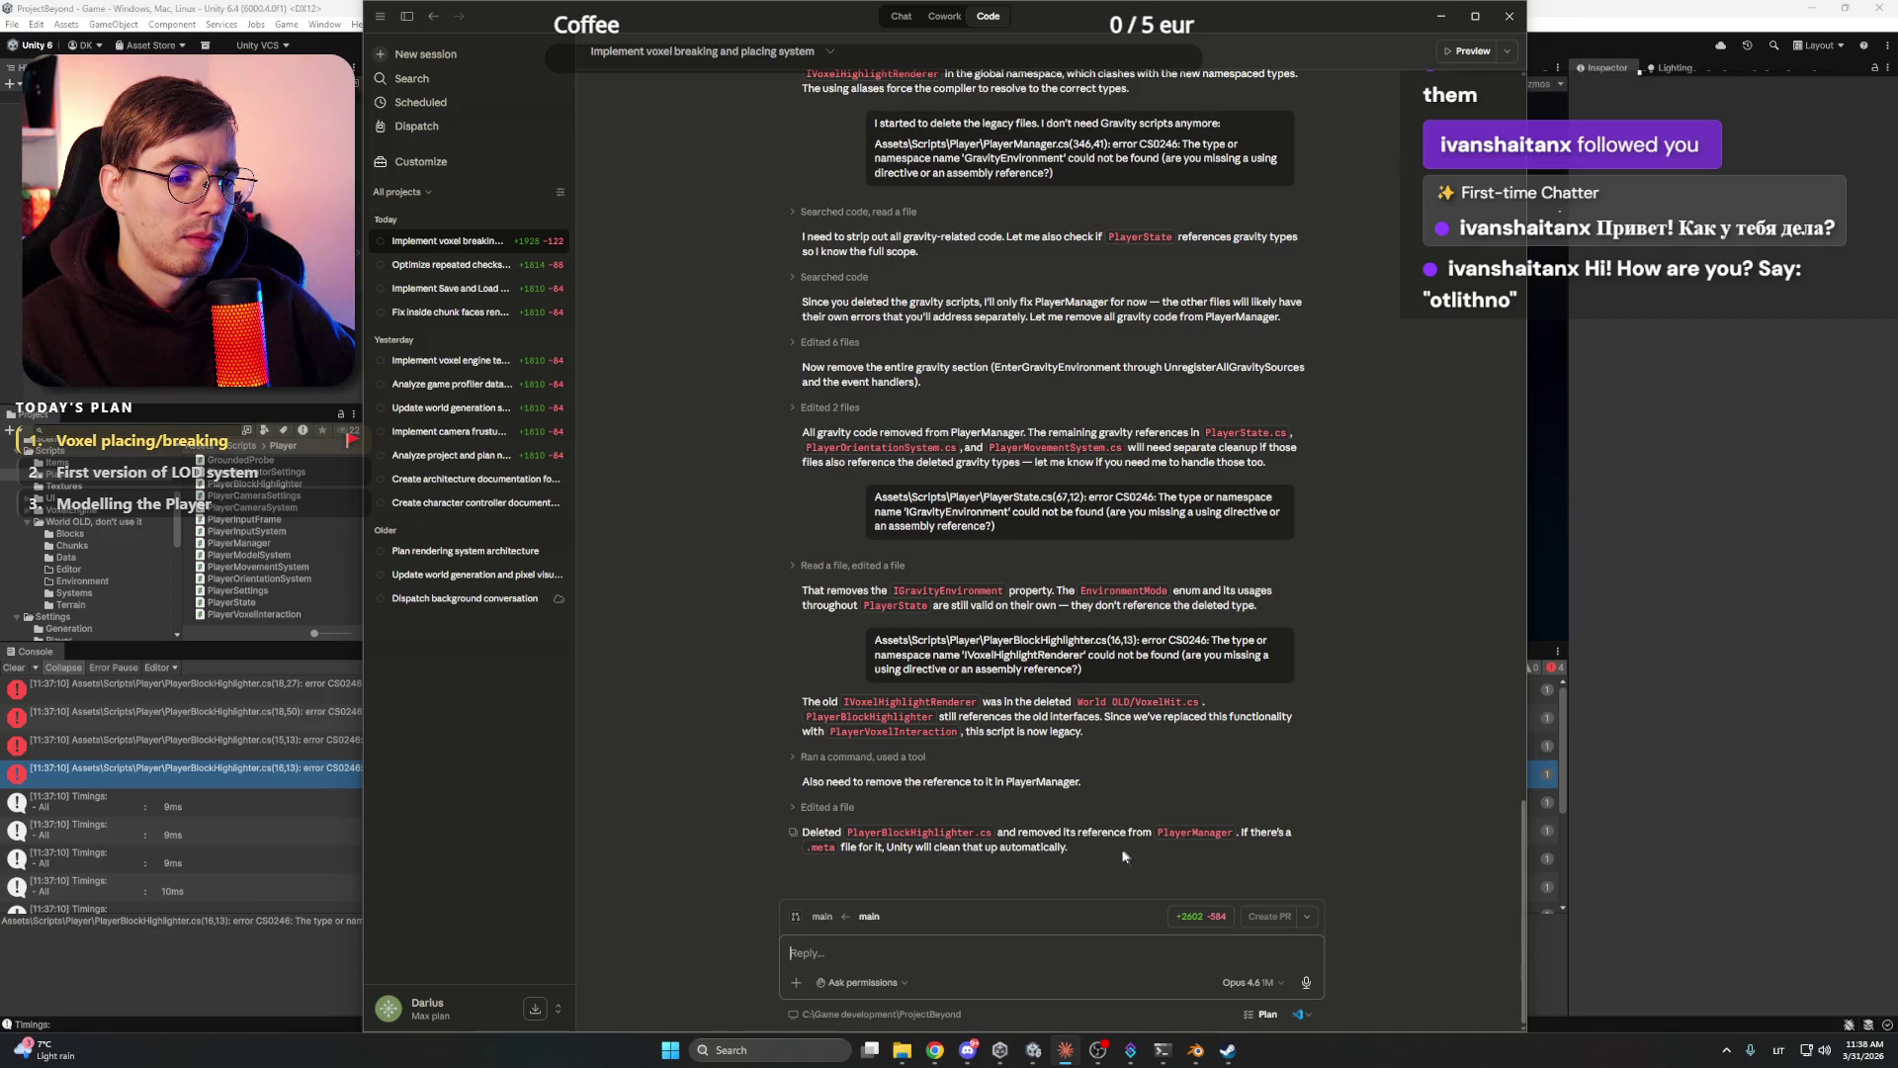
key("alt+Tab")
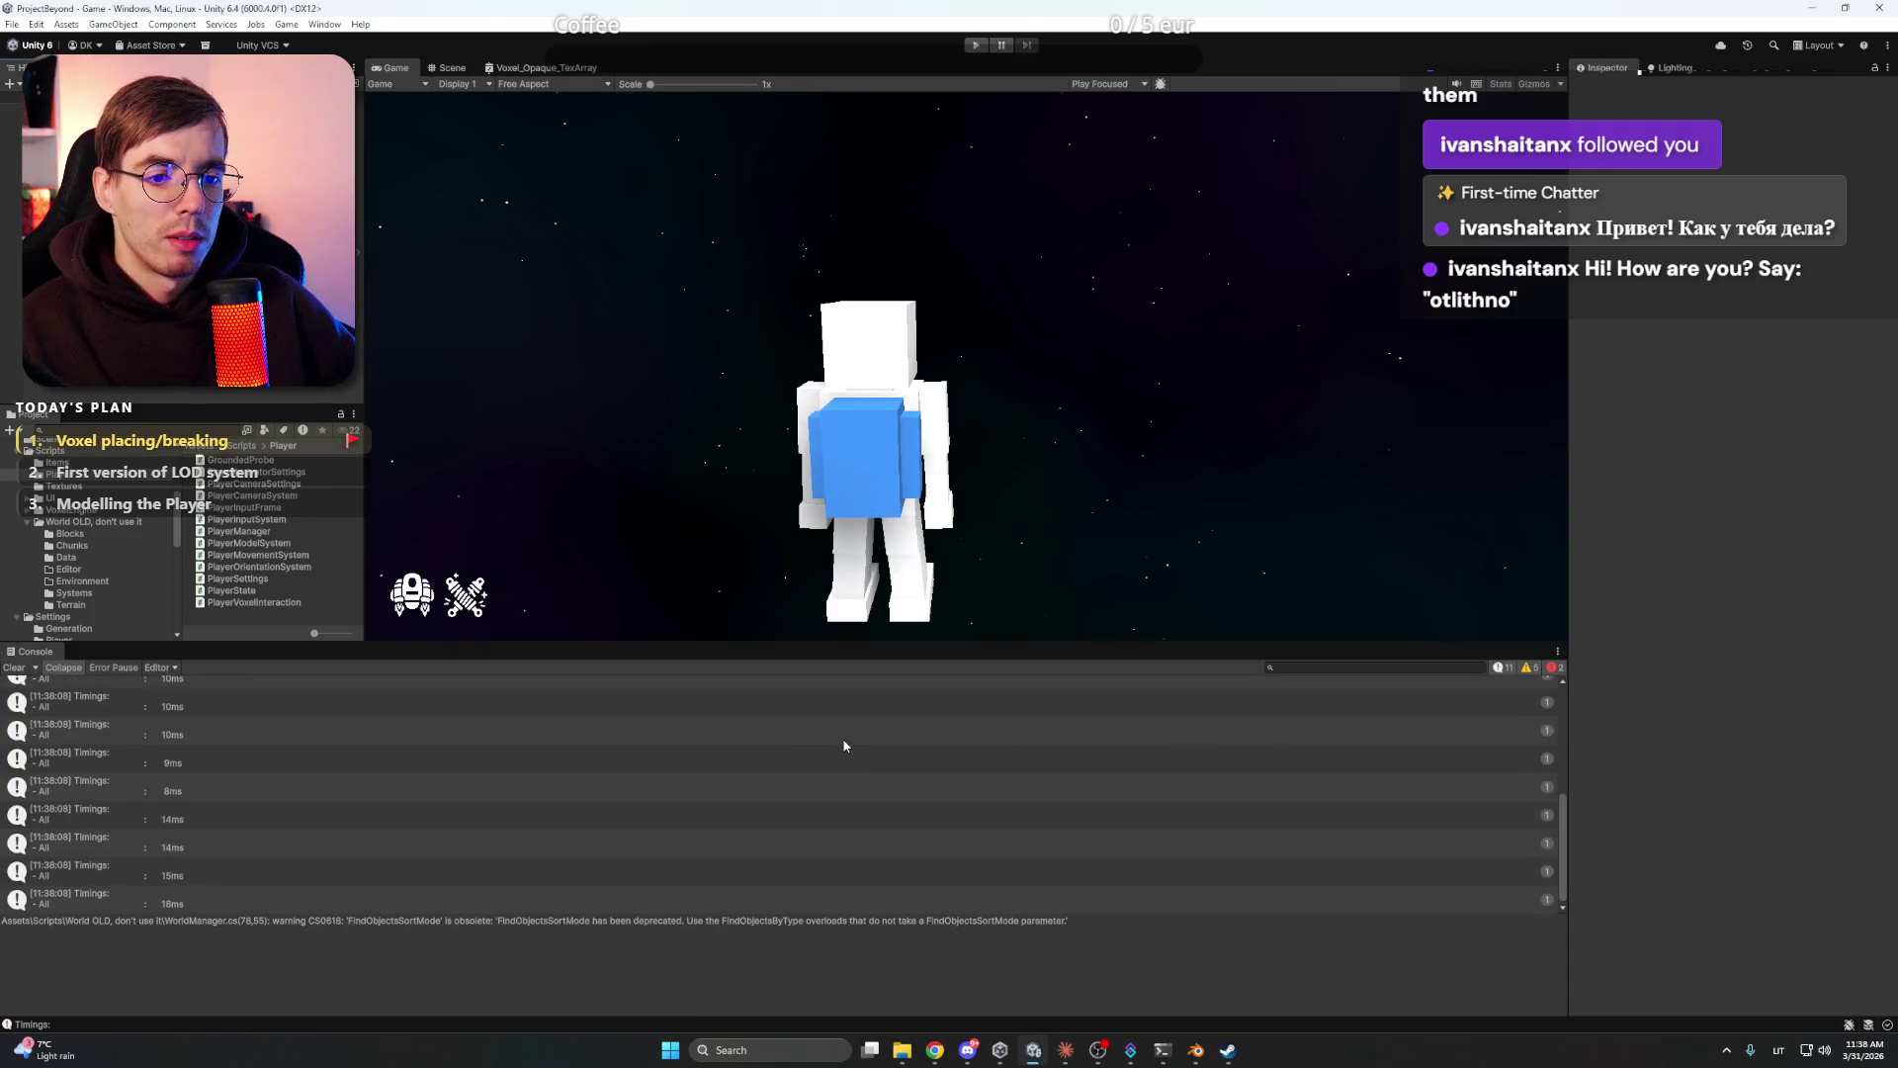
- Copy the PlayerMovementSystem(147,19) CS1061 GravityEnvironment error text for Claude
scroll(808, 757, "up", 5)
left_click(804, 740)
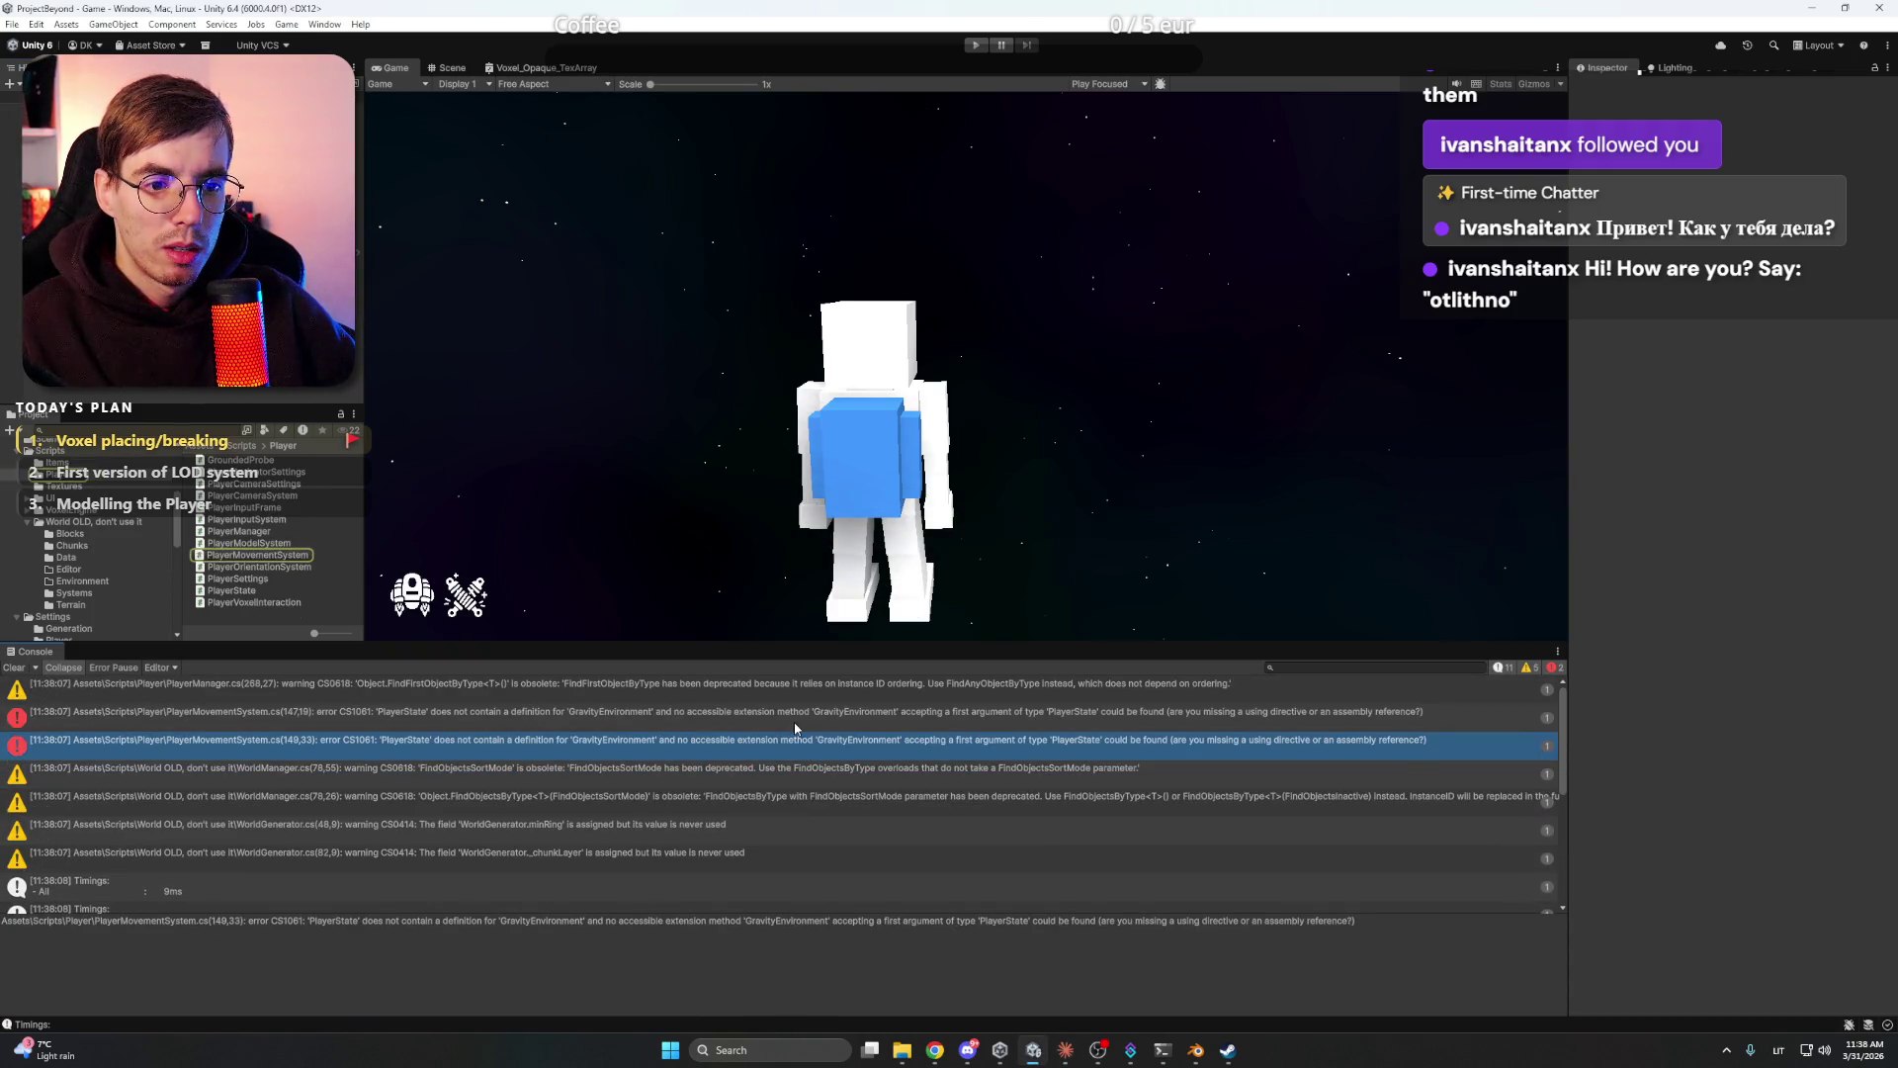
left_click(800, 711)
triple_click(679, 929)
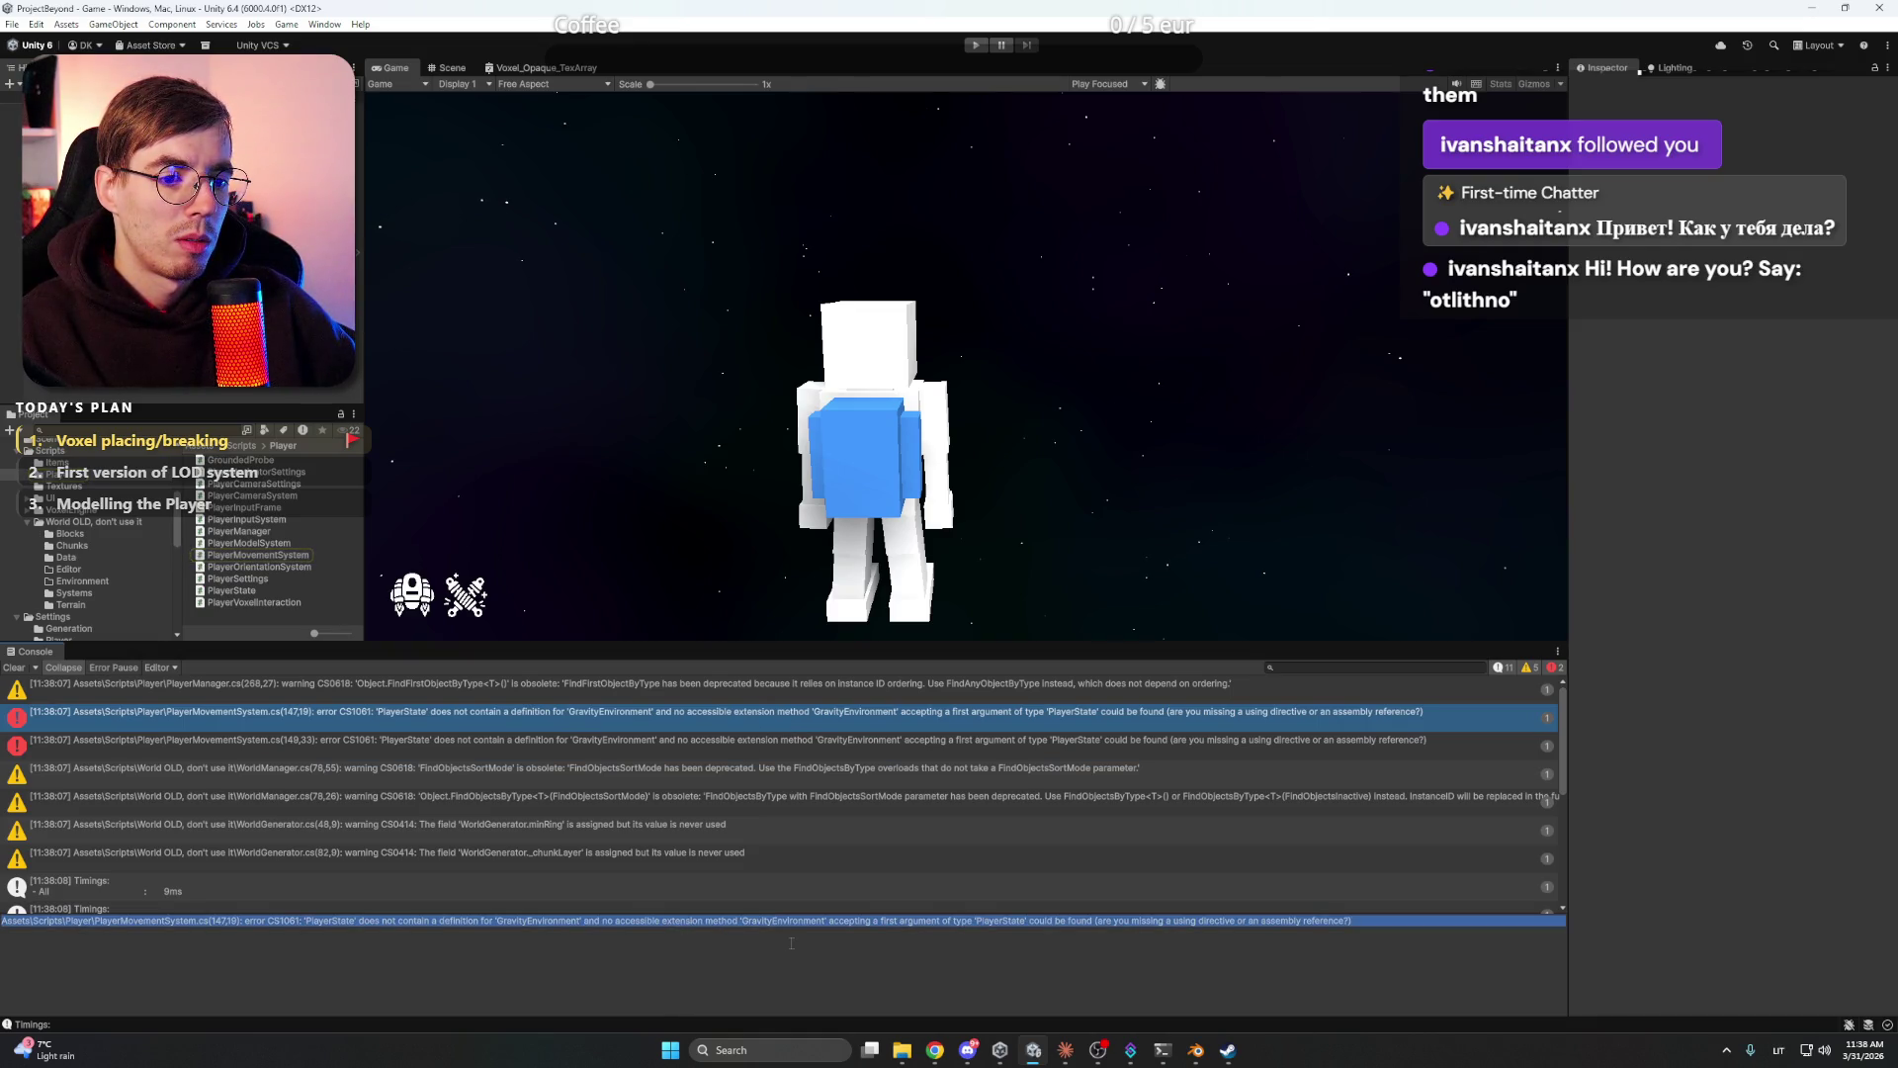
left_click(1066, 1049)
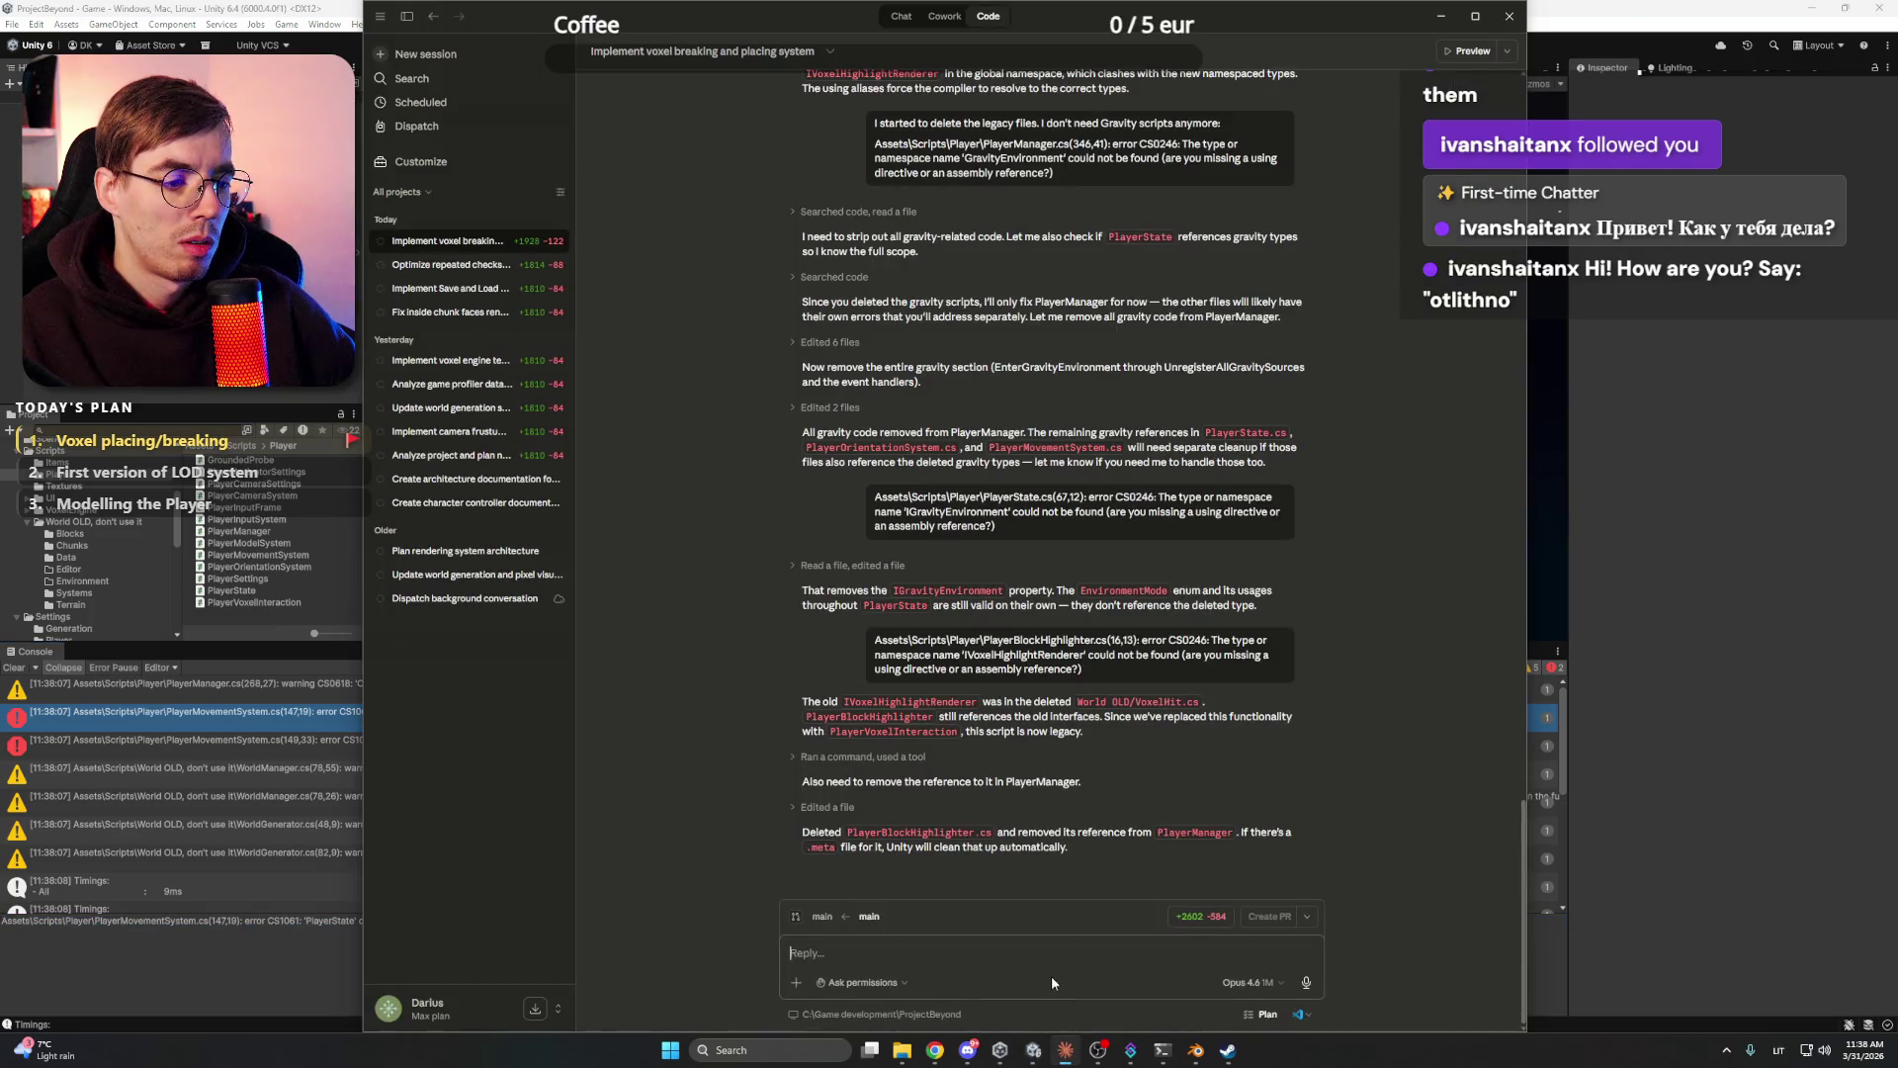
- Send the PlayerMovementSystem GravityEnvironment CS1061 error to Claude, then switch to Blender
type("Assets\\Scripts\\Player\\PlayerMovementSystem.cs(147,19): error CS1061: 'PlayerState' does not contain a definition for 'GravityEnvironment' and no accessible extension method 'GravityEnvironment' accepting a first argument of type 'PlayerState' could be found (are you missing a using directive or an assembly reference?)")
key("Return")
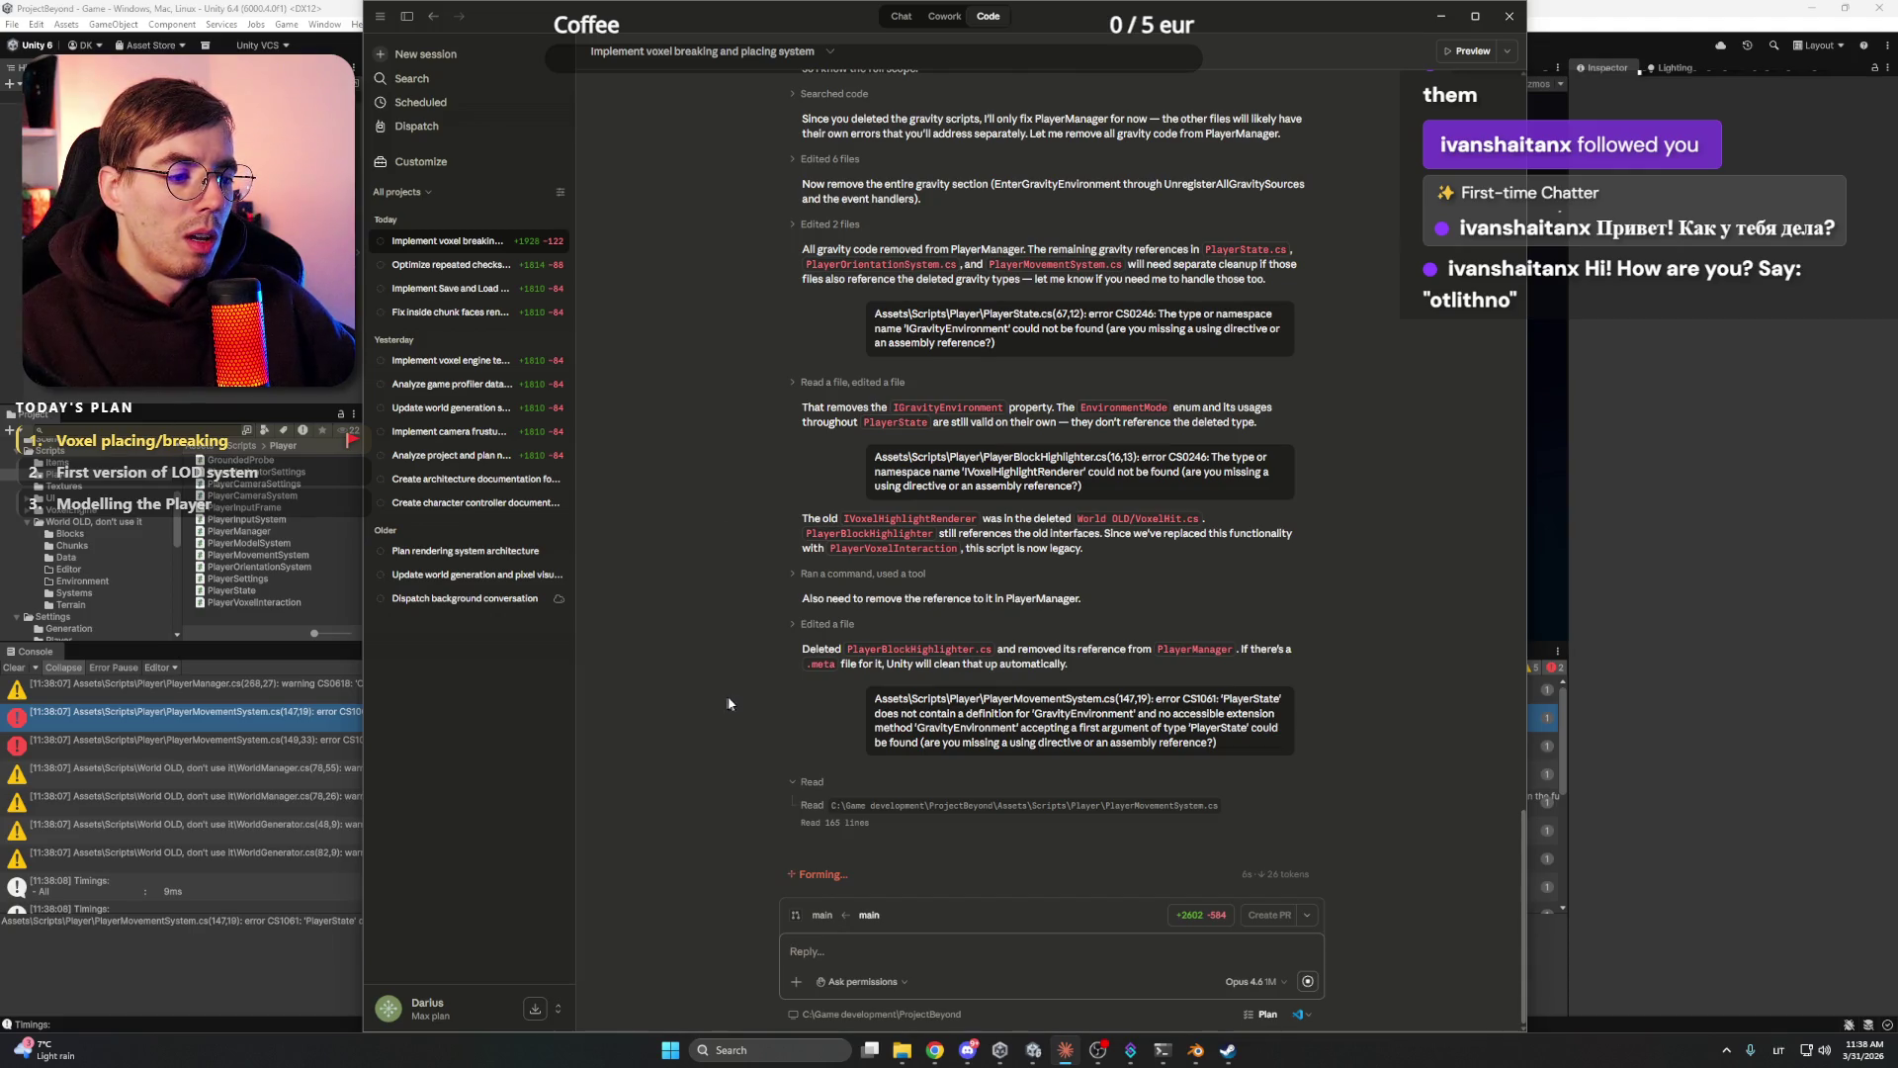
left_click(1195, 1050)
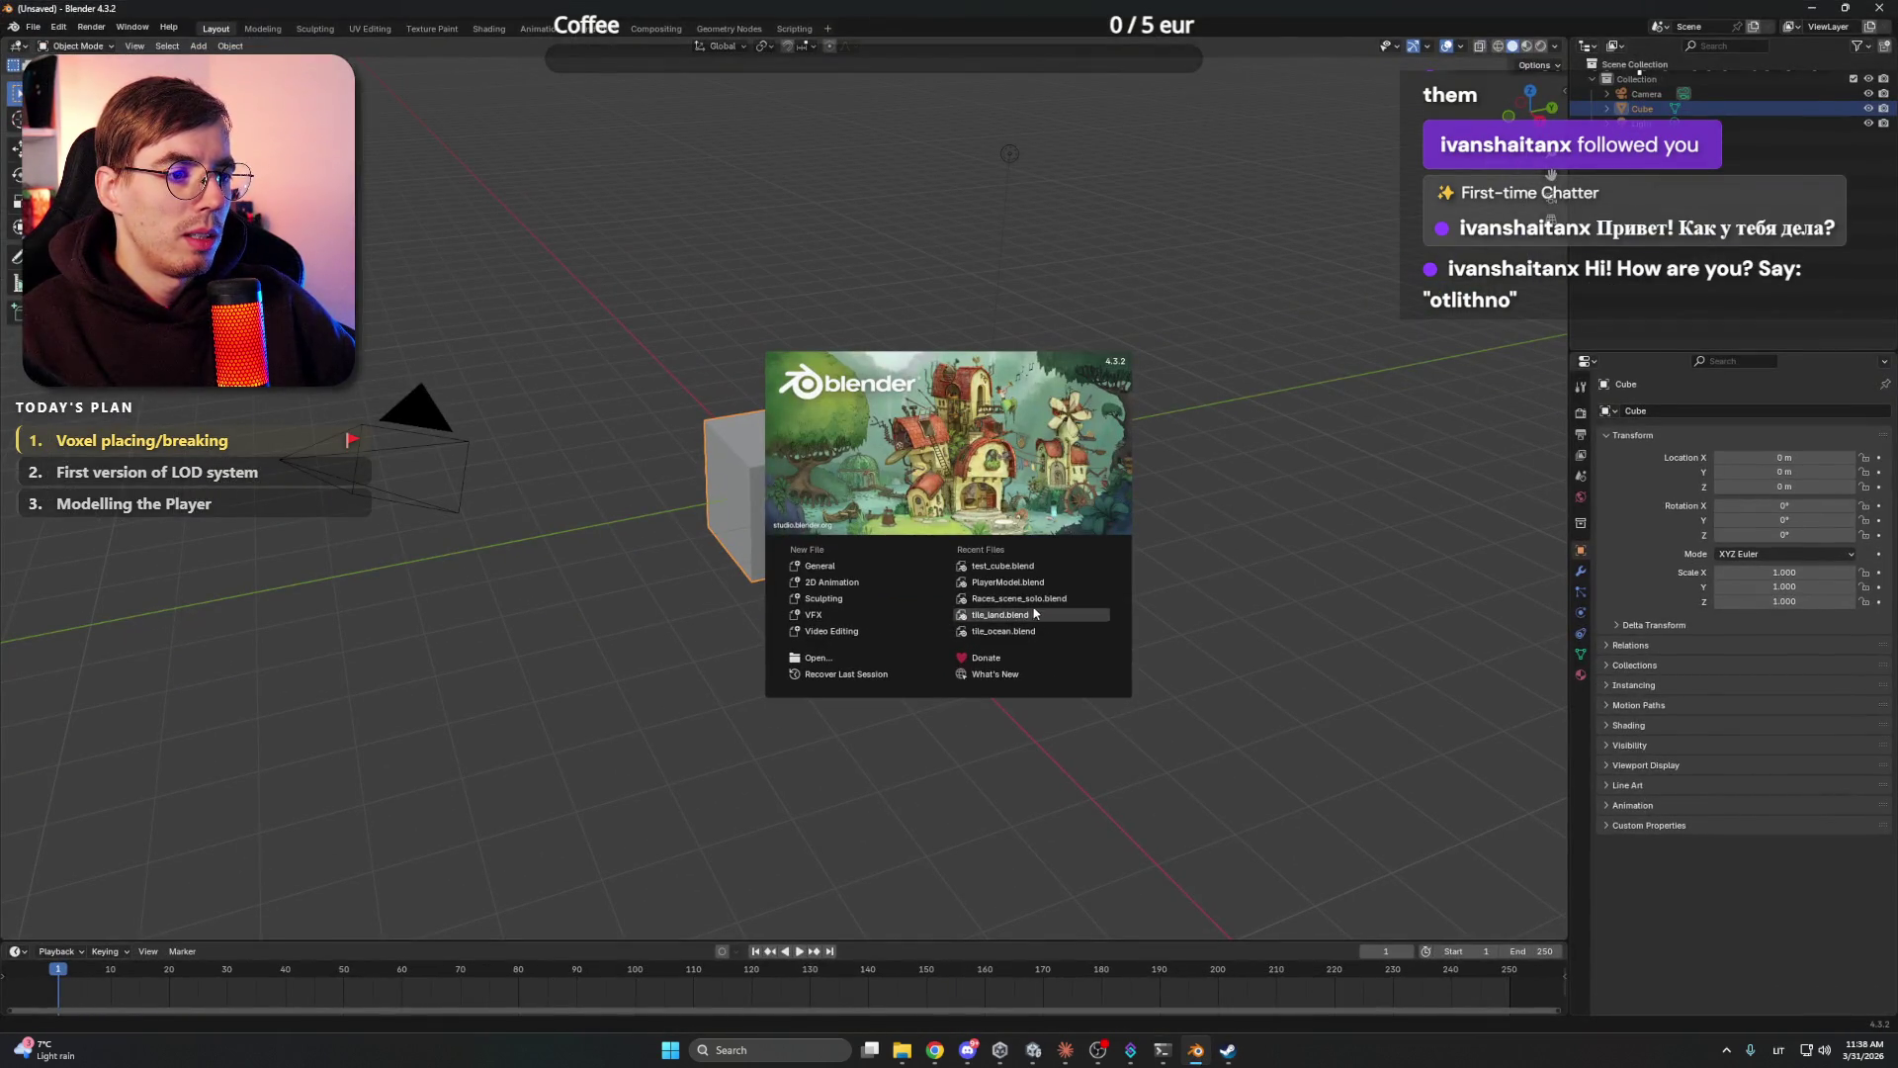
- Open PlayerModel.blend, start the astronaut animation and pick Material Preview shading
left_click(1032, 582)
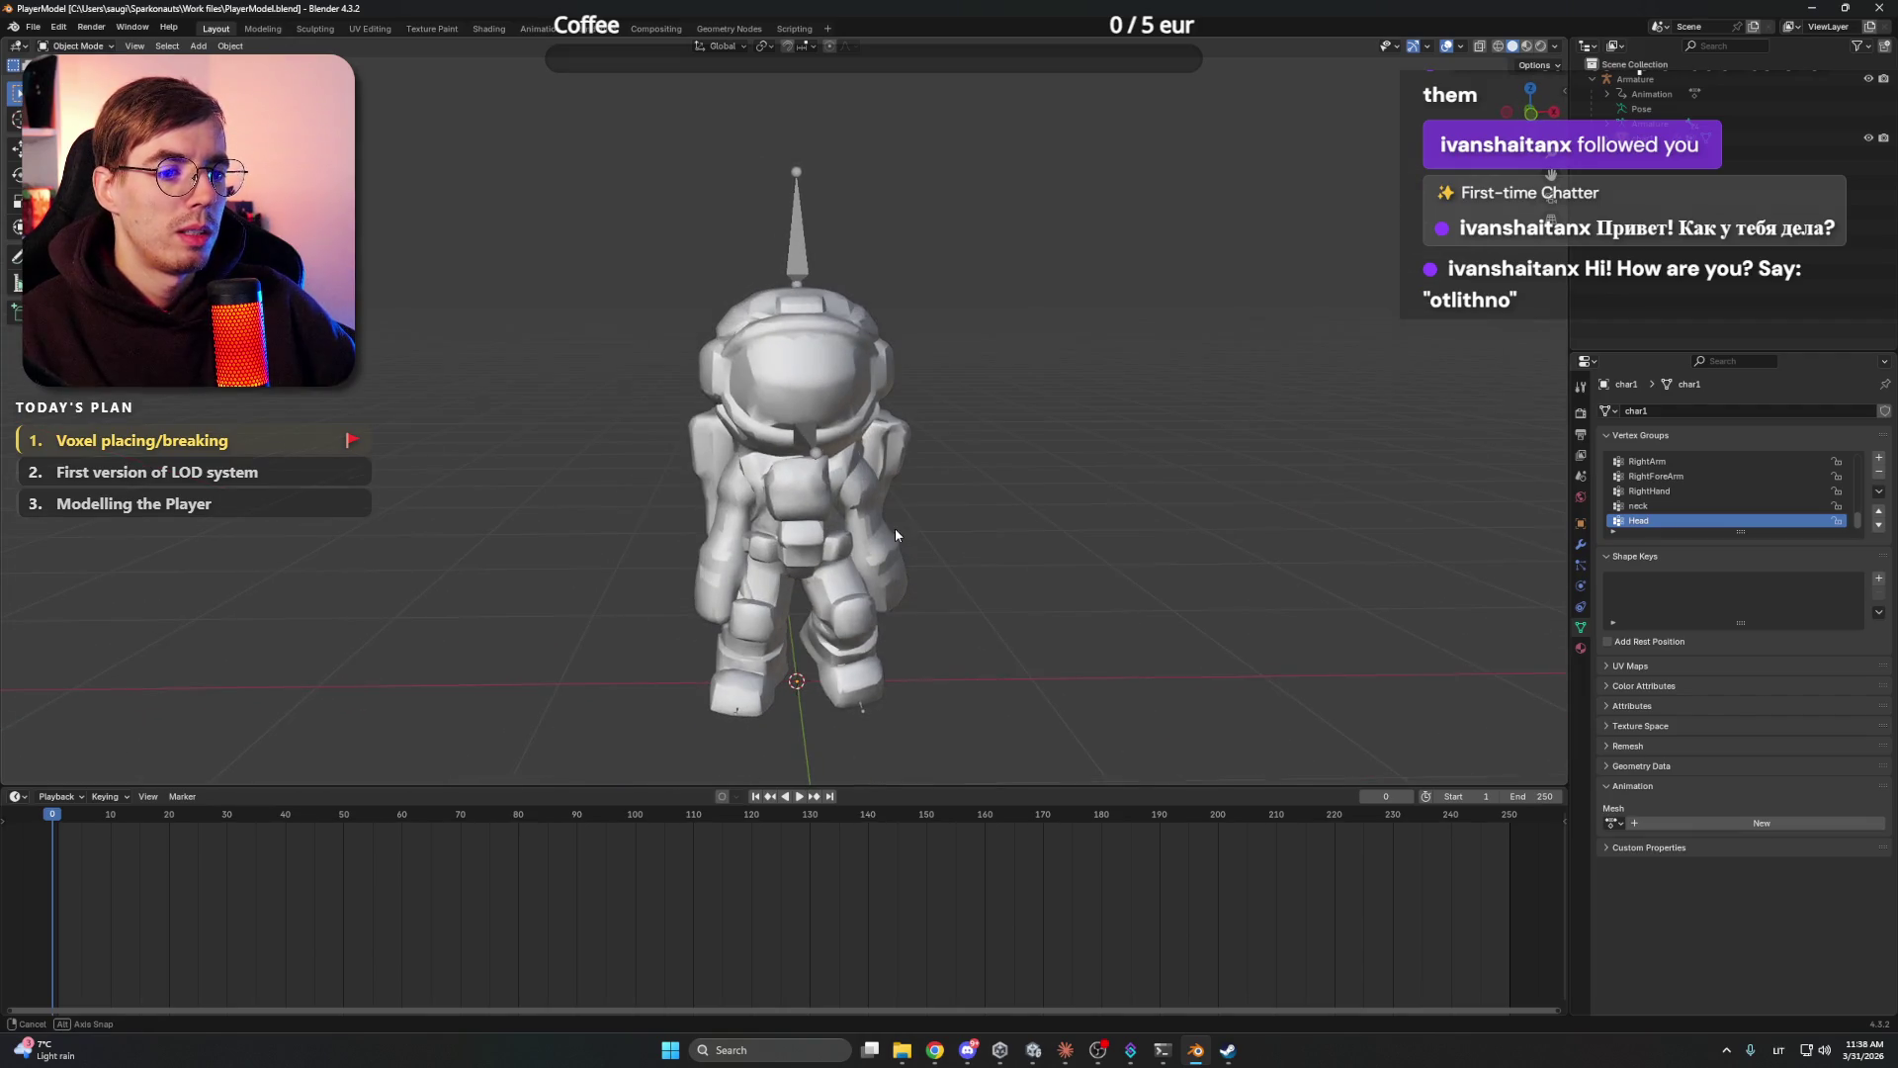
key("space")
key("z")
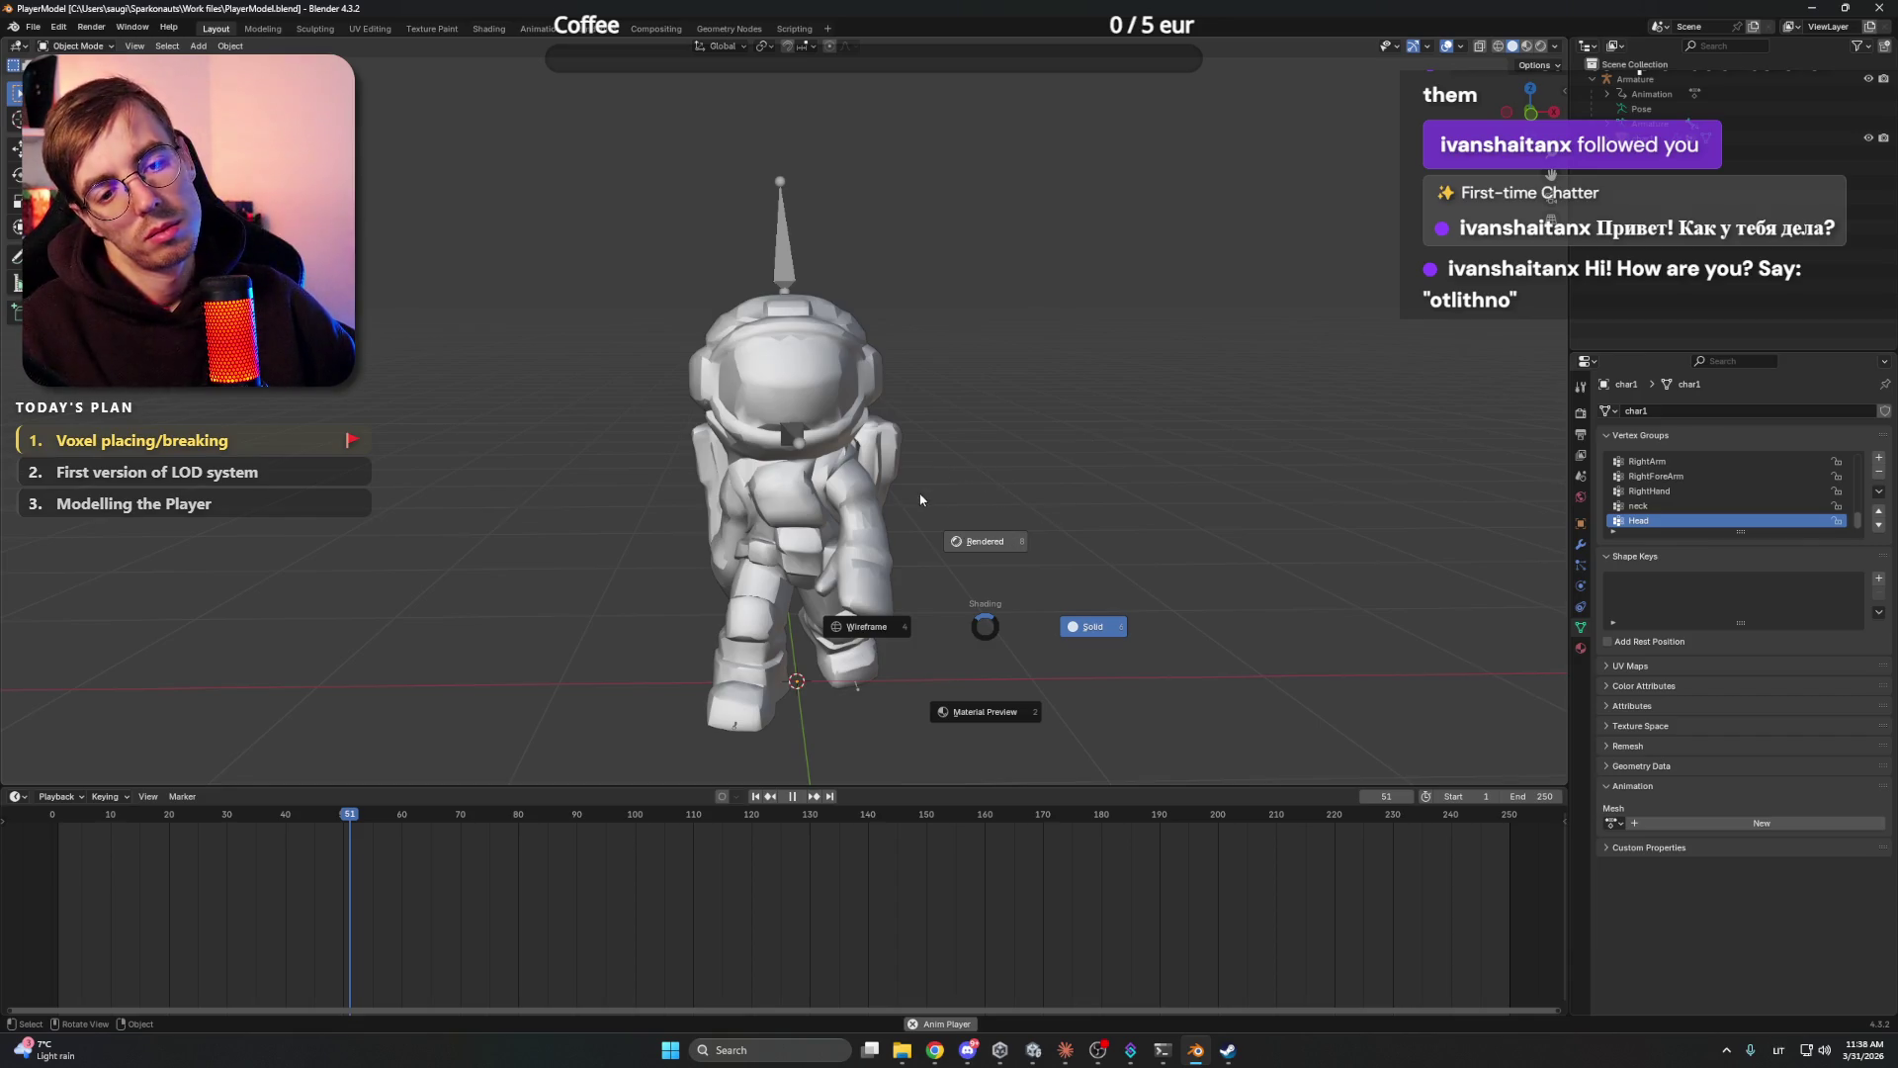
mouse_move(1194, 1056)
left_click(1067, 1051)
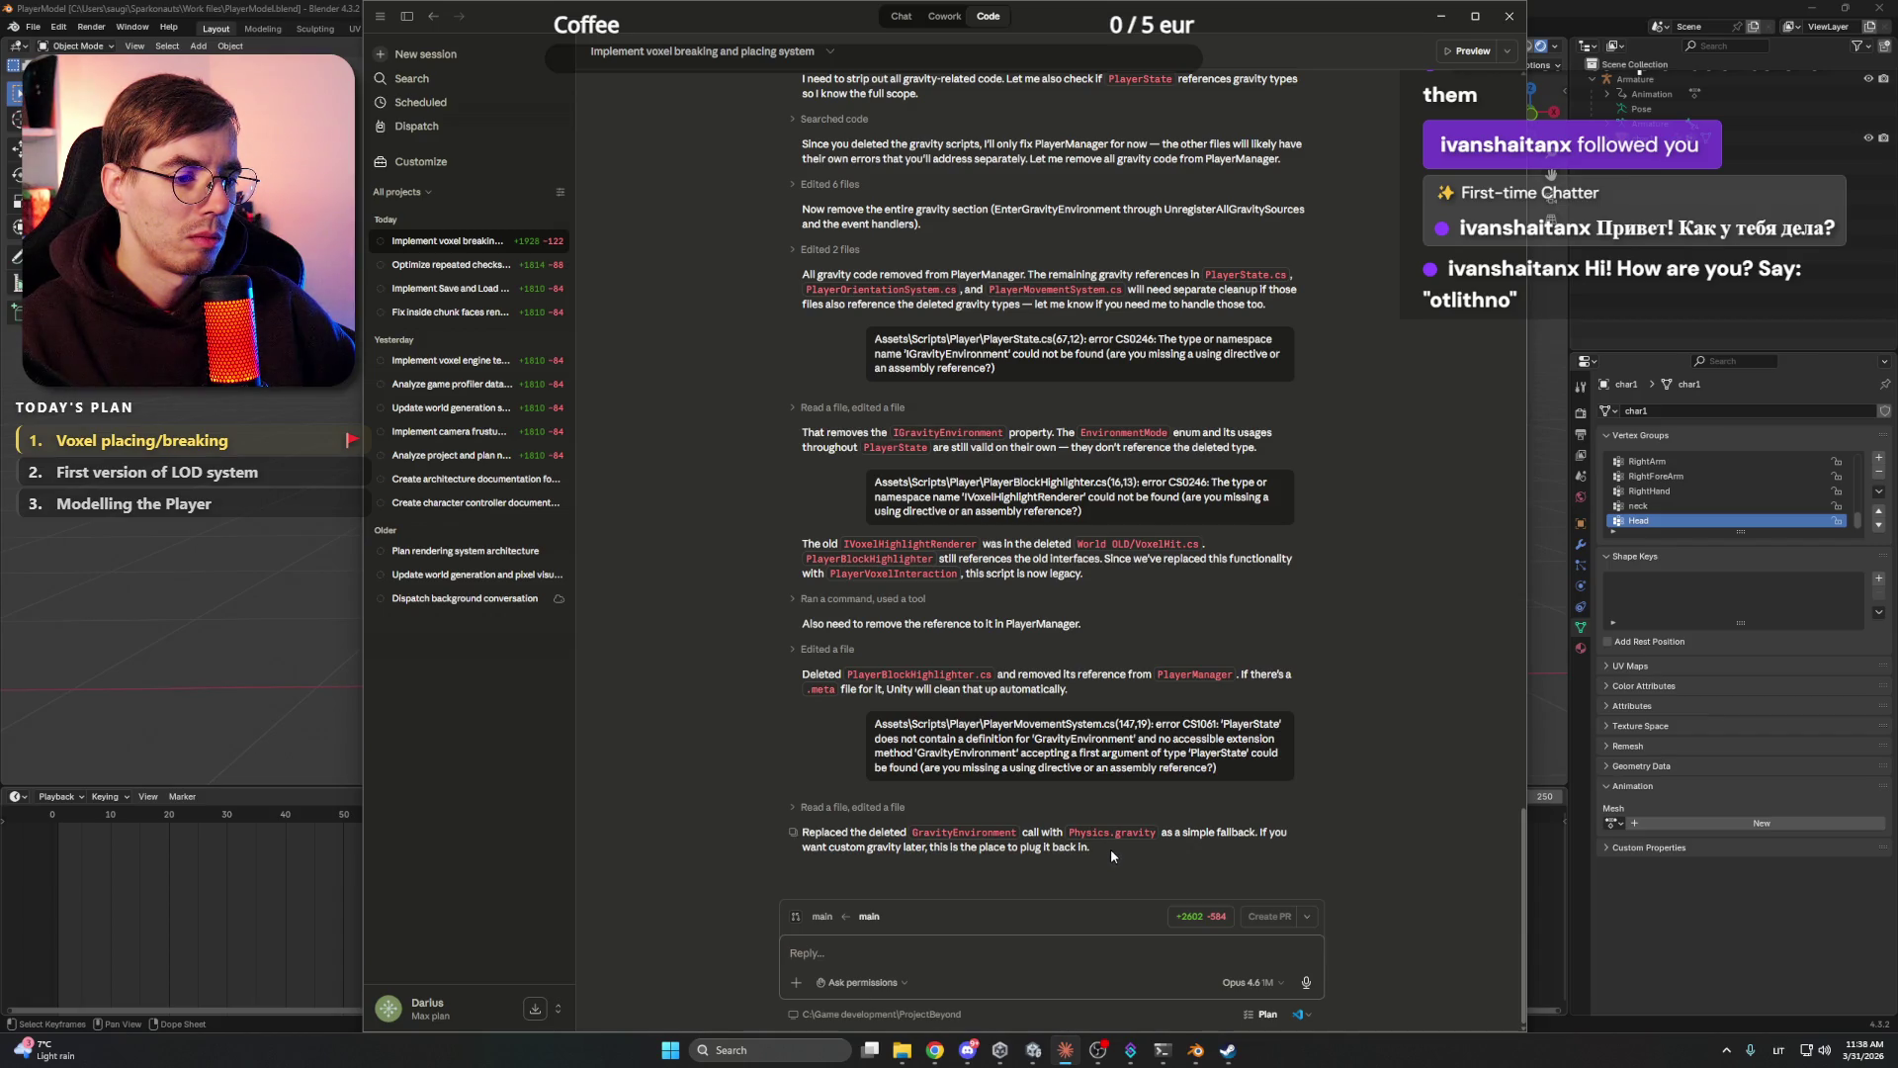
key("alt+Tab")
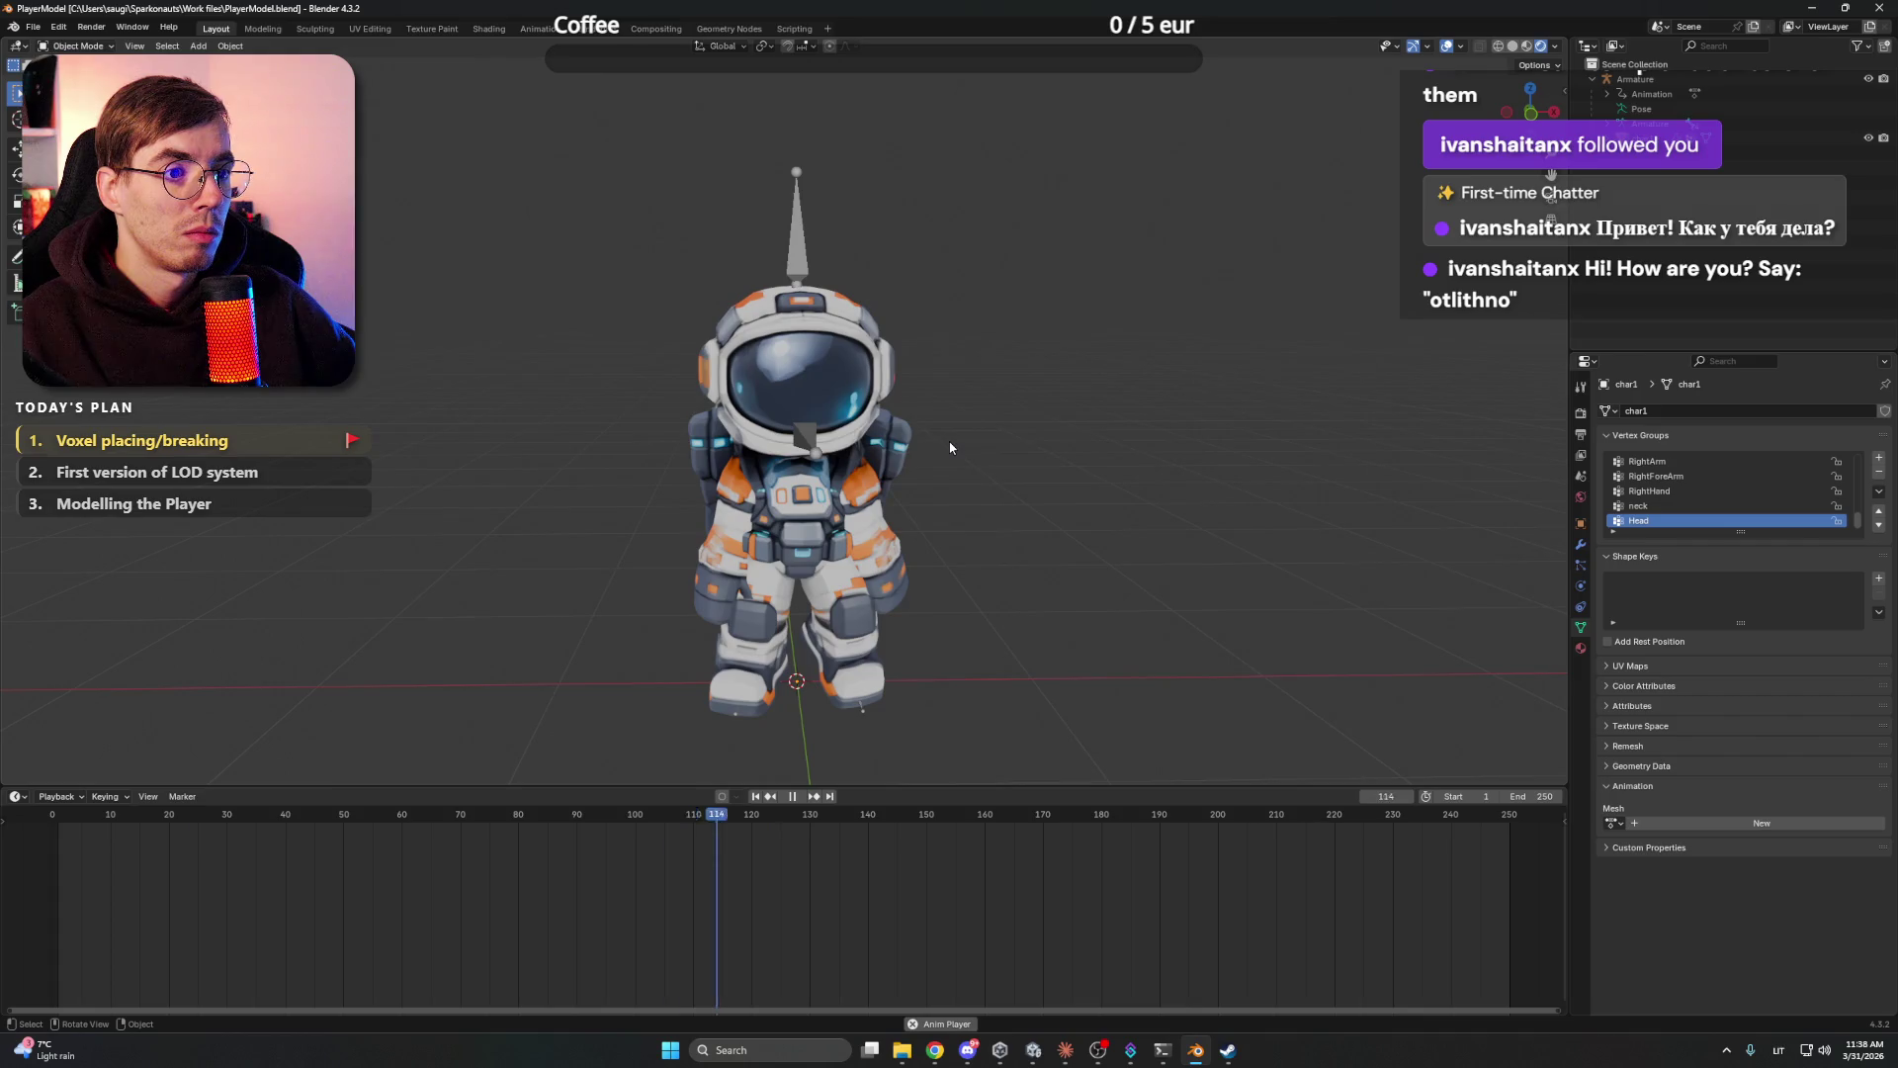
- Orbit around the astronaut, pause playback and scrub back to about frame 67, then select the end-frame field
mouse_move(947, 550)
left_mouse_down()
mouse_move(924, 513)
mouse_move(959, 521)
left_mouse_up()
scroll(970, 524, "down", 2)
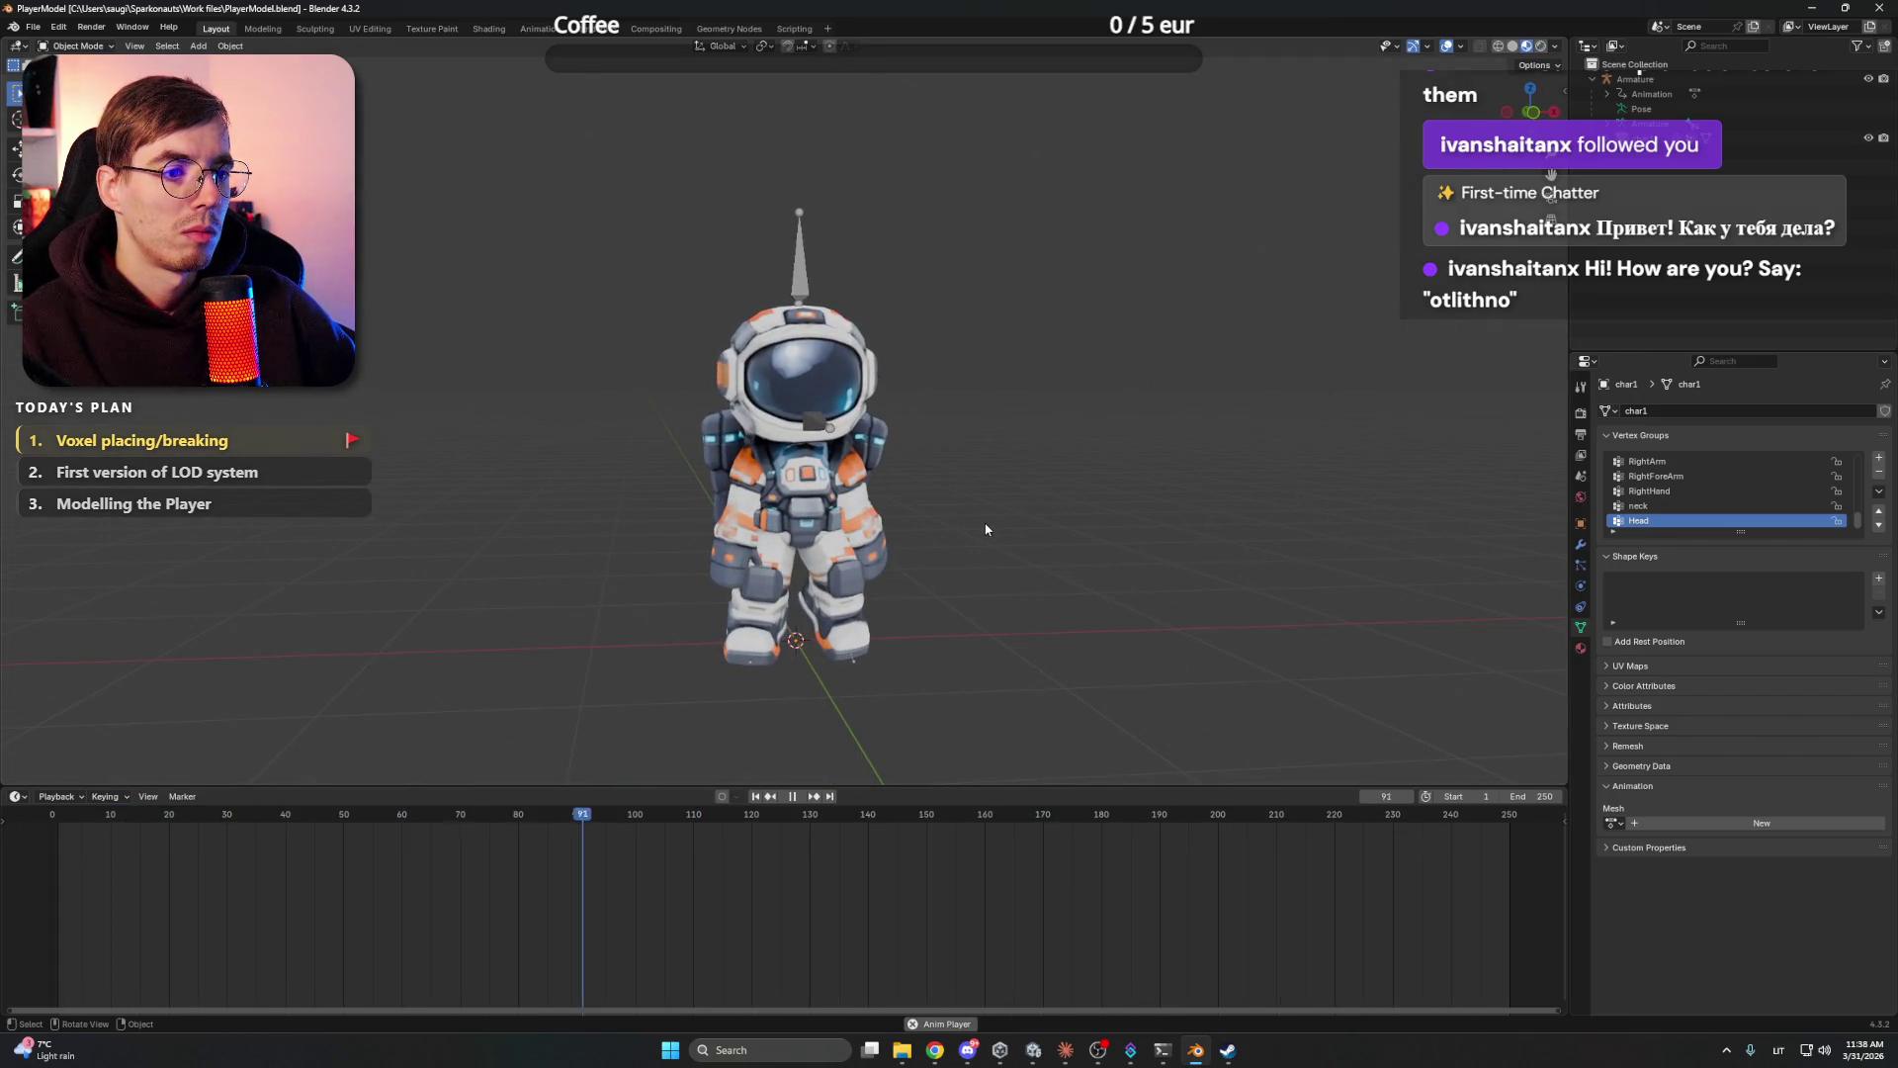
left_click_drag(469, 817, 362, 817)
key("space")
left_click_drag(566, 825, 87, 819)
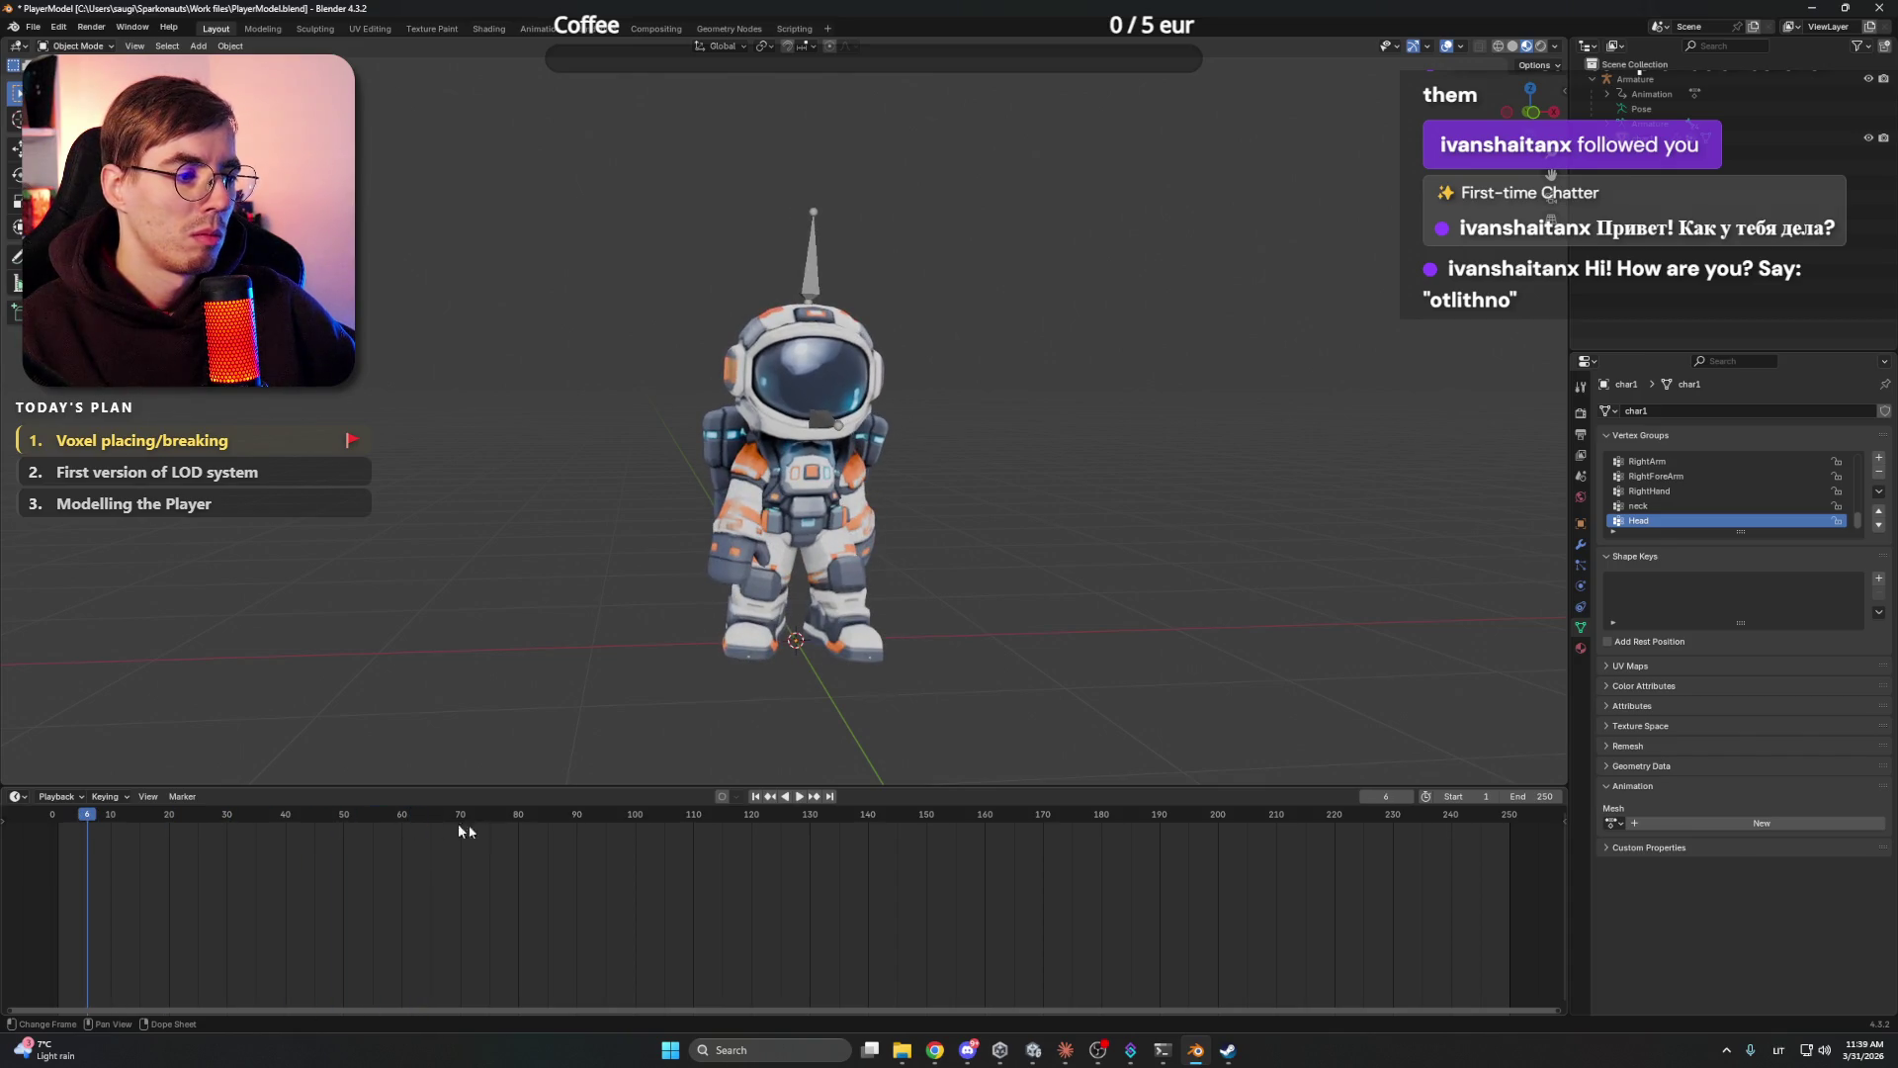
left_click(1522, 797)
- Set the animation end frame to 62 and replay the walk cycle
type("62")
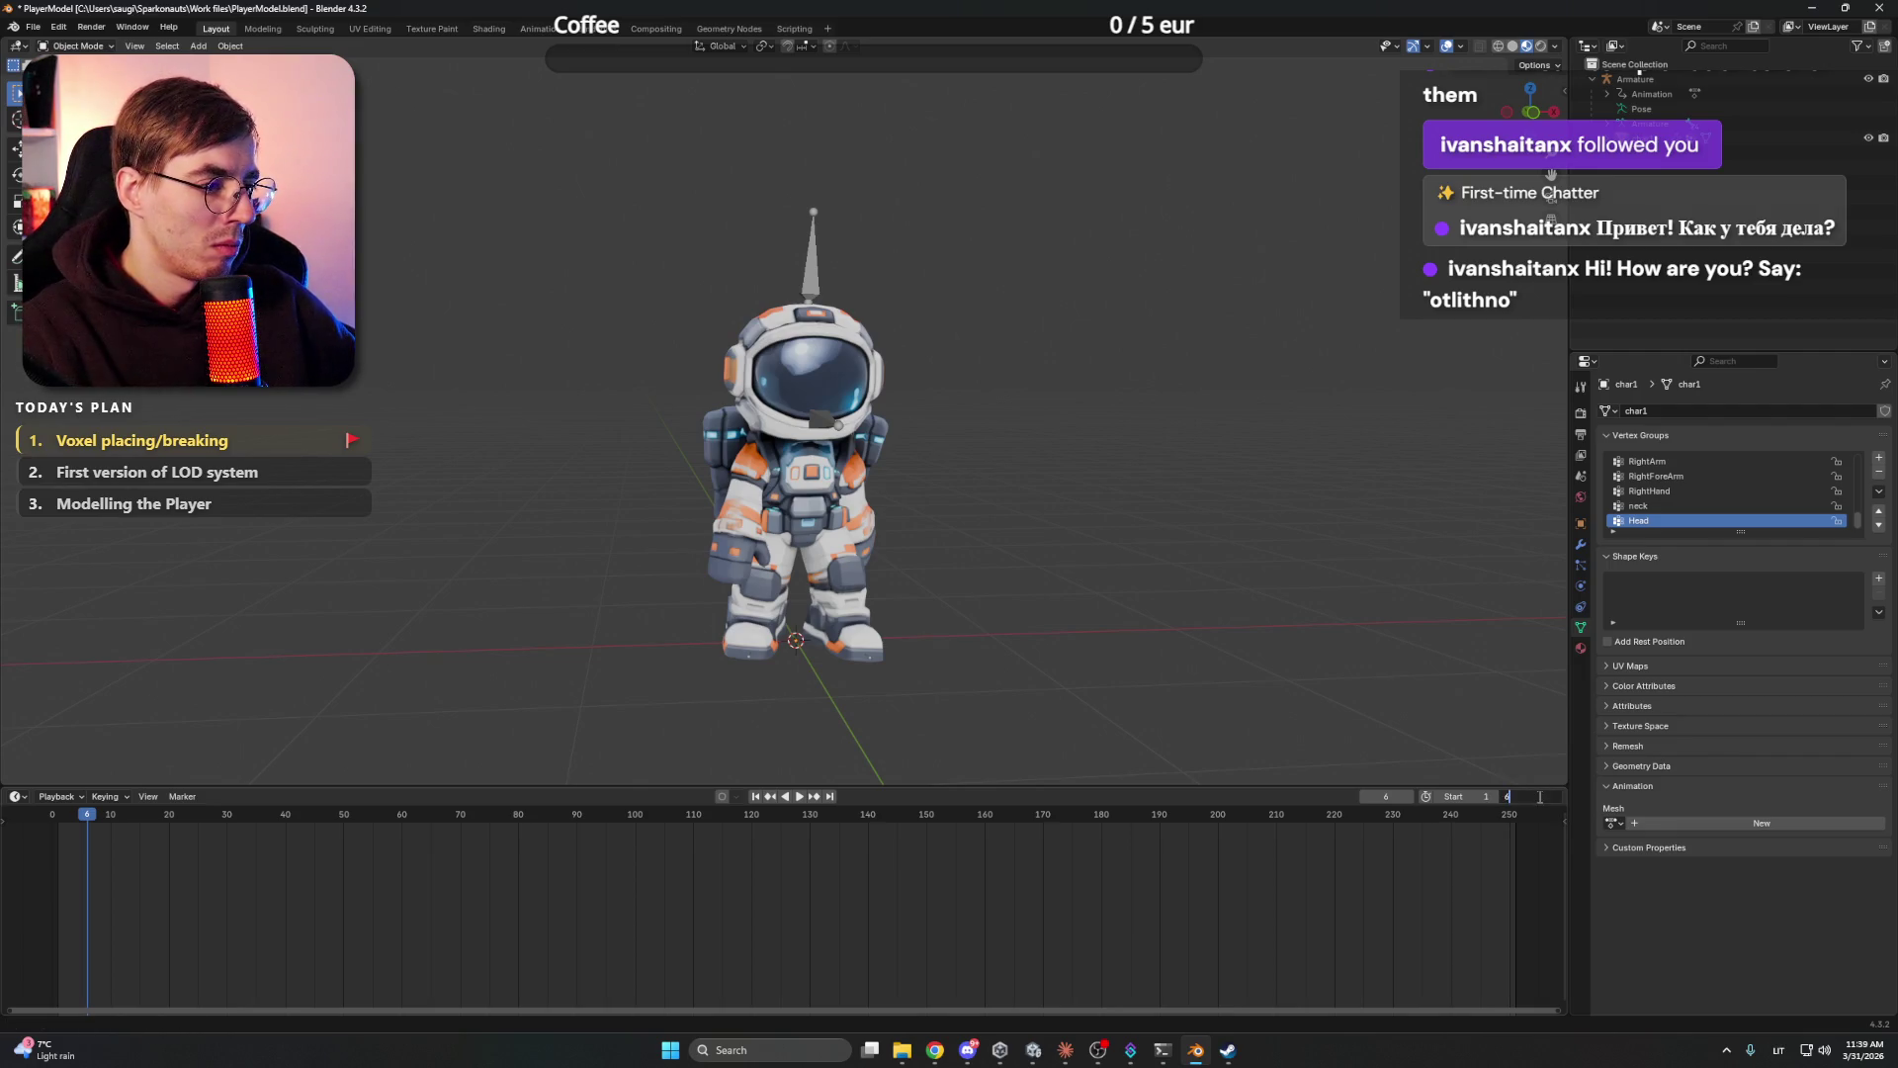
key("Return")
left_click(799, 796)
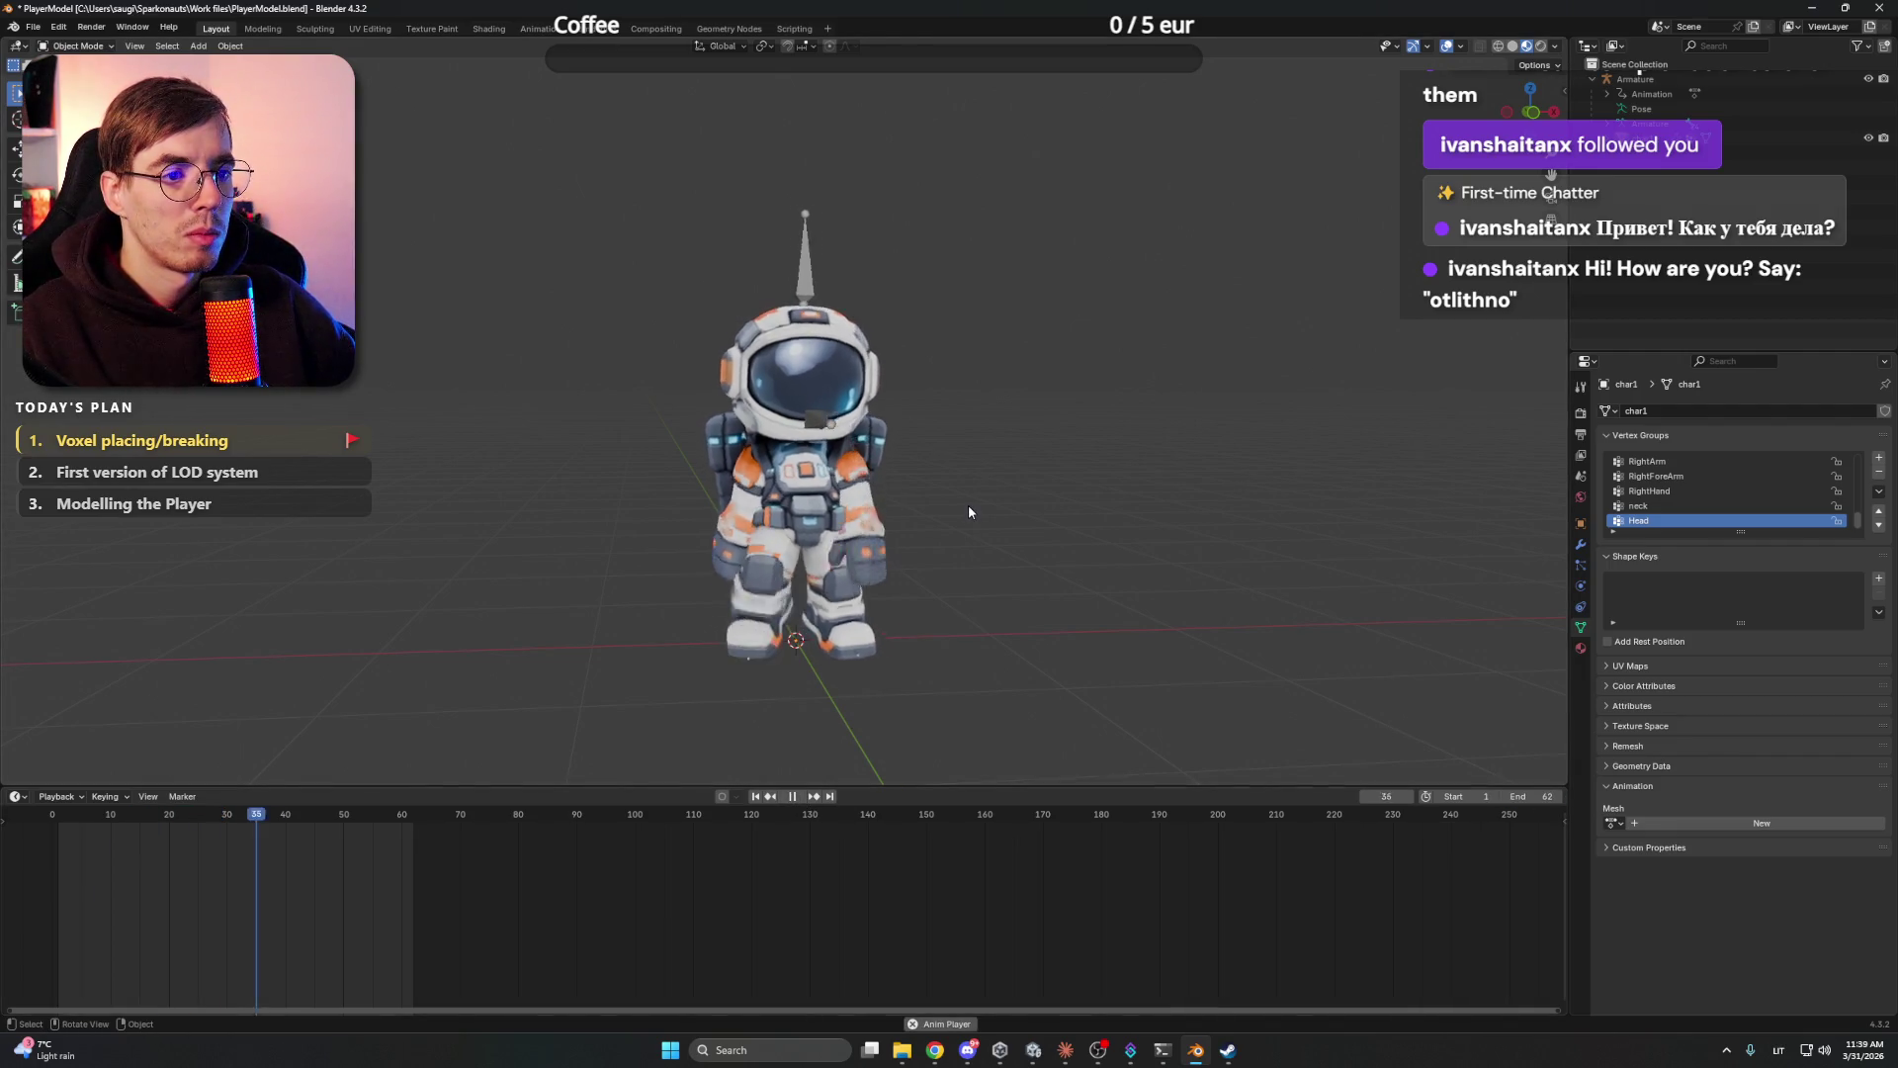
- View the looping astronaut from the front, side and back, stop playback and close Blender
mouse_move(969, 512)
left_mouse_down()
mouse_move(1196, 523)
mouse_move(583, 487)
mouse_move(1187, 485)
mouse_move(1100, 479)
left_mouse_up()
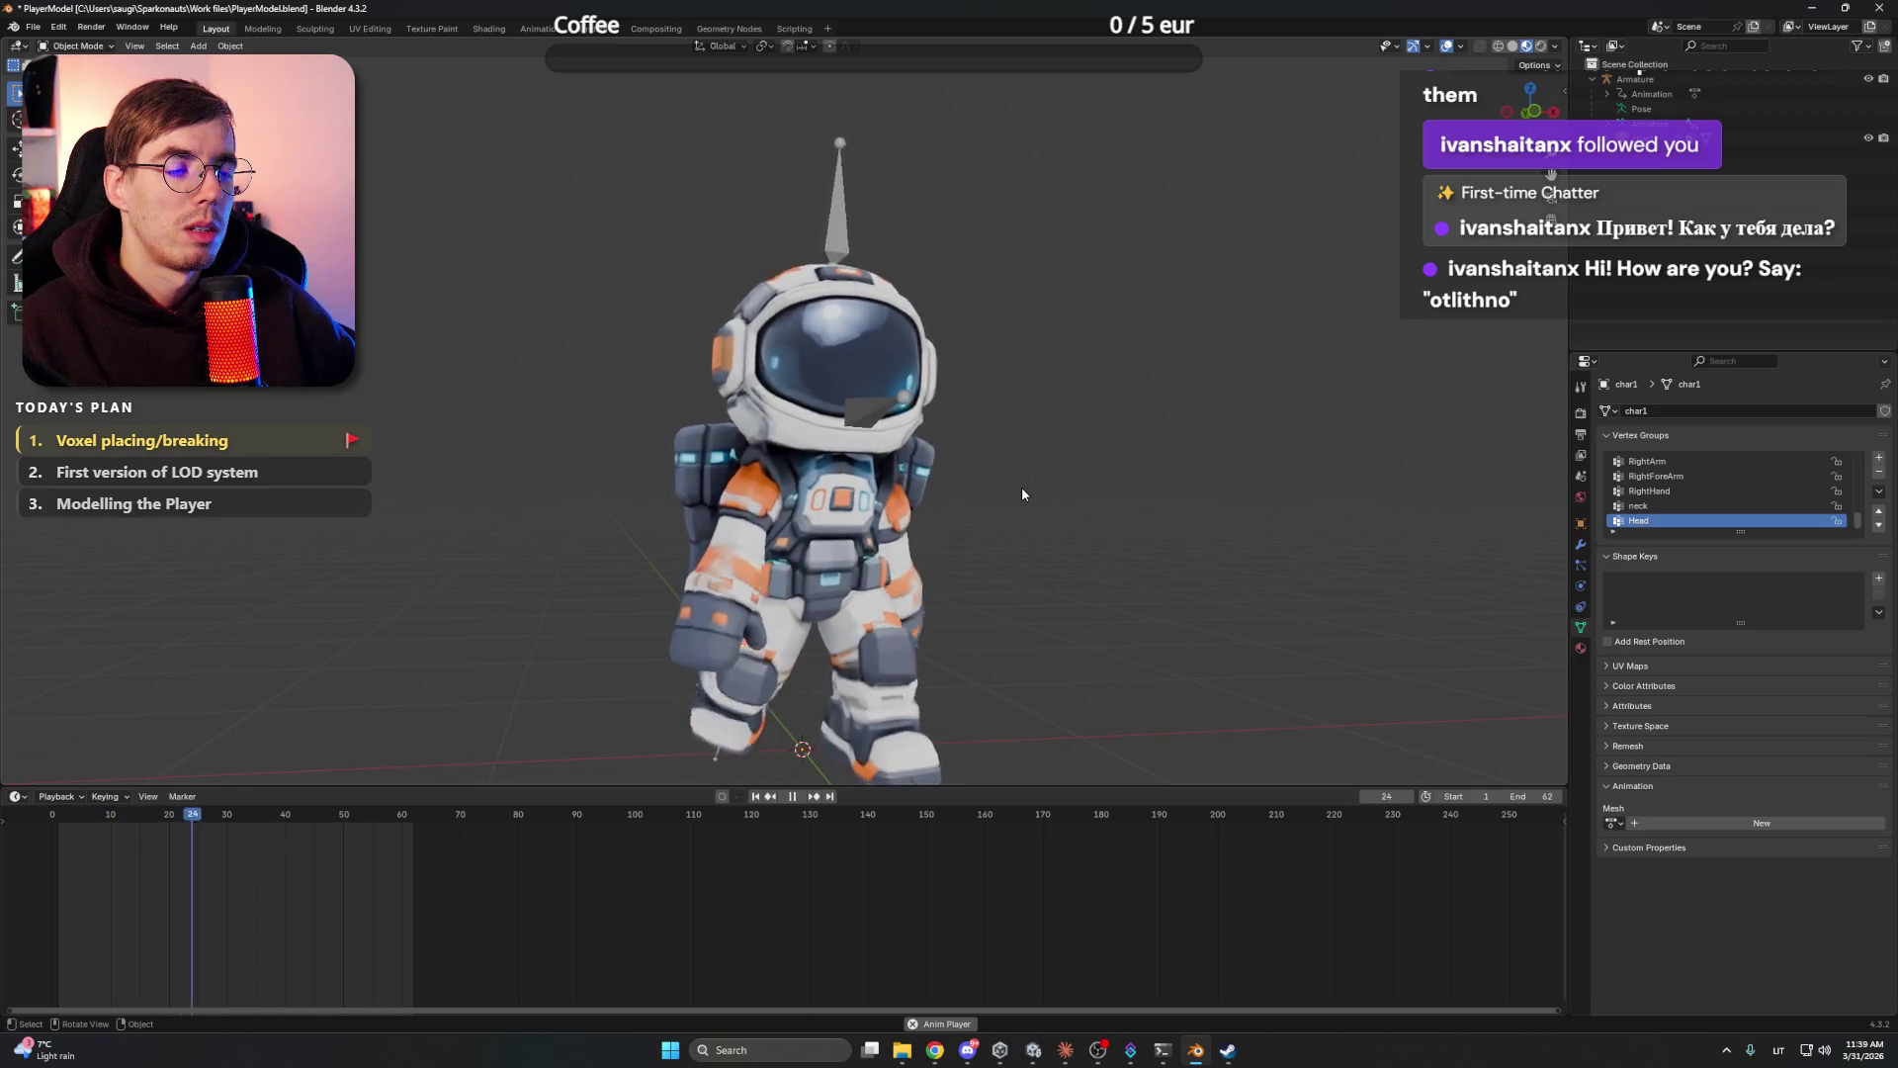
mouse_move(1022, 494)
left_mouse_down()
mouse_move(868, 484)
mouse_move(931, 482)
left_mouse_up()
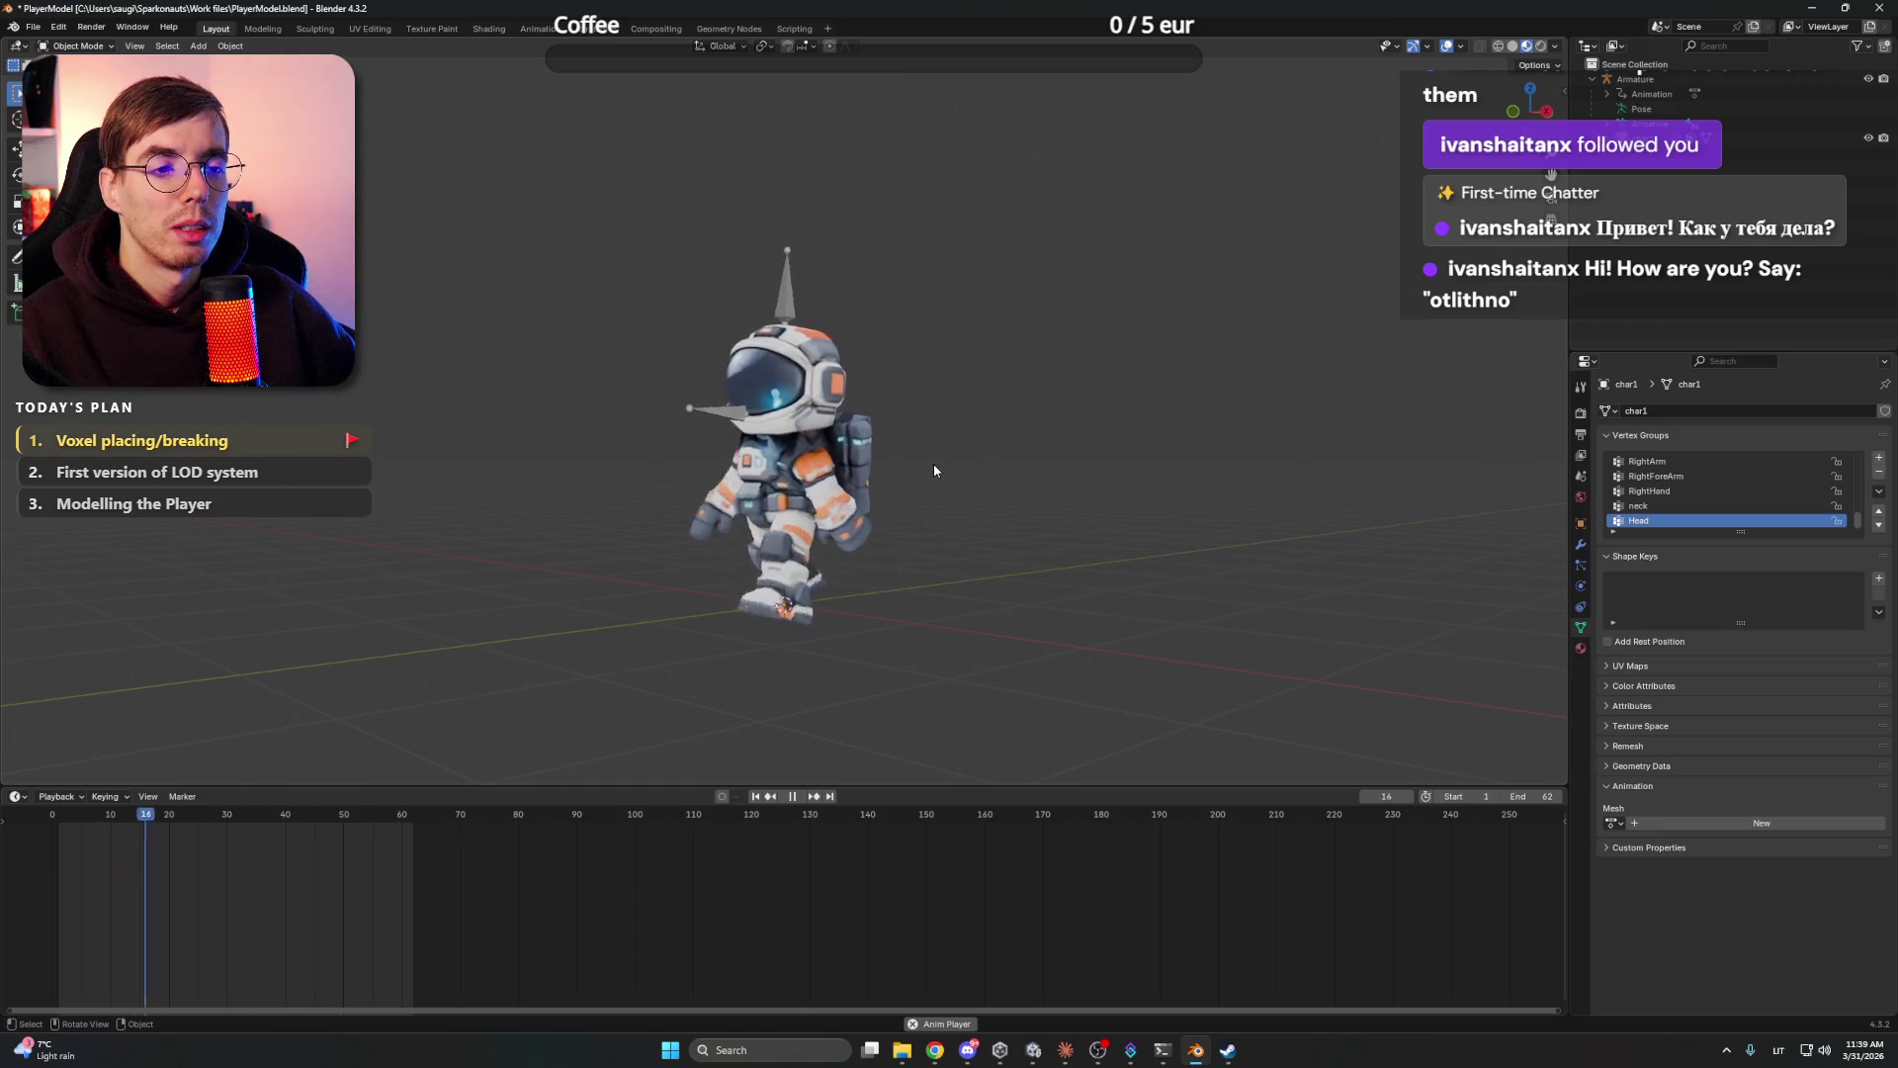
mouse_move(933, 465)
left_mouse_down()
mouse_move(779, 476)
mouse_move(1025, 466)
mouse_move(970, 478)
left_mouse_up()
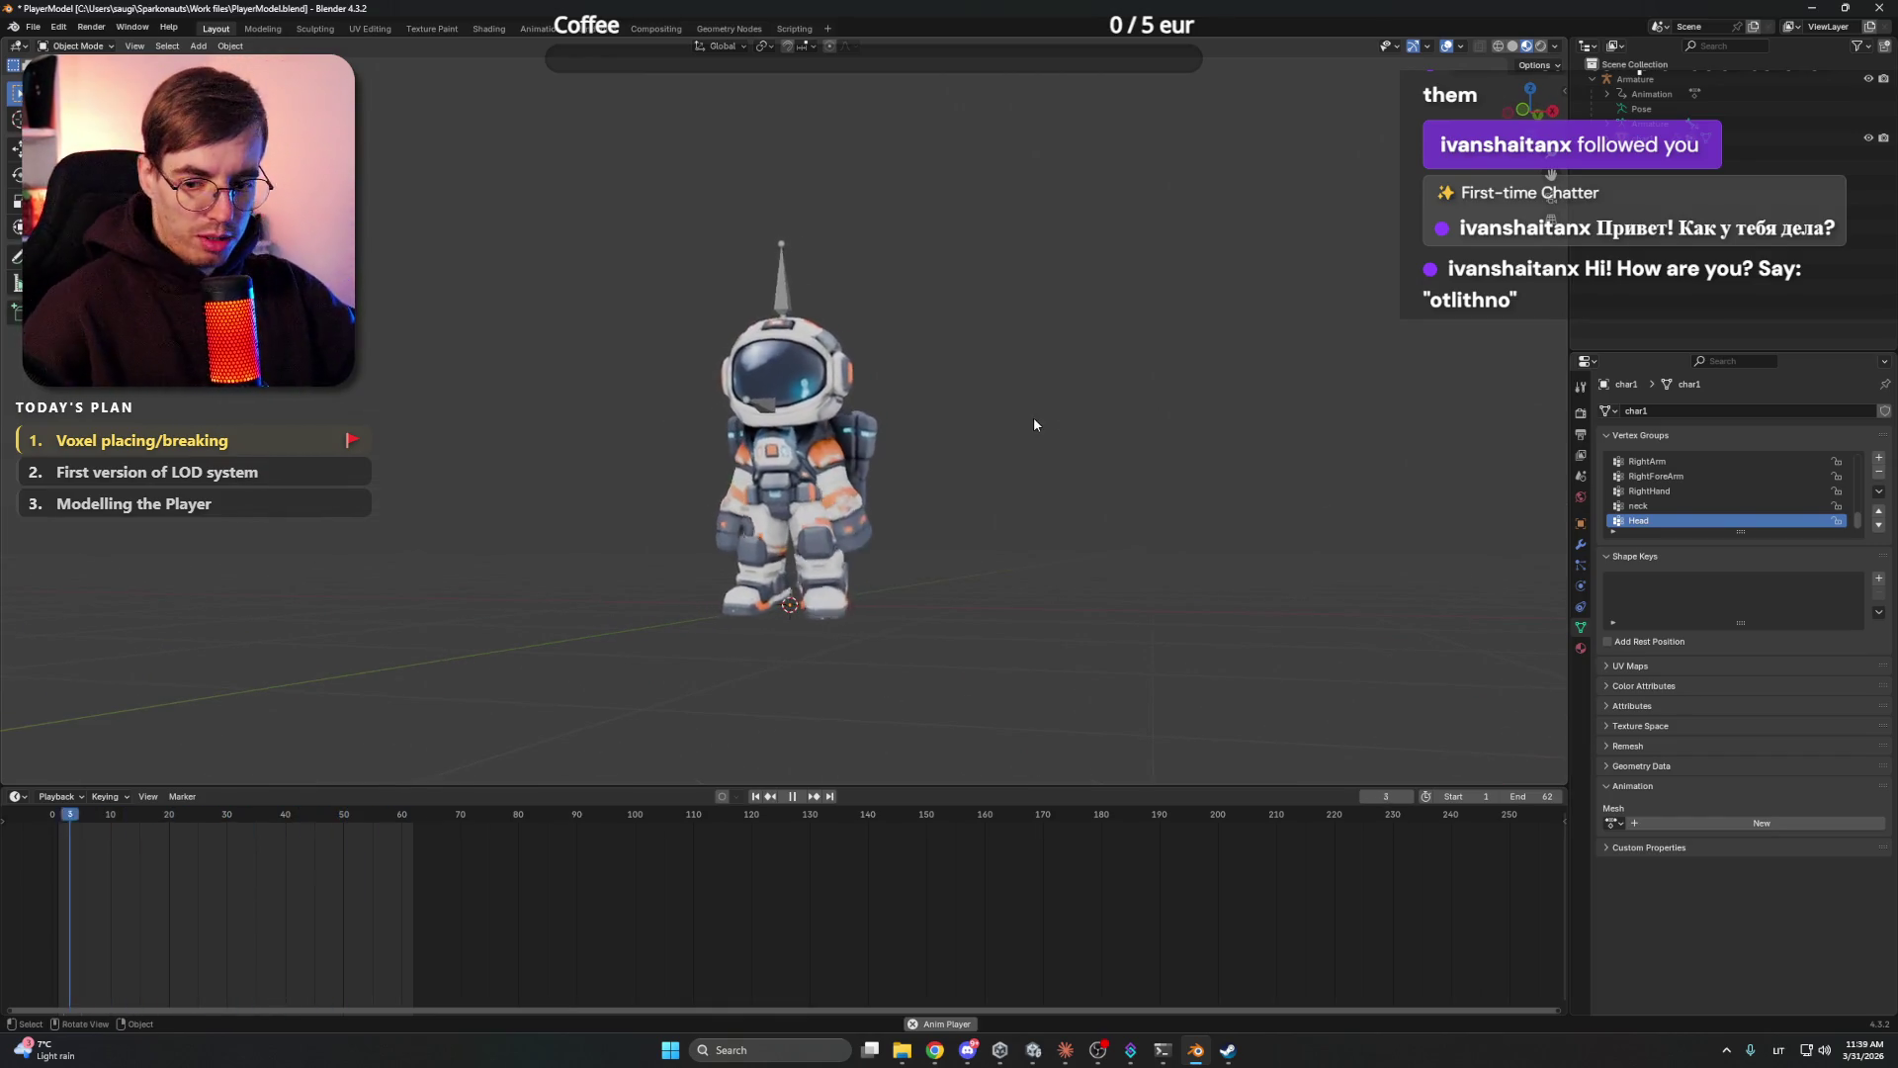
key("space")
mouse_move(978, 474)
left_mouse_down()
mouse_move(1017, 517)
mouse_move(1117, 541)
mouse_move(940, 524)
left_mouse_up()
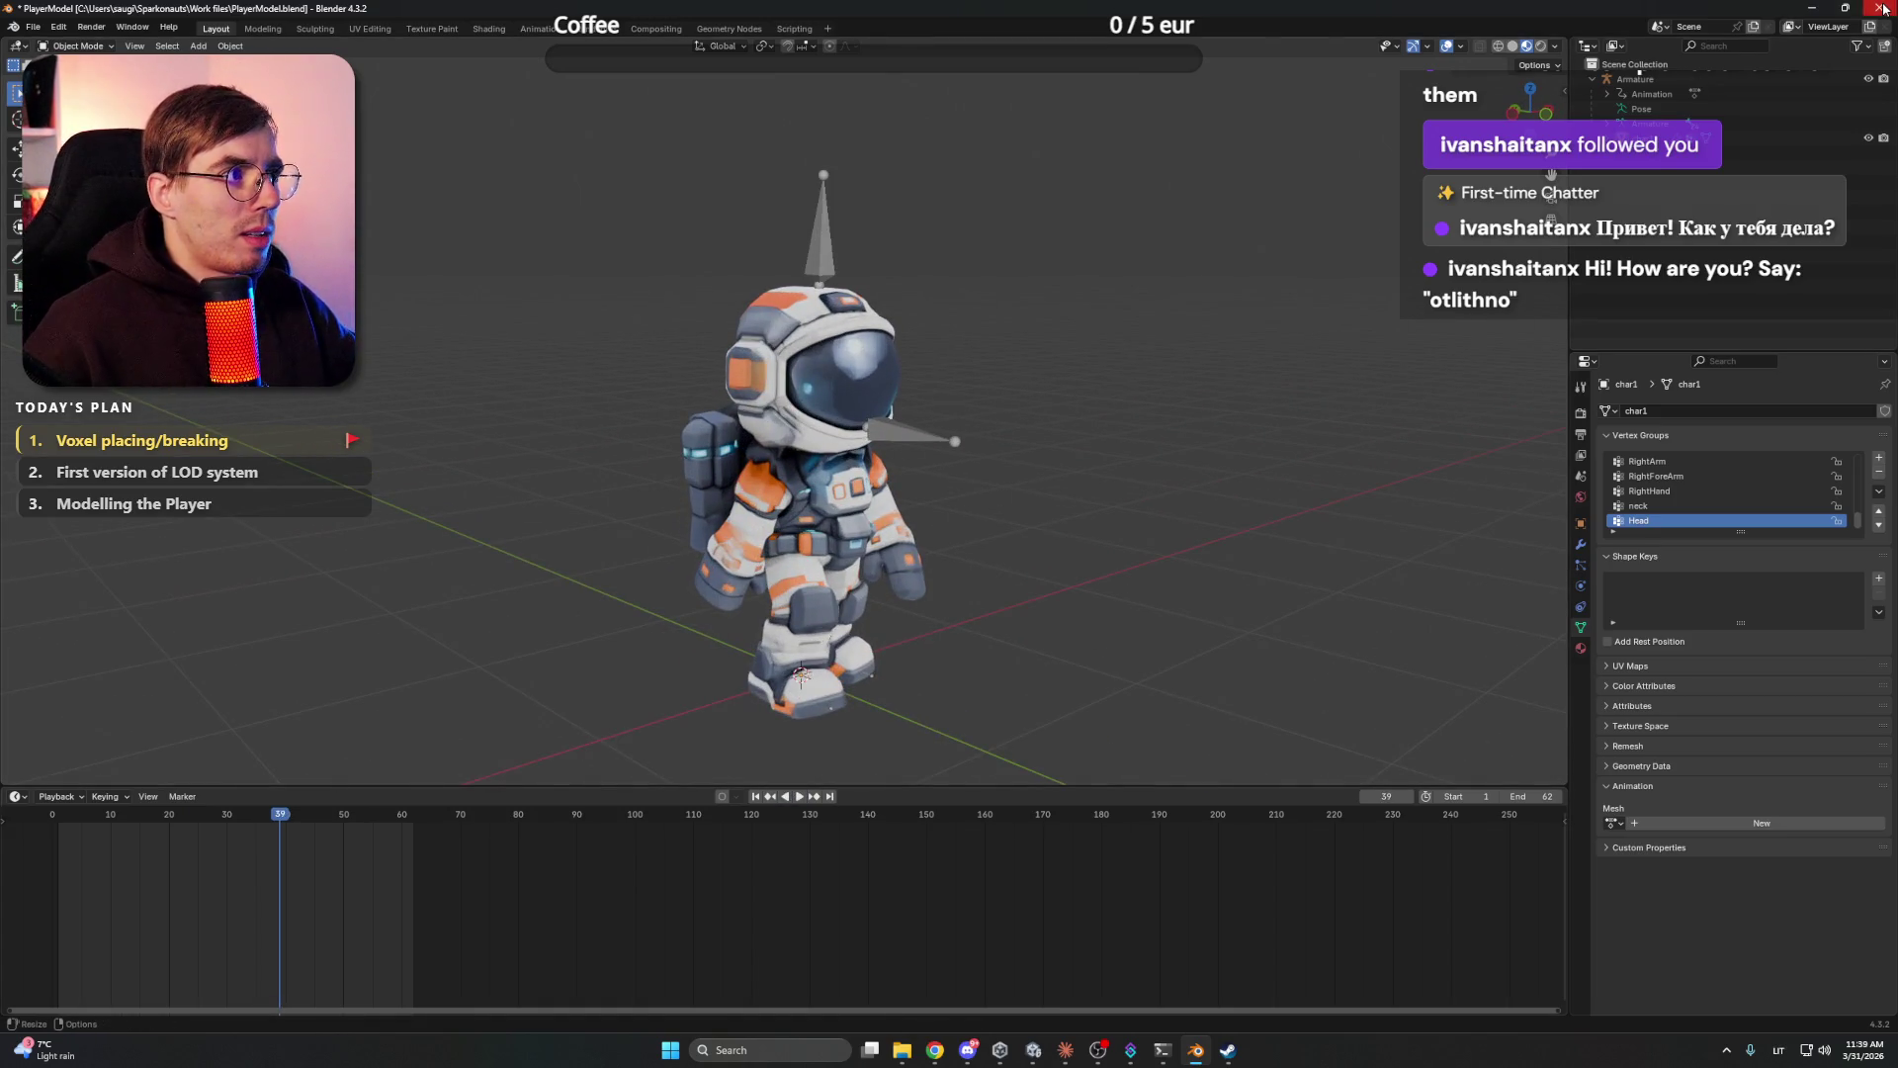
left_click(1883, 8)
- Discard the Blender file, inspect Unity's WorldGenerator _chunkLayer warning, and bring Claude back up
left_click(977, 550)
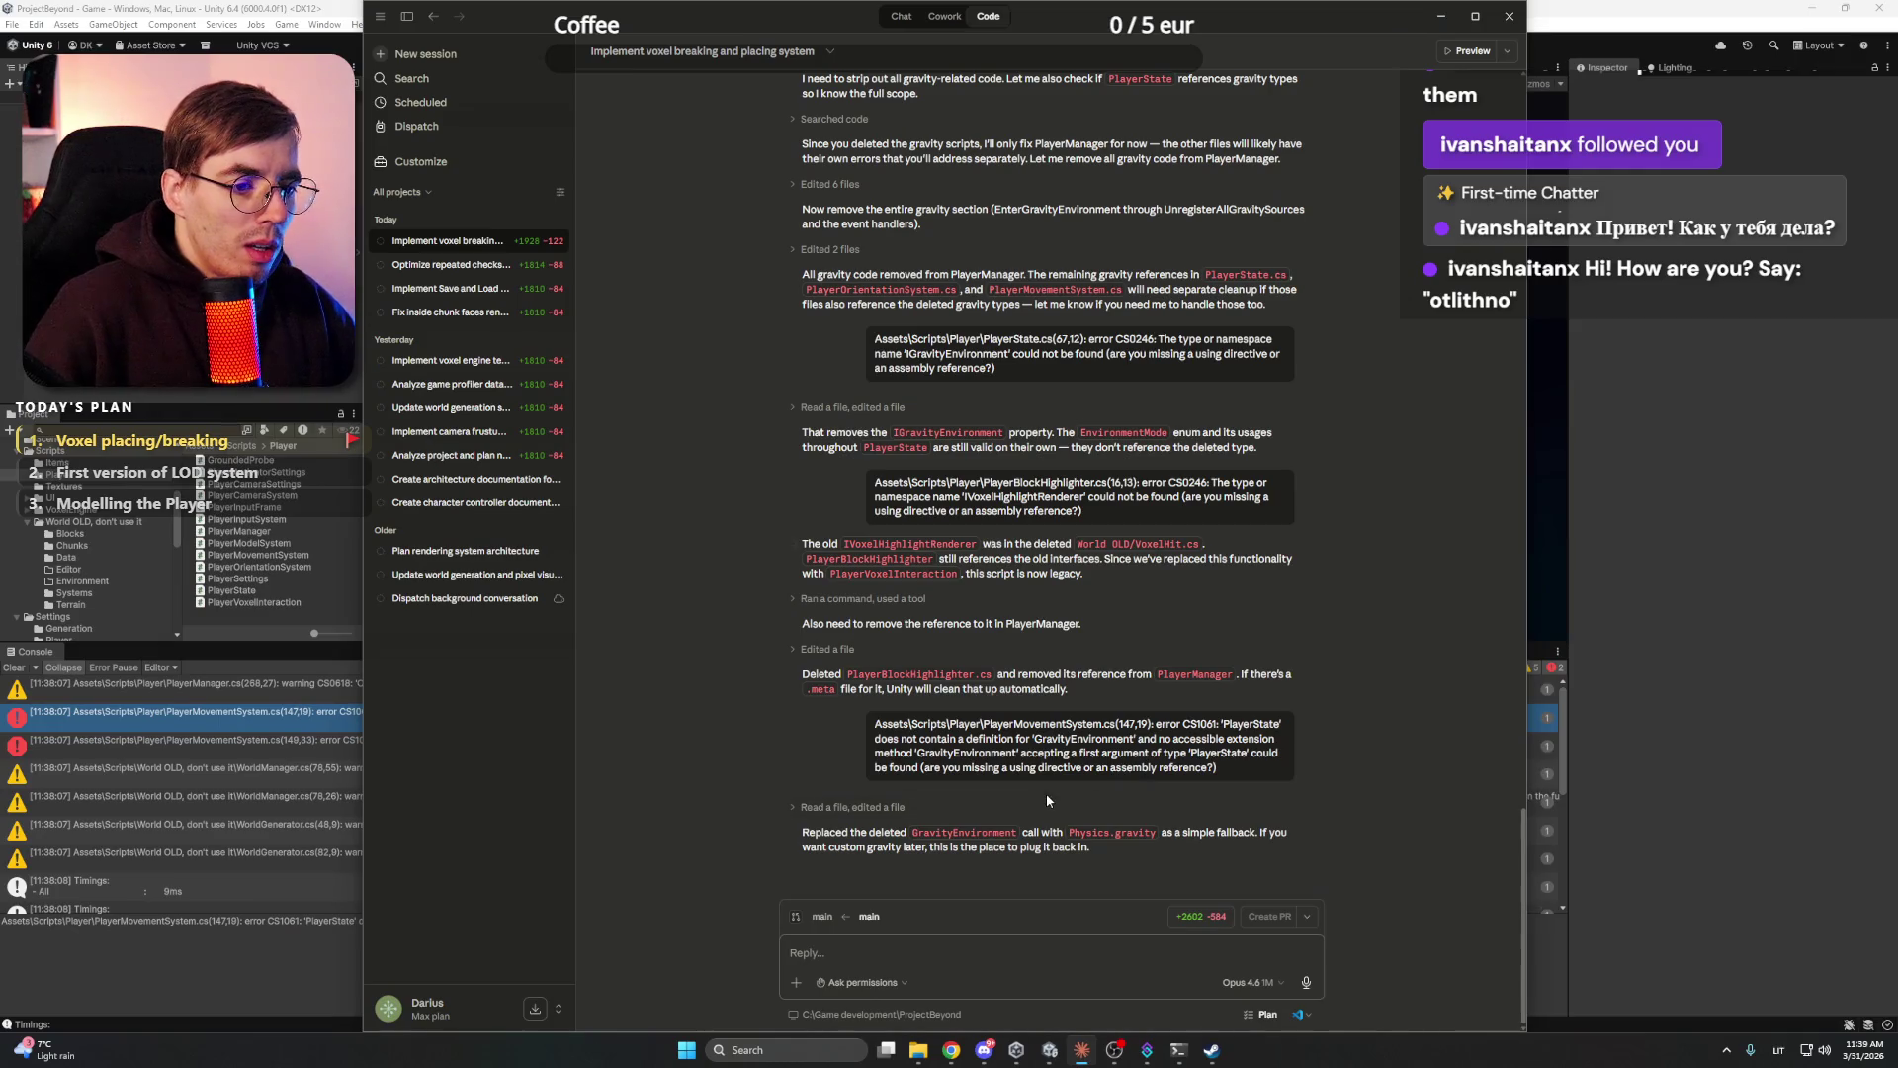
left_click(356, 299)
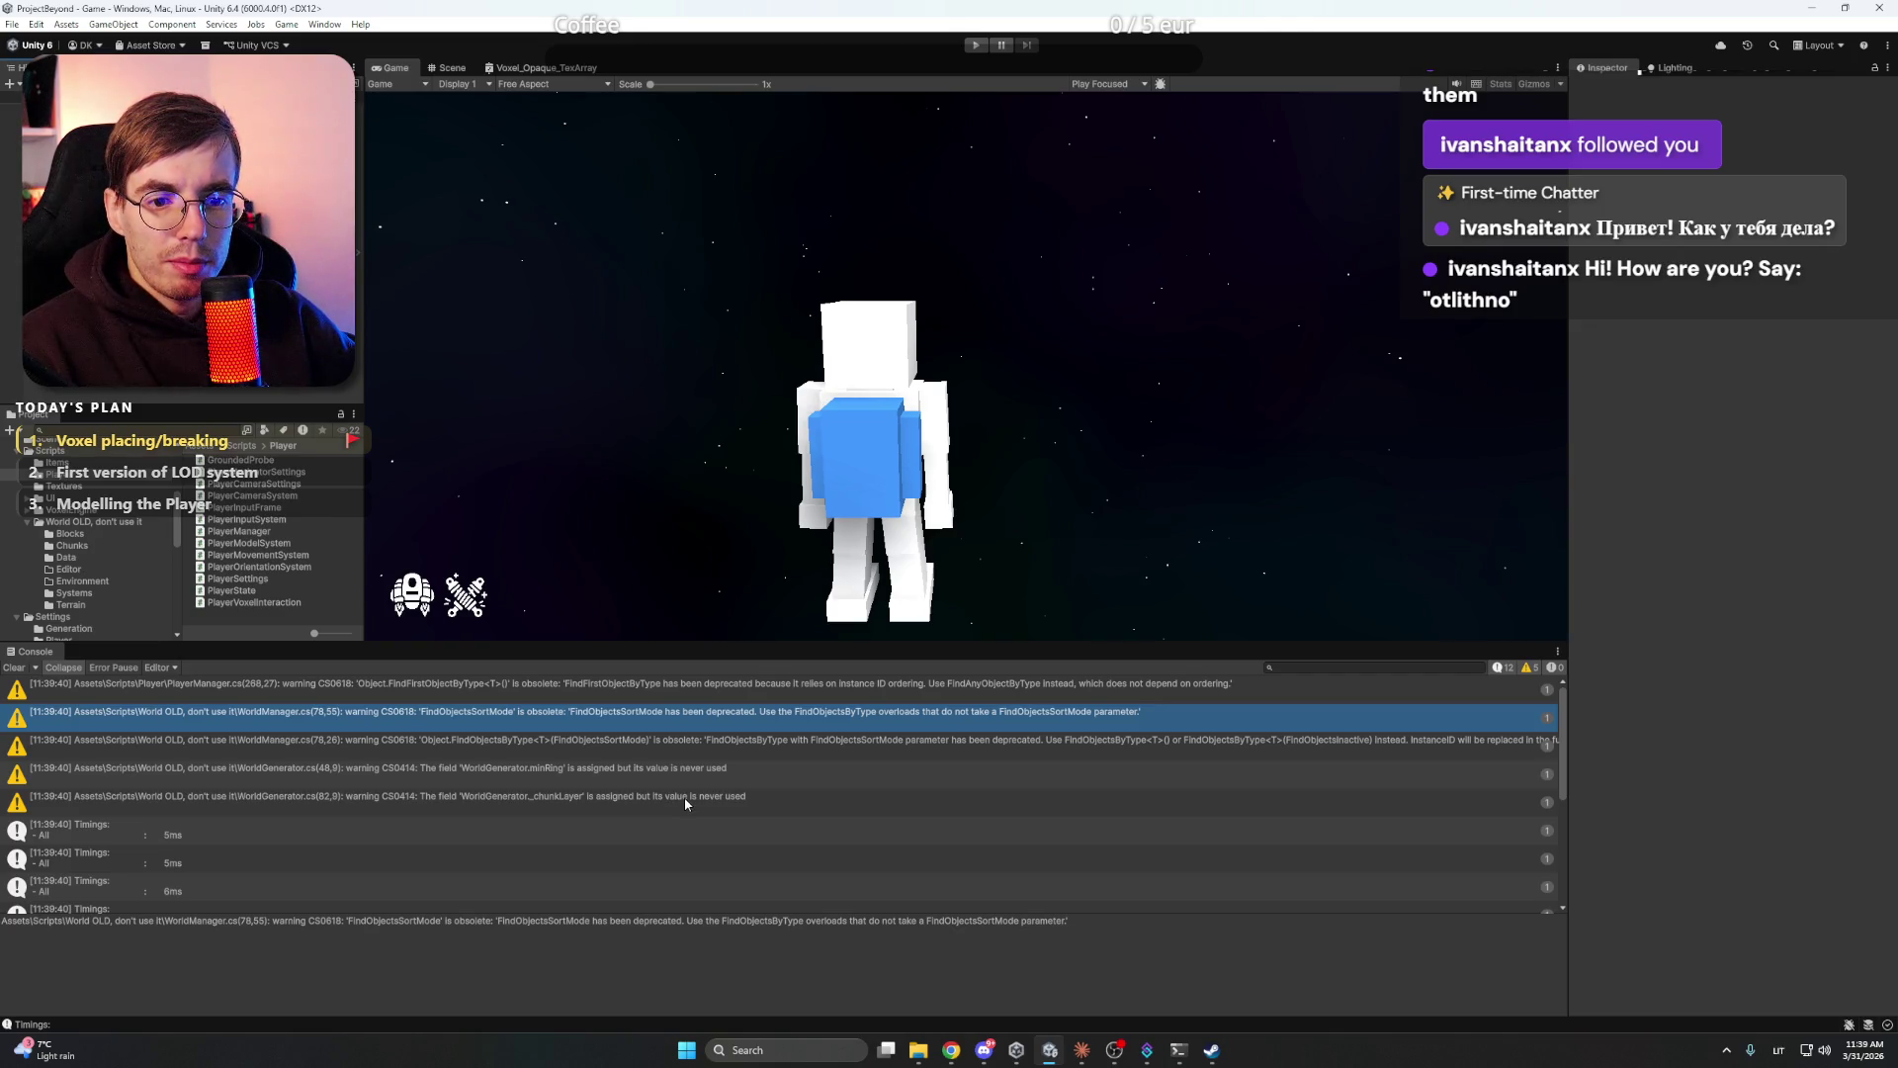
left_click(684, 797)
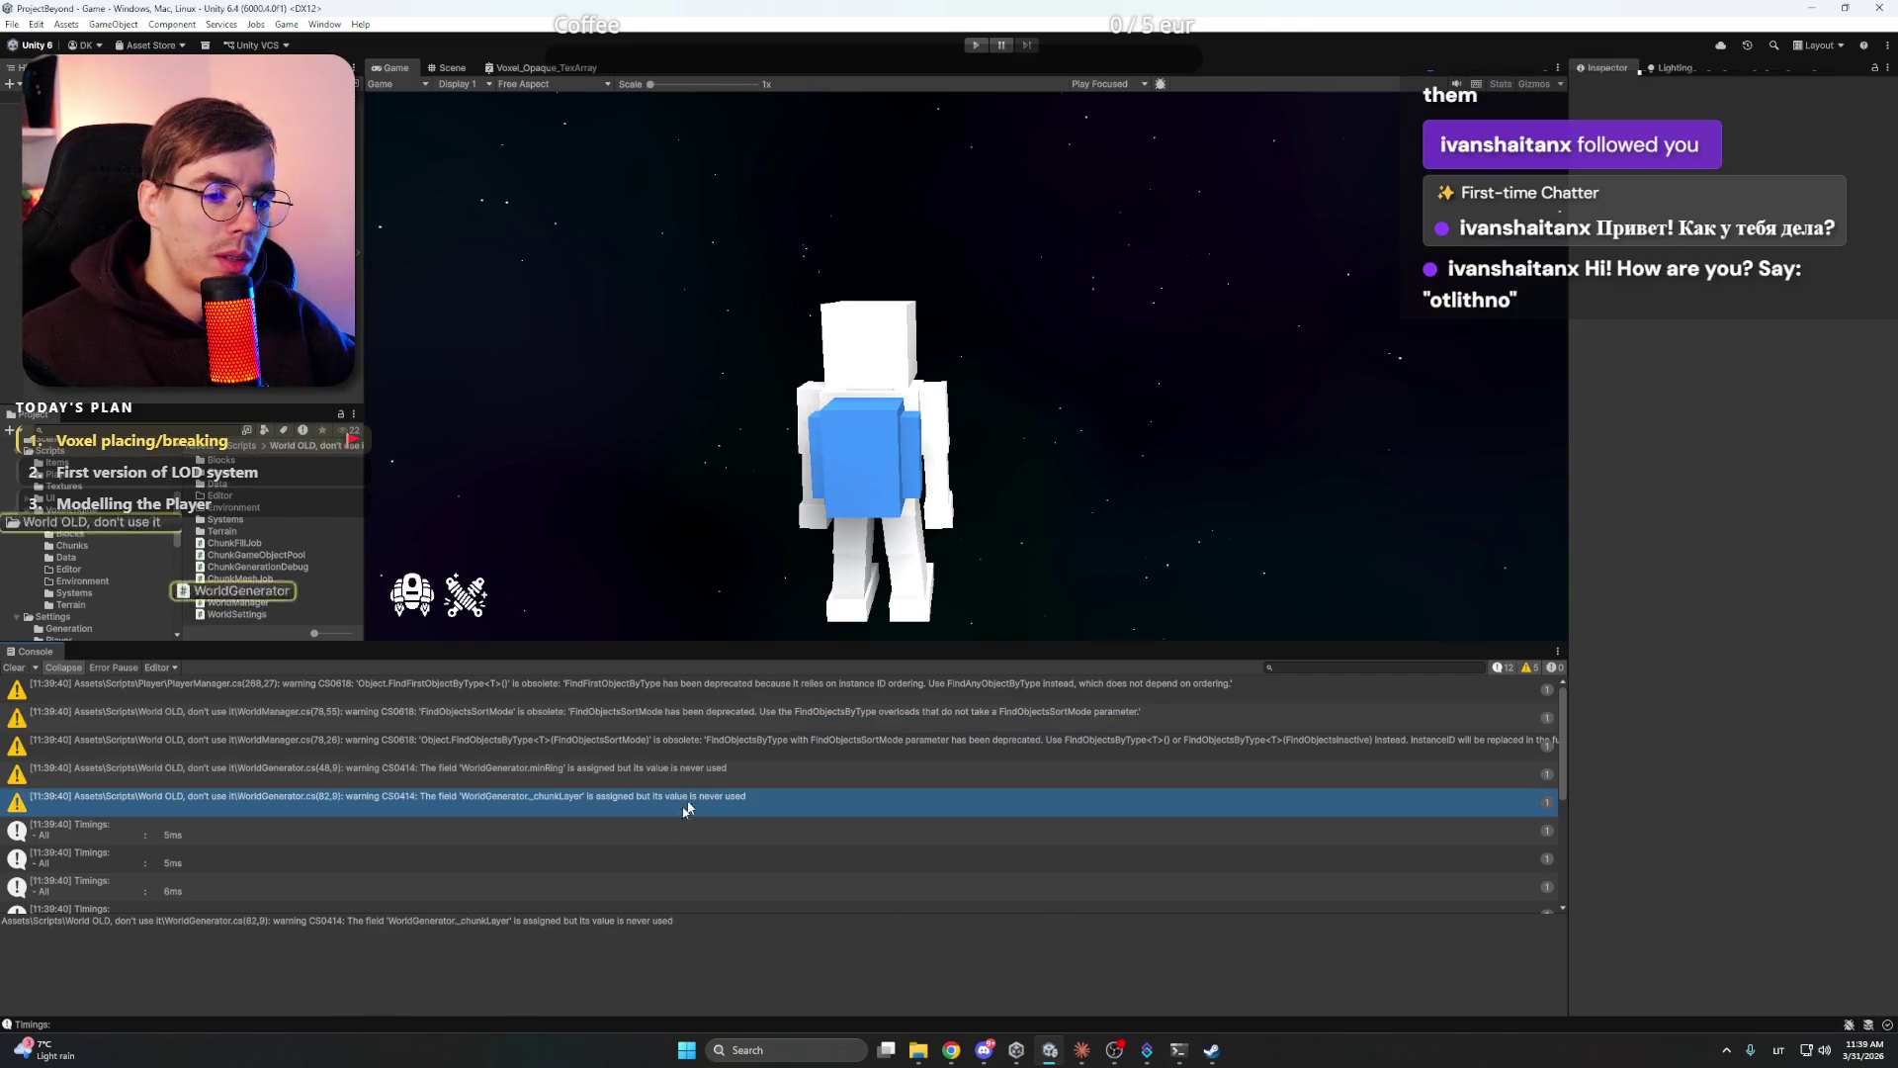
left_click(1082, 1051)
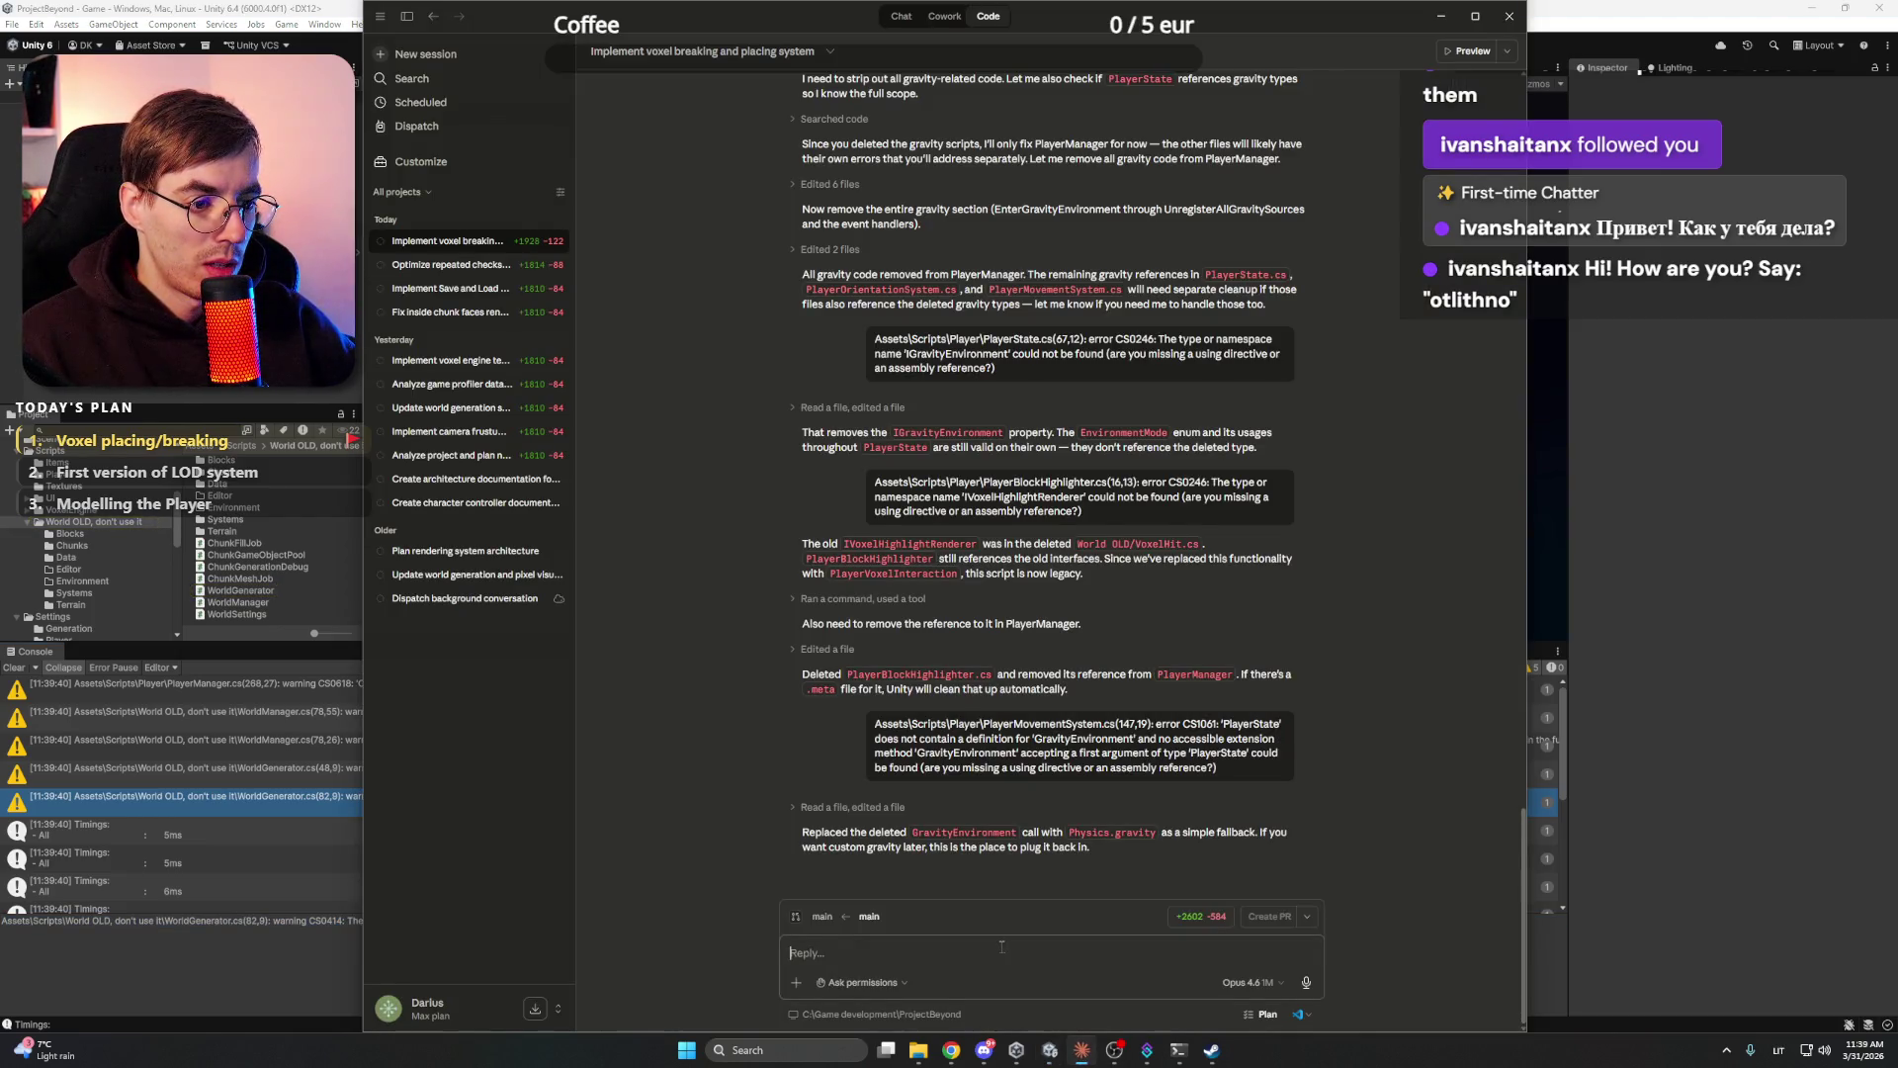
- Paste the WorldGenerator _chunkLayer warning into Claude Code, send it, and return to Unity
left_click(1000, 952)
key("ctrl+v")
key("Return")
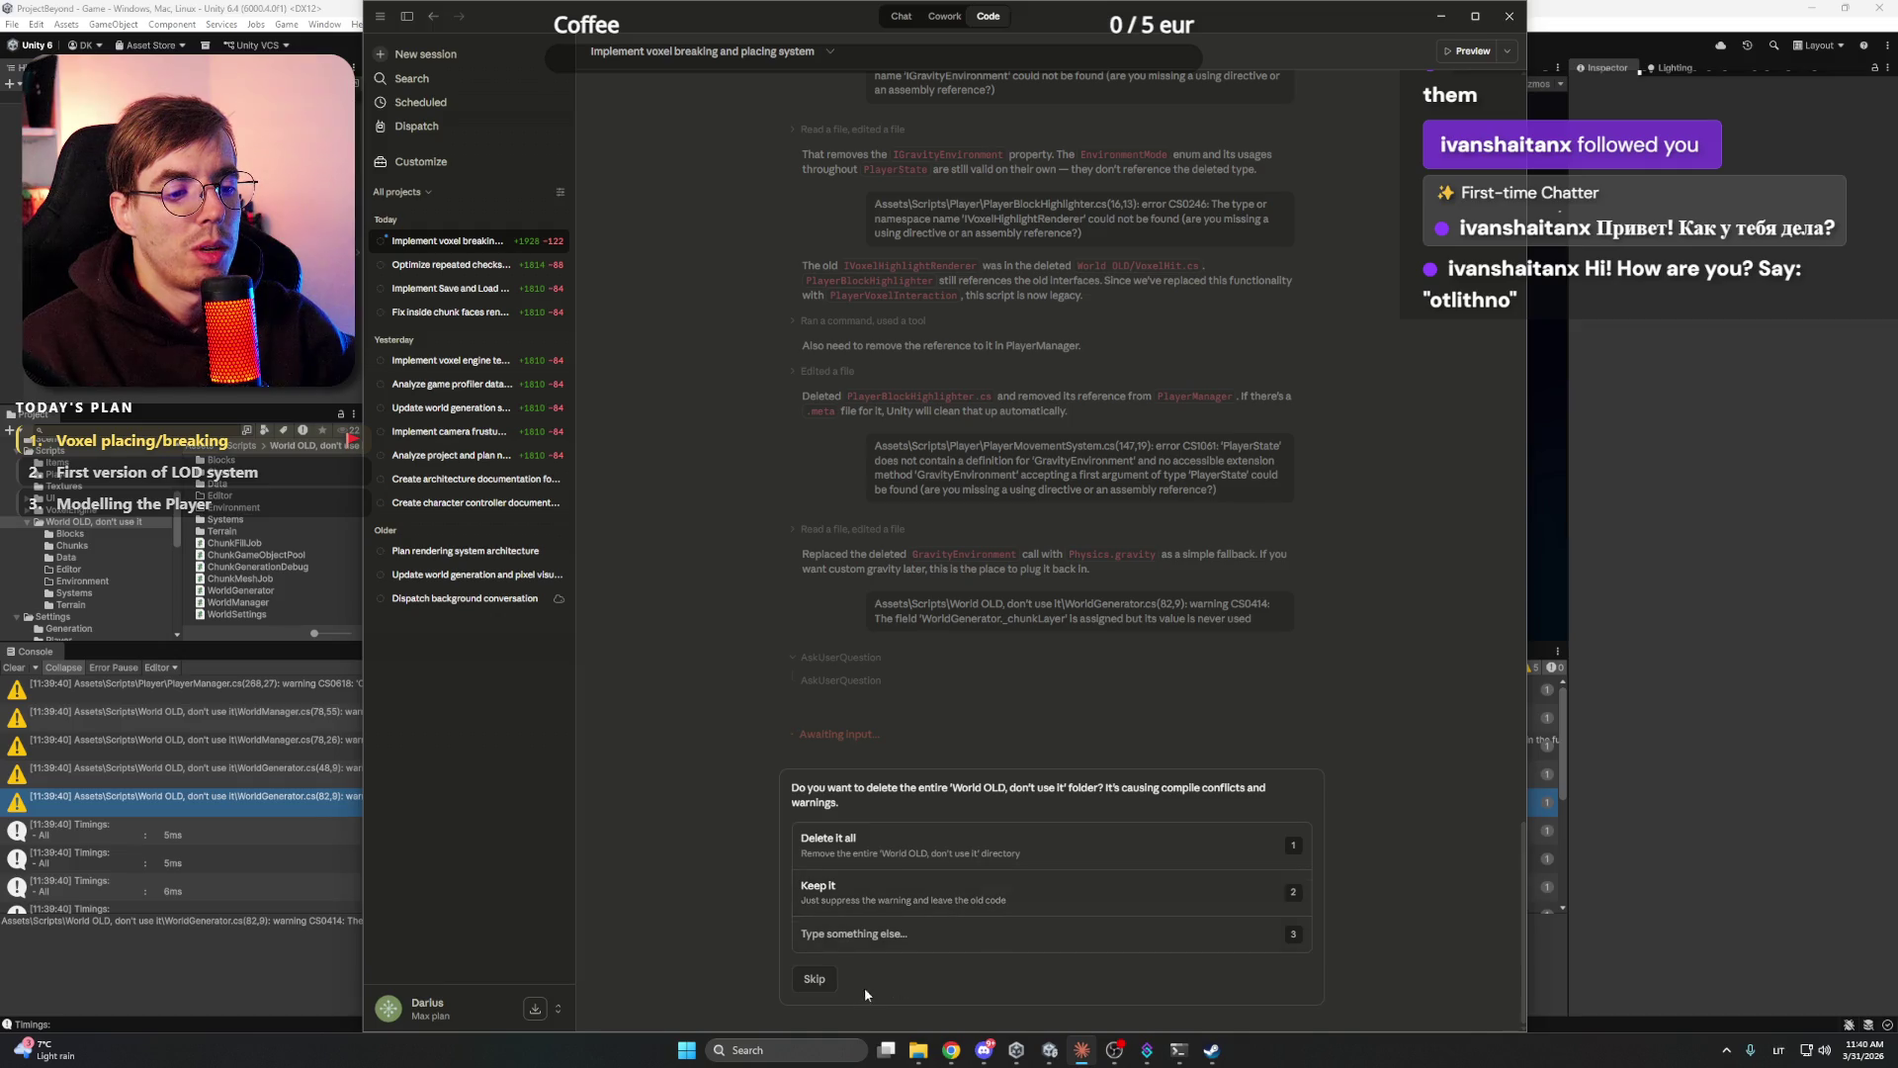
left_click(95, 527)
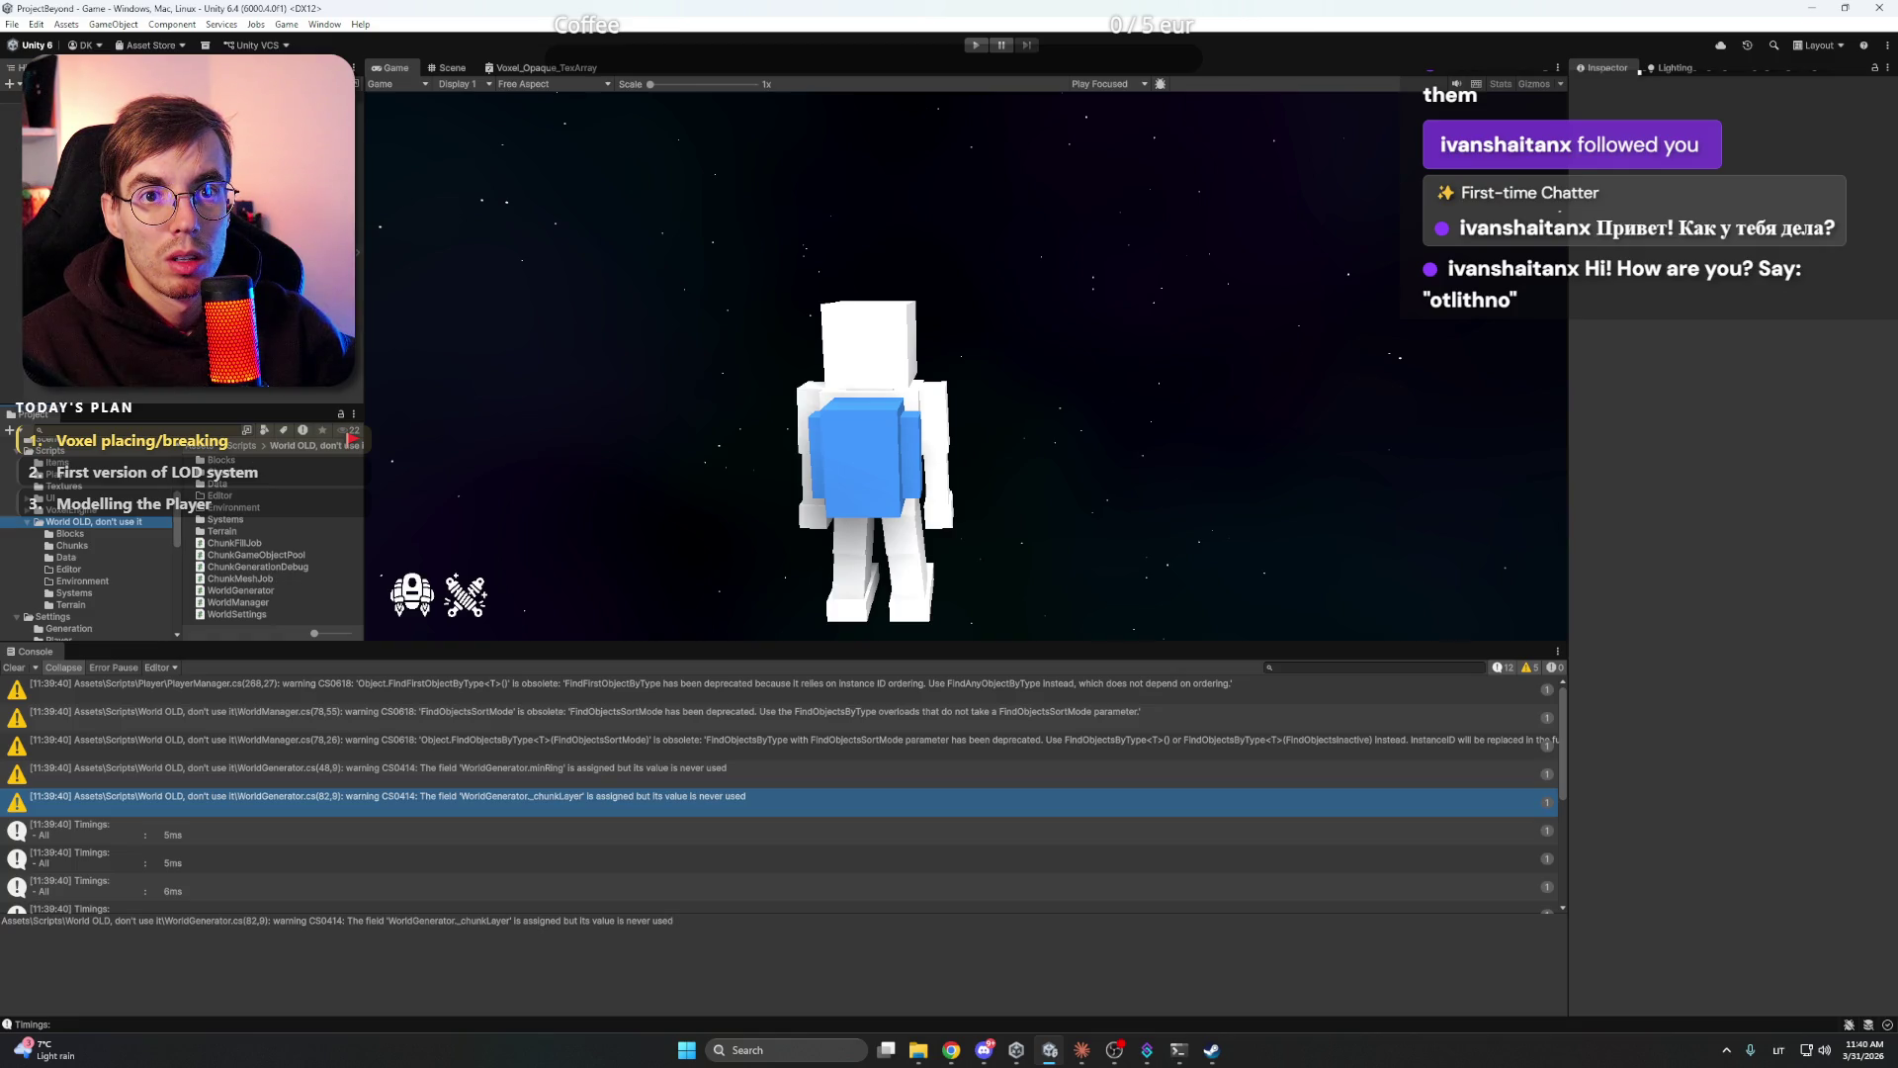
- Browse the VoxelEngine and 'World OLD' script folders in Unity's Project panel
left_click(84, 510)
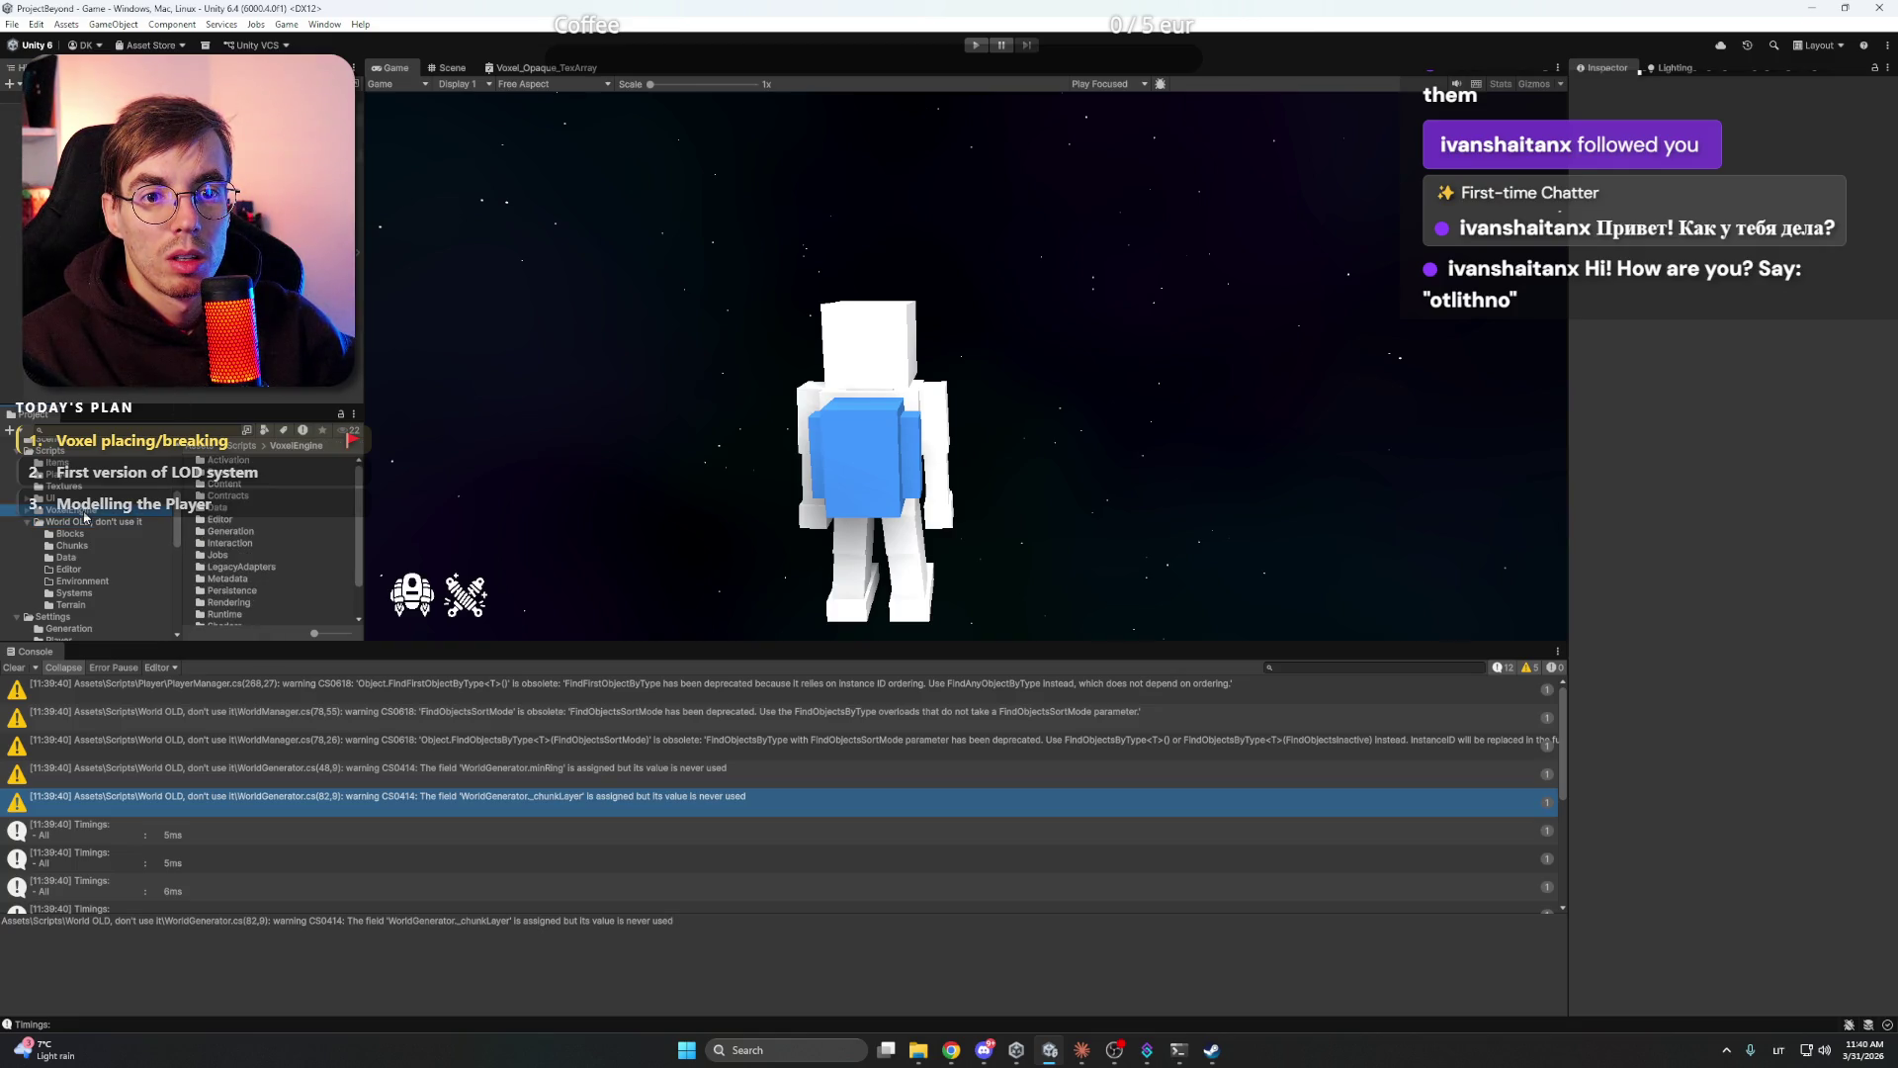
scroll(309, 542, "down", 1)
scroll(301, 548, "up", 2)
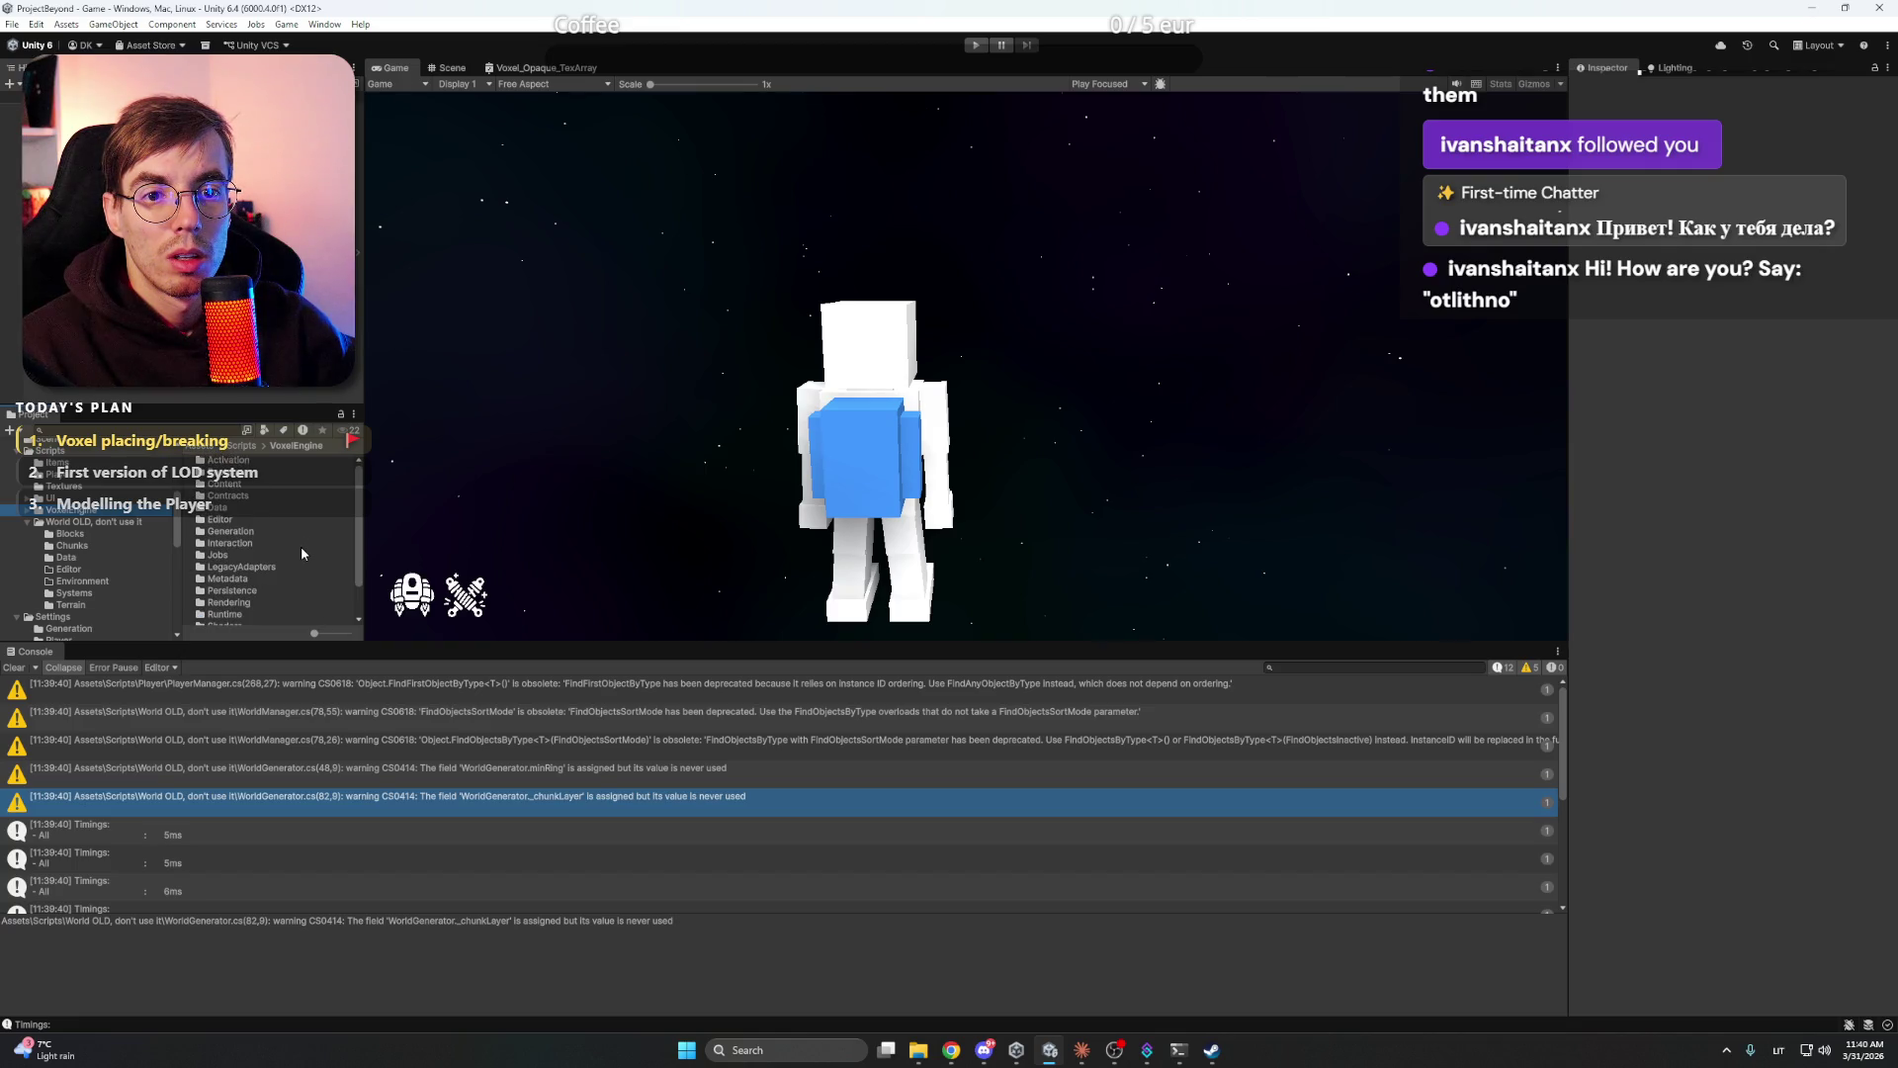
left_click(105, 523)
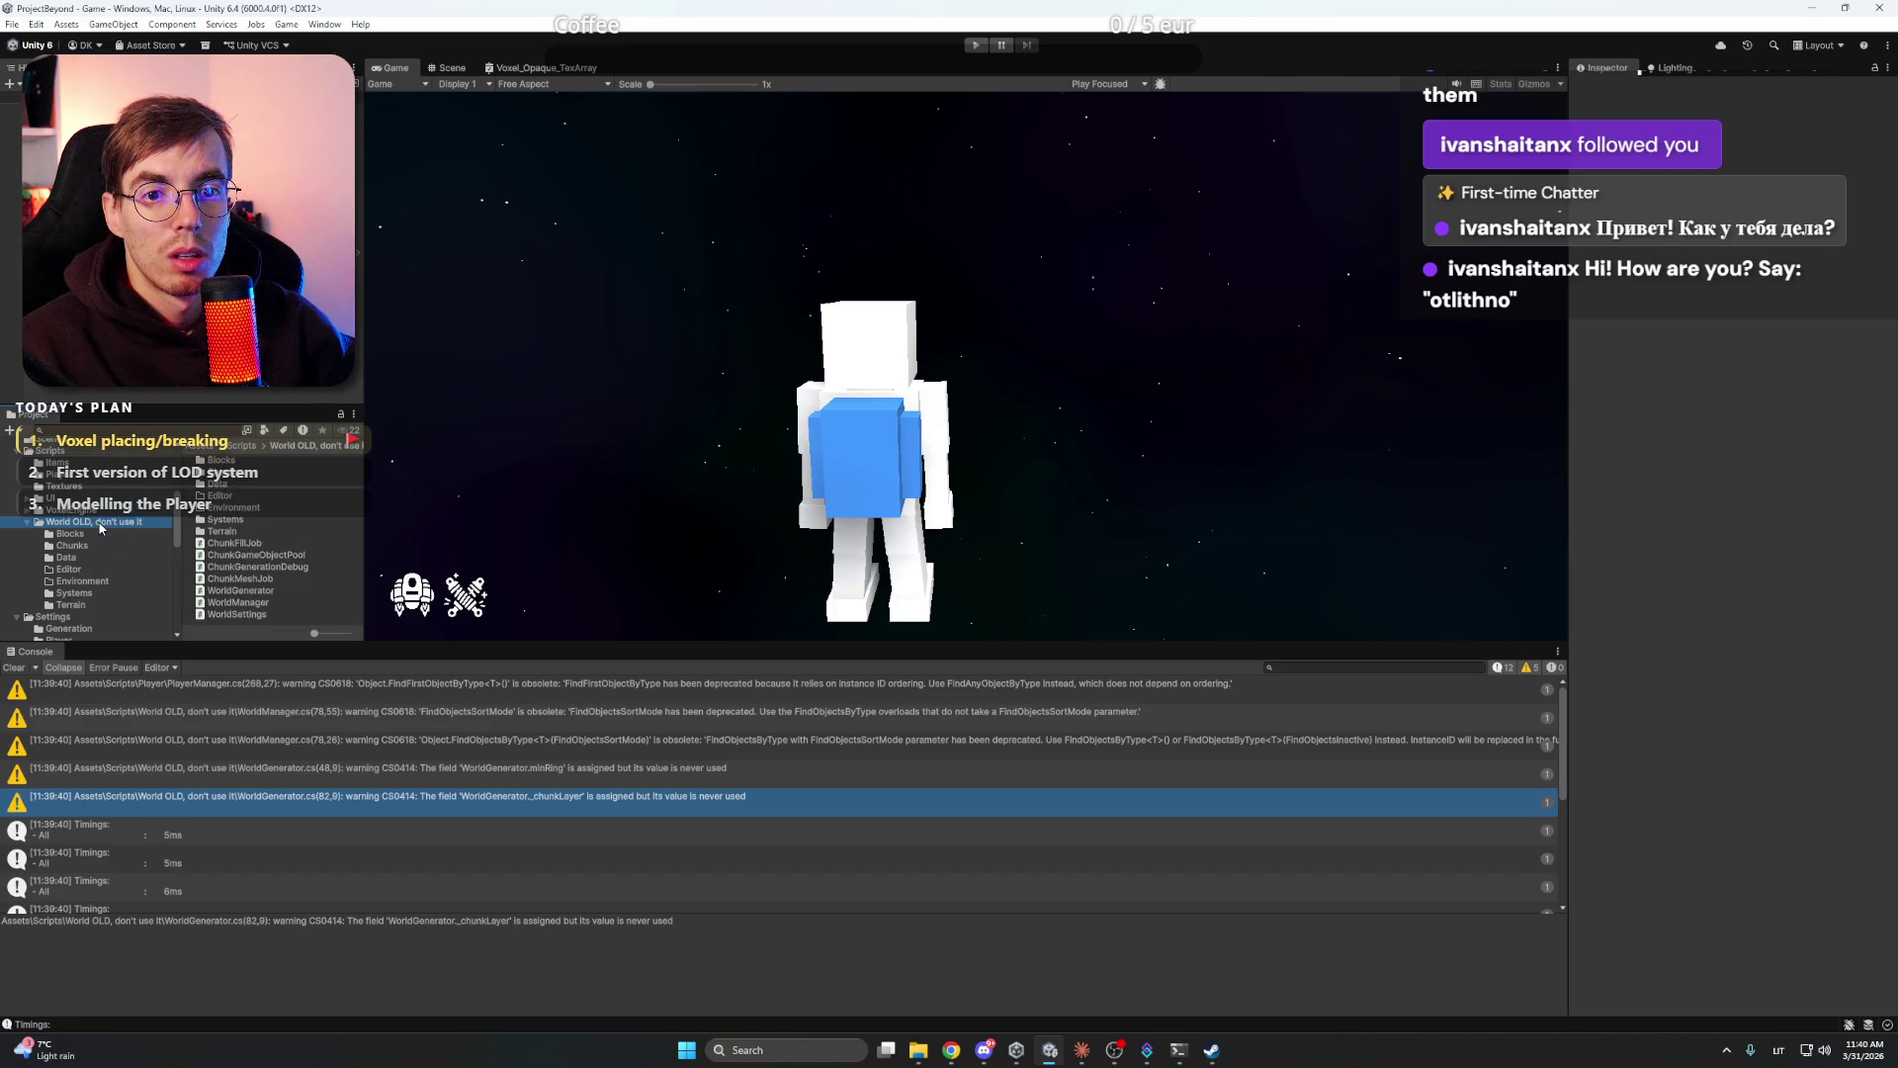
- Answer Claude's question with 'Keep it' for the World OLD folder, then return to Unity
left_click(1081, 1049)
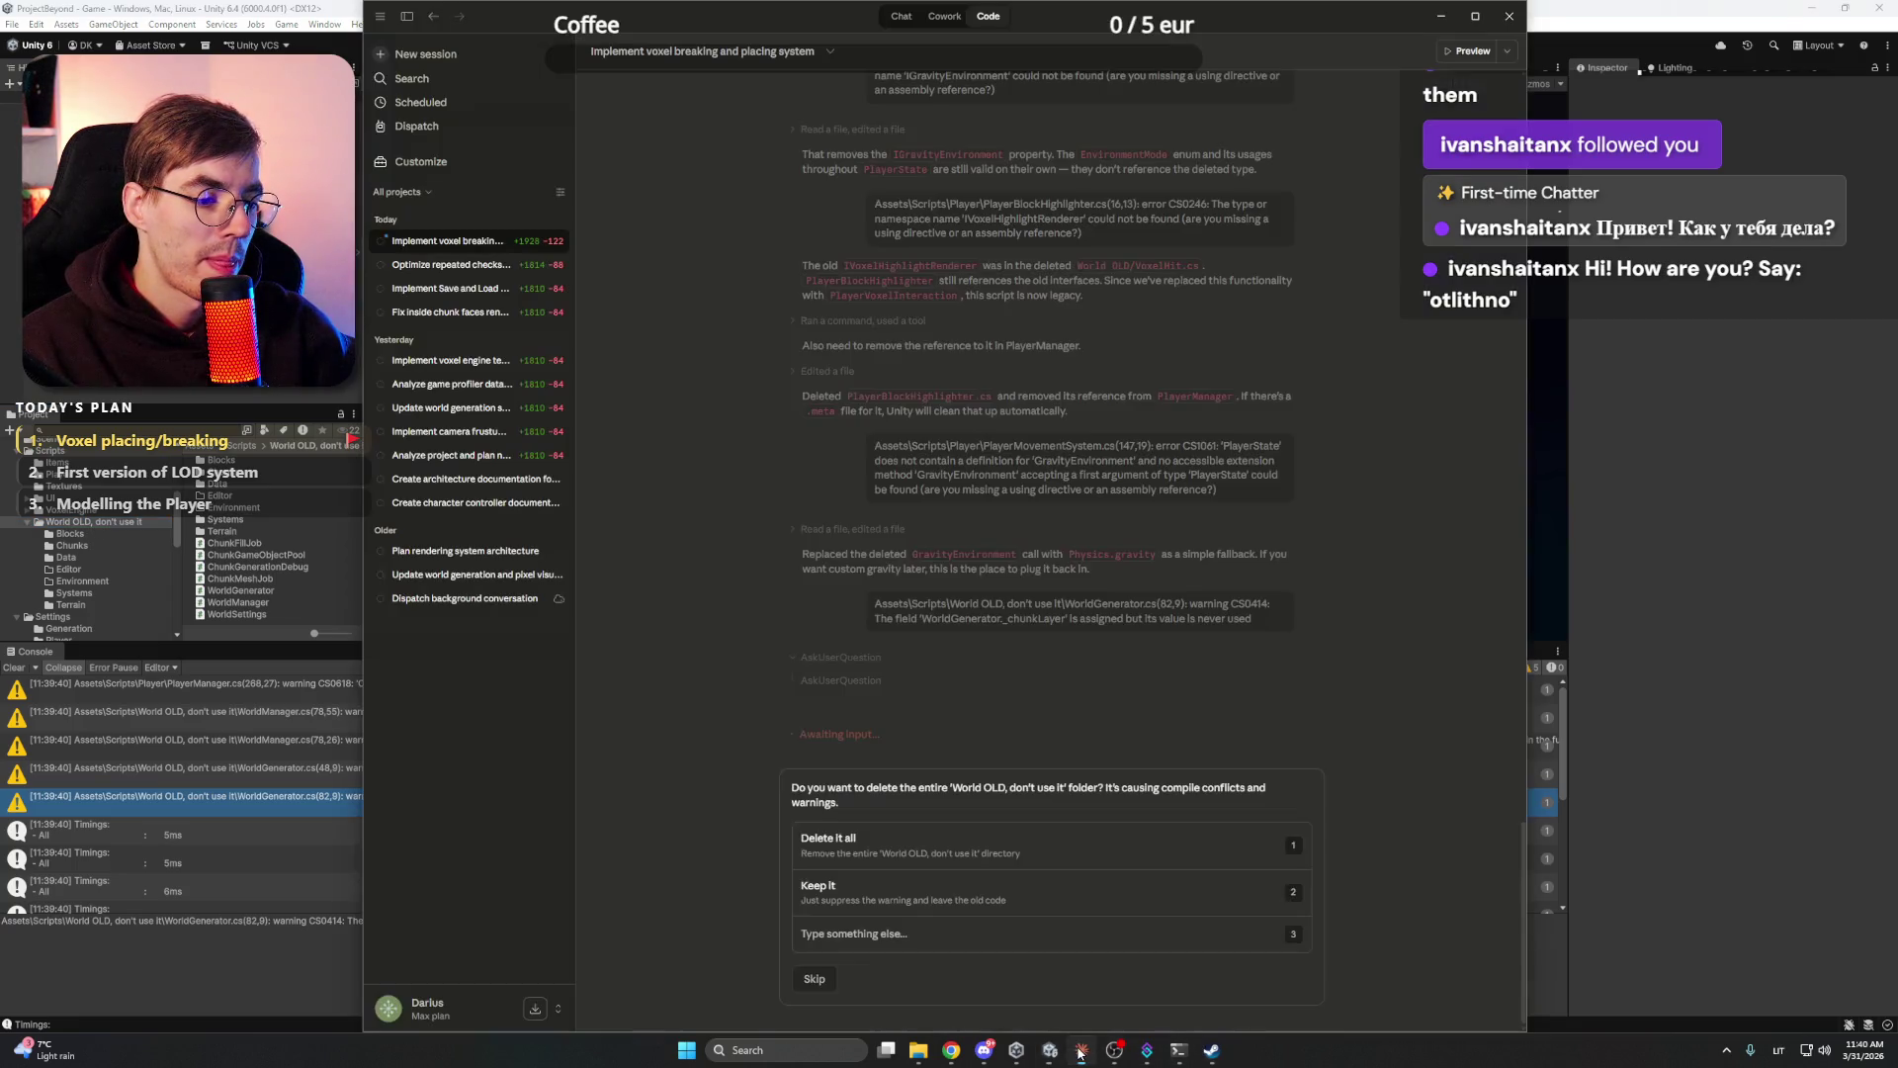
left_click(937, 900)
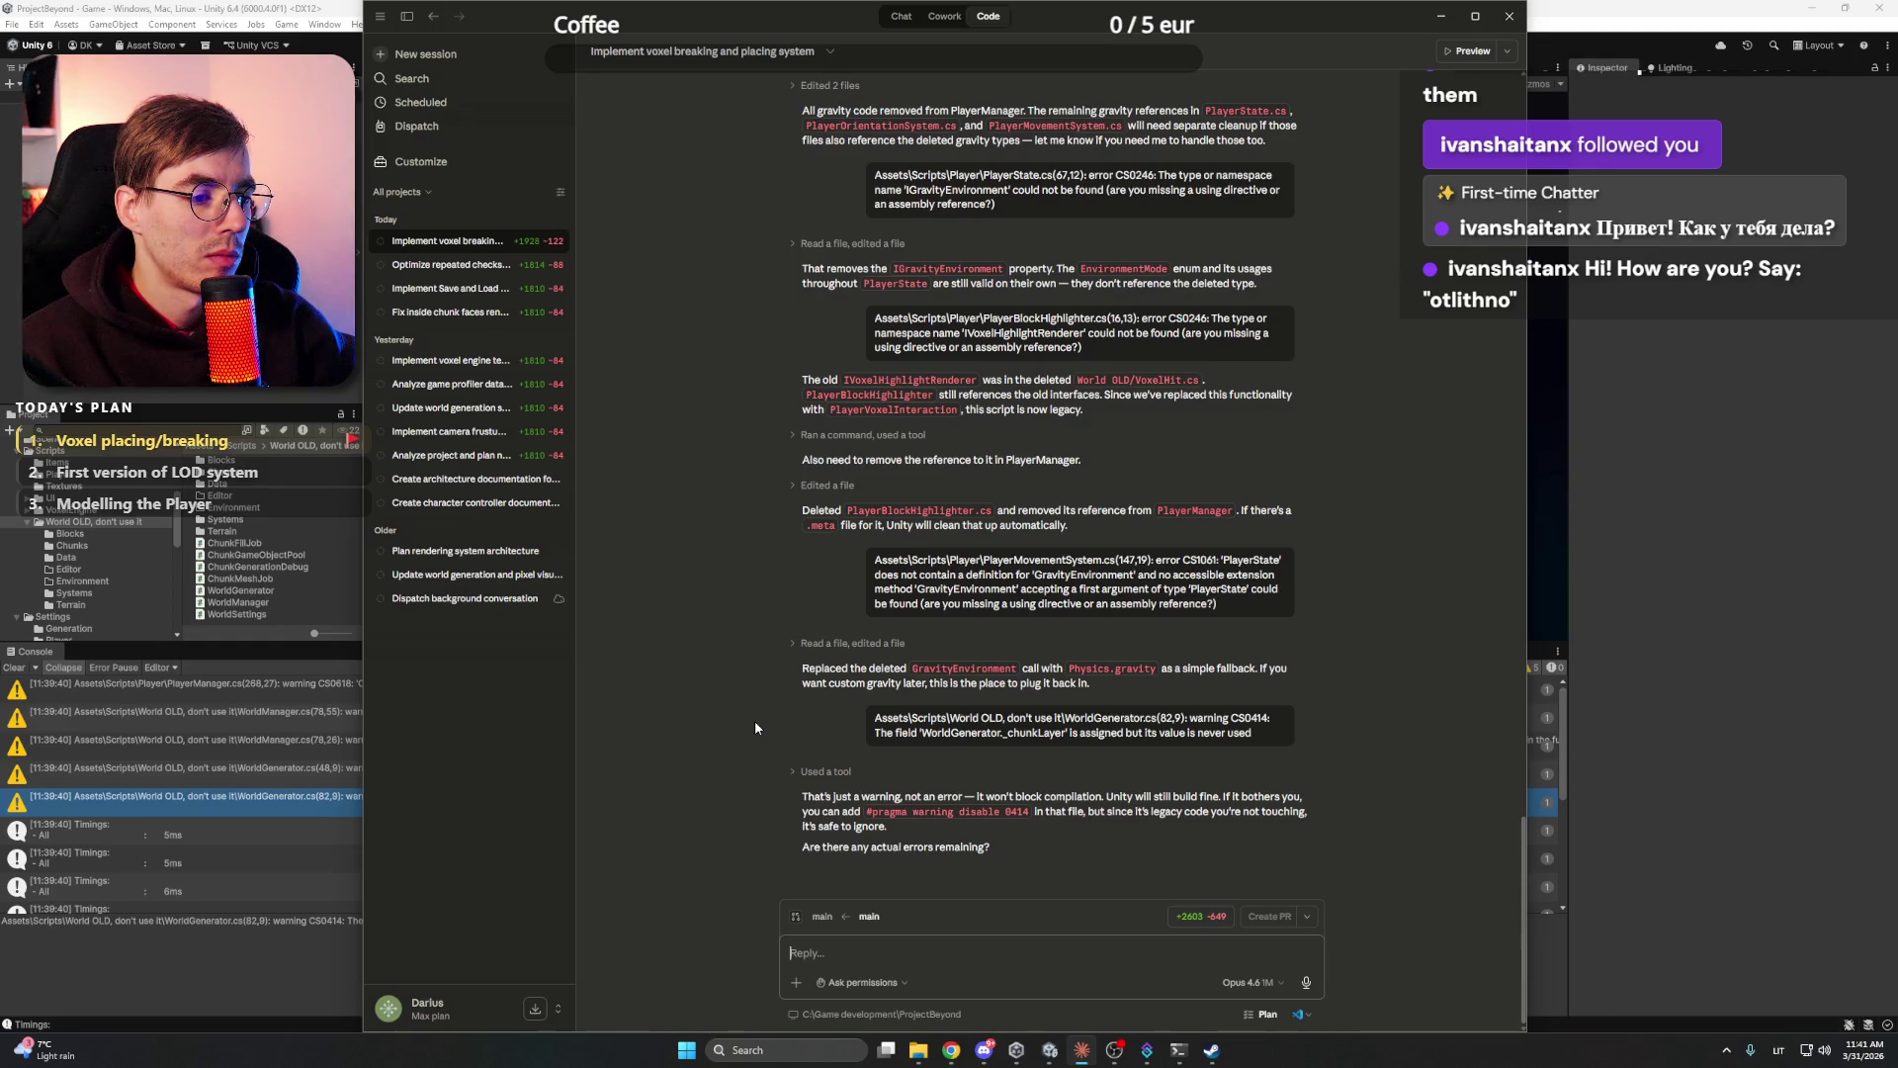
key("alt+Tab")
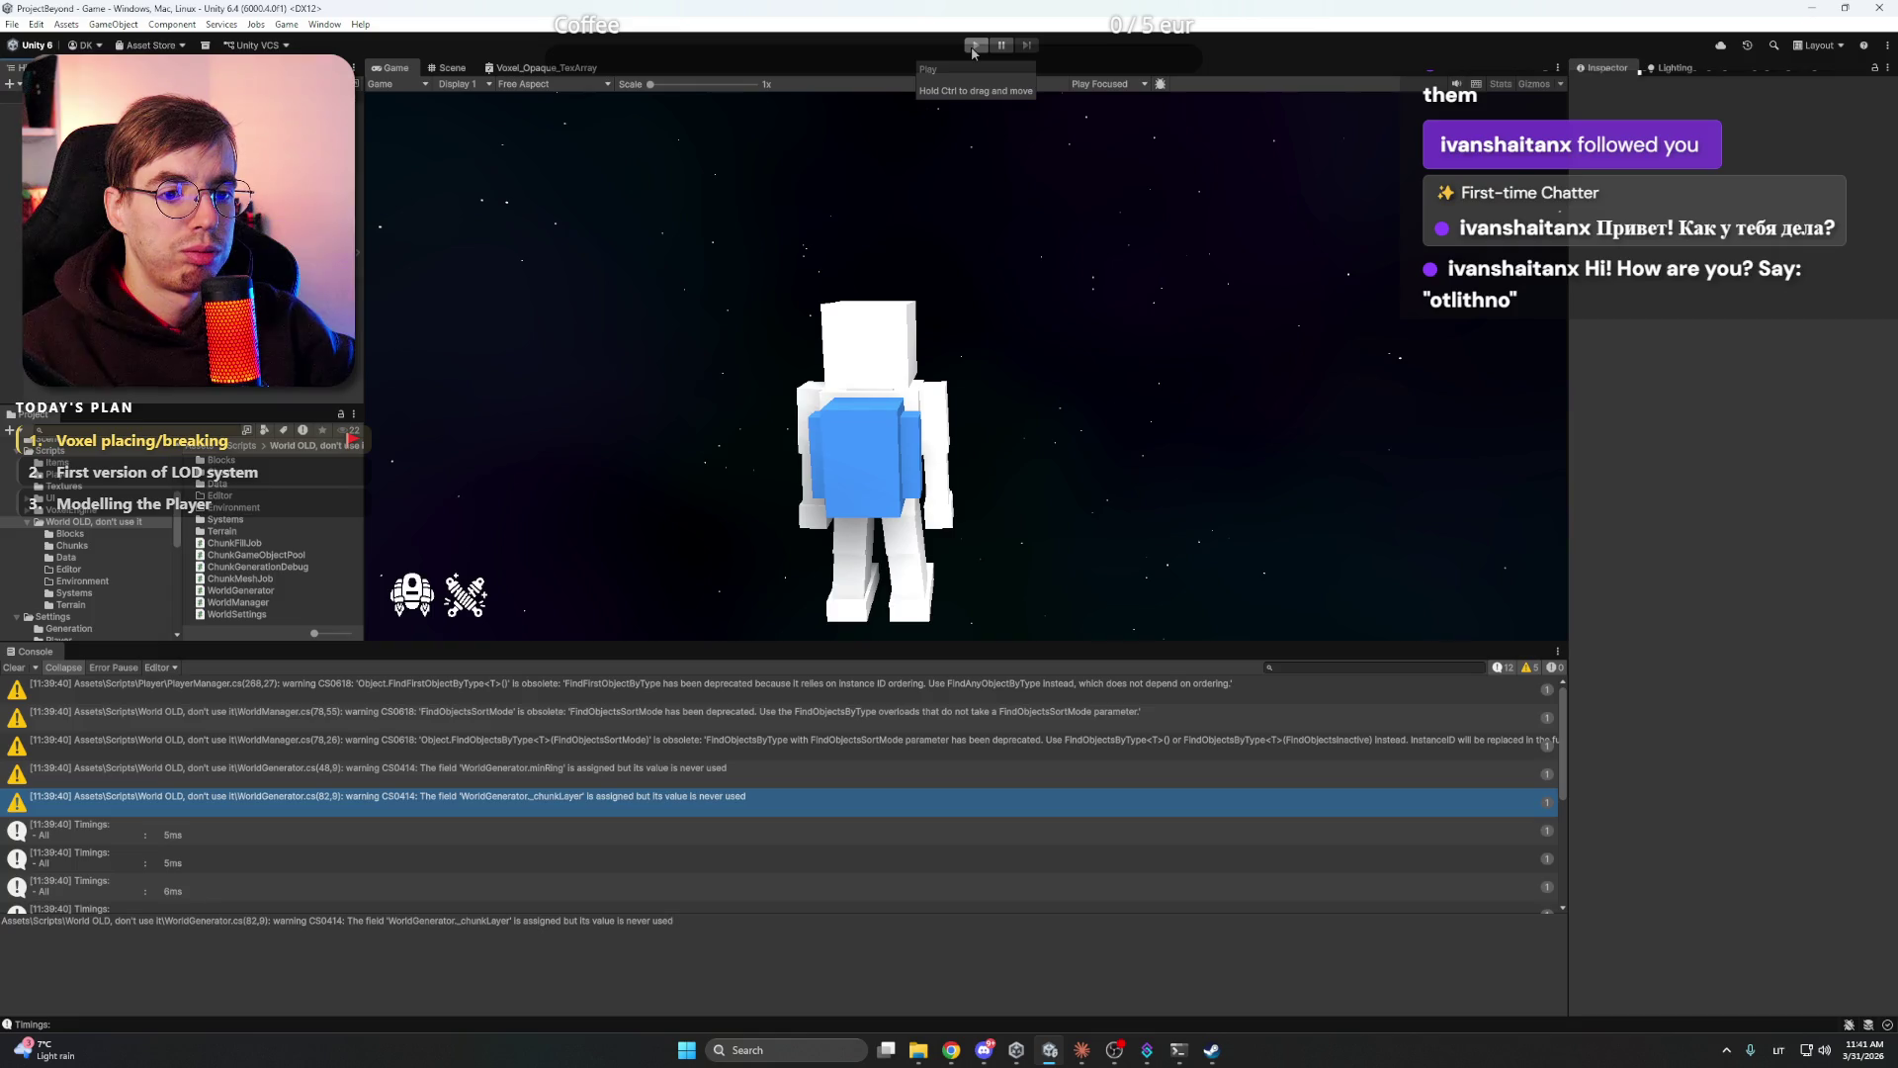
- Select the Player and browse VoxelEngine's Interaction and Player script folders
left_click(99, 253)
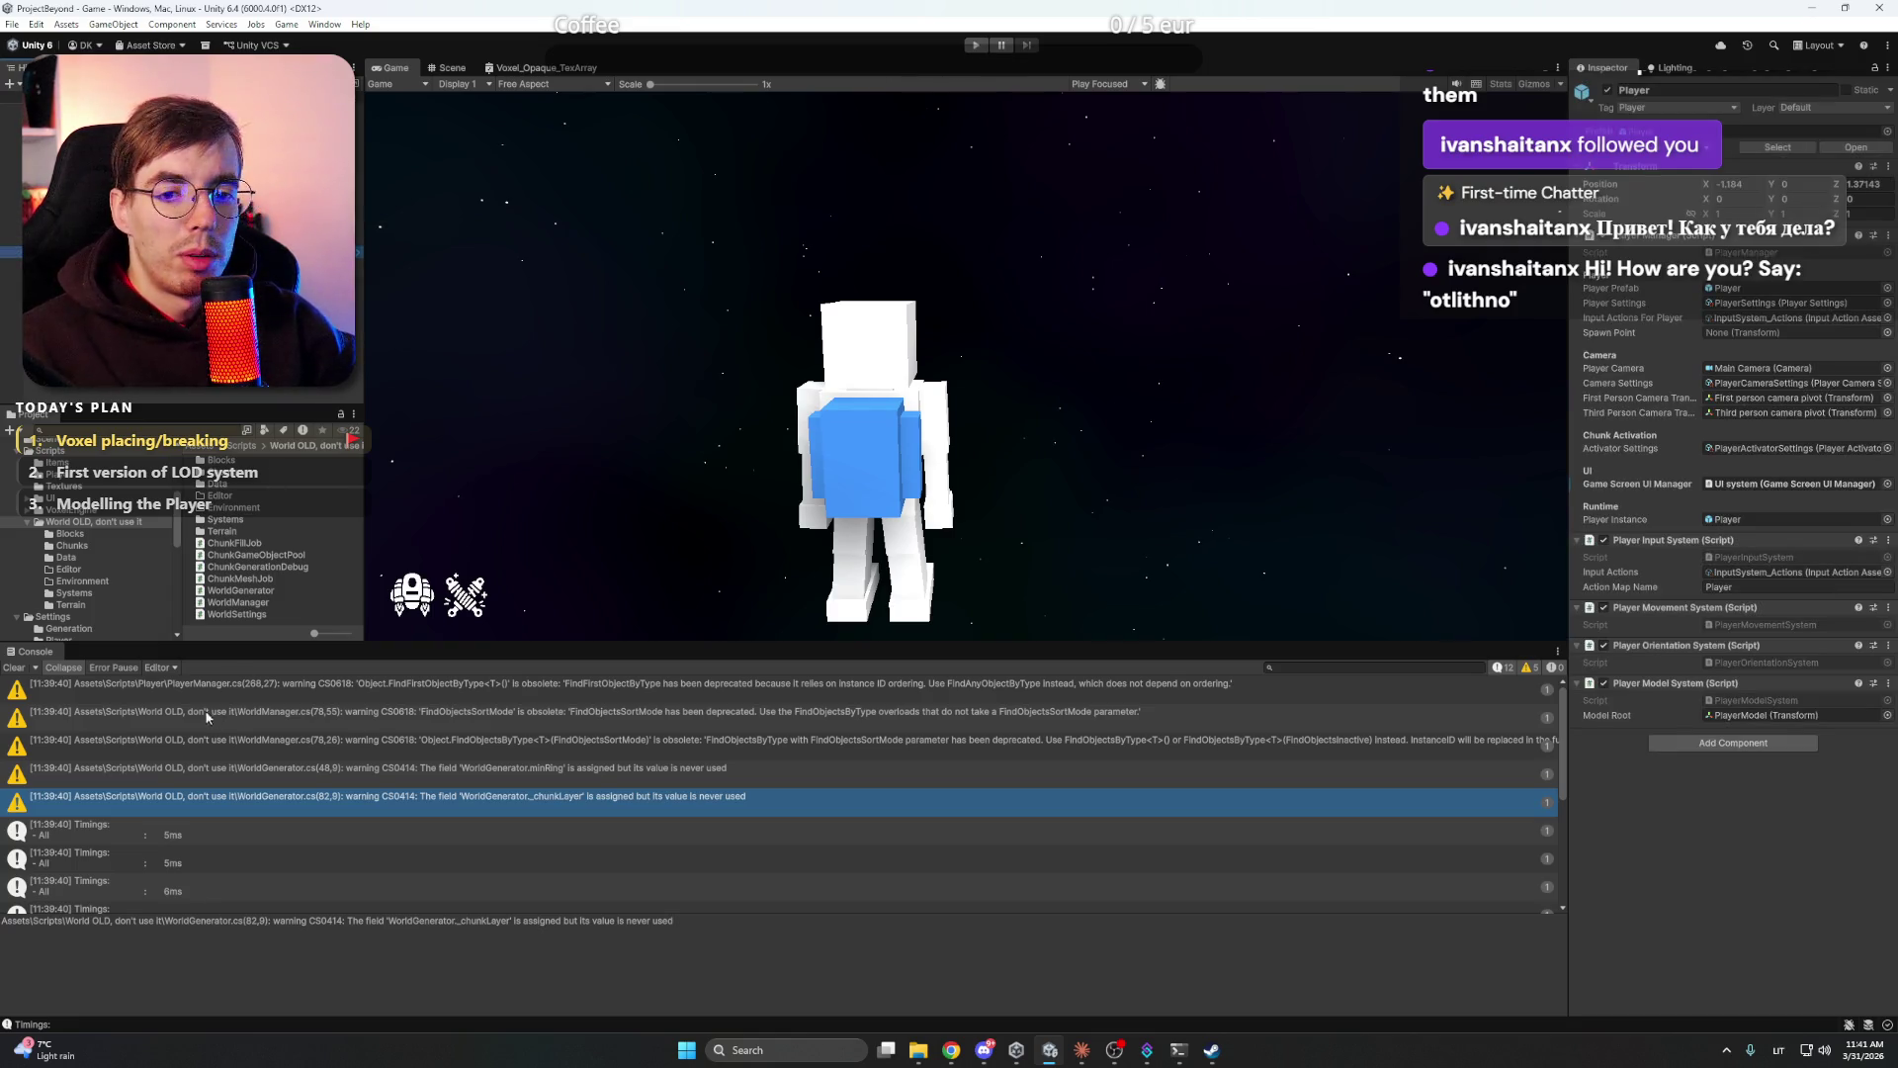
left_click(79, 510)
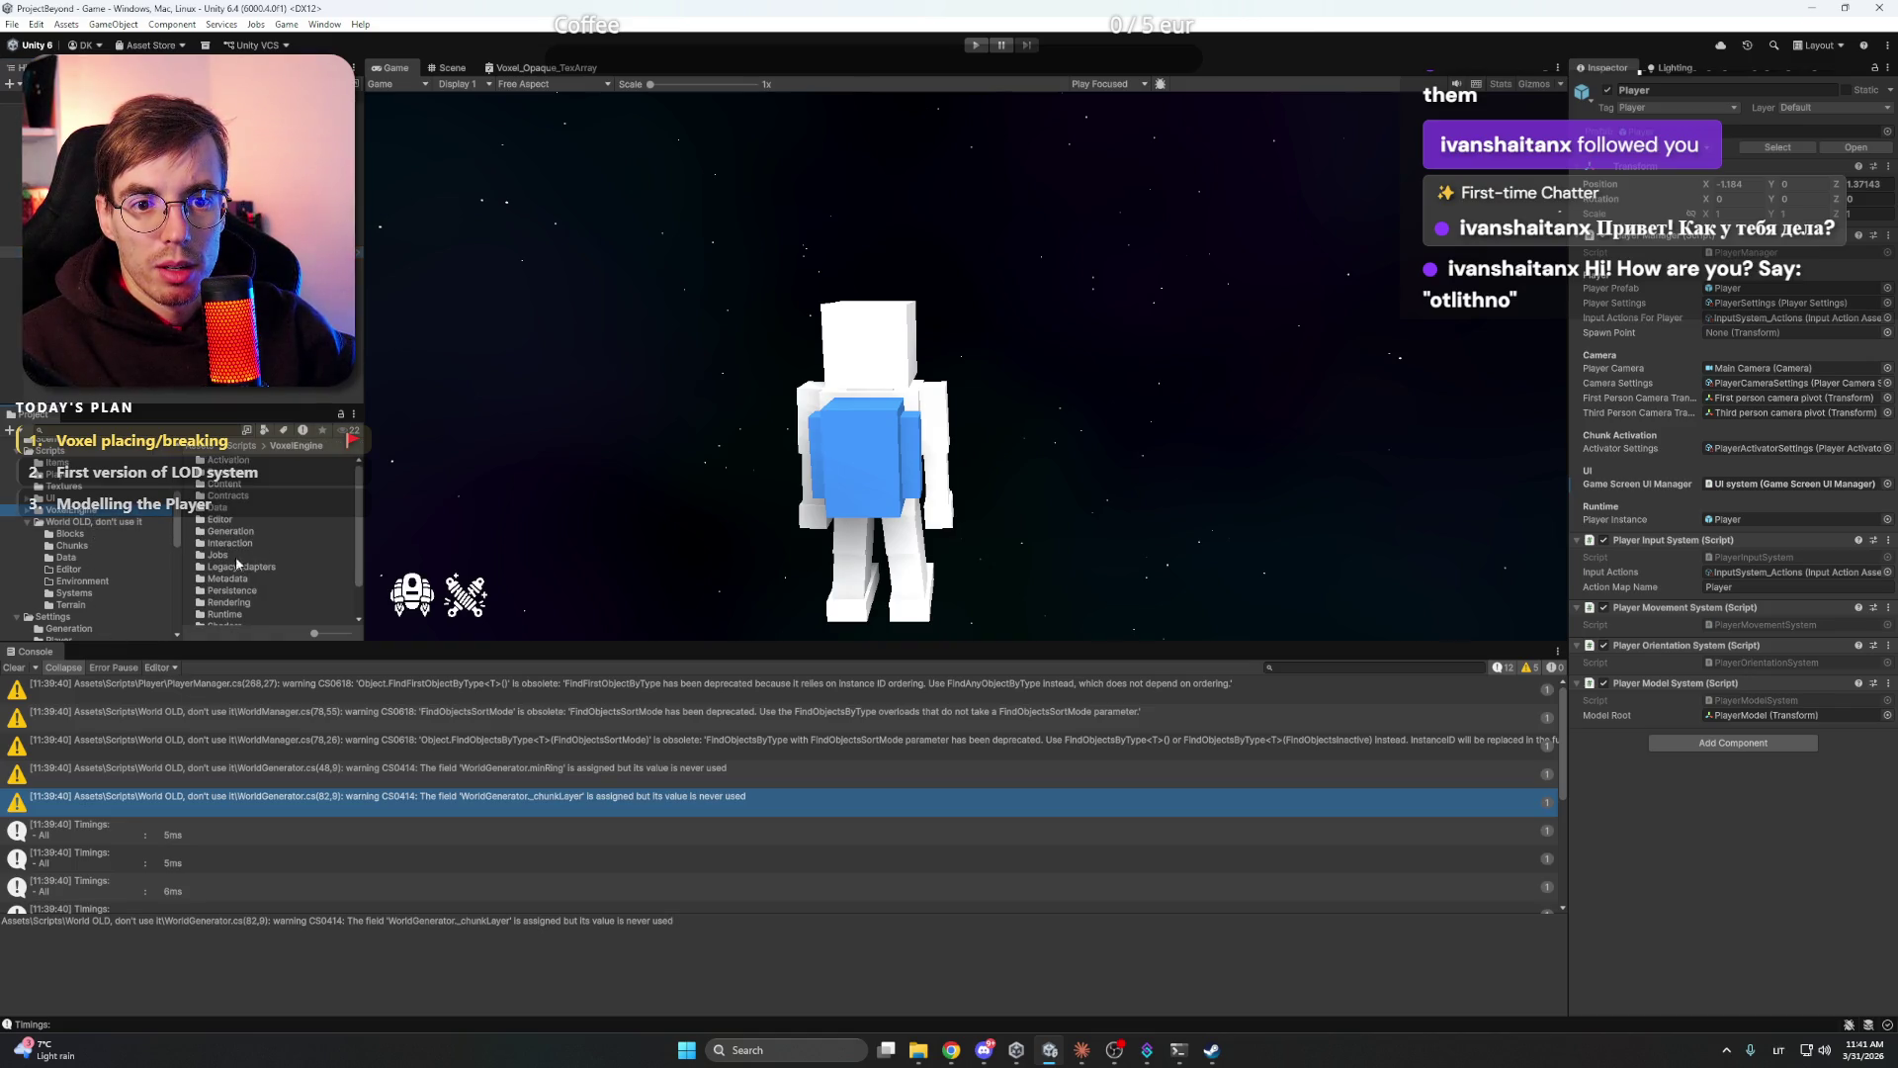
left_click(34, 511)
scroll(139, 565, "down", 2)
scroll(124, 584, "down", 2)
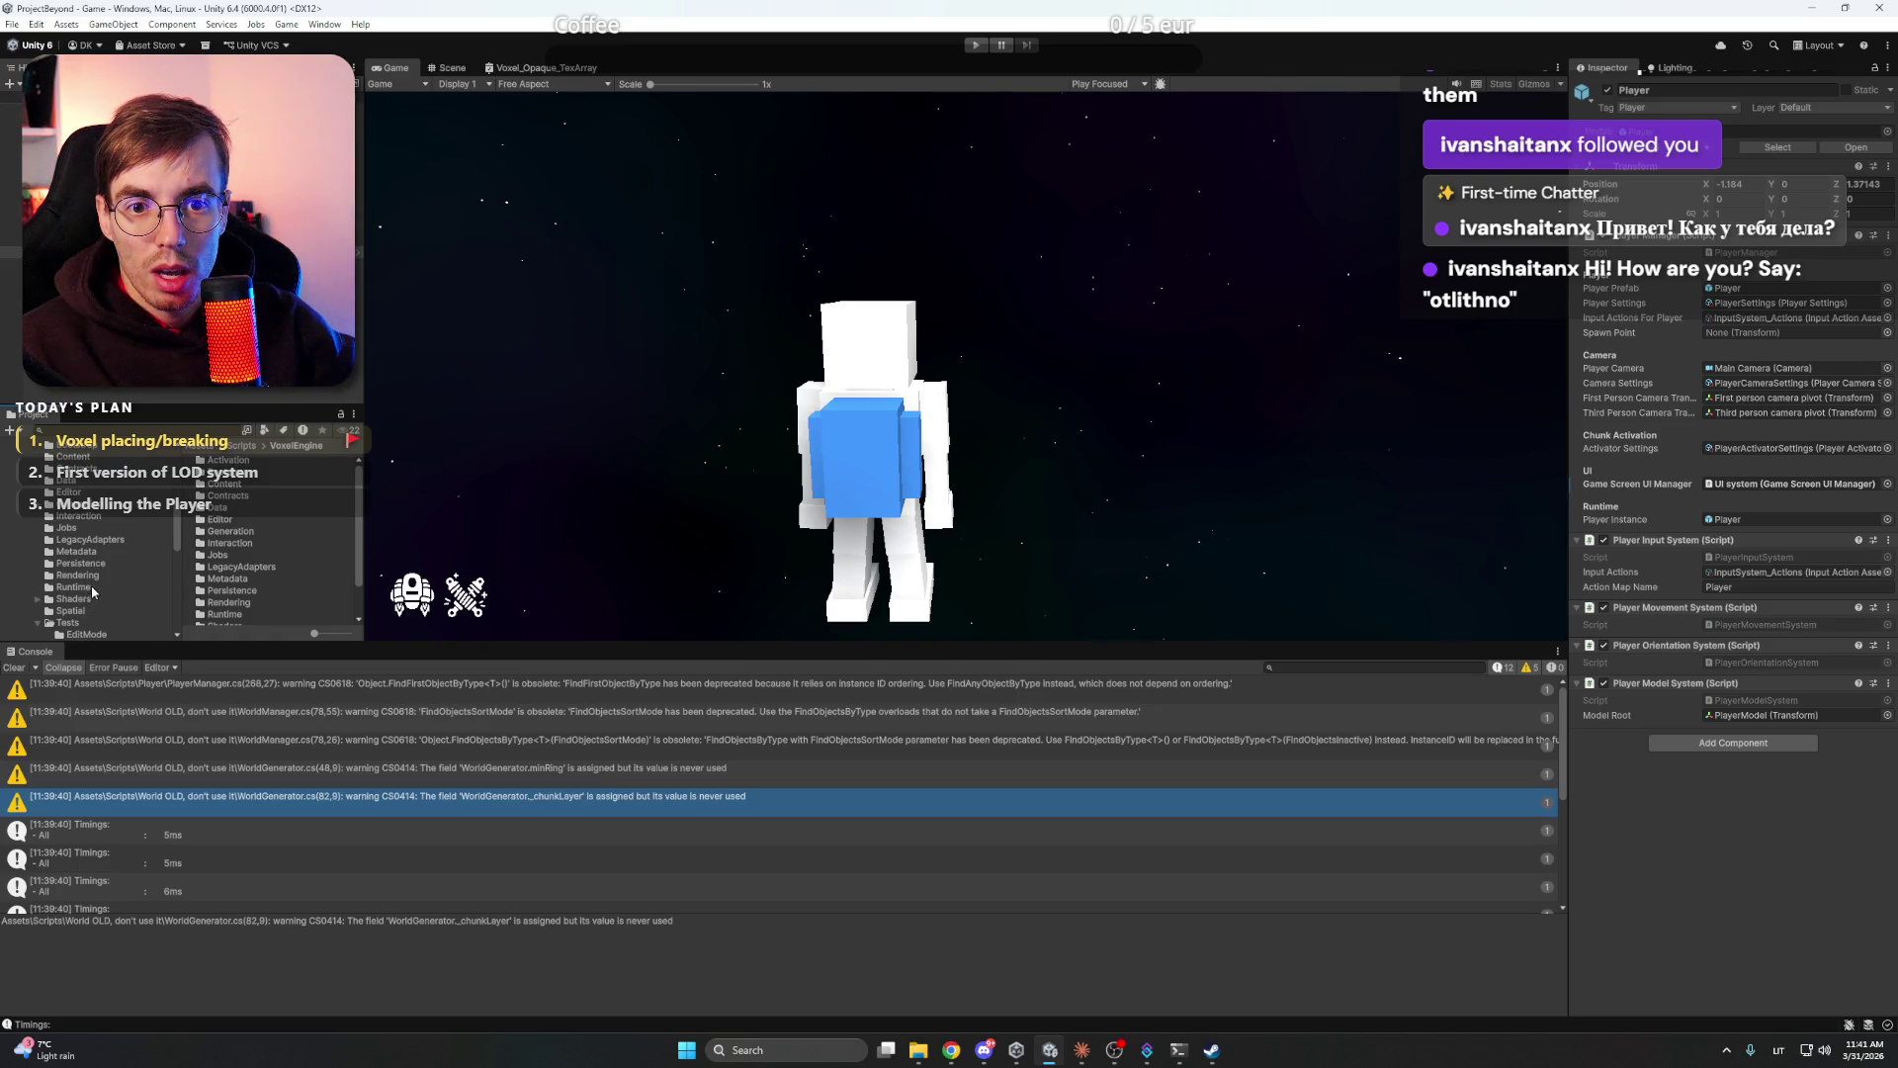
left_click(65, 518)
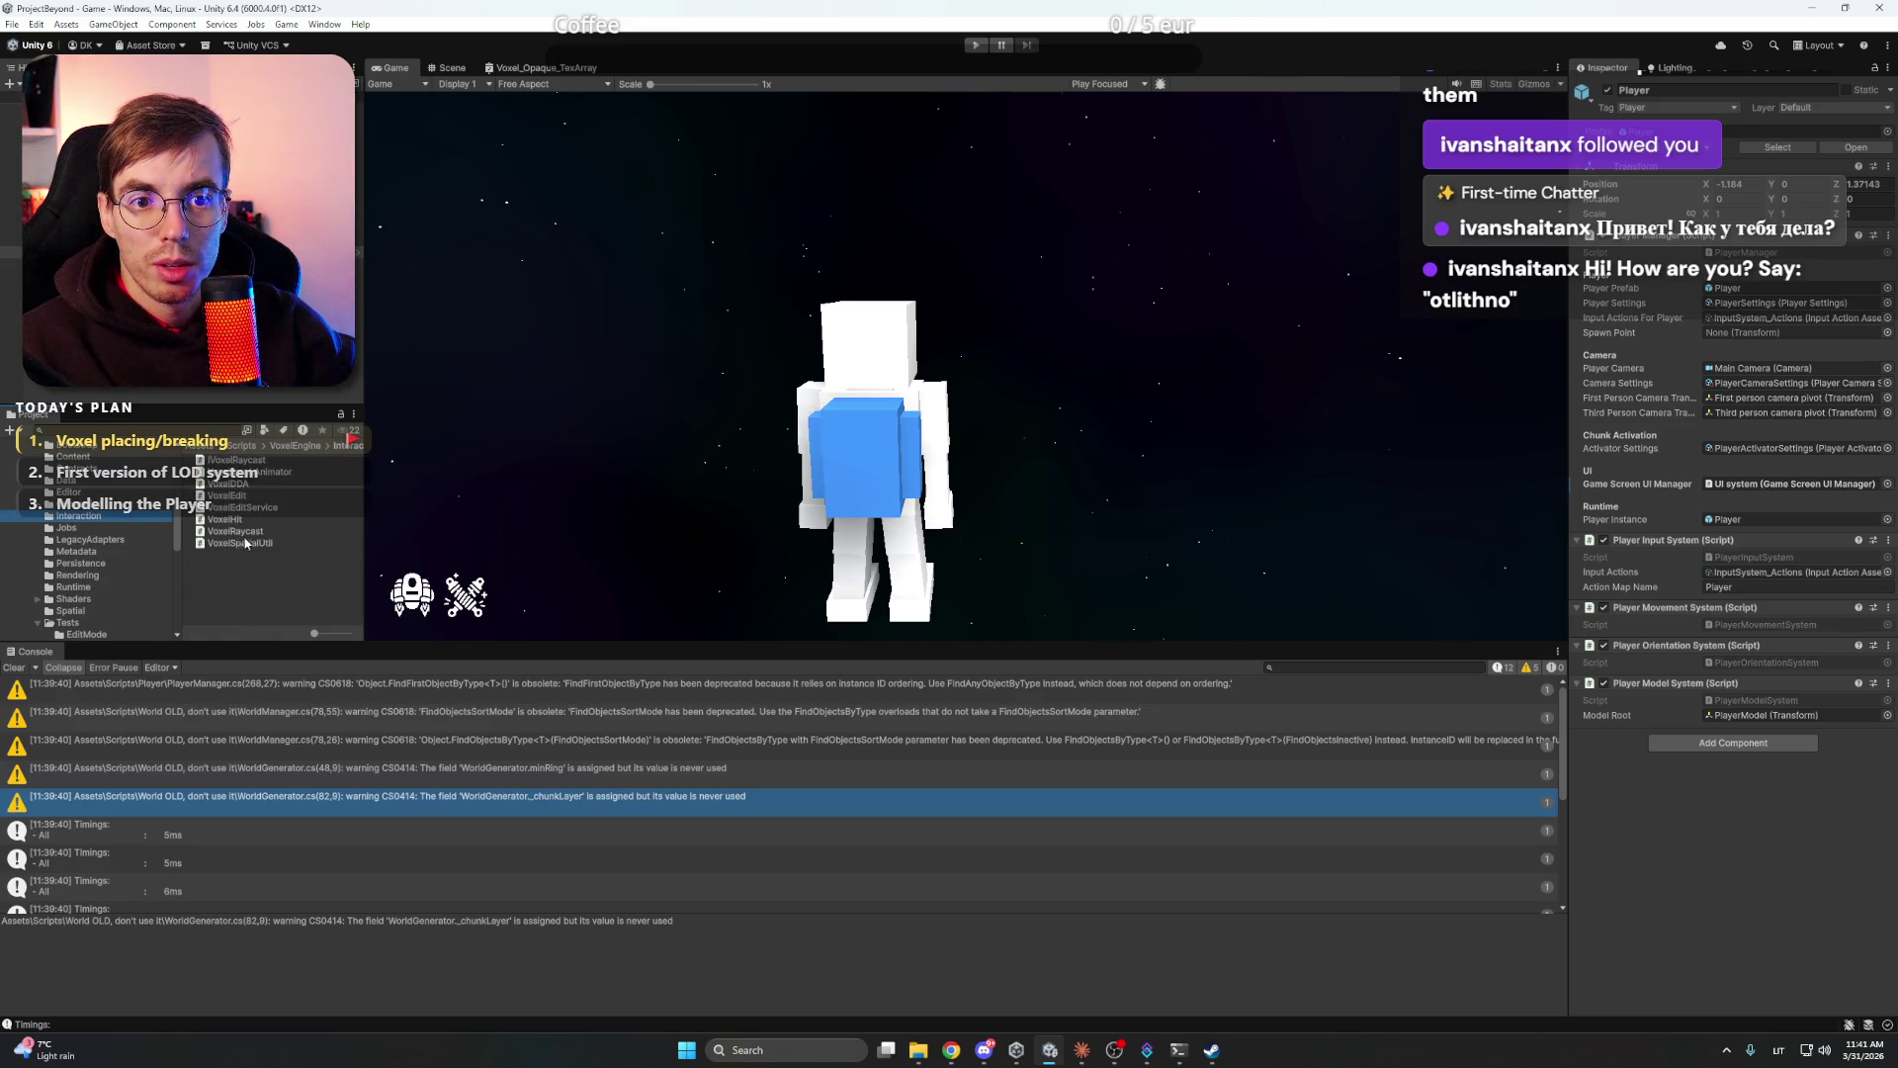
scroll(105, 527, "up", 2)
scroll(79, 486, "up", 2)
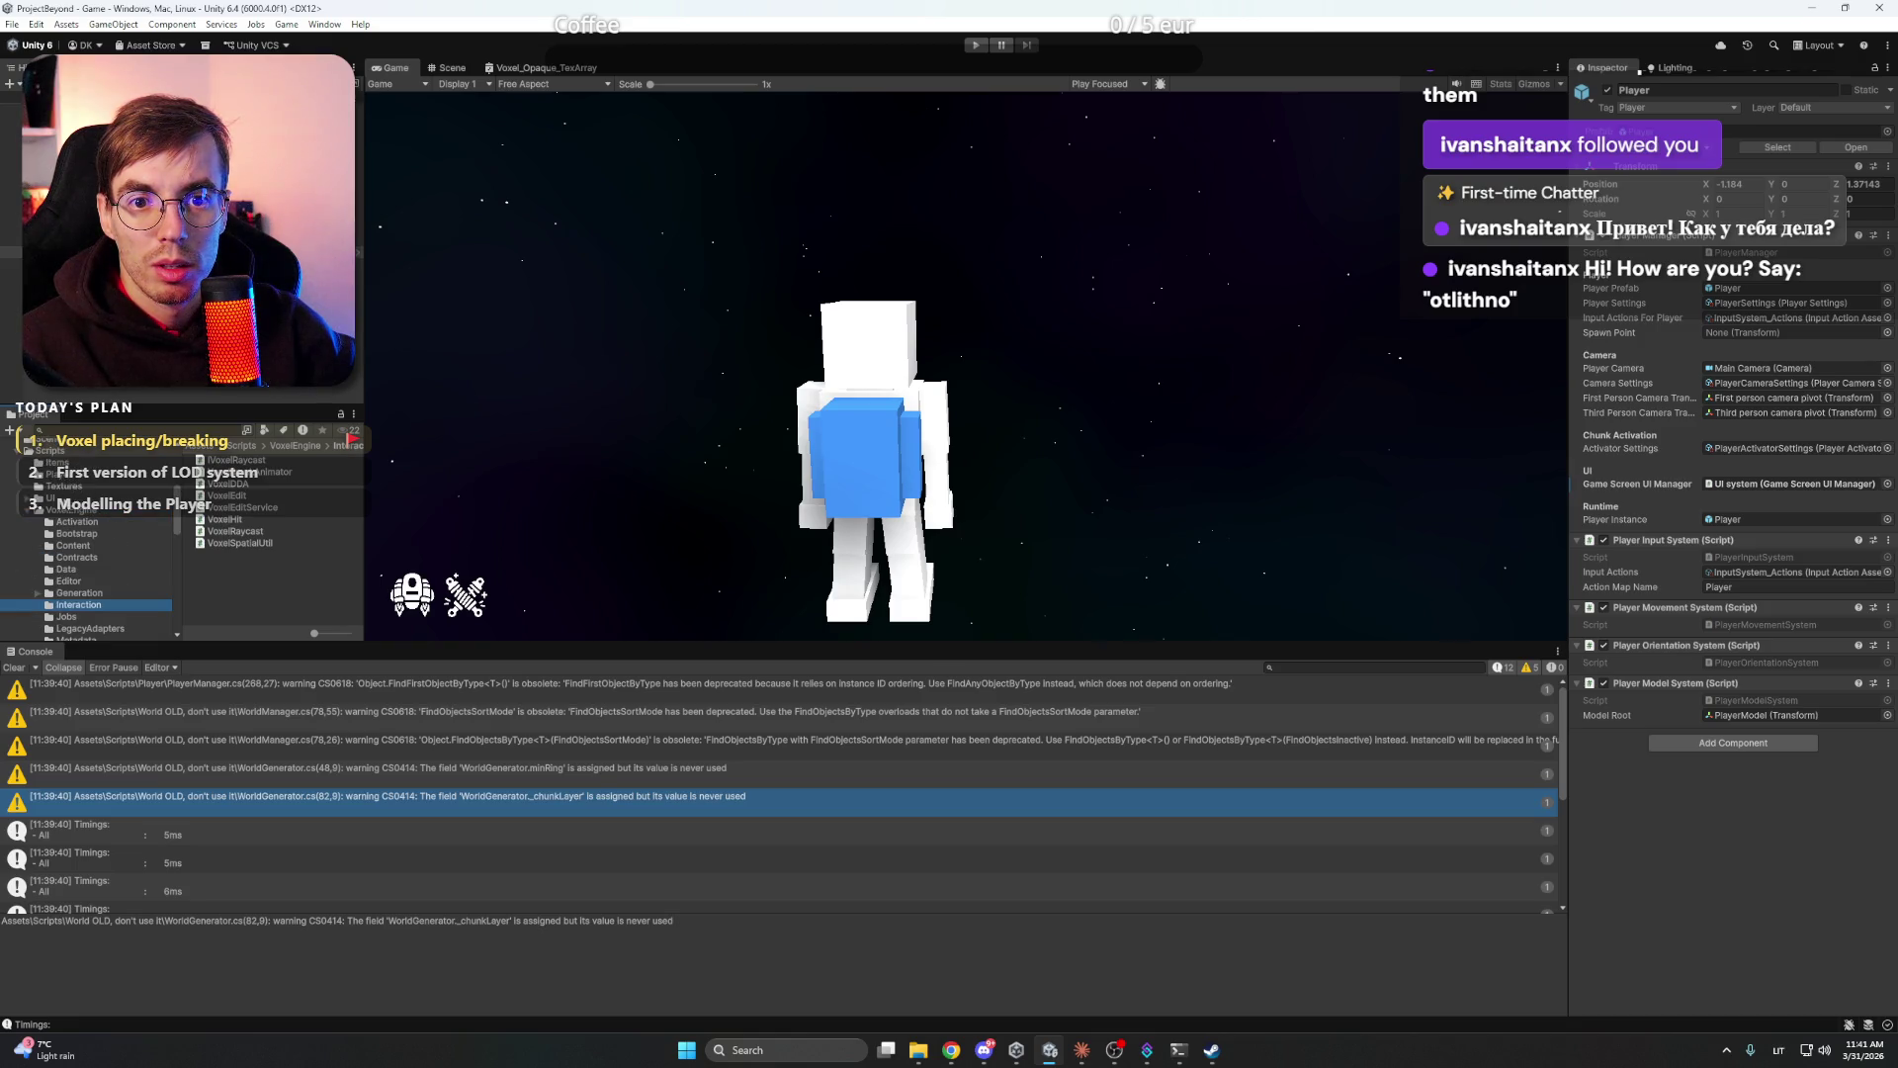
left_click(70, 476)
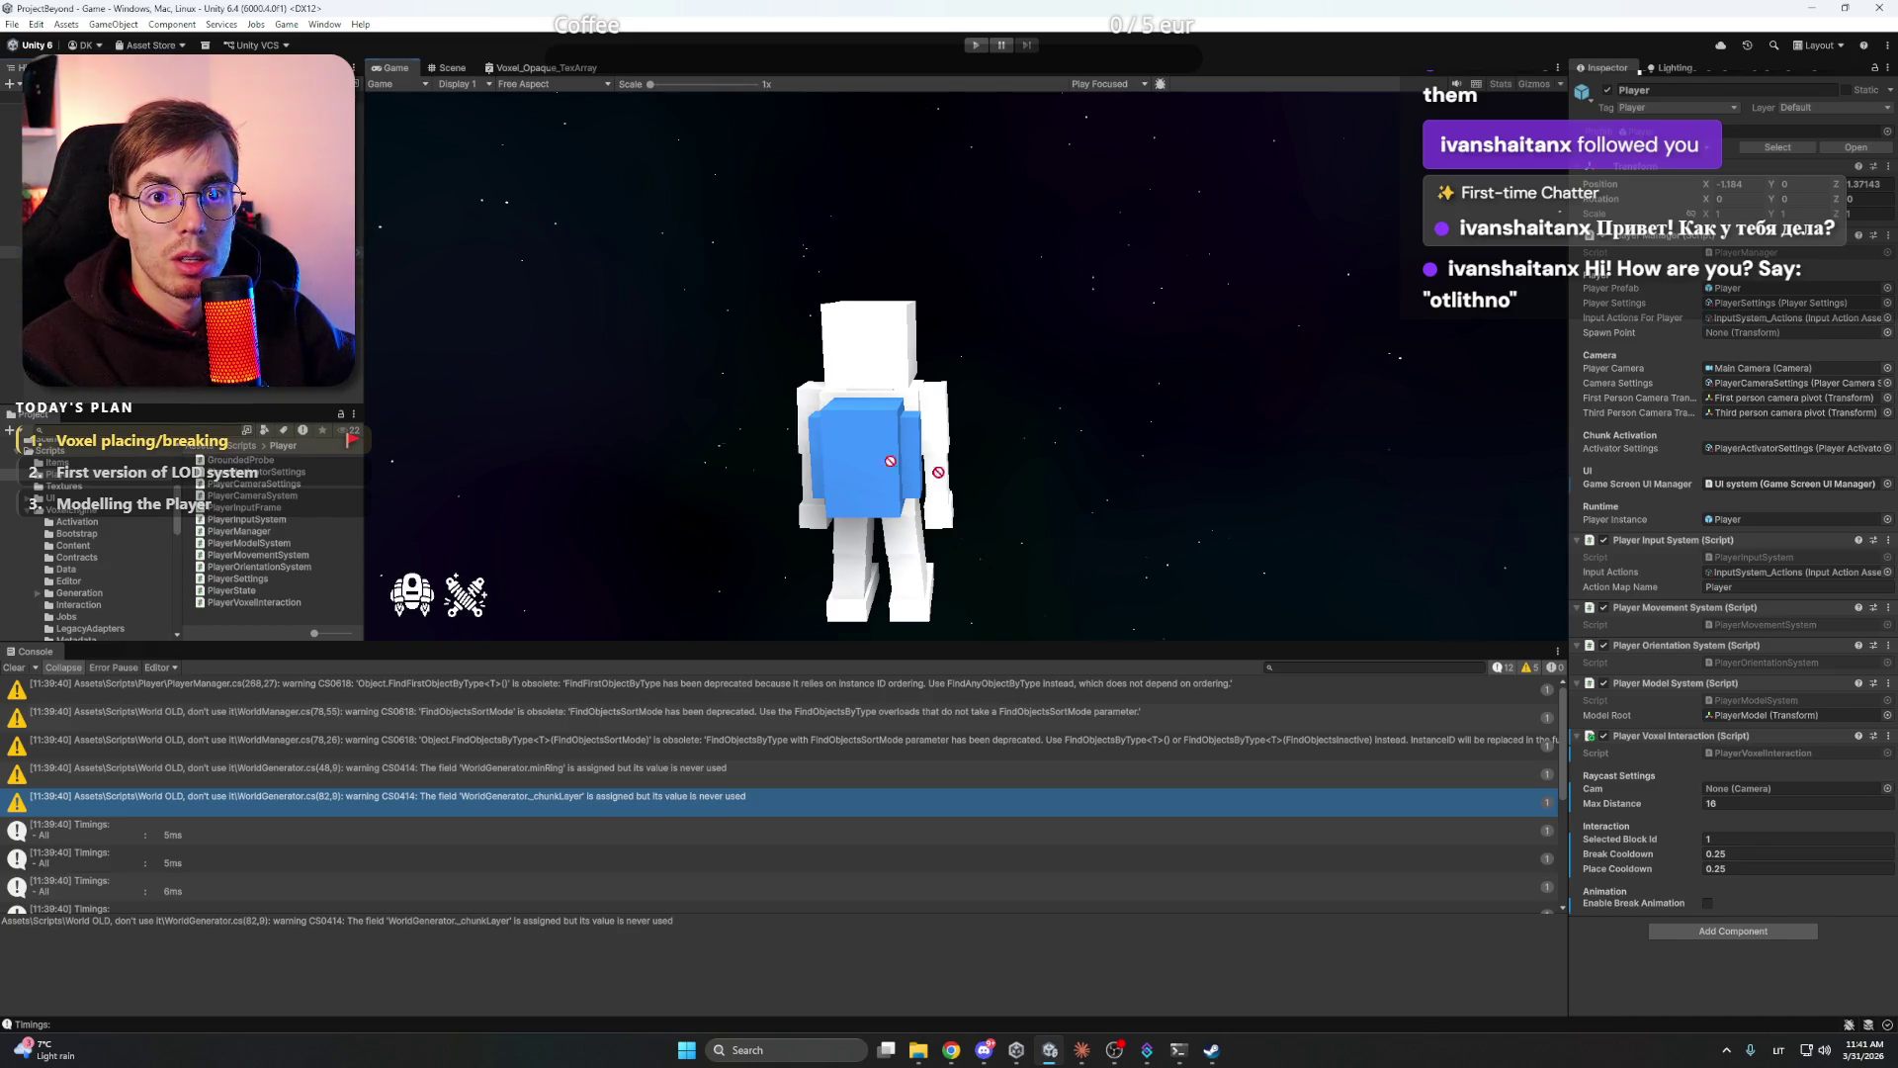
- Assign Main Camera to the Player Voxel Interaction Cam field, enlarge the Game view, and start Play mode
left_click_drag(1752, 796, 1760, 797)
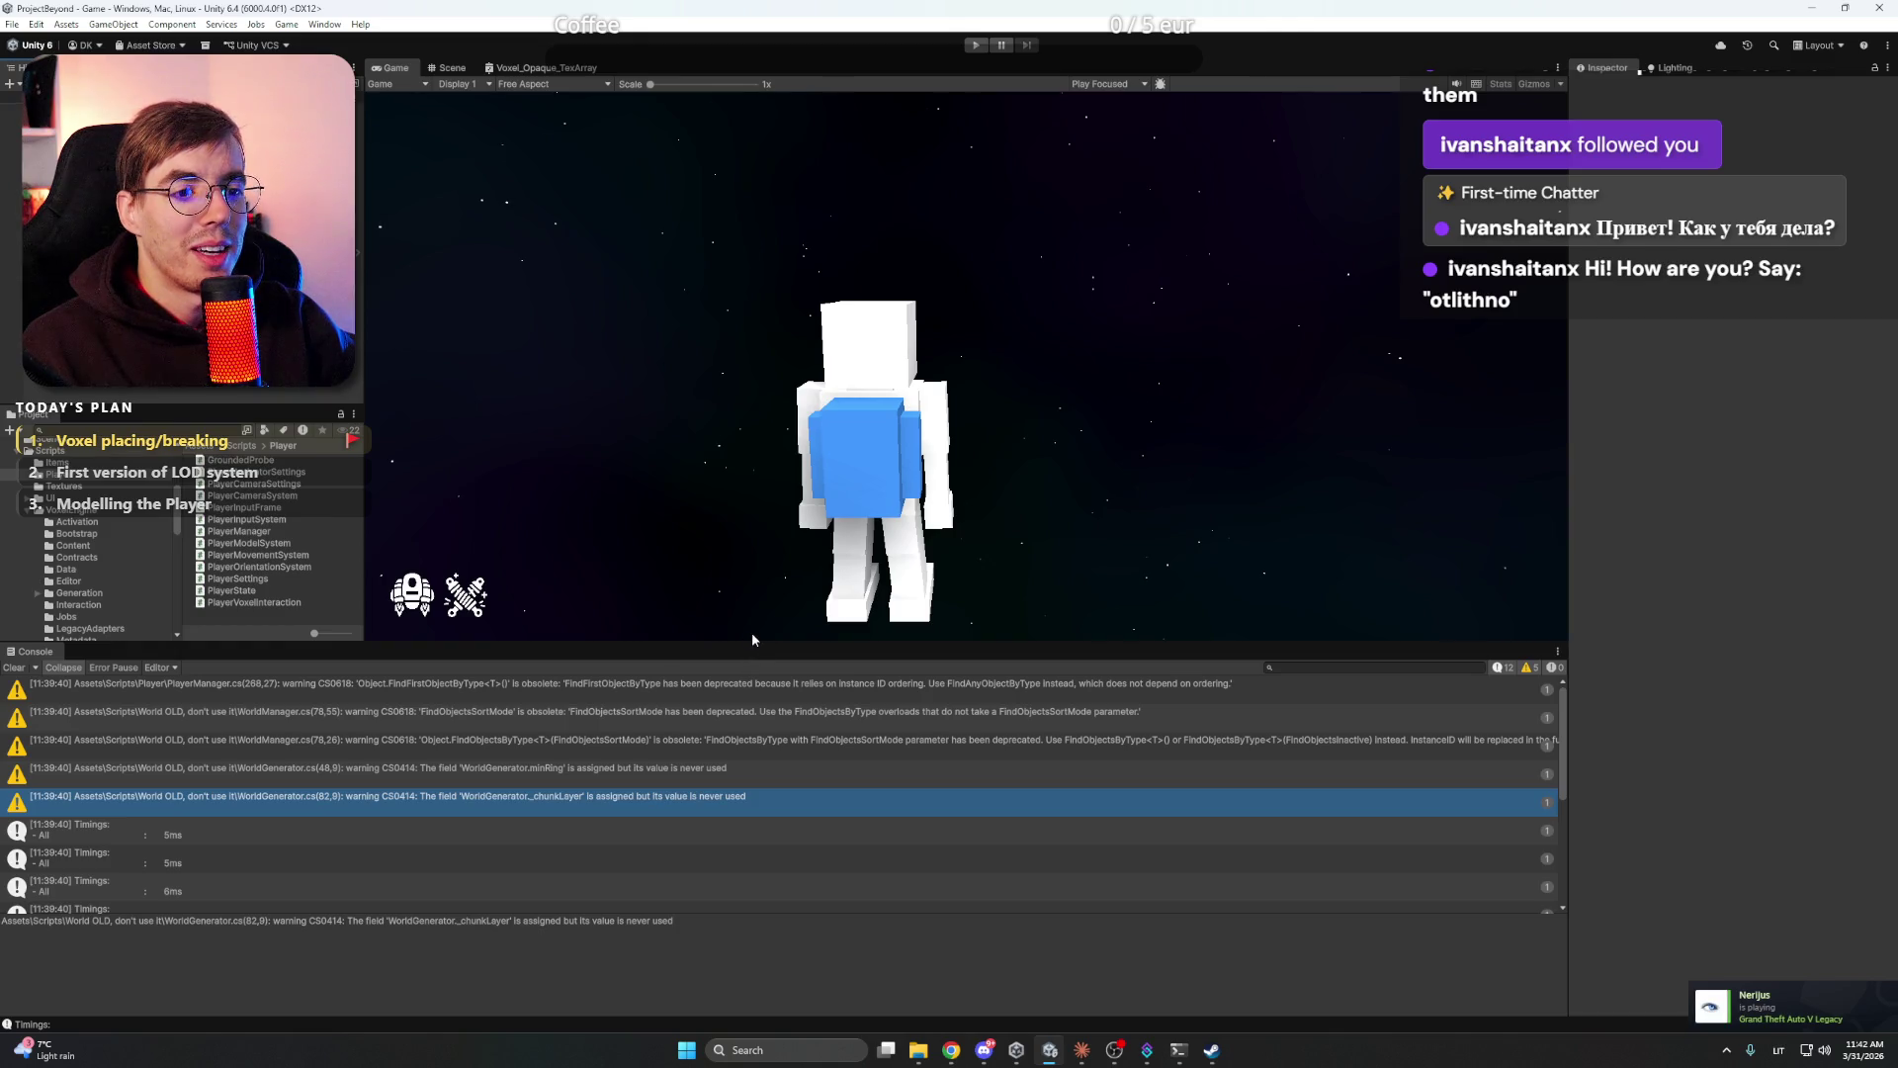
mouse_move(751, 640)
left_mouse_down()
mouse_move(792, 784)
mouse_move(791, 892)
left_mouse_up()
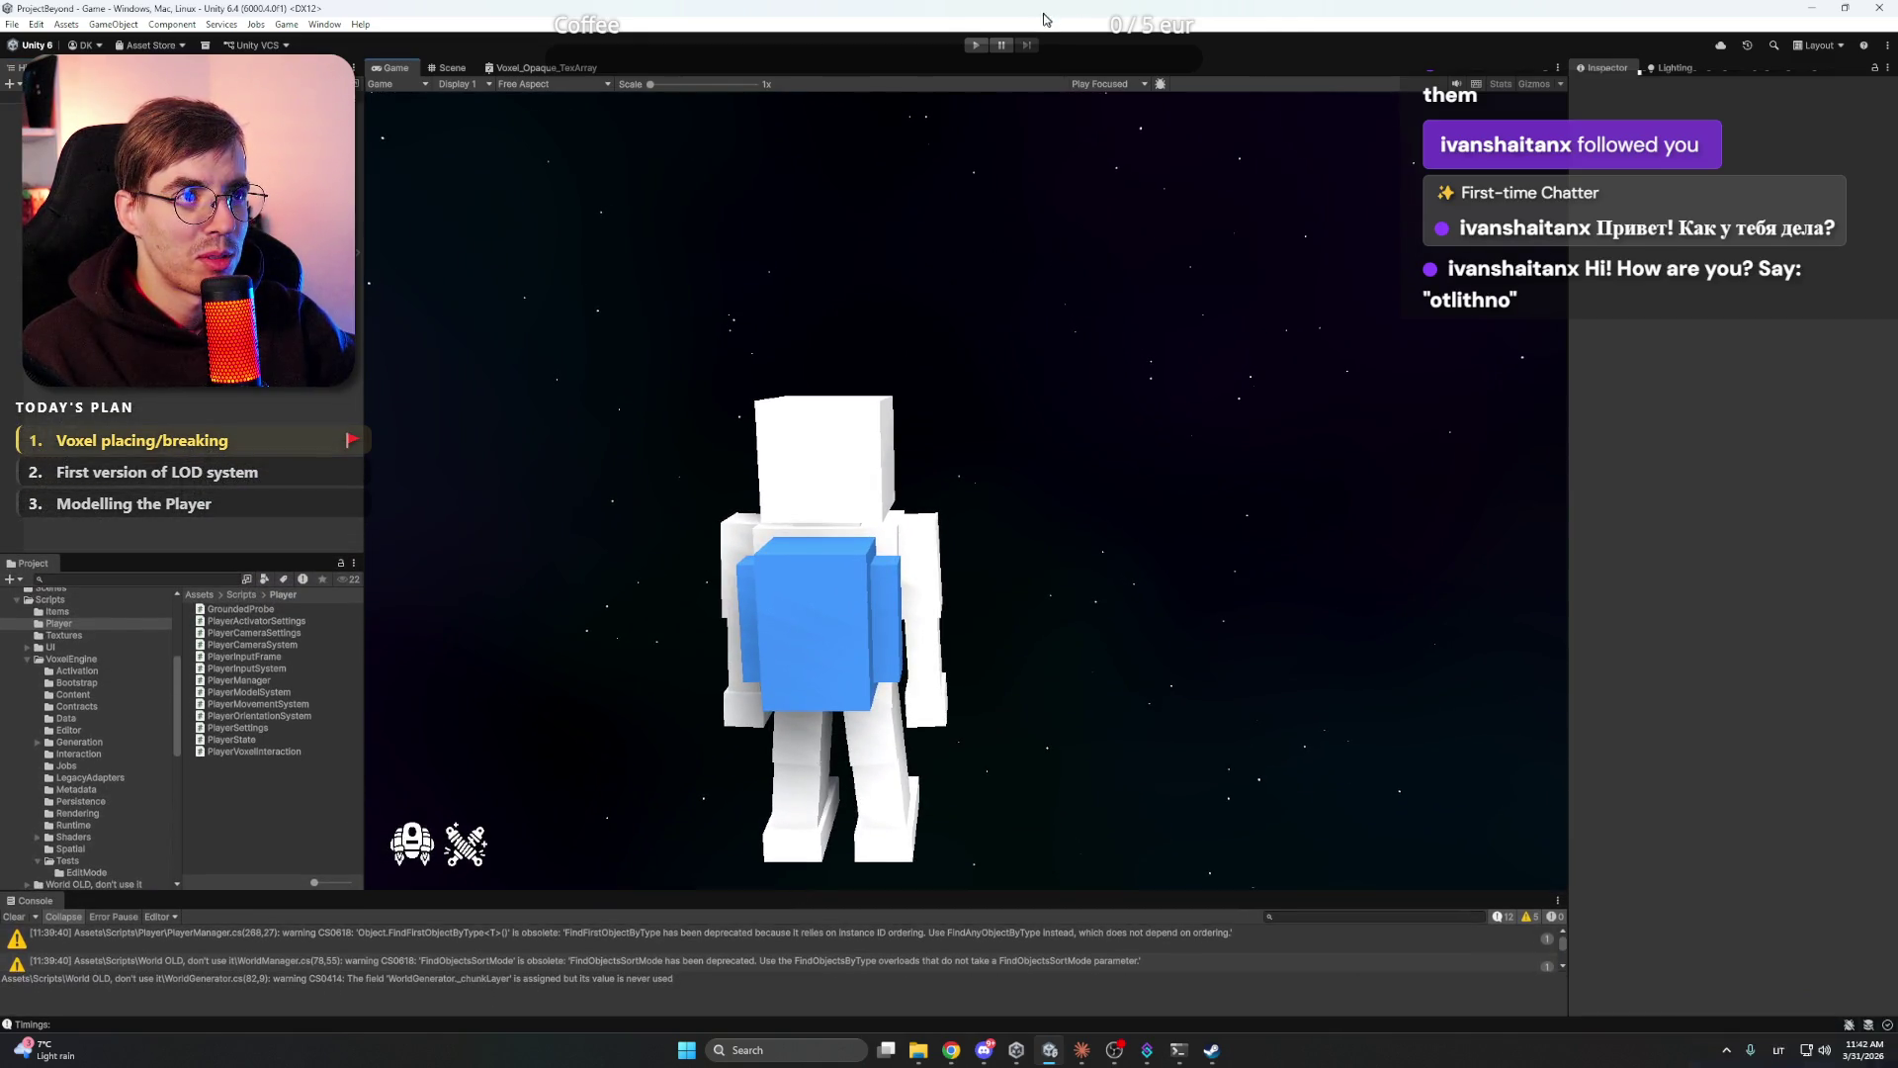
left_click(978, 48)
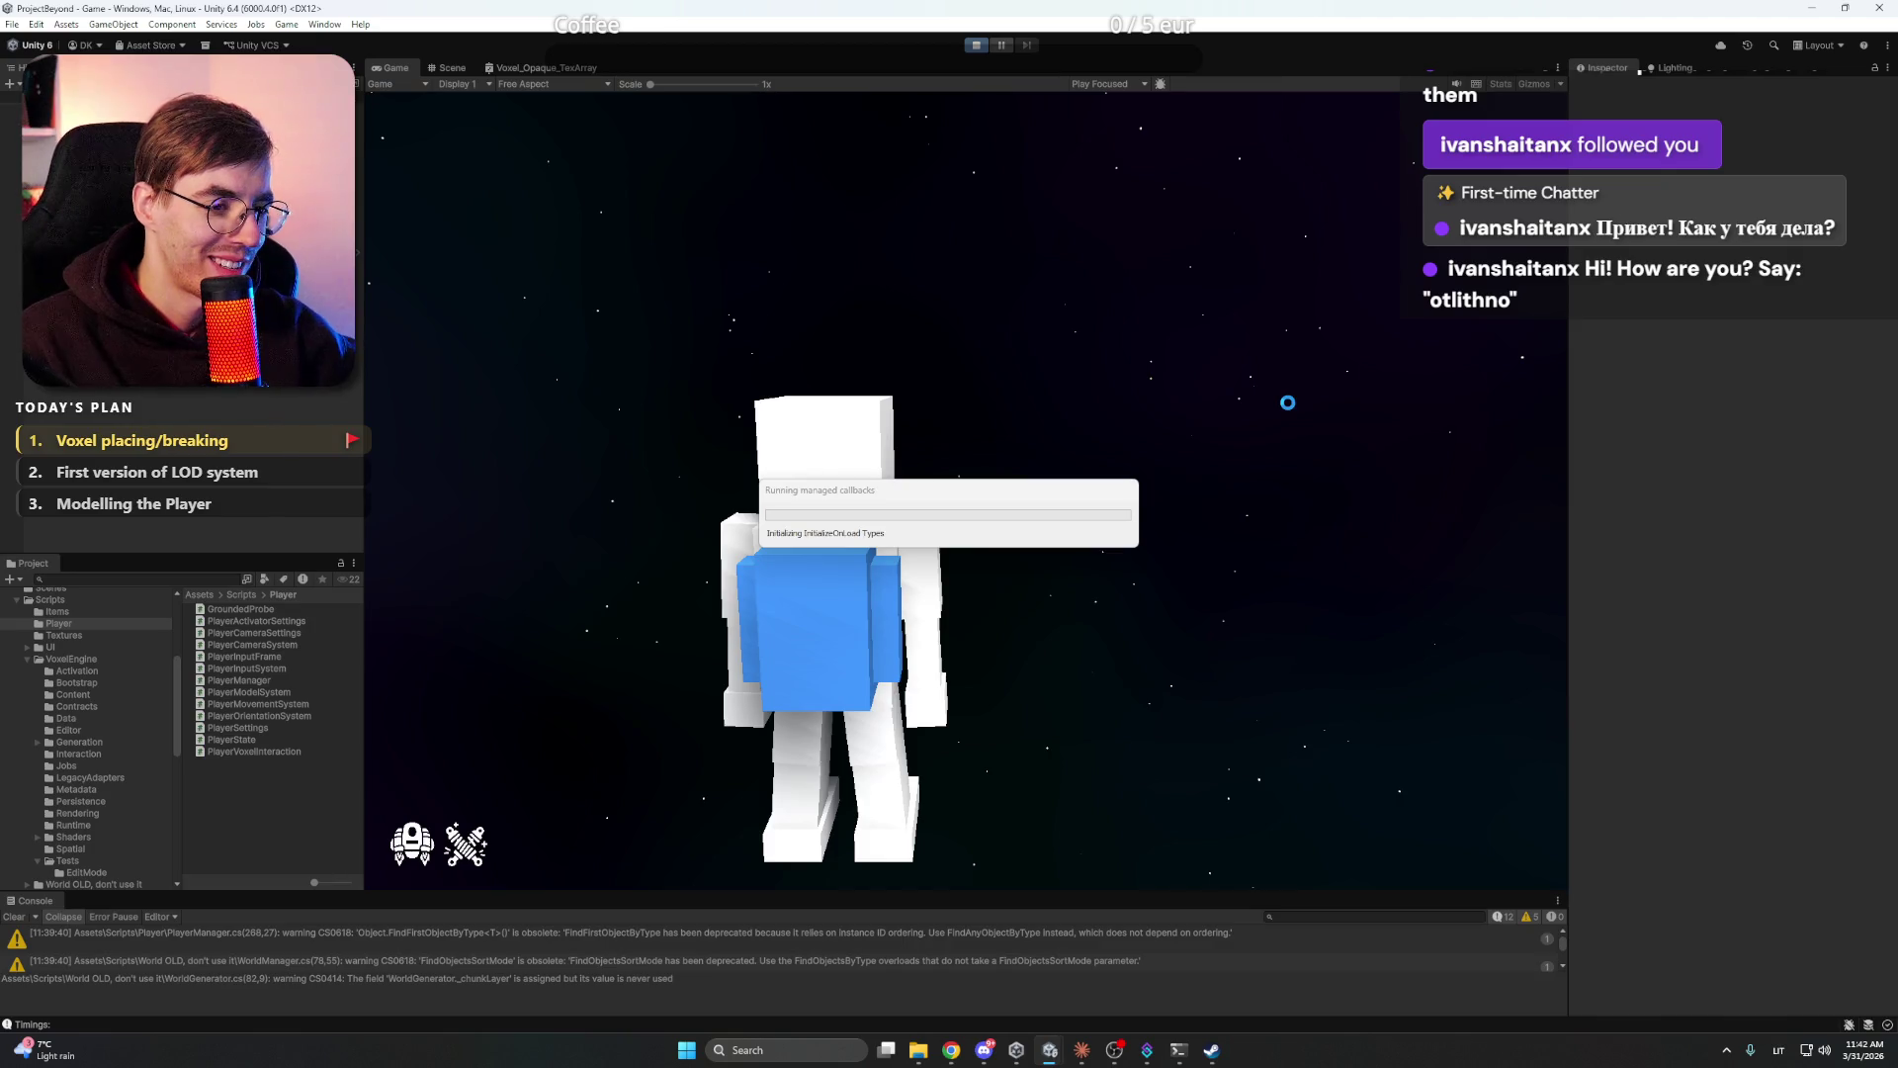
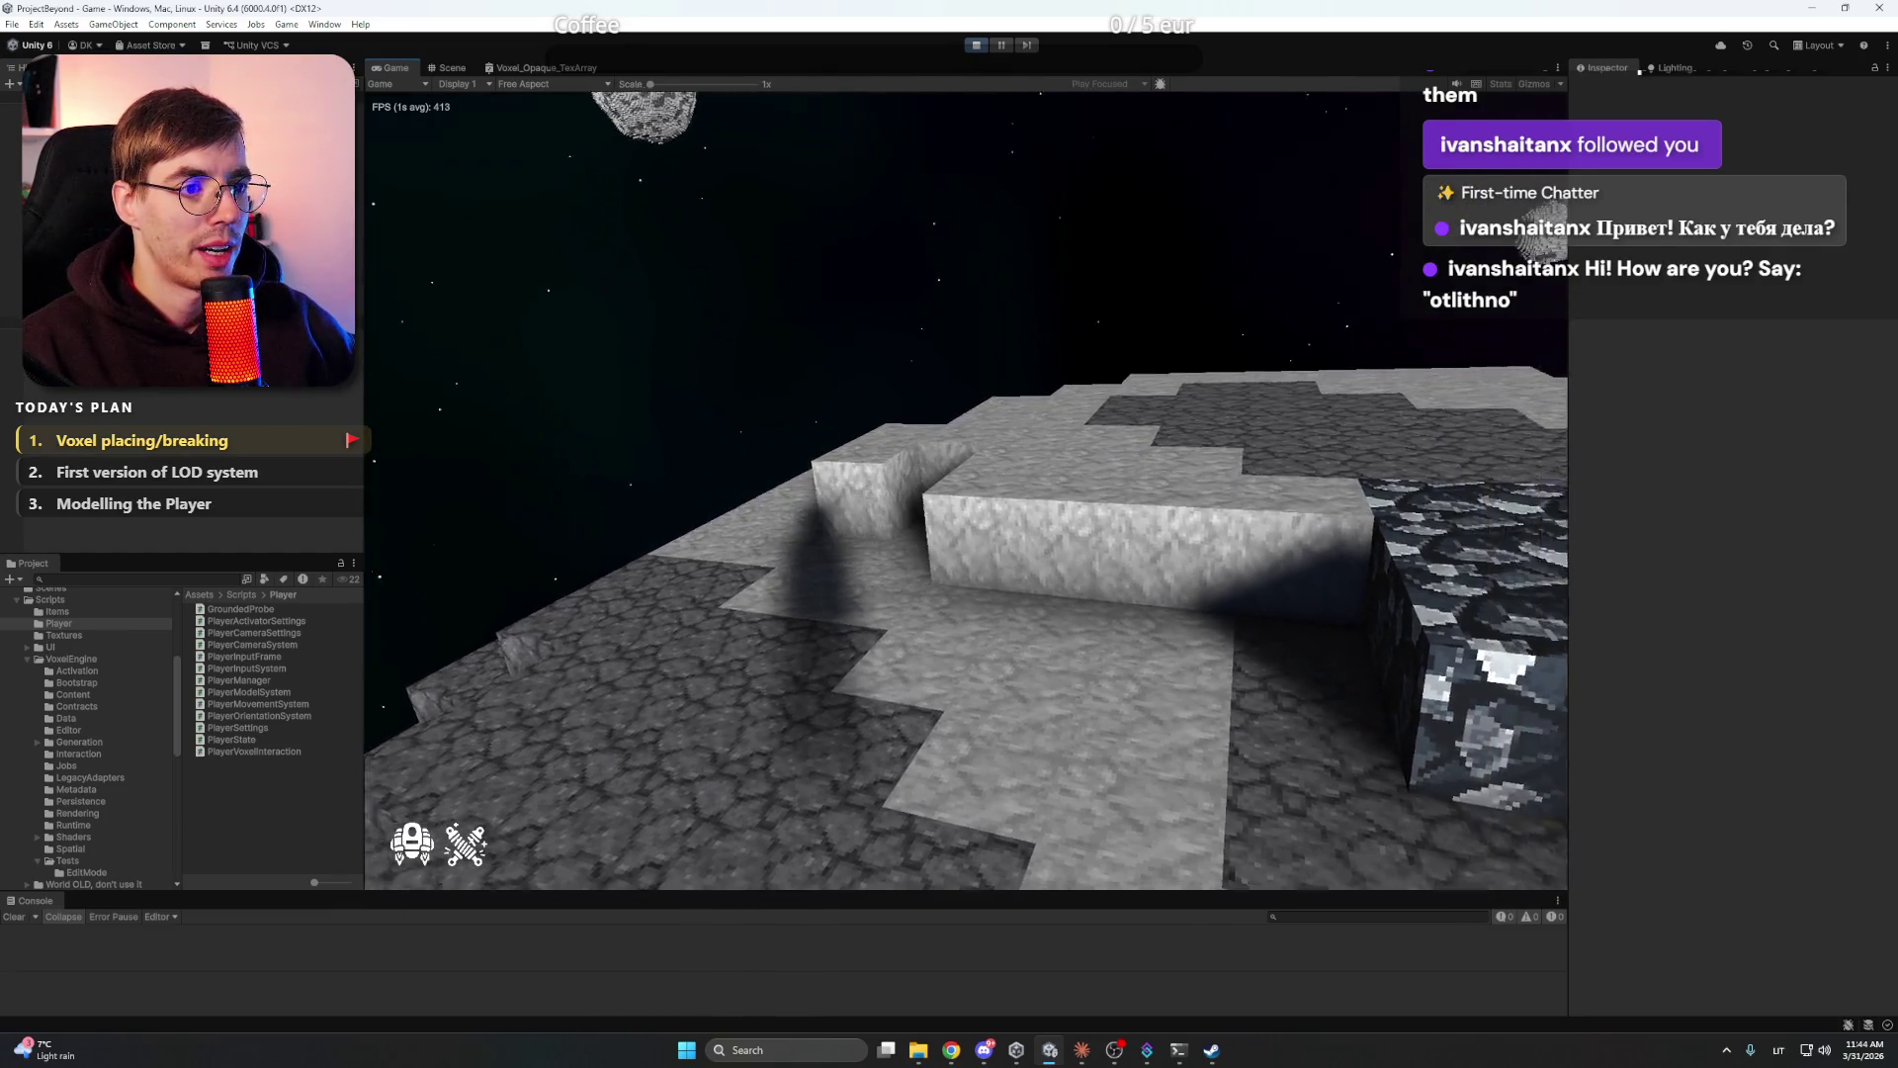
- Switch to the third-person camera with F5, stop play mode, and open Windows search
key("F5")
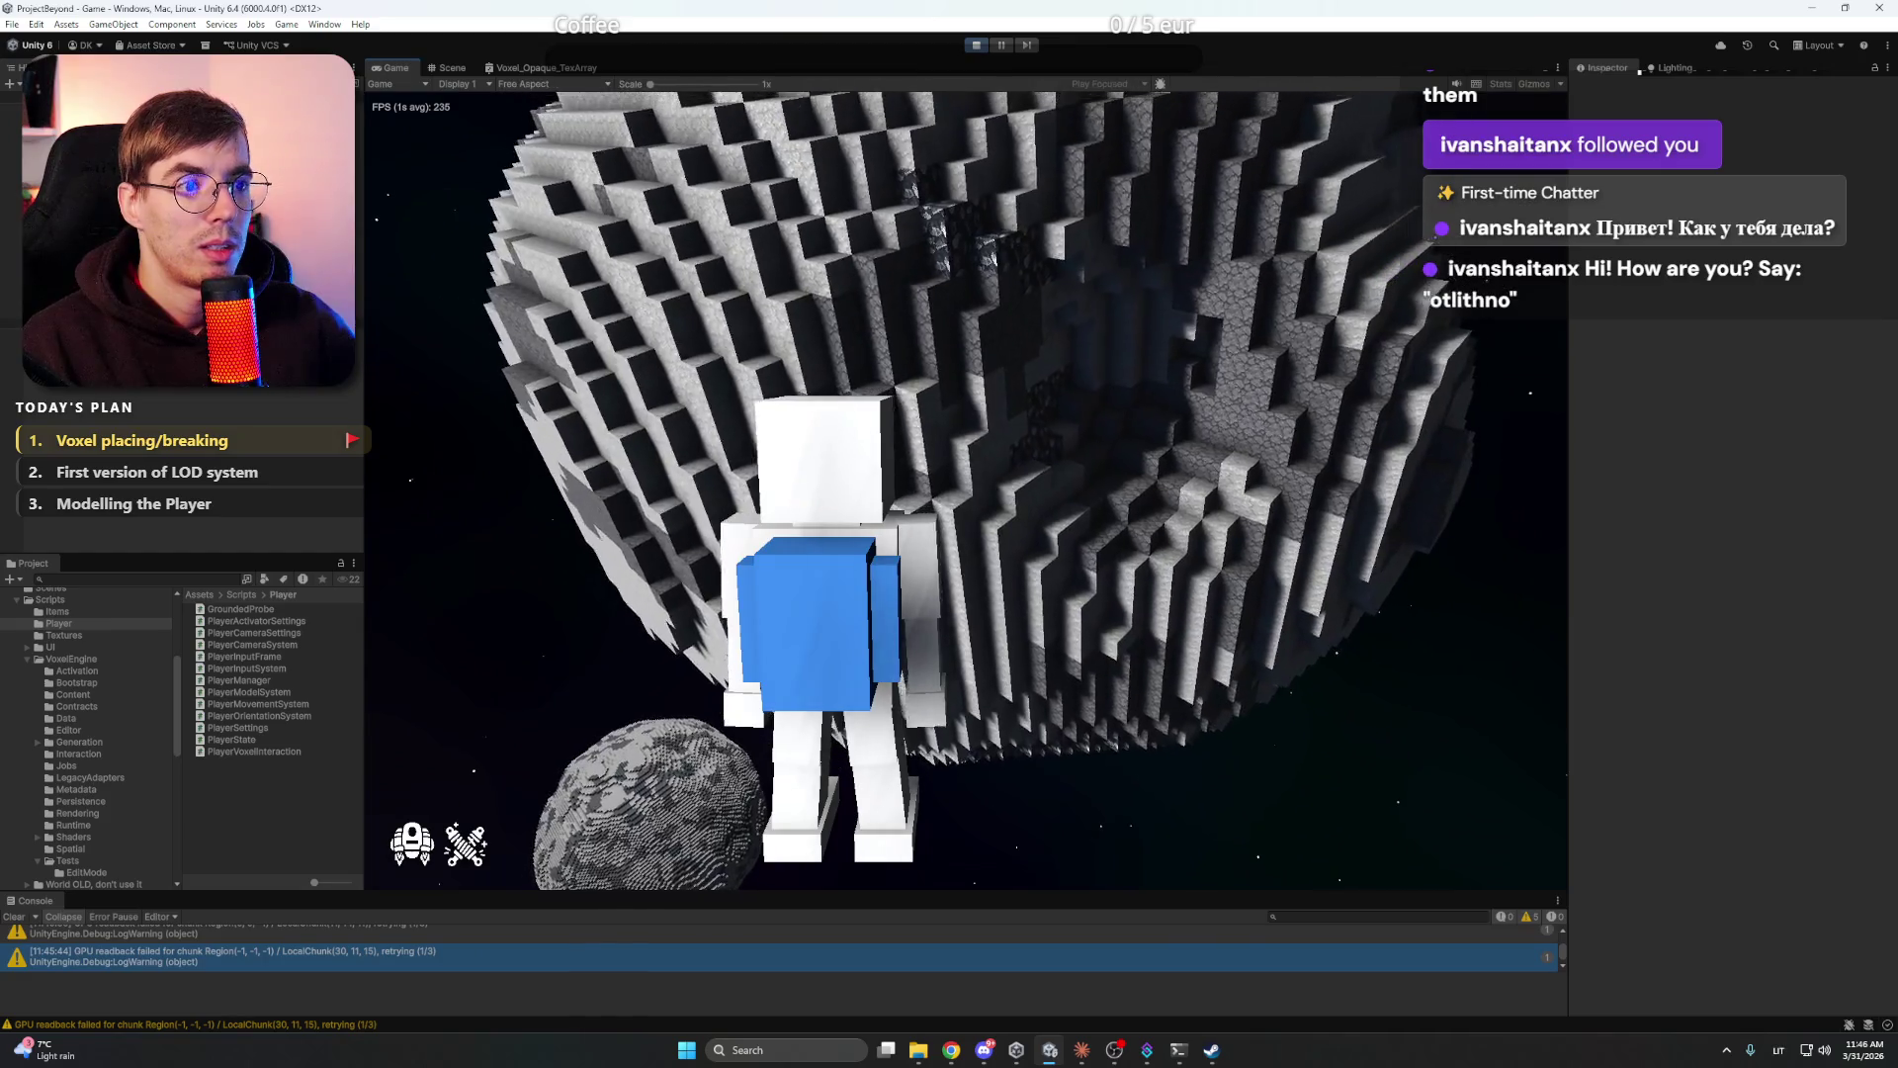
left_click(976, 44)
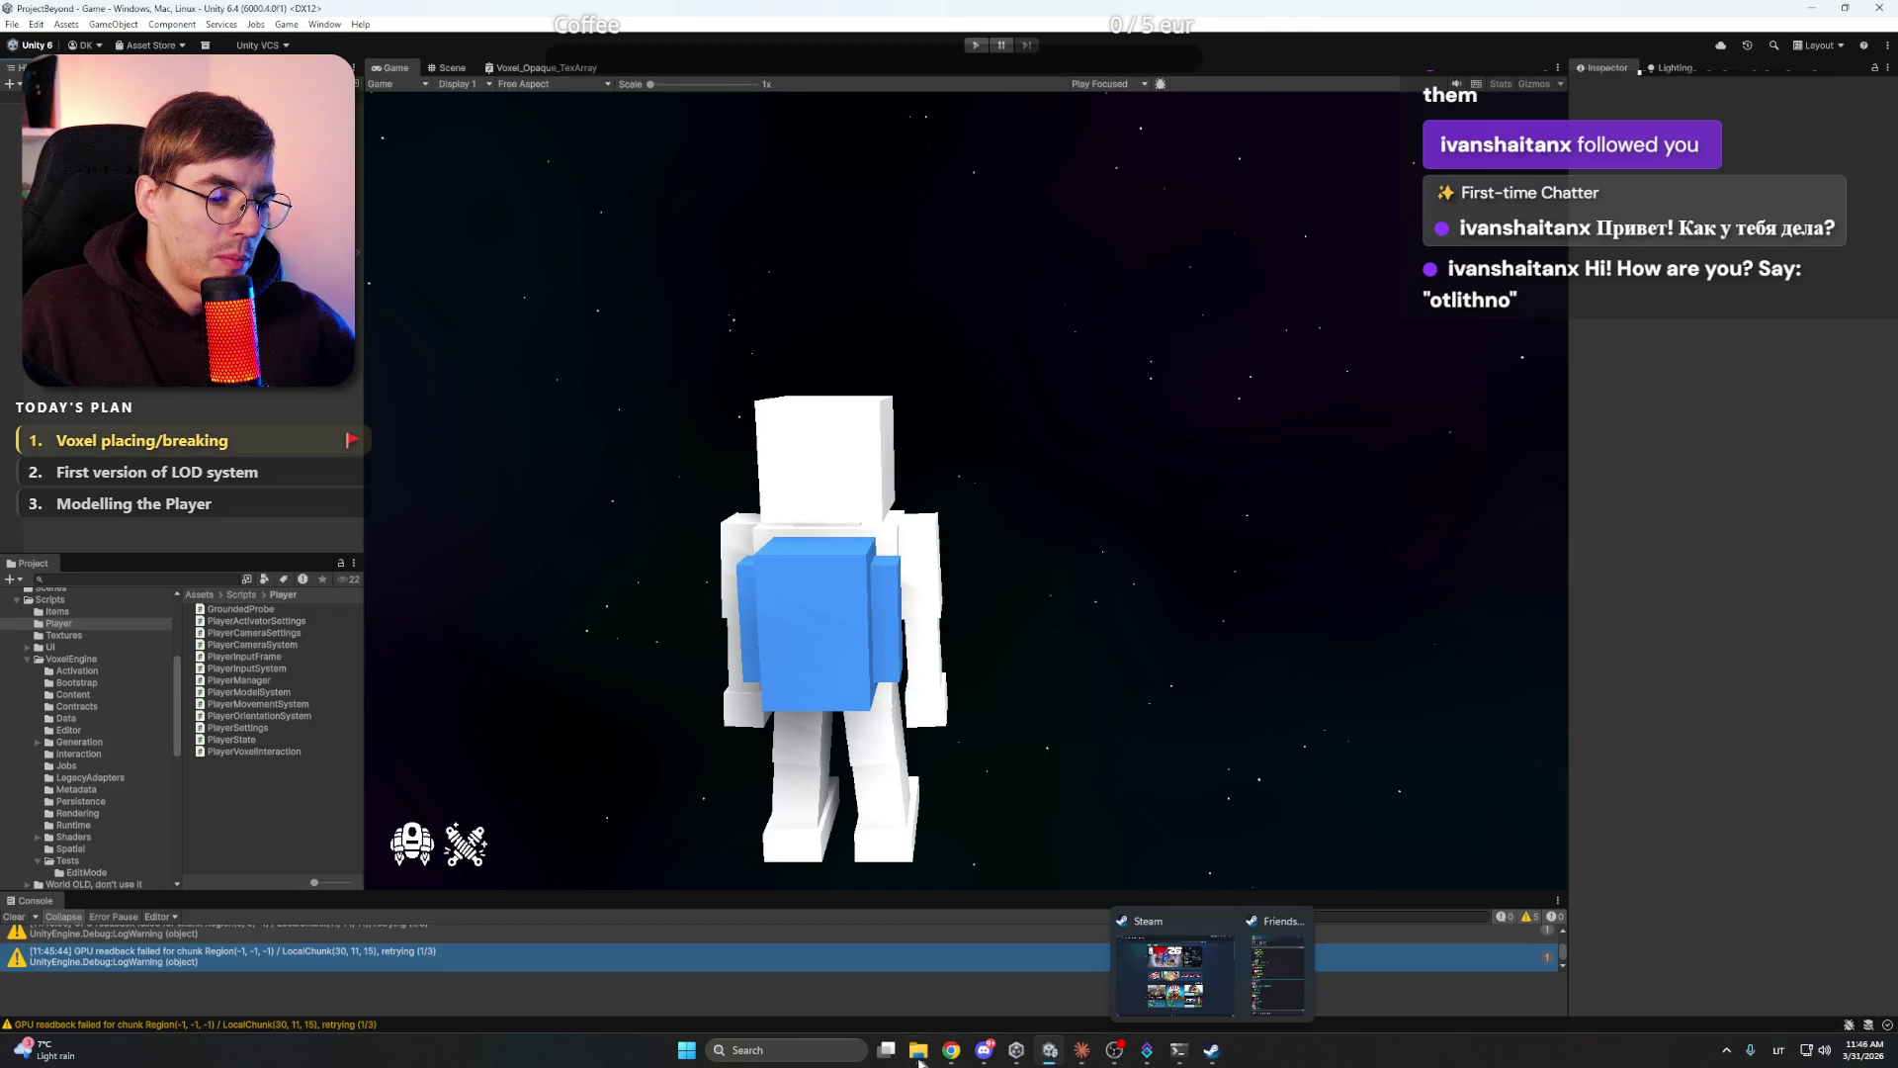
left_click(686, 1049)
- Launch Figma from search and inspect the small ellipse in the GUI concept file
type("figma")
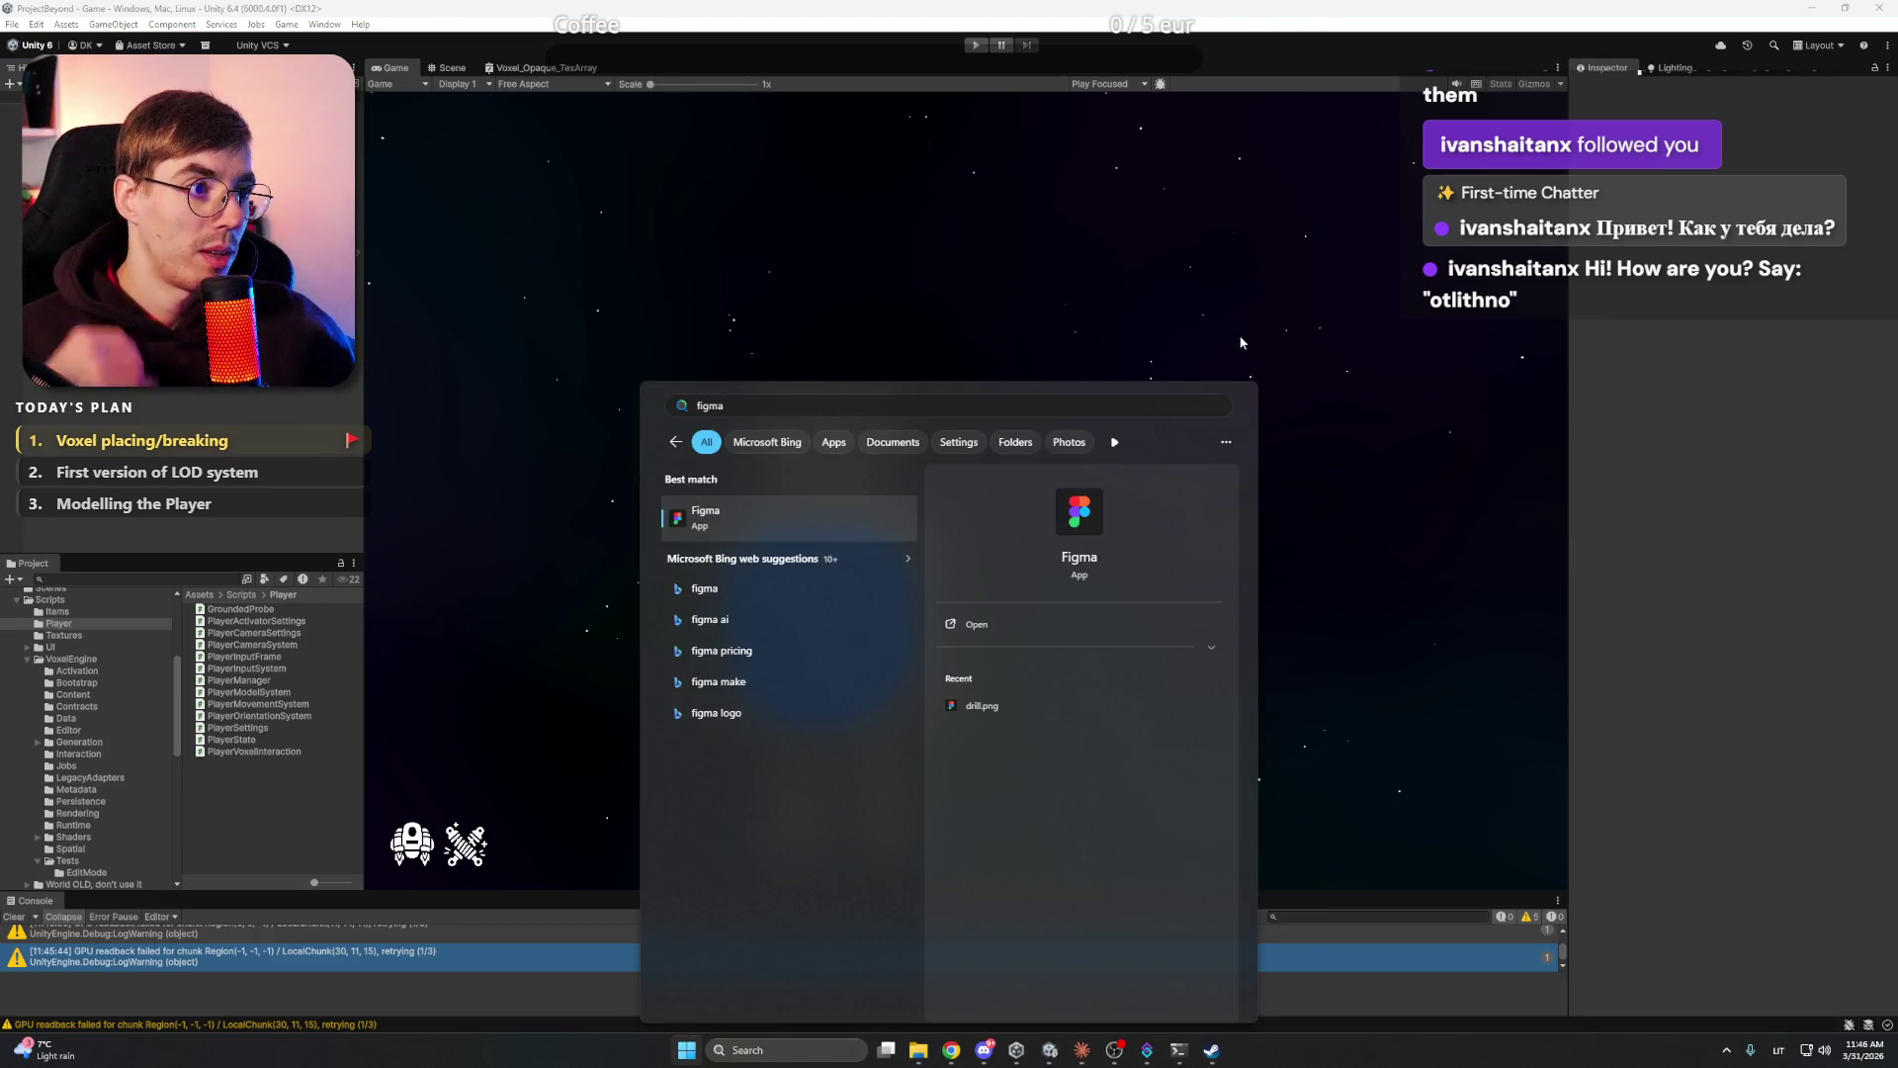
key("Return")
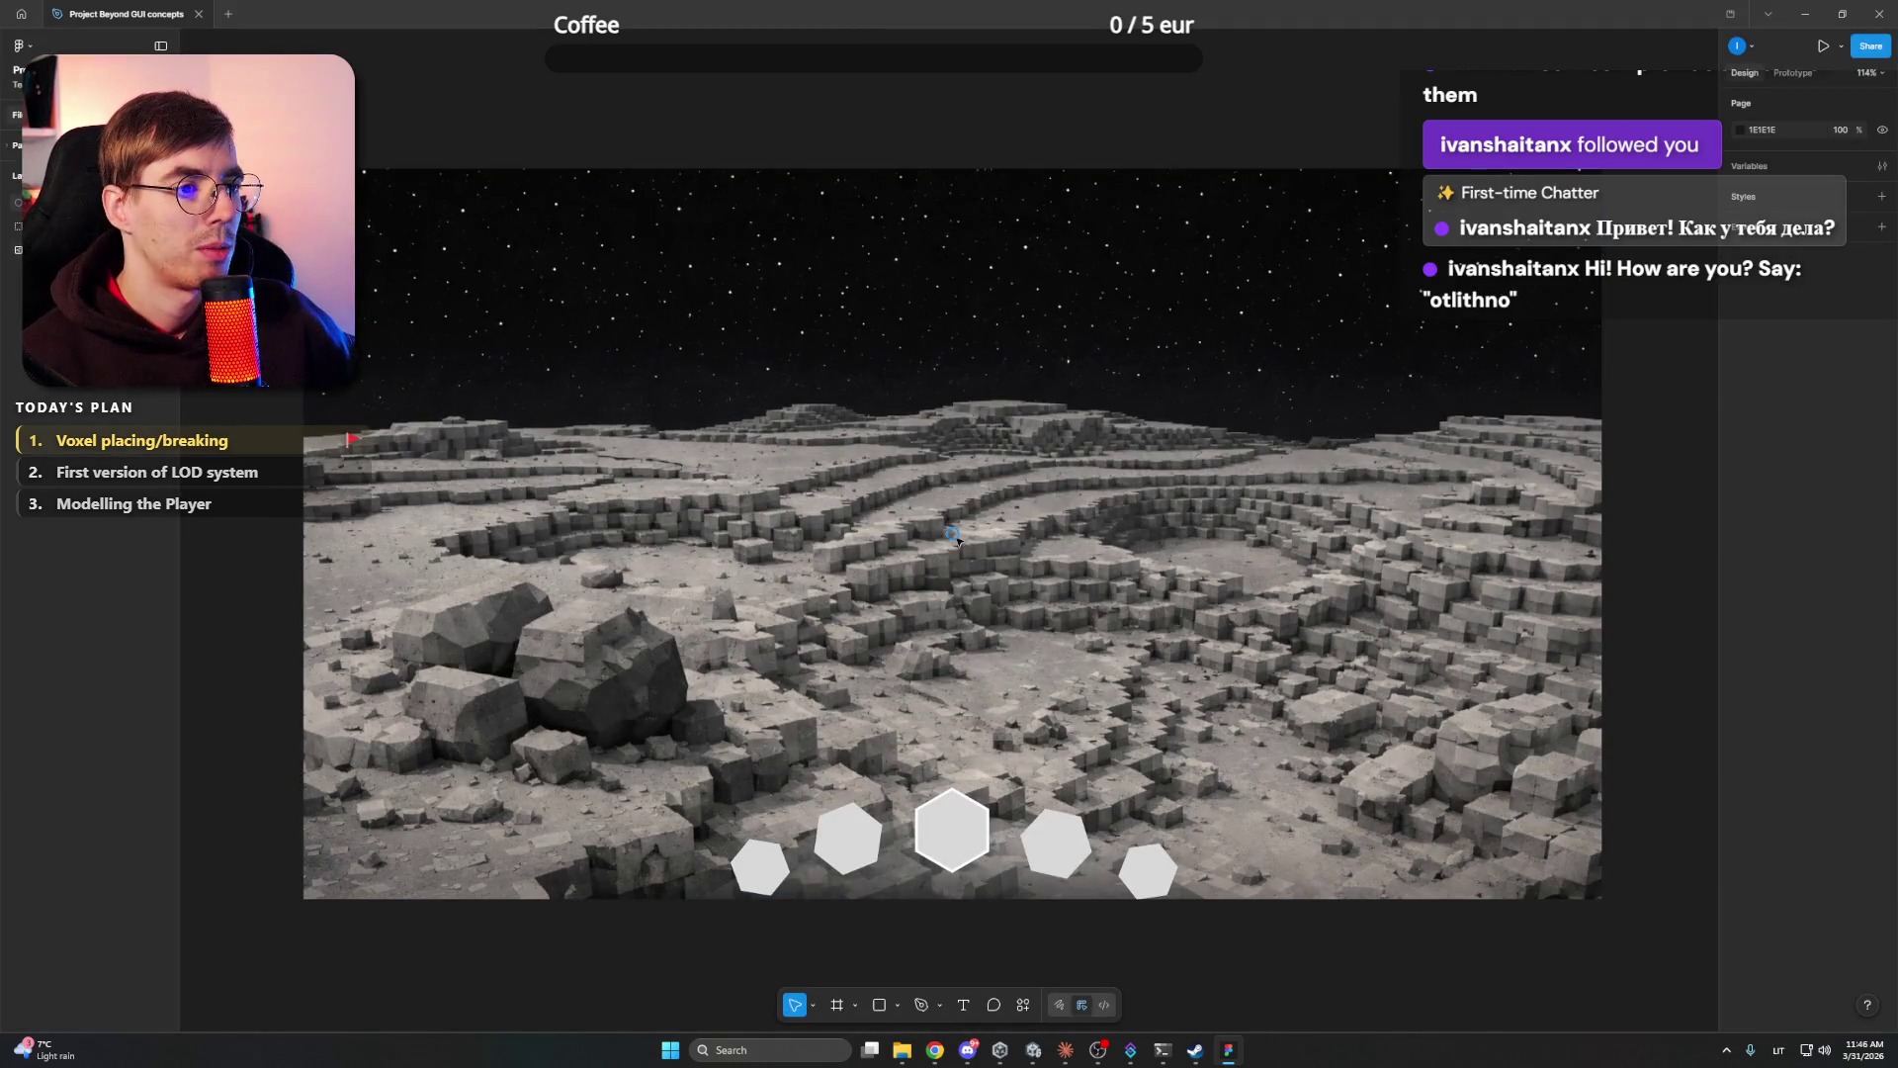
left_click(953, 534)
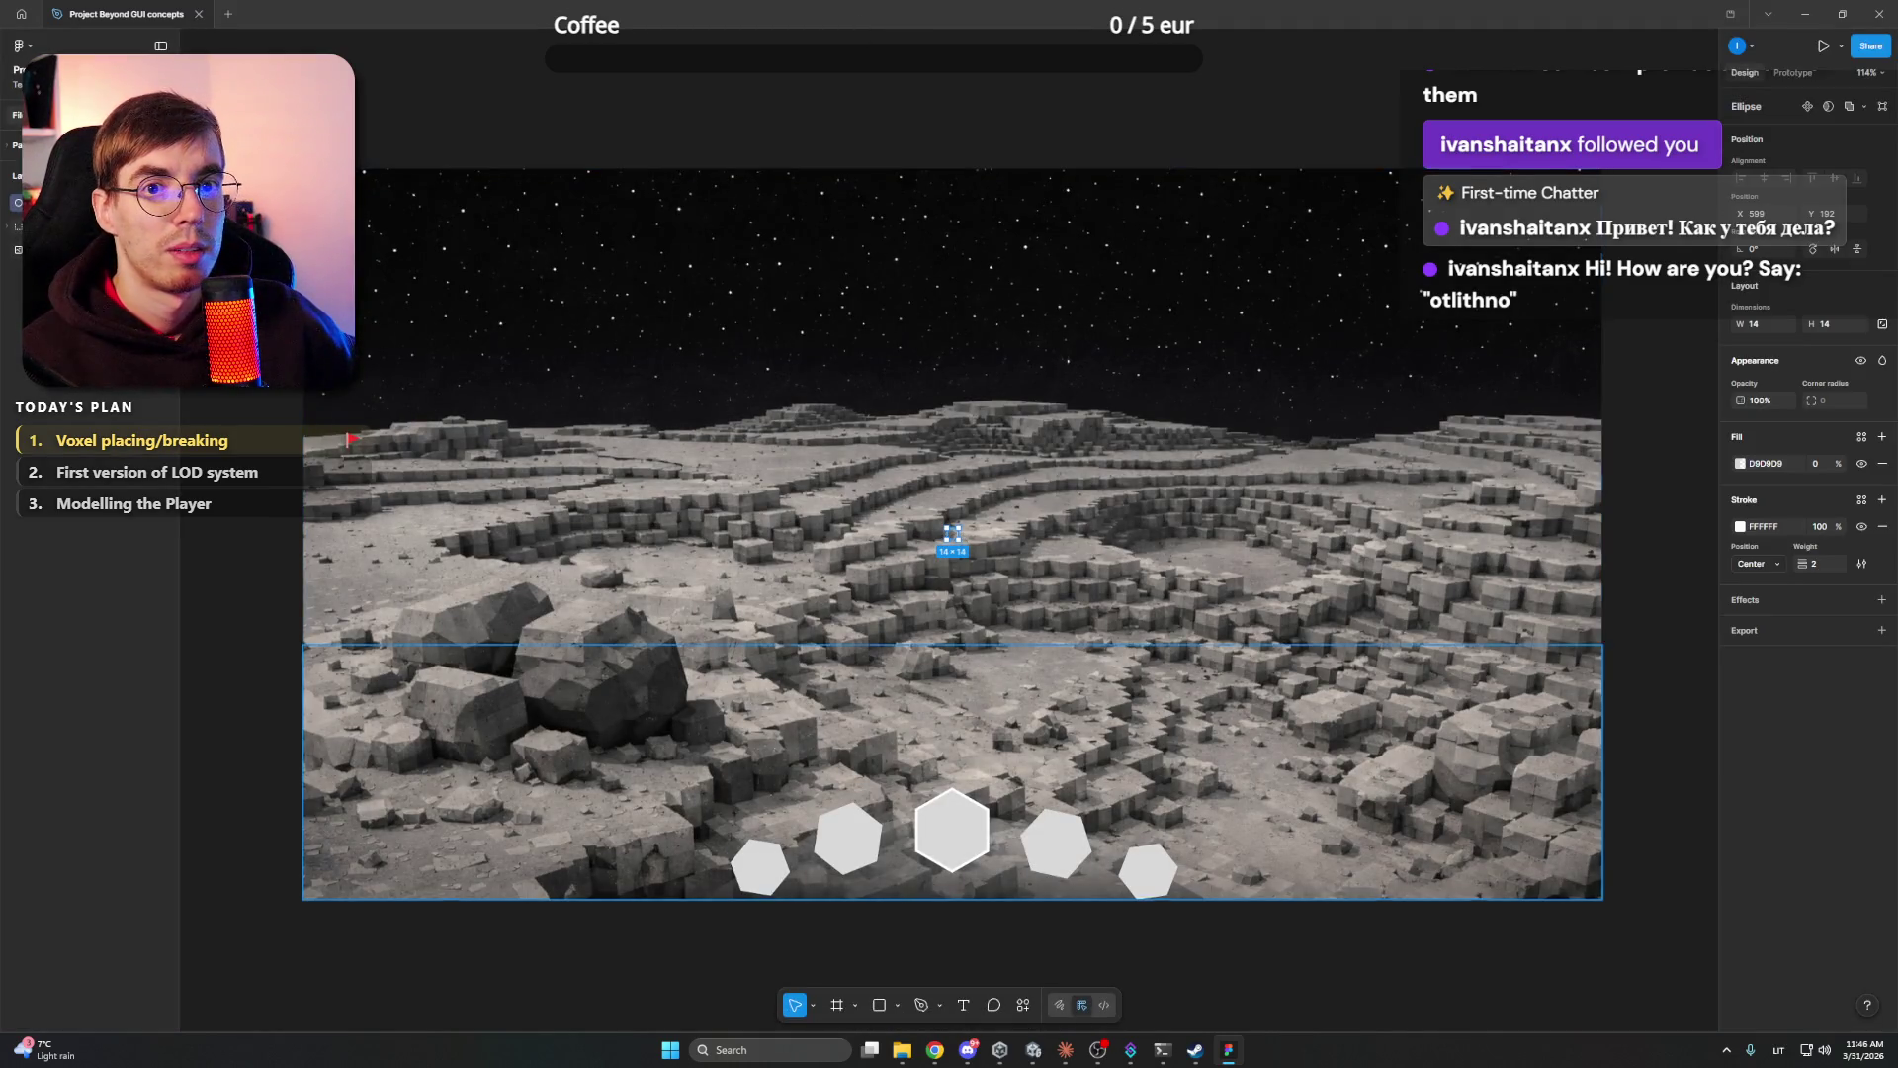
right_click(71, 202)
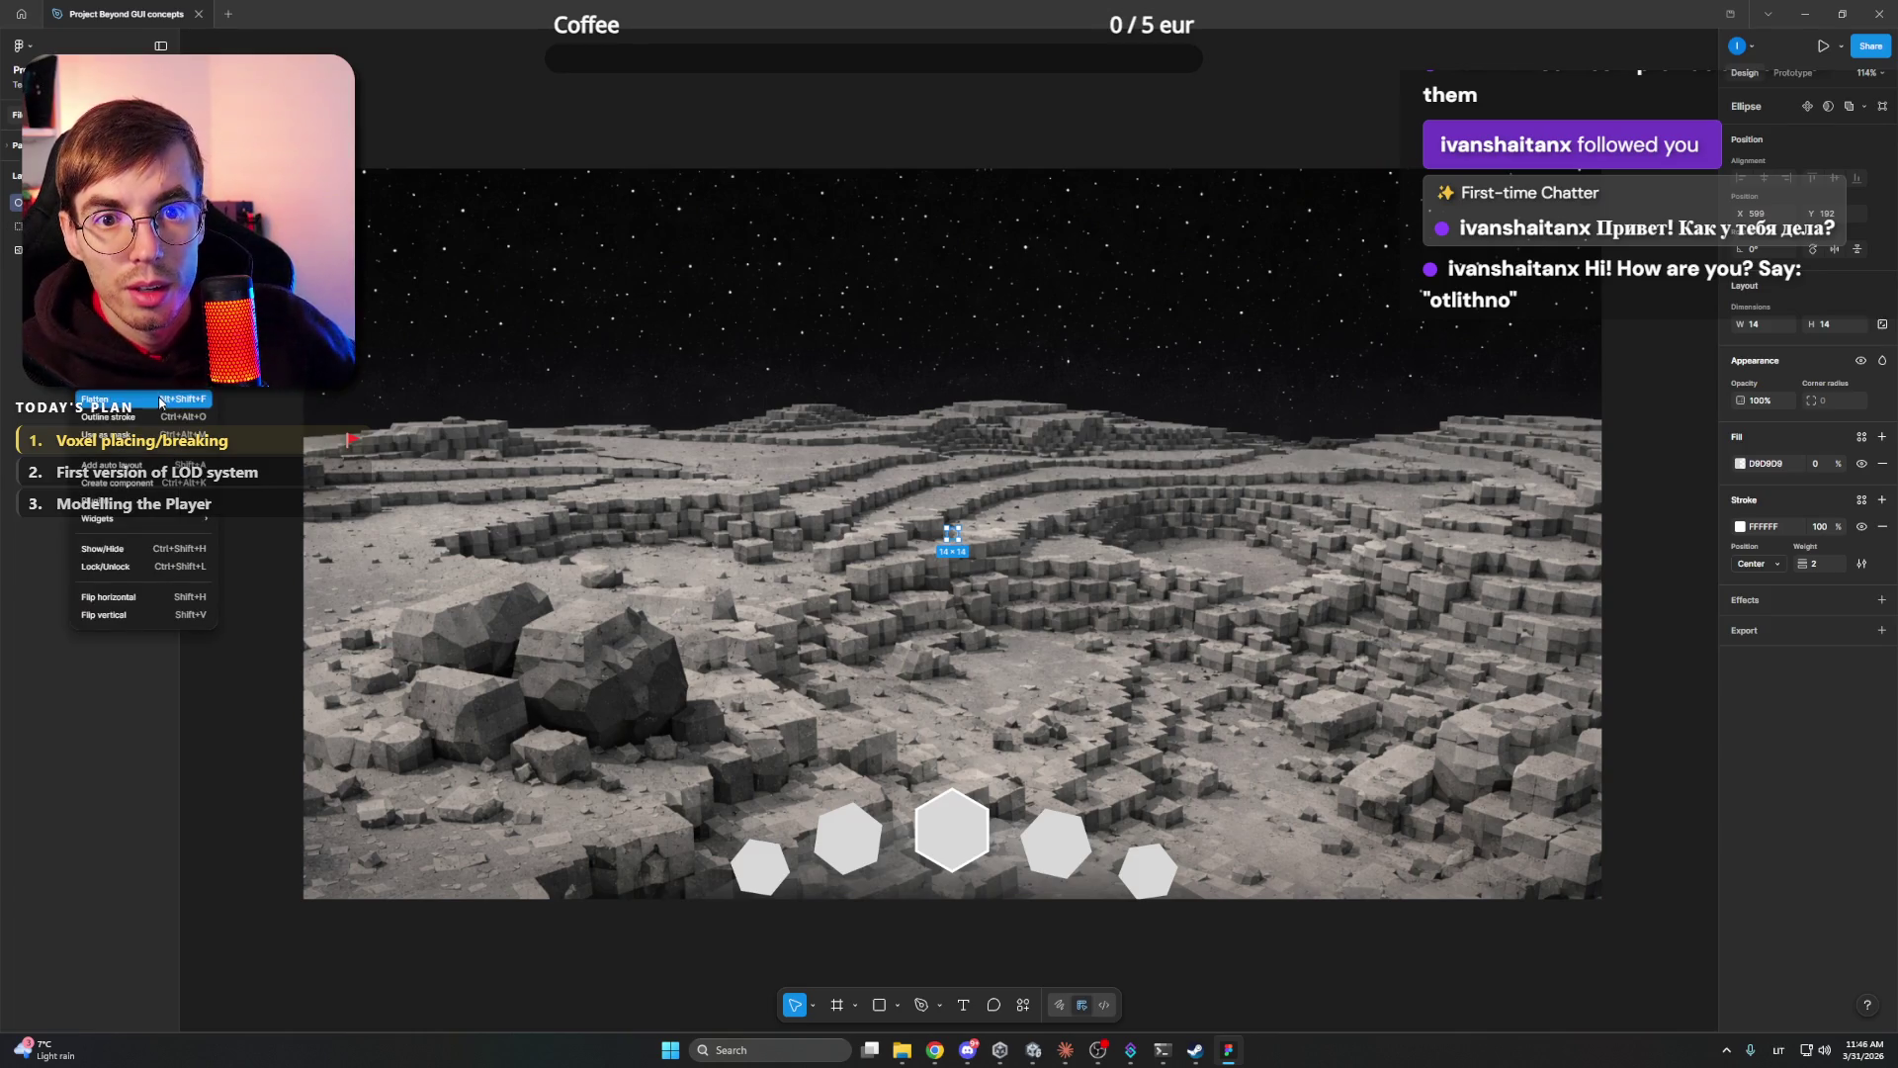
key("Escape")
left_click(1072, 152)
- Zoom in on the crosshair ring above the hexagon row and select it
scroll(968, 527, "up", 3)
scroll(969, 527, "down", 3)
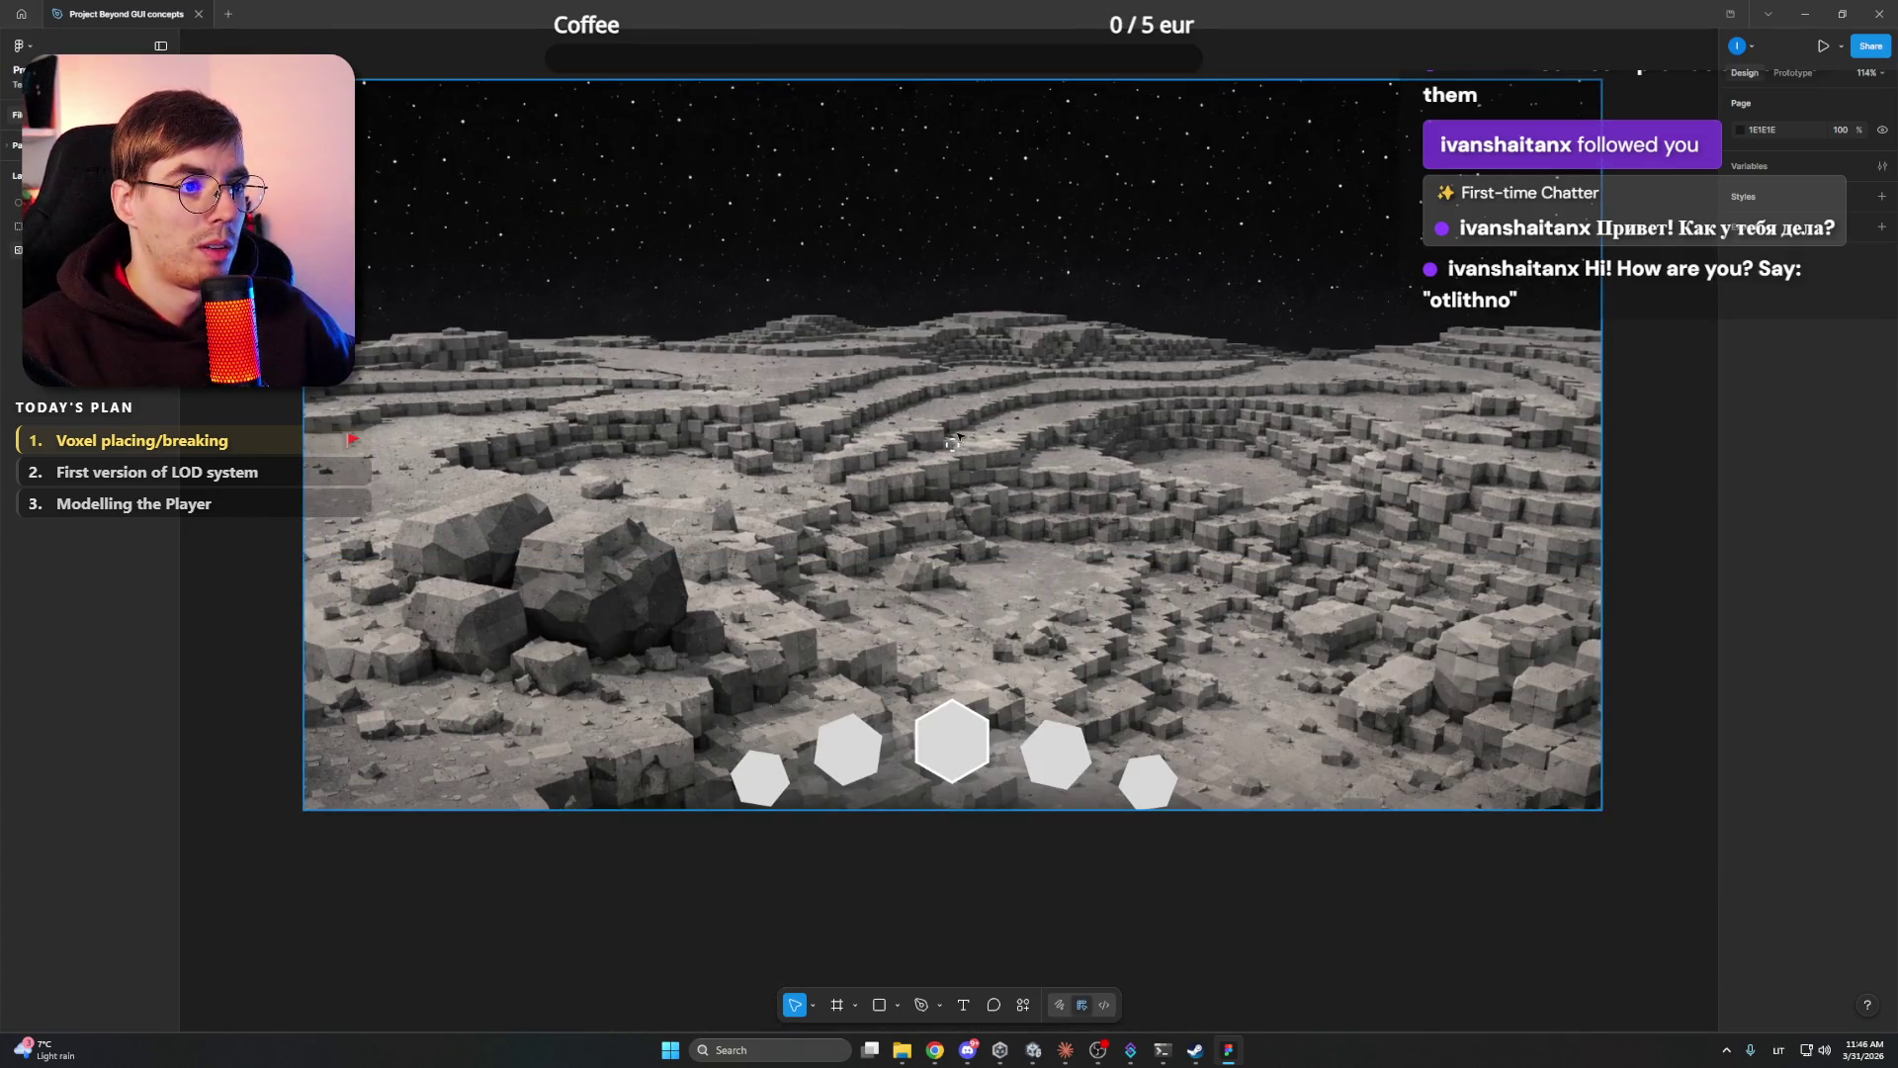
scroll(955, 442, "up", 10)
scroll(955, 442, "up", 3)
left_click(1034, 407)
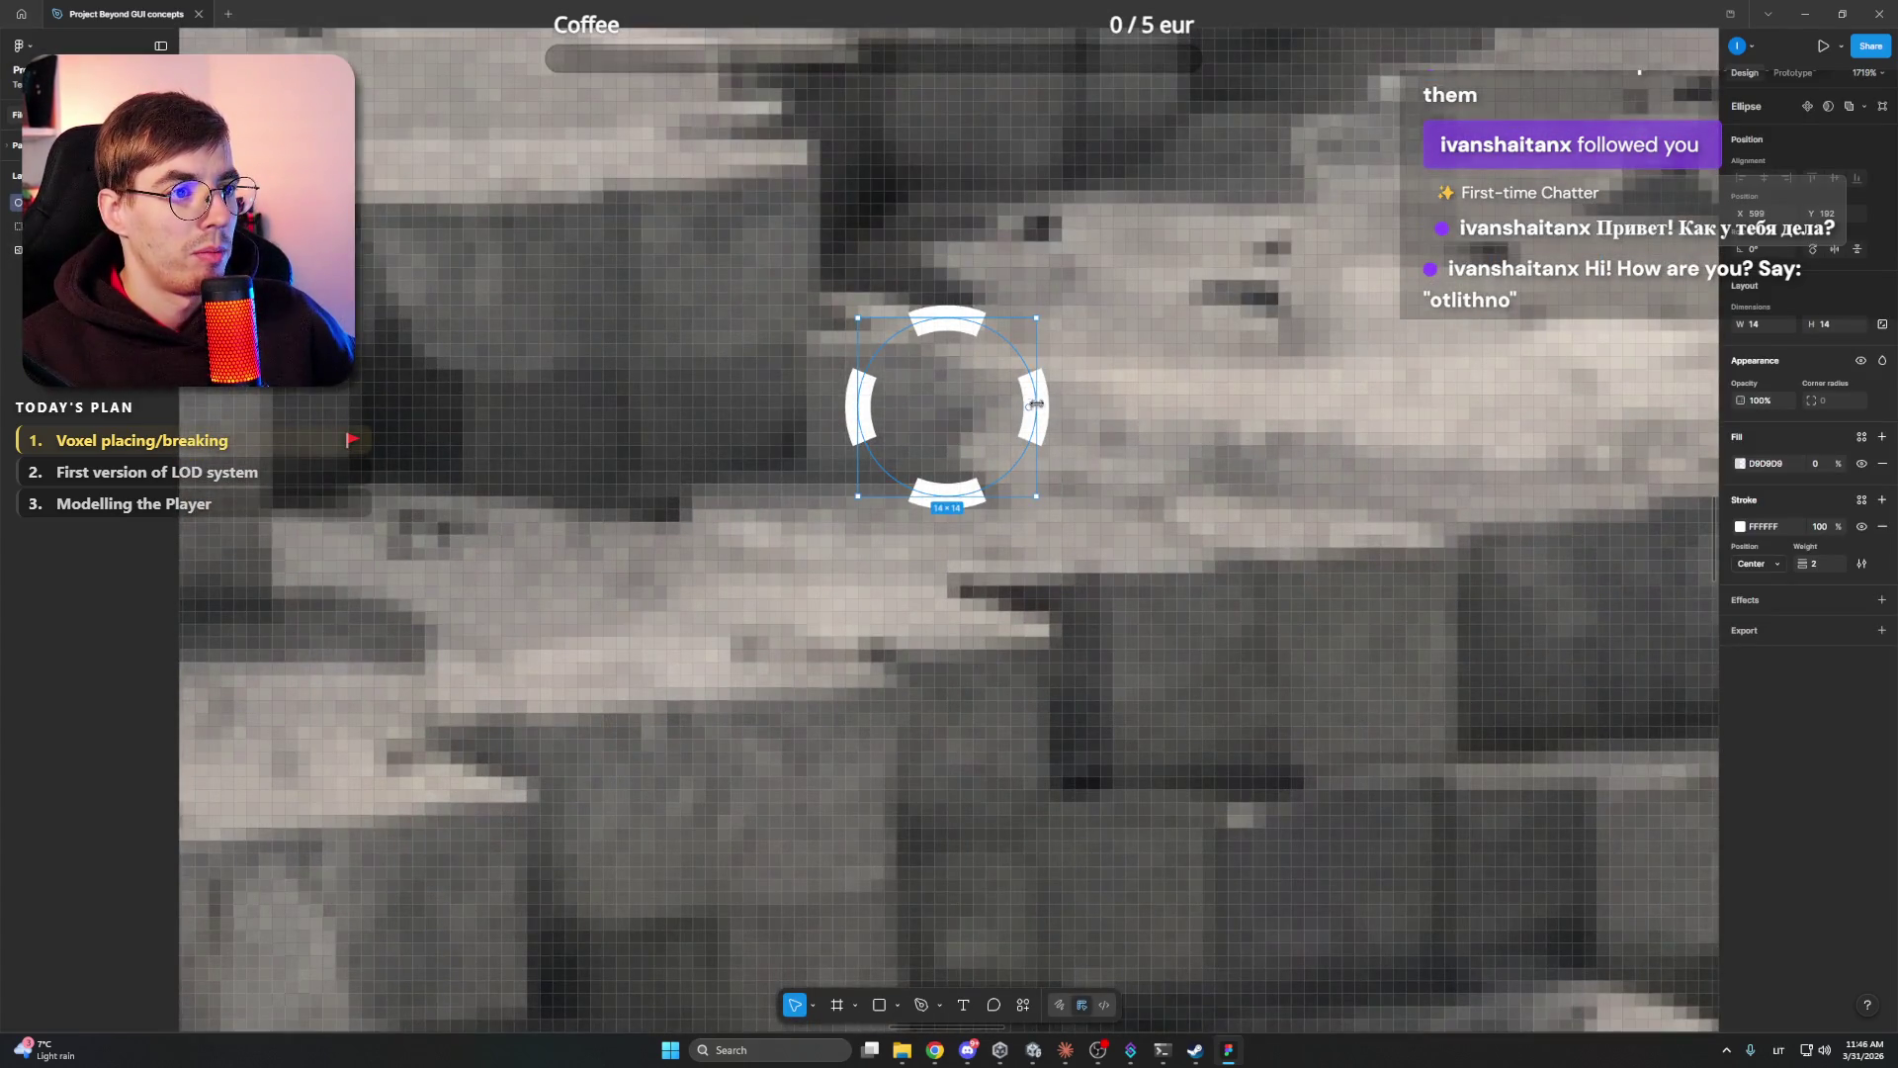
- Resize the crosshair ellipse to 10×10 by dragging its corner handles
mouse_move(1034, 319)
left_mouse_down()
mouse_move(968, 394)
mouse_move(996, 435)
mouse_move(994, 397)
left_mouse_up()
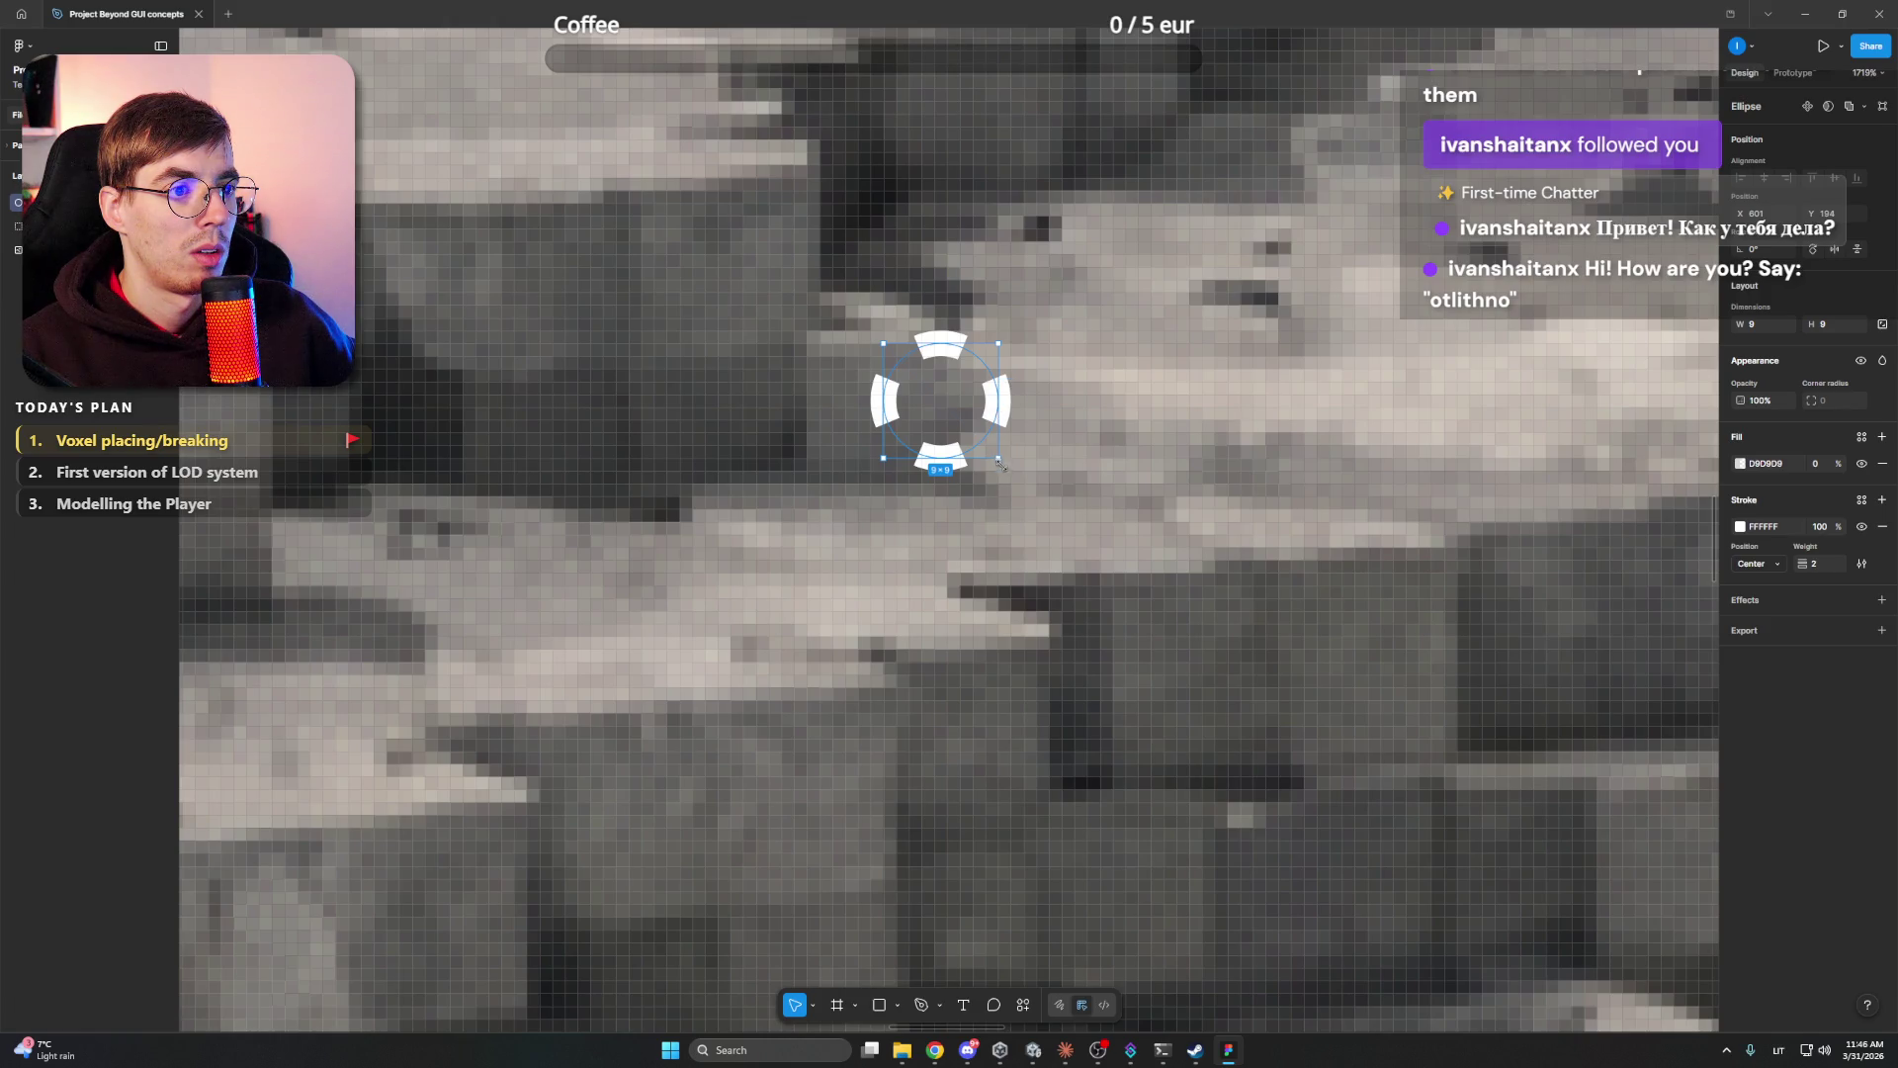
left_click_drag(999, 463, 1006, 469)
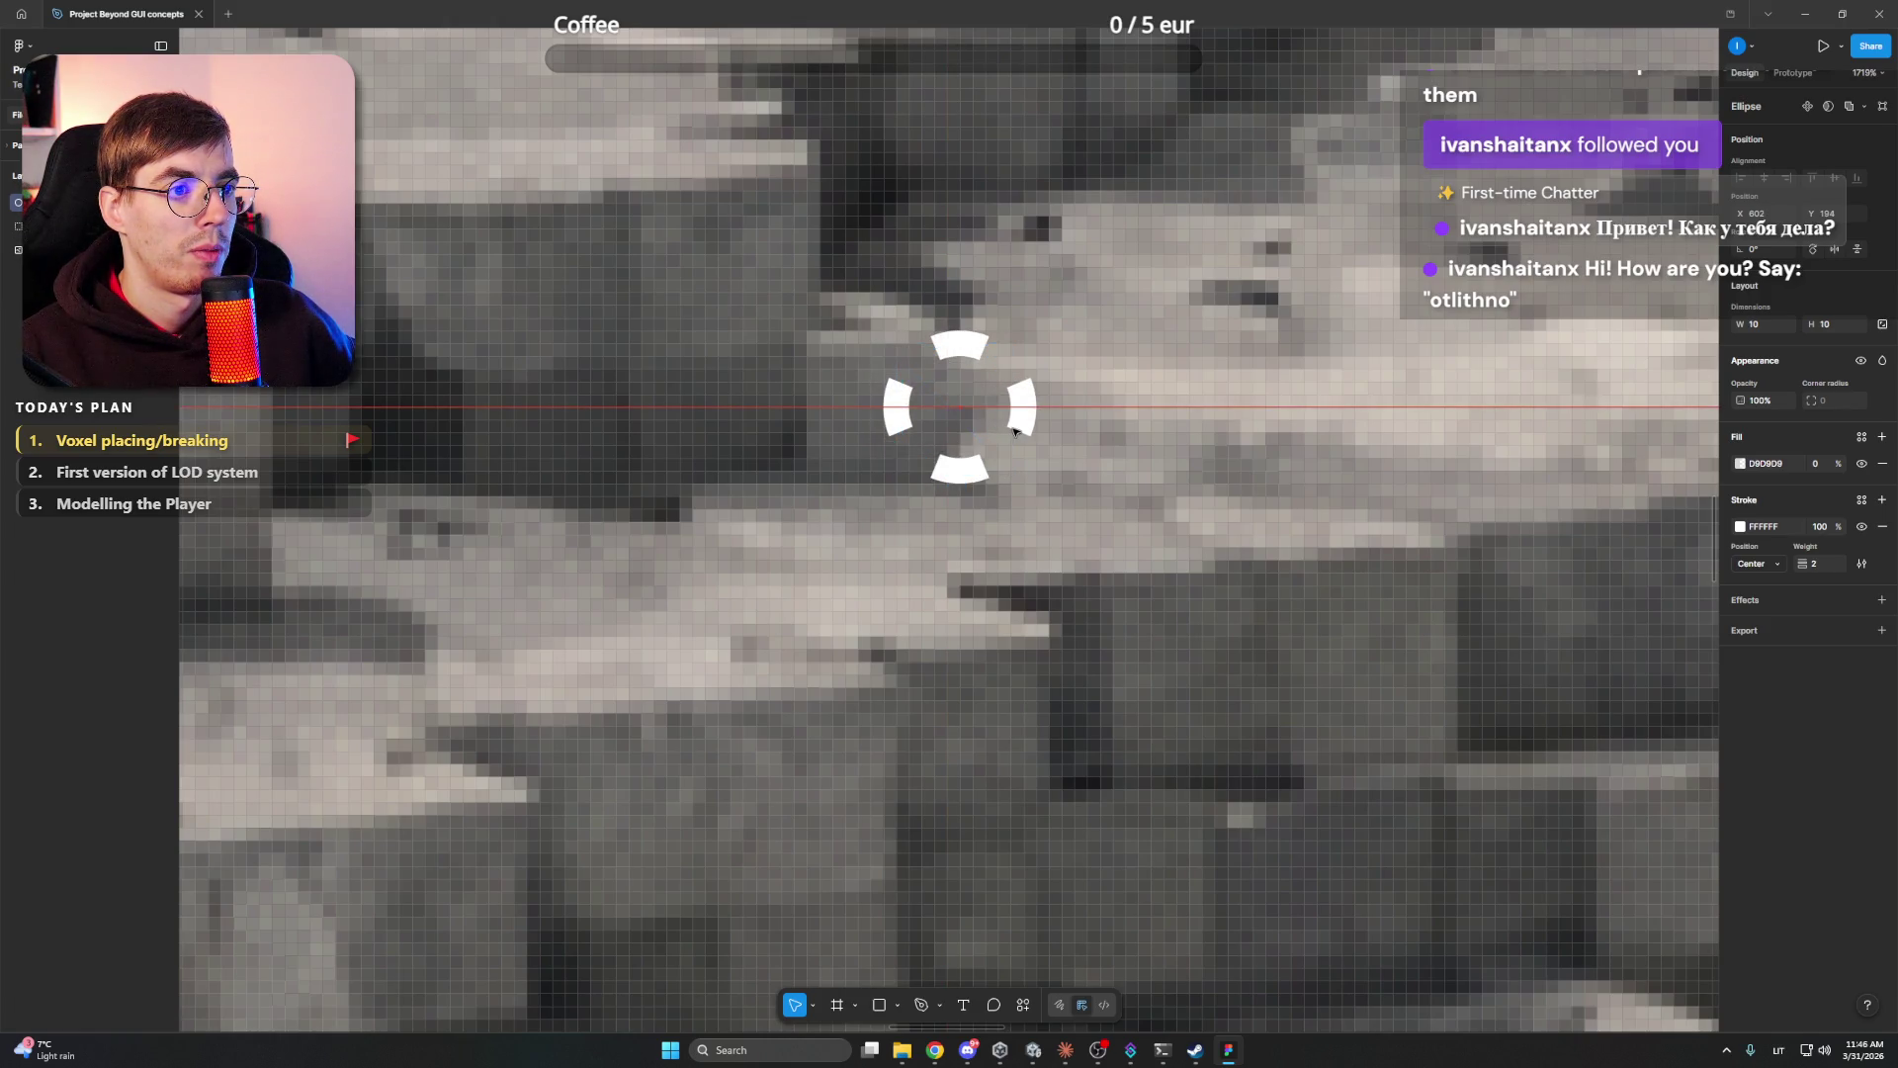
key("Escape")
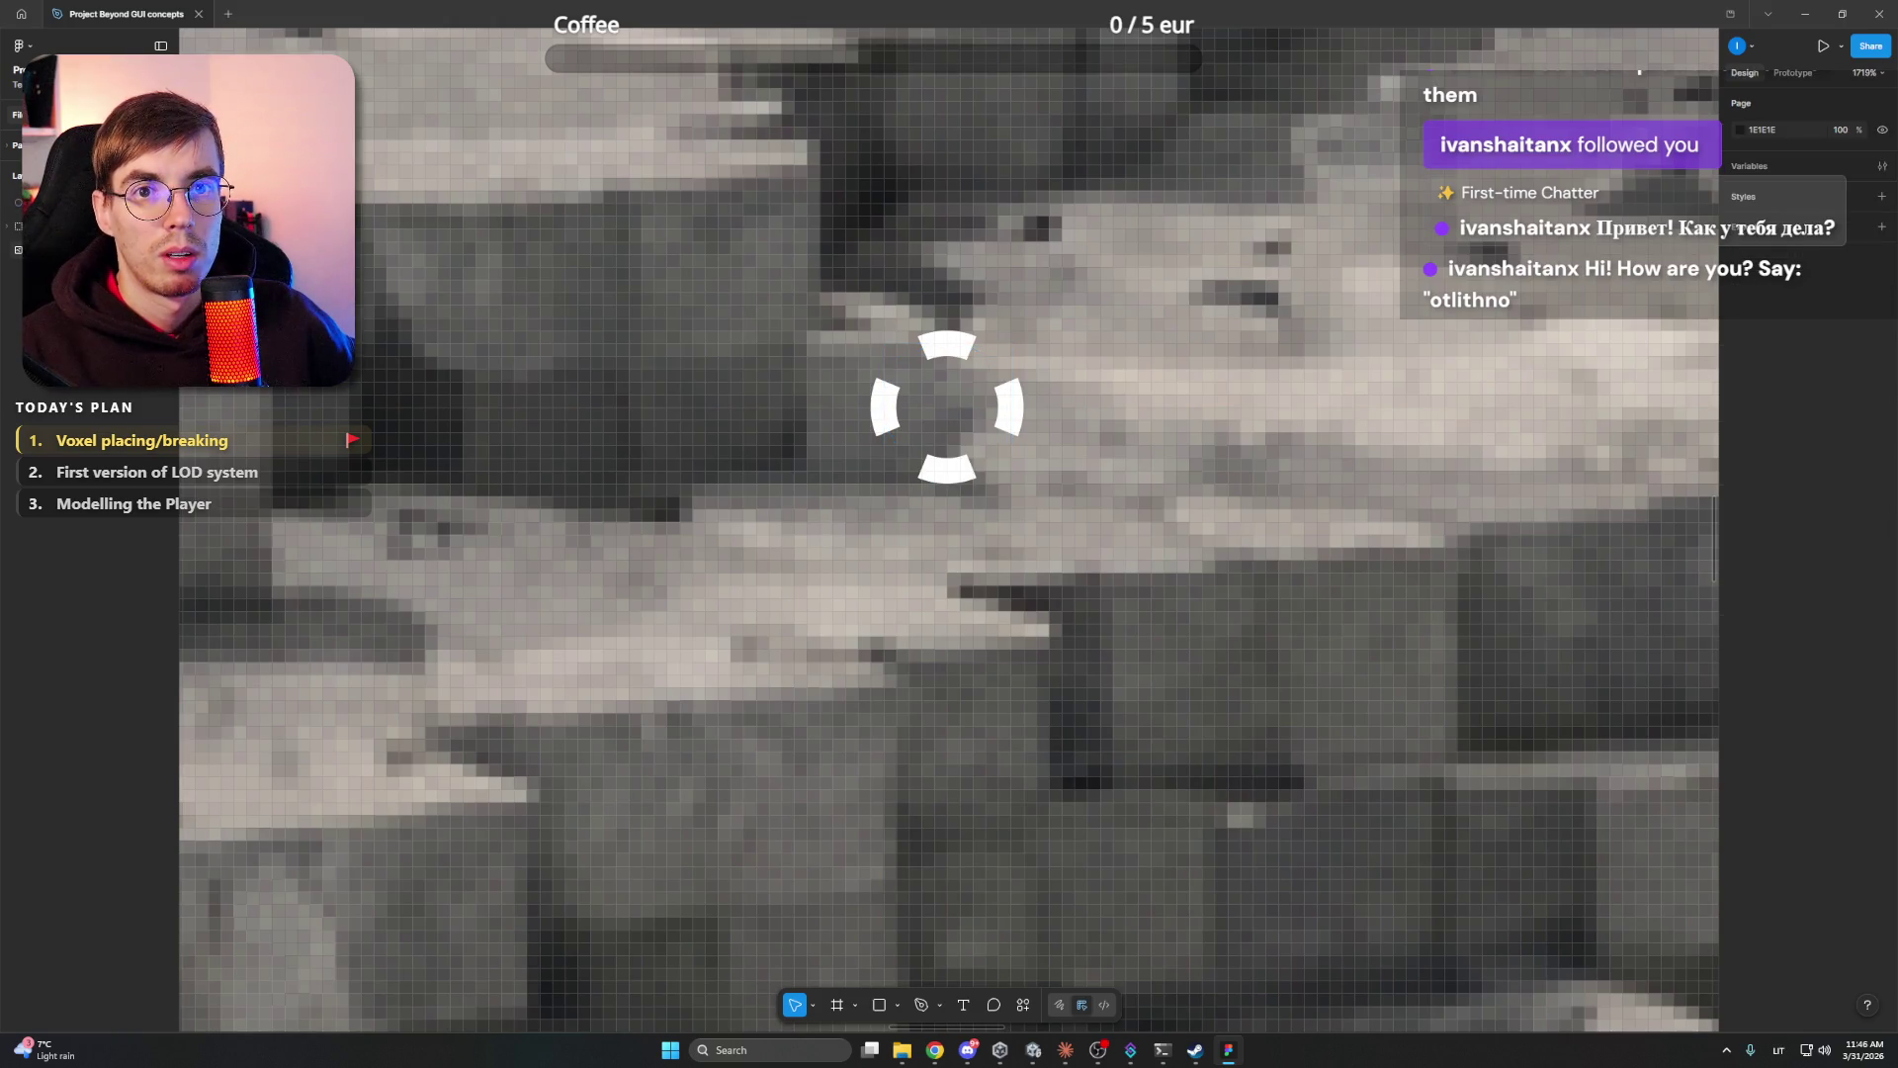
- Reselect the crosshair ellipse and add a 1x PNG export setting
left_click(59, 202)
right_click(59, 201)
mouse_move(149, 516)
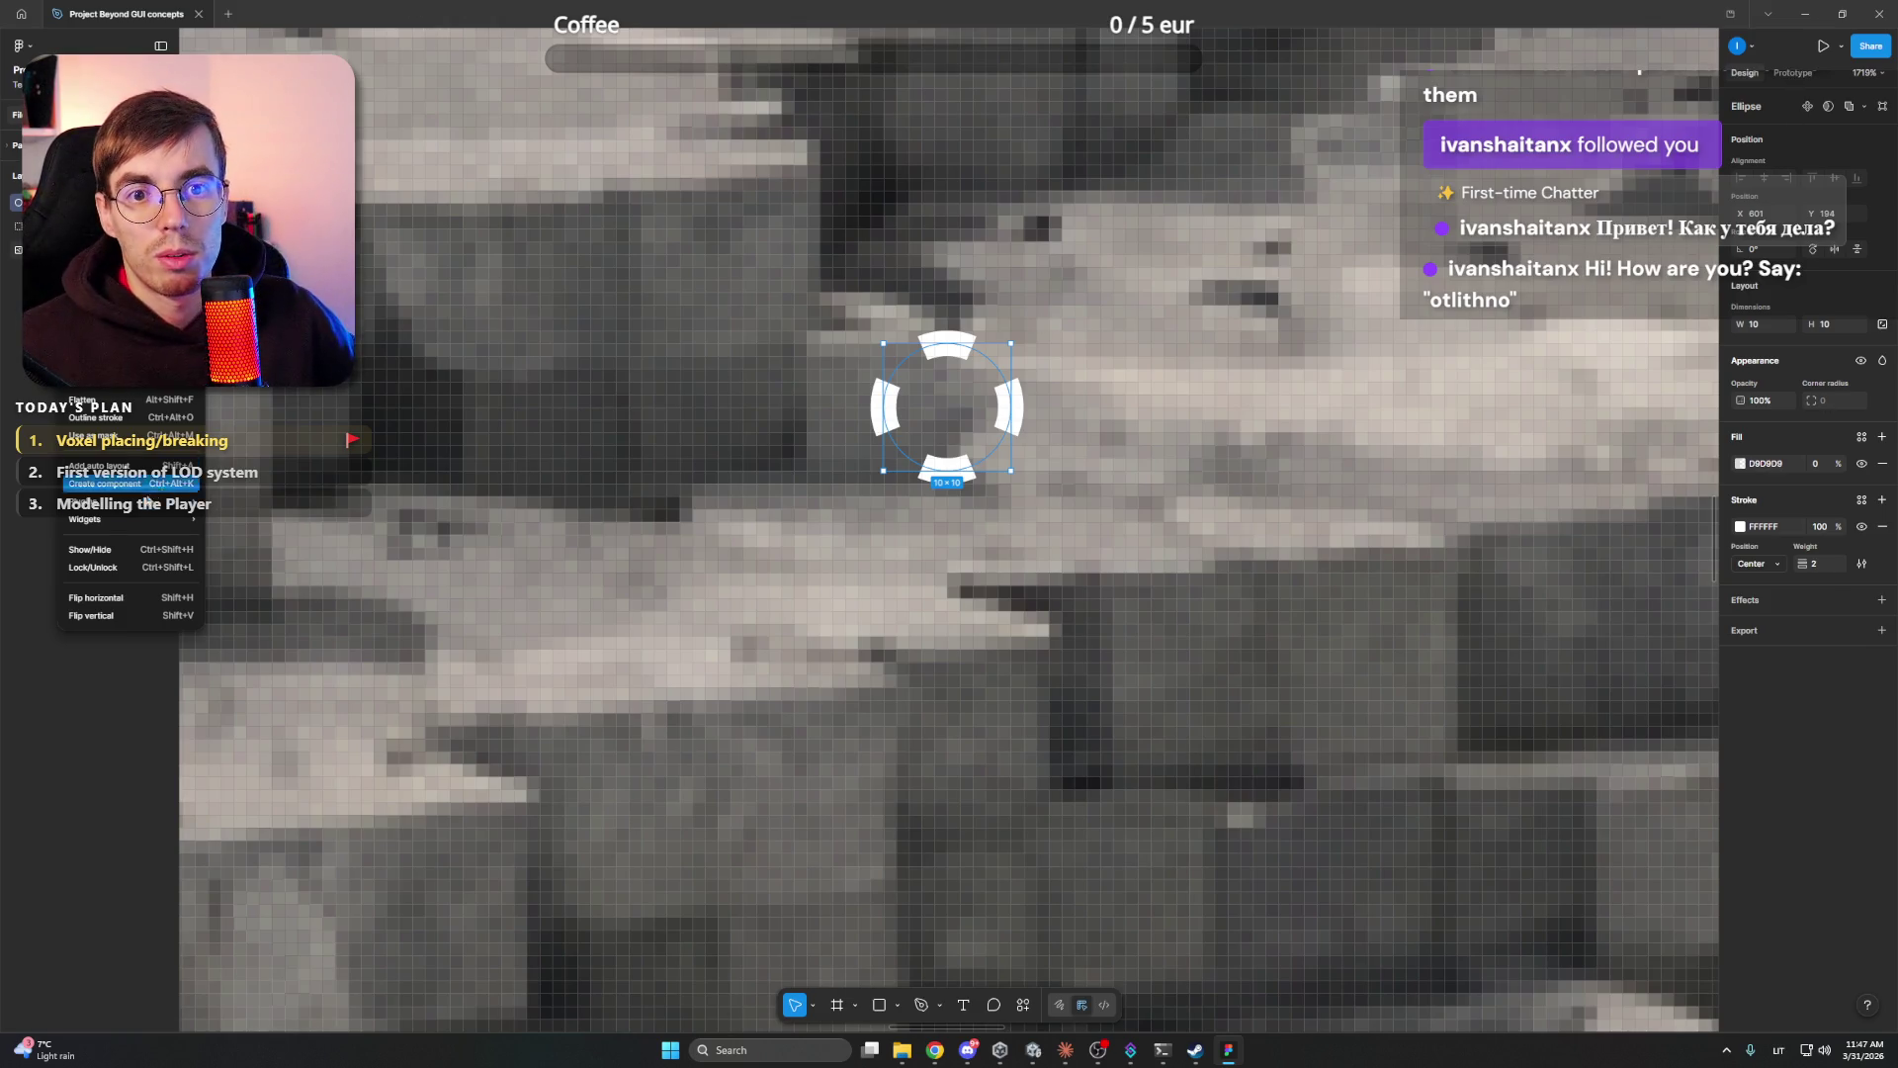
left_click(33, 471)
left_click(33, 471)
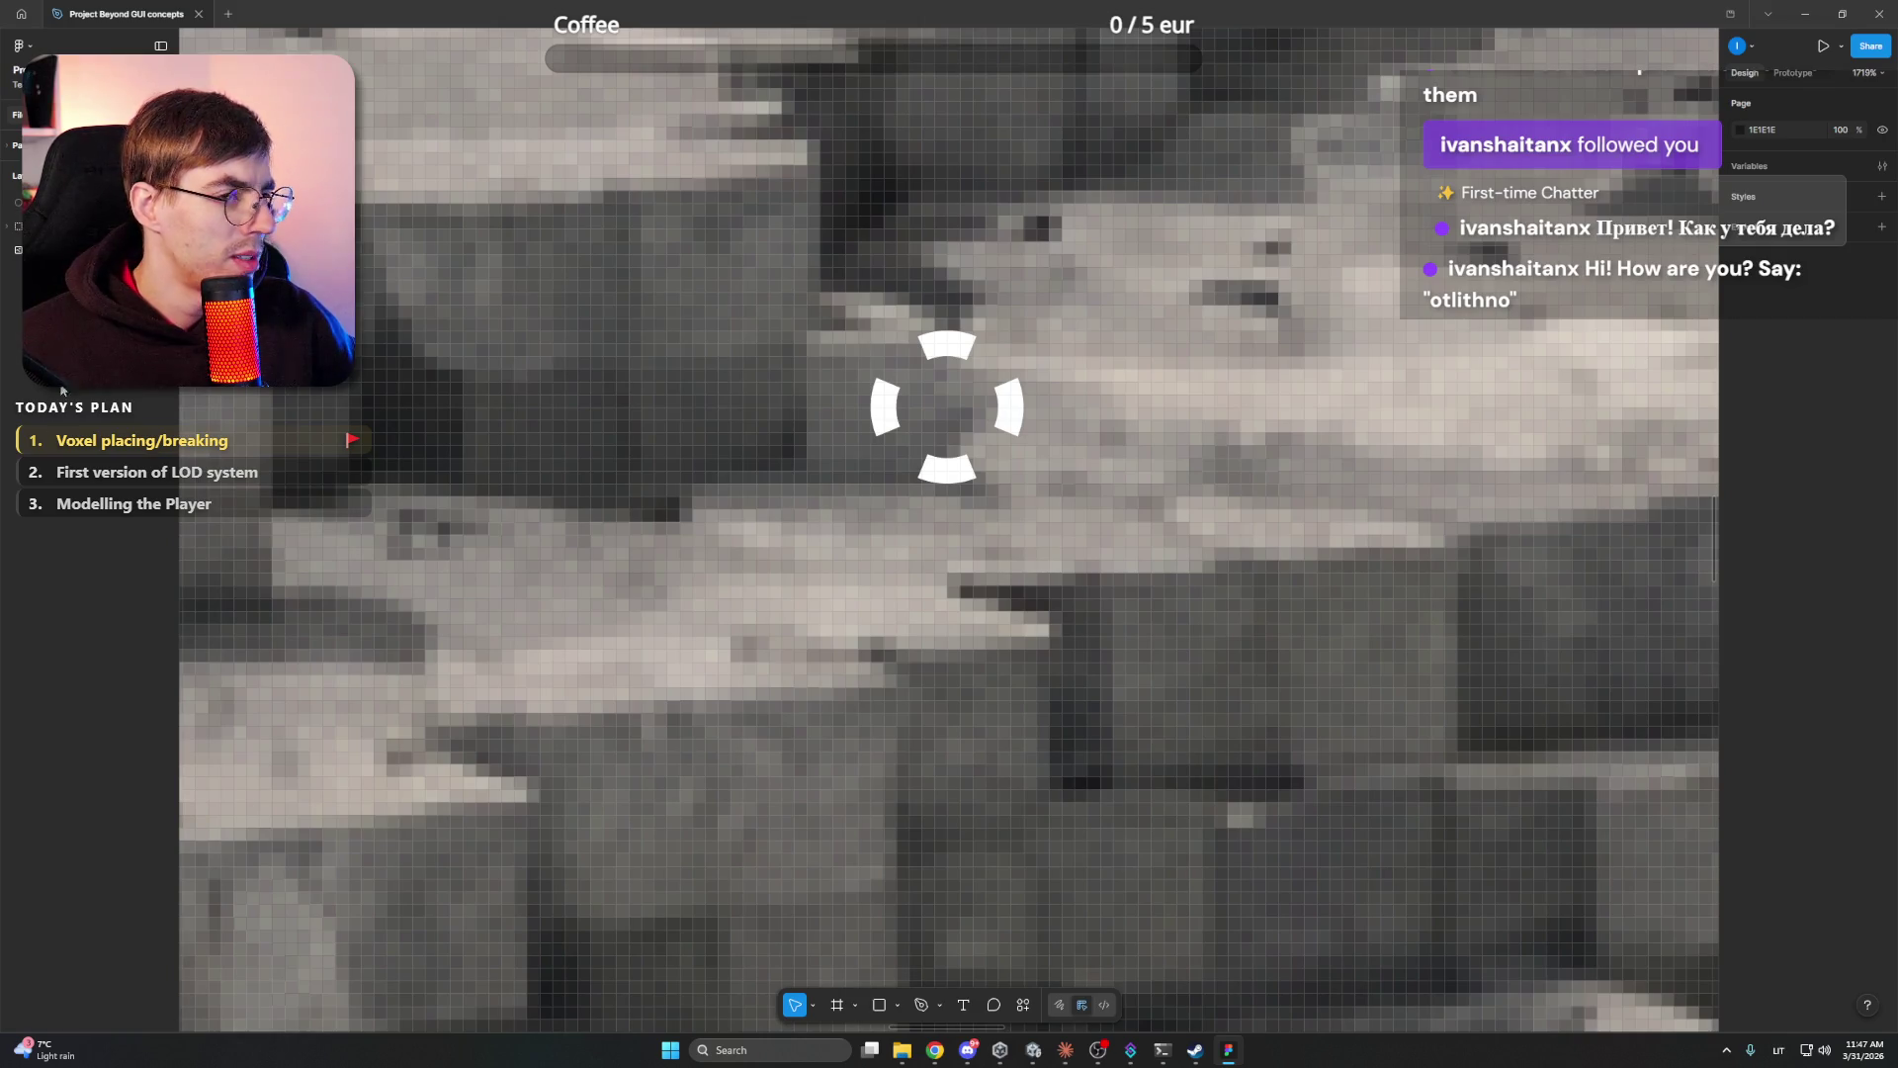
left_click(59, 202)
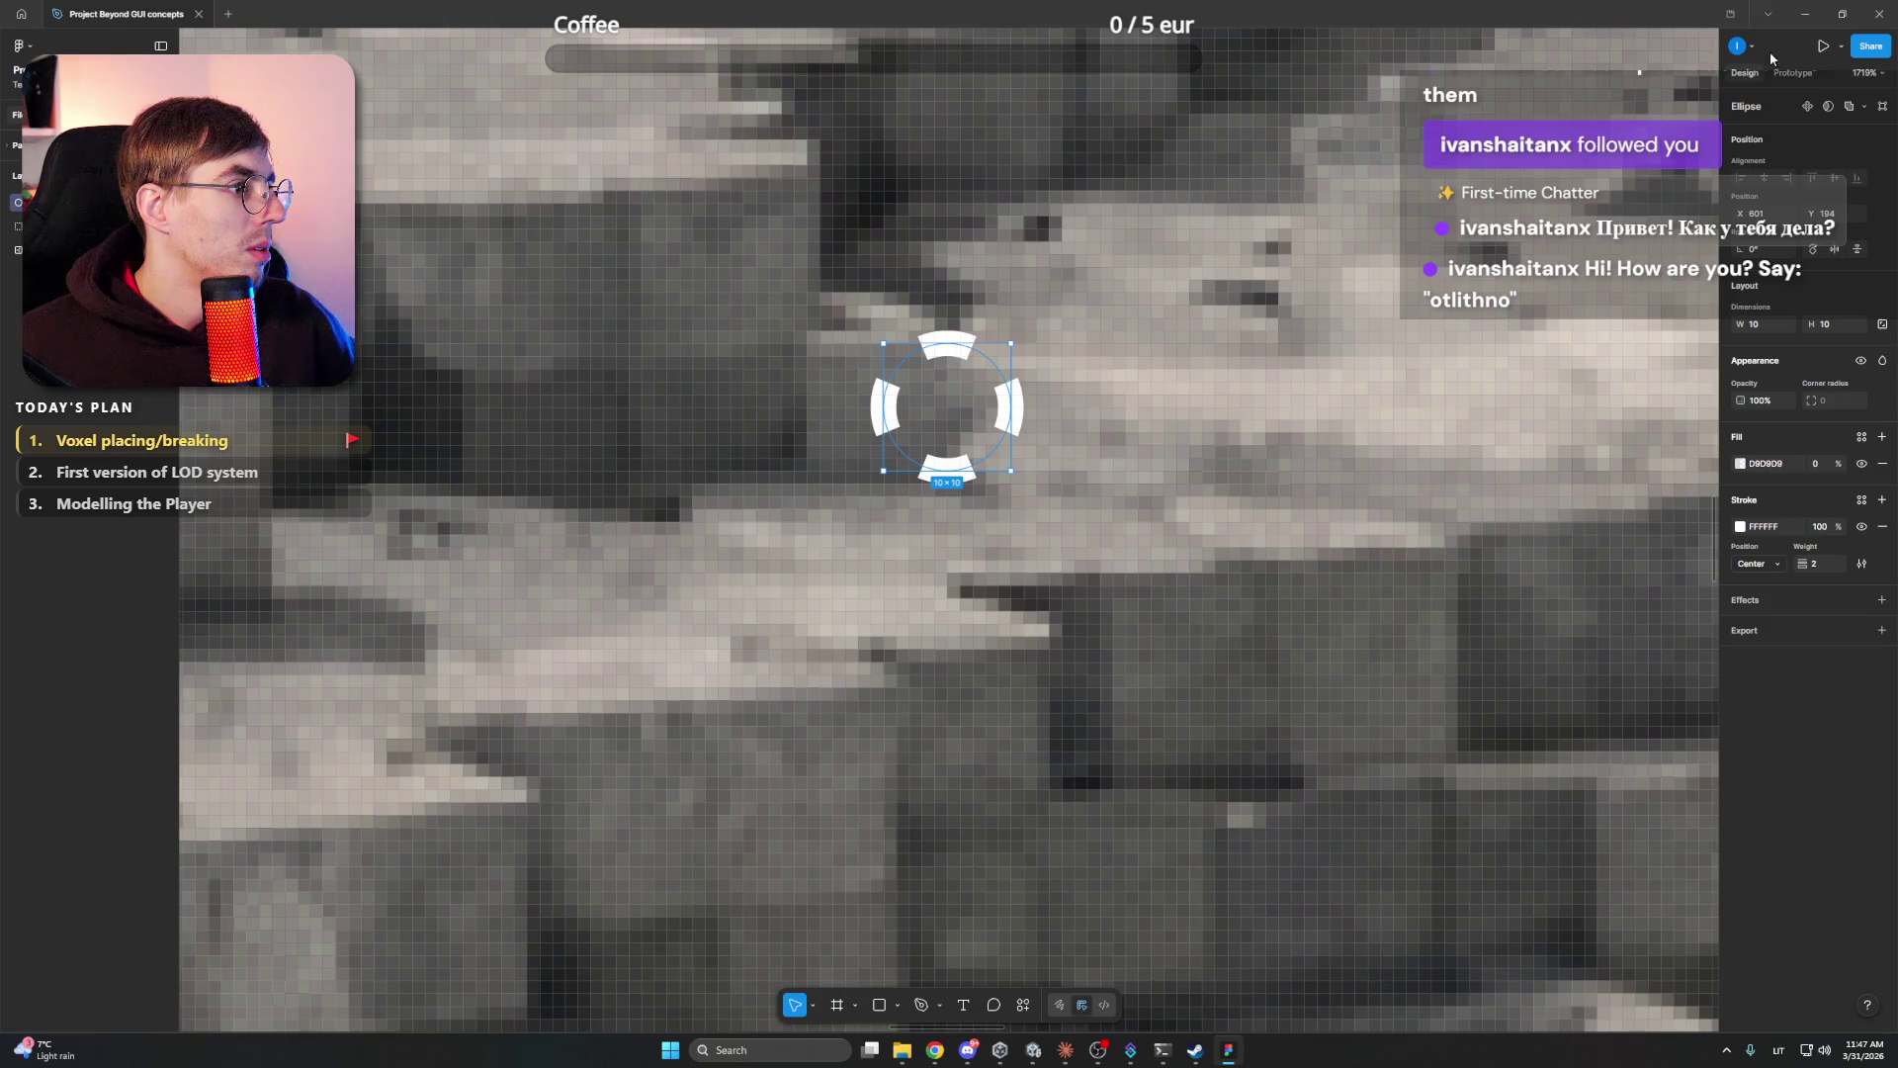
left_click(1882, 630)
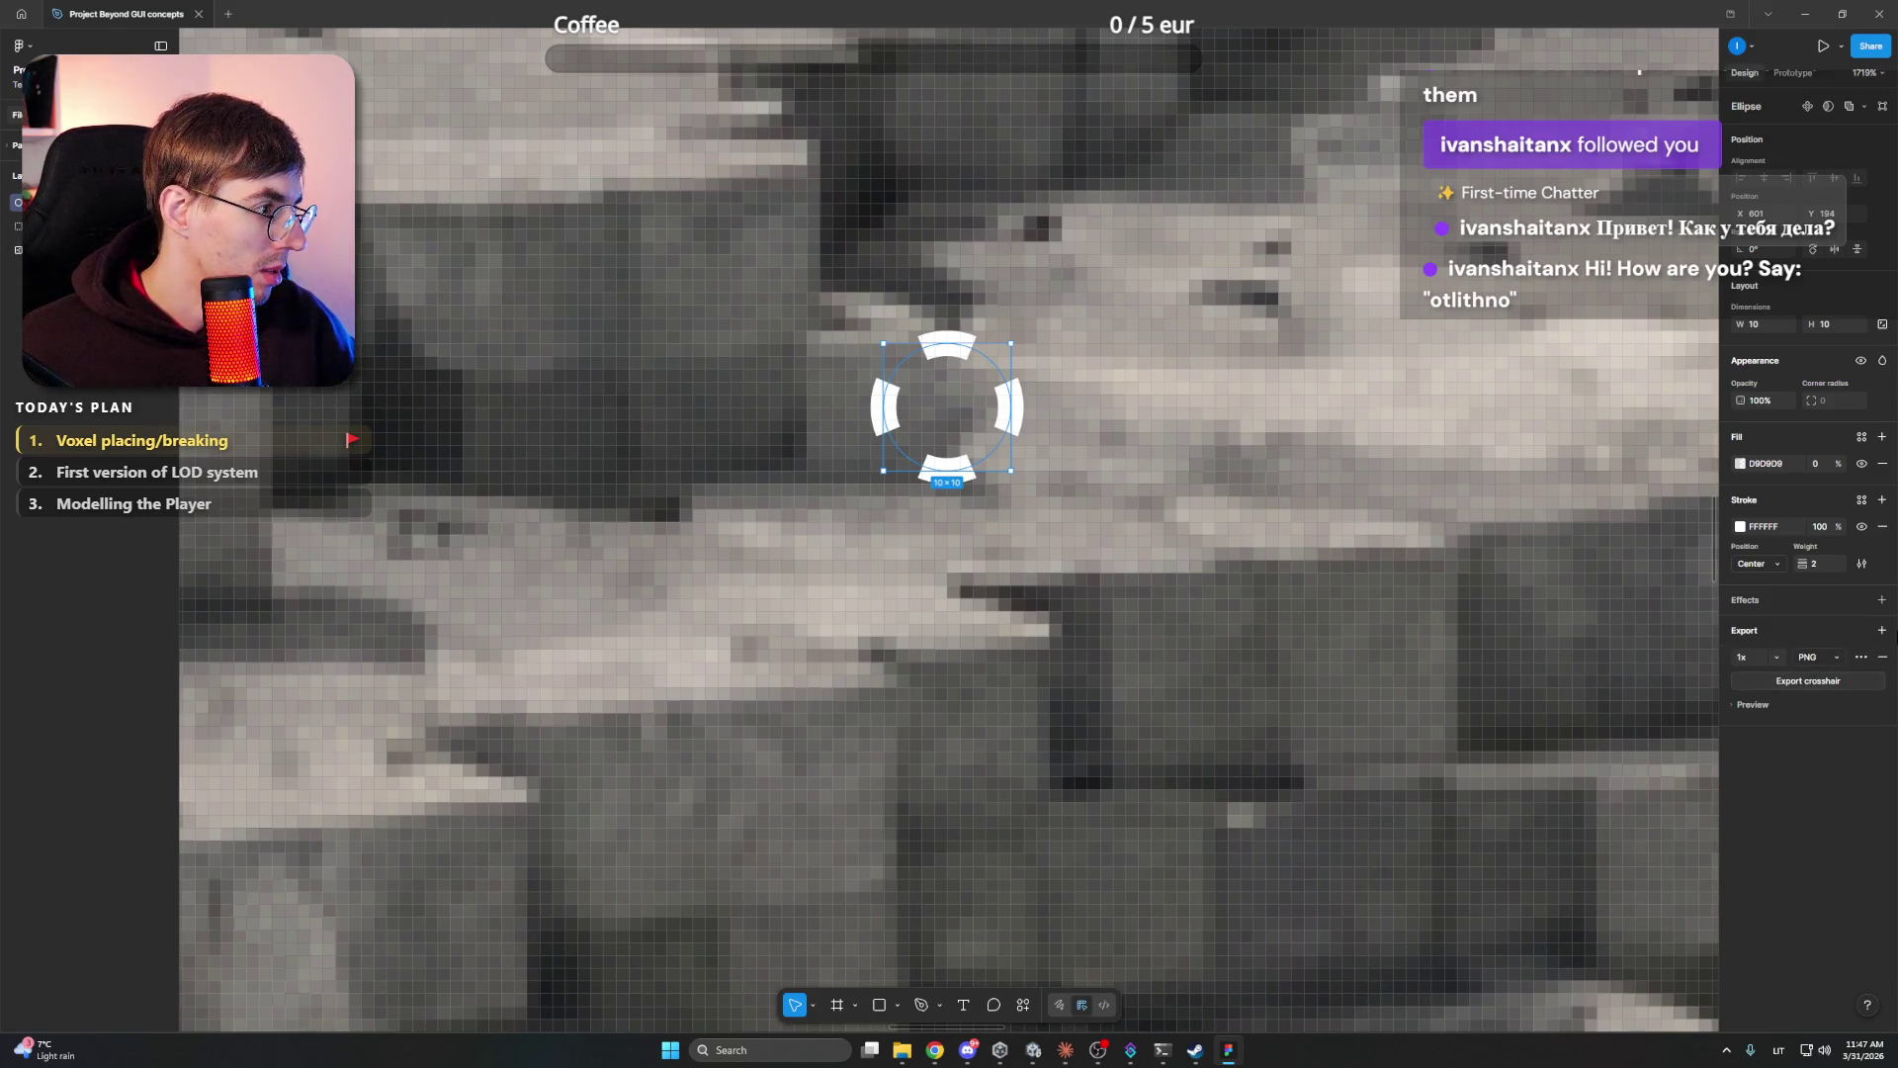
- Export crosshair.png into a new Assets folder under Project Beyond Working files
left_click(1808, 681)
scroll(425, 507, "up", 1)
left_click(395, 479)
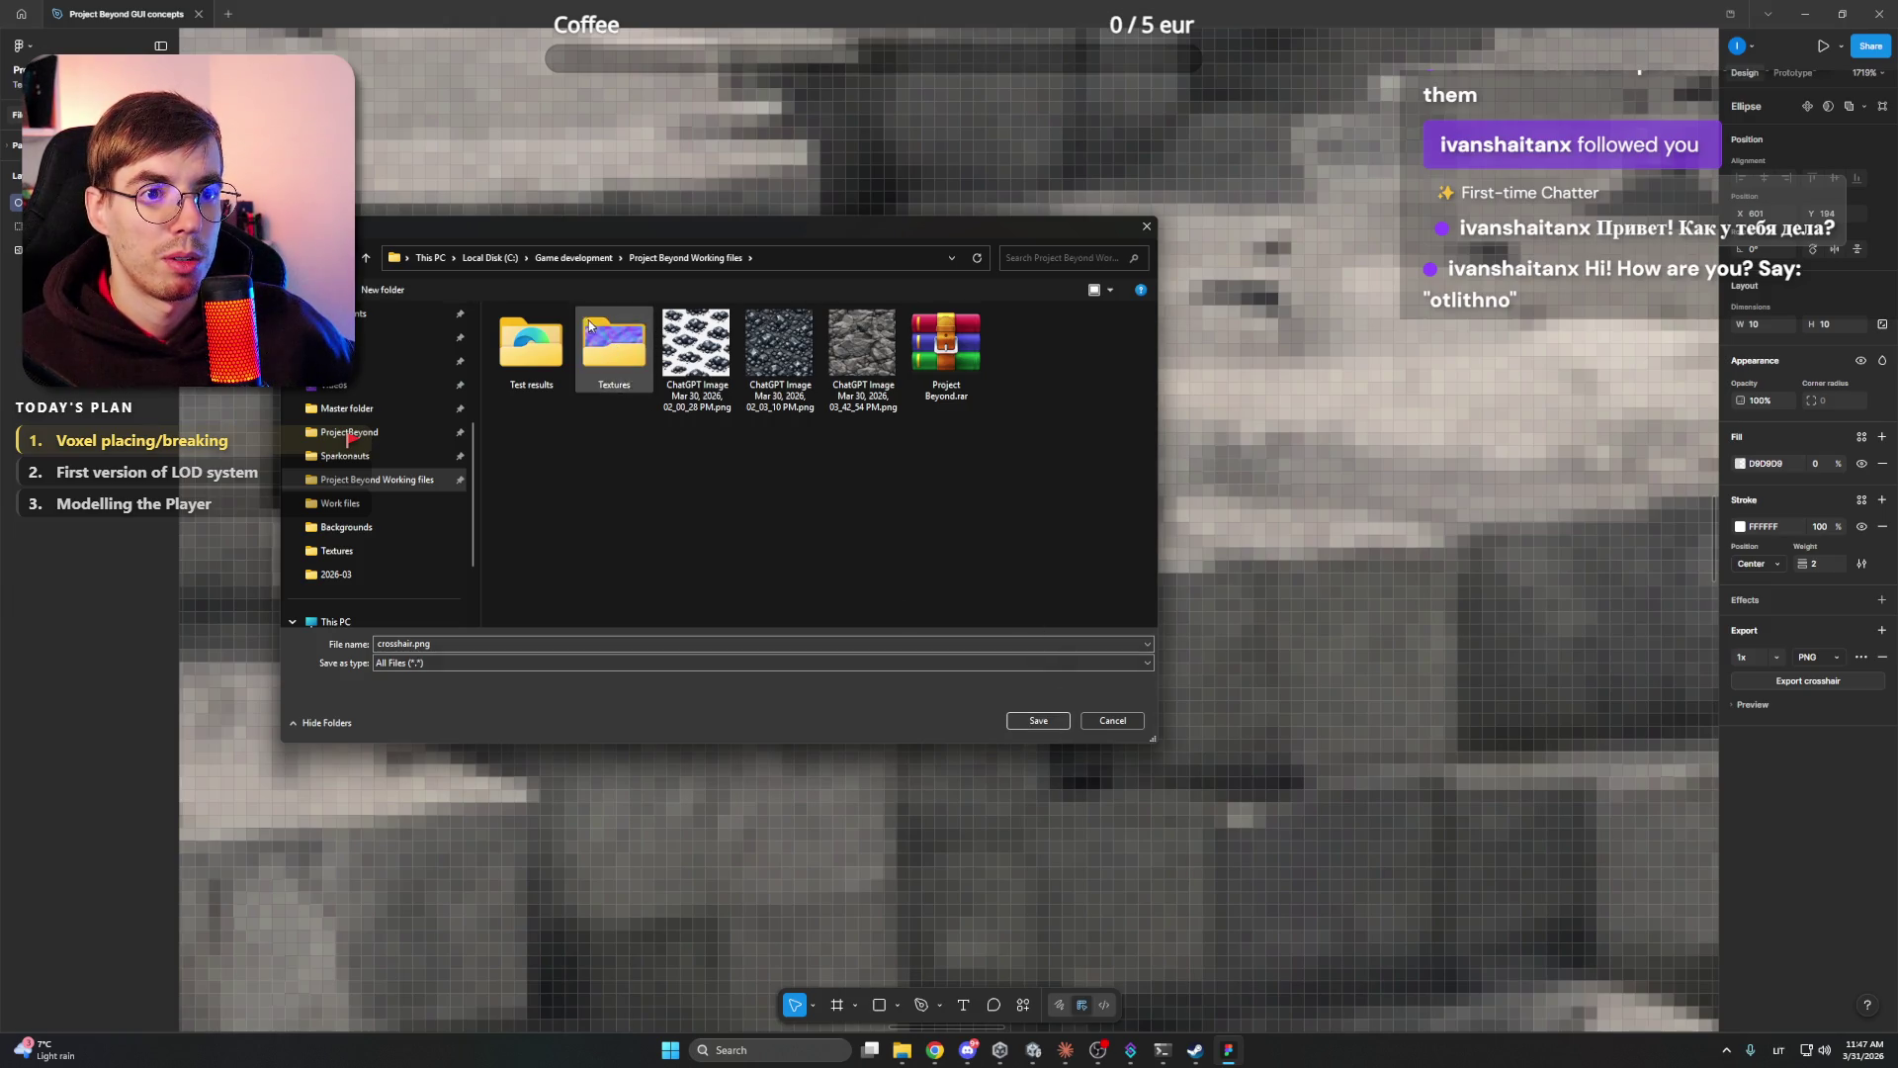
left_click(404, 297)
type("Assets")
key("Return")
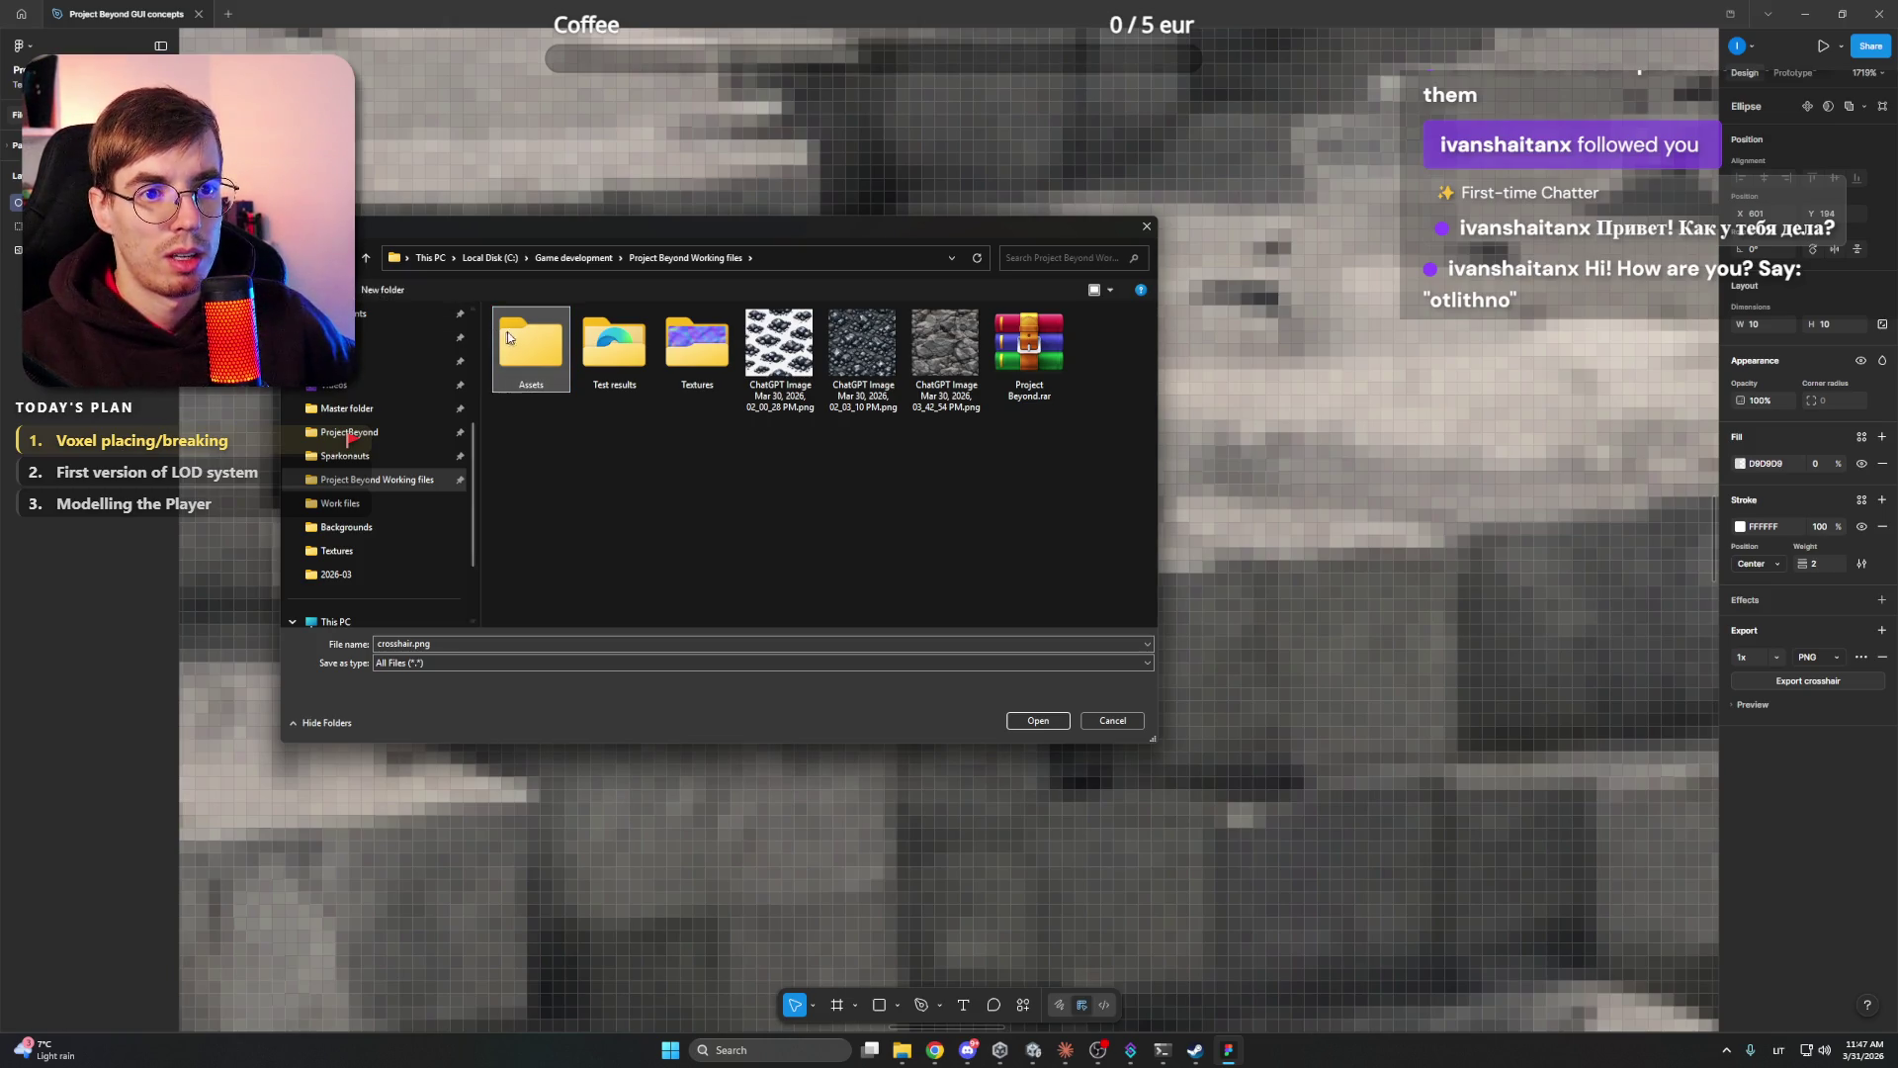
double_click(501, 330)
left_click(1043, 720)
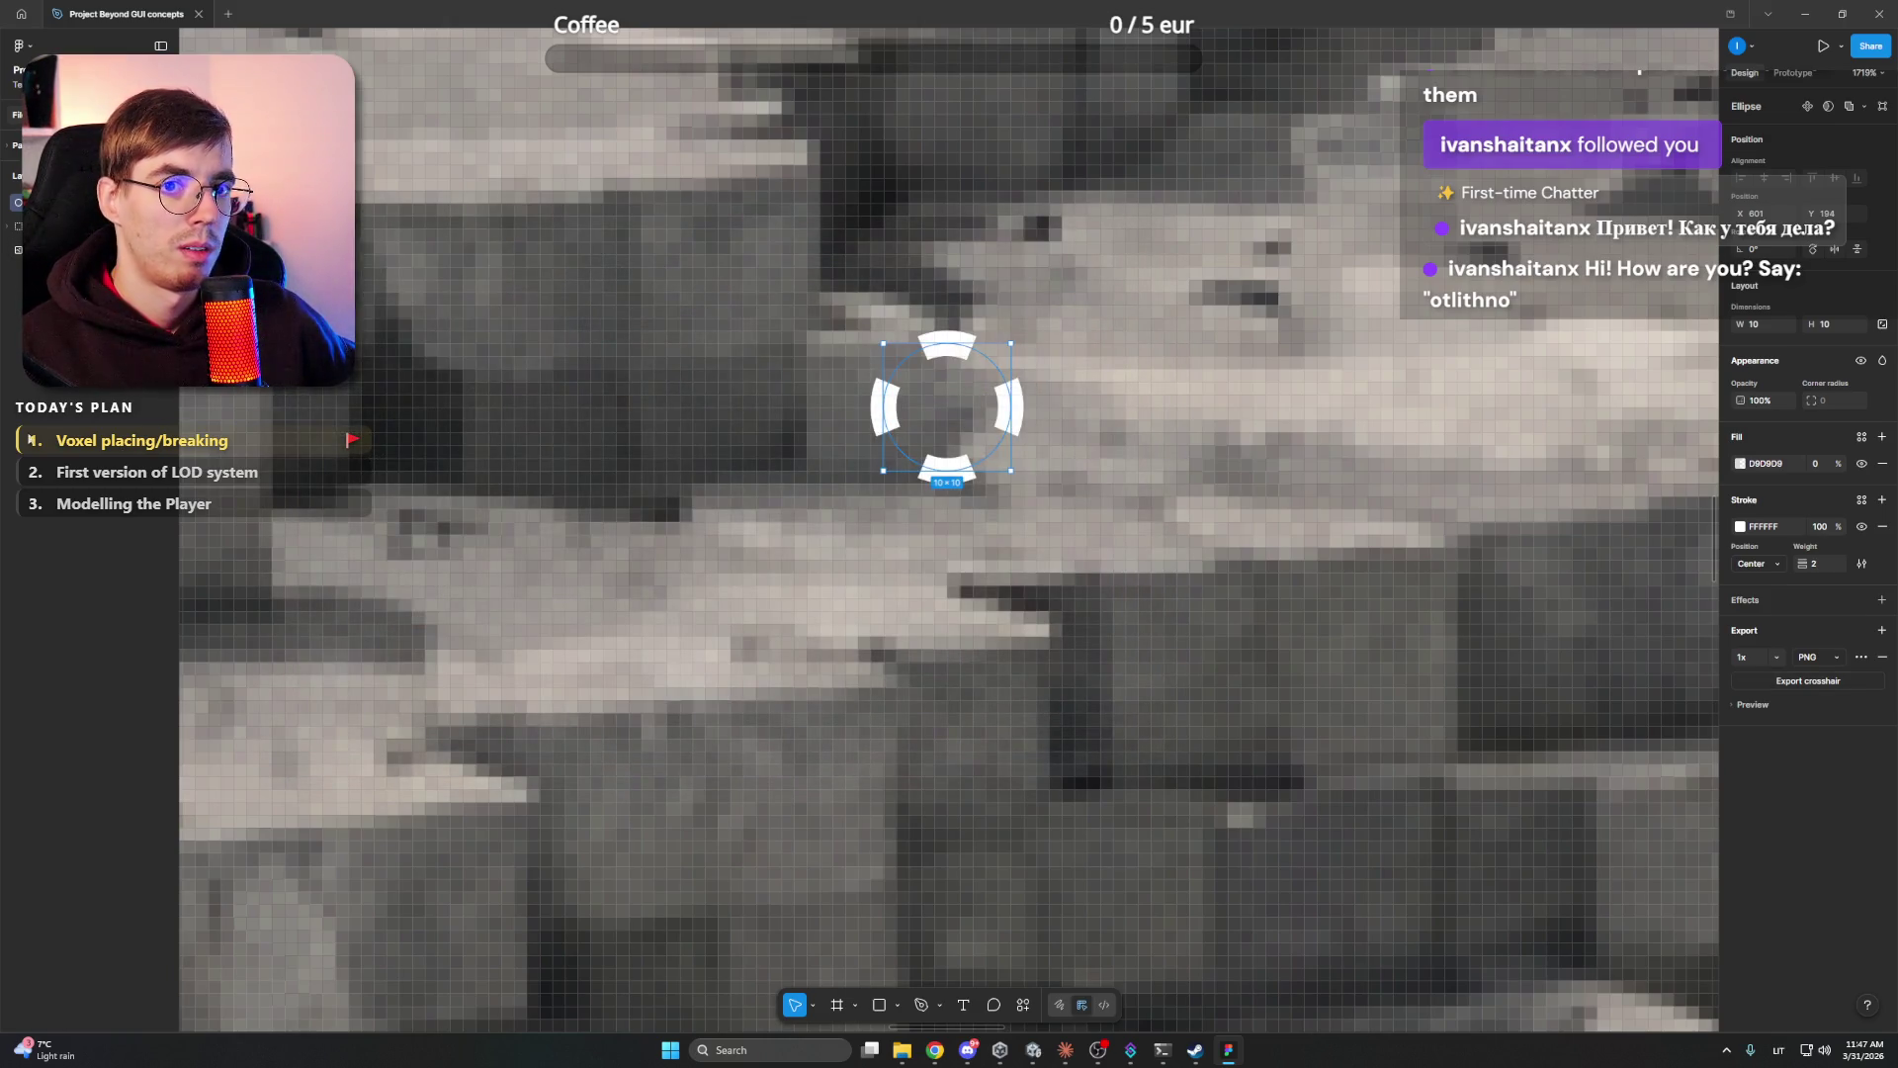
- Deselect the ellipse, scroll the canvas, and bring the File Explorer window forward
key("Escape")
scroll(1004, 408, "down", 5)
scroll(1003, 408, "up", 8)
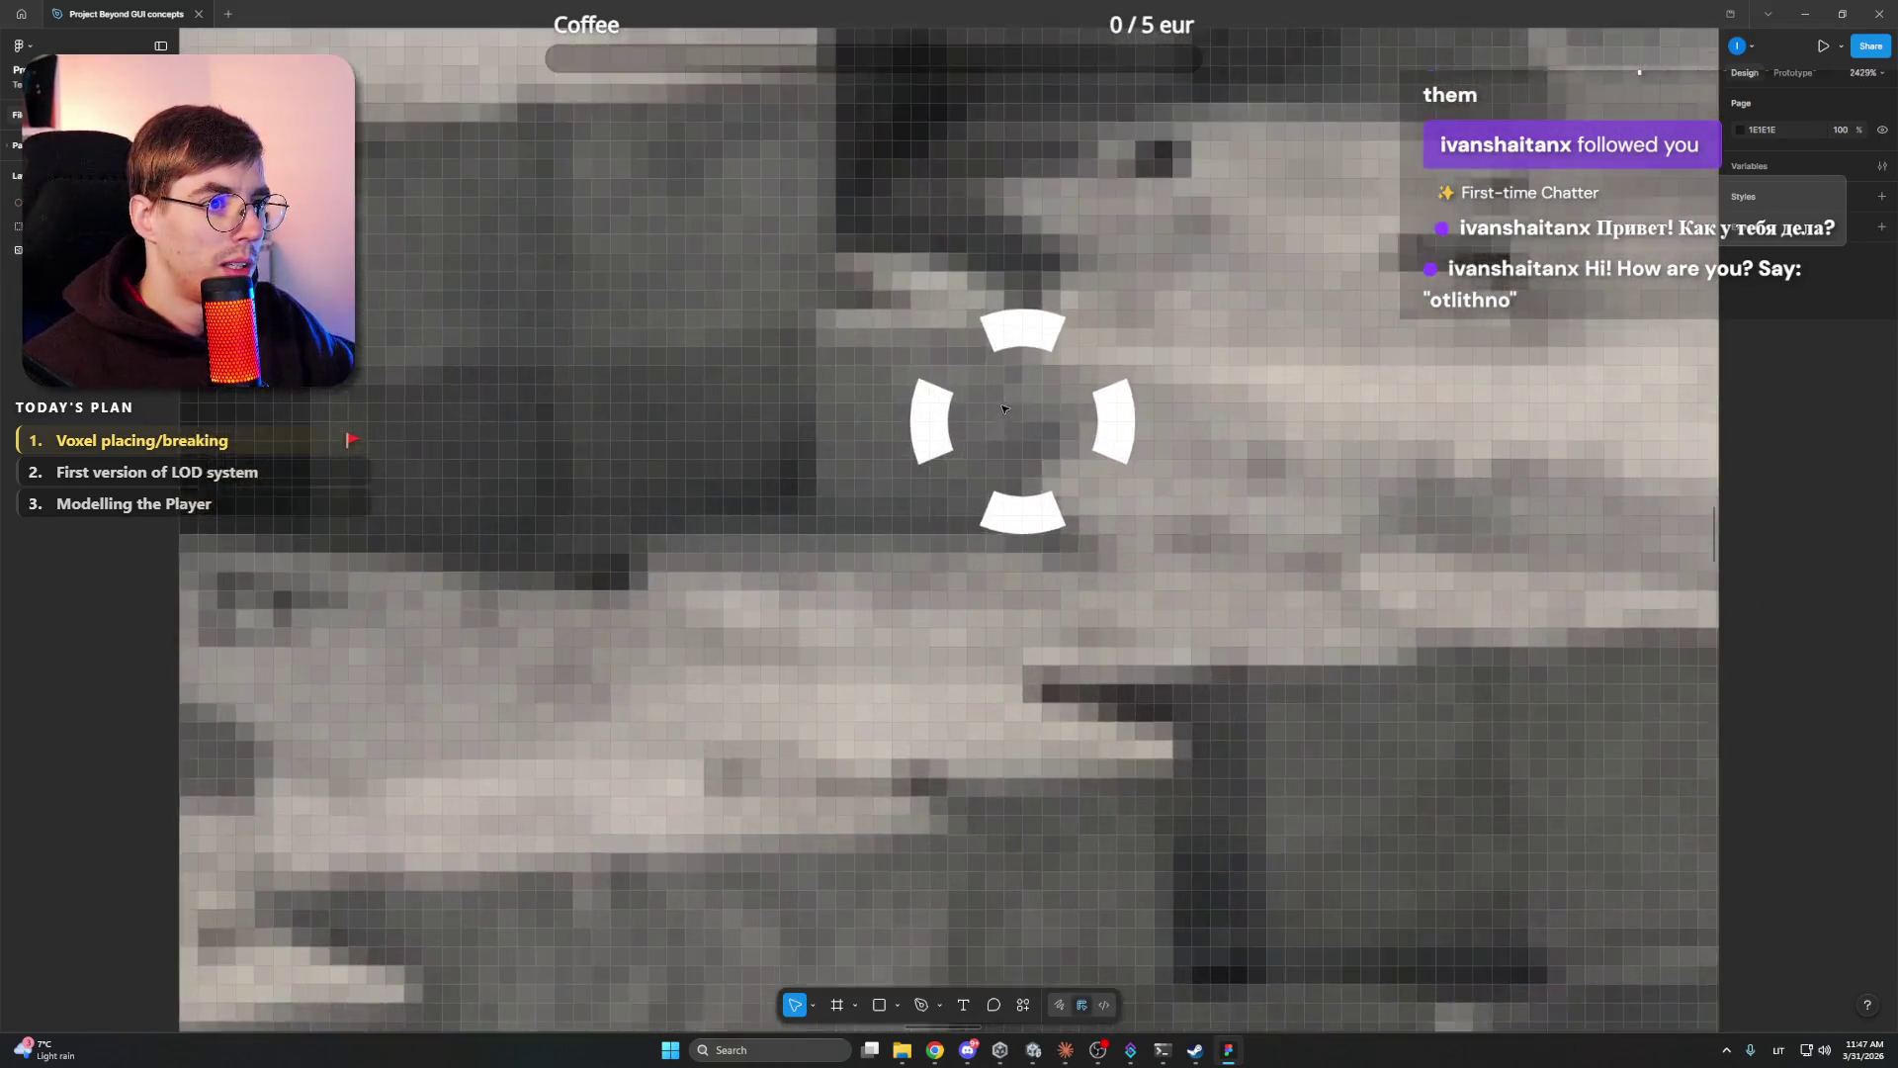
scroll(1003, 408, "down", 10)
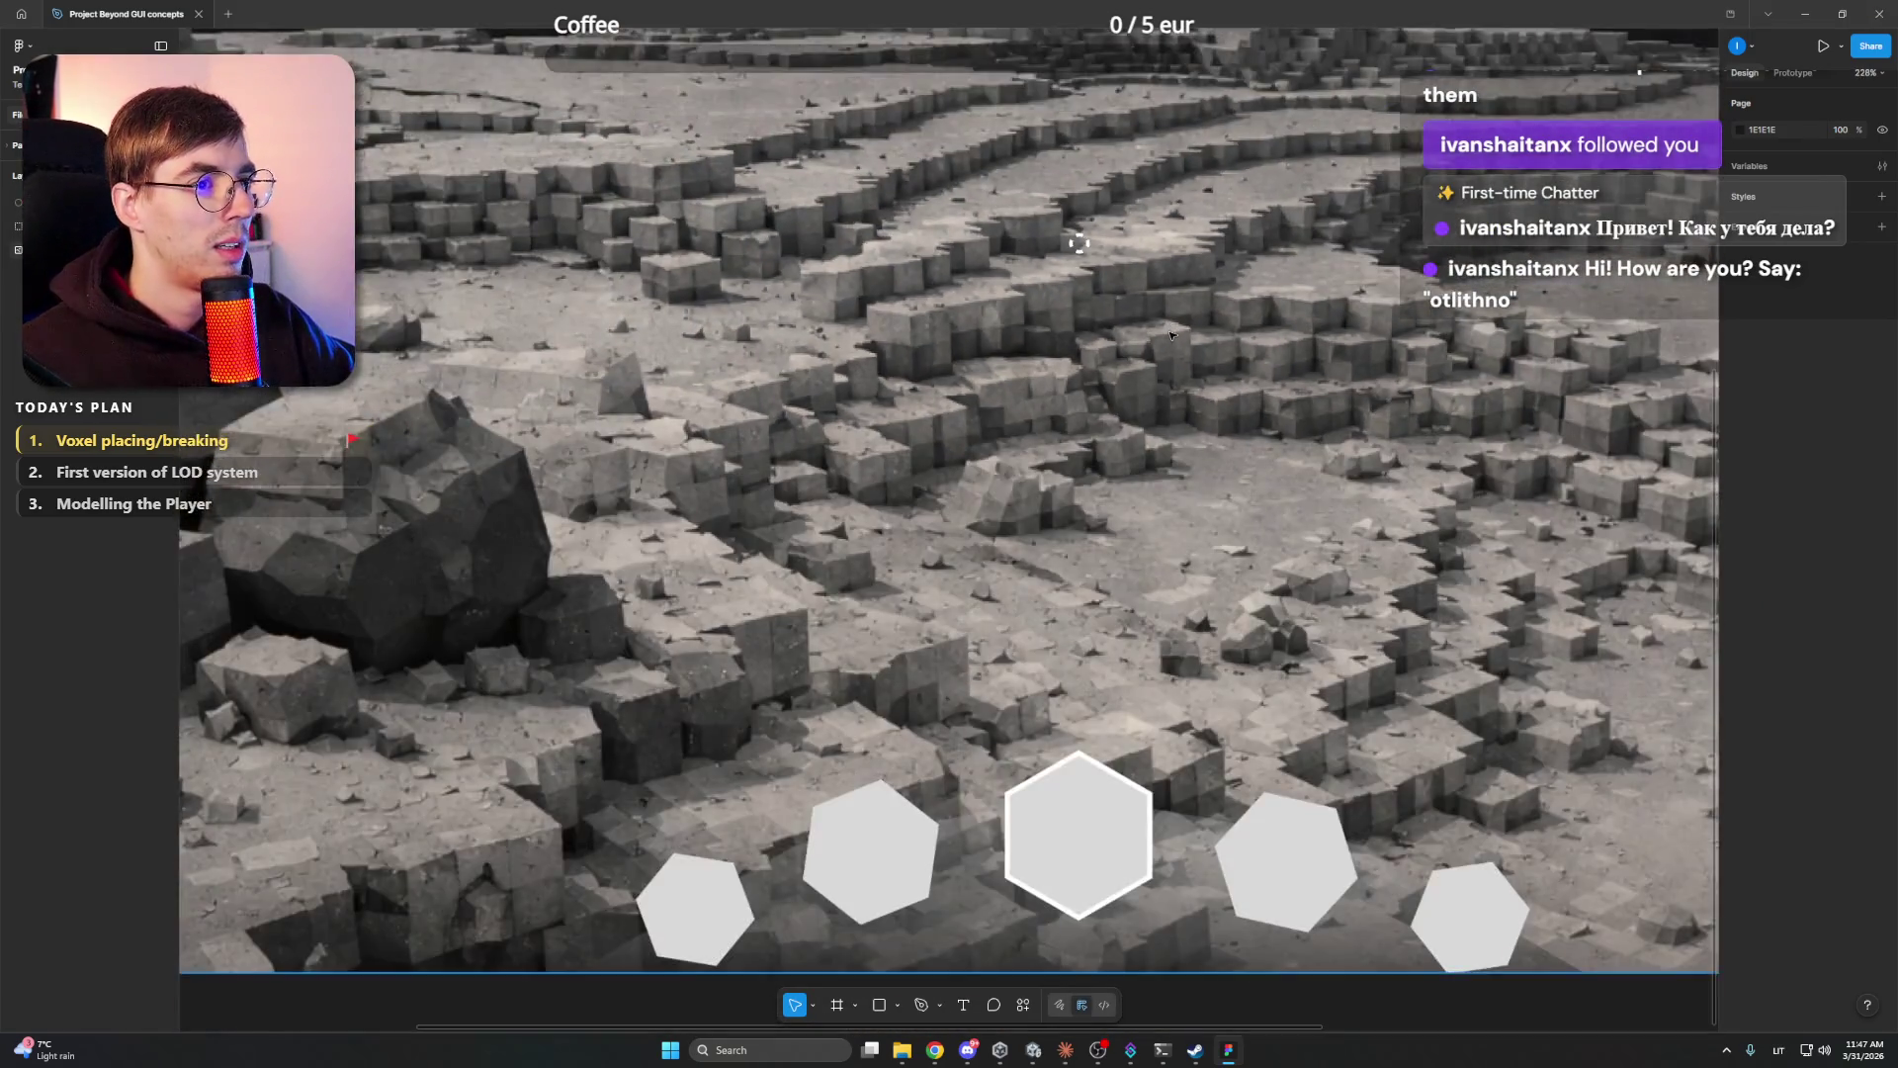
scroll(1170, 336, "down", 2)
scroll(1169, 336, "up", 3)
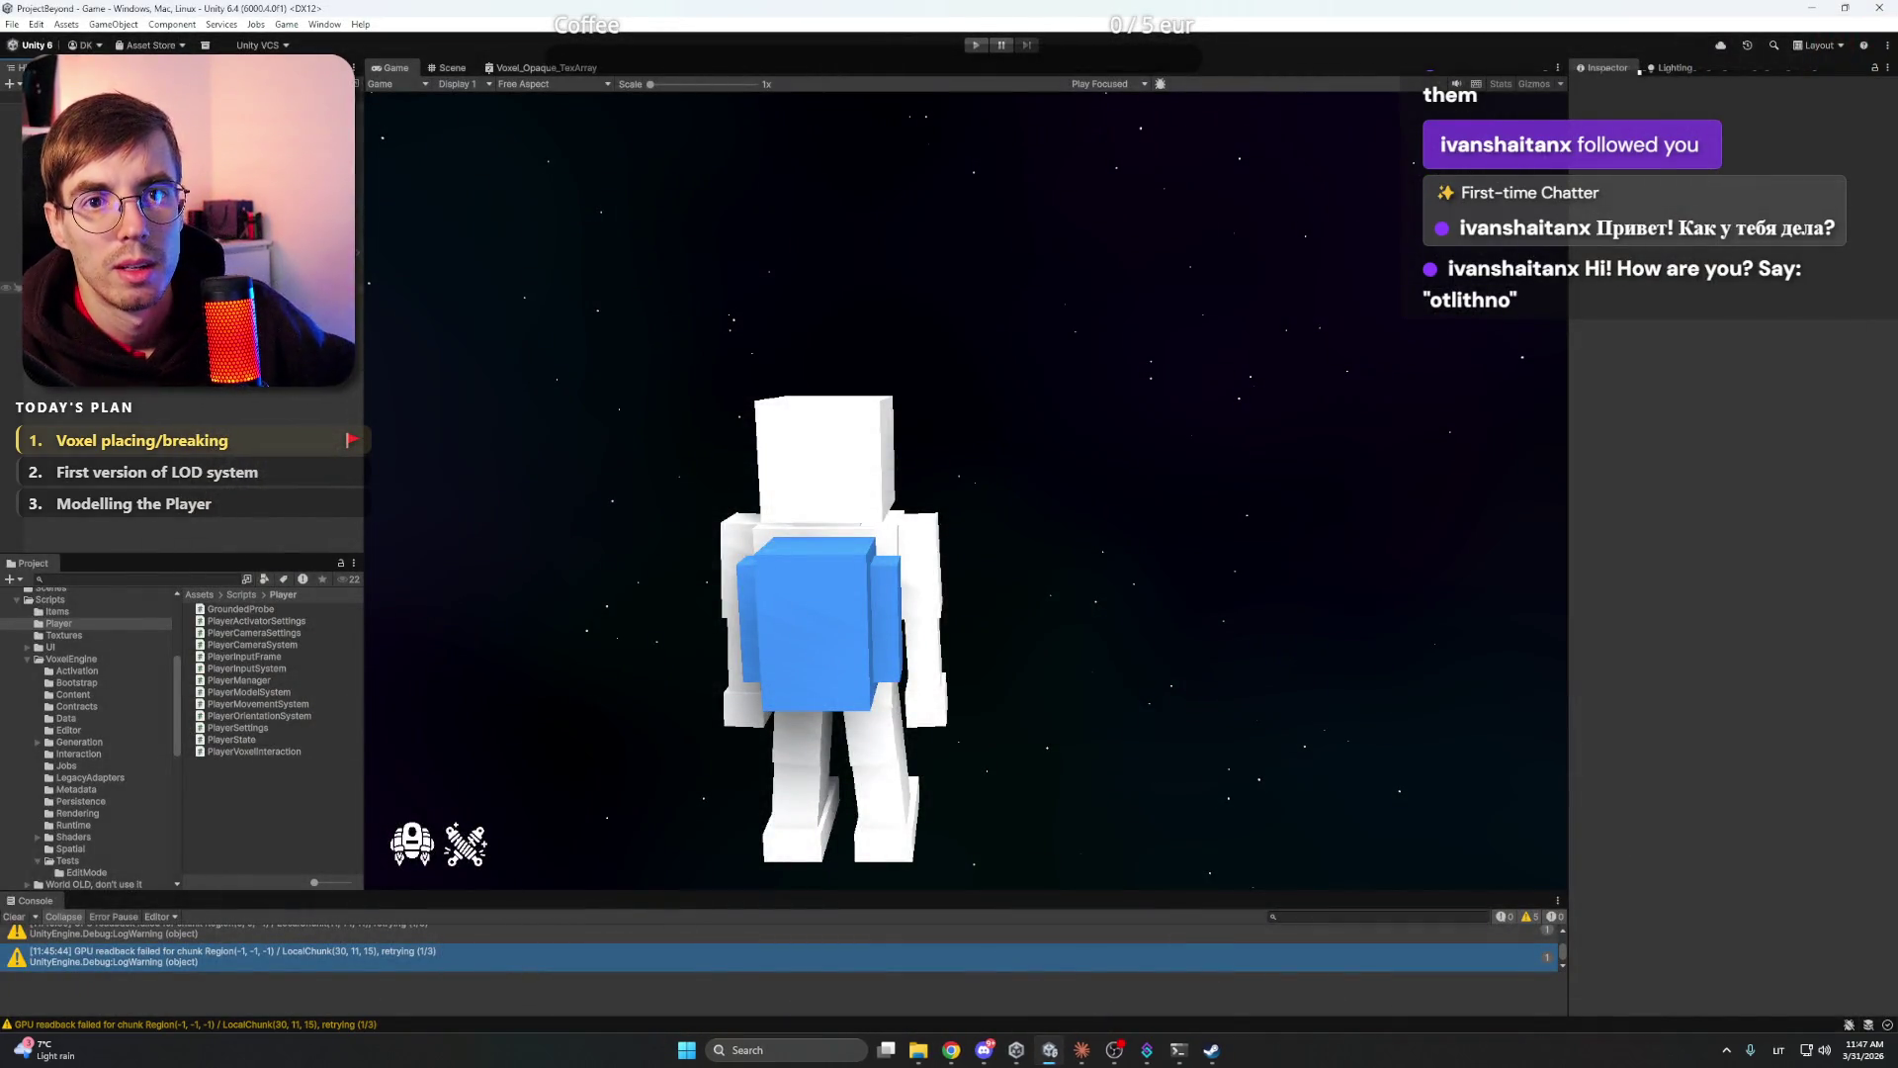
mouse_move(935, 1048)
left_click(979, 964)
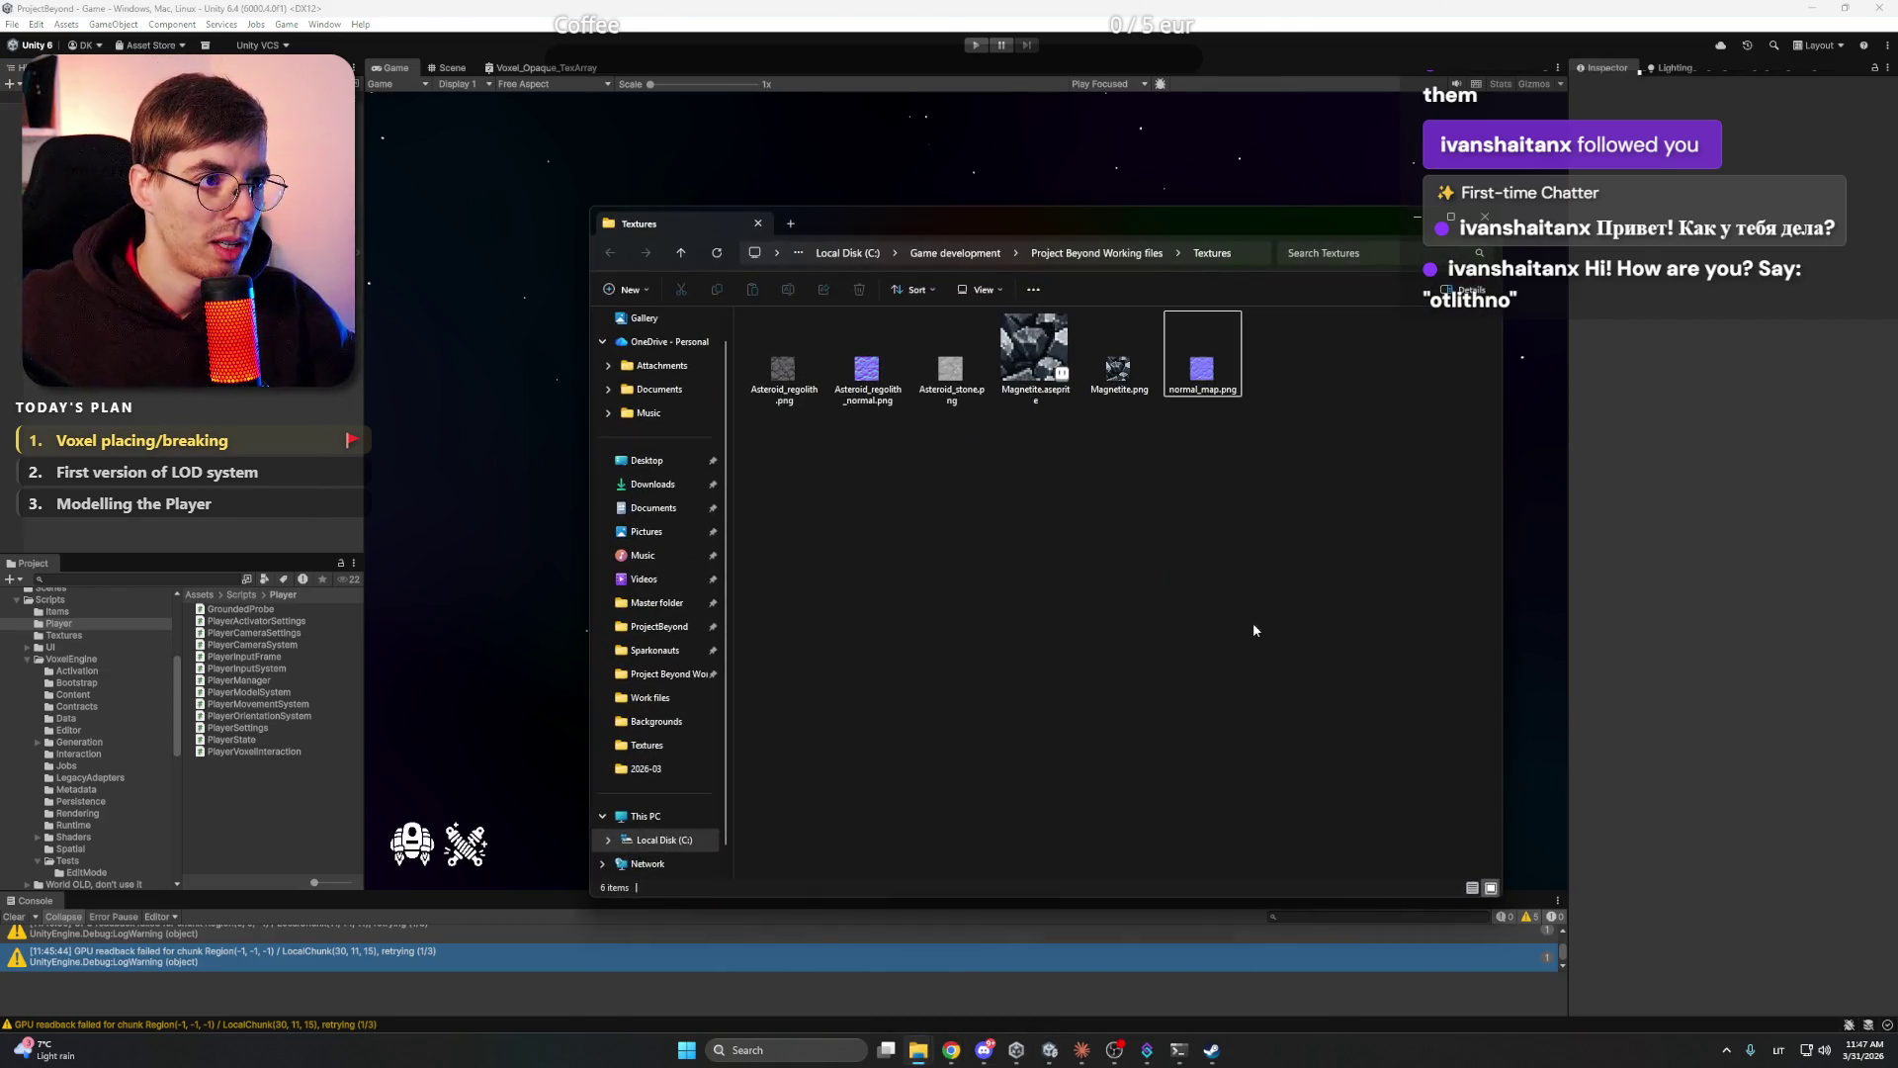
- Open the Assets folder holding crosshair.png and shrink the window into the top-right corner
left_click(1084, 254)
key("a")
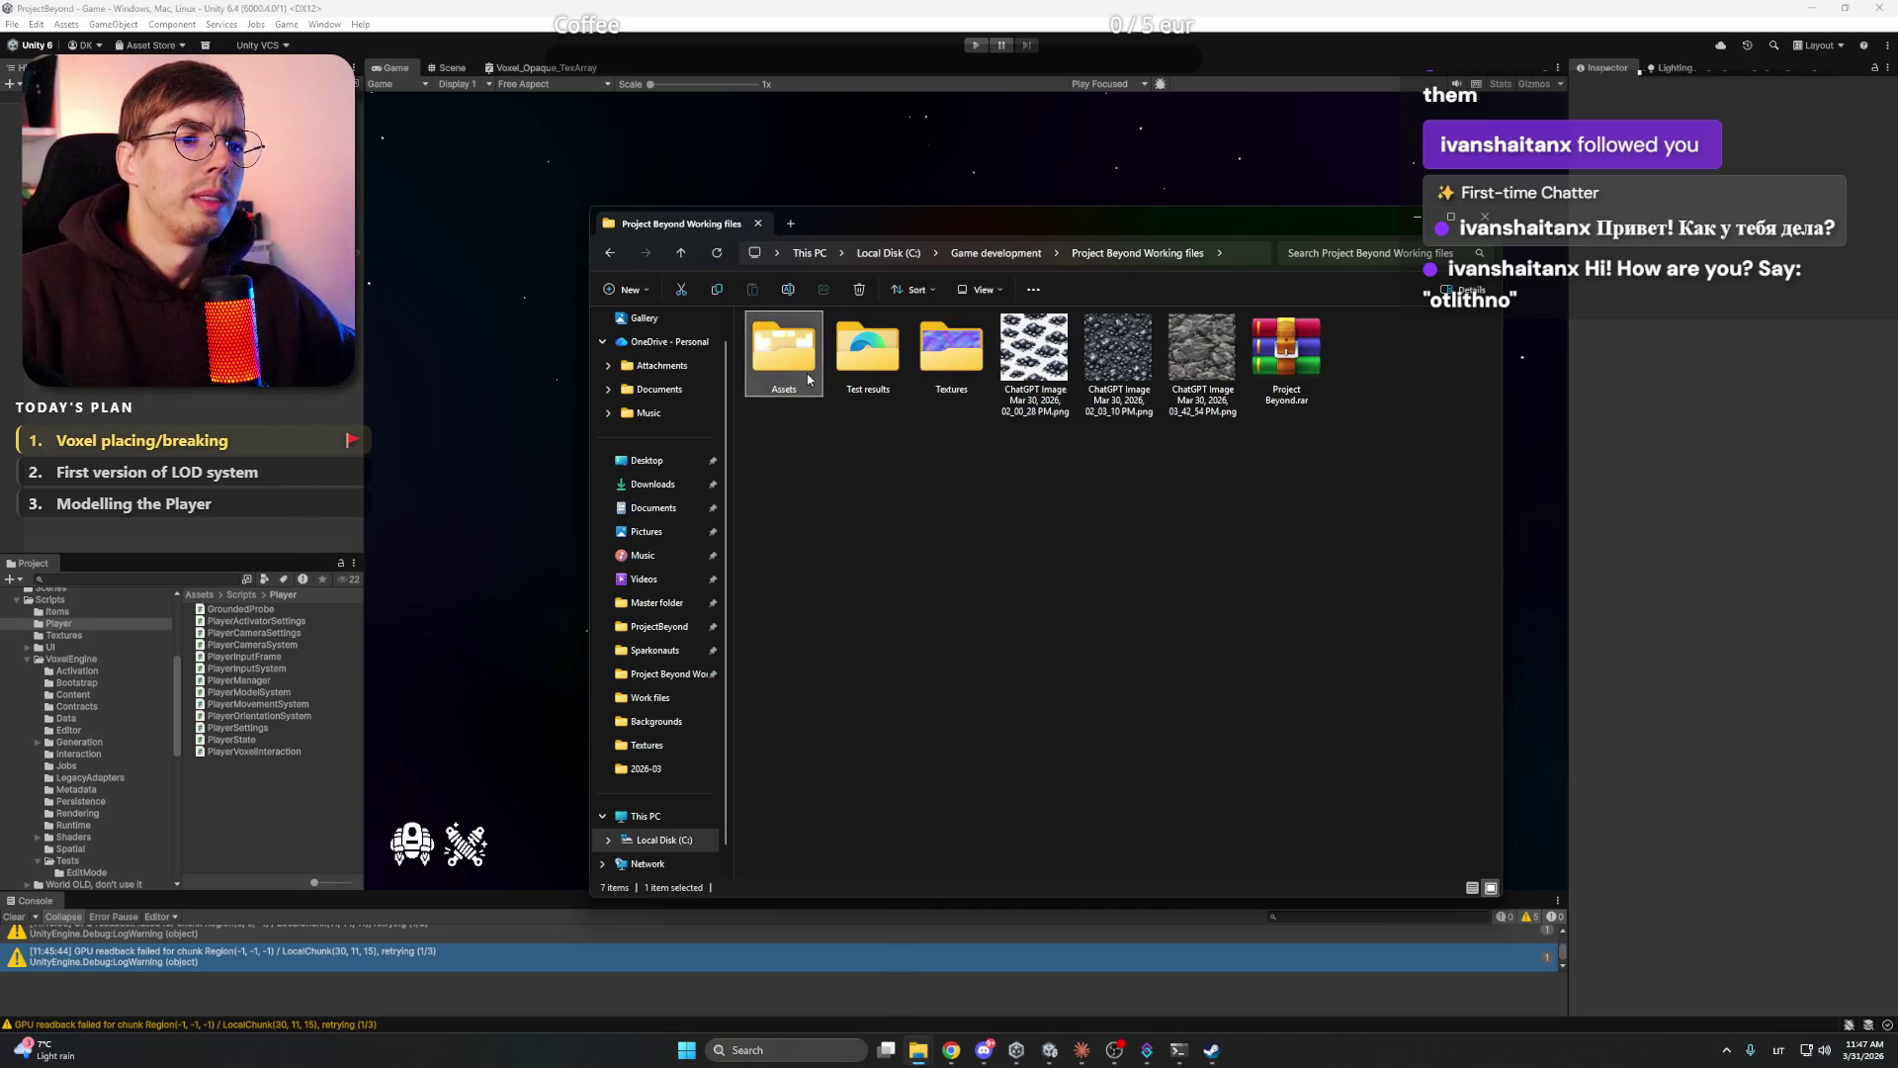
key("Return")
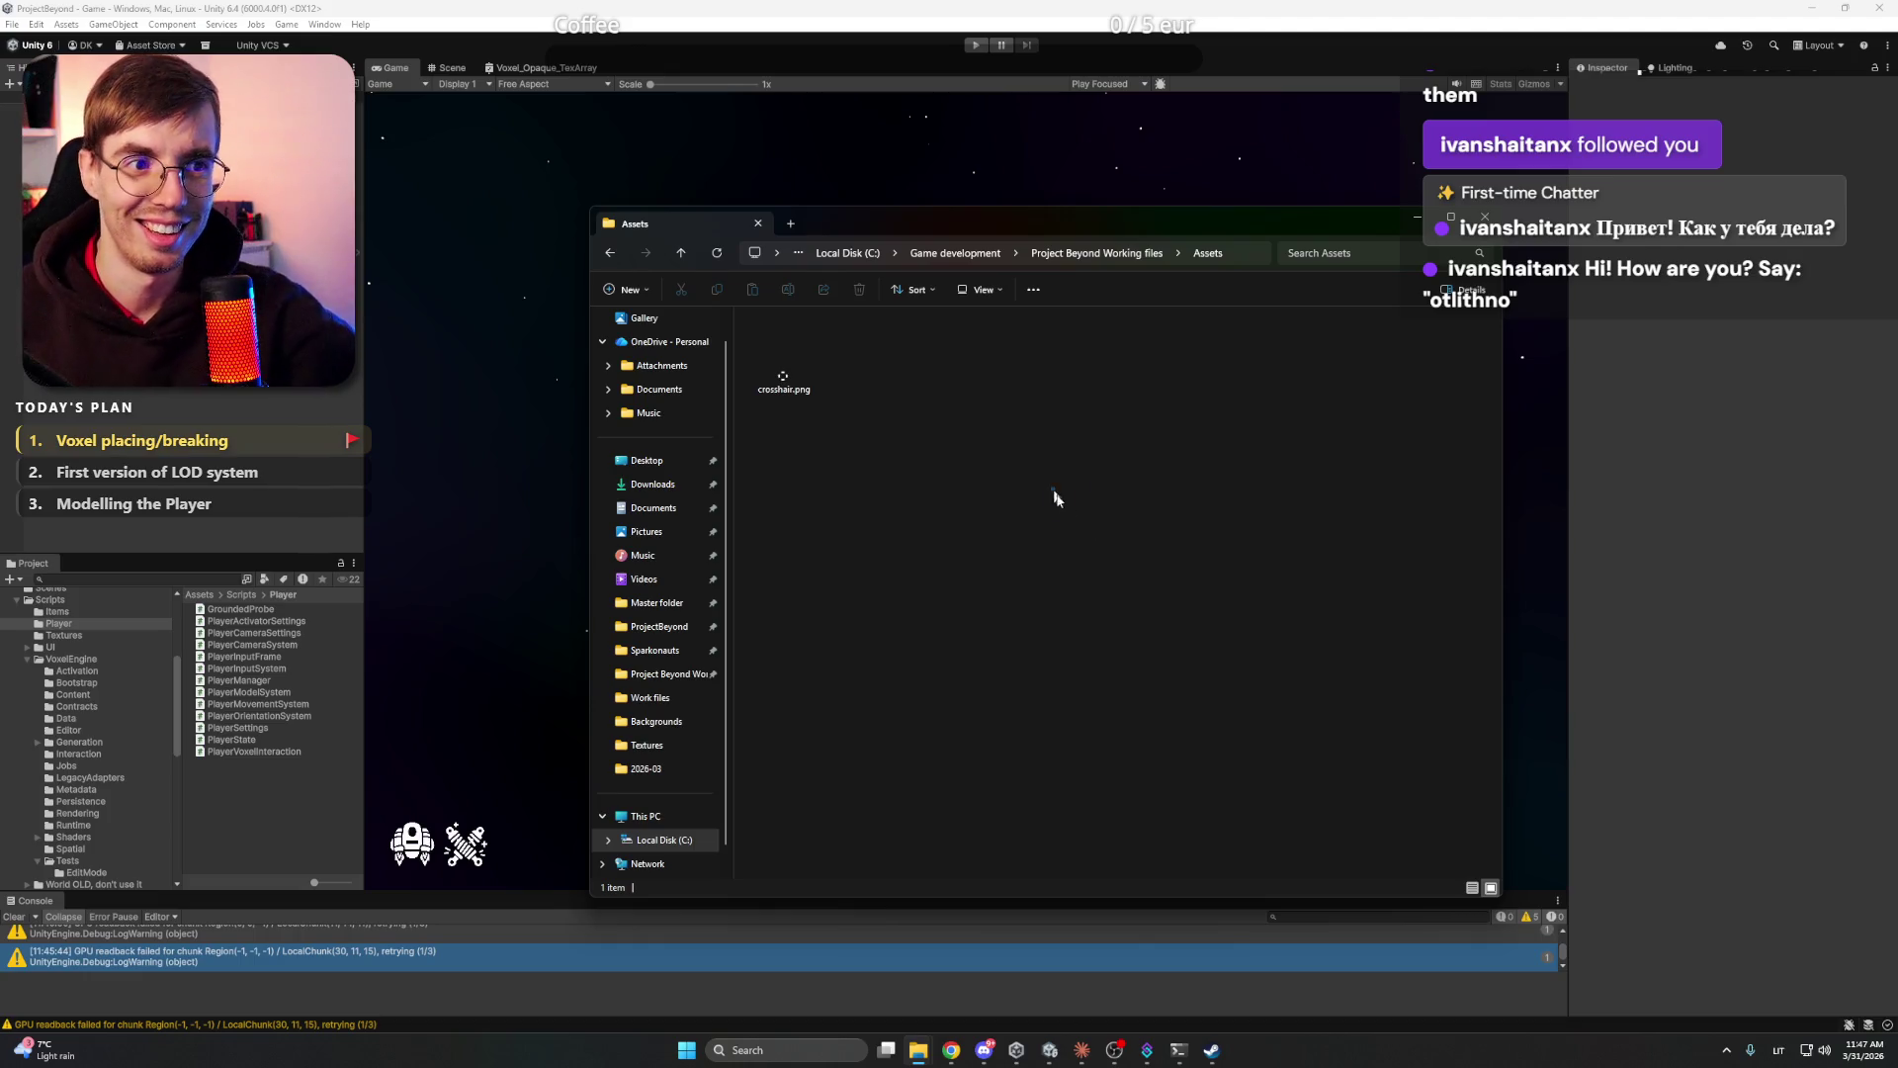
mouse_move(1226, 220)
left_mouse_down()
mouse_move(1226, 574)
mouse_move(1571, 449)
mouse_move(1570, 130)
left_mouse_up()
left_click_drag(931, 281, 1389, 282)
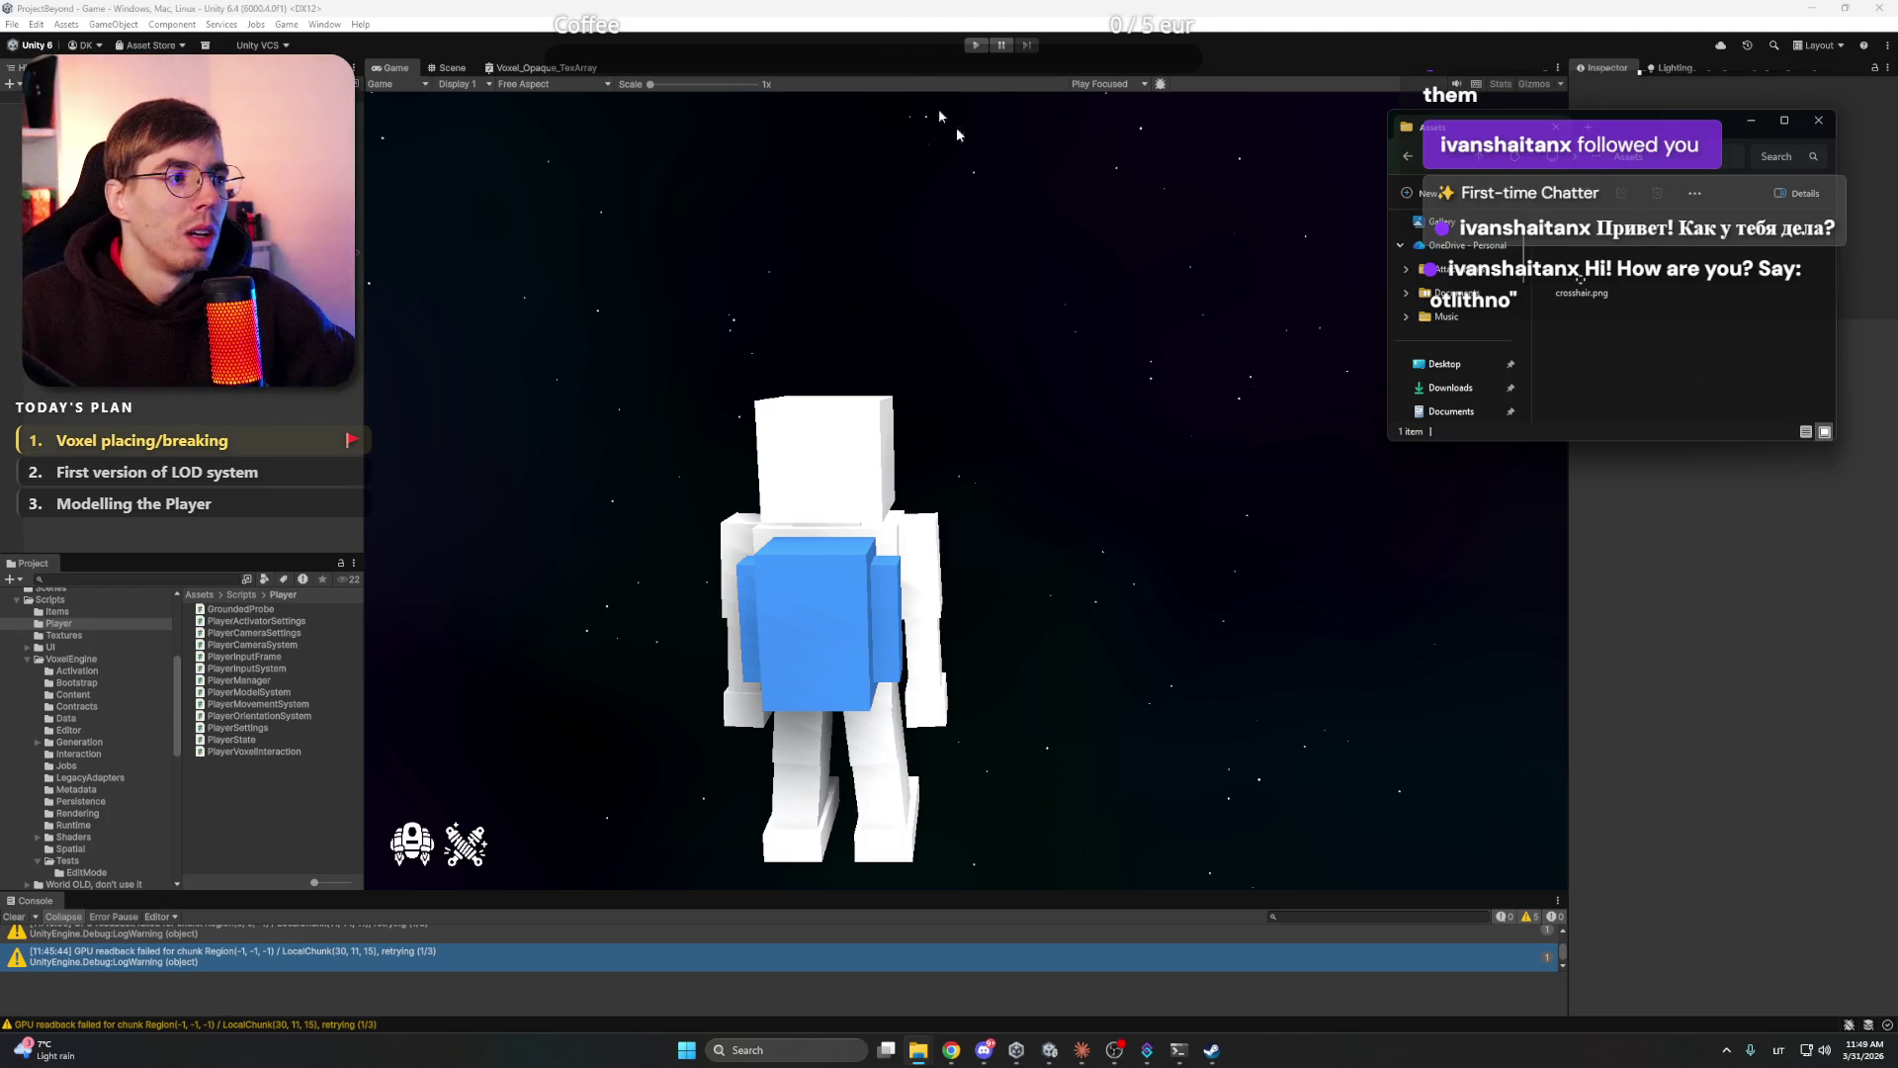
- Return to Unity, start play mode with Ctrl+P, and check the Project Beyond Discord server
left_click(988, 421)
key("ctrl+p")
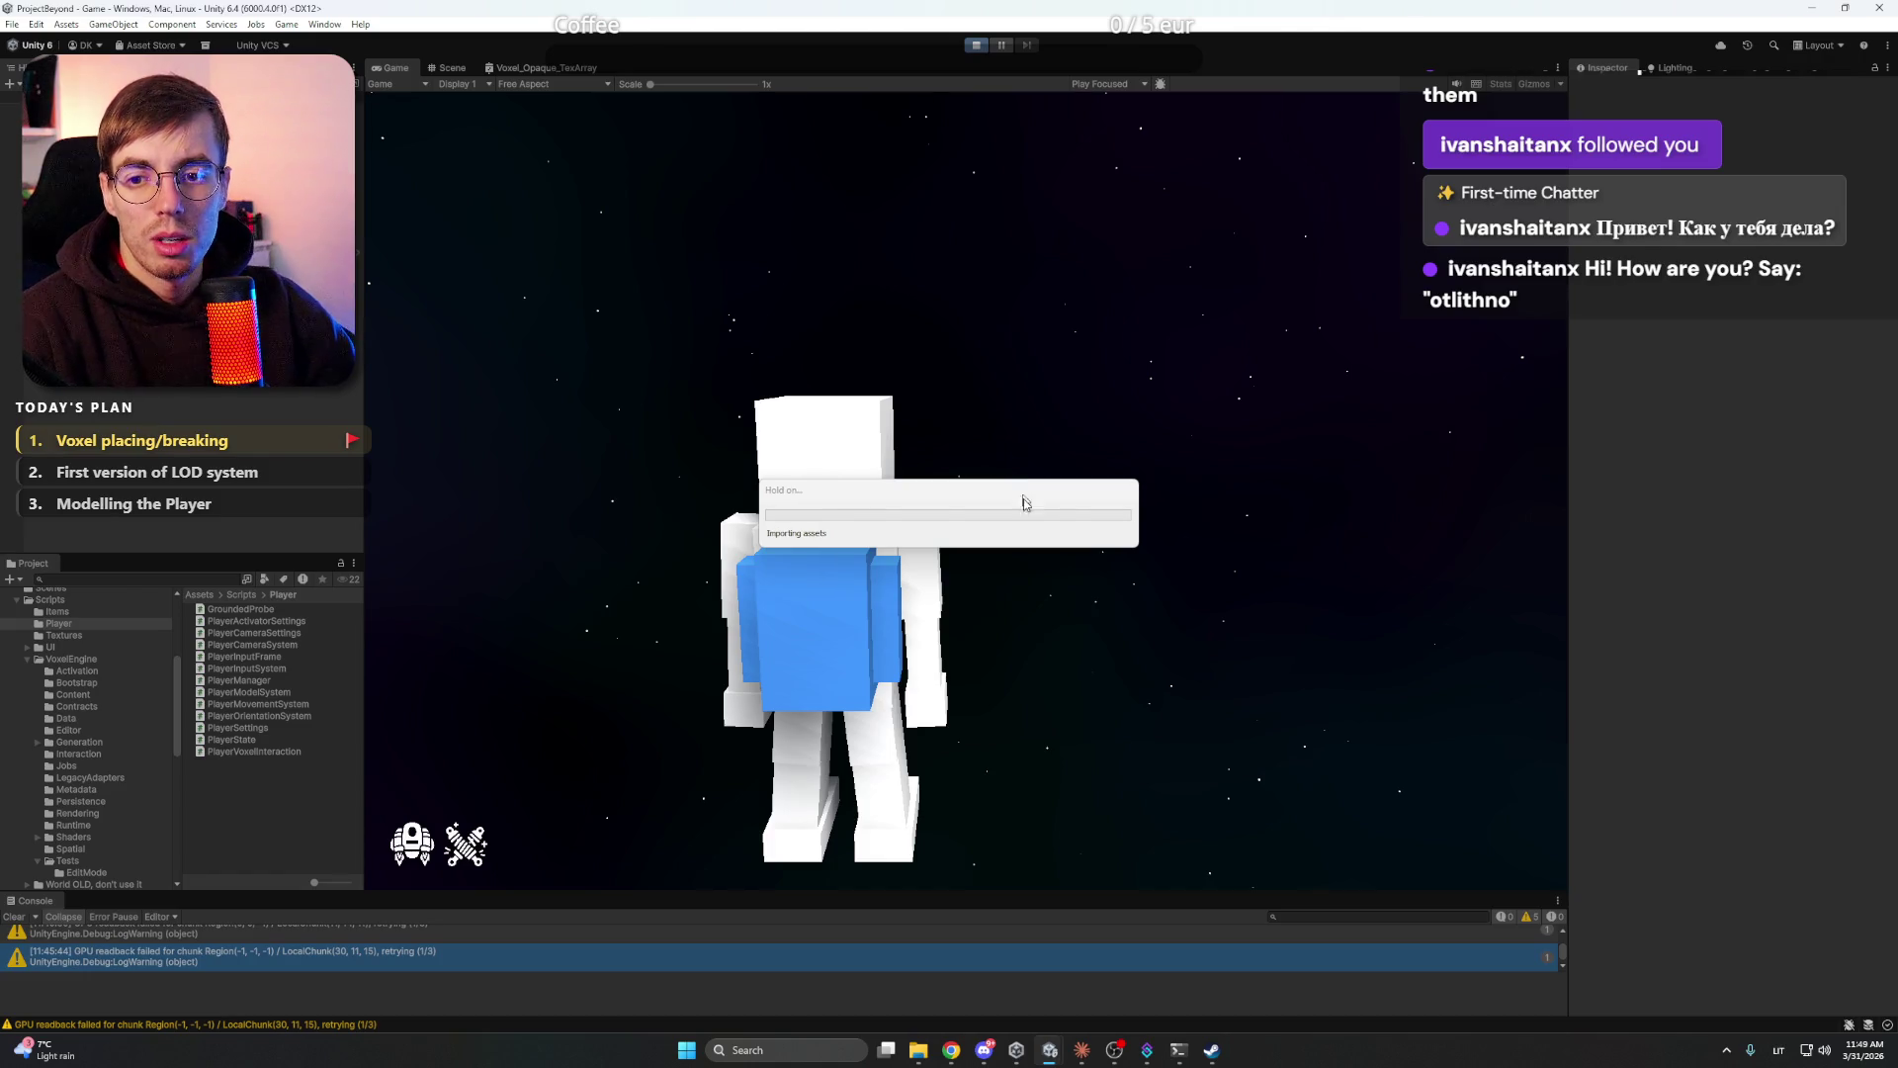
left_click(985, 1050)
left_click(883, 46)
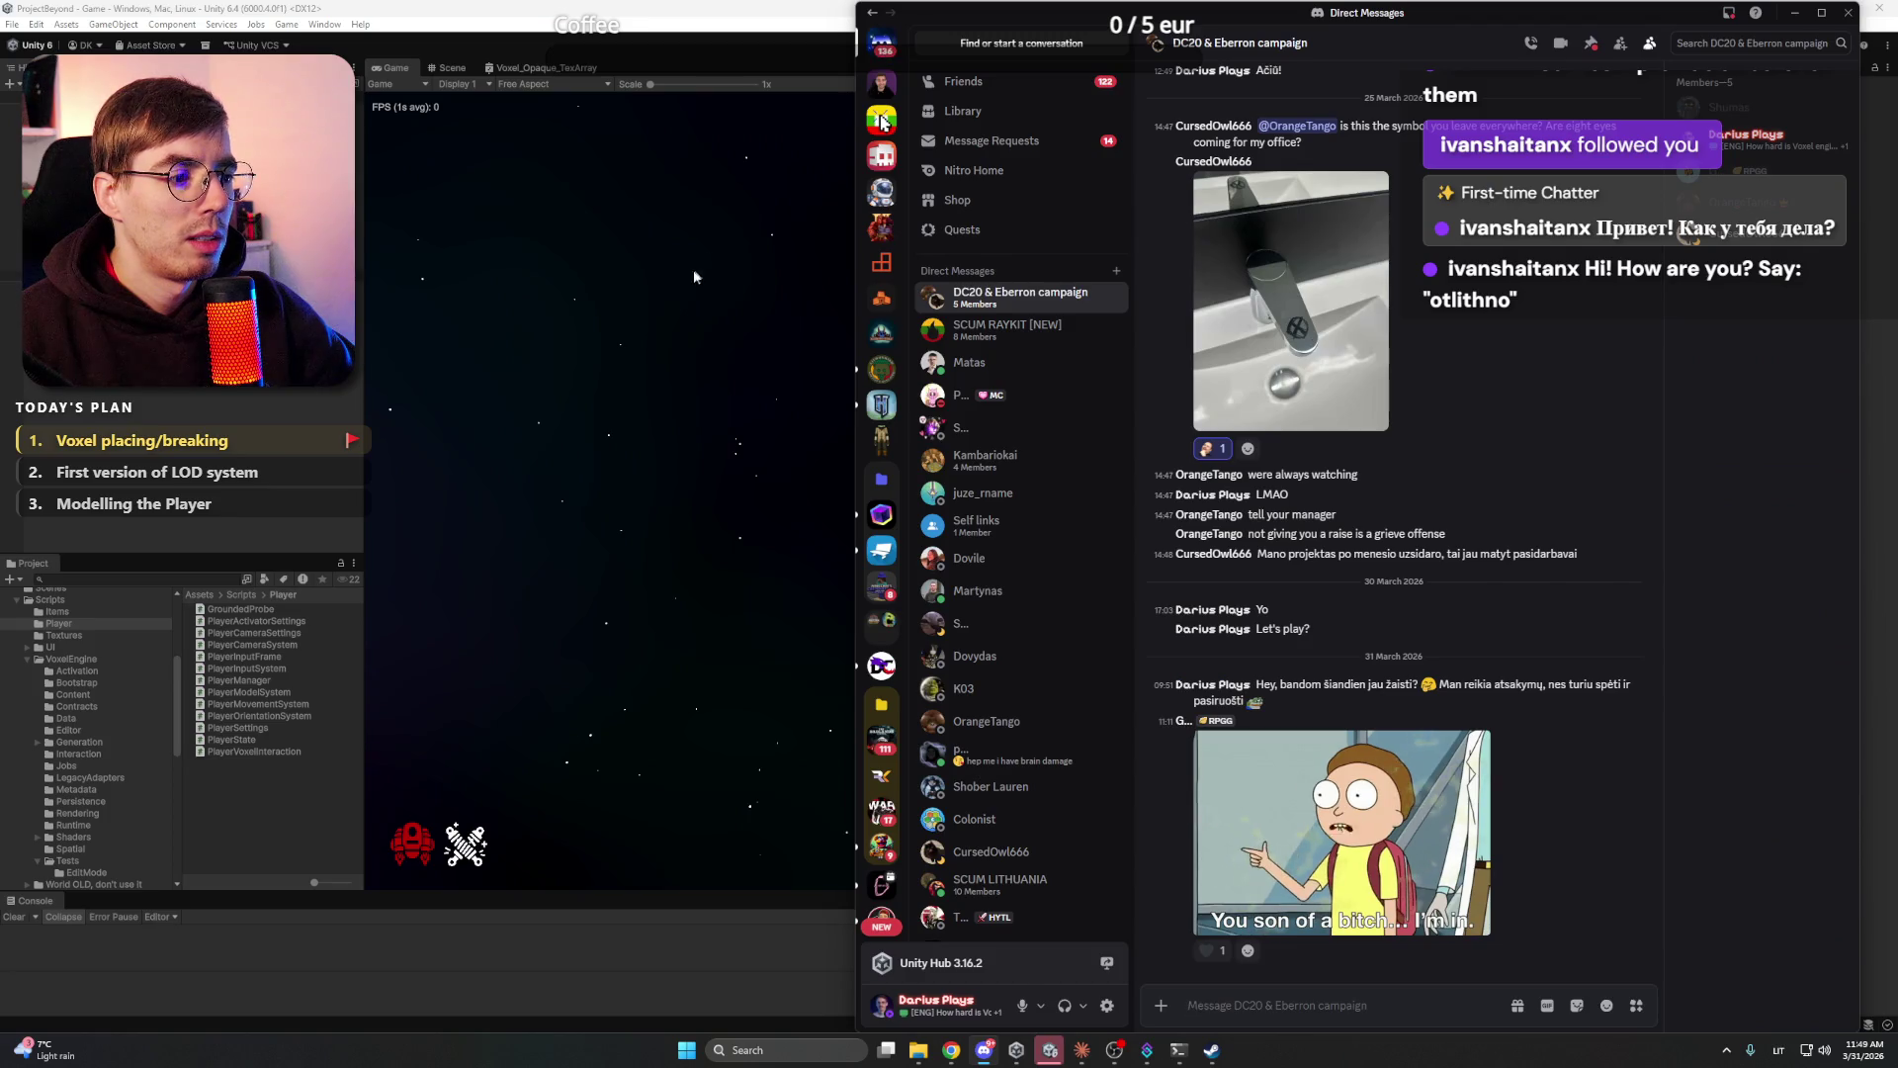
left_click(883, 193)
- Minimize Discord and click into the Game view to control the player
left_click(1794, 13)
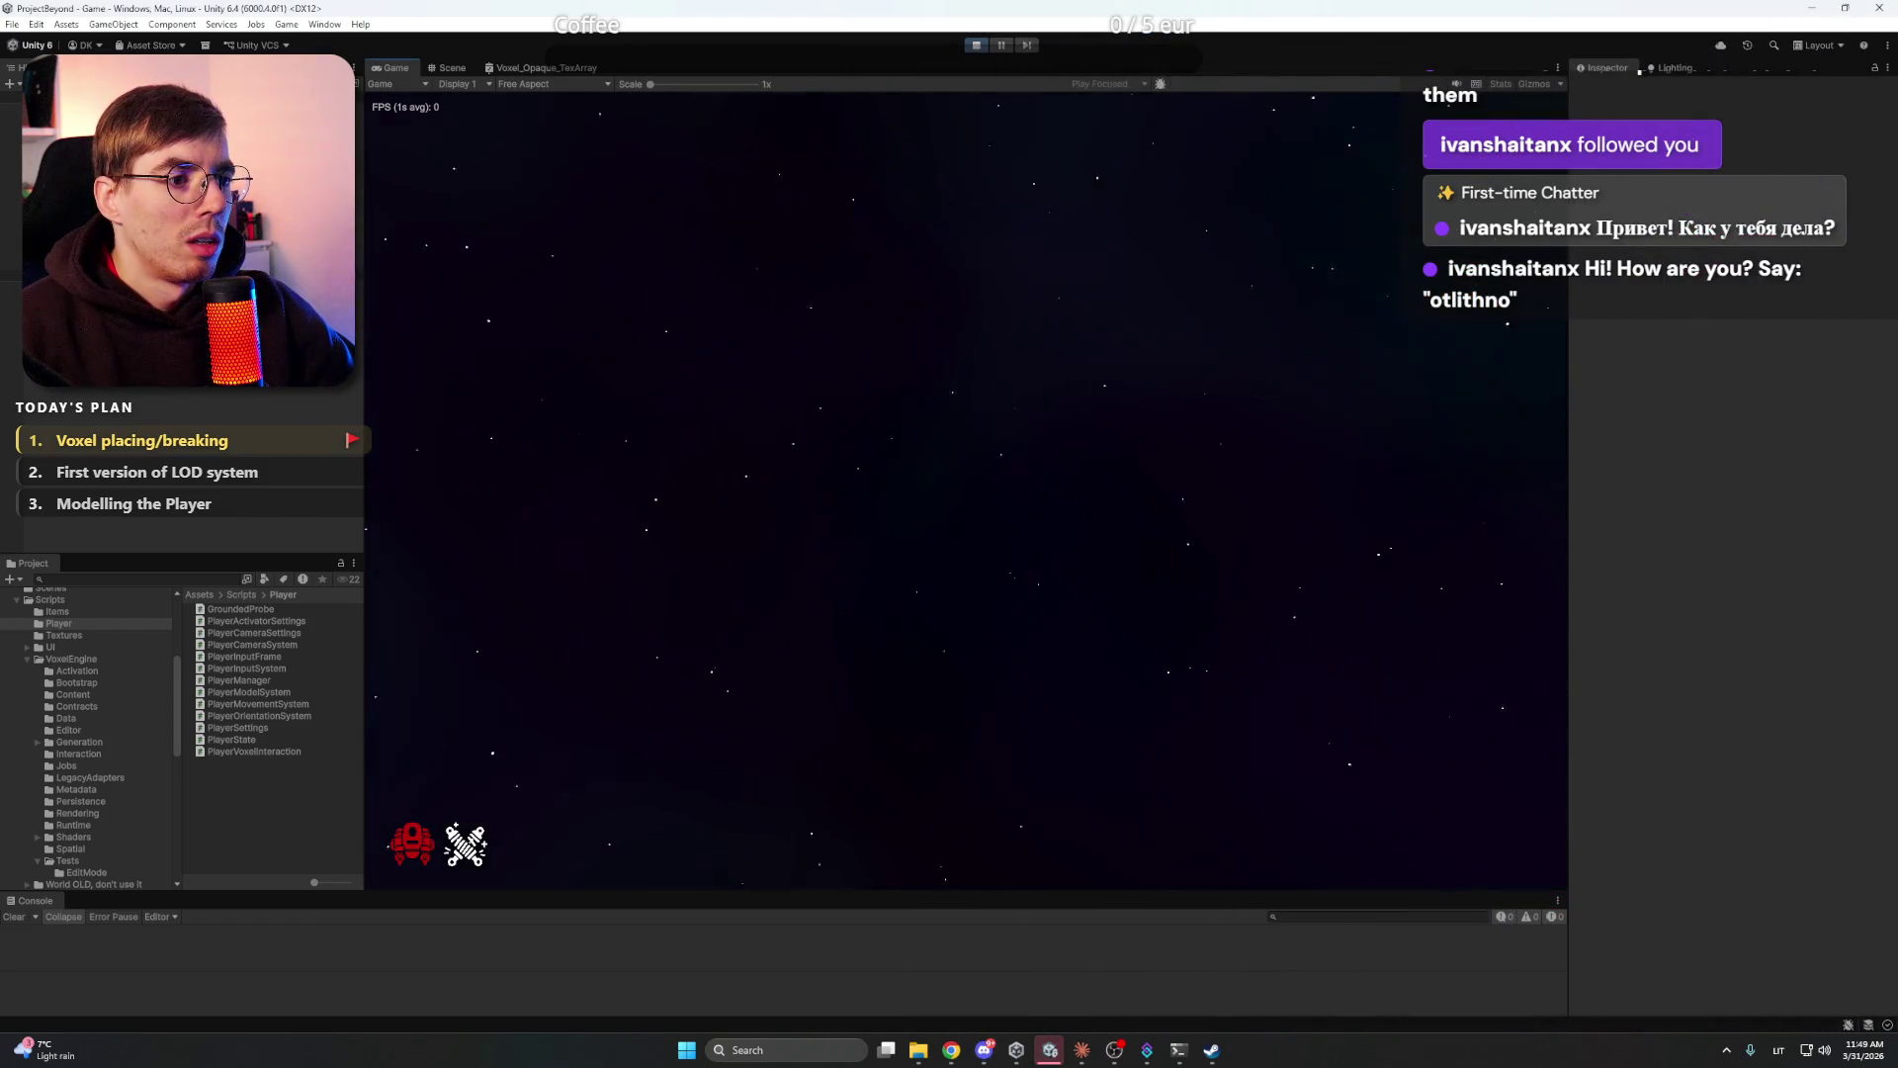
left_click(747, 482)
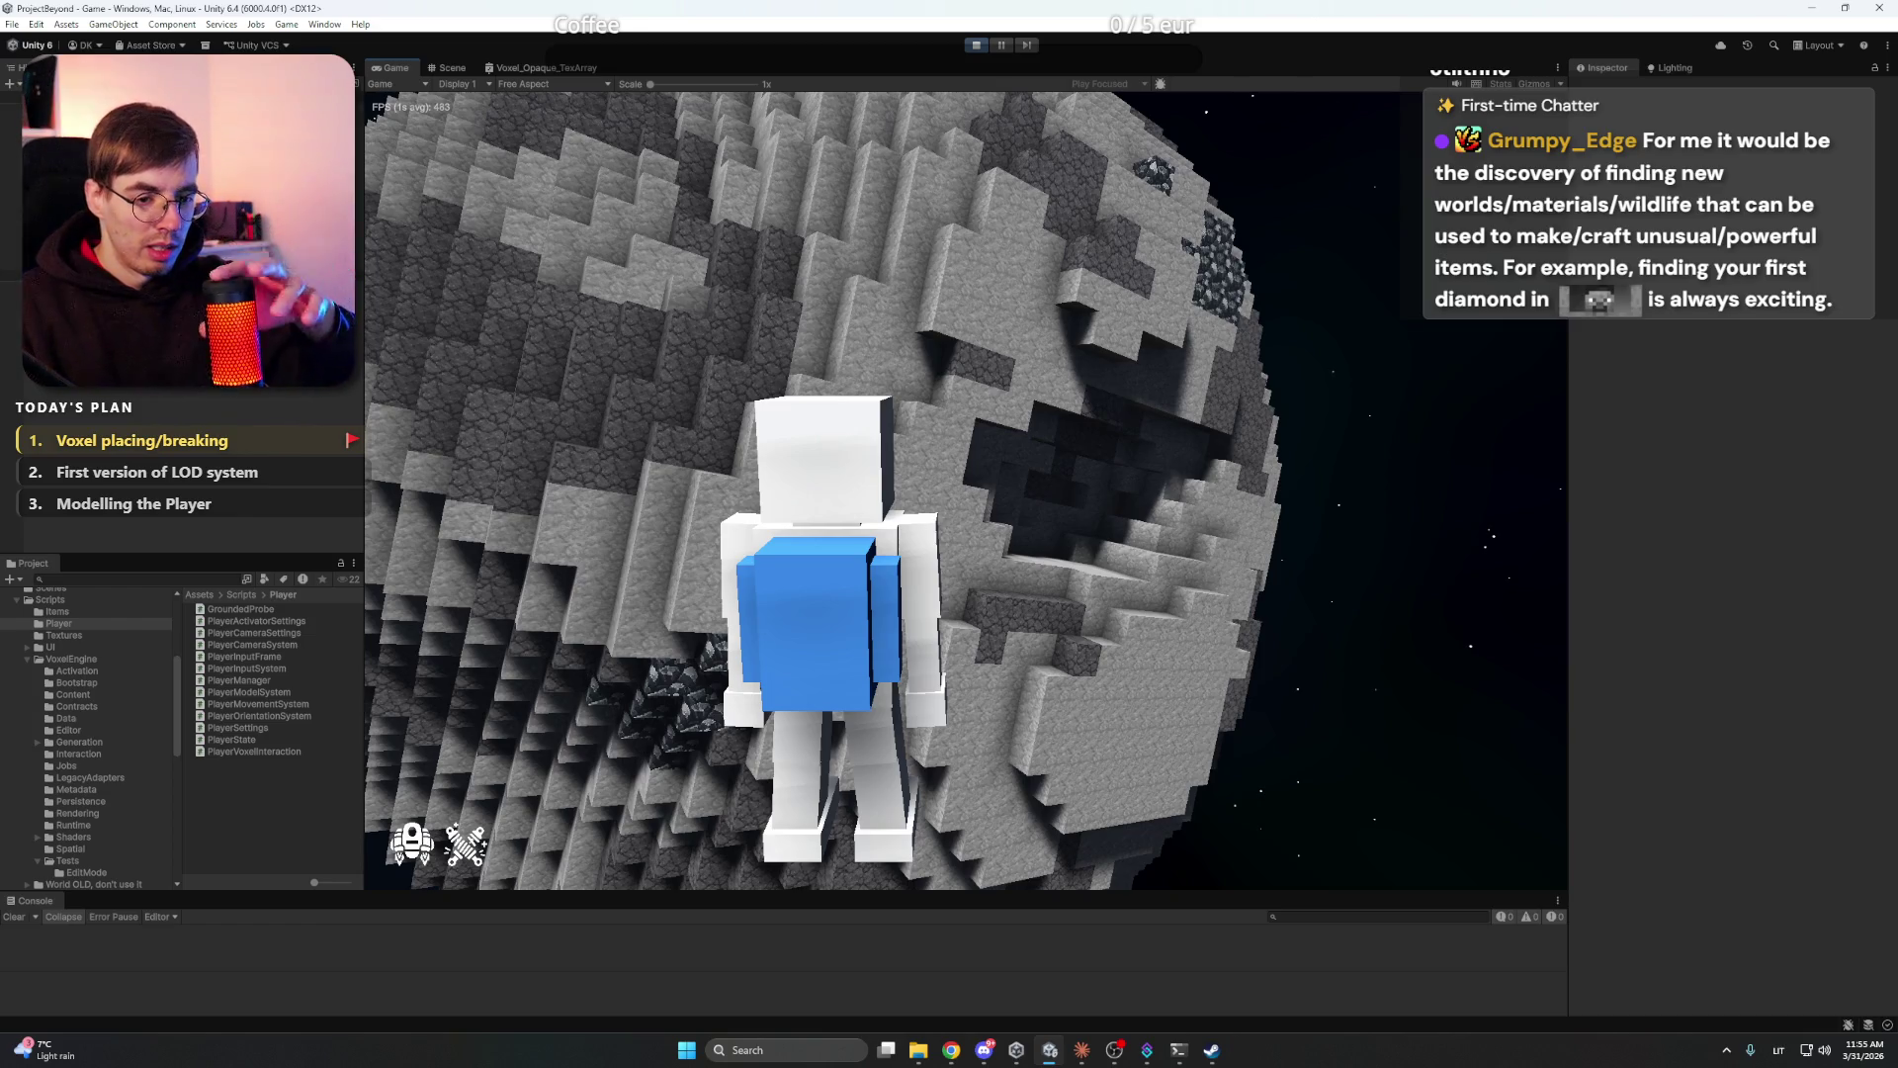
mouse_move(966, 491)
mouse_move(949, 534)
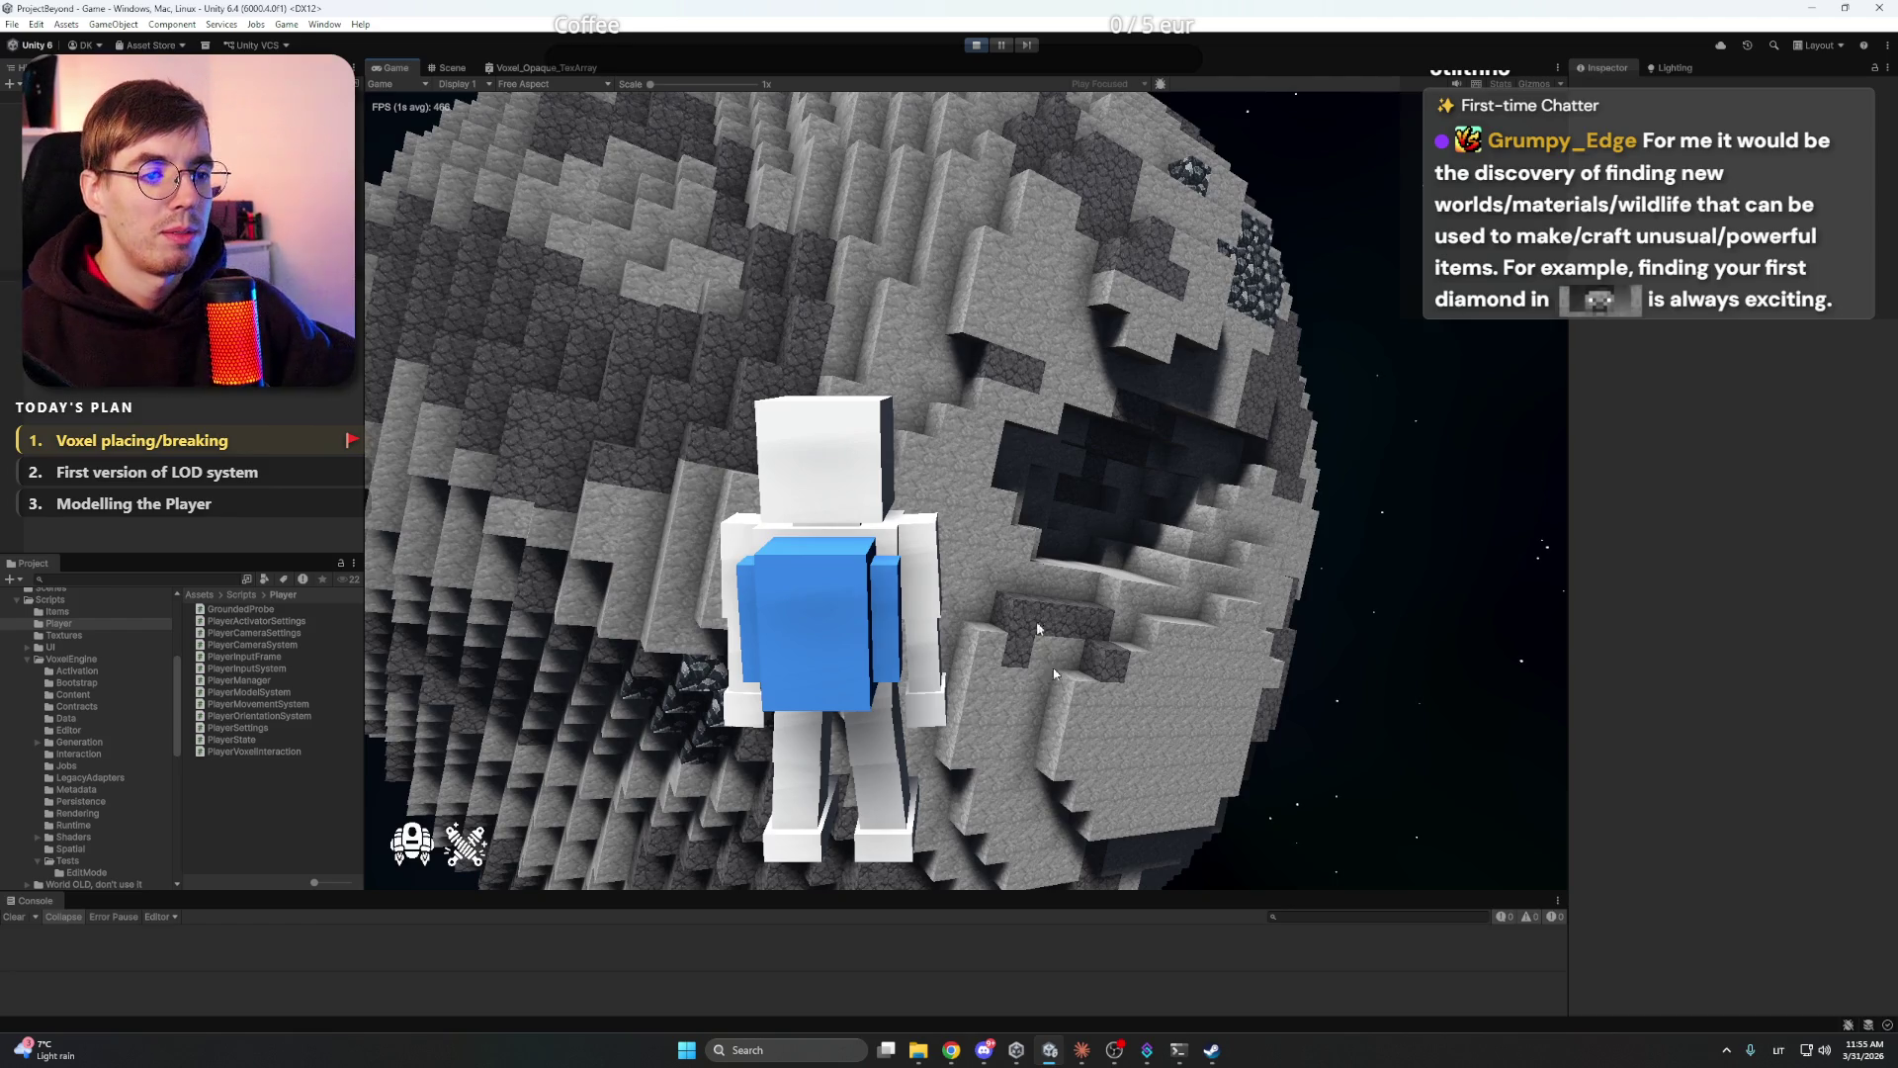
- Switch to the Notion tab in Chrome and open the Vision > Concept page
left_click(951, 1049)
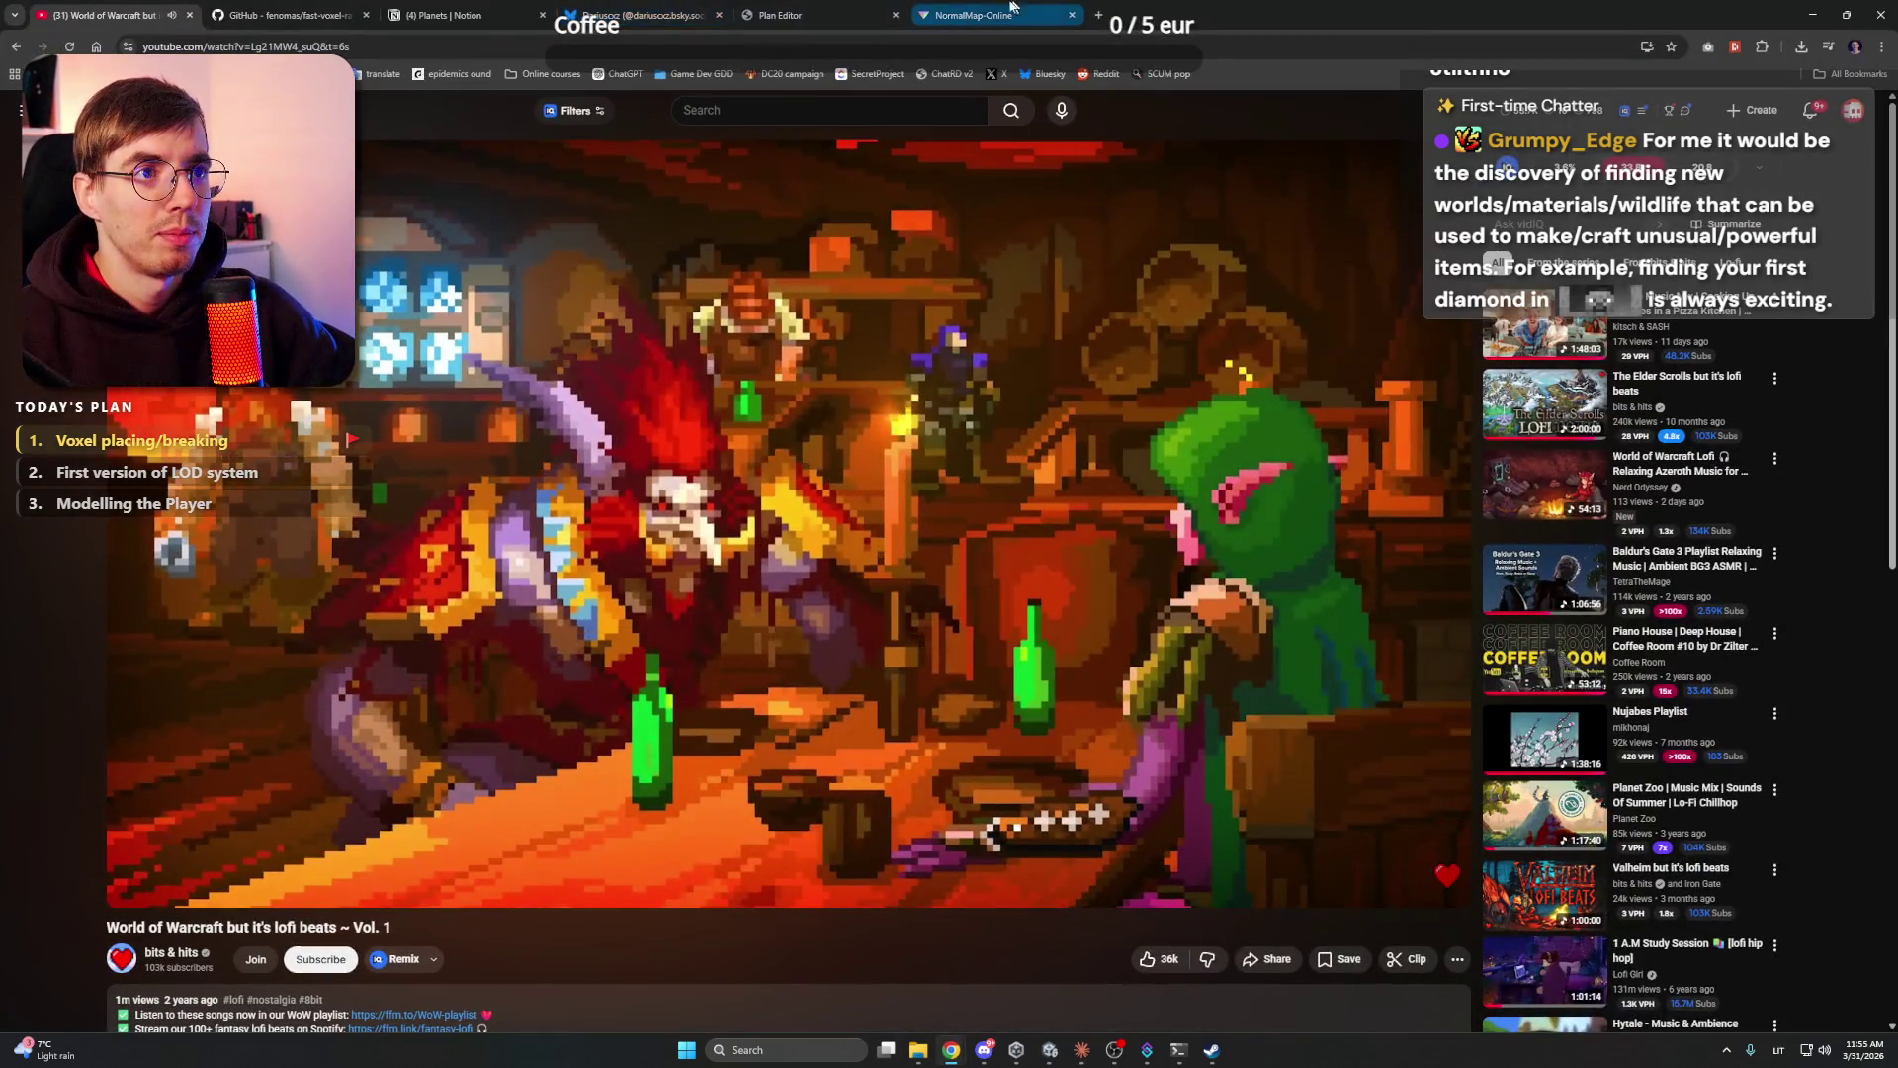
key("ctrl+3")
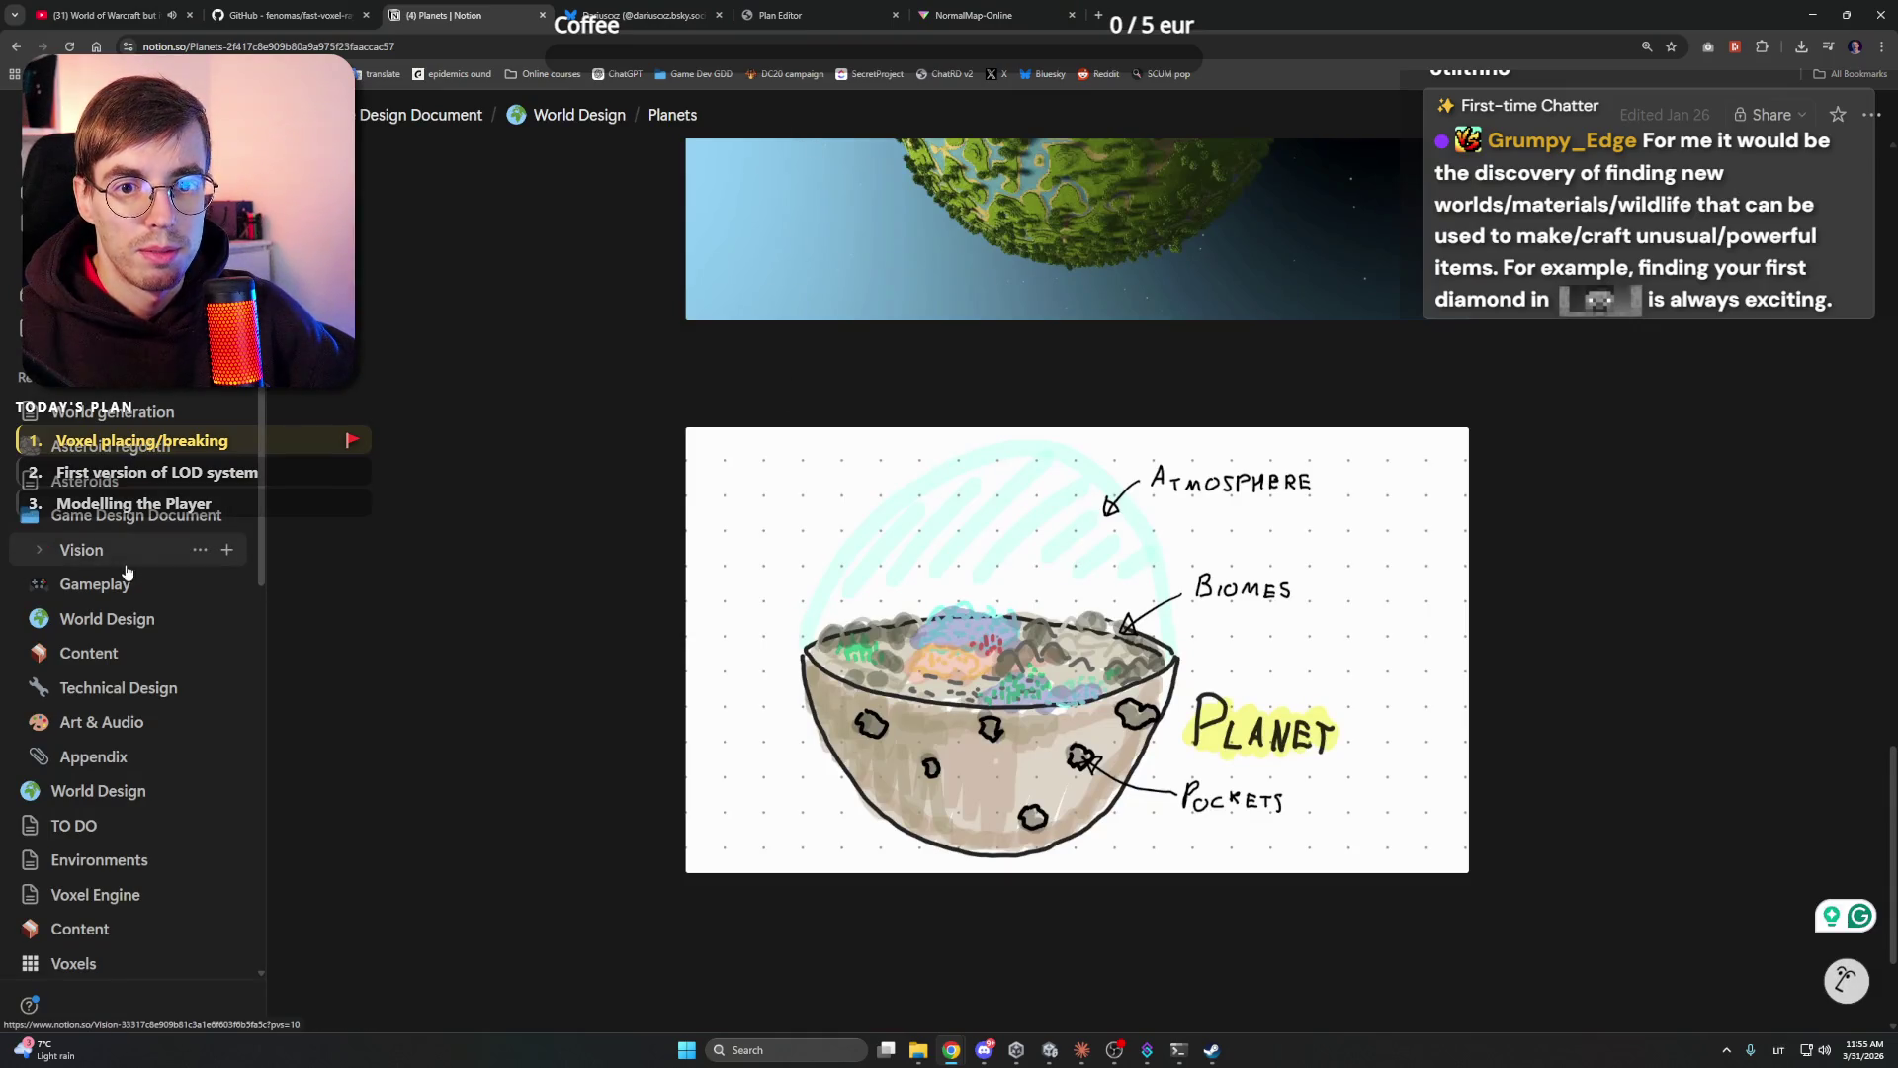
left_click(39, 550)
left_click(115, 585)
scroll(972, 575, "down", 15)
scroll(972, 575, "down", 15)
scroll(964, 539, "up", 3)
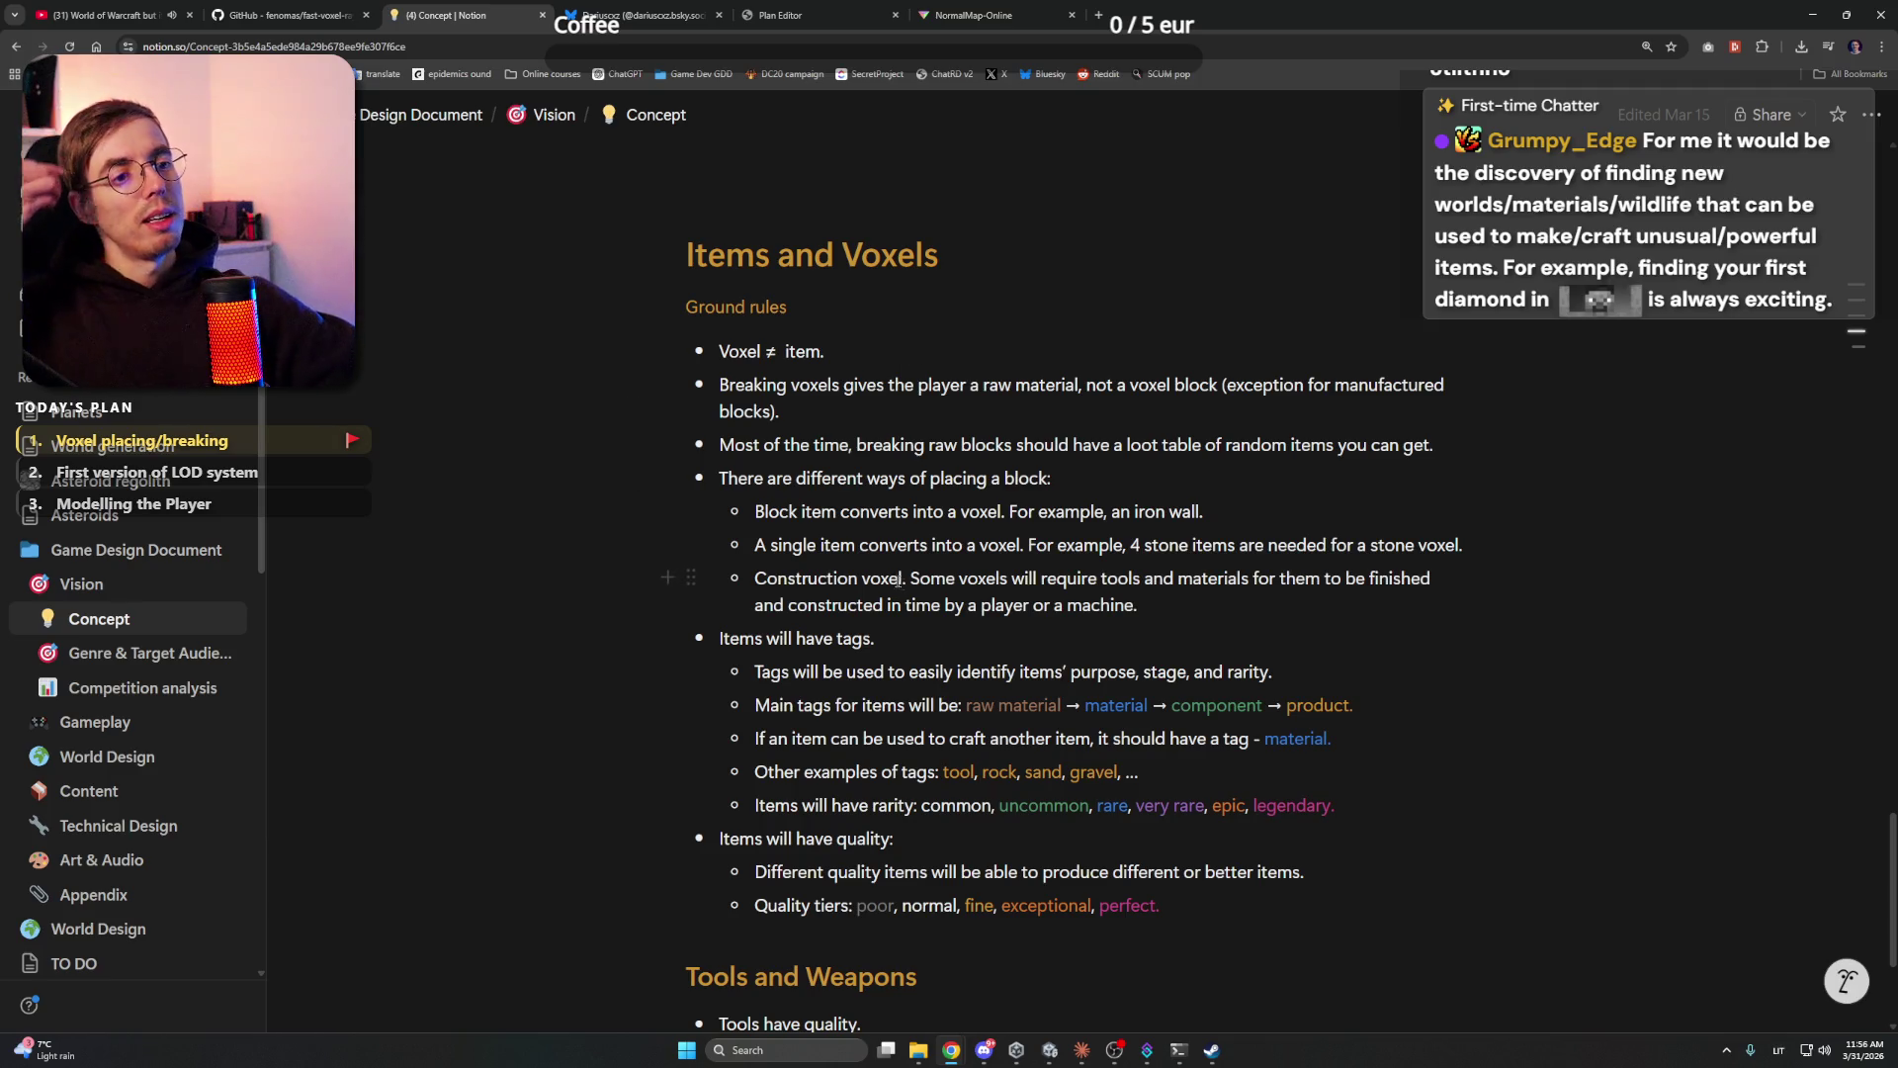
- Review the Items tags line and the raw material to product tag chain
left_click(910, 647)
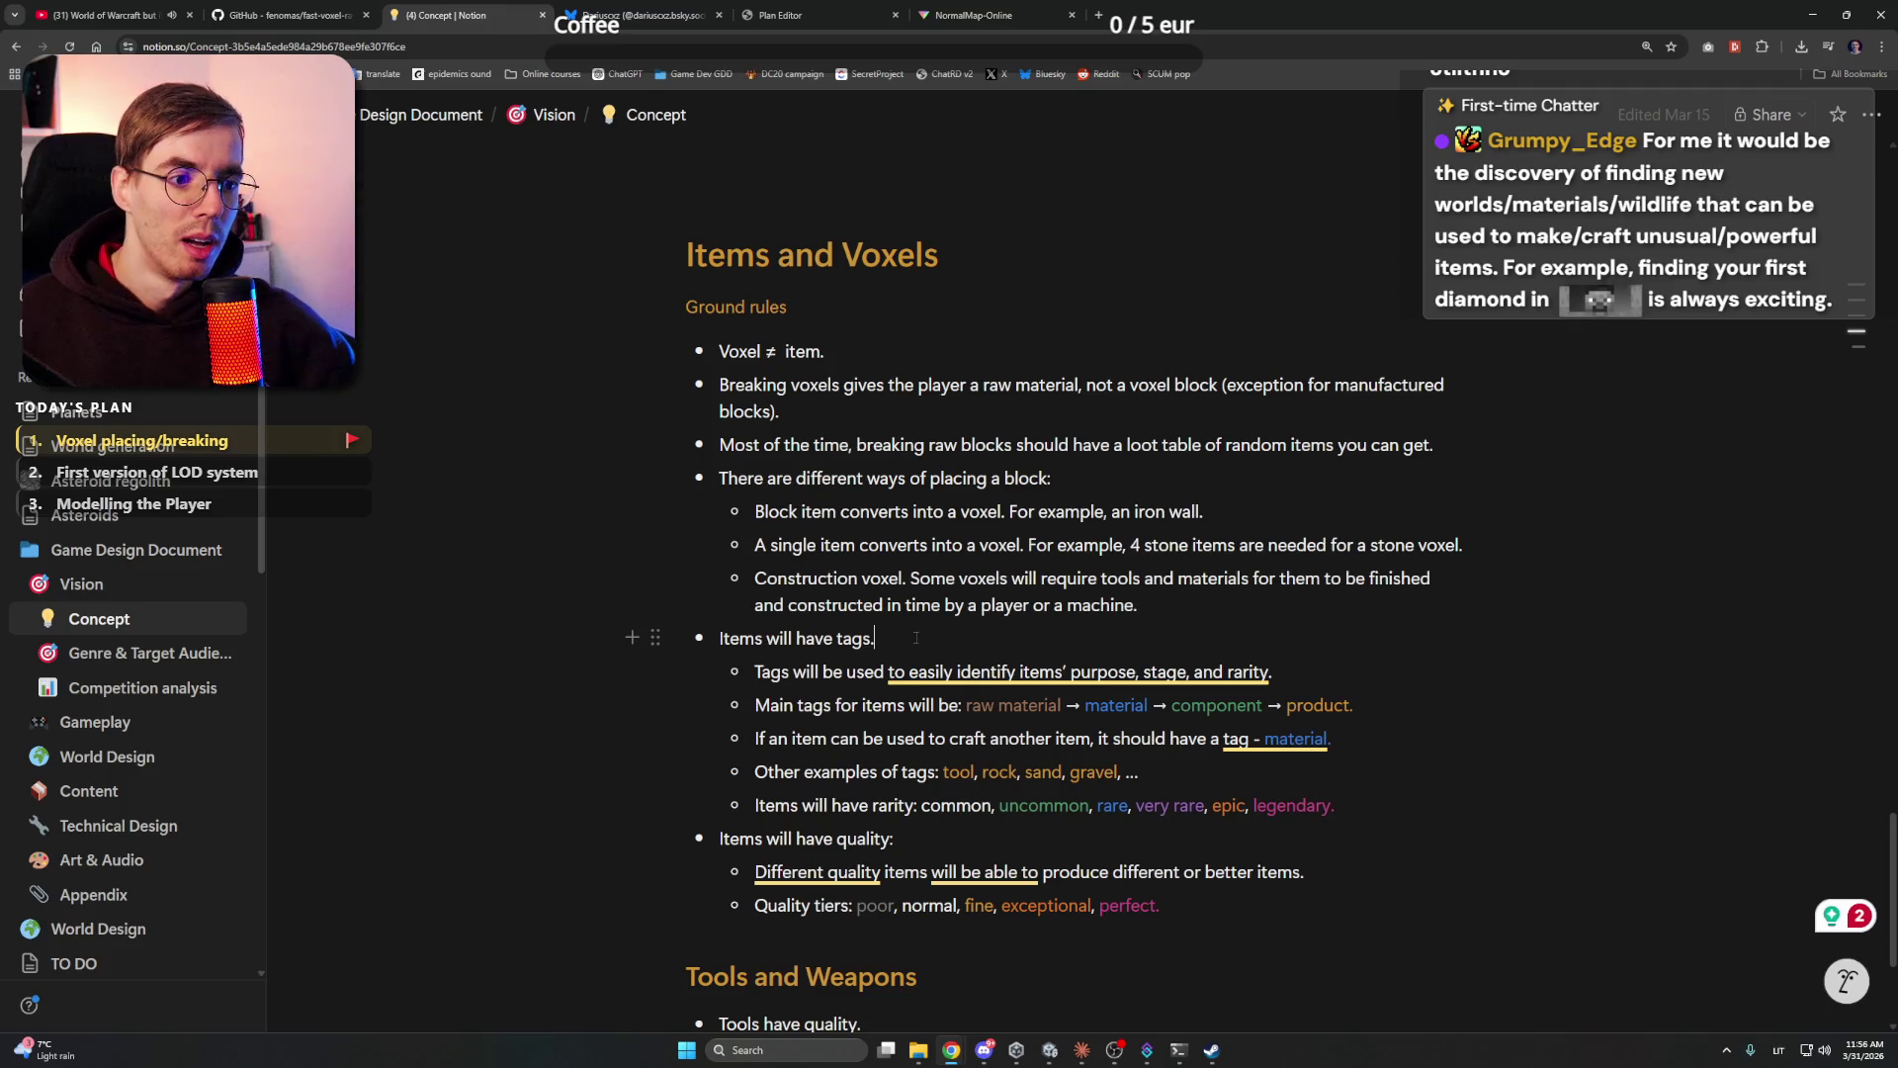
scroll(909, 648, "down", 1)
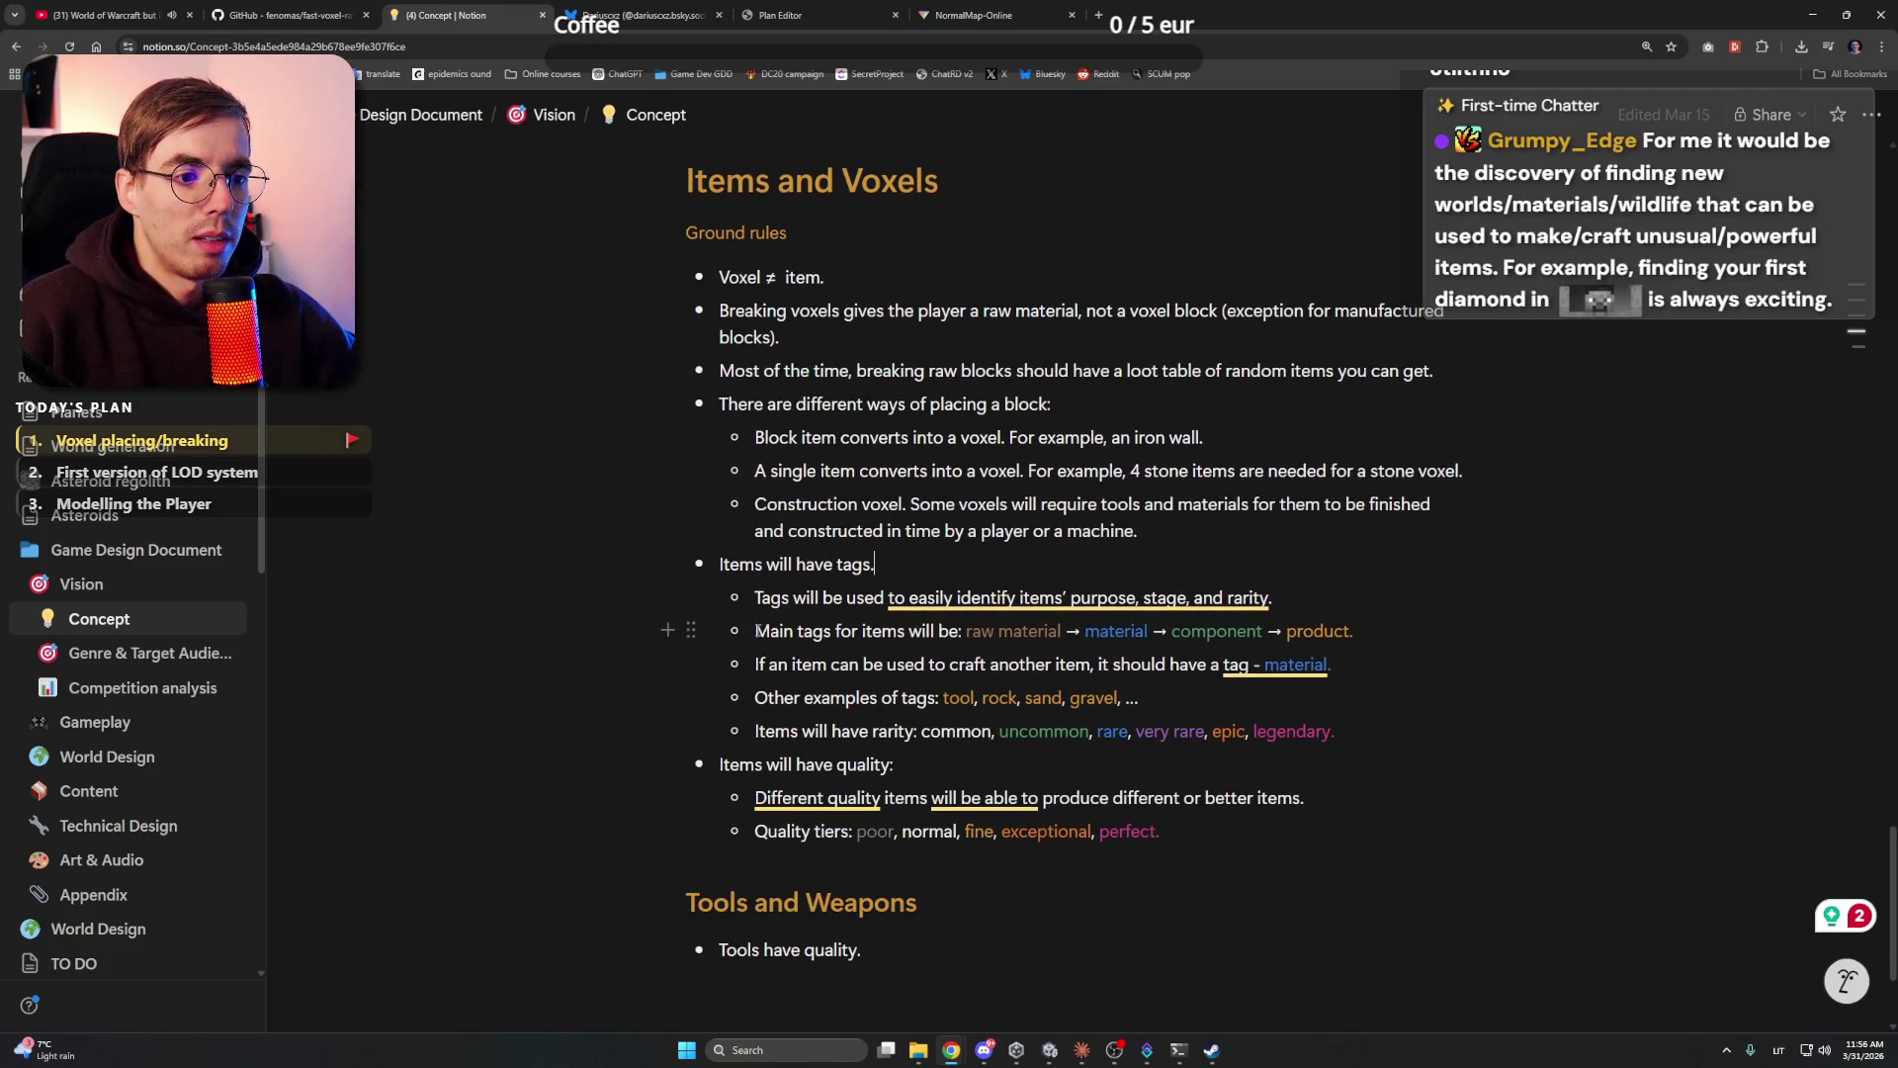
double_click(811, 631)
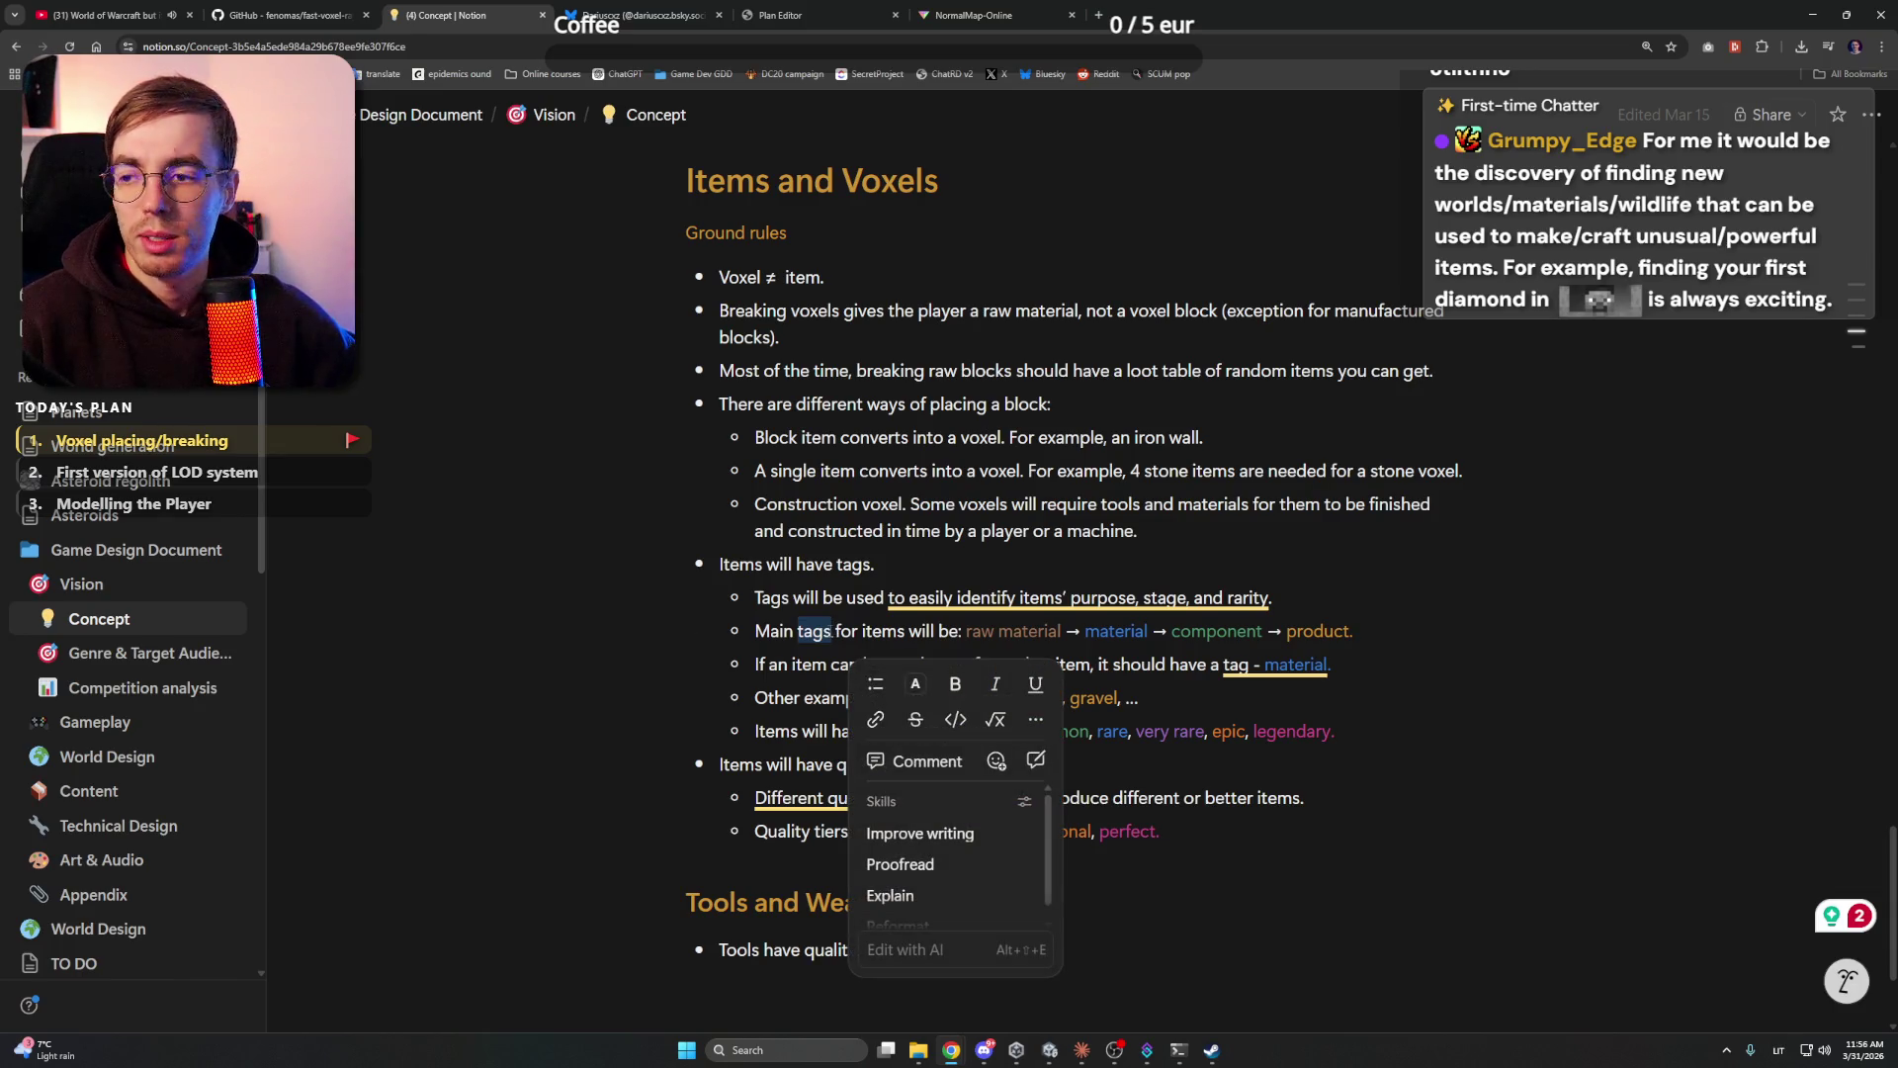
key("Right")
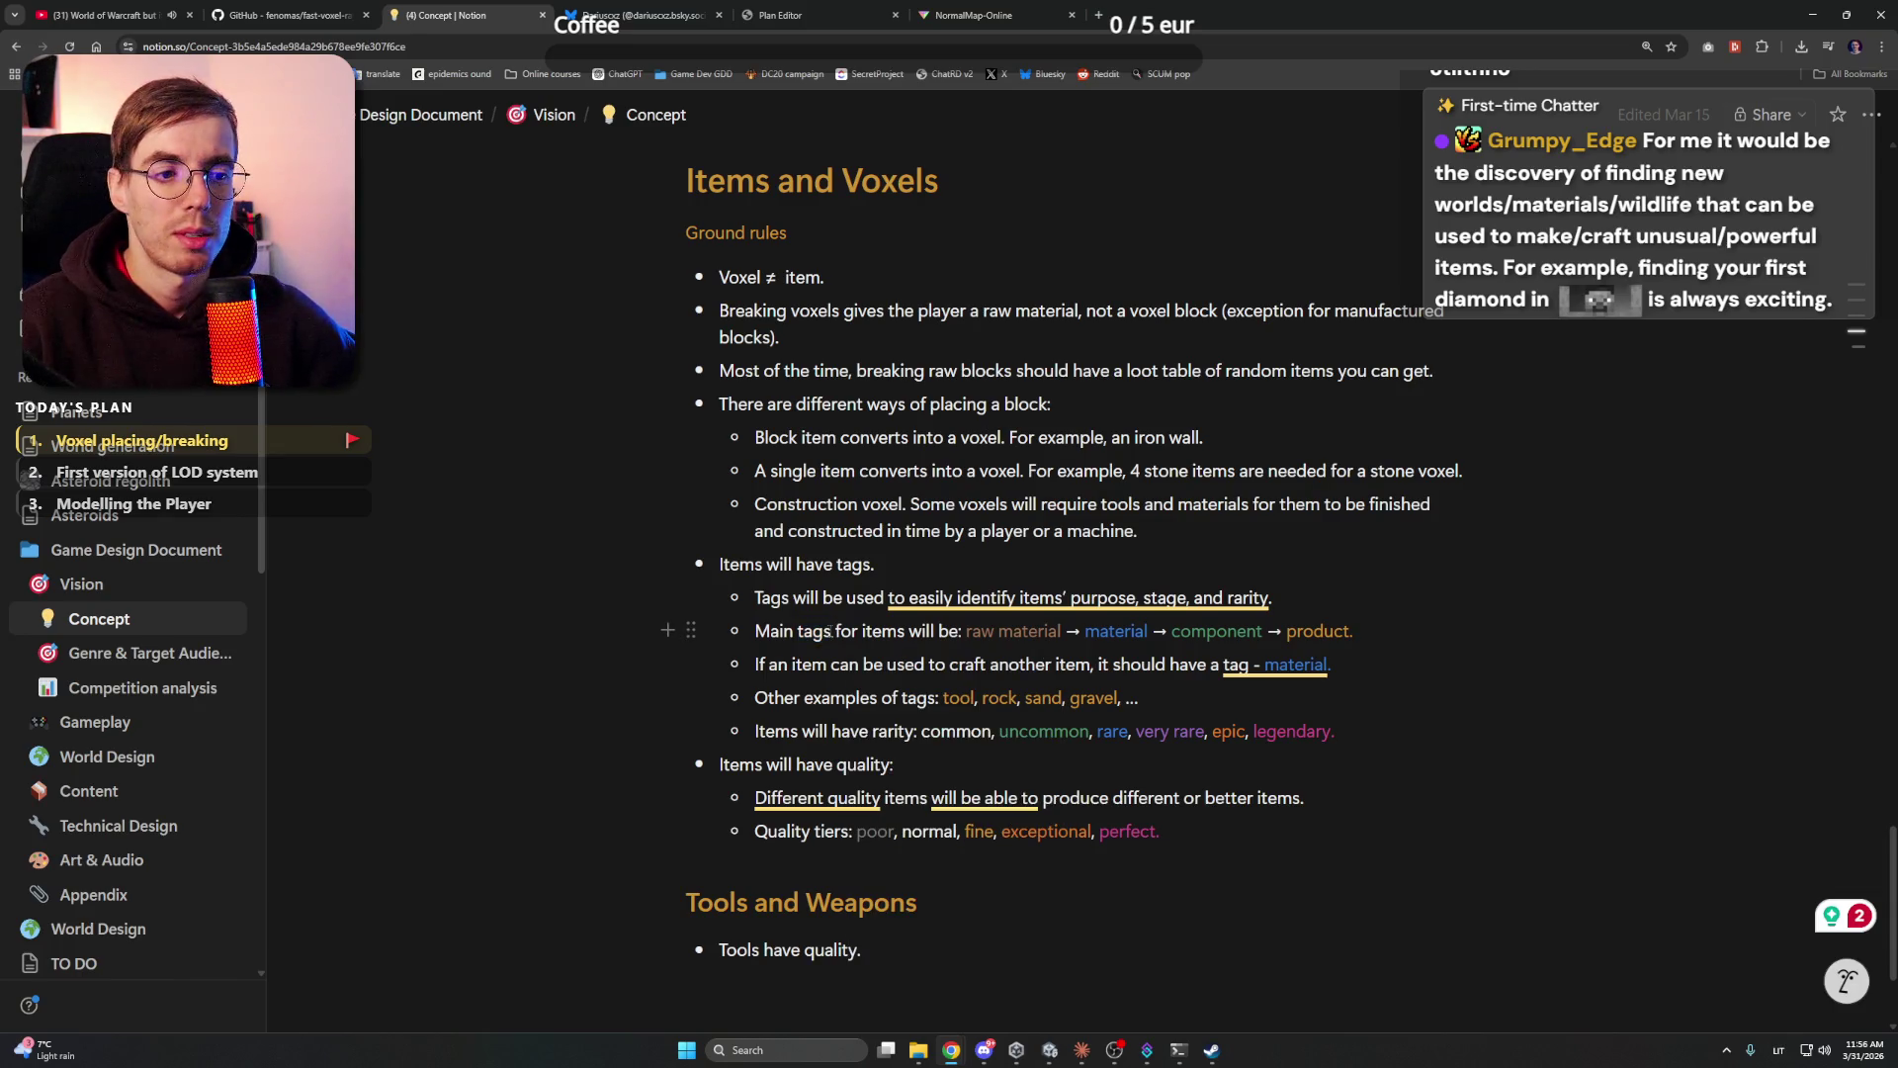
left_click_drag(969, 631, 1496, 631)
left_click(1045, 631)
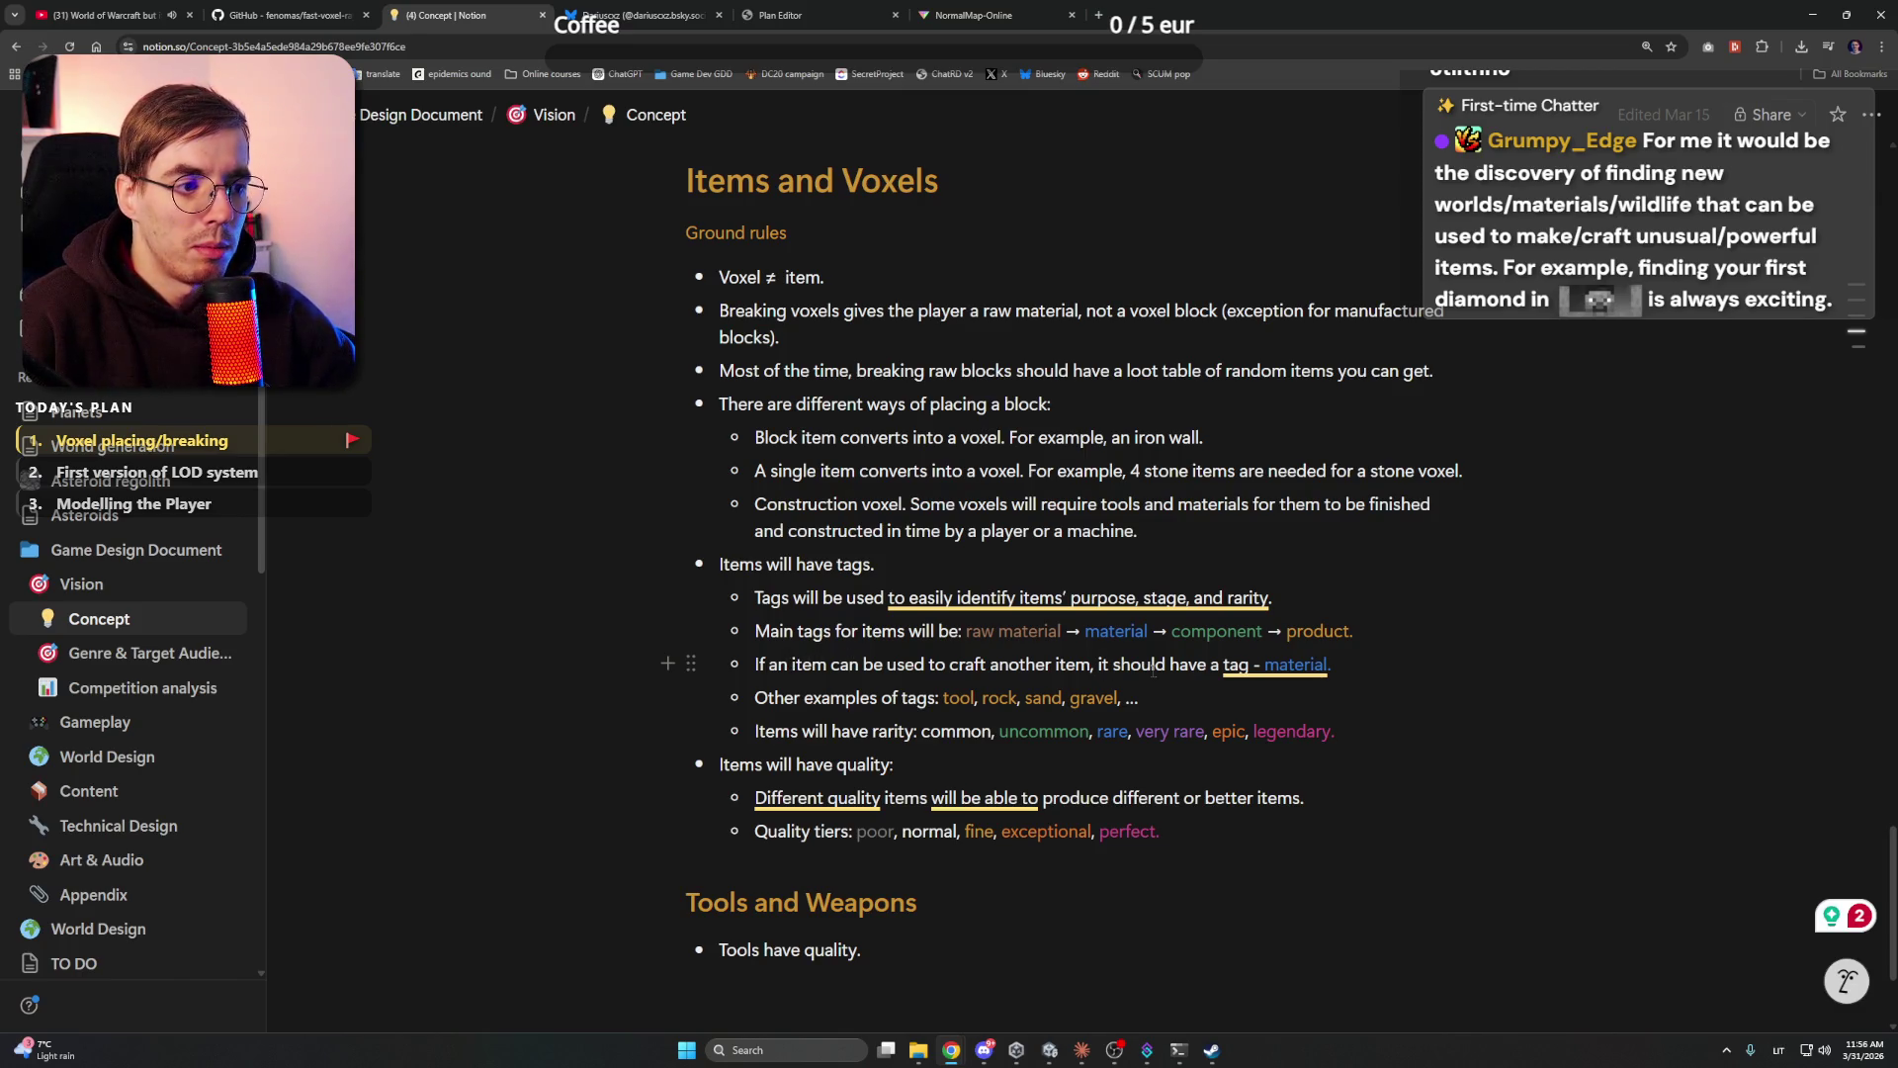
mouse_move(1275, 664)
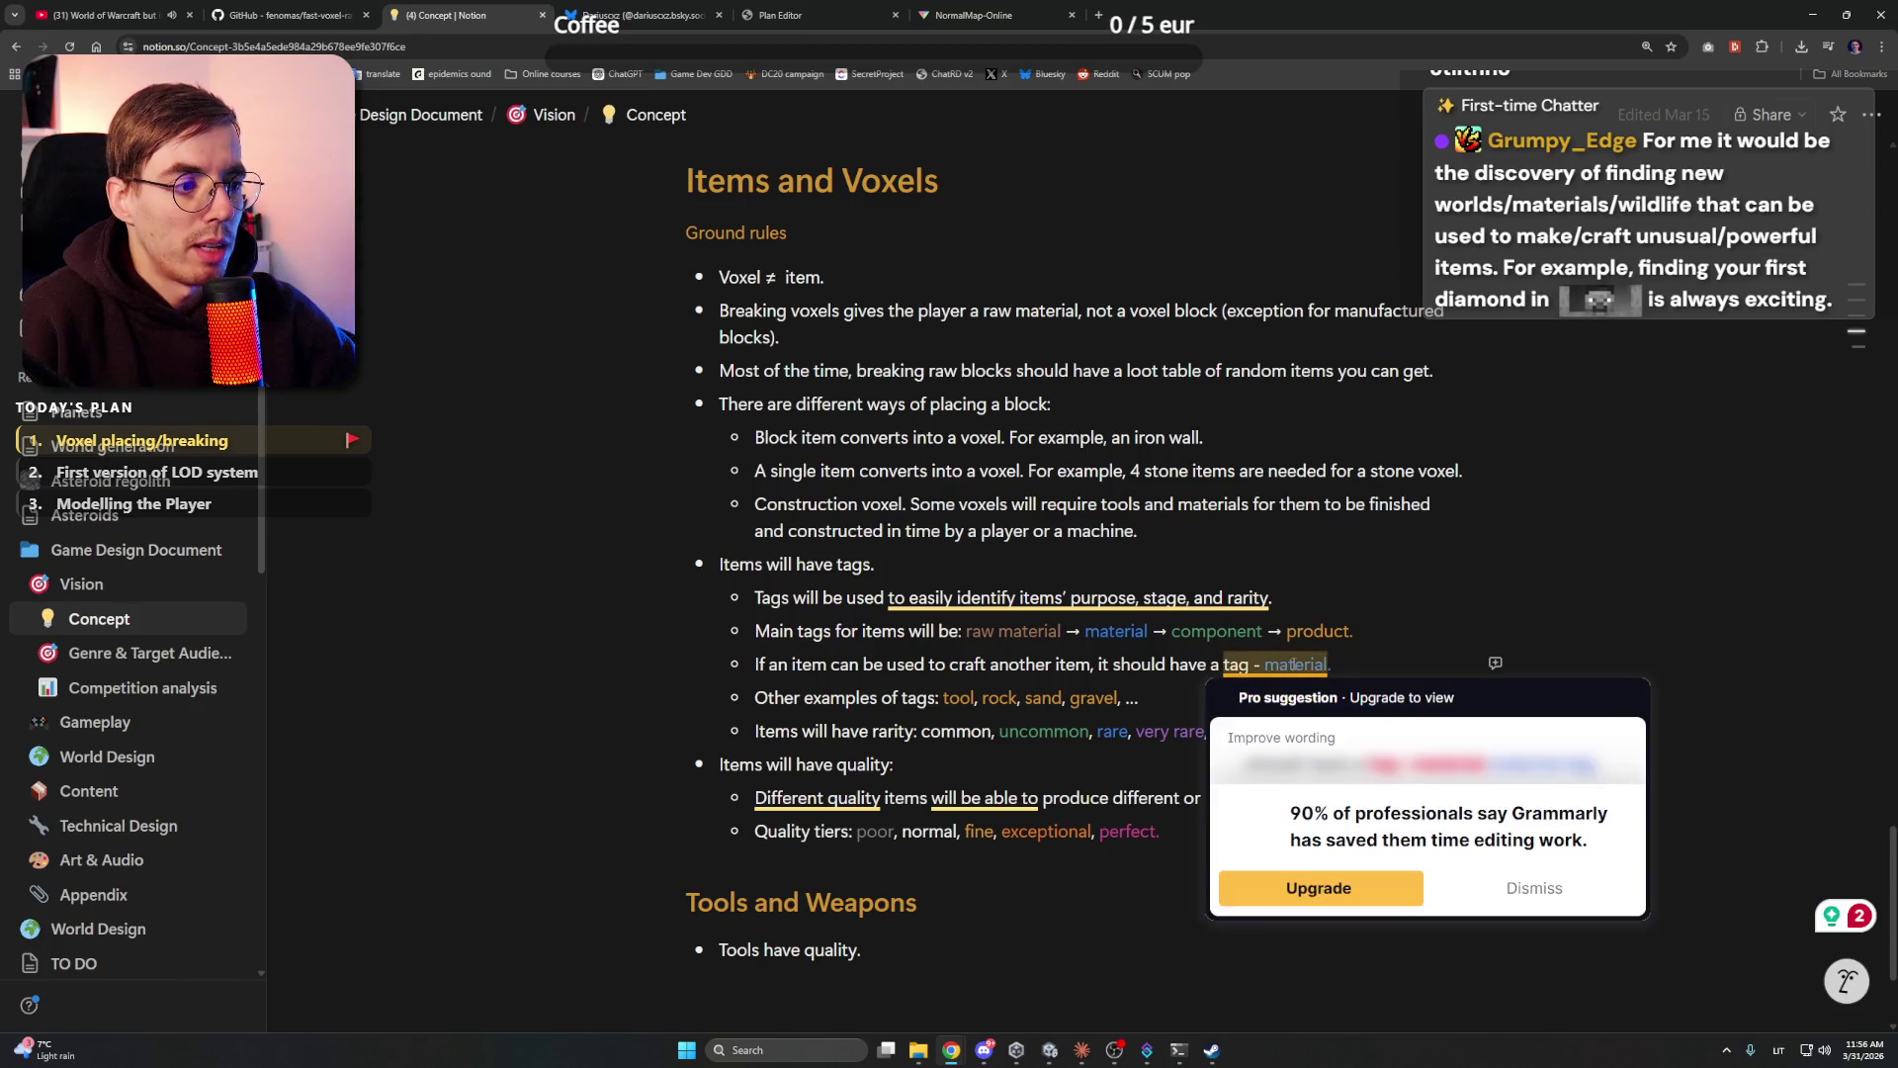
left_click(1485, 884)
- Highlight the words material and product in the tag chain while reviewing it
double_click(1117, 630)
left_click(1318, 664)
double_click(1317, 664)
left_click(1318, 663)
double_click(1334, 631)
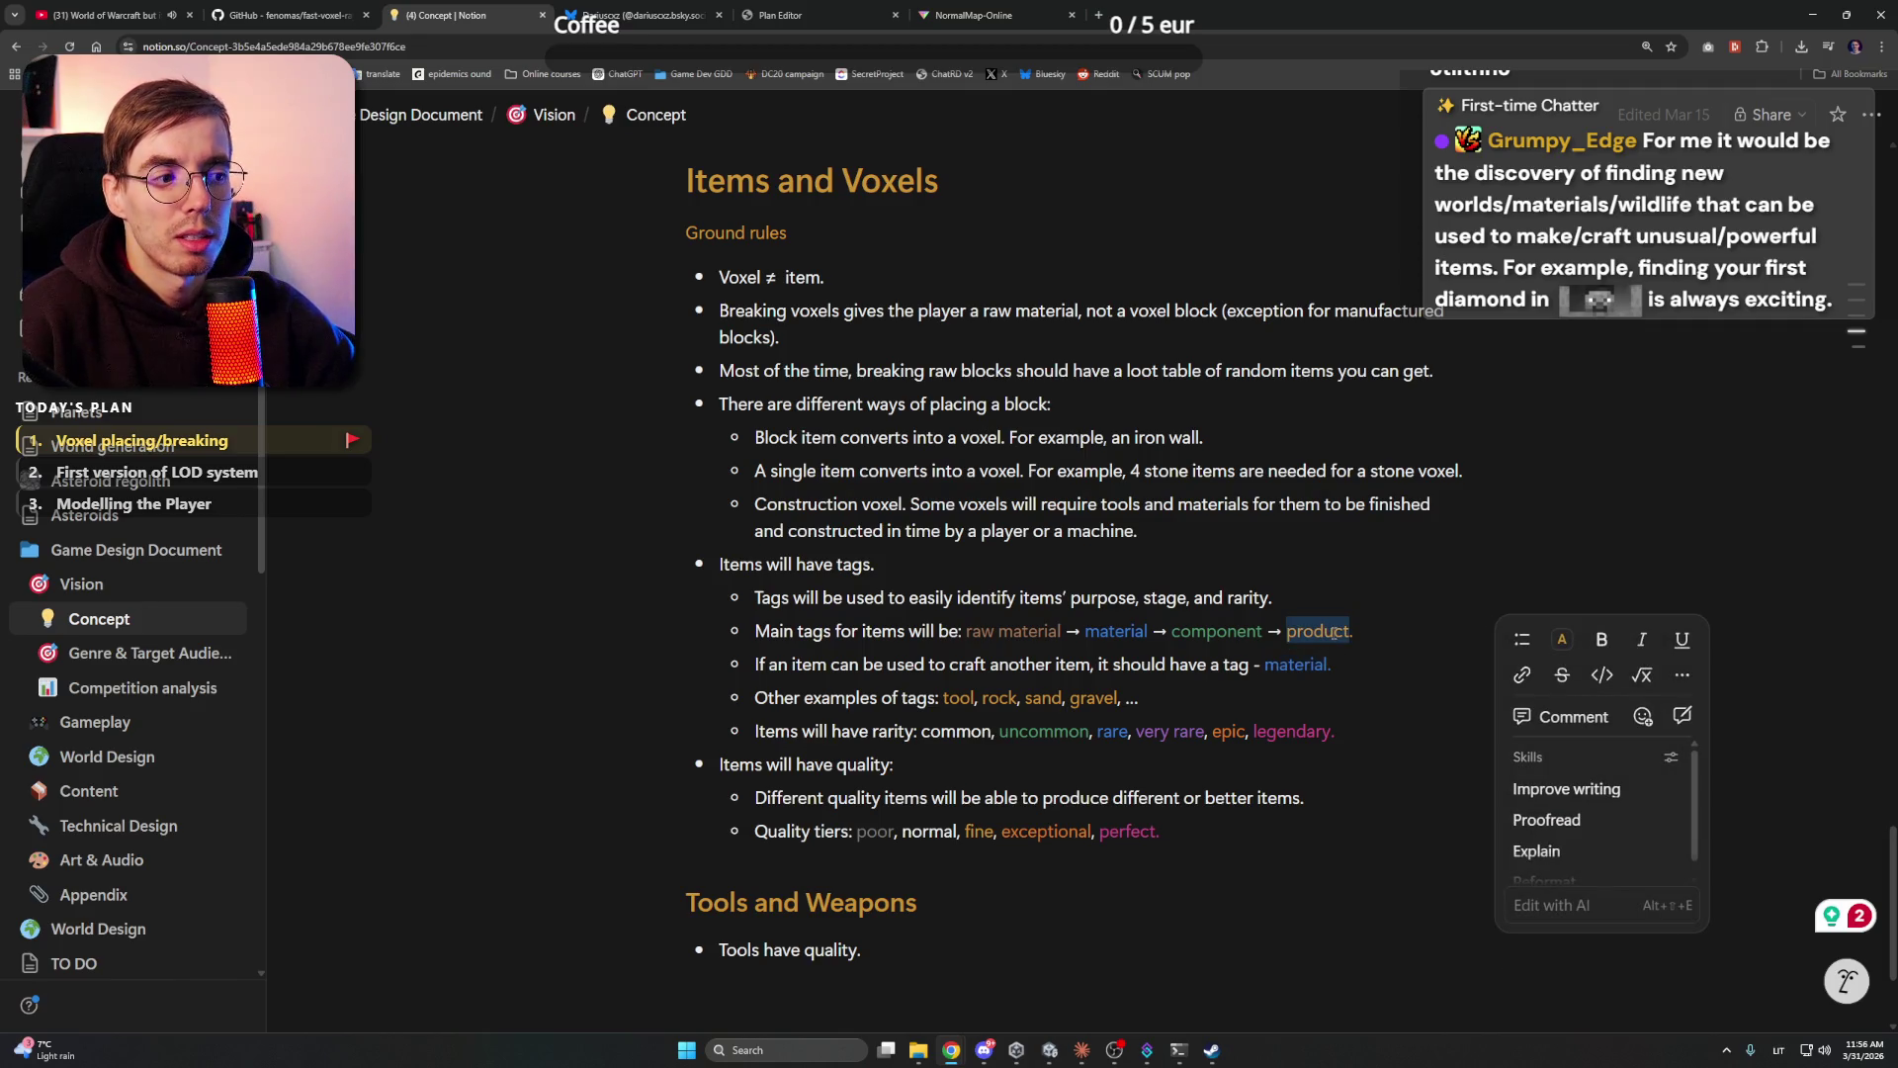
double_click(1297, 664)
left_click(1297, 664)
double_click(1297, 664)
left_click(1330, 660)
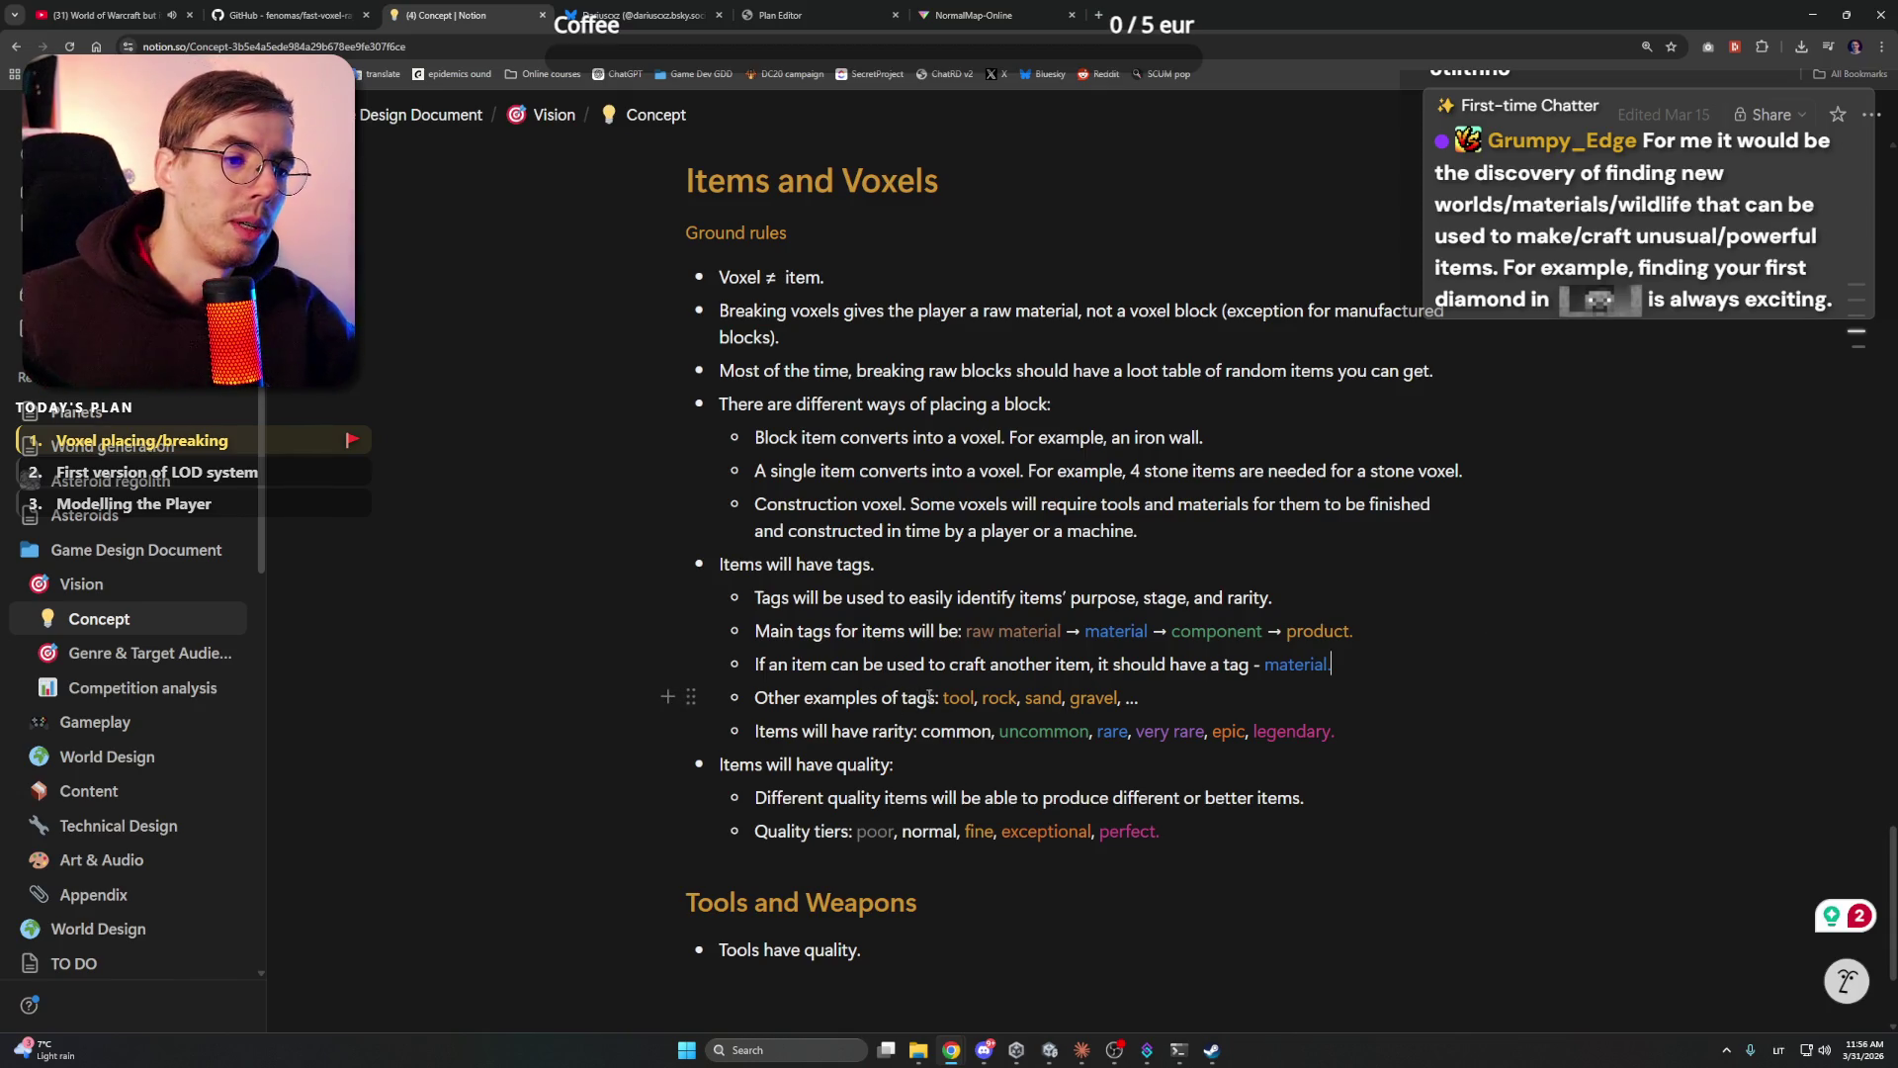
- Highlight the rock, gravel and sand examples while reviewing the ground rules
double_click(997, 695)
left_click(1185, 702)
double_click(1093, 698)
double_click(1043, 698)
double_click(1004, 695)
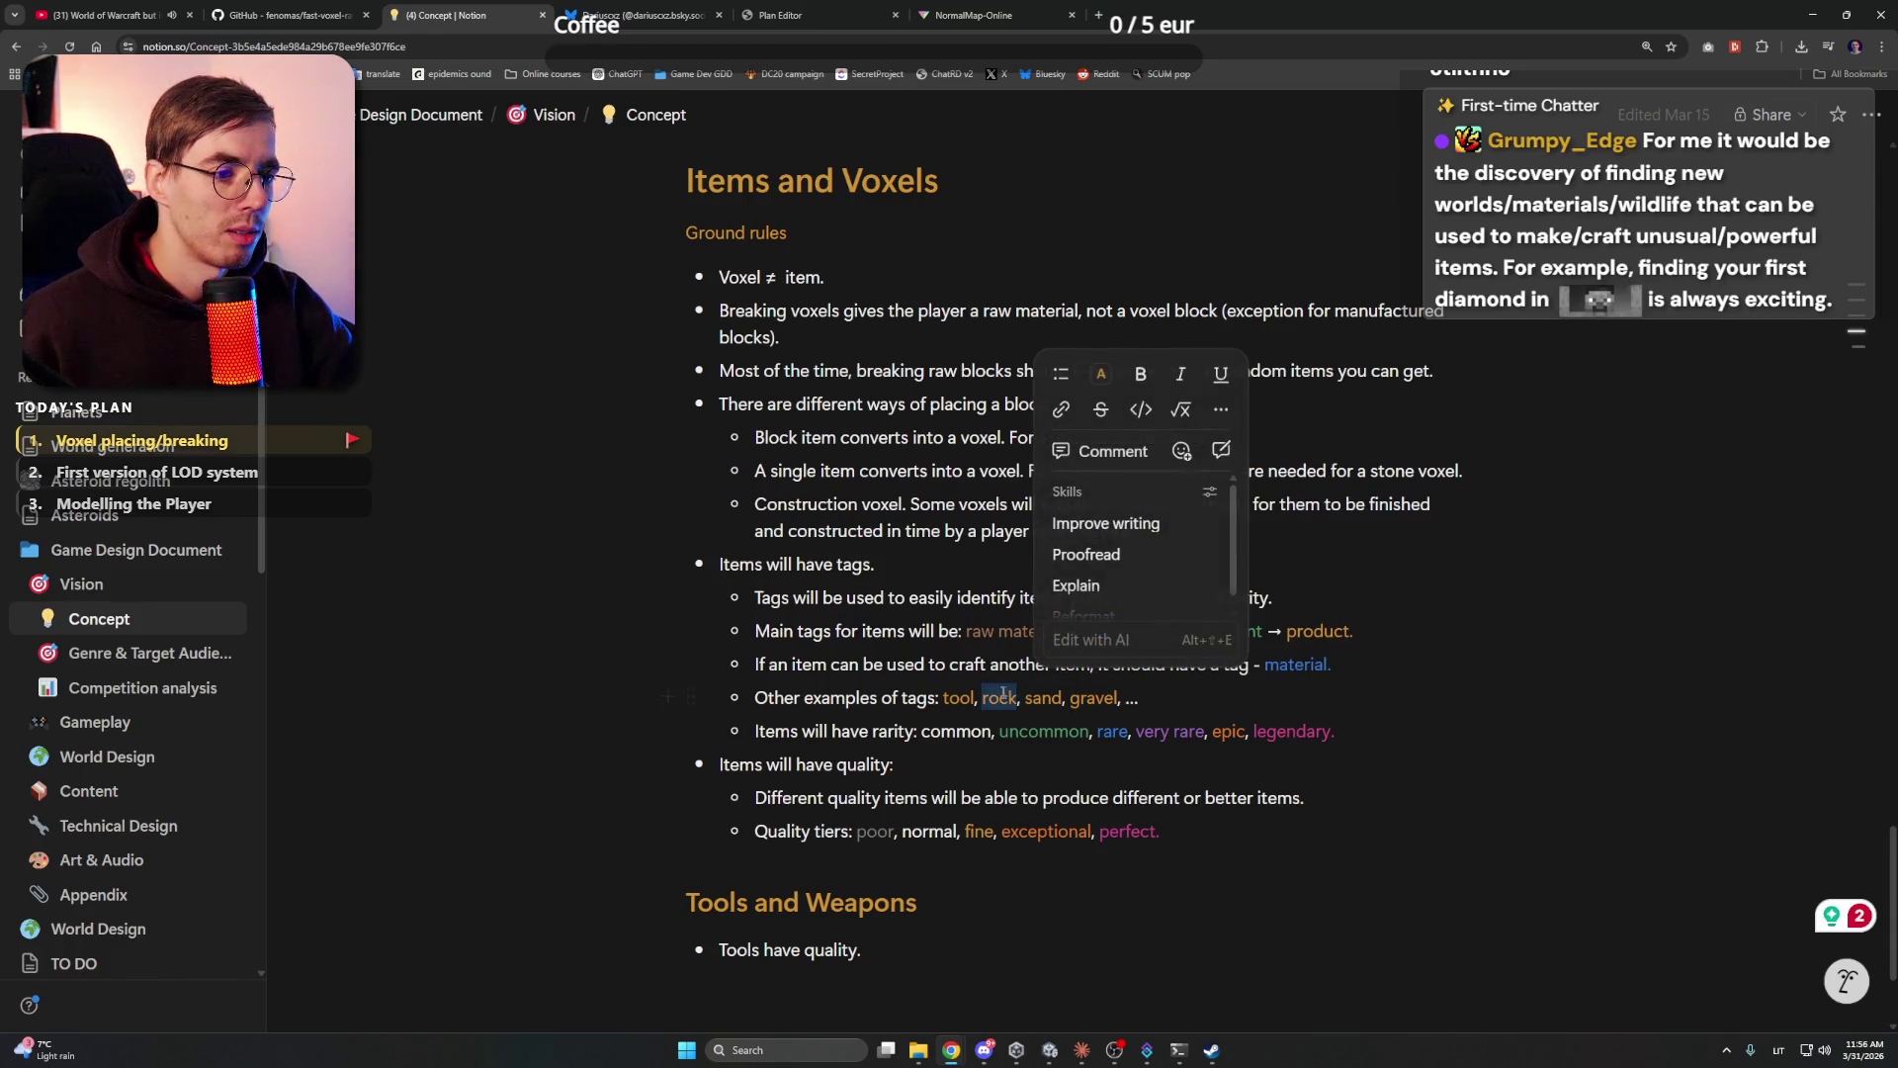
left_click(1174, 698)
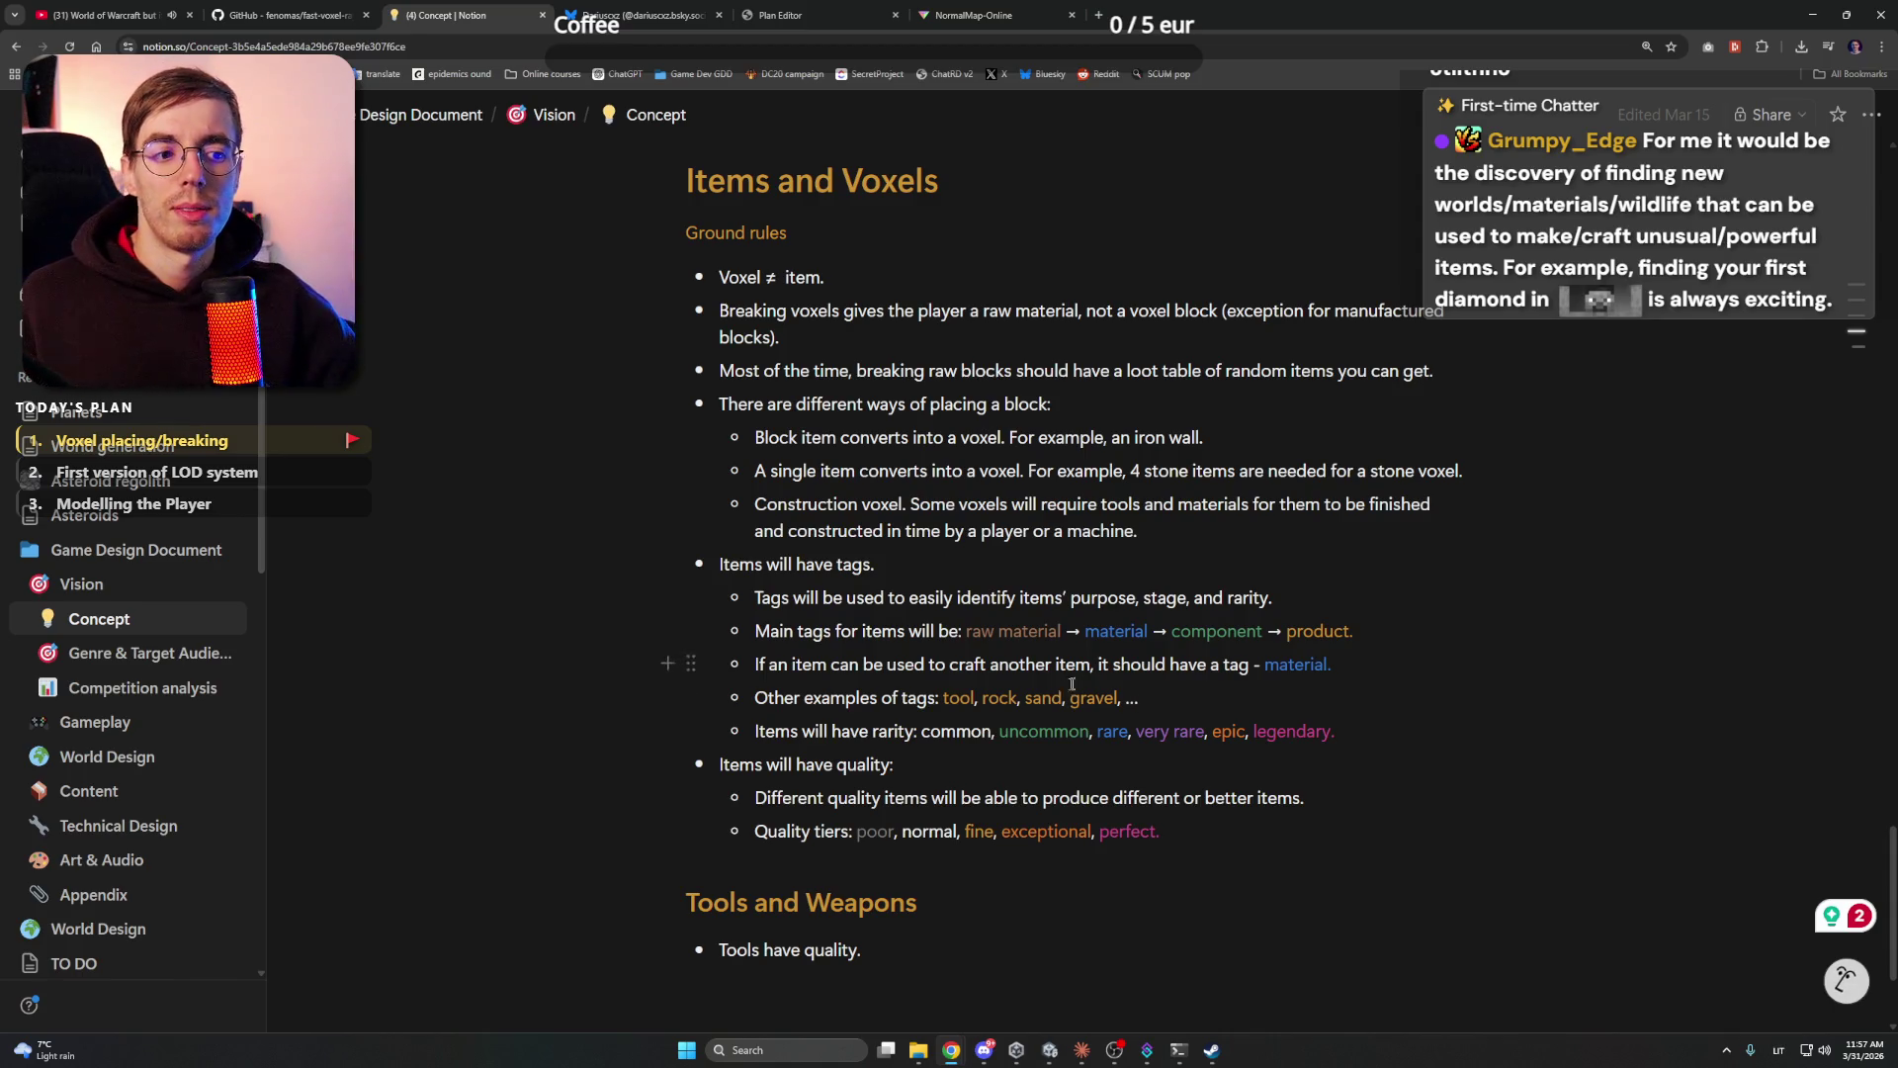
double_click(1010, 695)
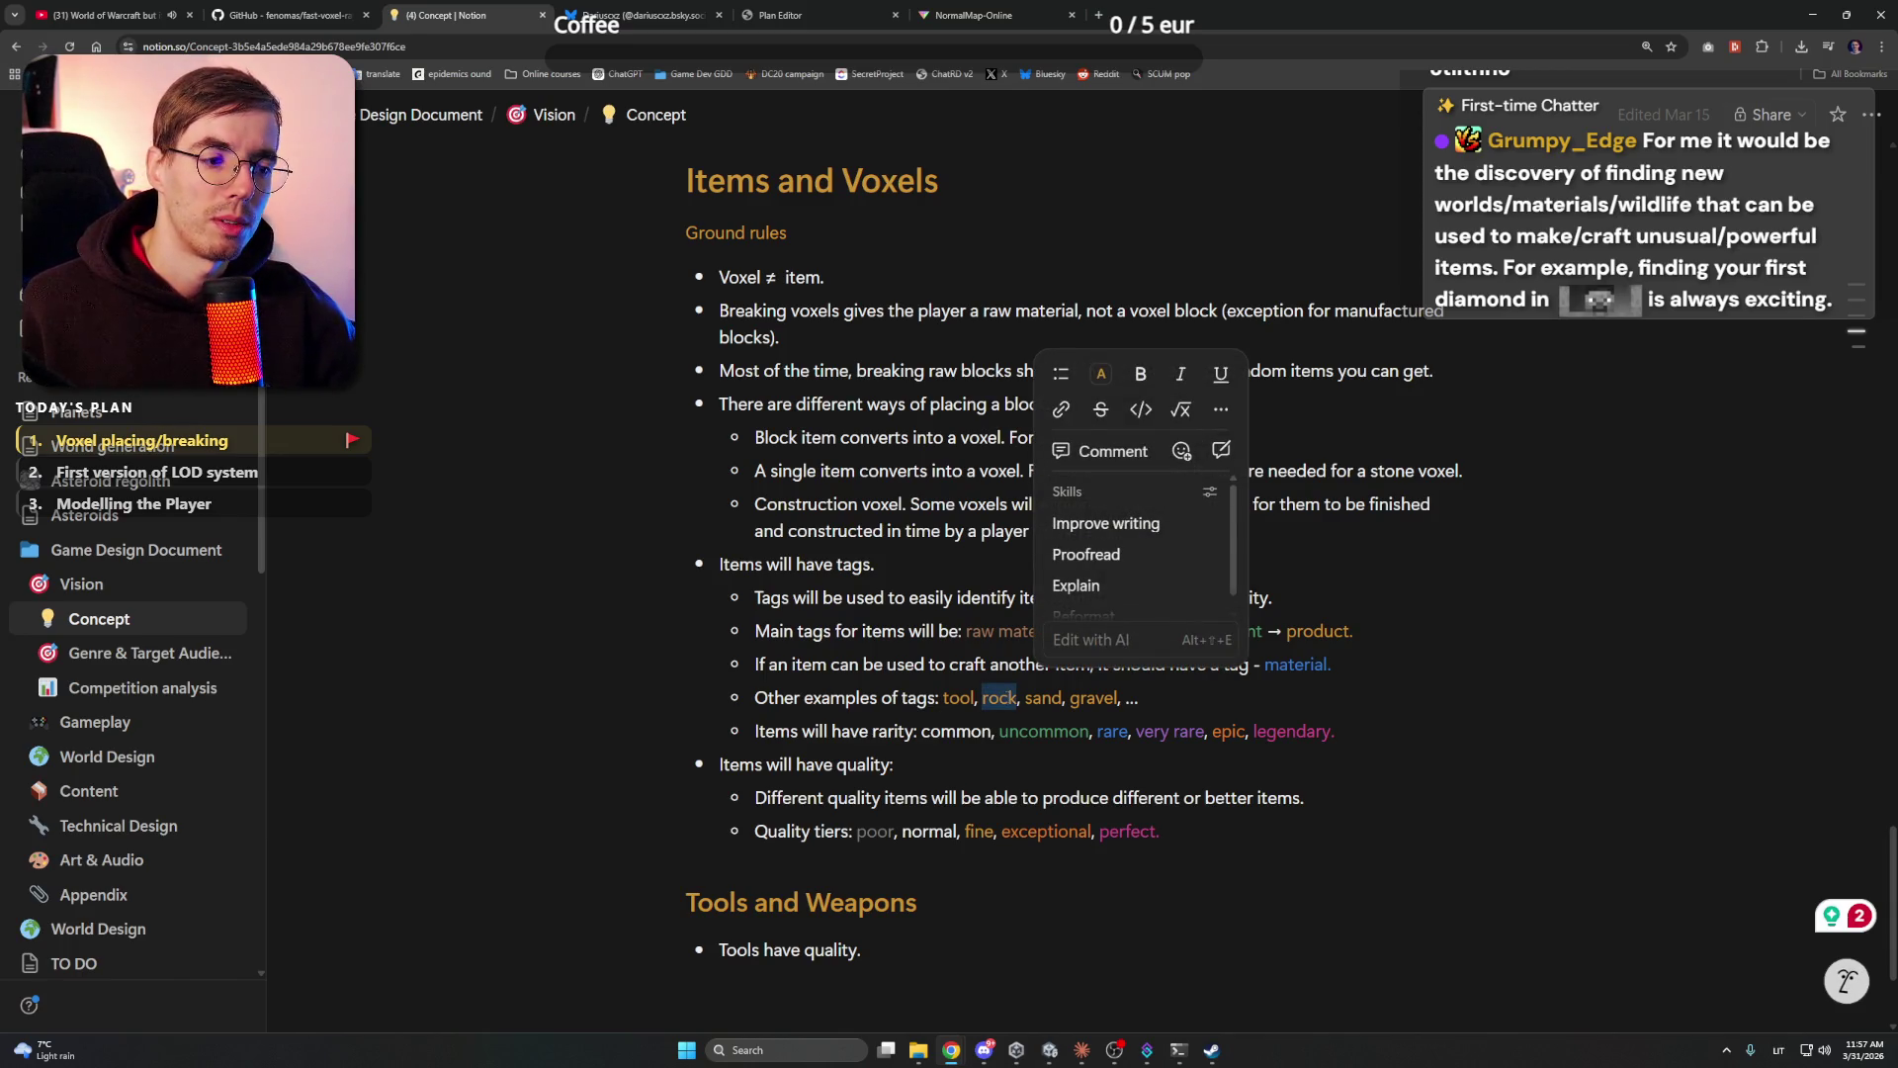
left_click(1144, 695)
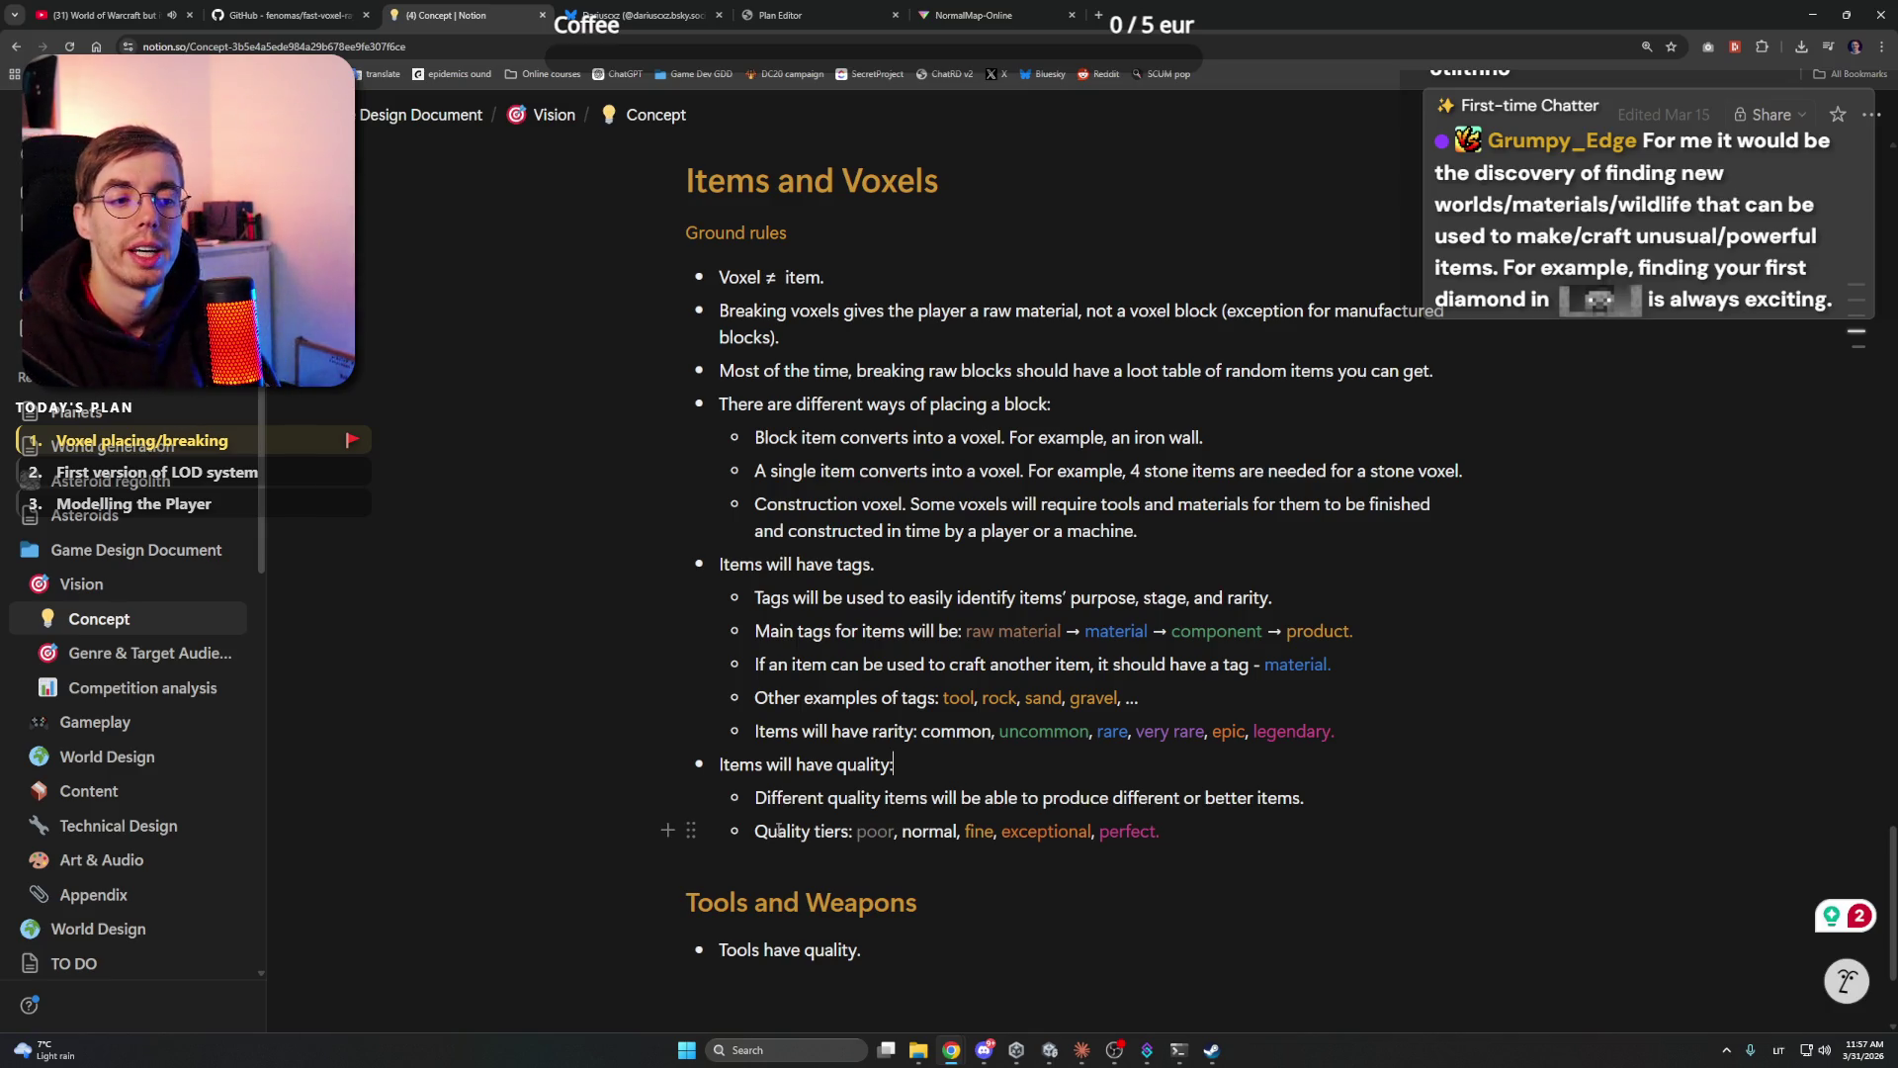
left_click(949, 769)
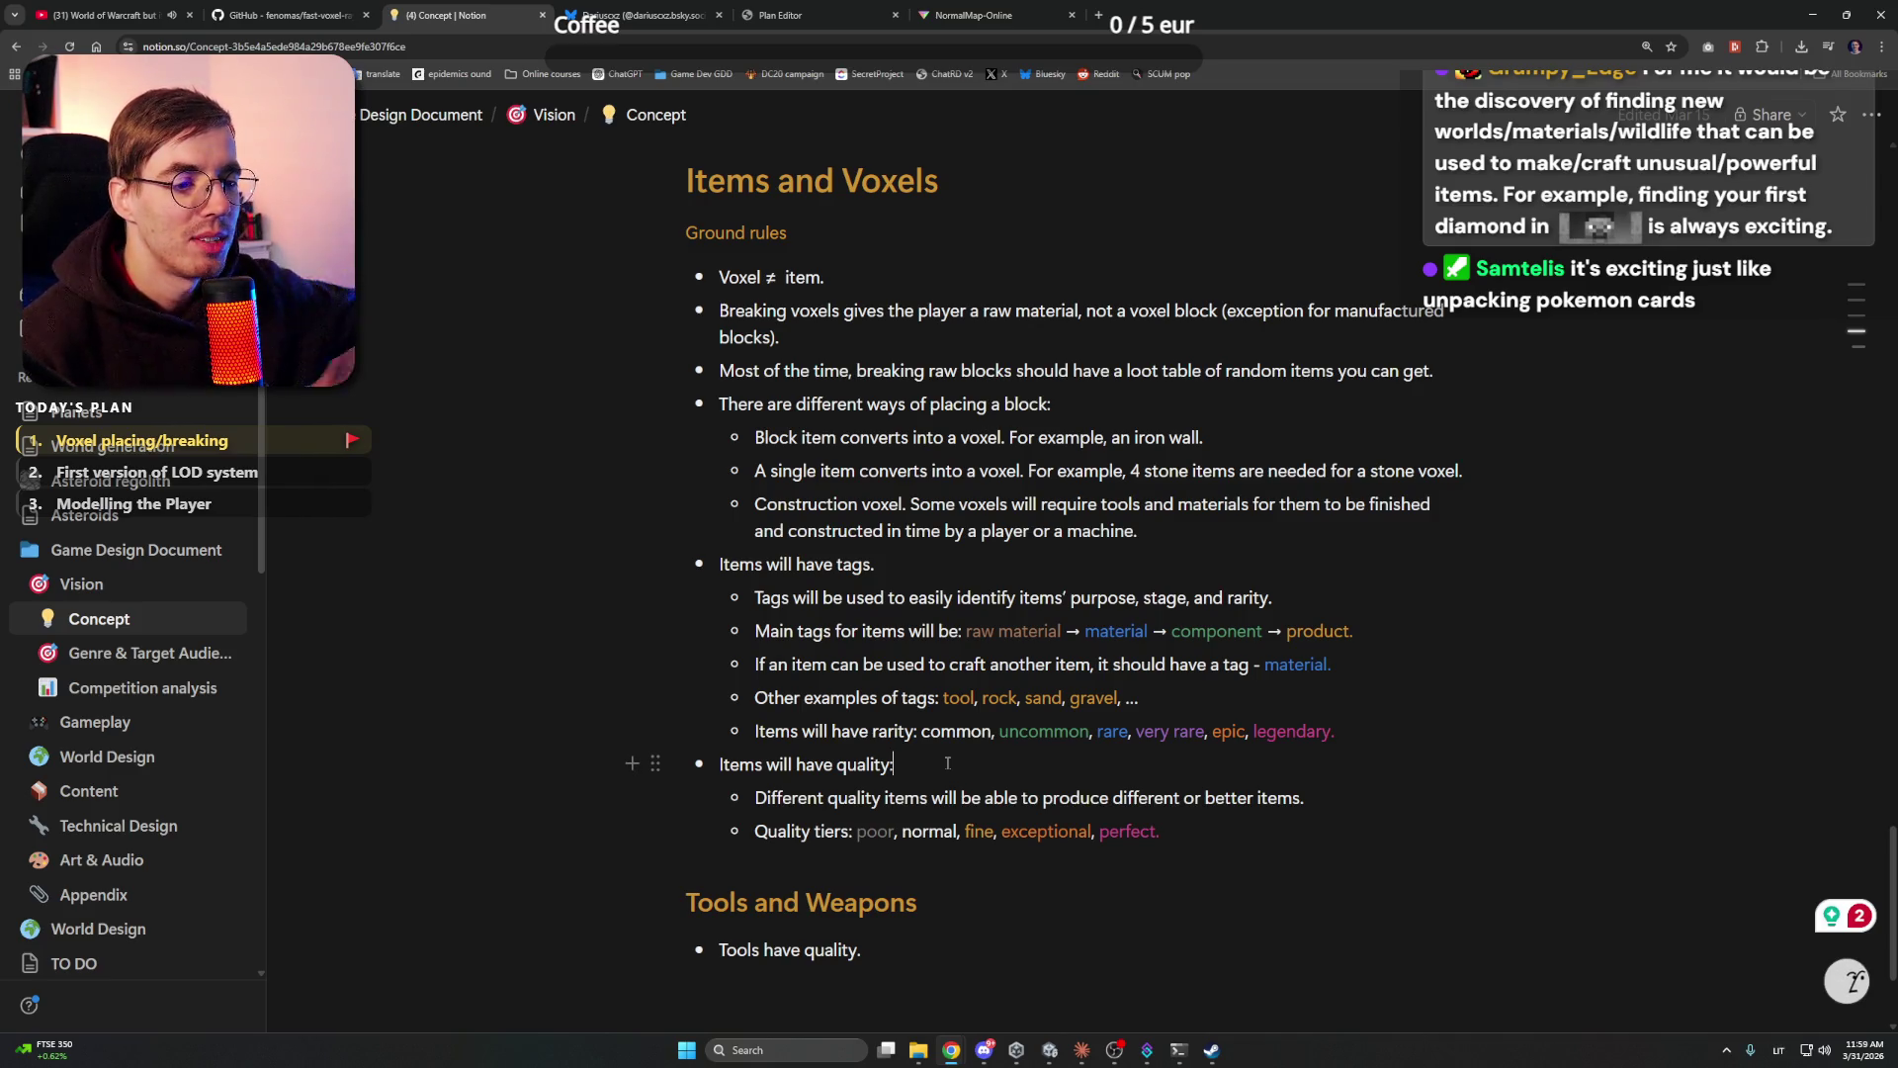
- Review the Quality tiers line, then minimize Chrome to return to Unity
left_click_drag(755, 830, 812, 831)
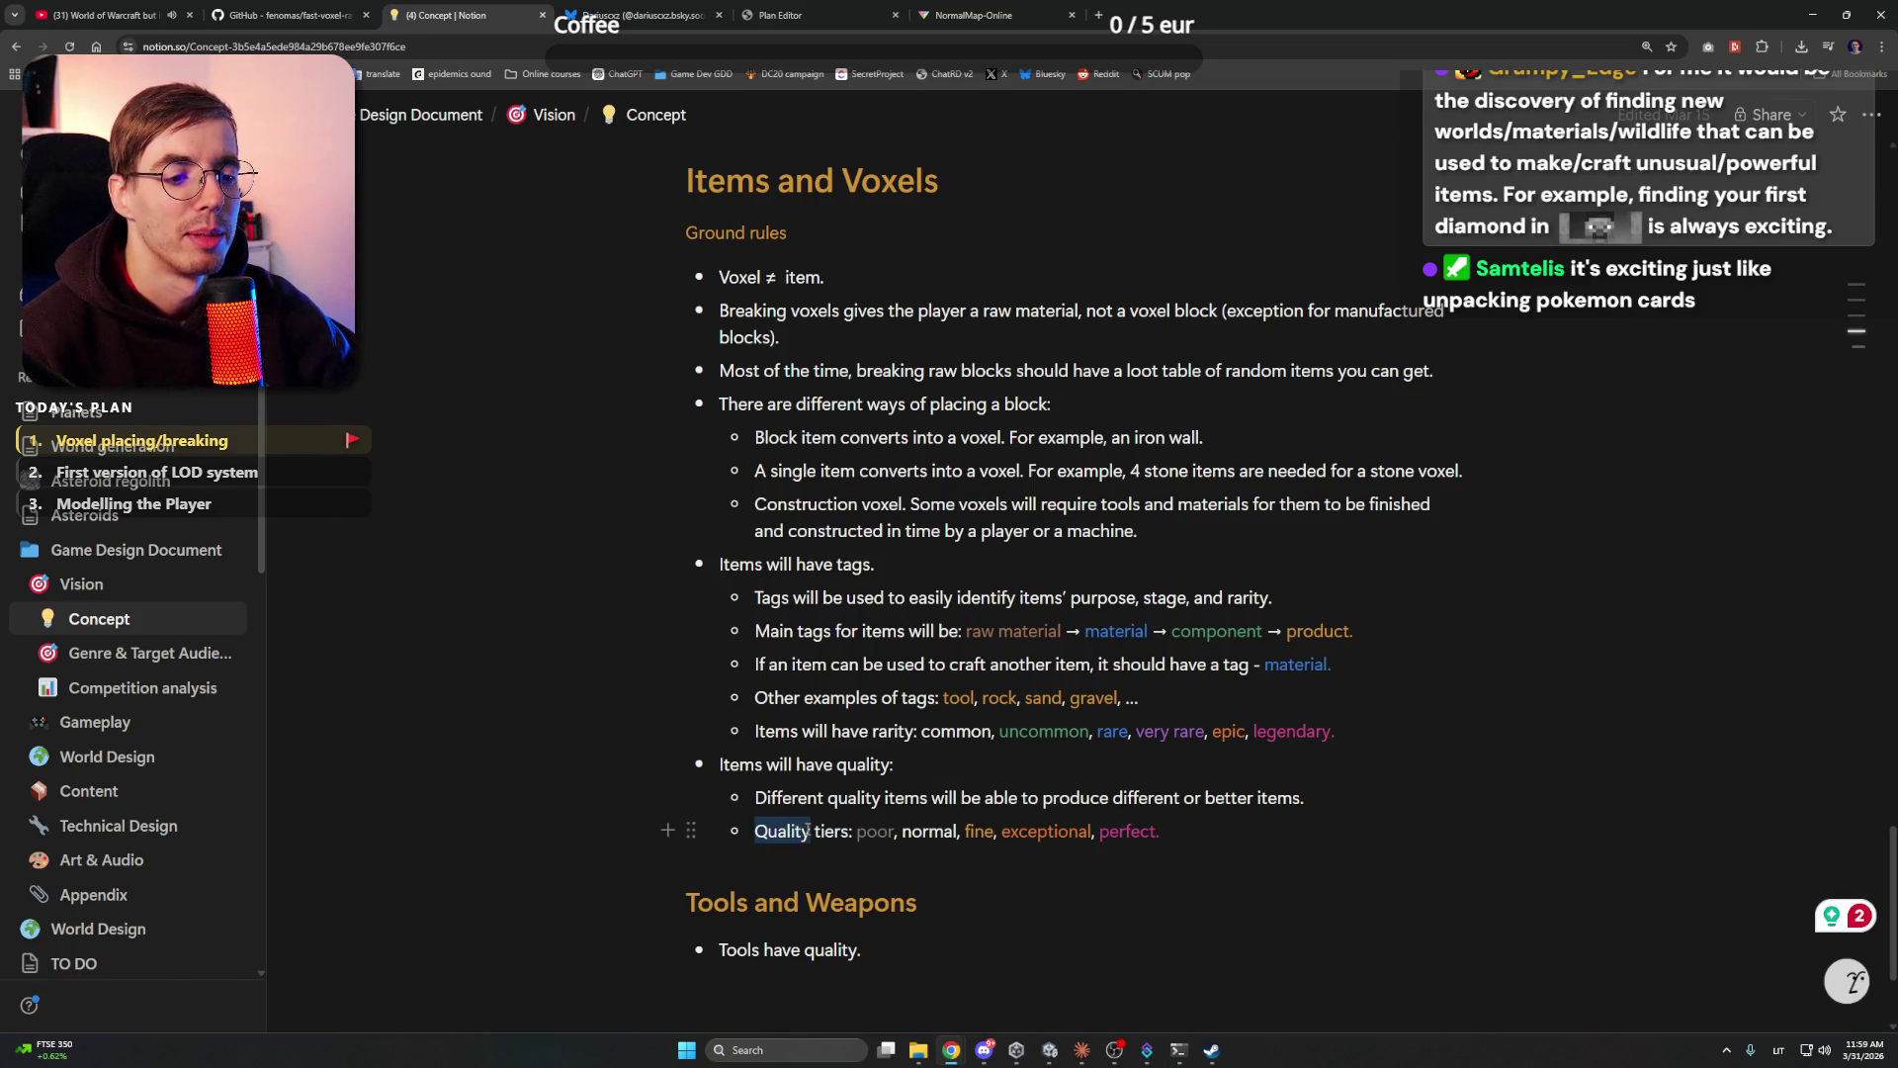
left_click(812, 830)
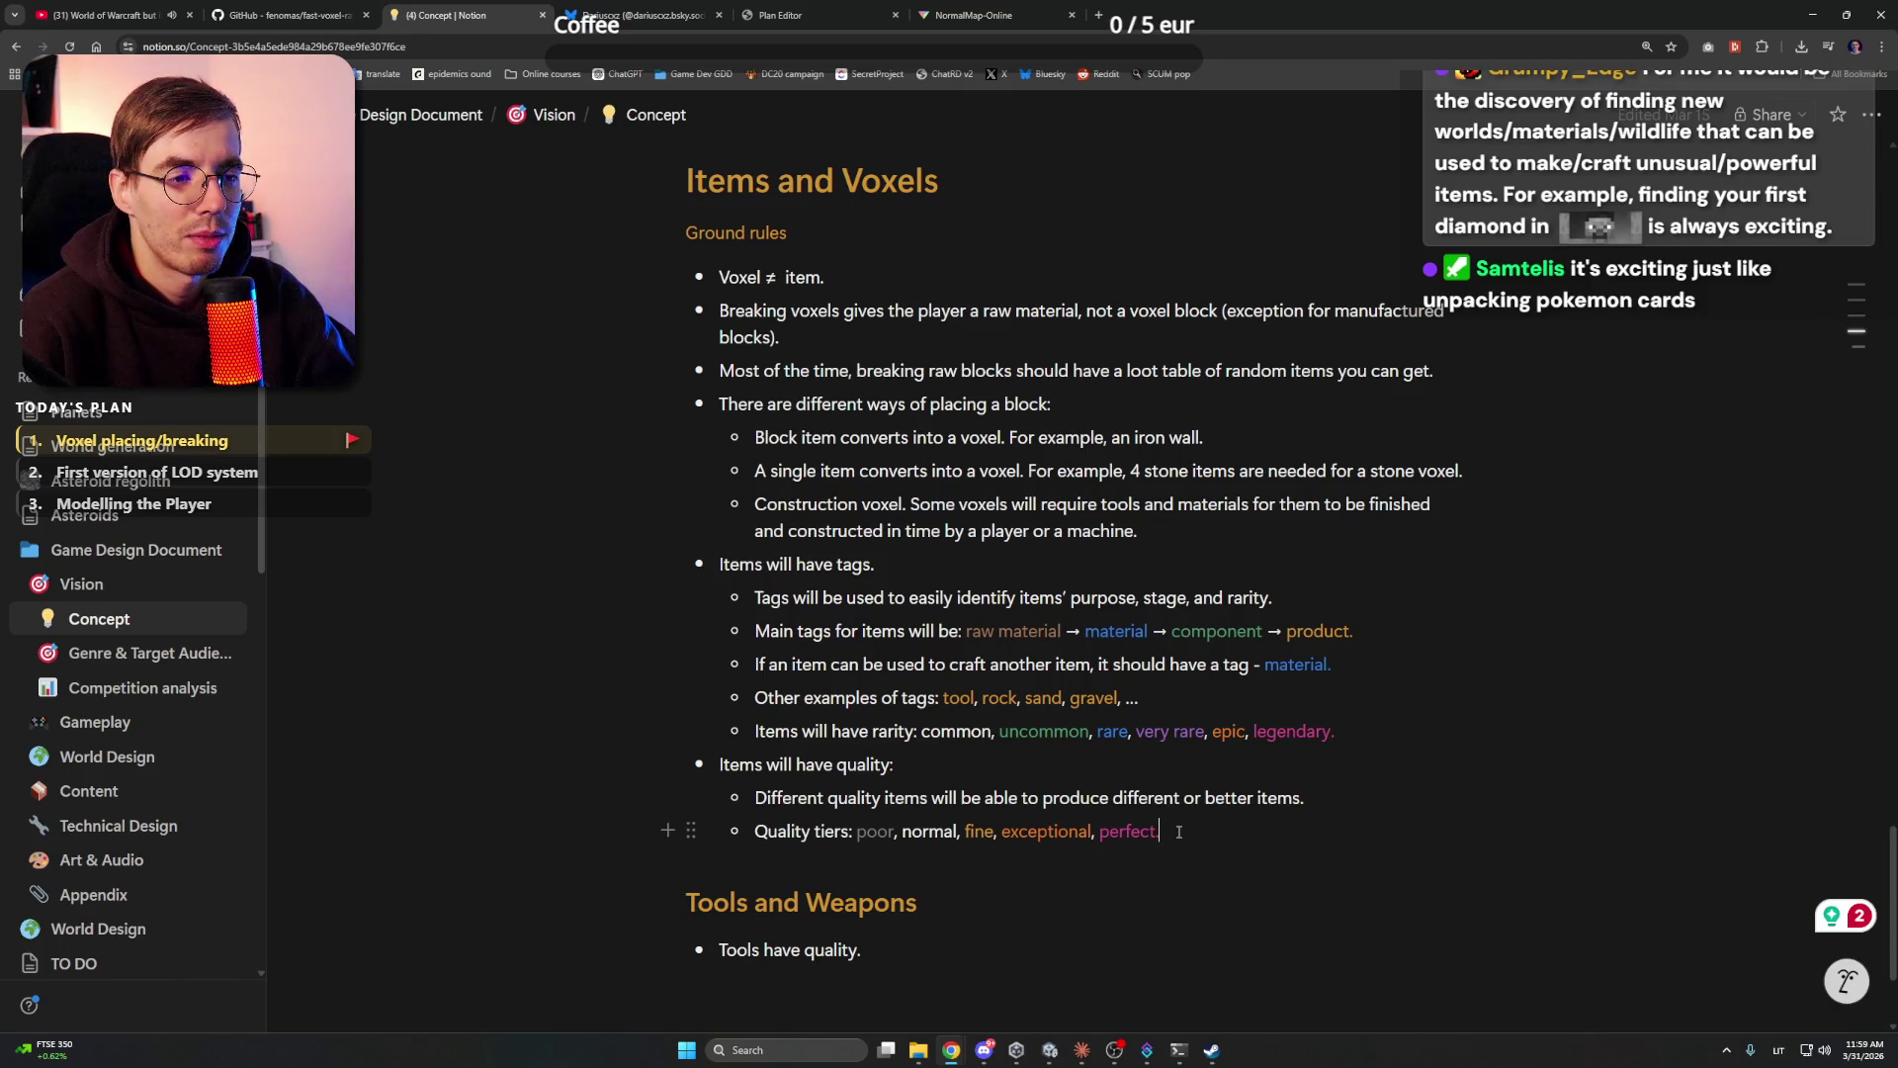
left_click(1179, 832)
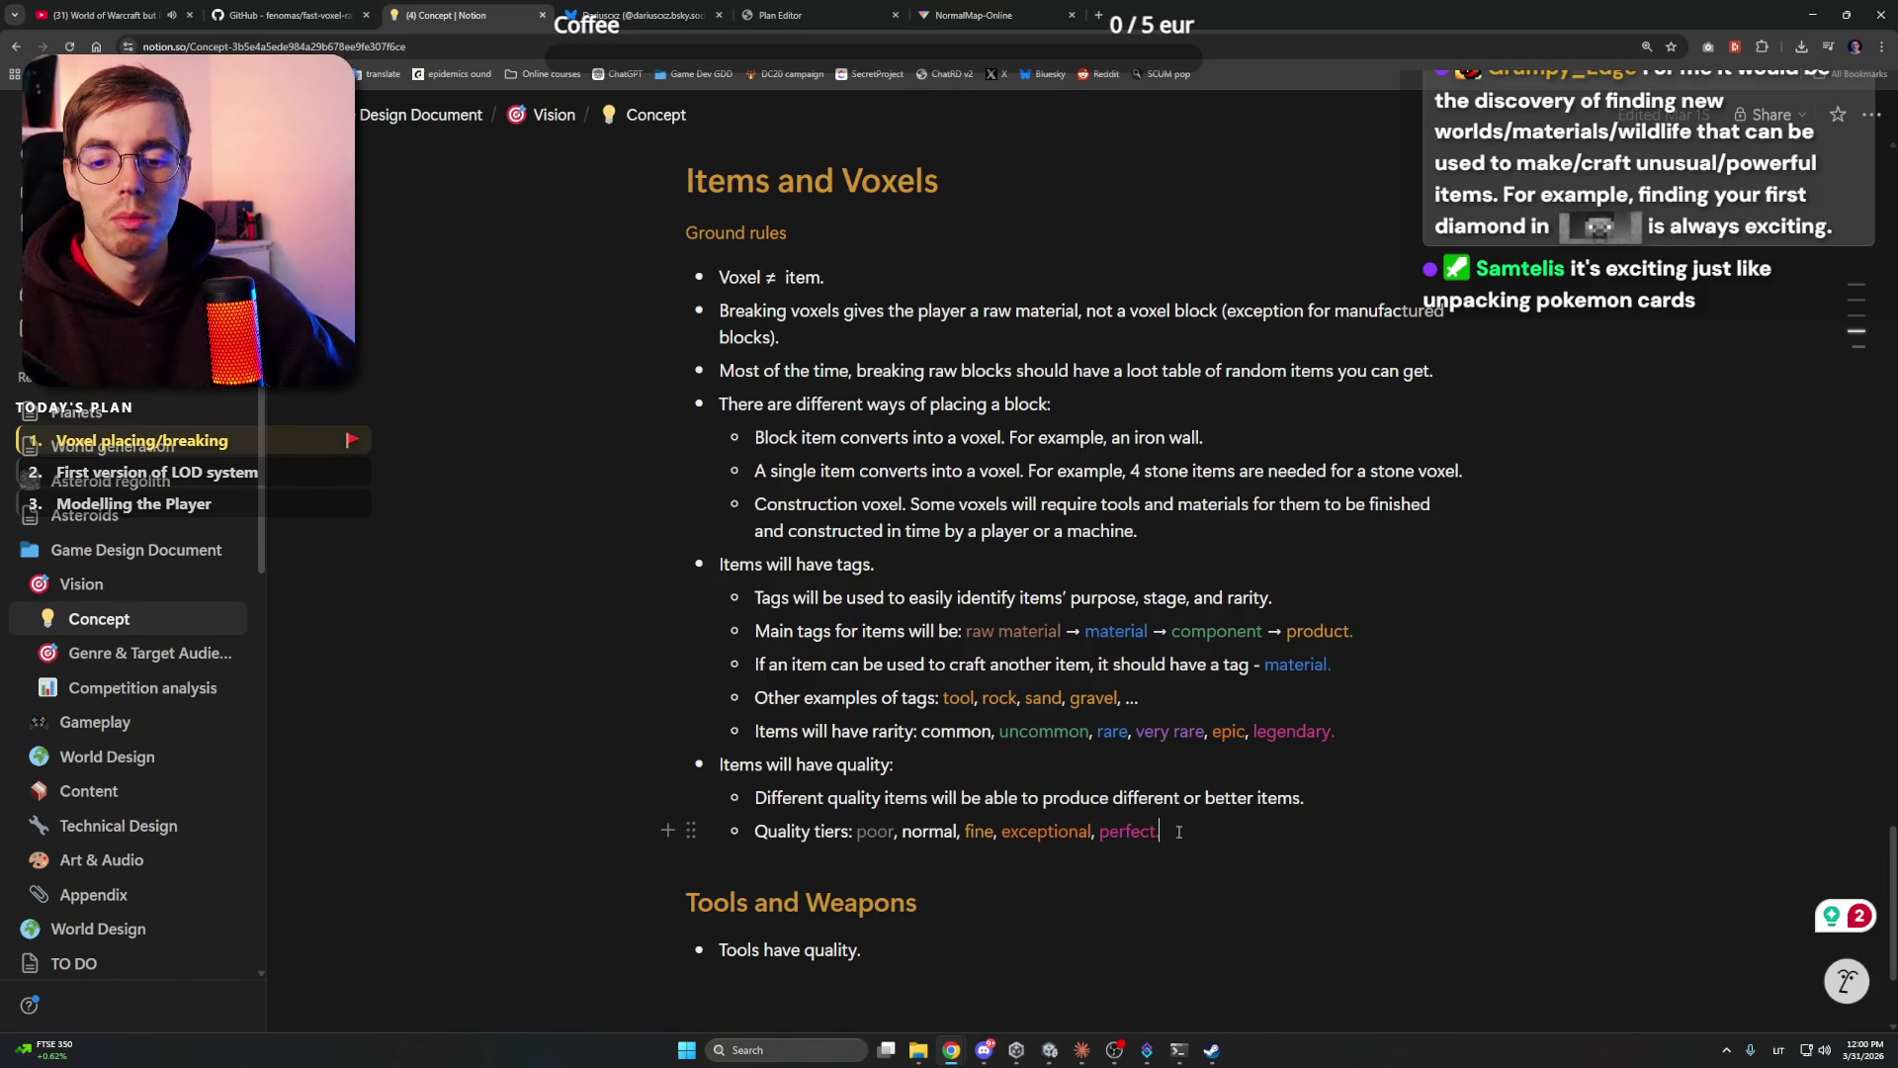
left_click(1813, 14)
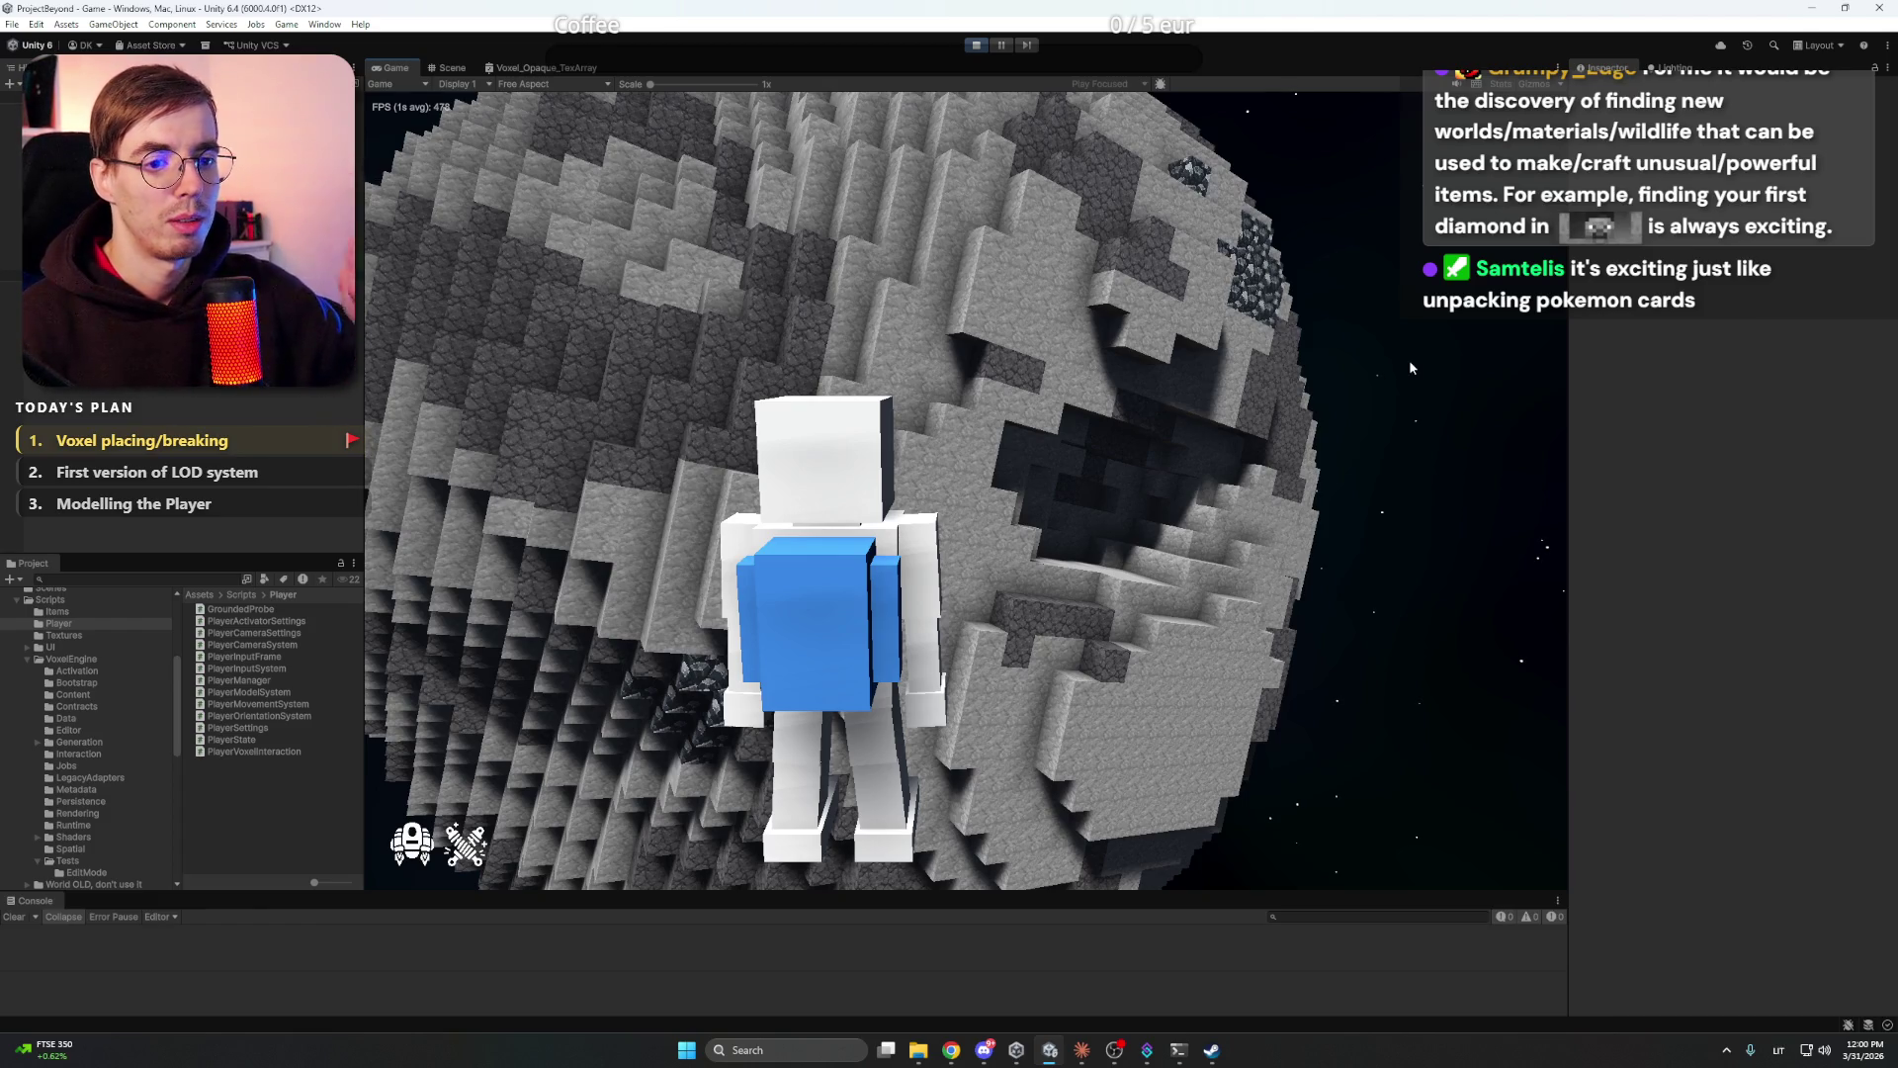
- Take control of the player and fly around the asteroid to inspect its dark ore patches
left_click(935, 492)
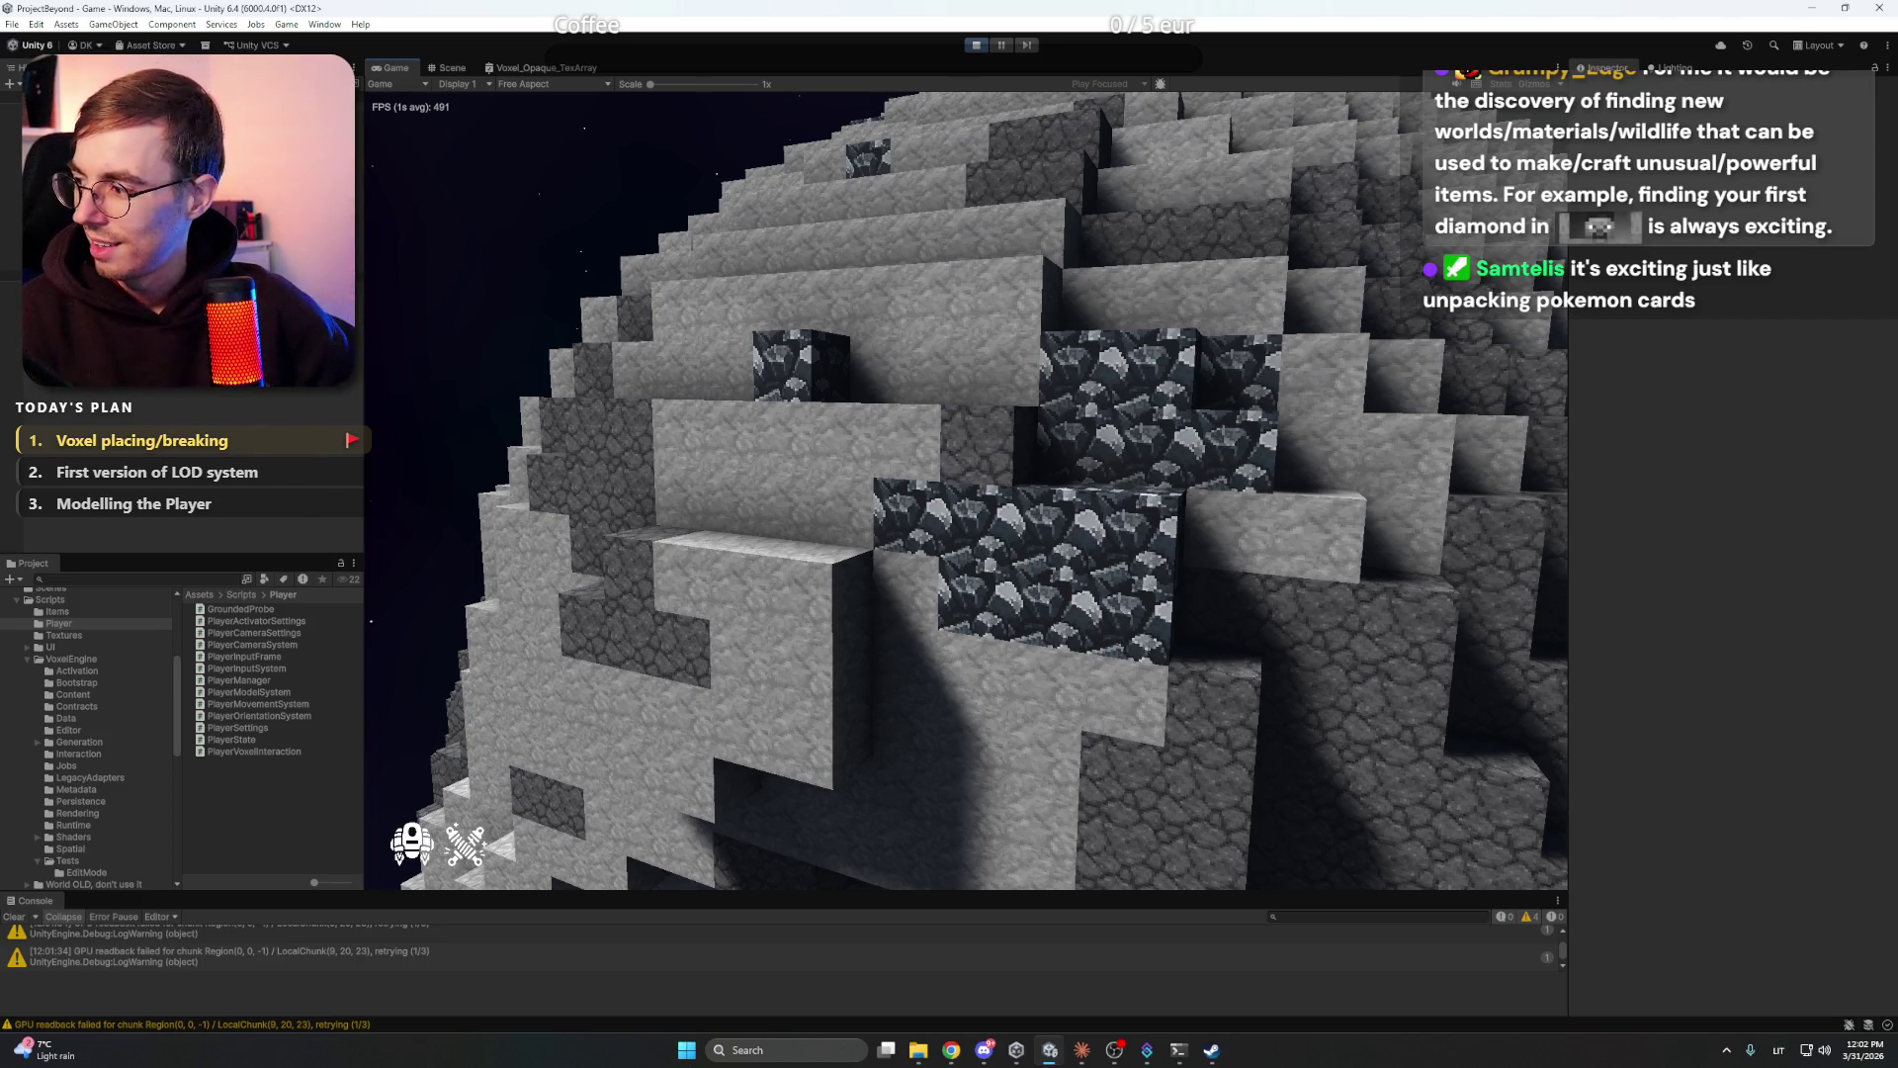
left_click(951, 1049)
- Search Google Images for 'hytale ores' and preview the Godlike host ore guide image
left_click(1100, 15)
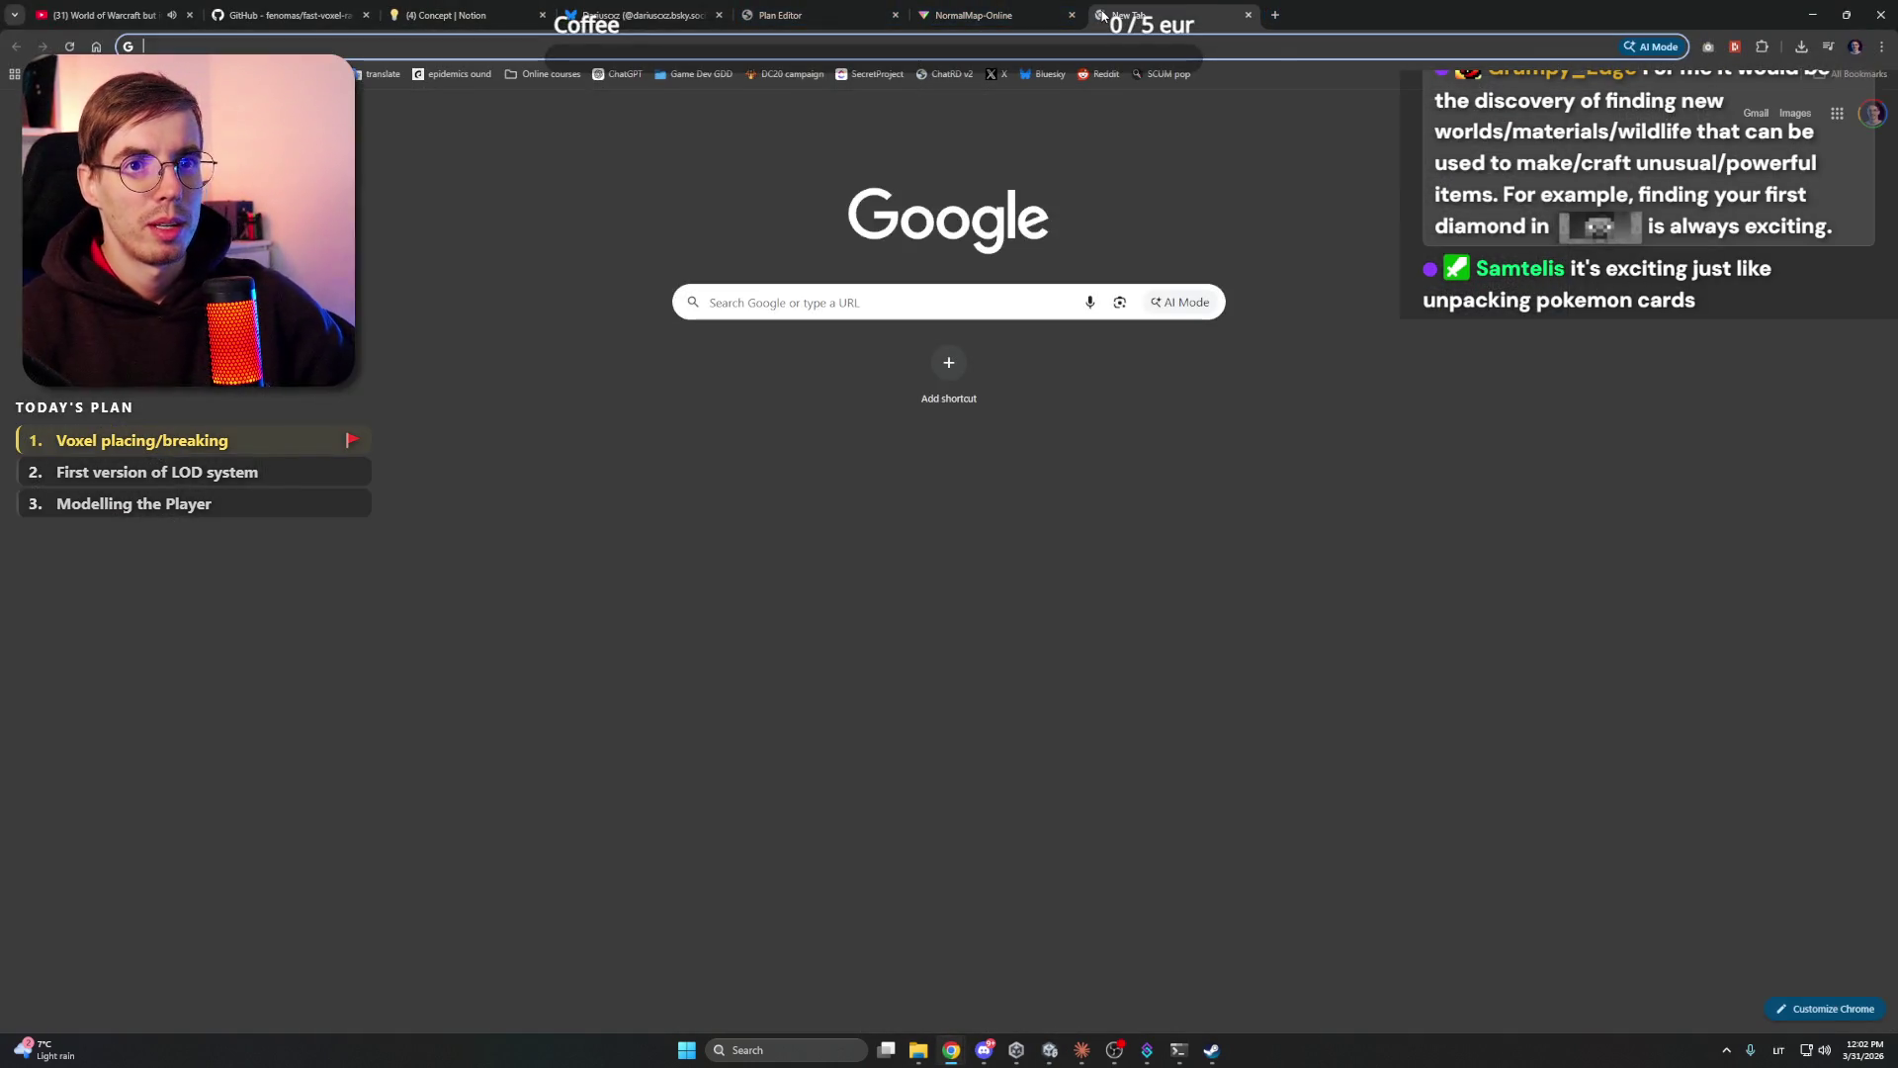
type("hytale ")
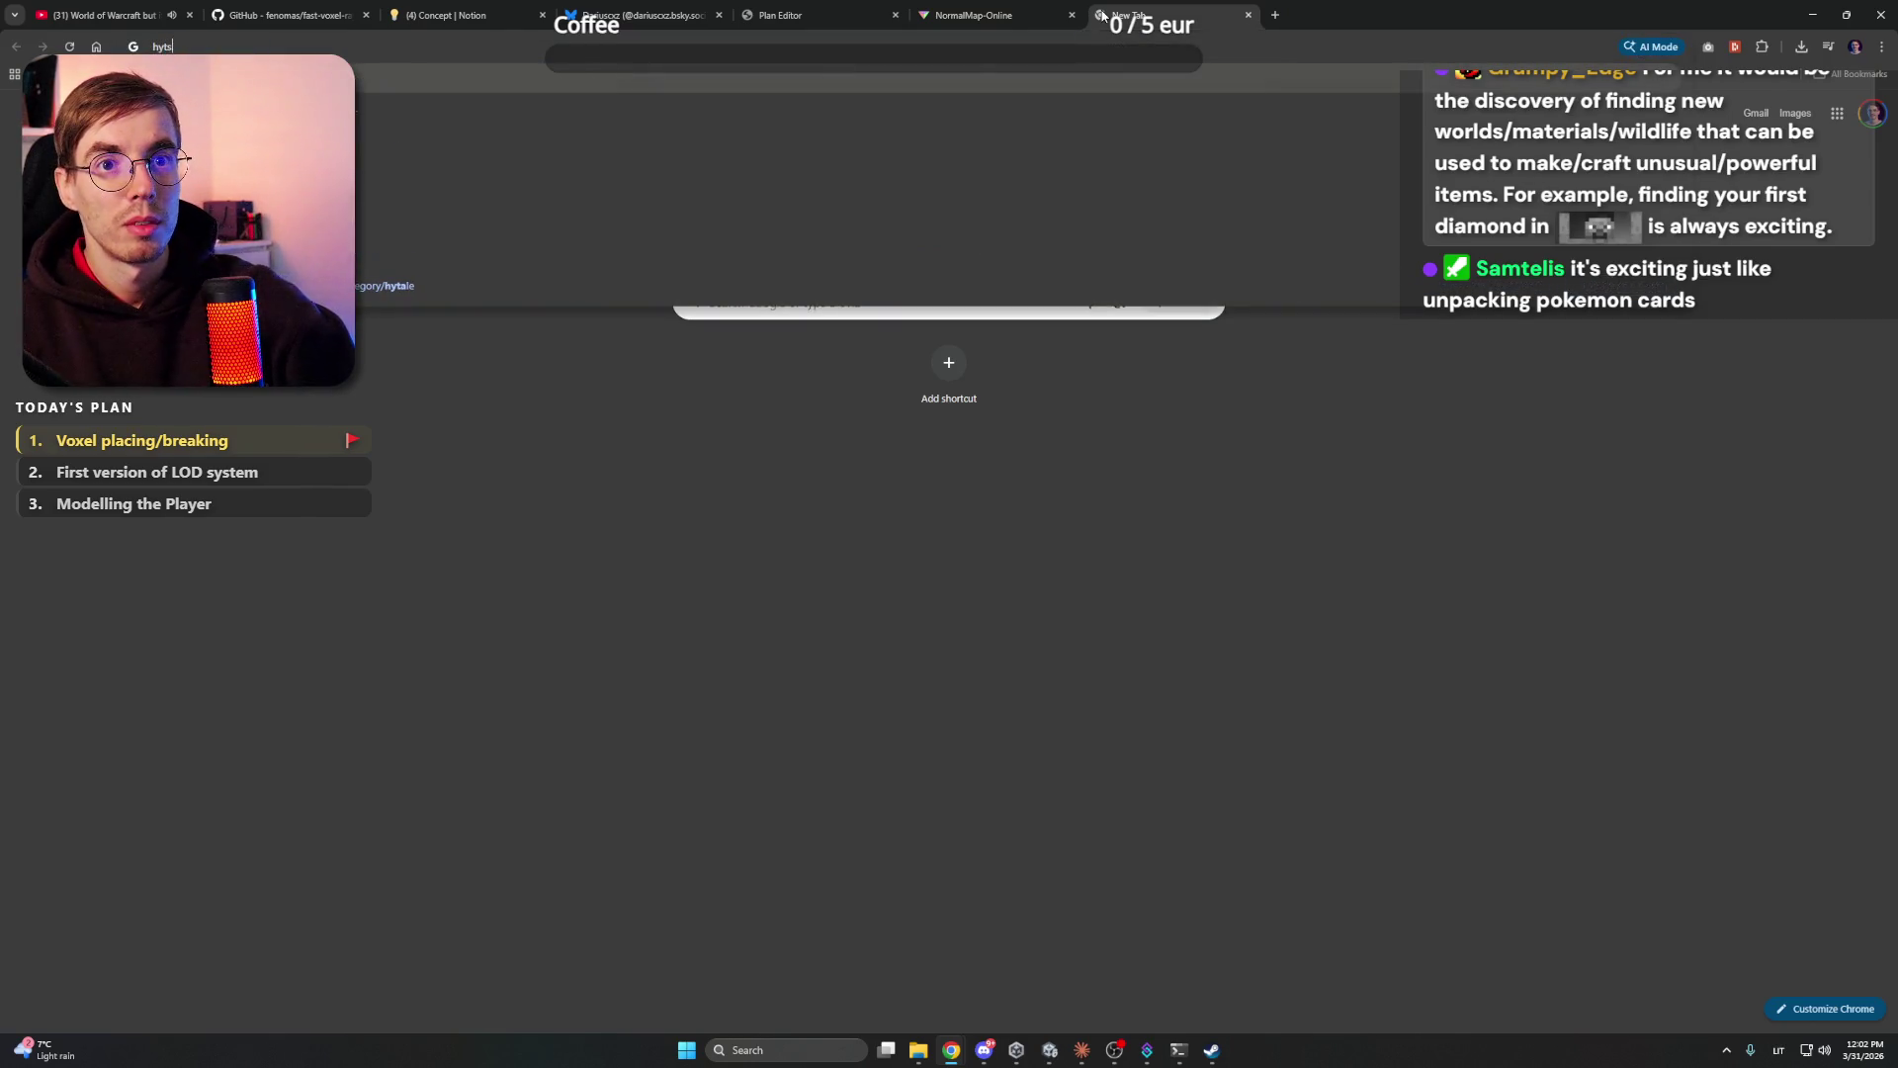
type("ores")
key("Return")
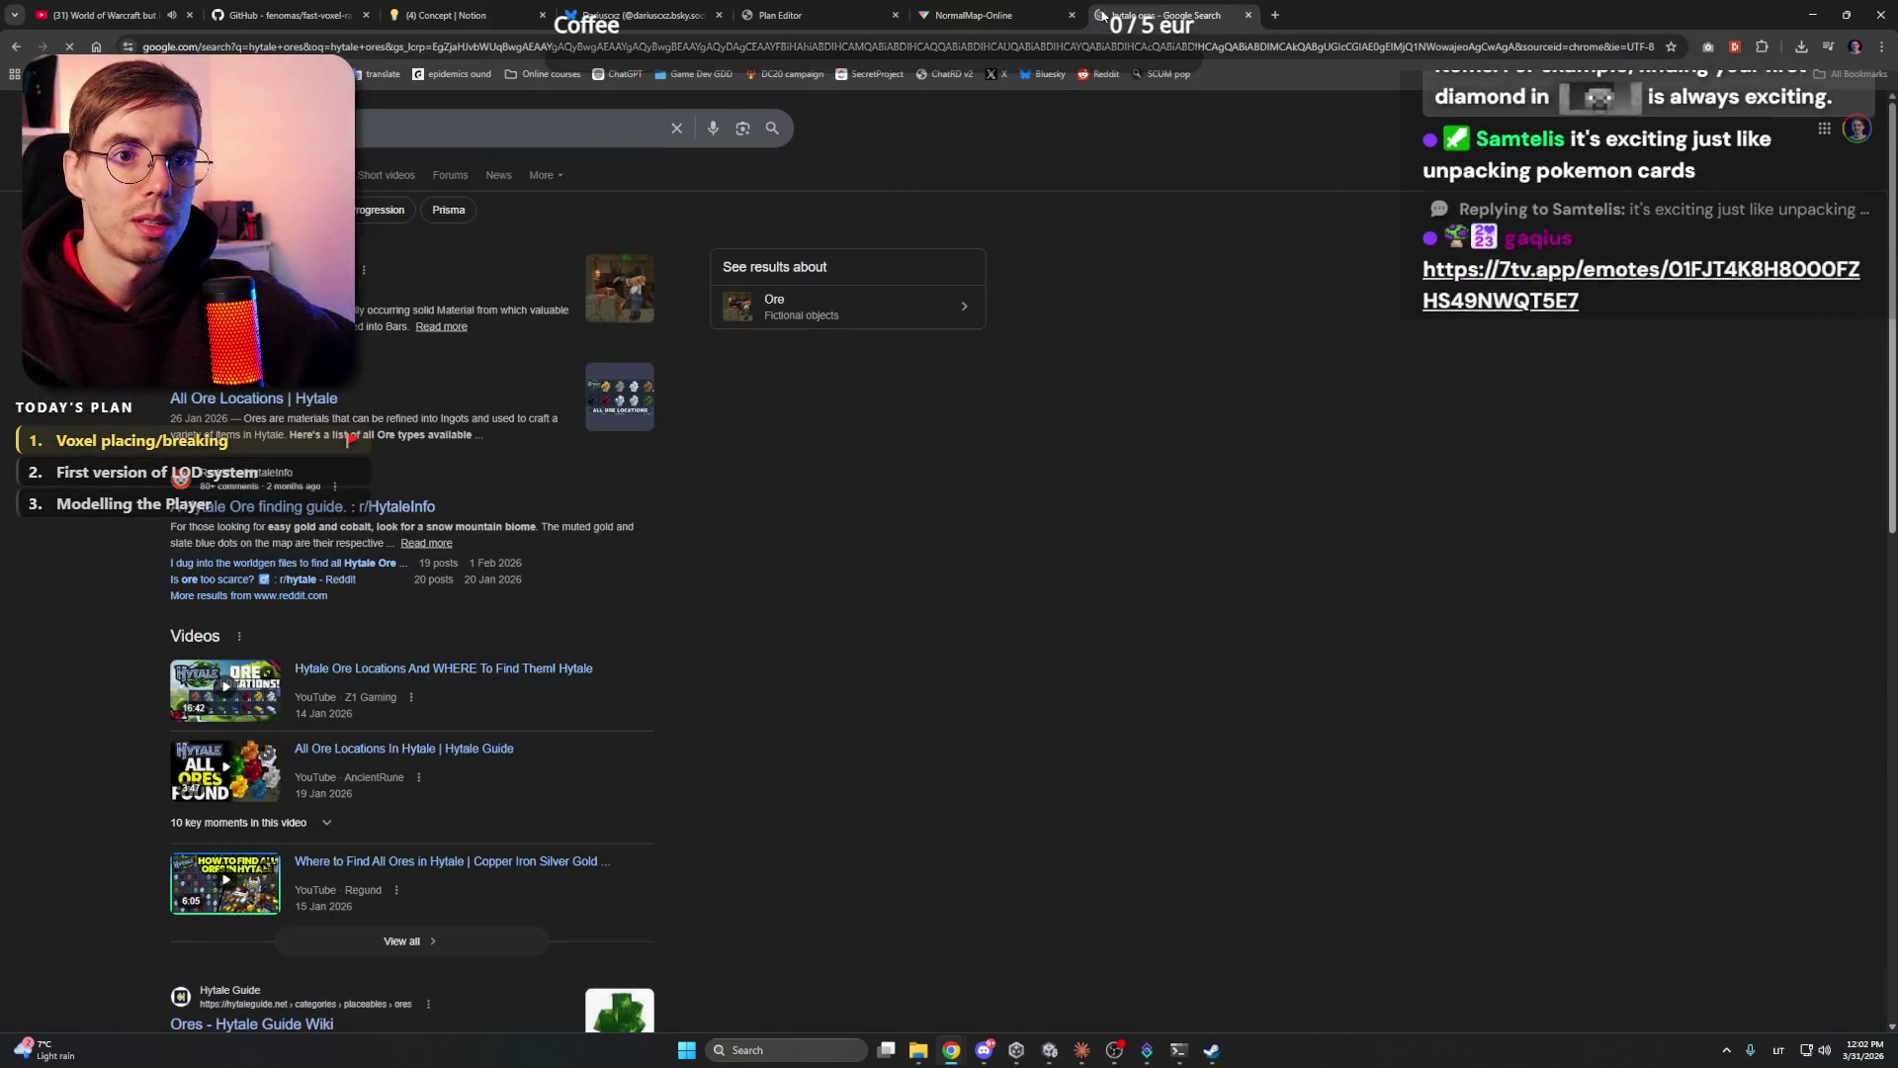
left_click(259, 175)
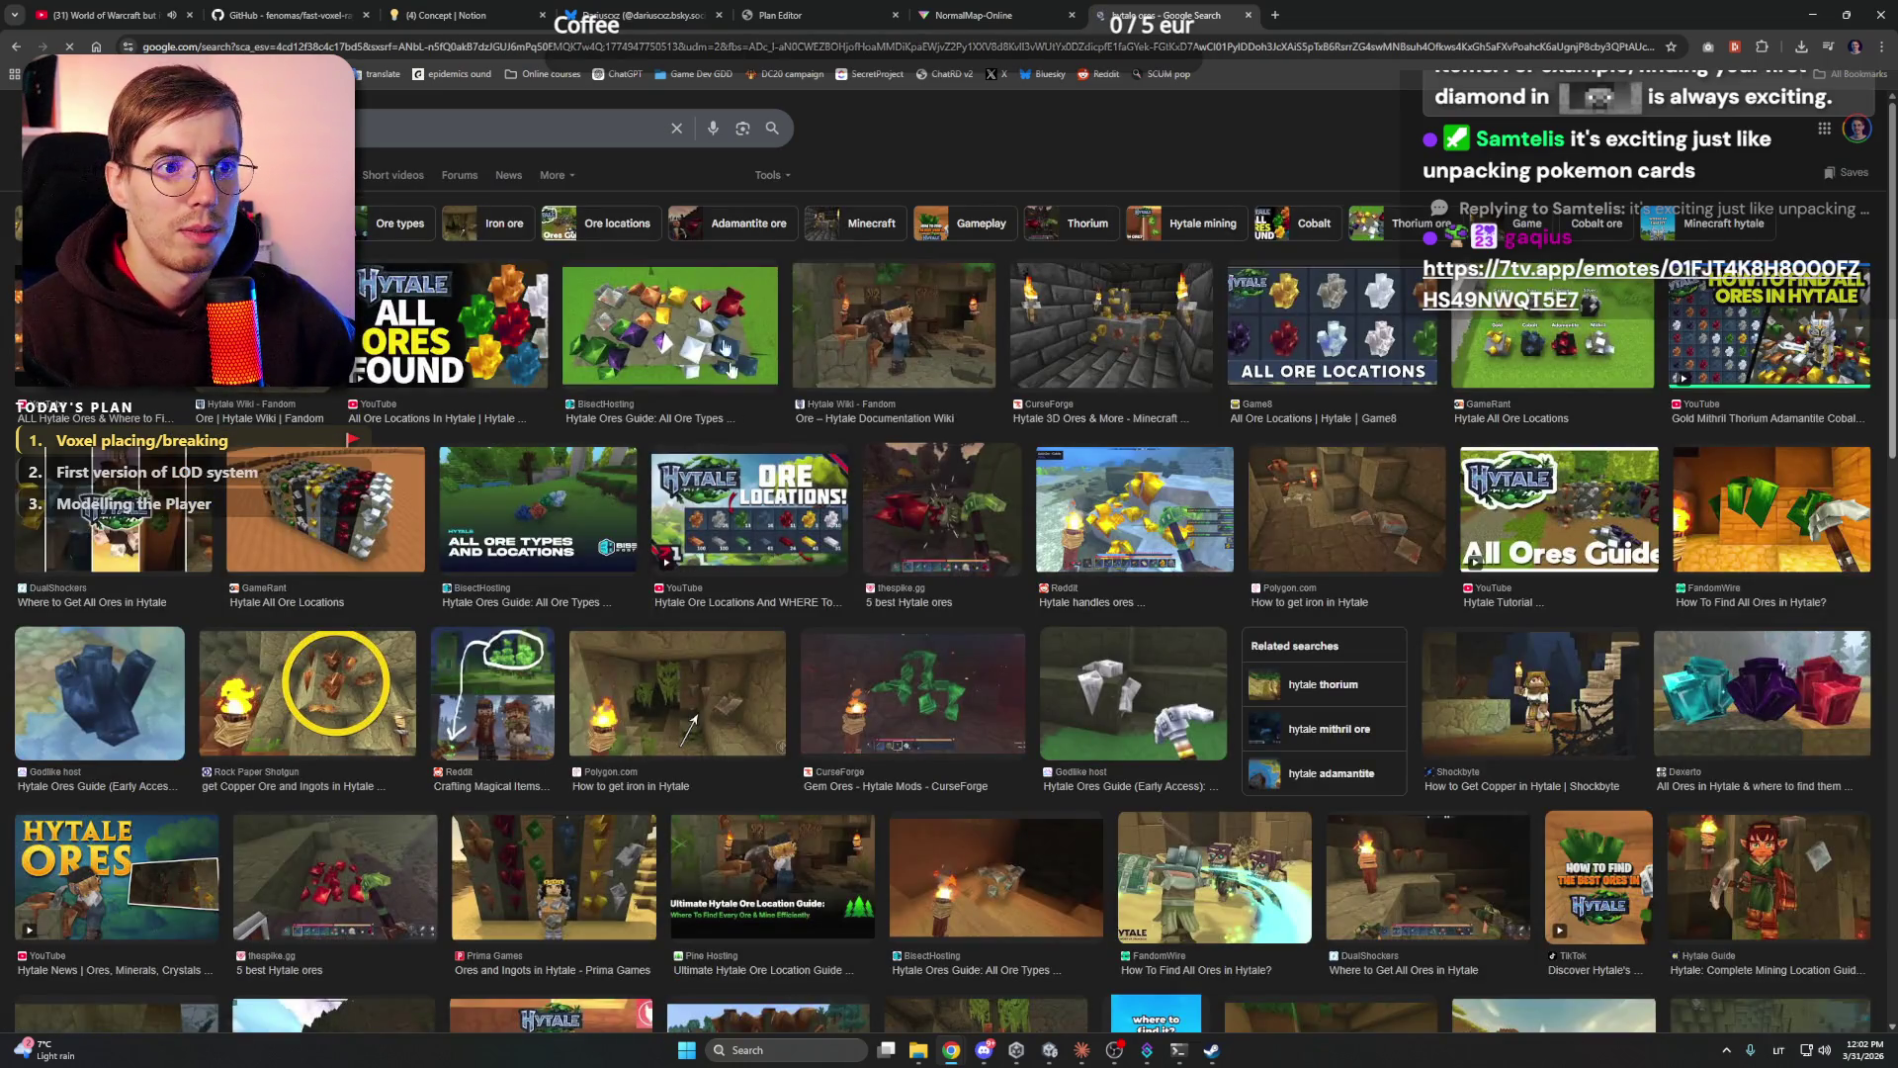
left_click(700, 329)
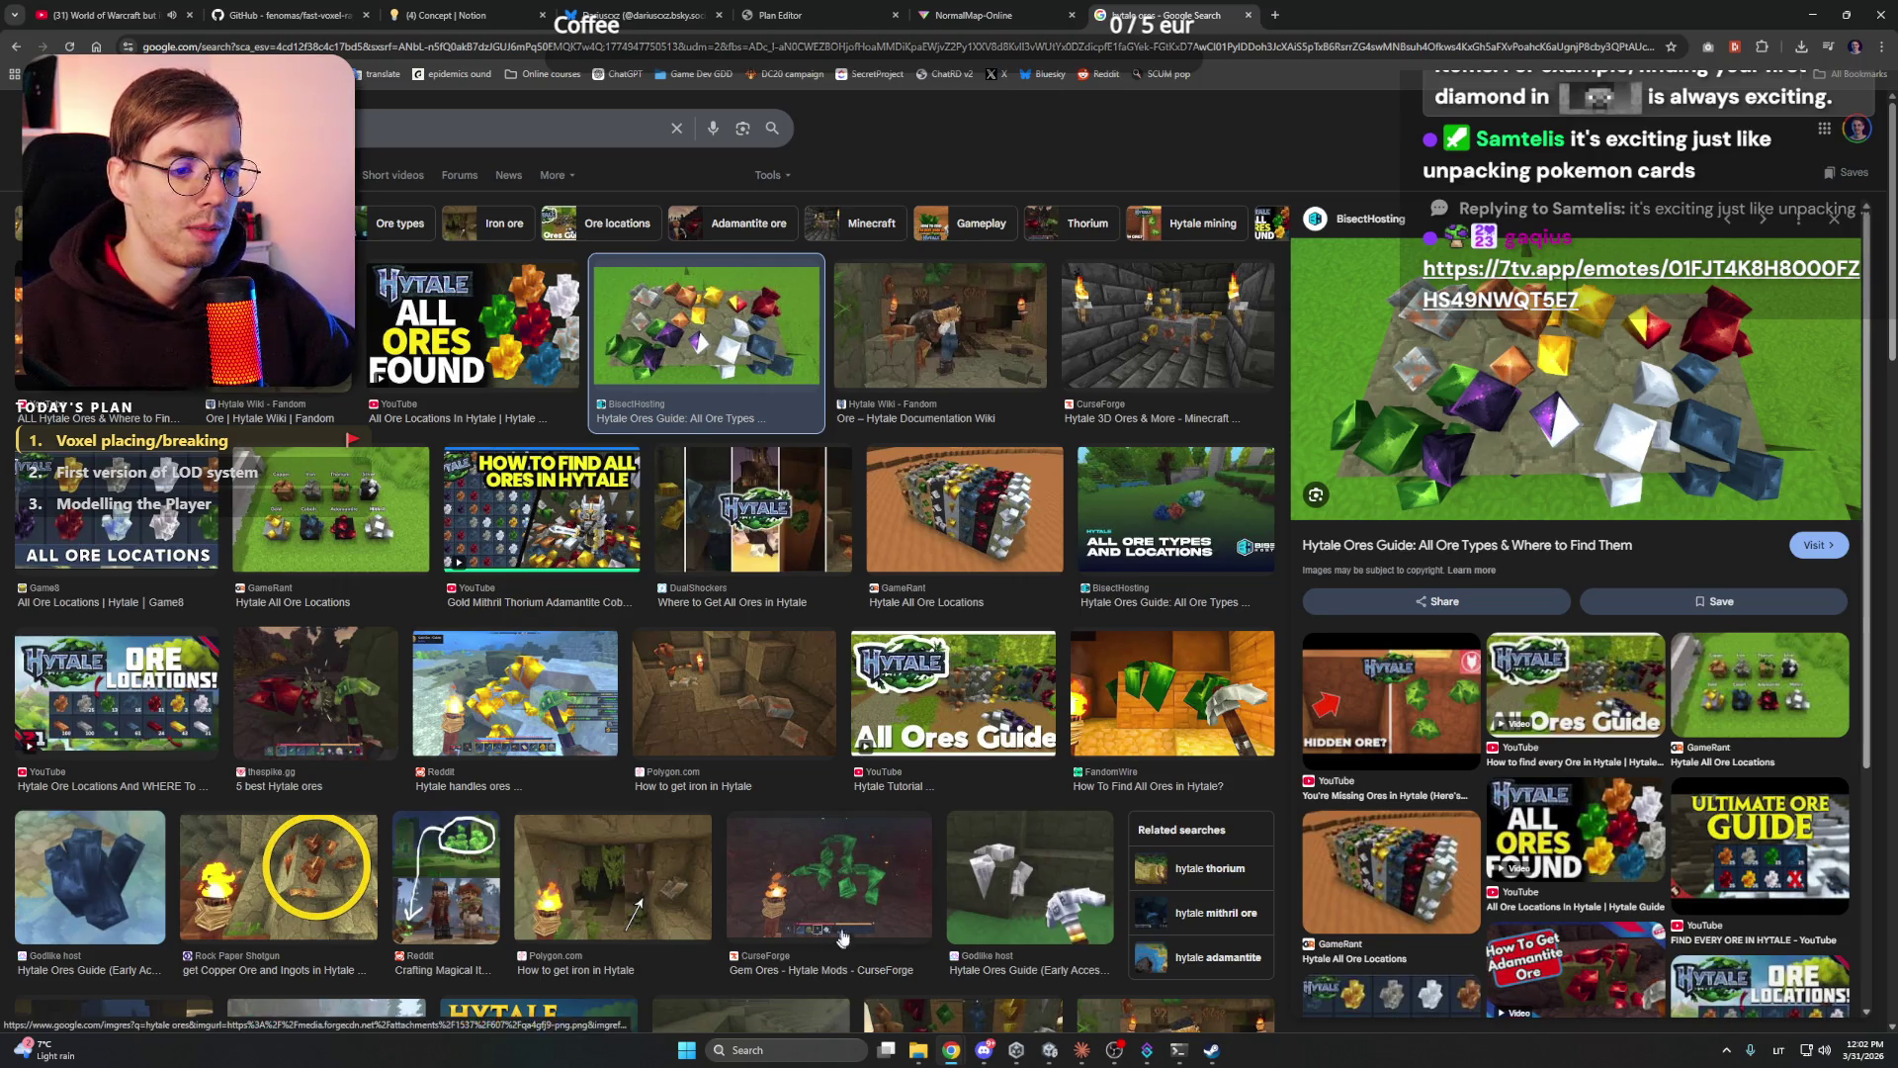
left_click(1004, 892)
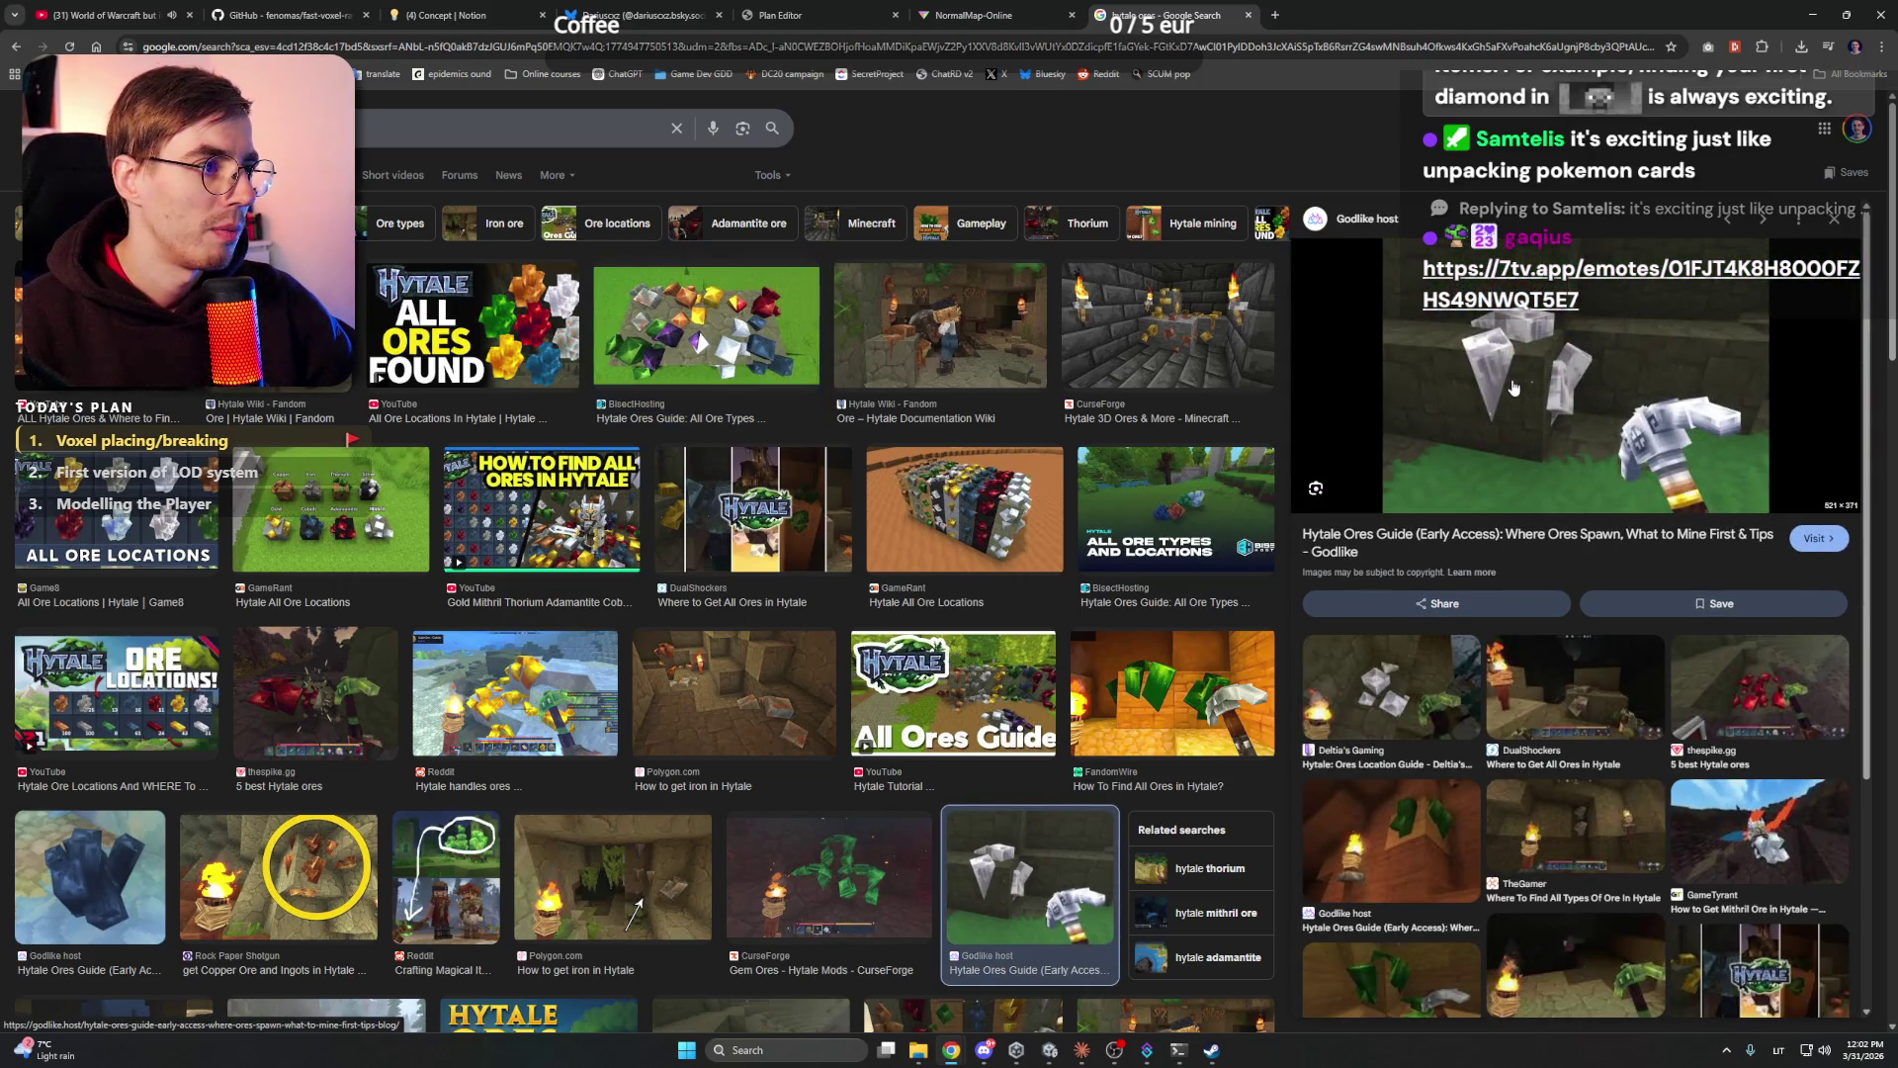
left_click(685, 1049)
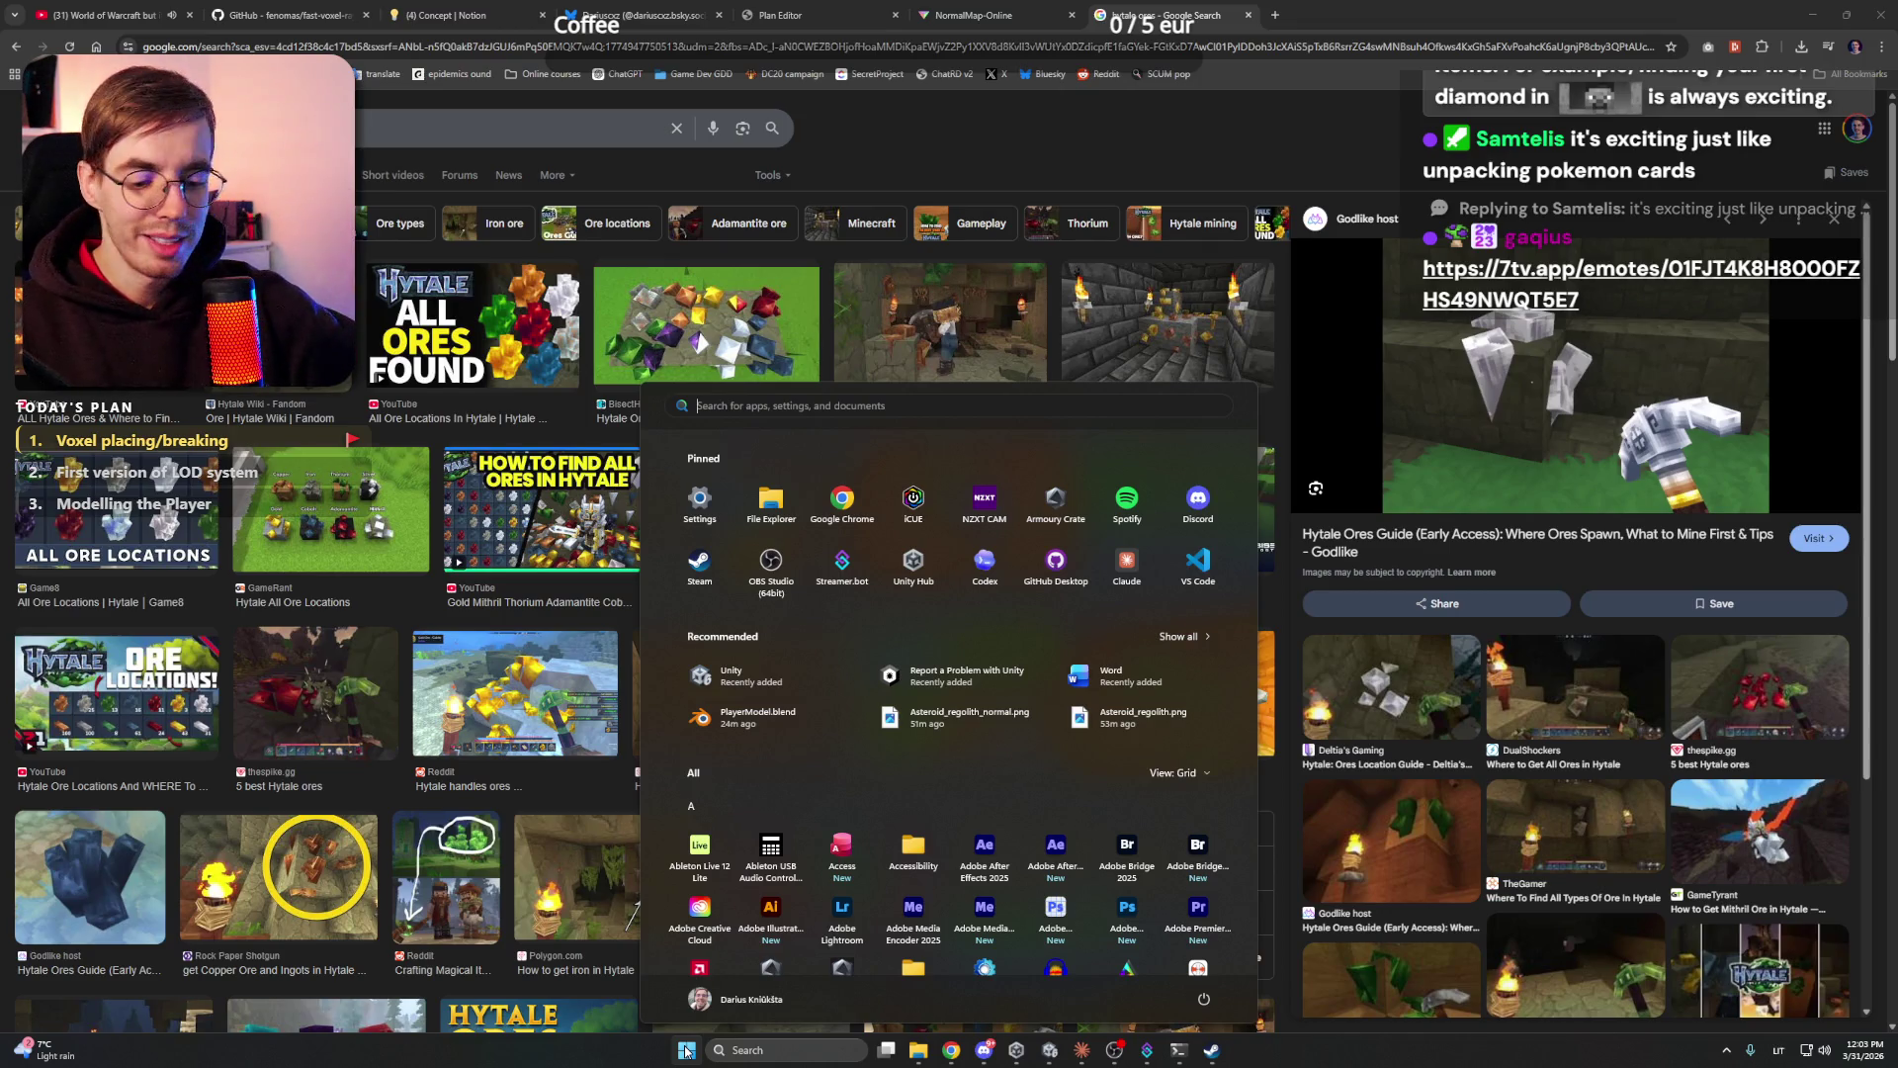
- Launch Blender 4.3 by searching 'blender 4.3' in the Start menu
type("blender 4.3")
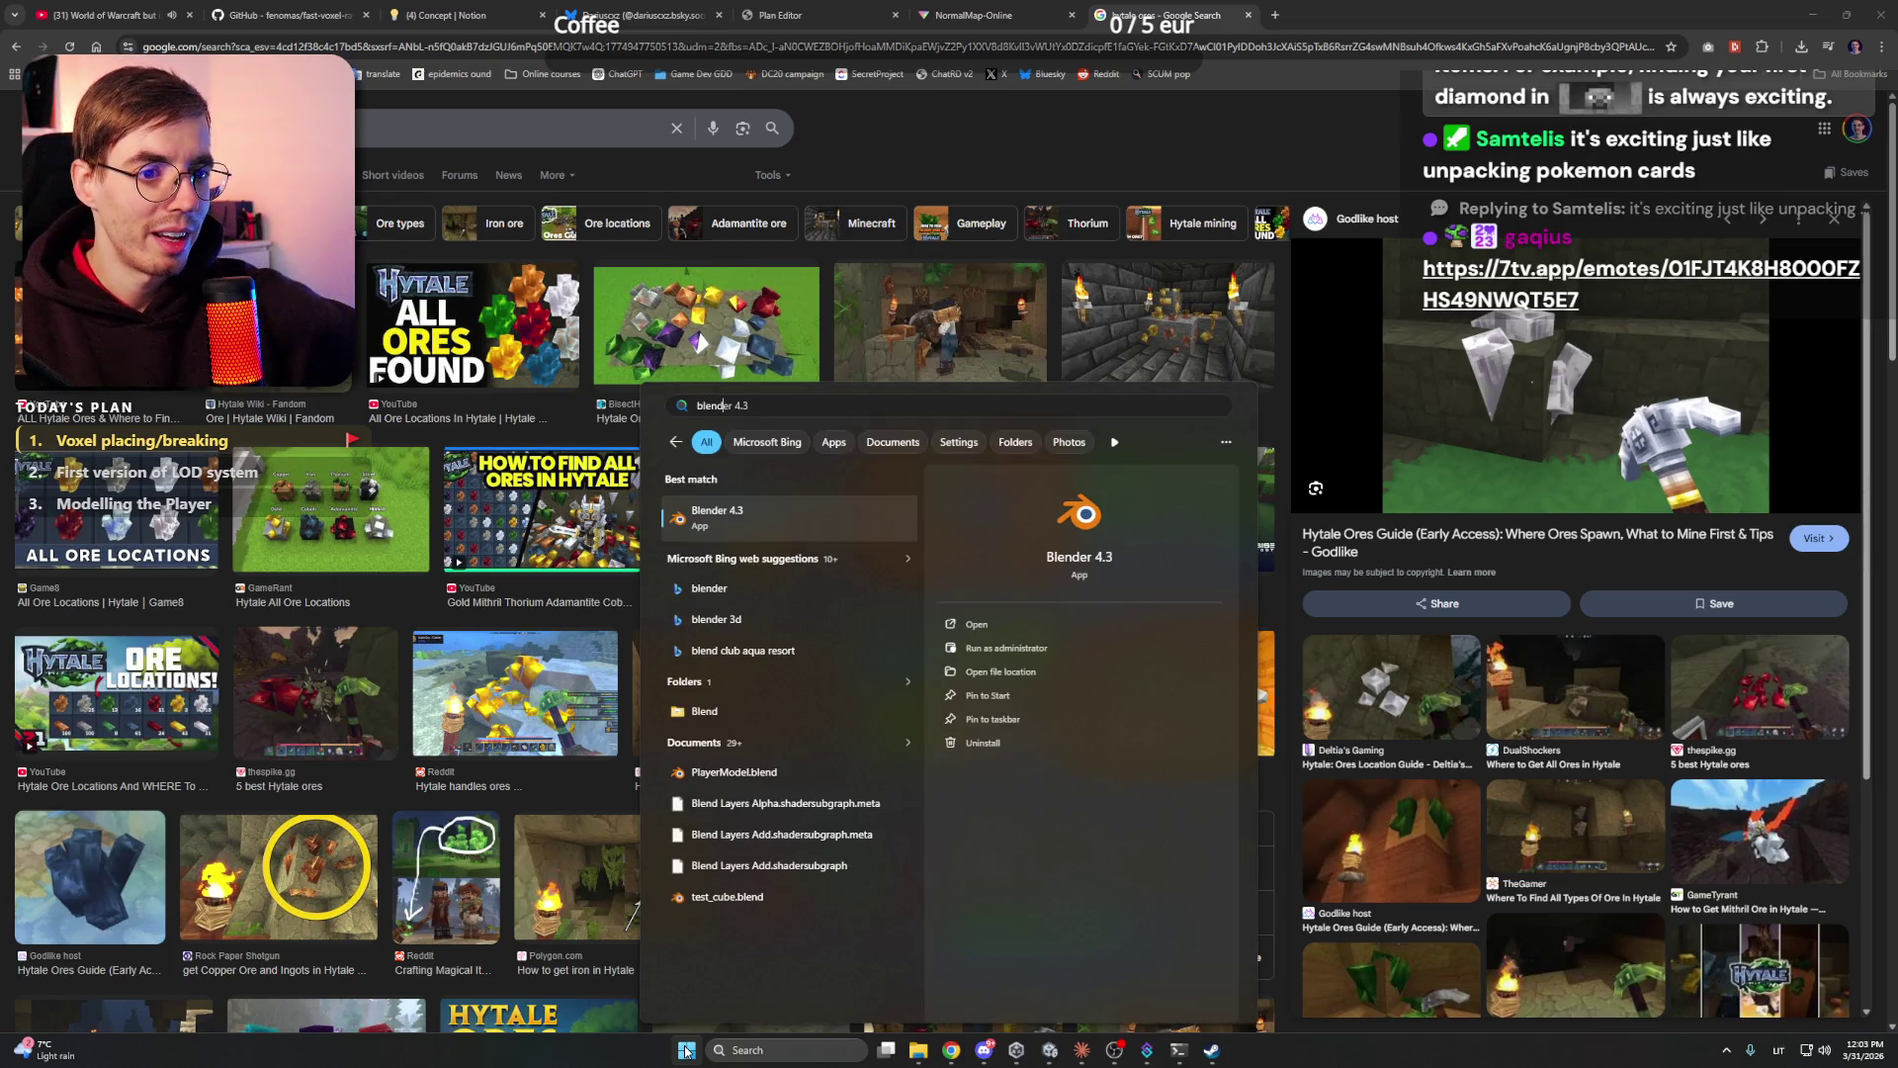
key("Return")
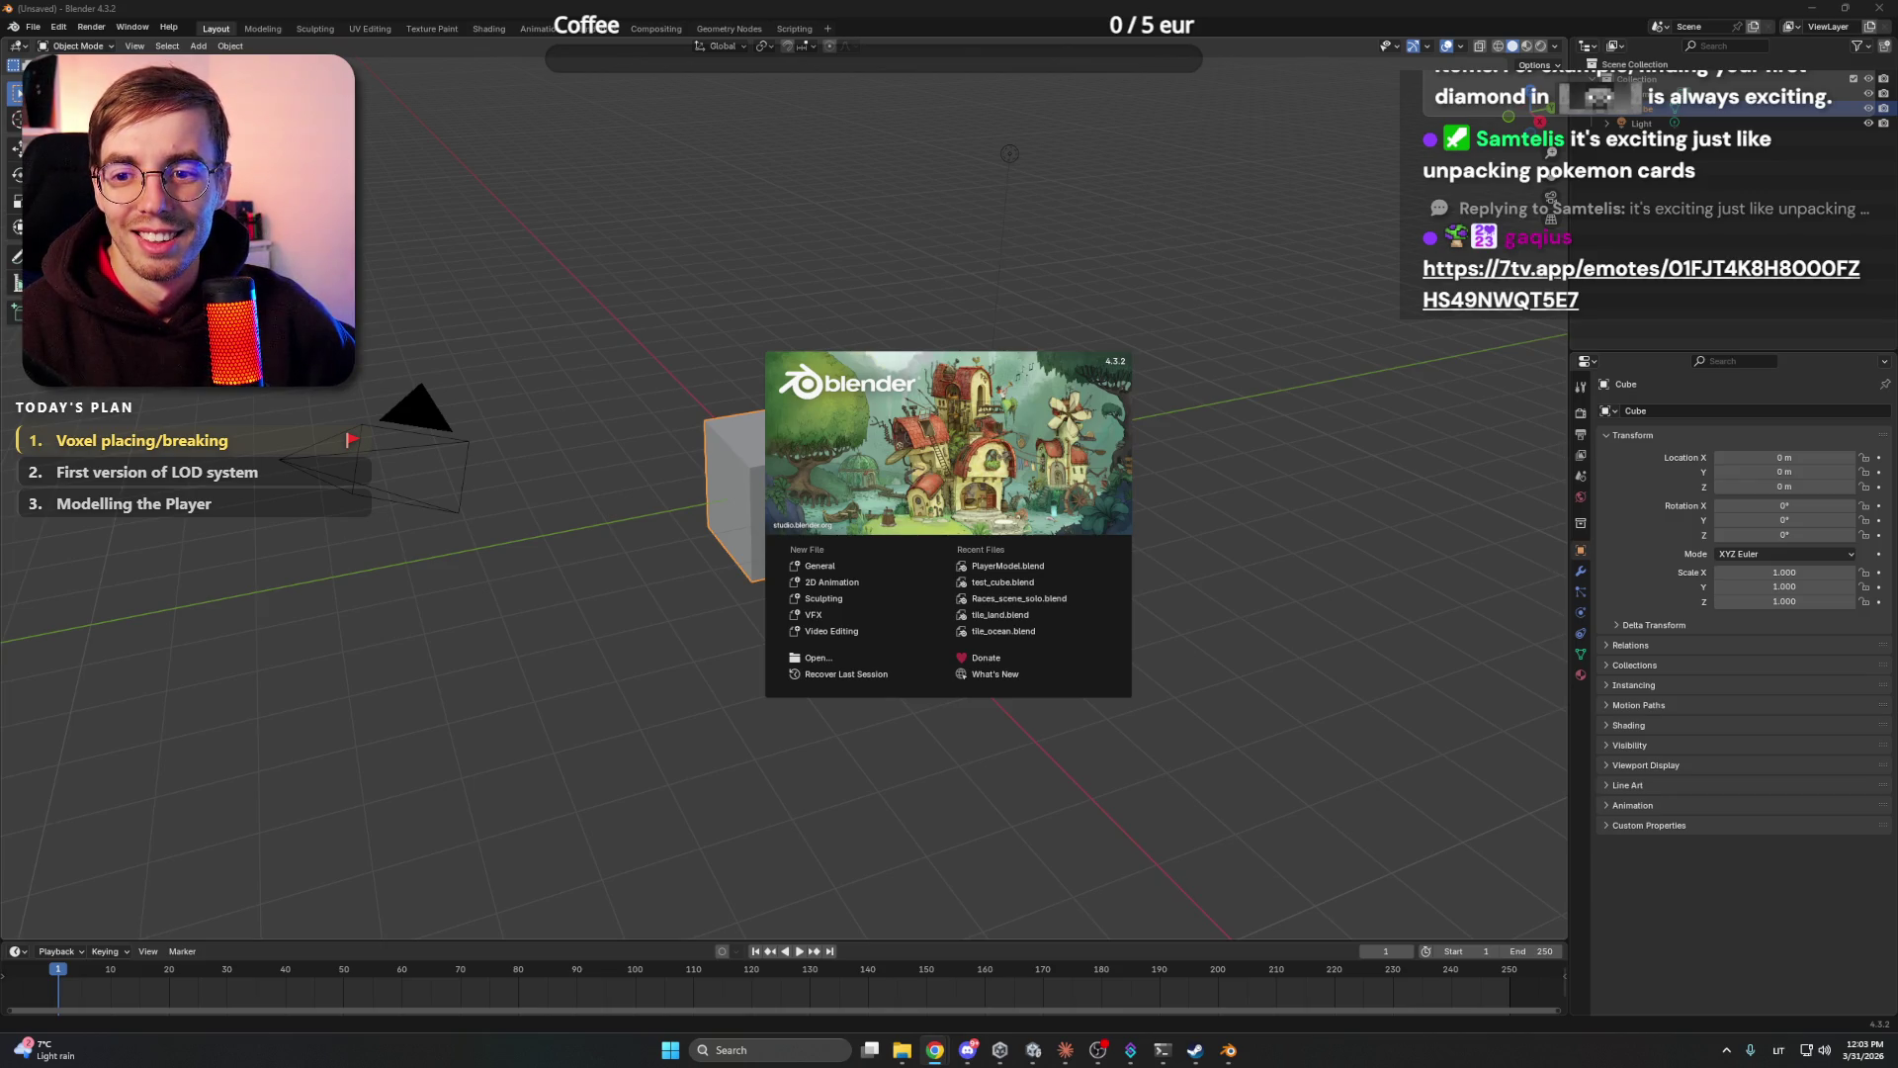
- Open PlayerModel.blend, then switch to test_cube.blend from the recent files
left_click(1025, 568)
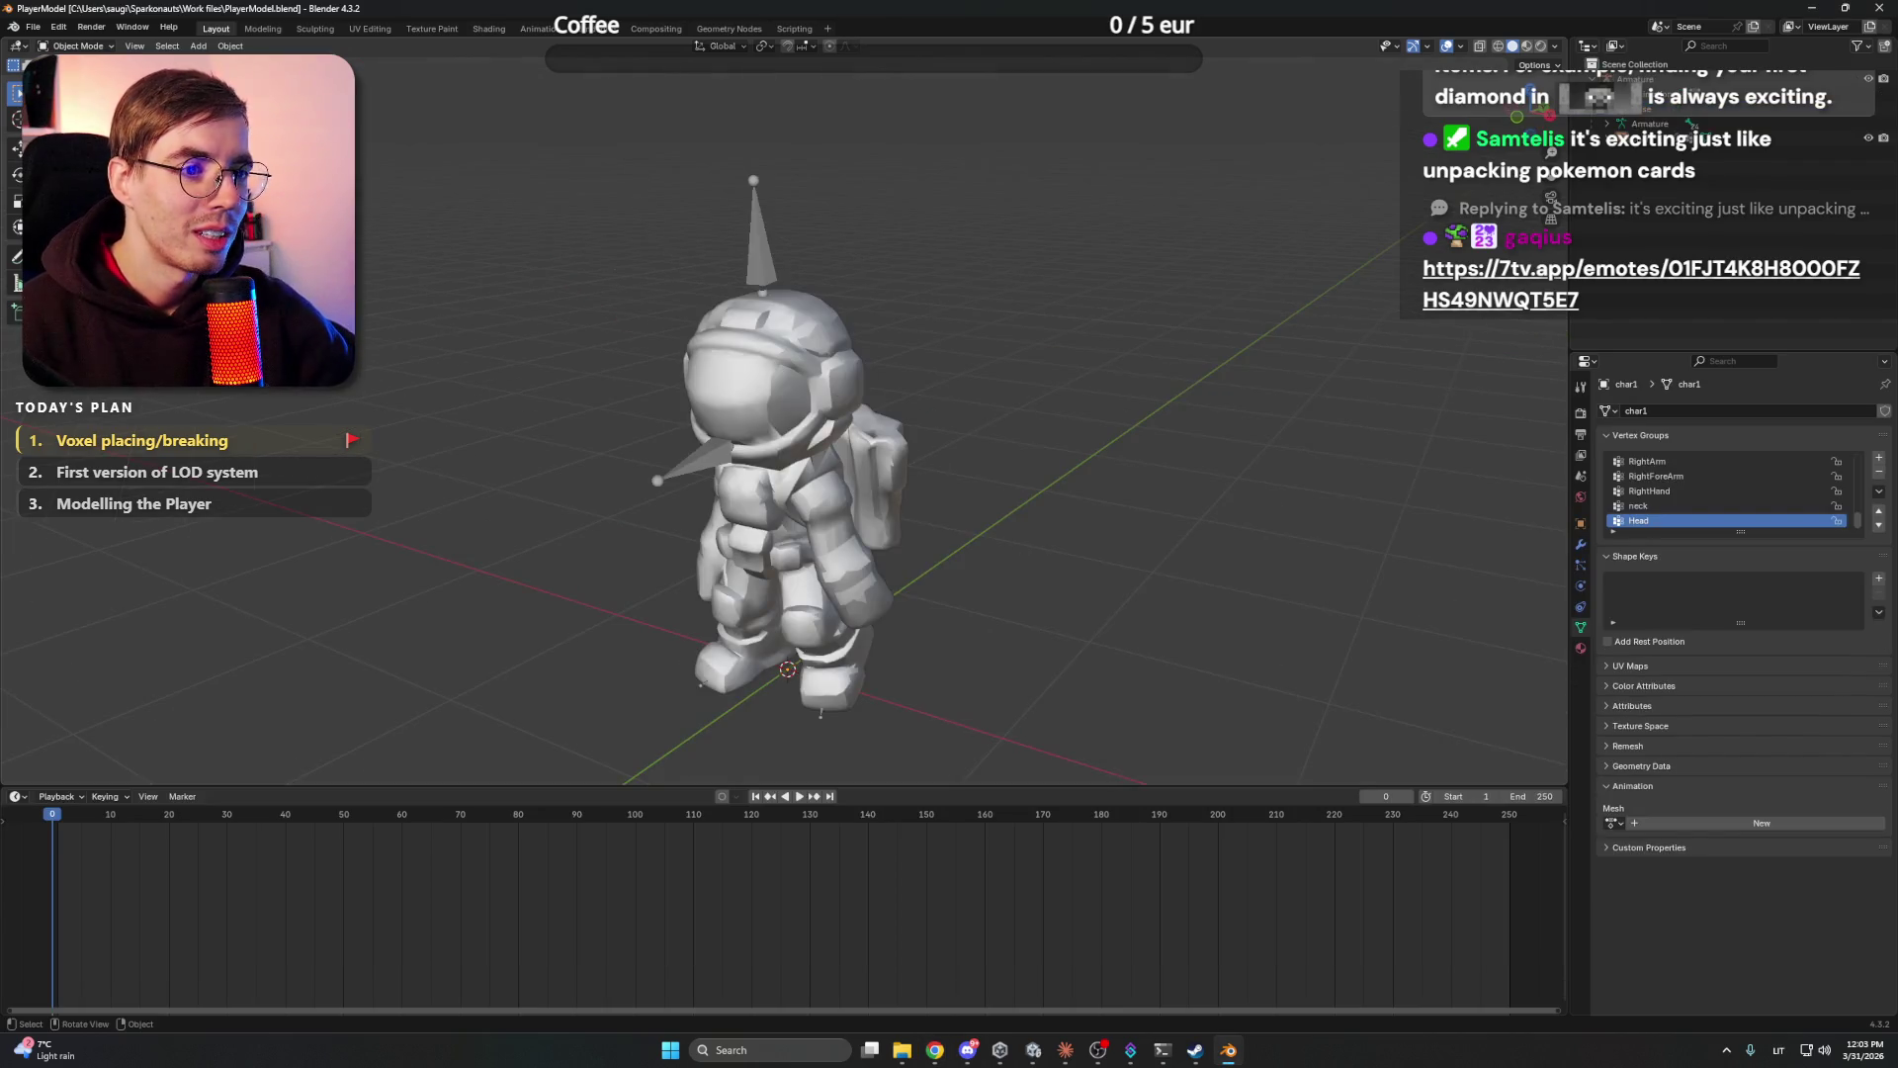
left_click(33, 26)
left_click(237, 89)
- Show the cube in Material Preview with its stone and blue ore textures, orbiting around it
key("z")
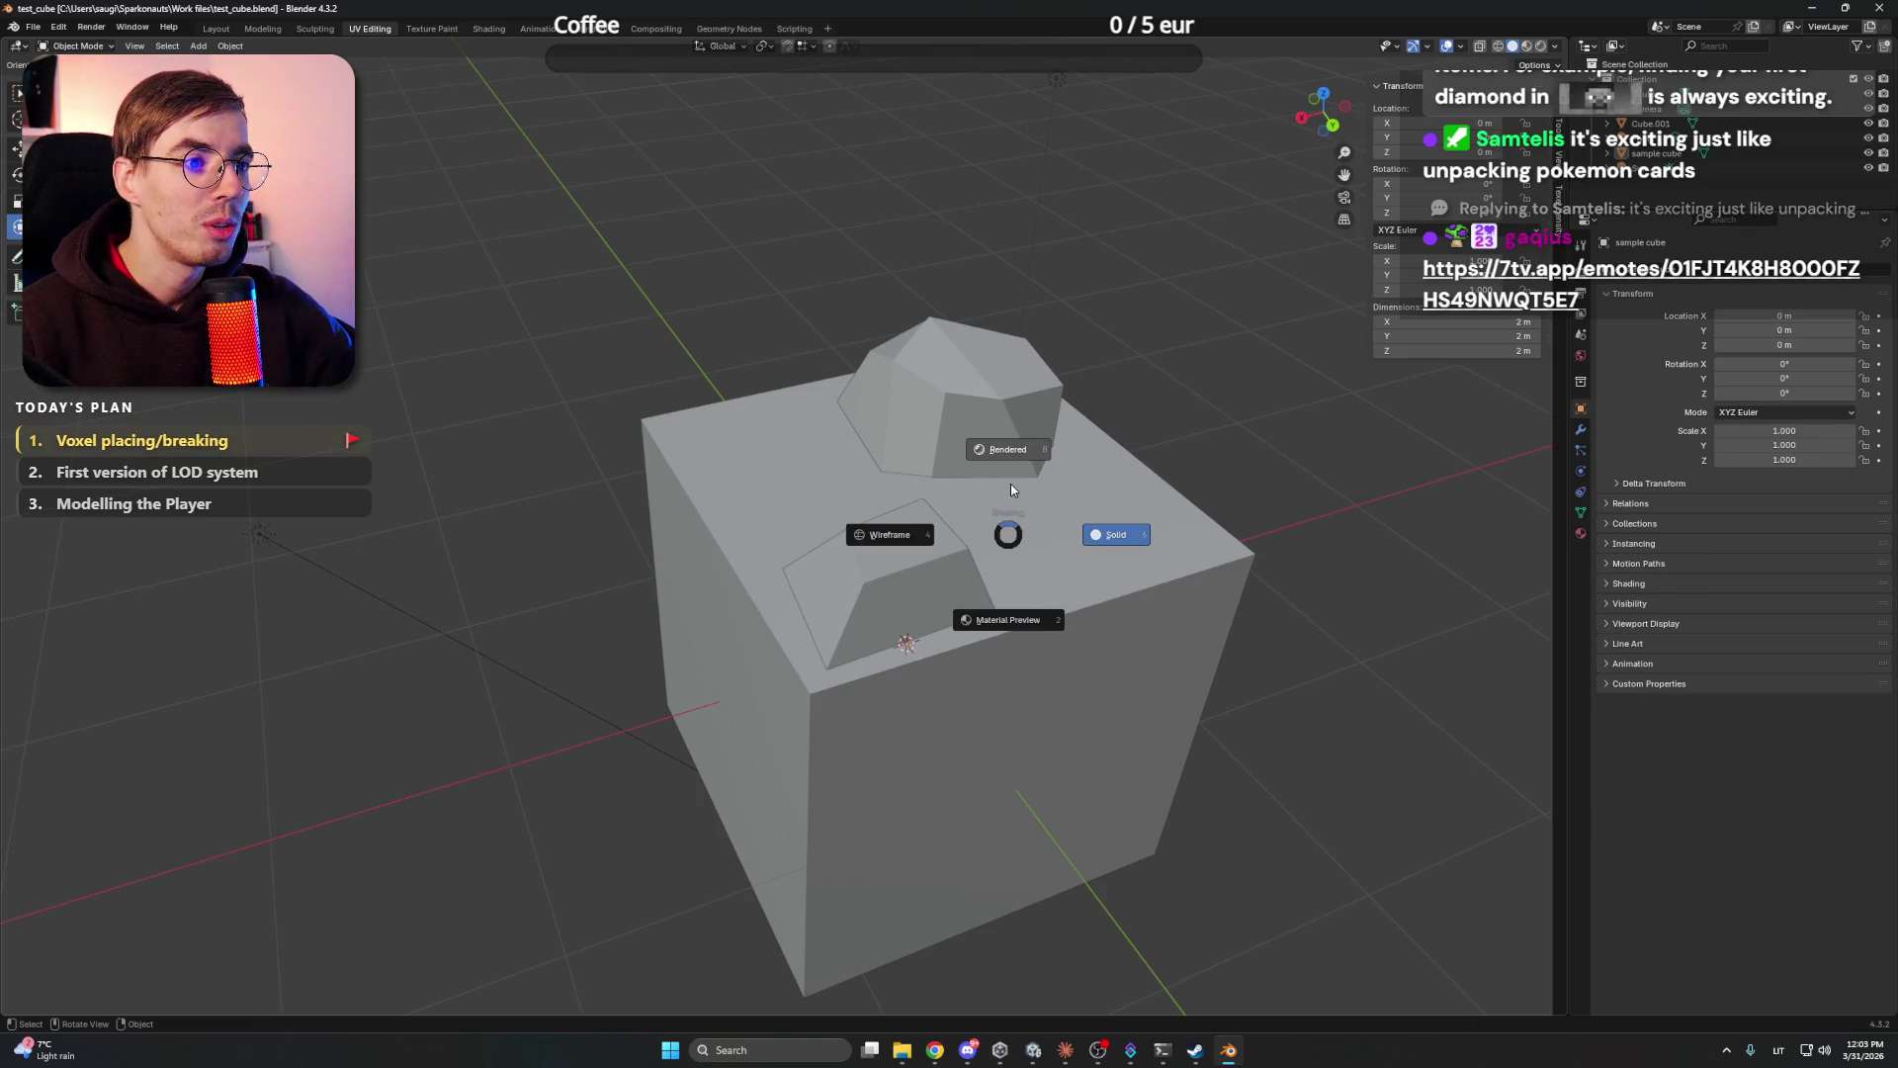
left_click(1008, 449)
mouse_move(1008, 449)
left_mouse_down()
mouse_move(729, 432)
mouse_move(915, 469)
mouse_move(847, 457)
mouse_move(917, 494)
left_mouse_up()
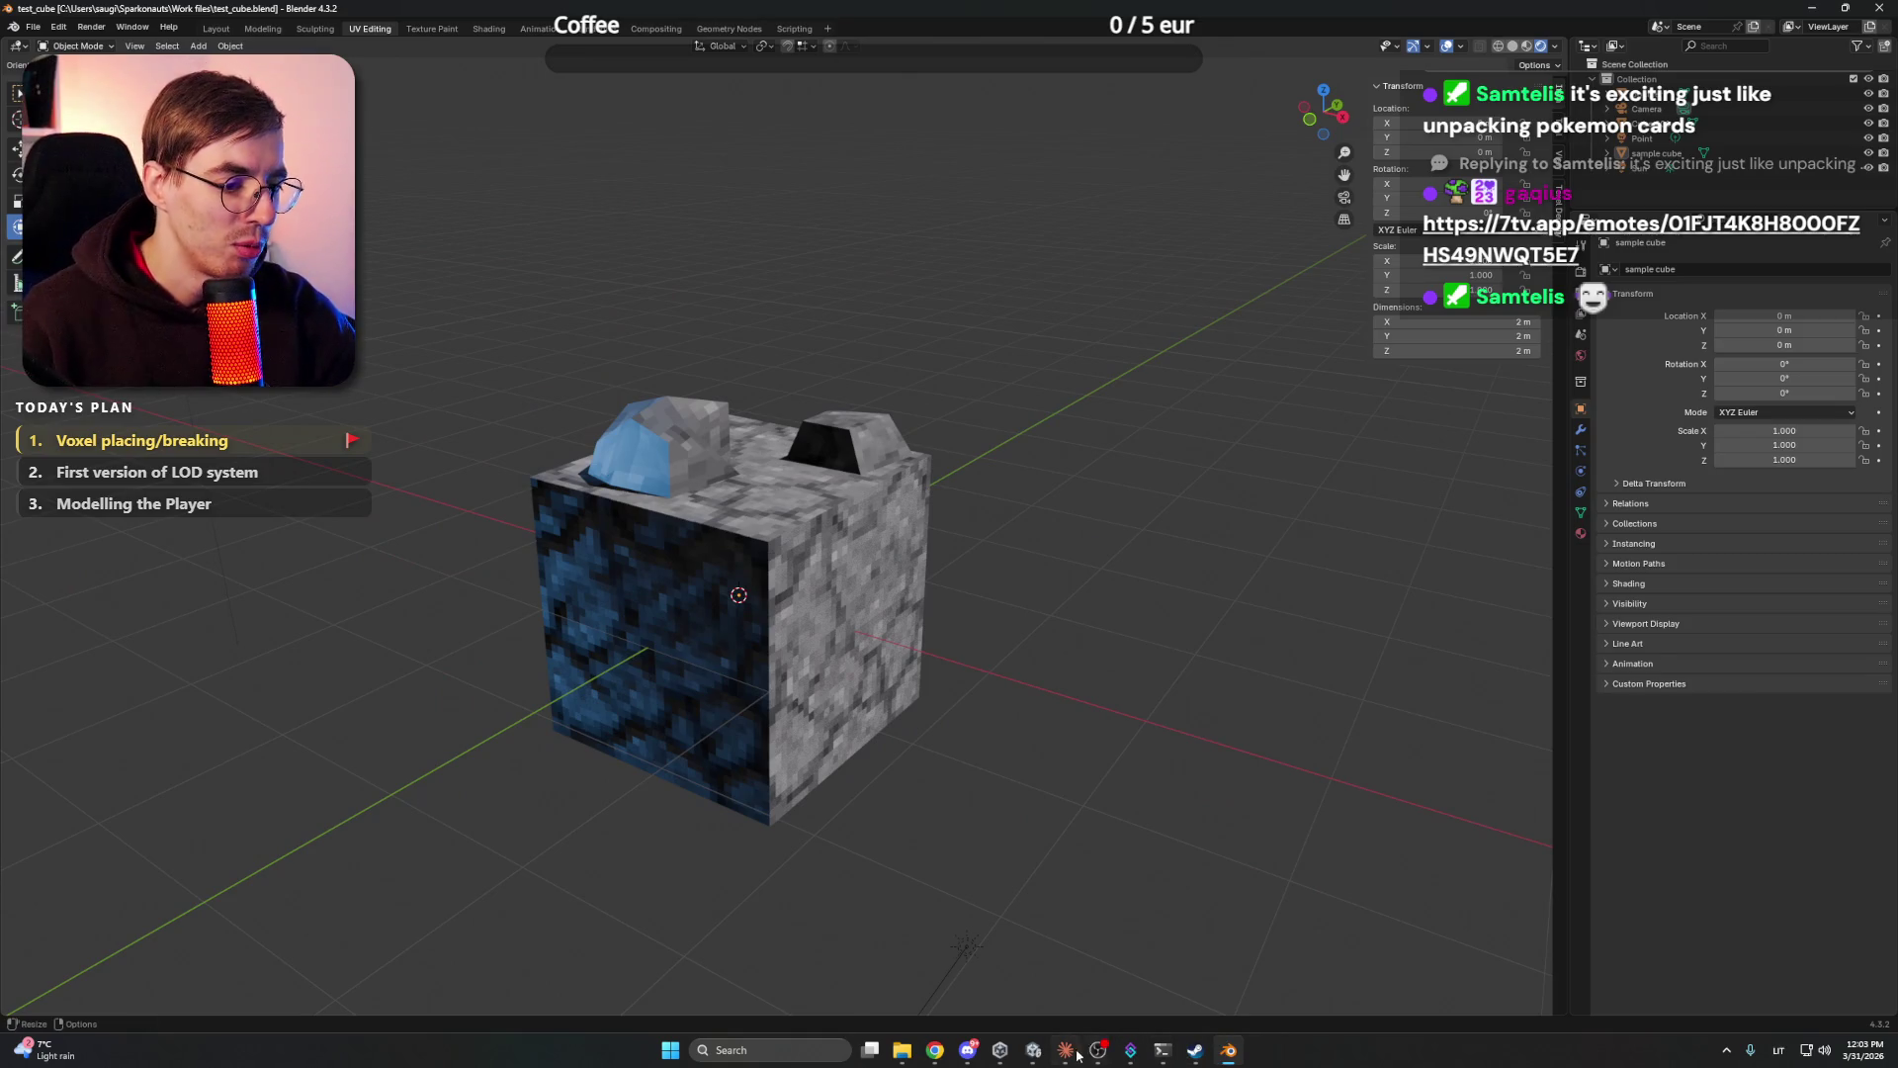
left_click(1065, 1050)
left_click(1066, 1049)
mouse_move(979, 633)
left_mouse_down()
mouse_move(666, 623)
mouse_move(732, 618)
left_mouse_up()
key("super")
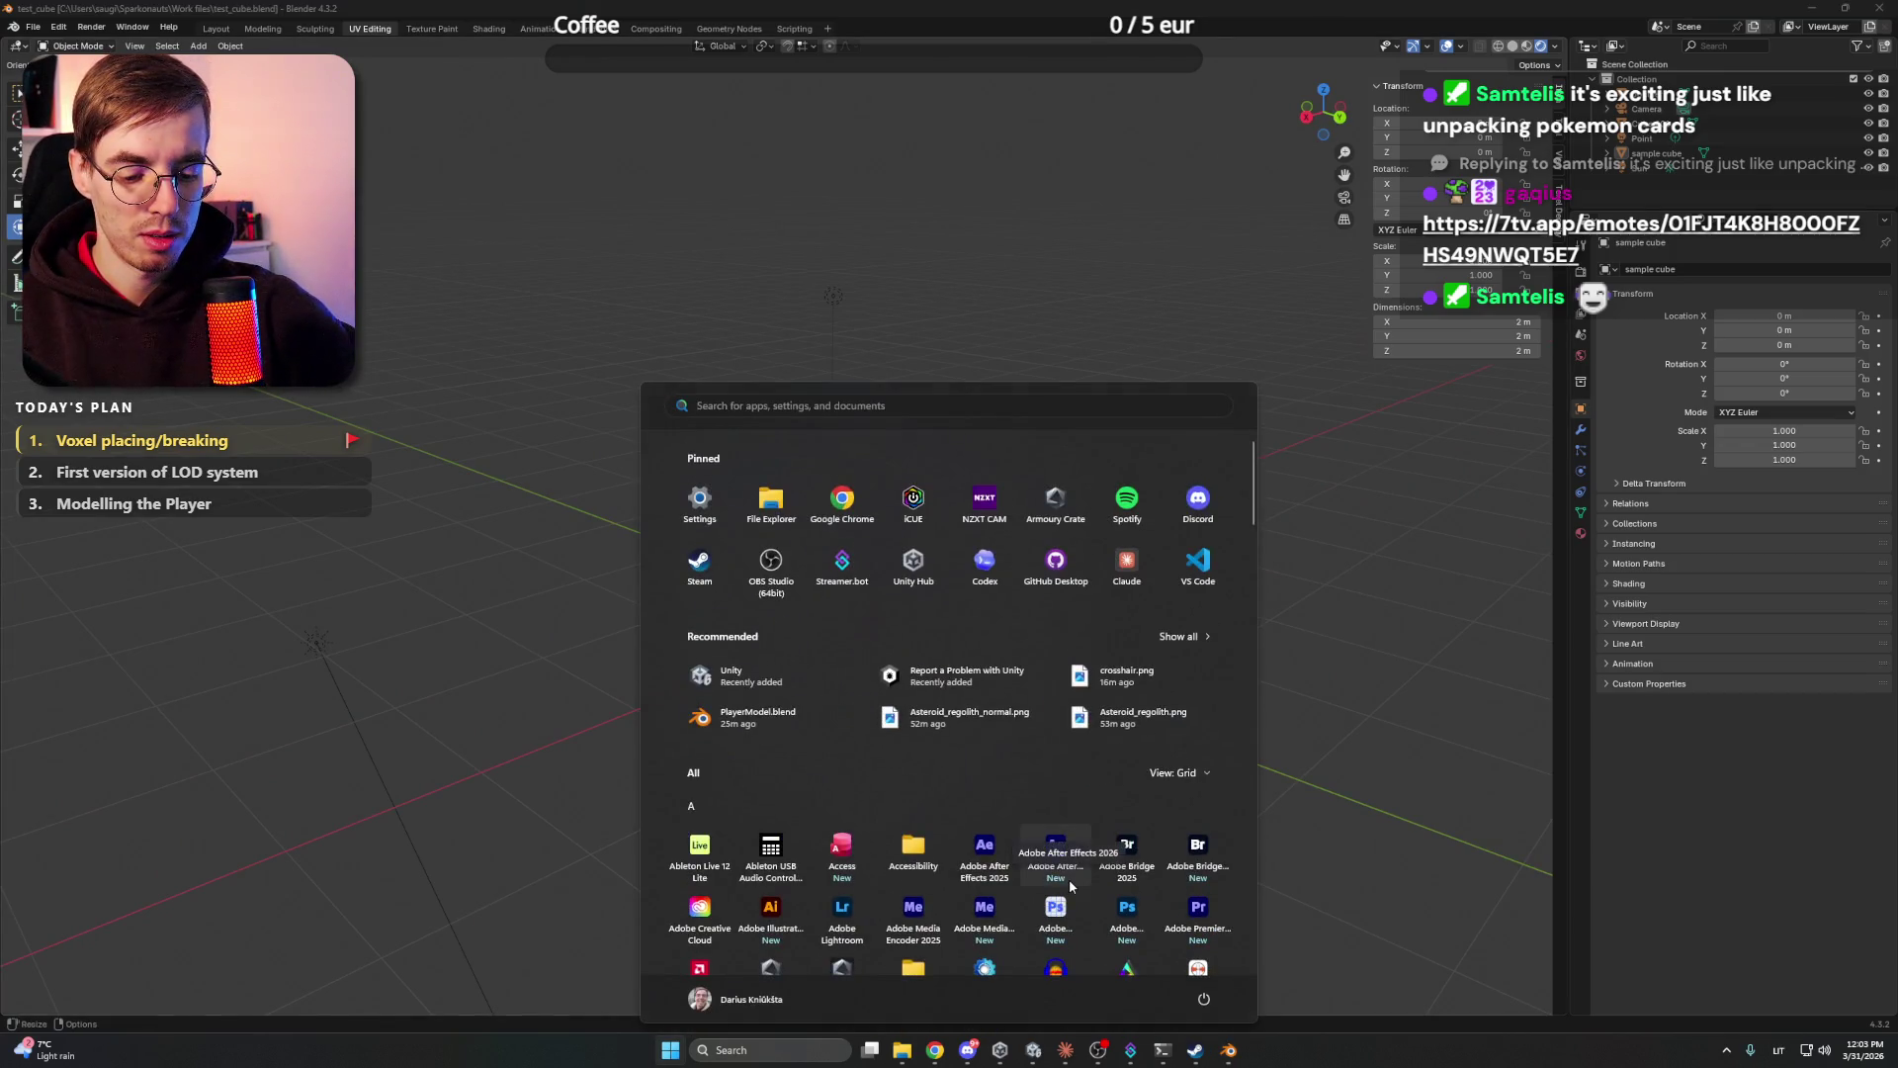
- Launch Paint and pick the Rectangle shape, drawing a test rectangle
type("paint")
key("Return")
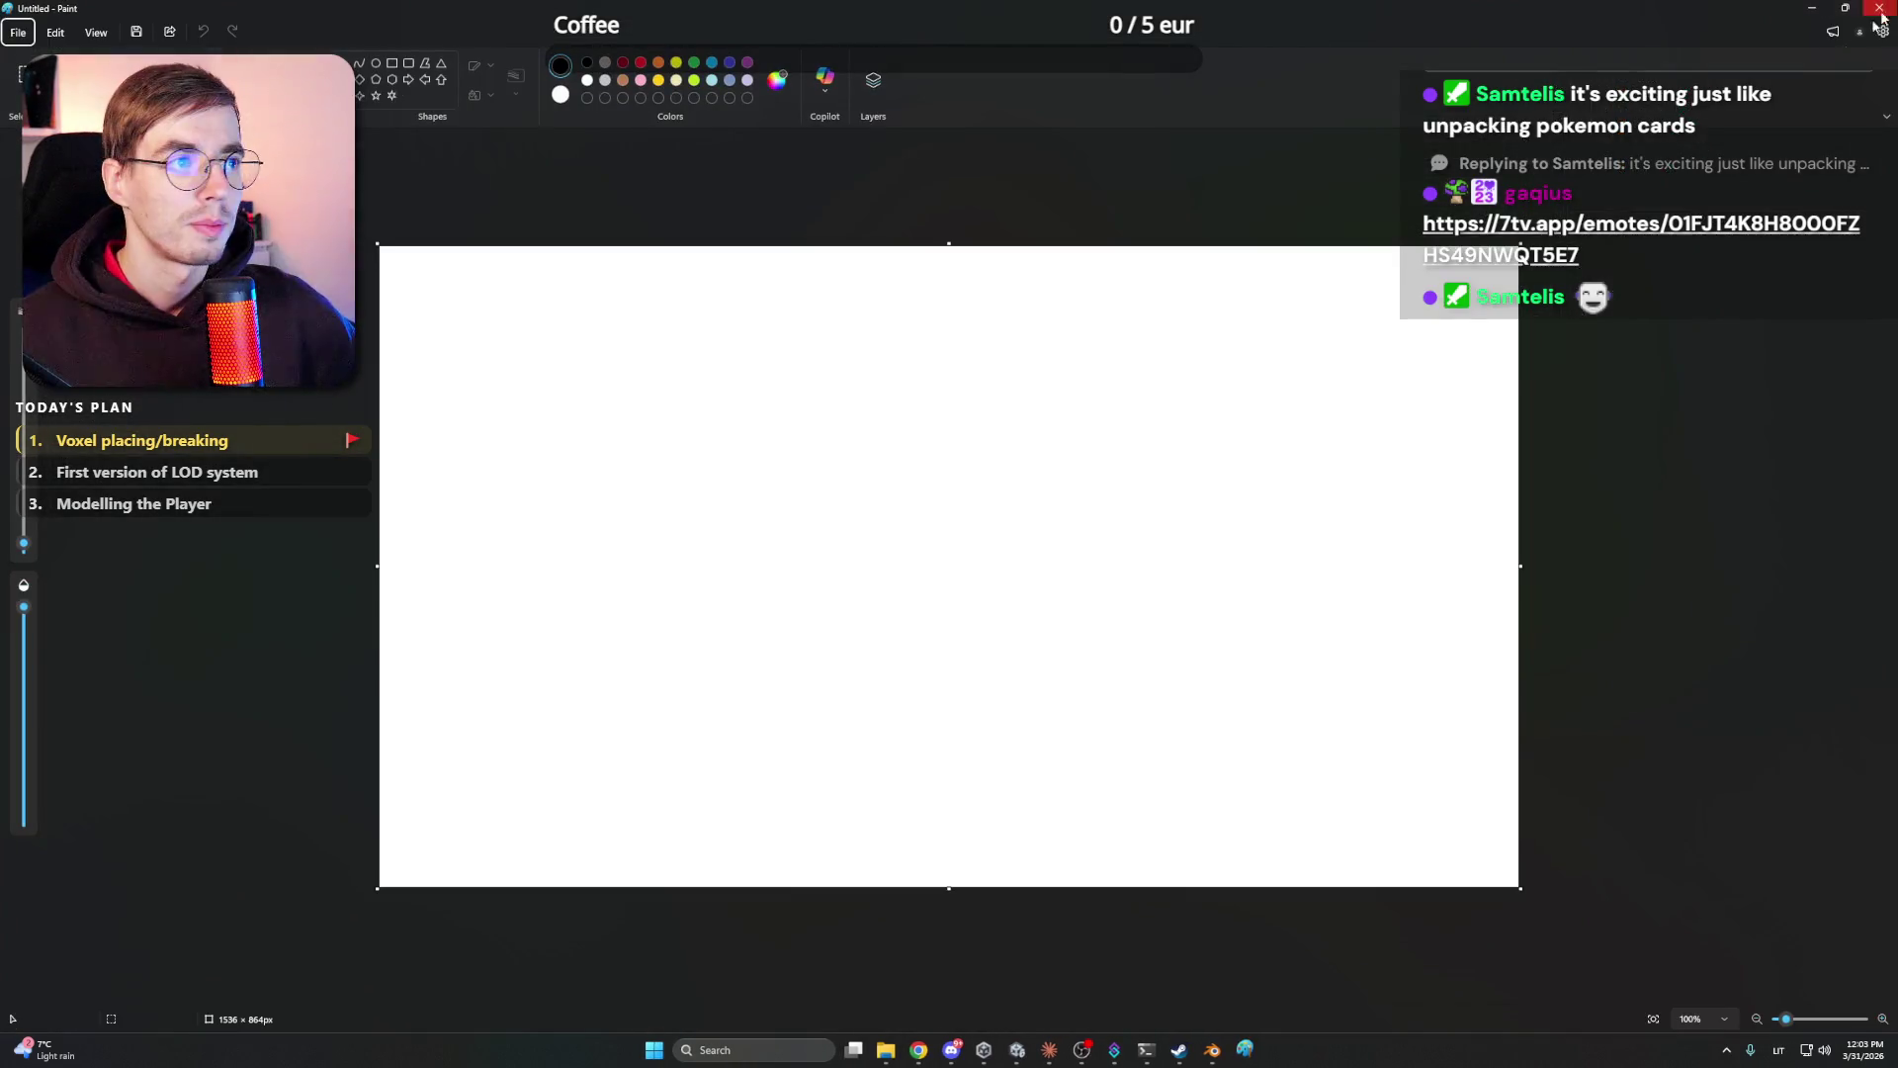
left_click(392, 62)
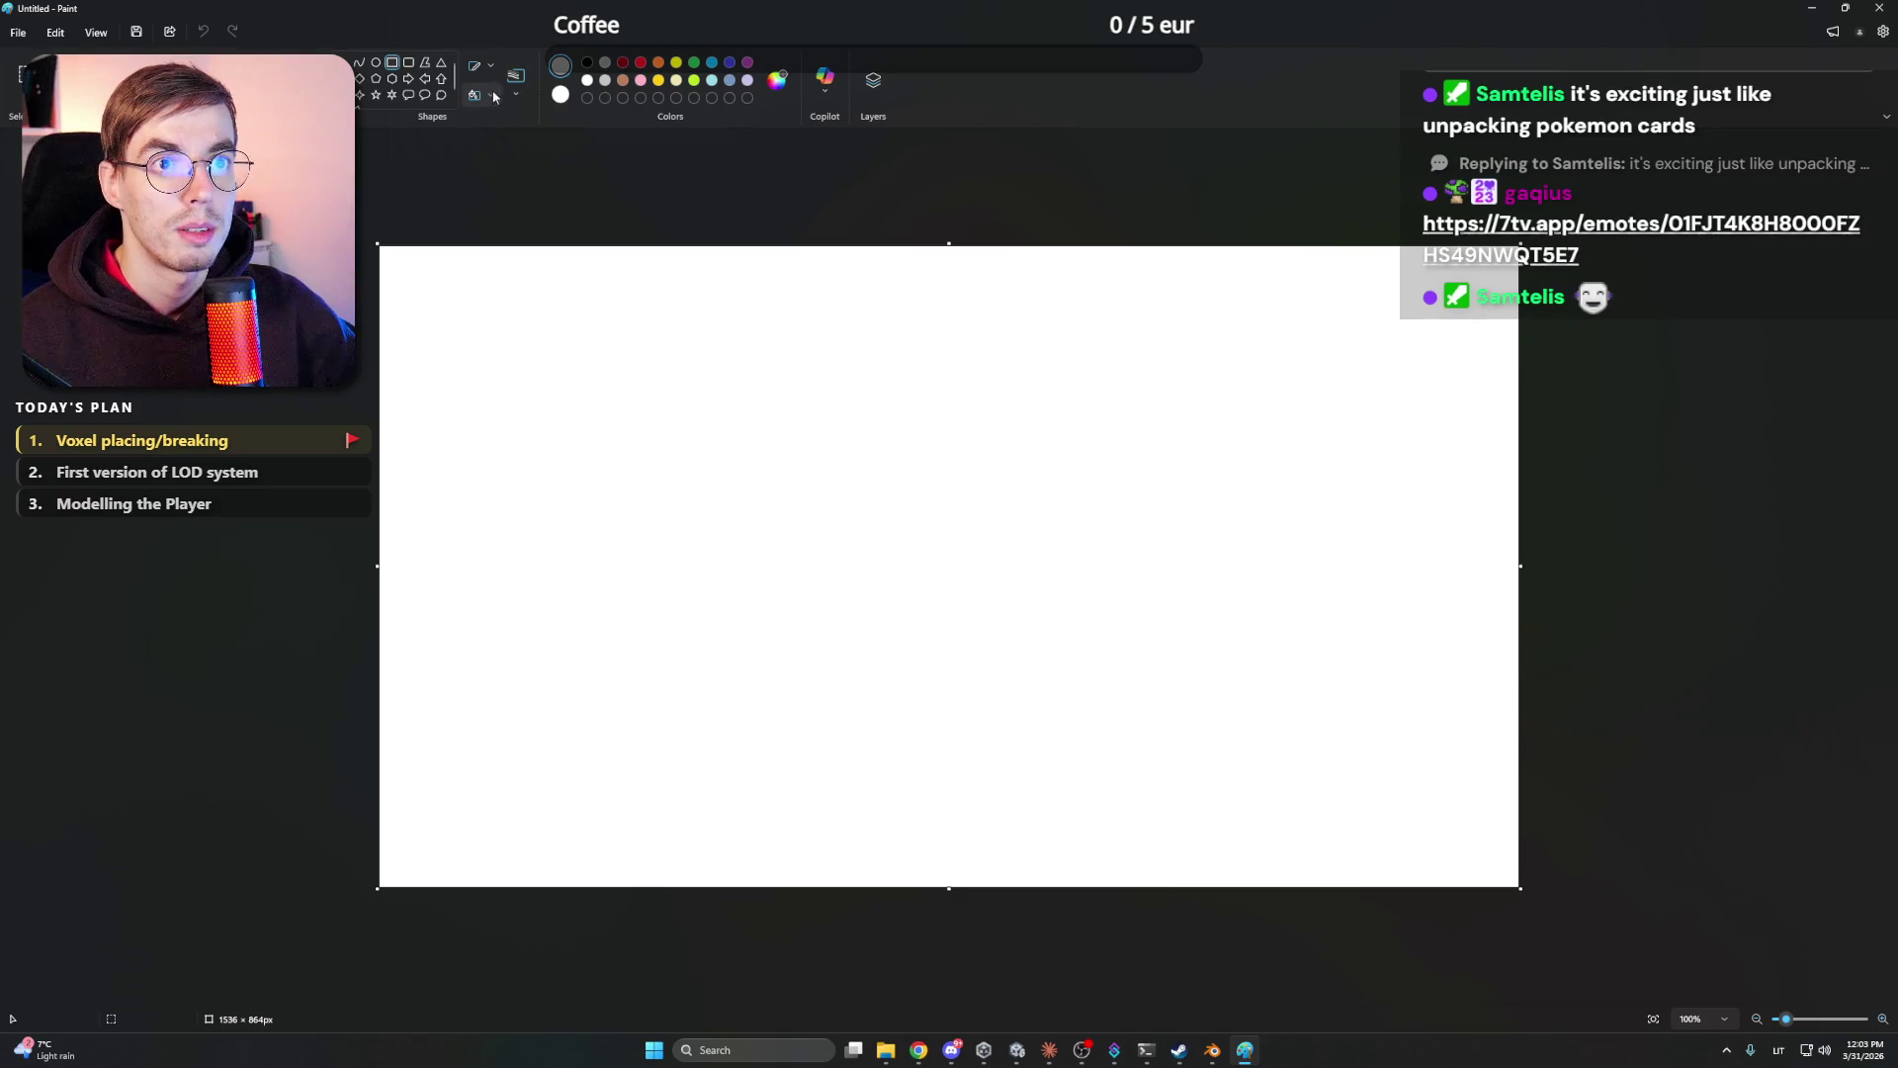
mouse_move(708, 414)
left_mouse_down()
mouse_move(844, 551)
mouse_move(822, 515)
mouse_move(770, 524)
left_mouse_up()
- Set the rectangle outline and fill styles, then undo the test rectangle
left_click(516, 79)
left_click(471, 70)
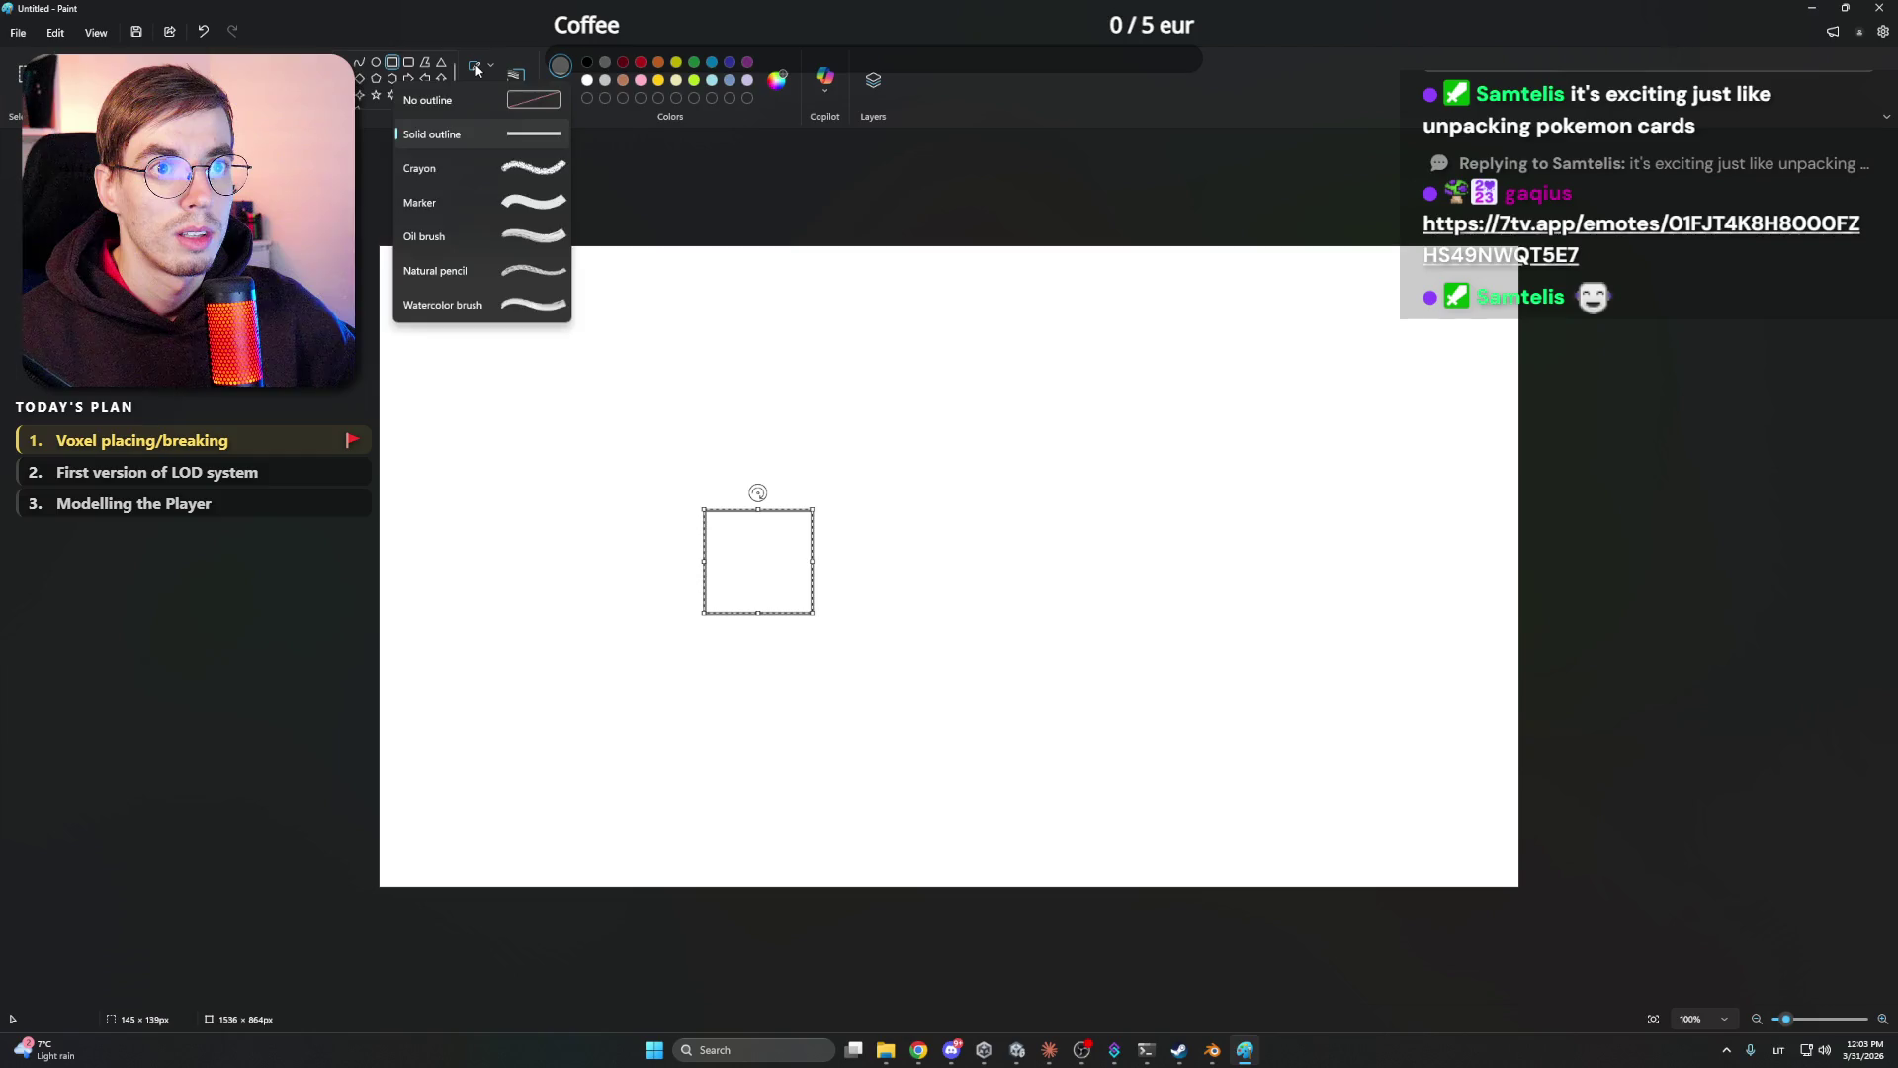
left_click(476, 70)
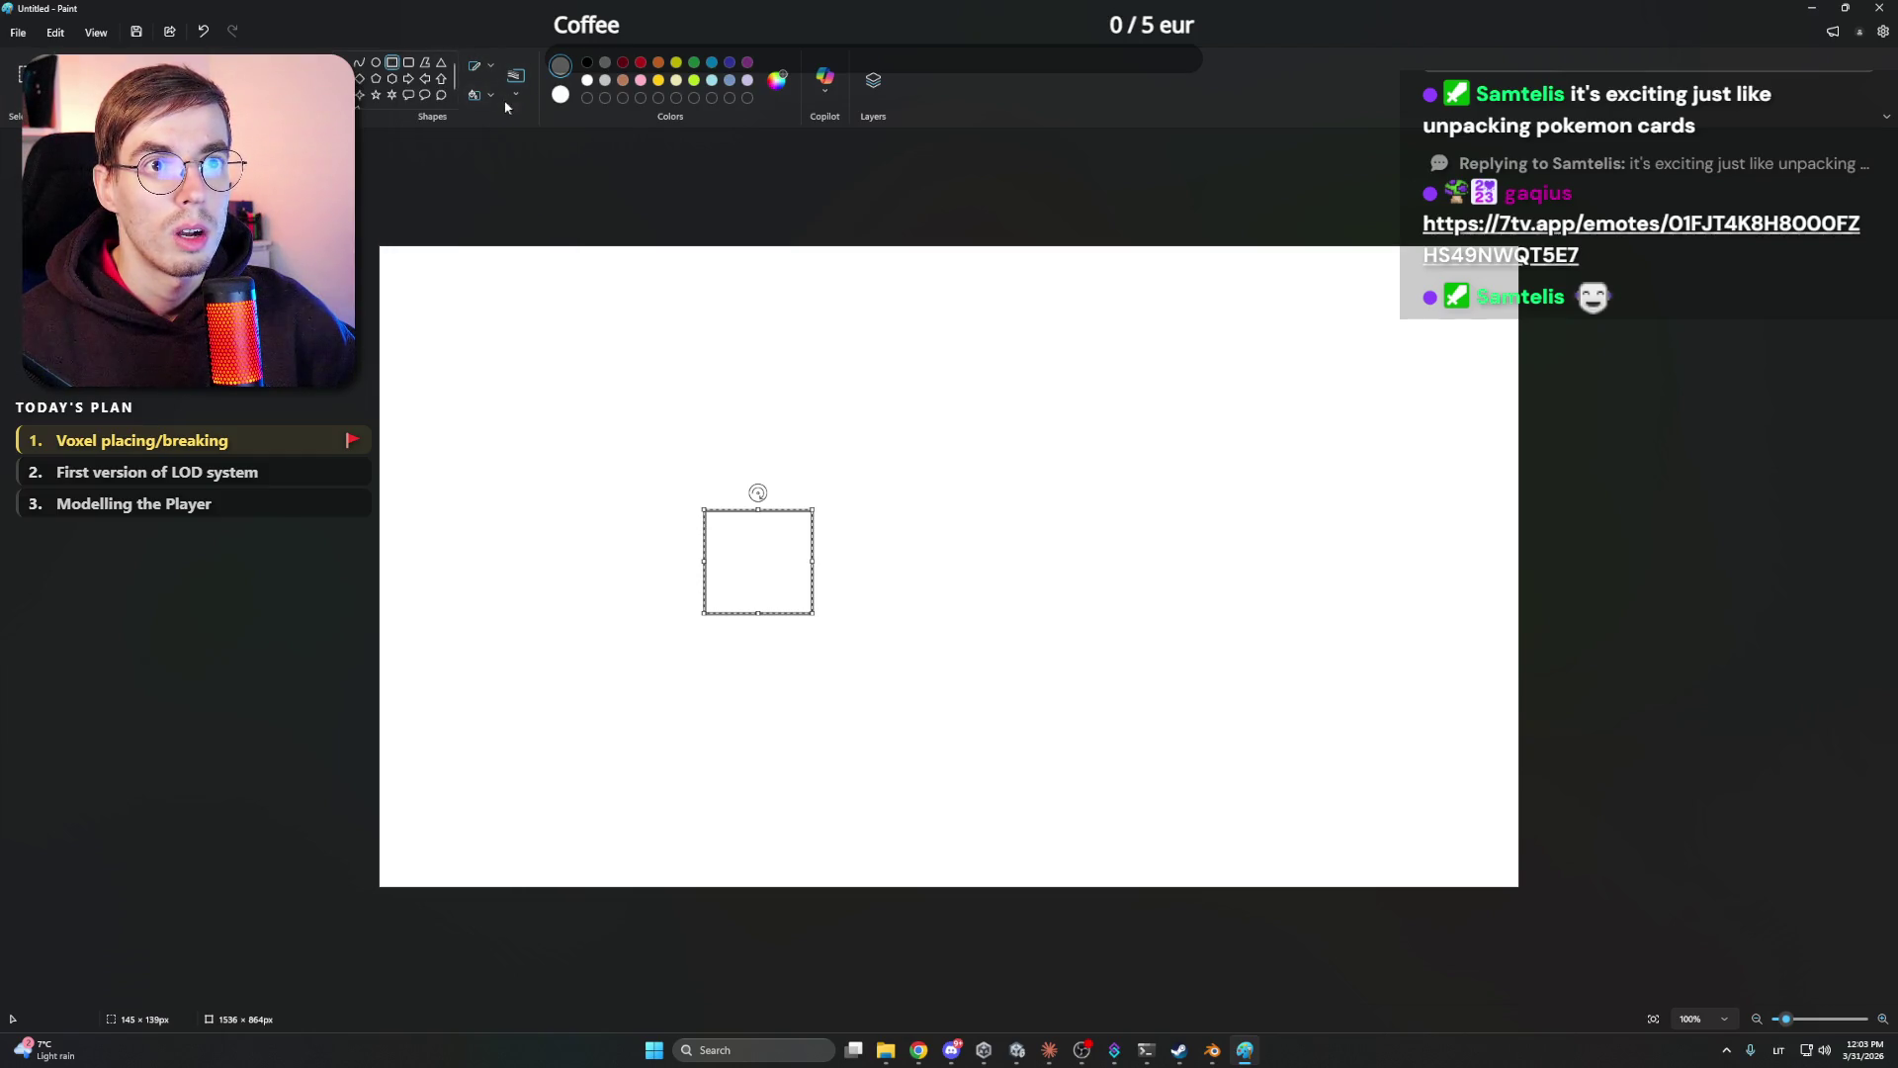
left_click(490, 96)
left_click(494, 149)
left_click_drag(970, 550, 1067, 642)
key("ctrl+z")
- Clear the remaining test rectangles, reapply the fill style, and make grey Color 2
key("ctrl+z")
left_click_drag(689, 443, 836, 613)
key("ctrl+z")
left_click_drag(642, 412, 860, 695)
key("ctrl+z")
left_click(490, 95)
left_click(494, 149)
left_click_drag(736, 482, 860, 628)
key("ctrl+z")
right_click(605, 66)
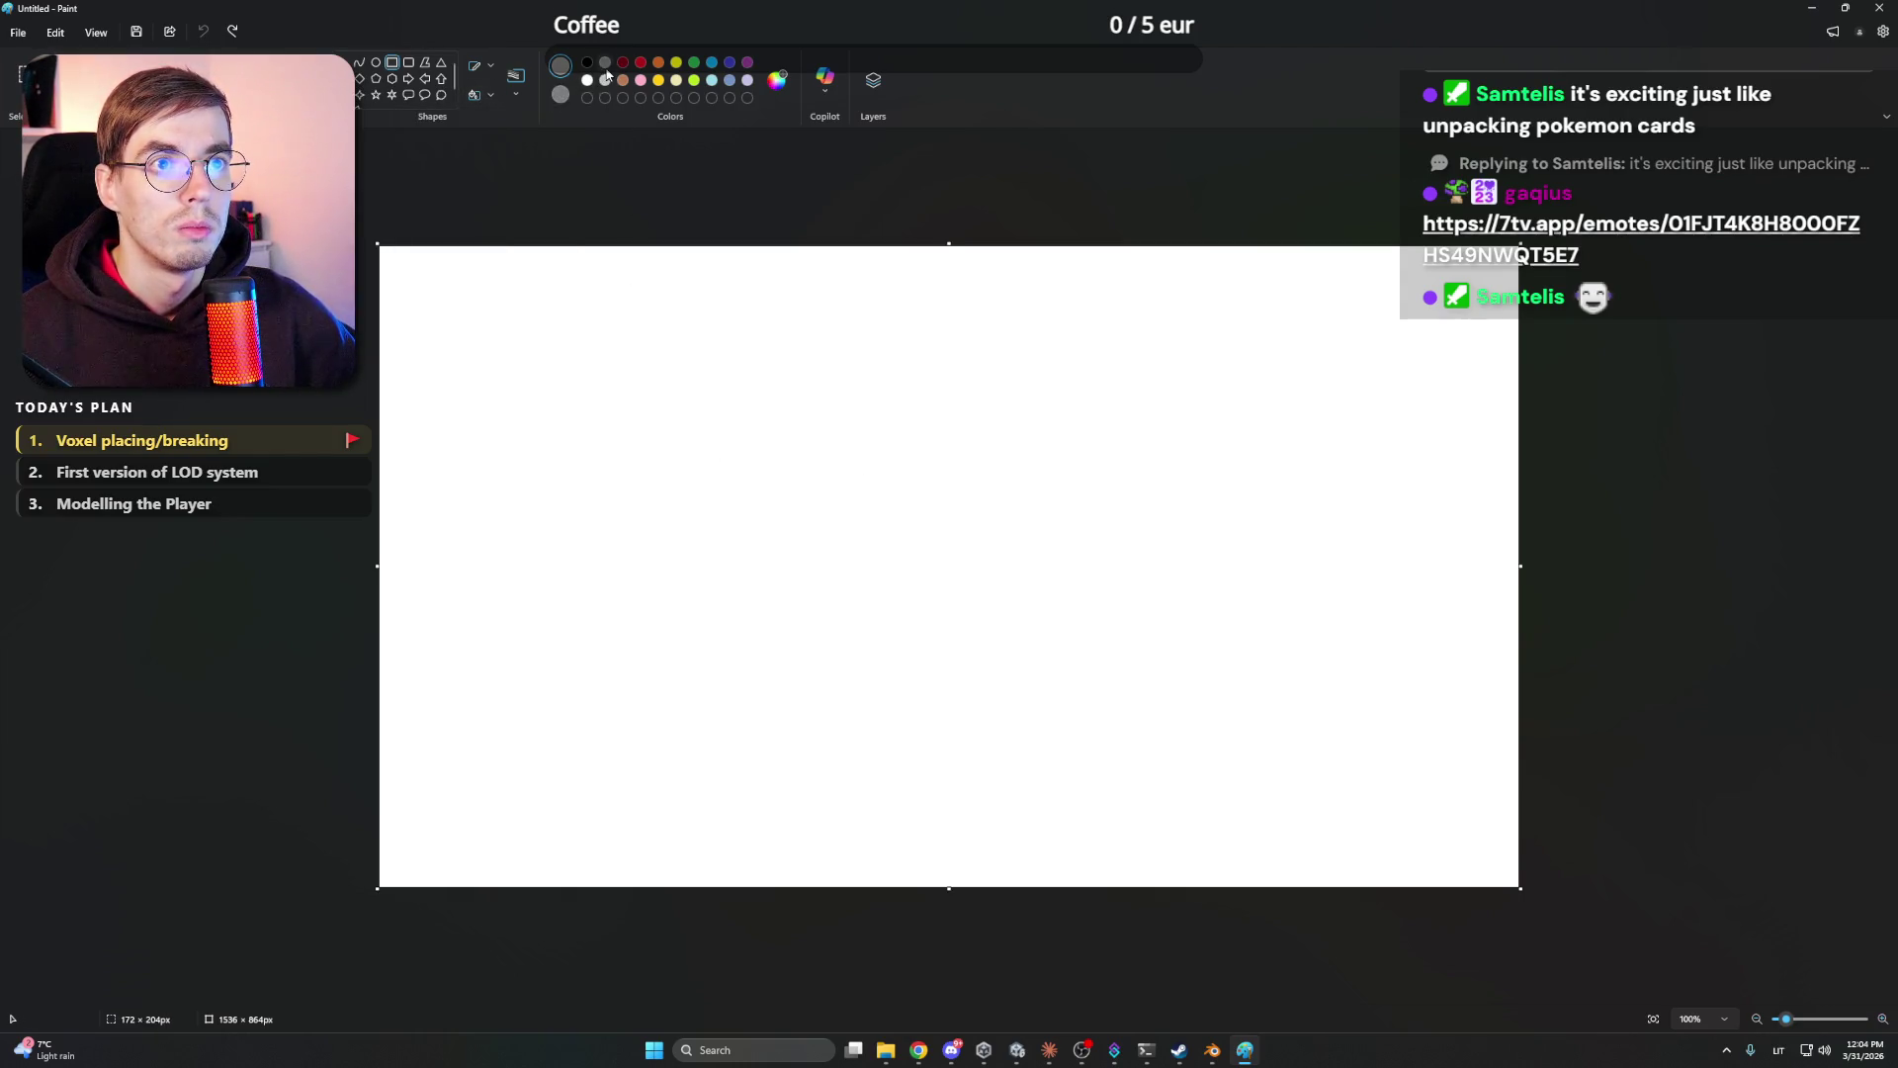
- Draw four adjoining grey blocks in a row across the canvas centre
left_click_drag(706, 459, 890, 643)
key("ctrl+z")
mouse_move(730, 525)
left_mouse_down()
mouse_move(849, 616)
mouse_move(840, 637)
left_mouse_up()
left_click_drag(948, 531, 840, 637)
left_click(1027, 531)
left_click_drag(1027, 531, 944, 634)
left_click_drag(1127, 534, 1029, 635)
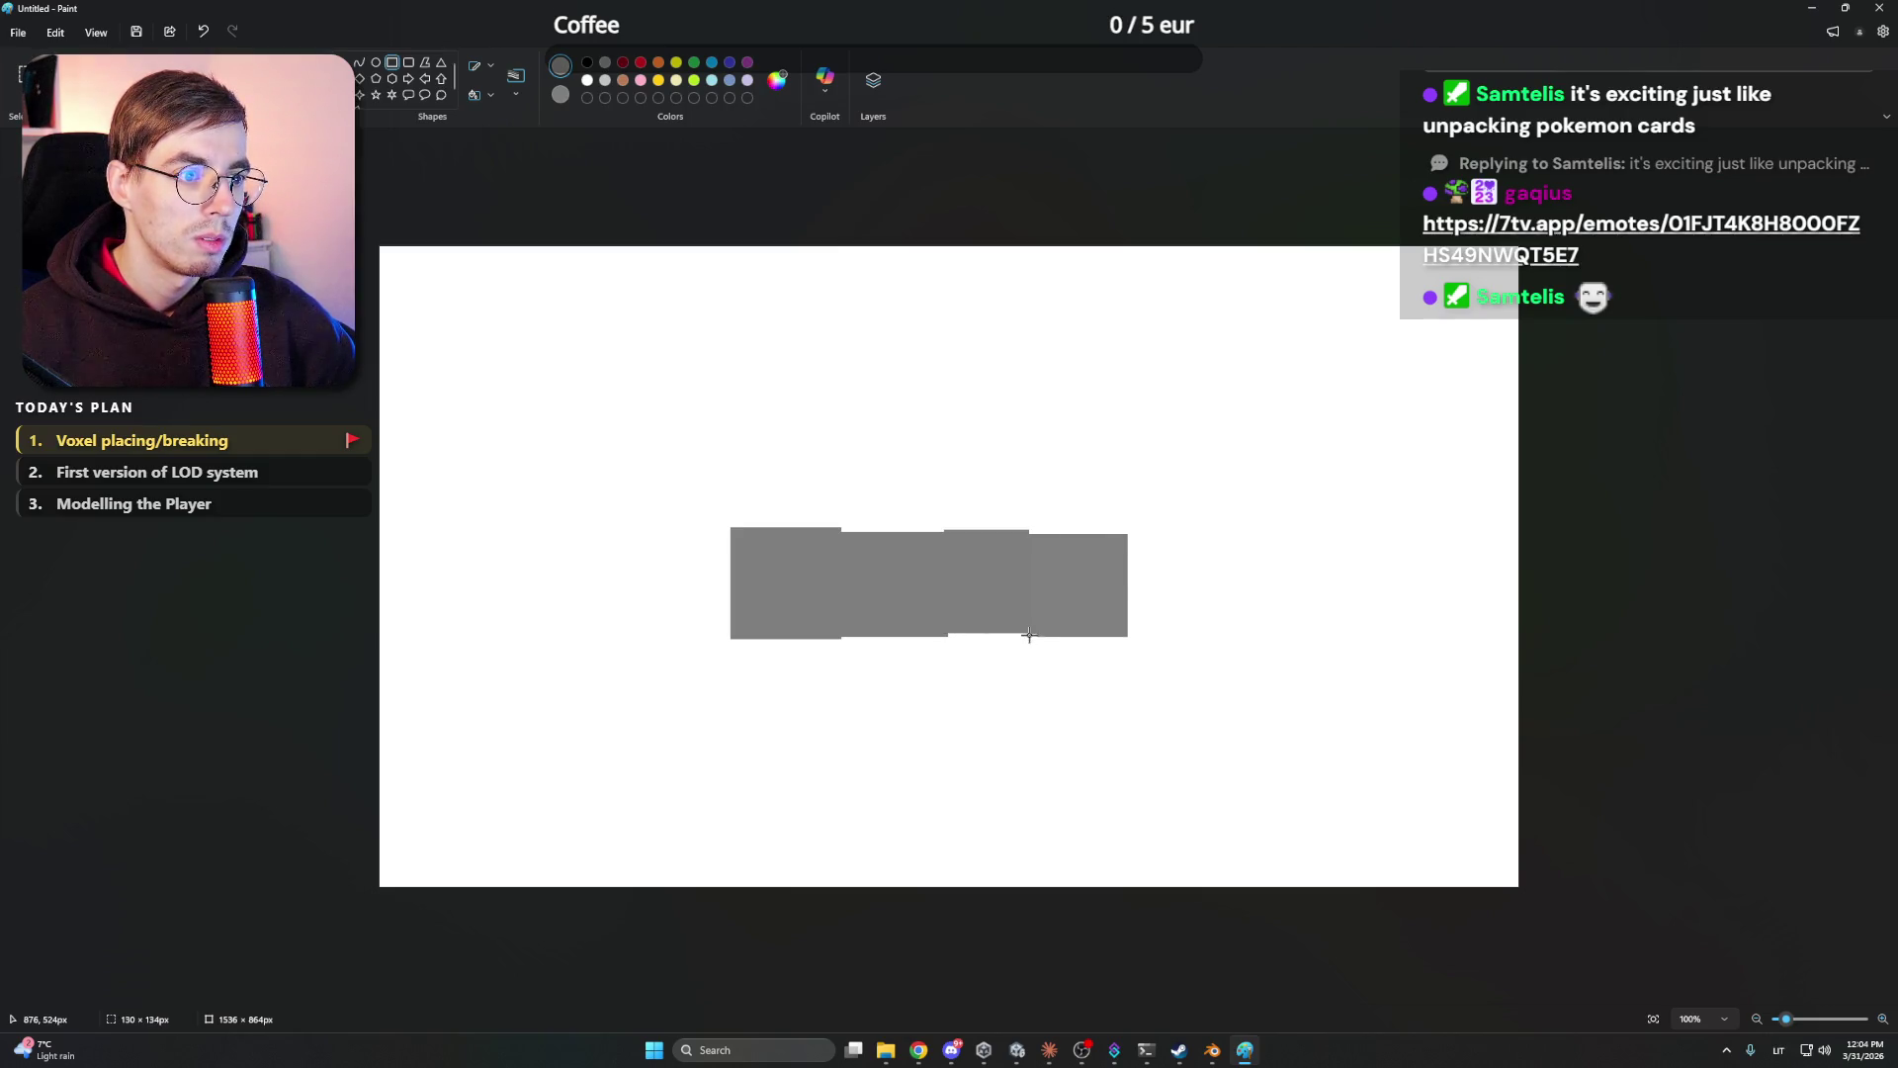
- Finish the row with a grey fifth block and add a grey square below it
left_click_drag(1201, 525, 1112, 634)
key("ctrl+z")
left_click_drag(1253, 539, 1129, 633)
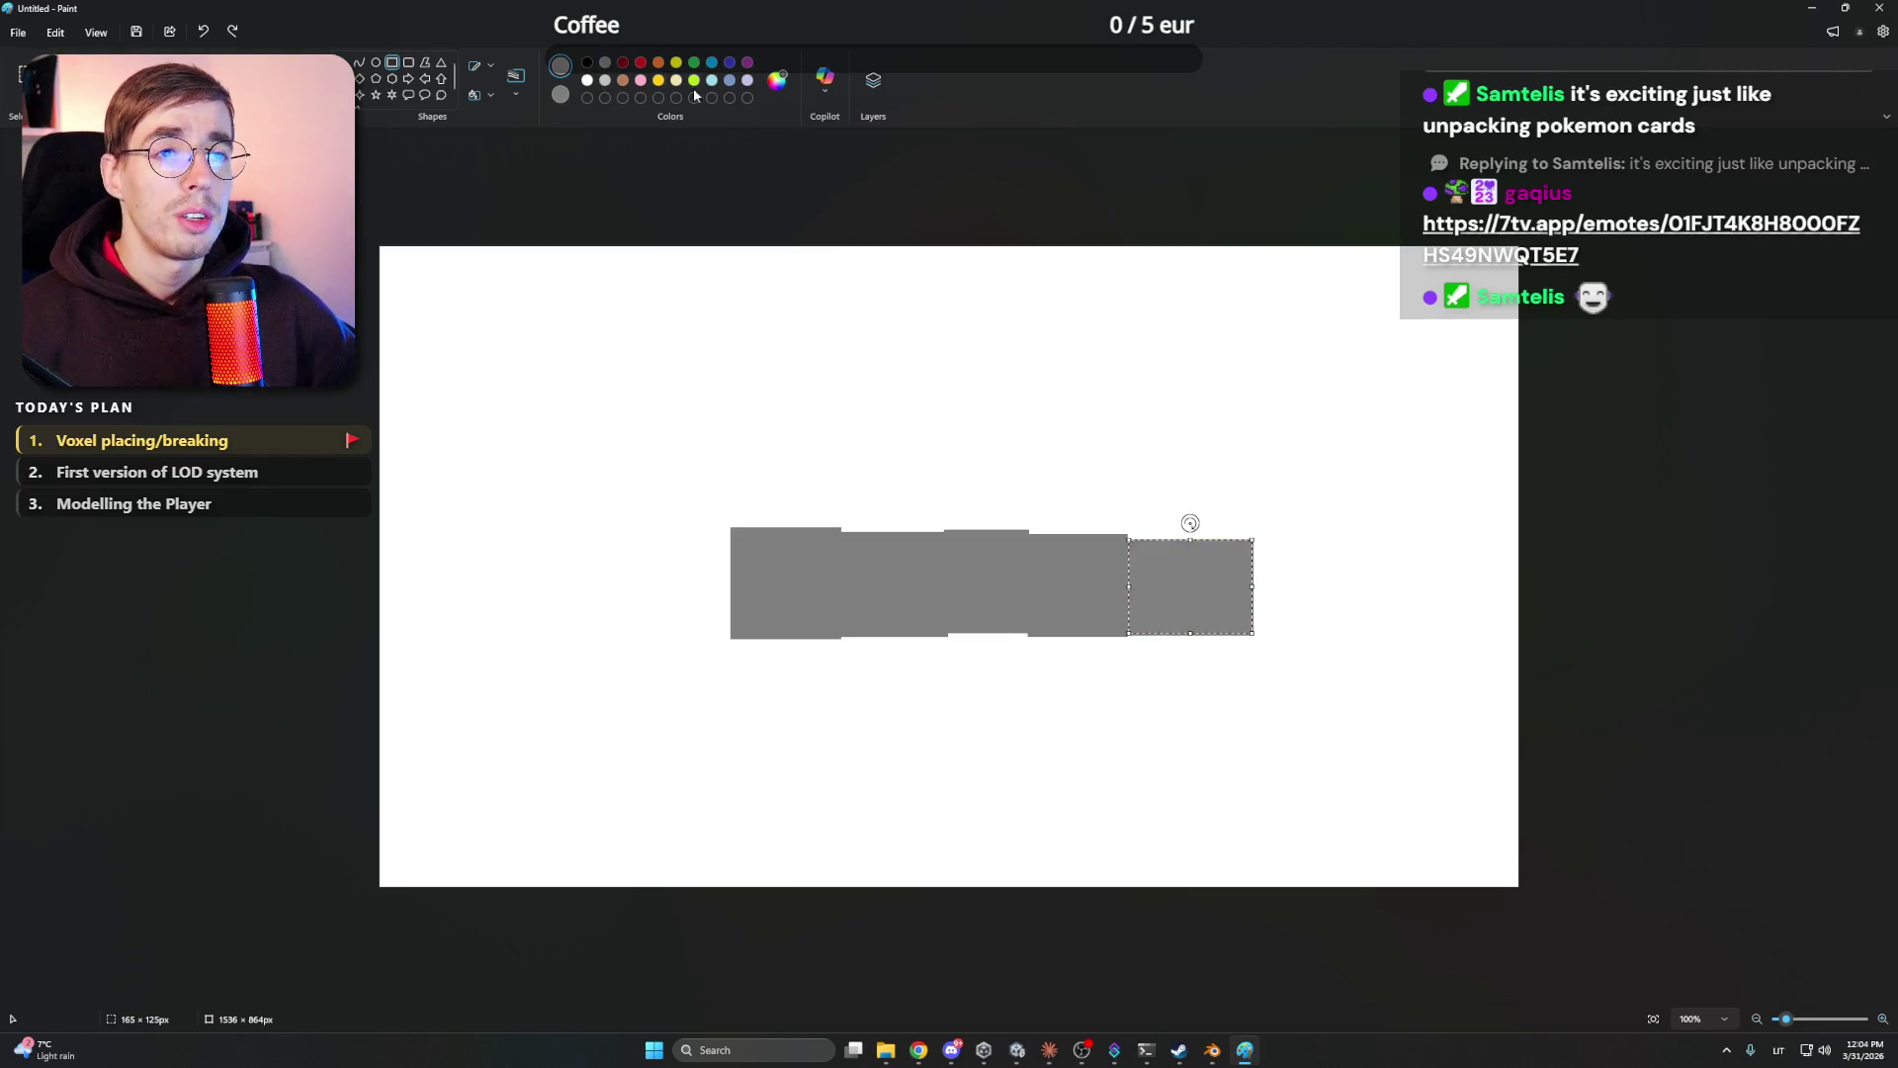
left_click(730, 62)
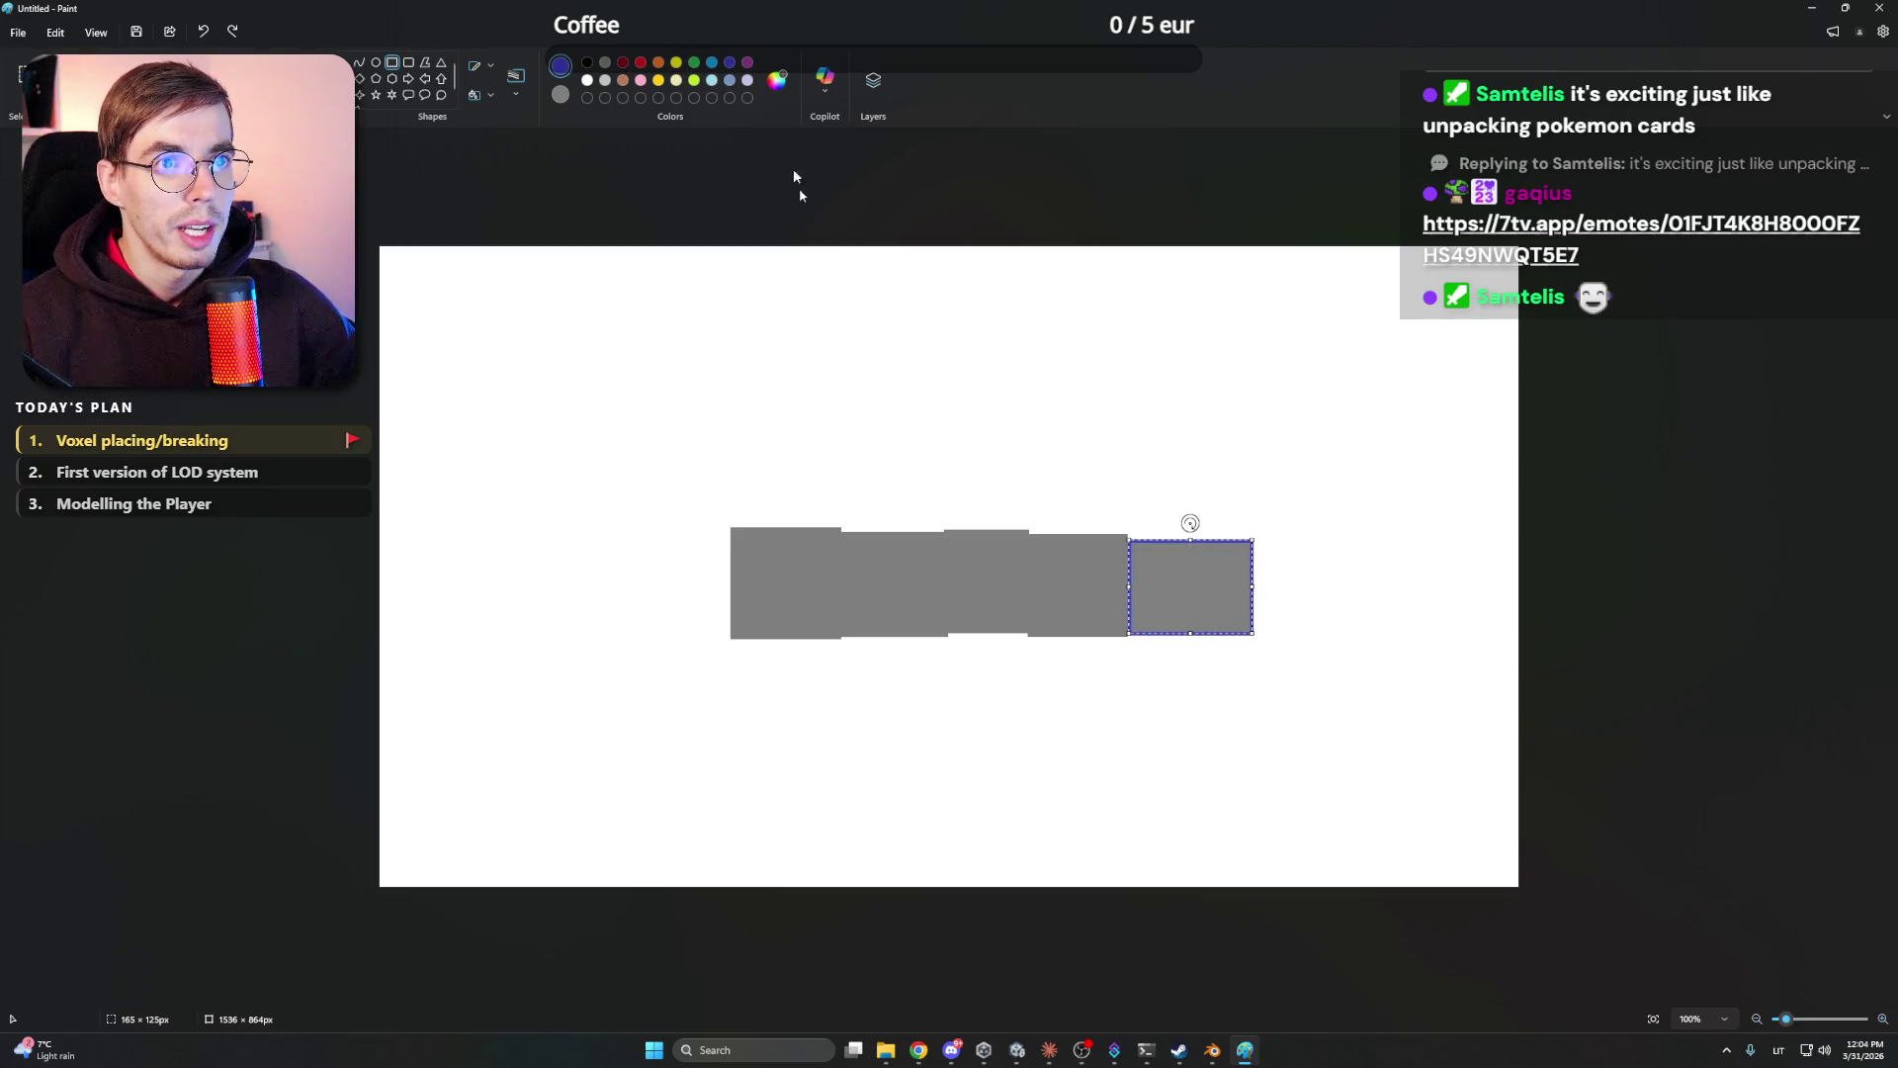
key("Delete")
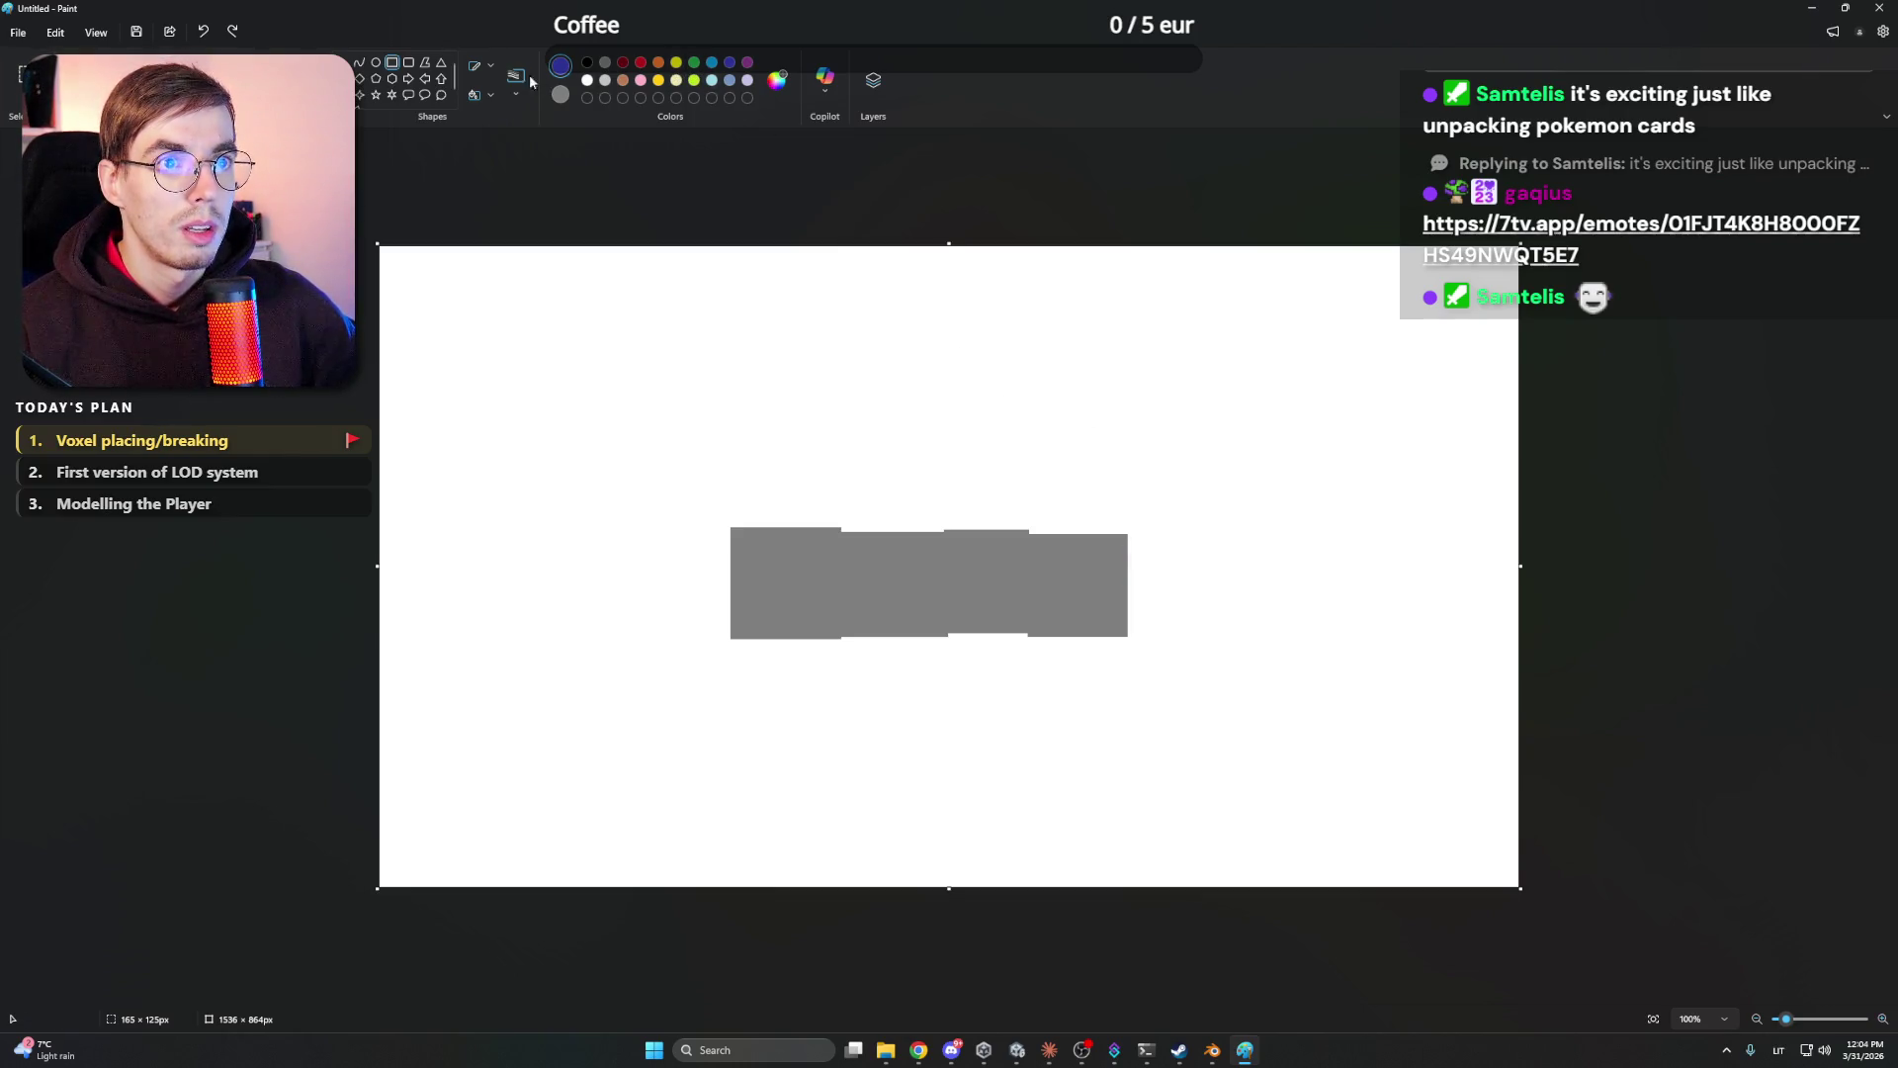
left_click_drag(1228, 538, 1123, 637)
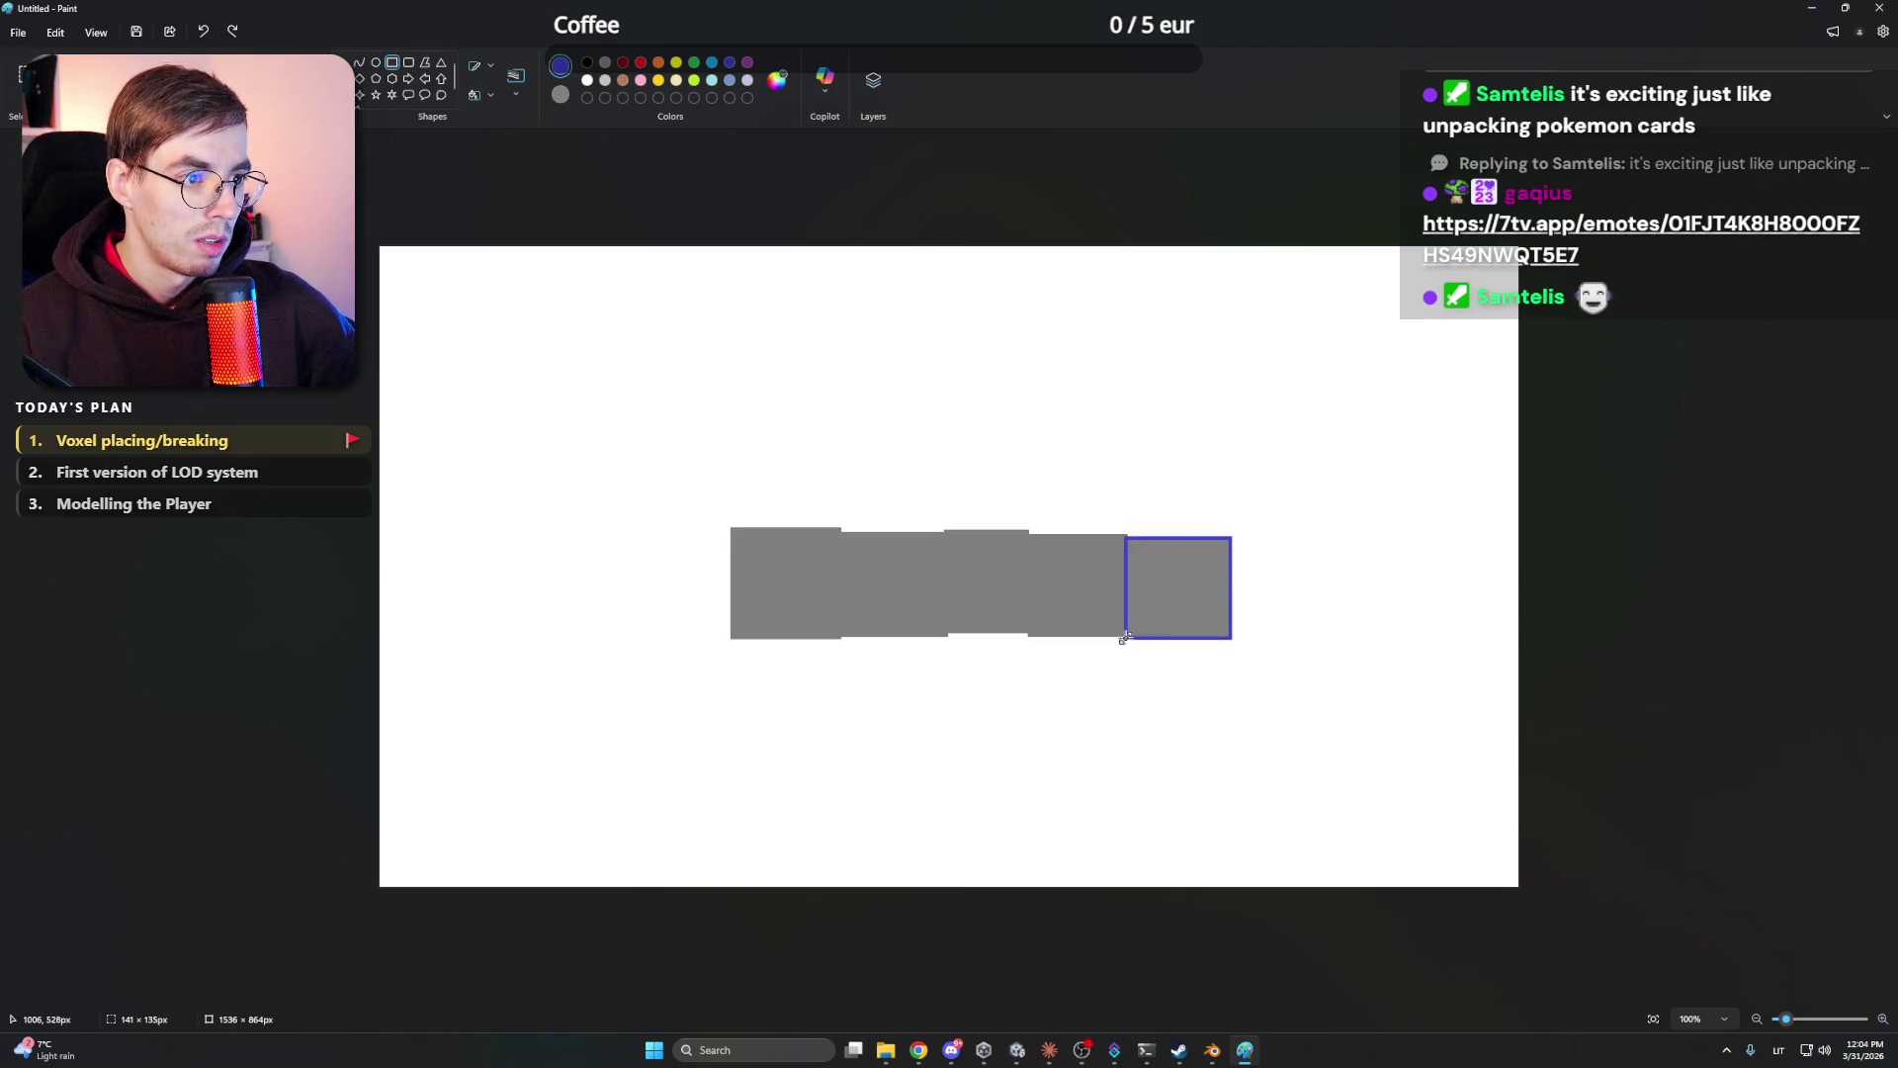
left_click(605, 63)
left_click_drag(1238, 522, 1123, 632)
left_click_drag(1033, 723, 916, 836)
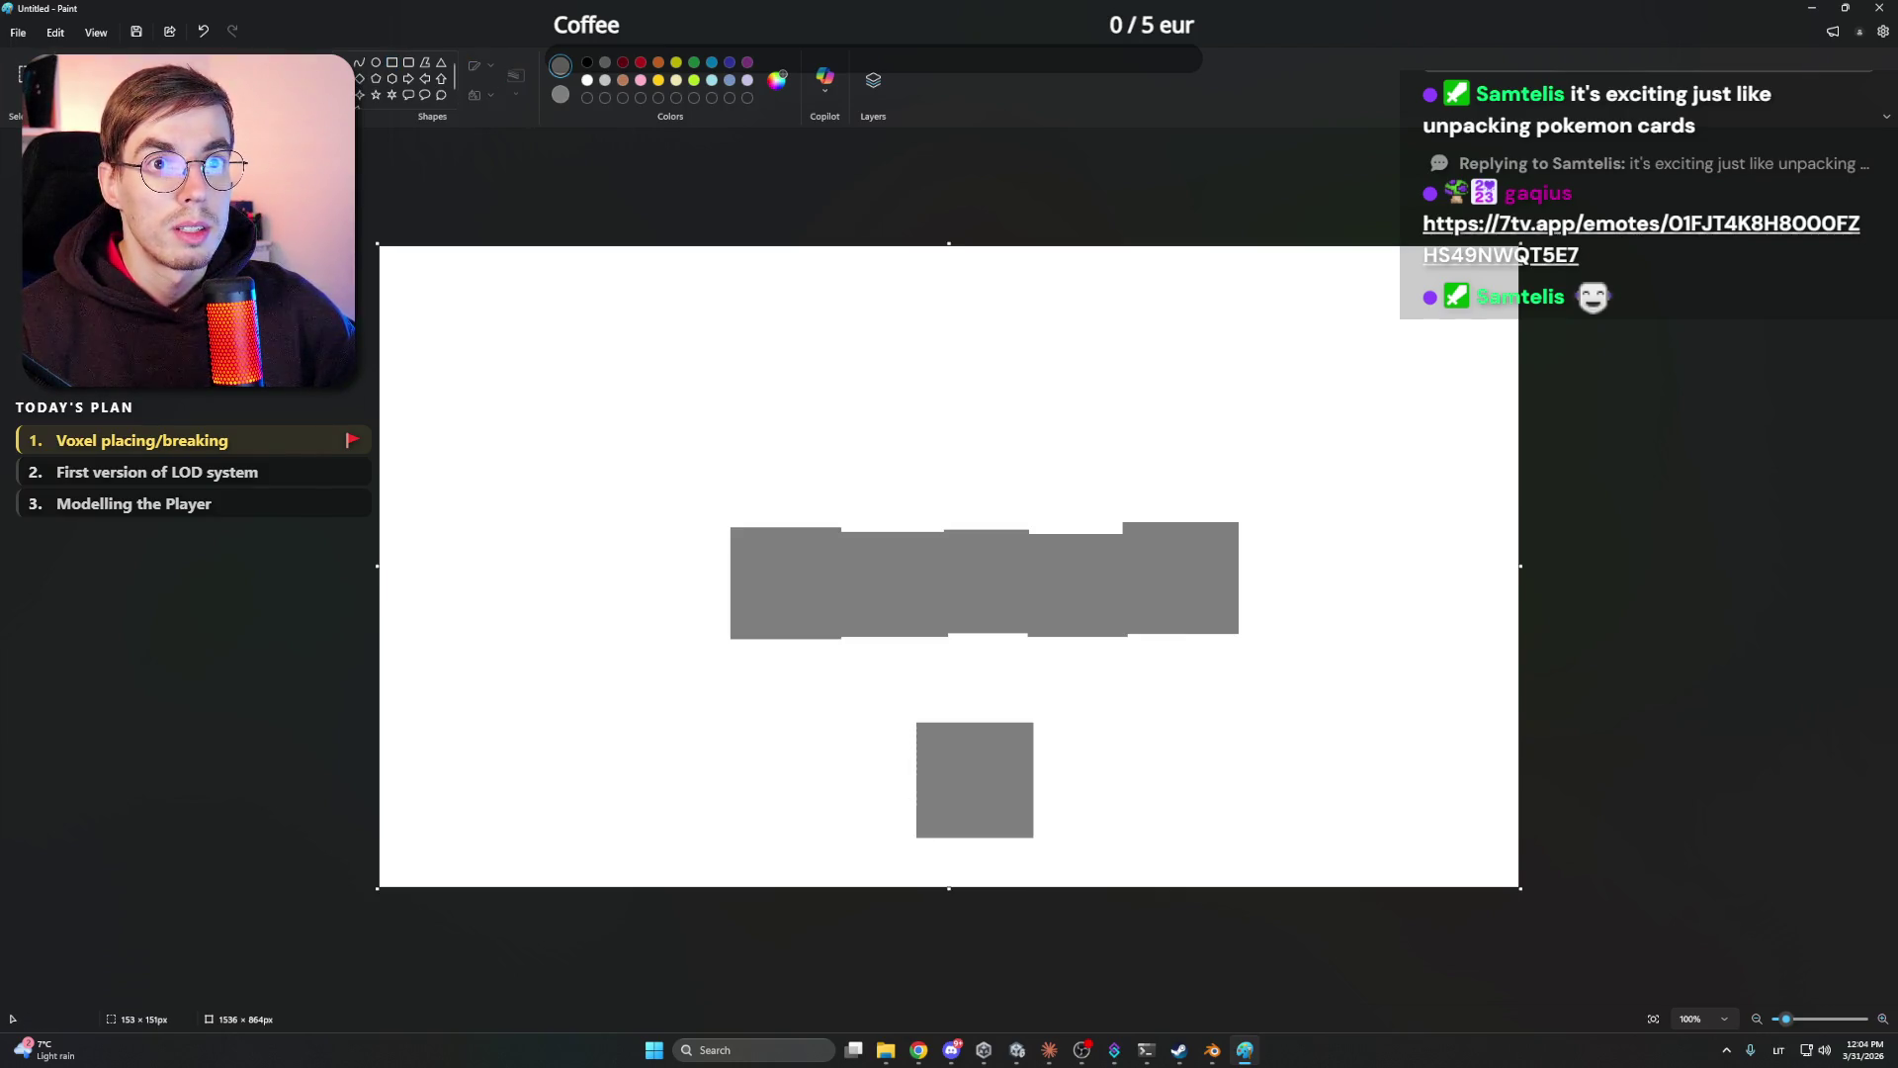
left_click(738, 64)
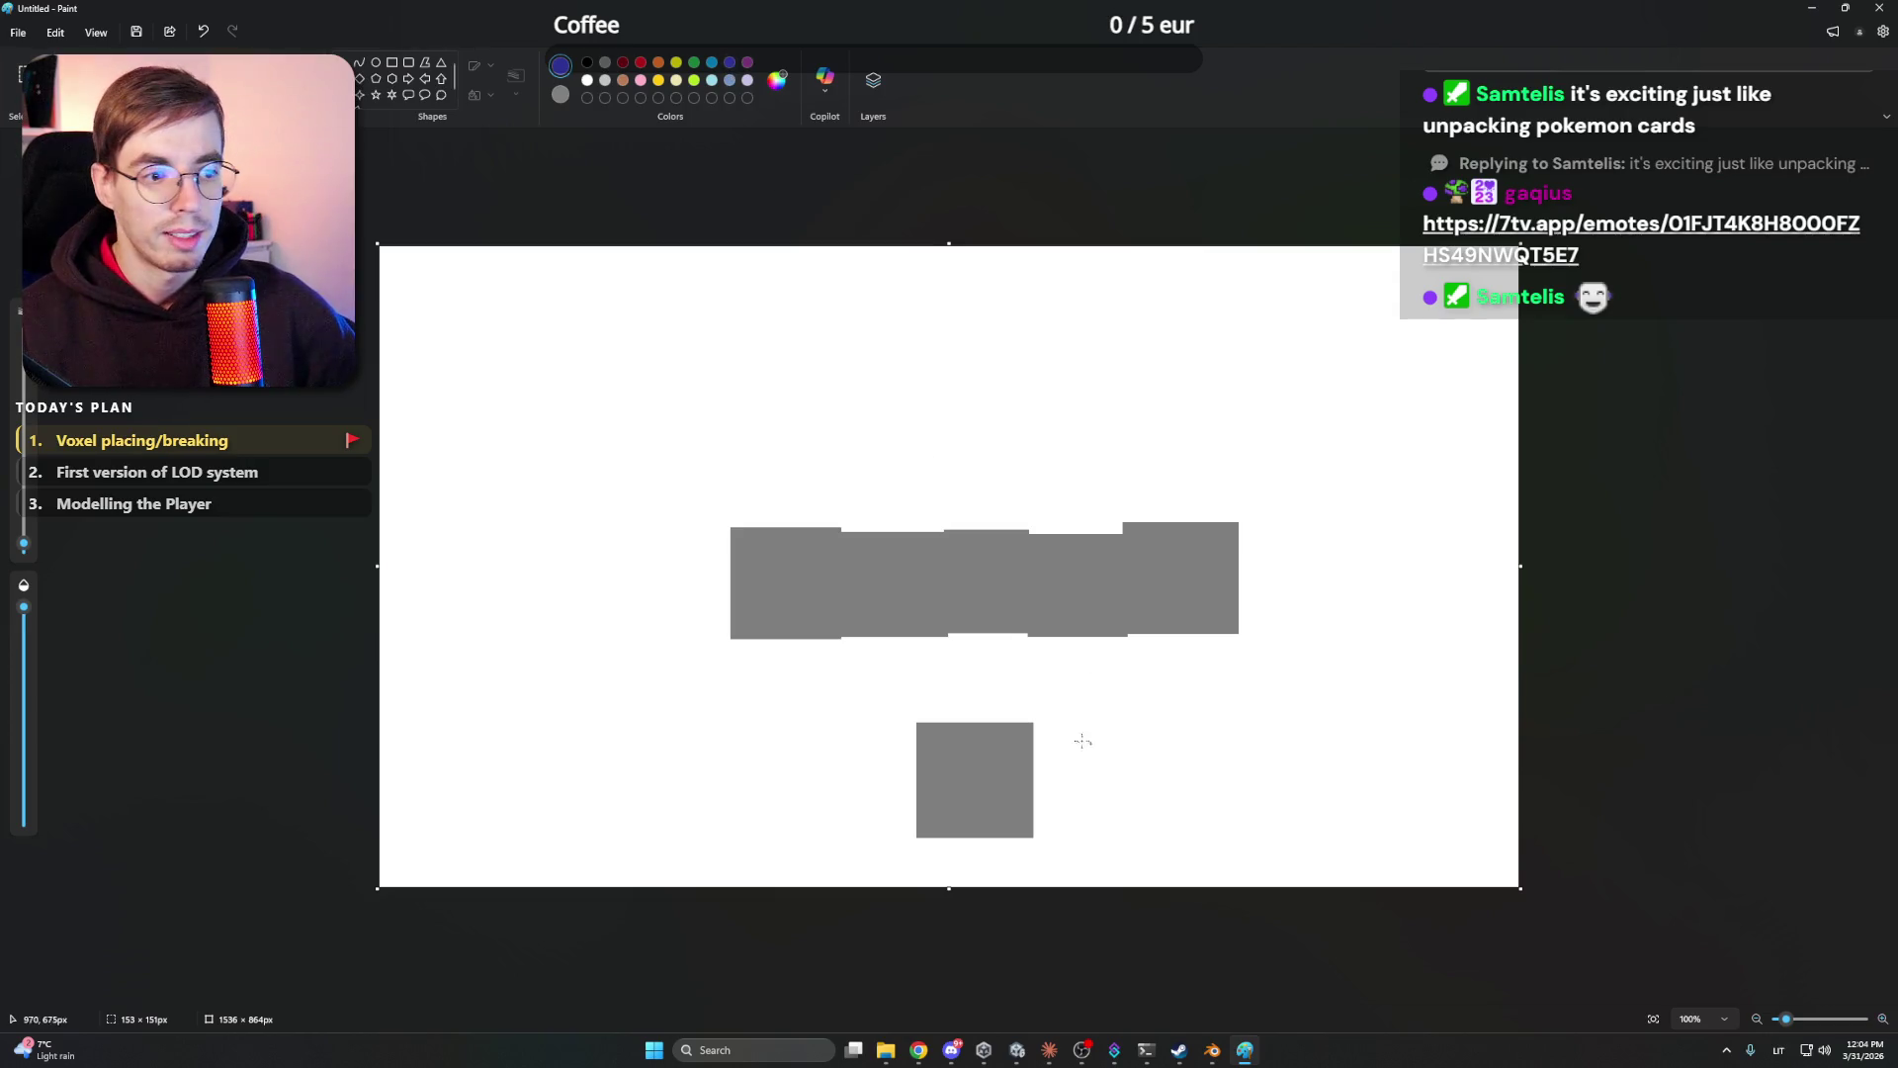
- Dab purple ore spots on the lower square with a thicker brush, then fill the middle block blue
left_click_drag(973, 755, 956, 756)
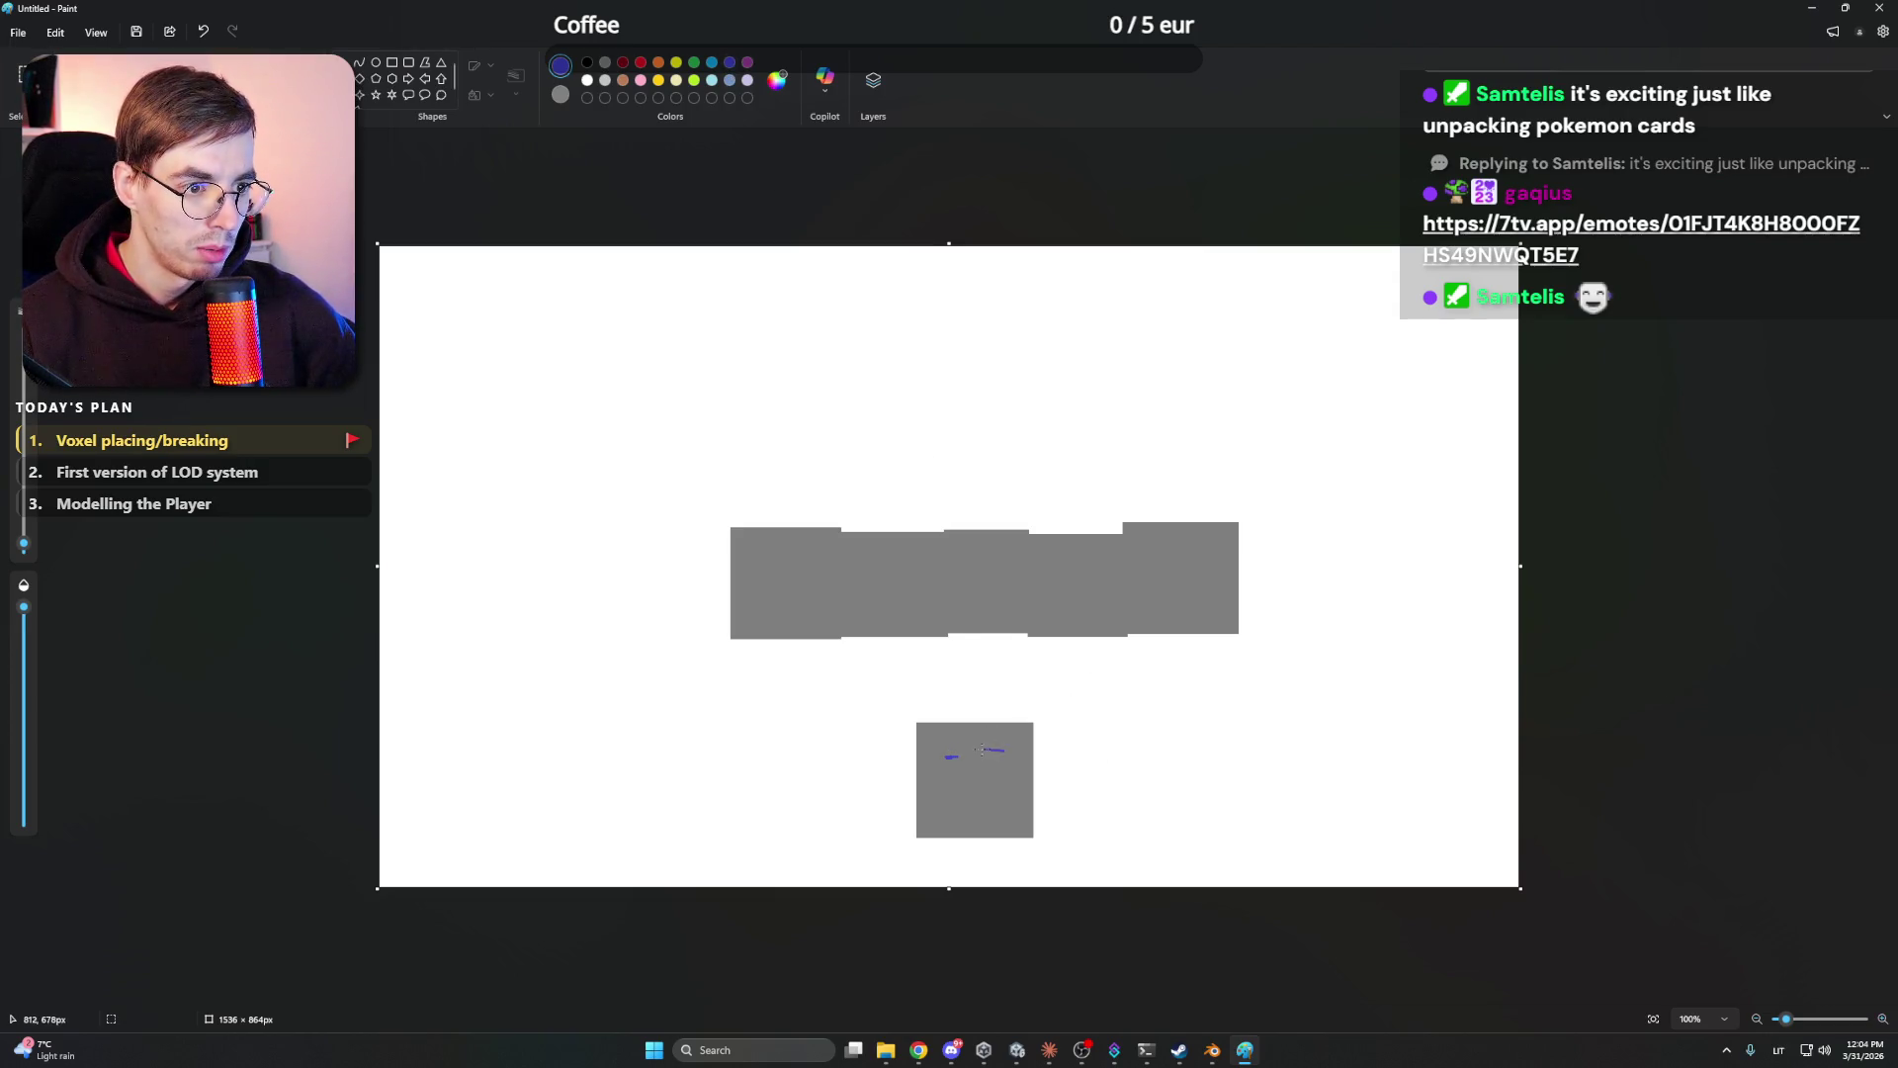
key("ctrl+plus")
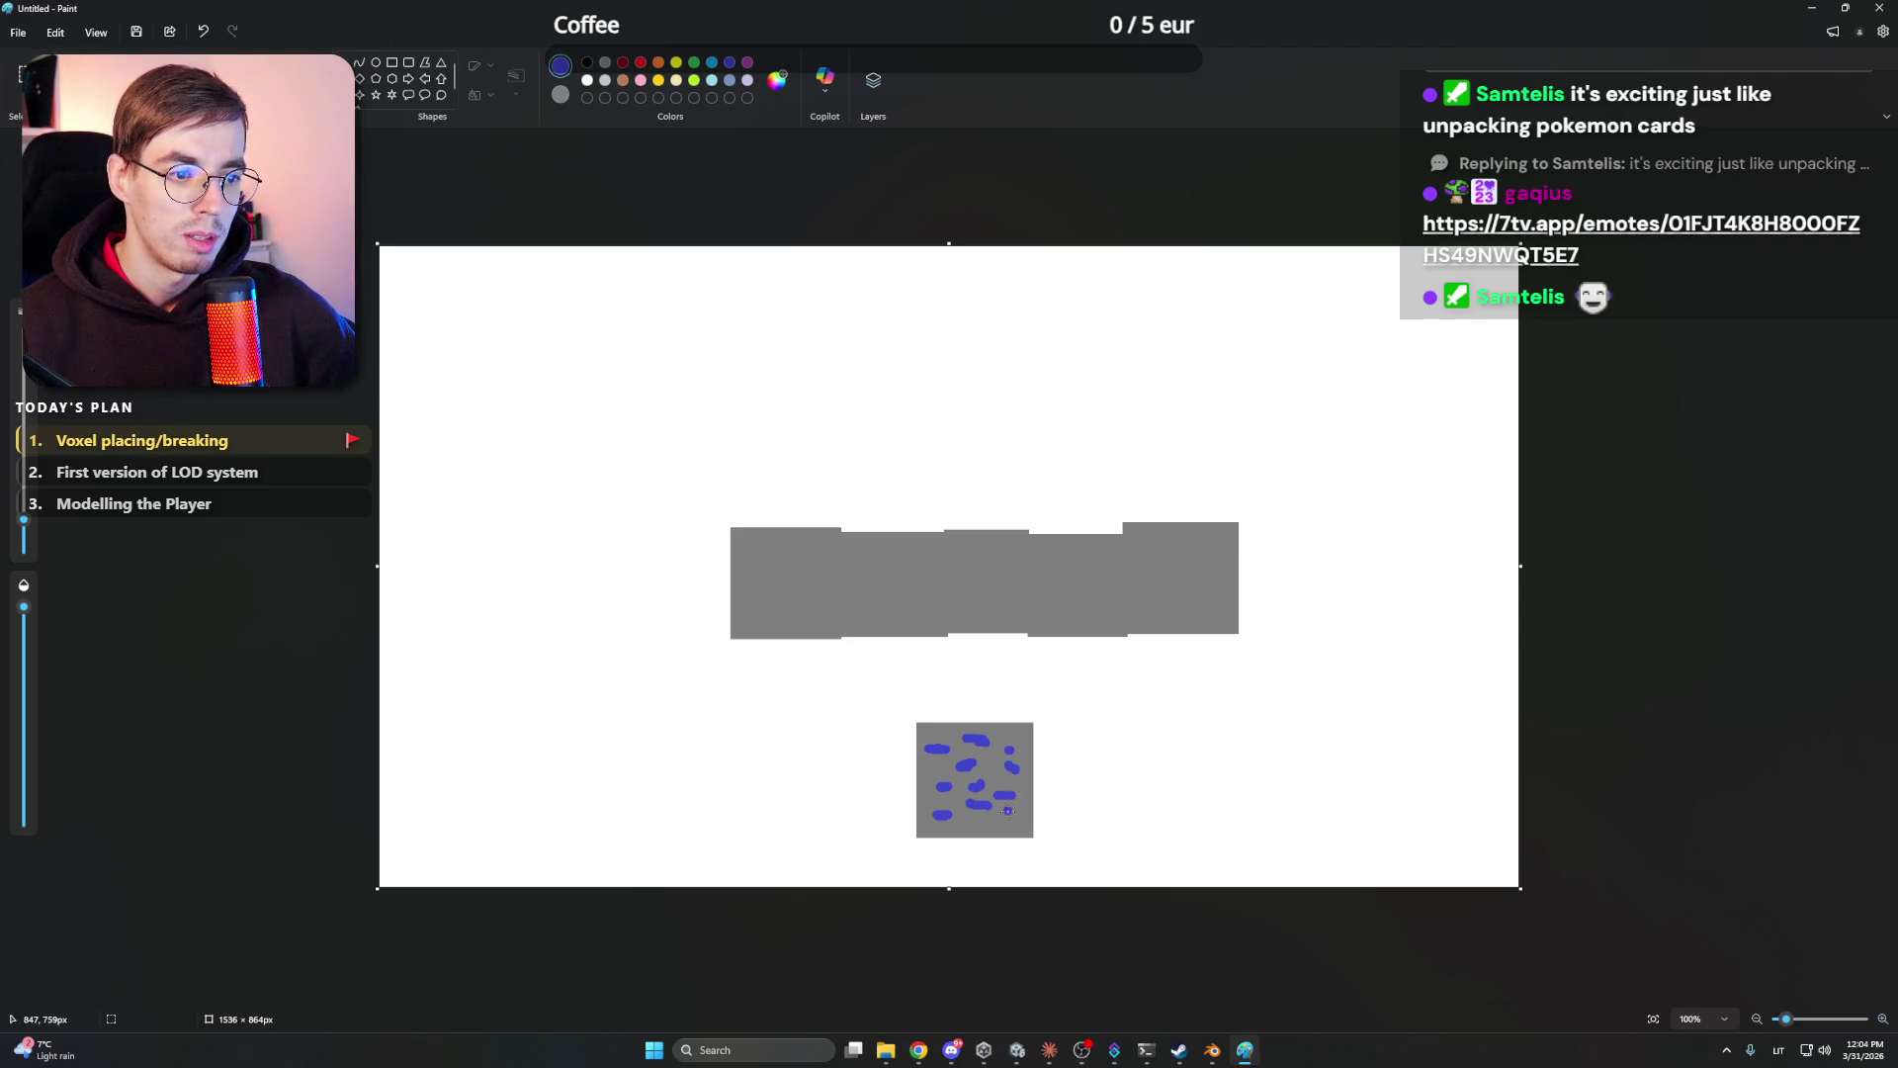
scroll(610, 302, "up", 2, "ctrl")
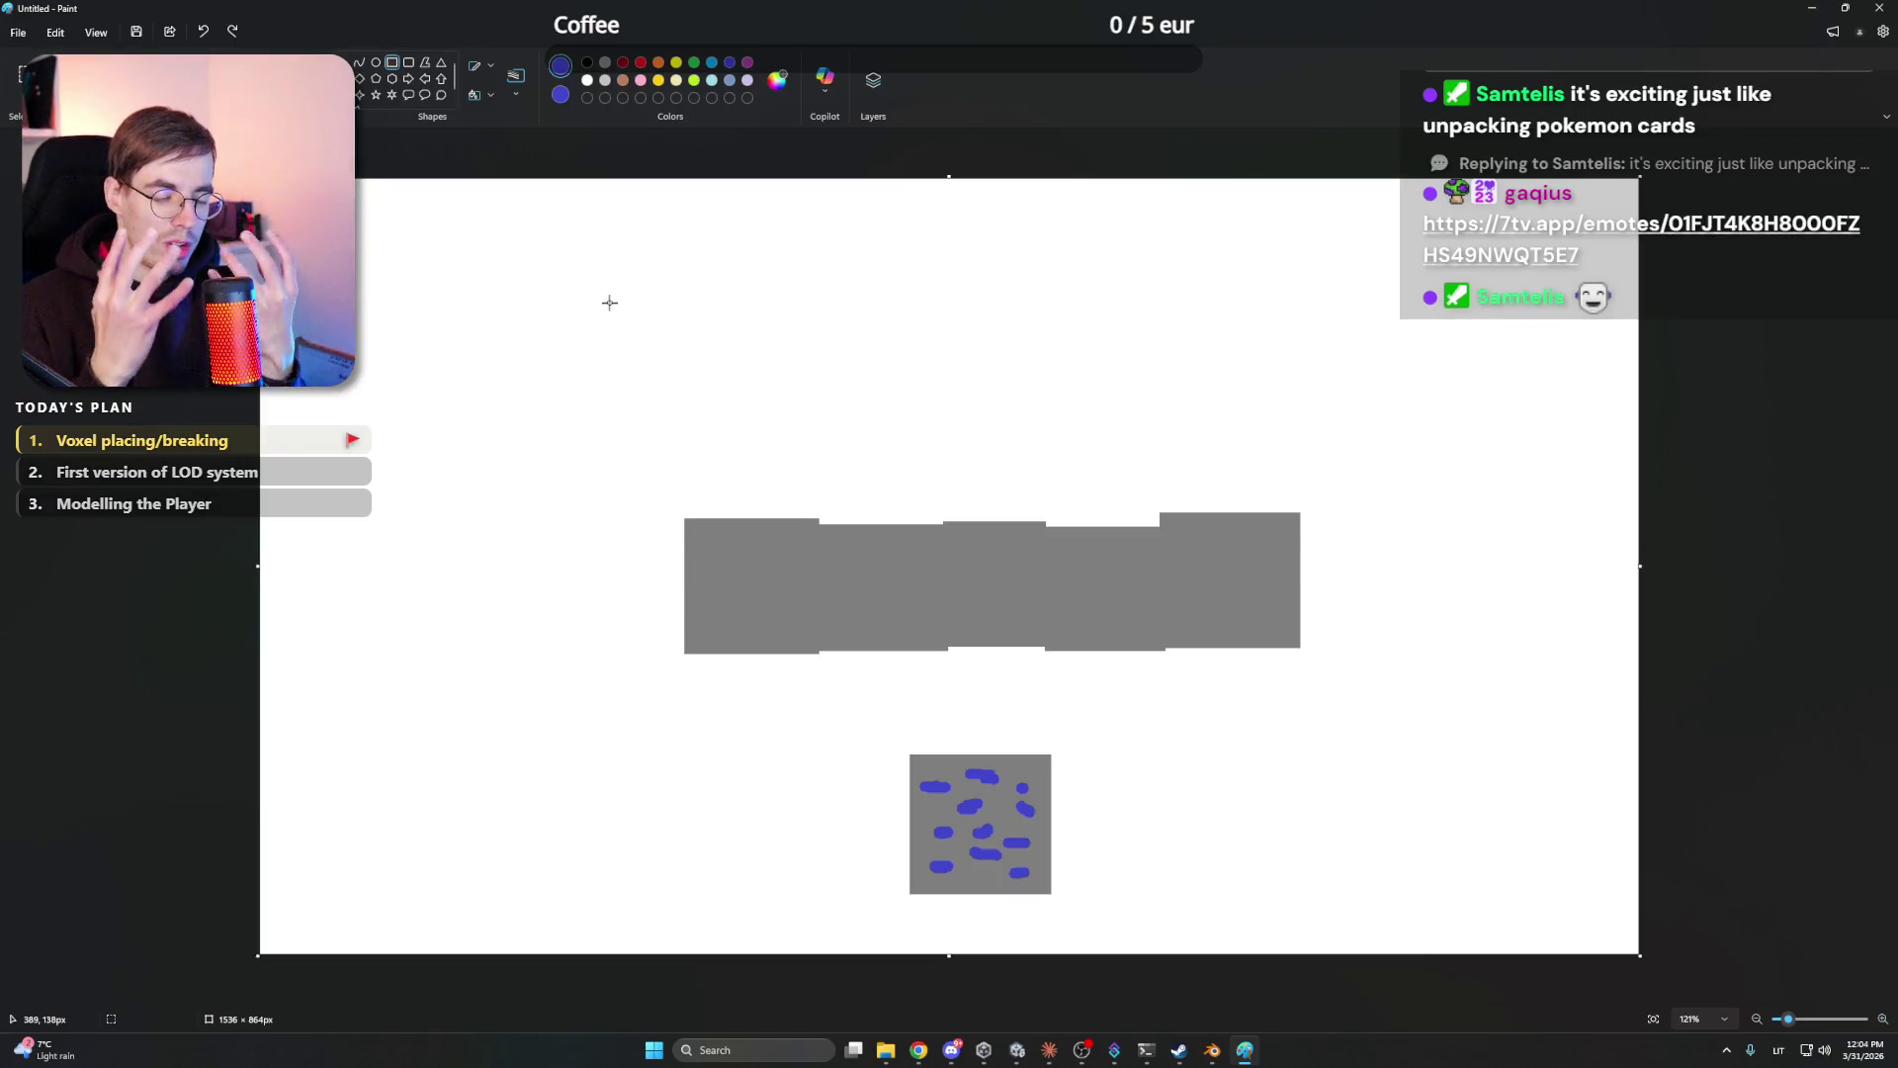
left_click_drag(1046, 521, 940, 649)
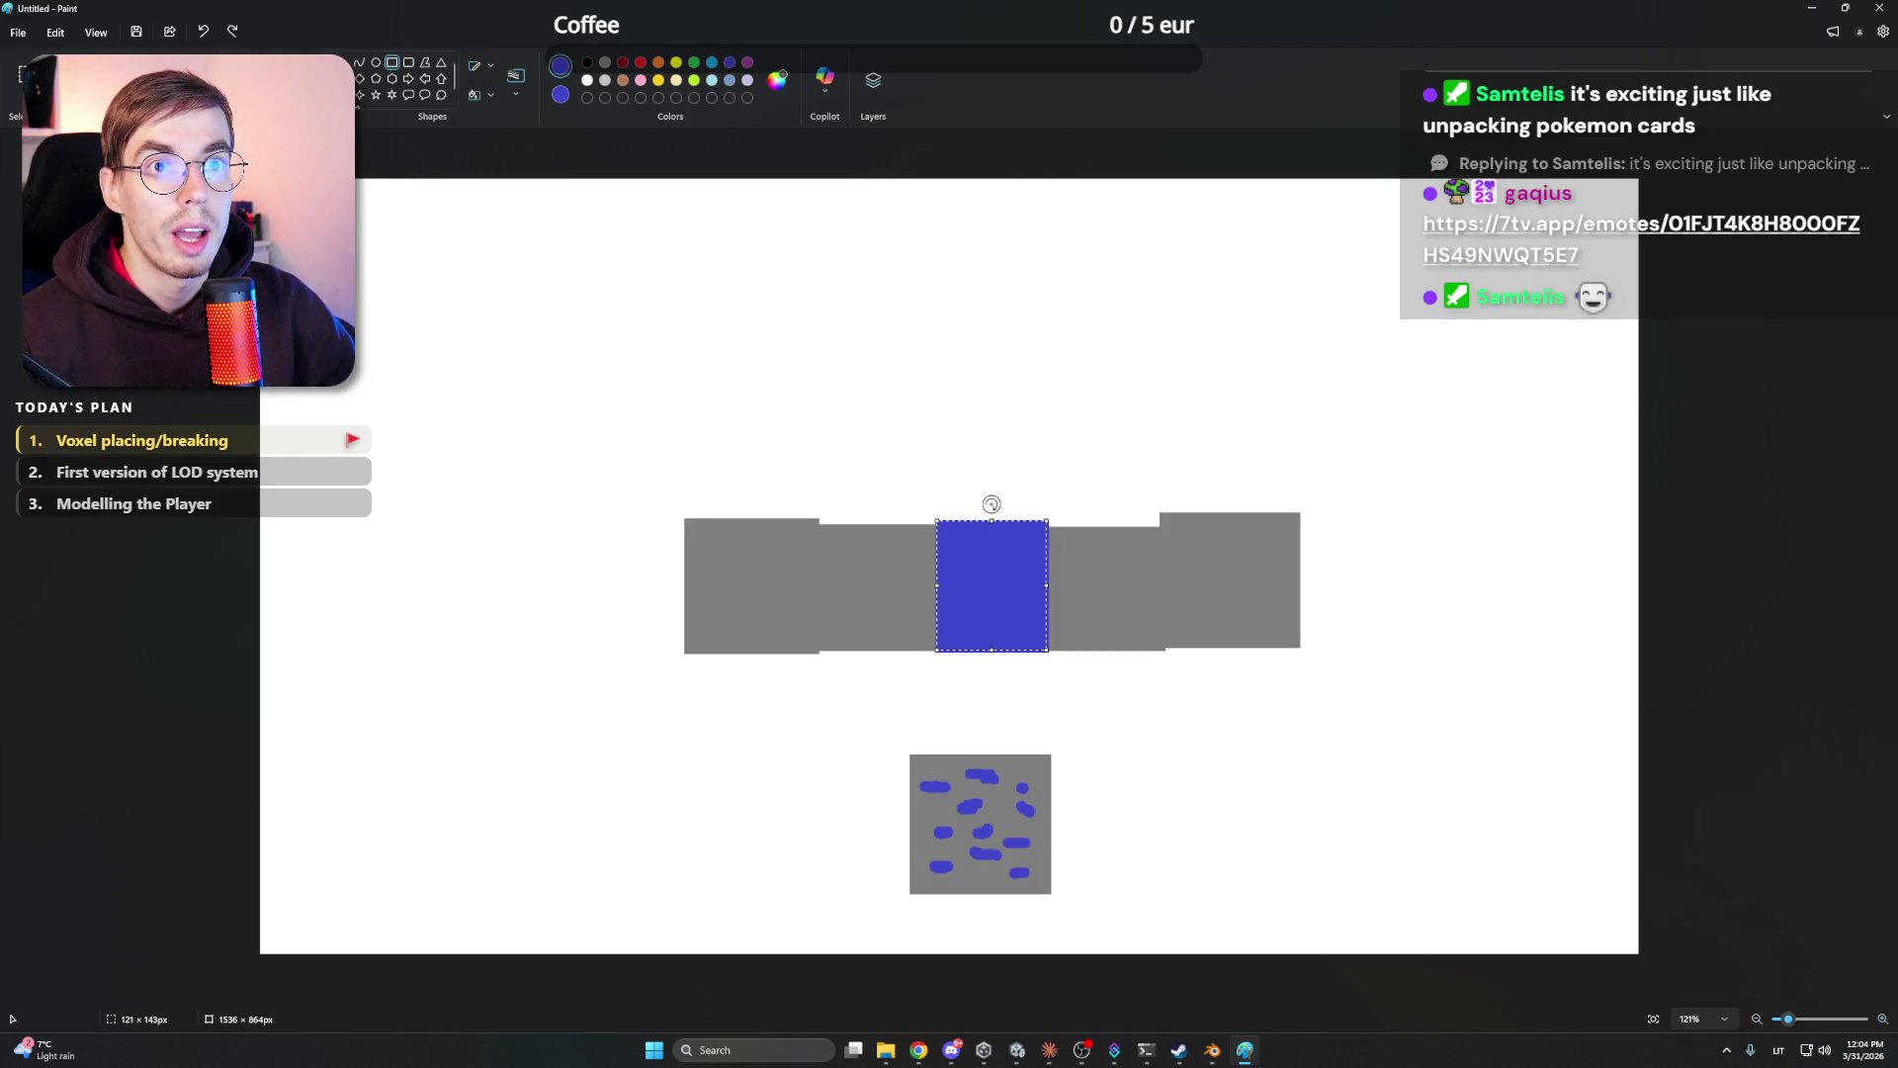
- Add tilted blue hexagon spires on top of the middle blue block
left_click(359, 81)
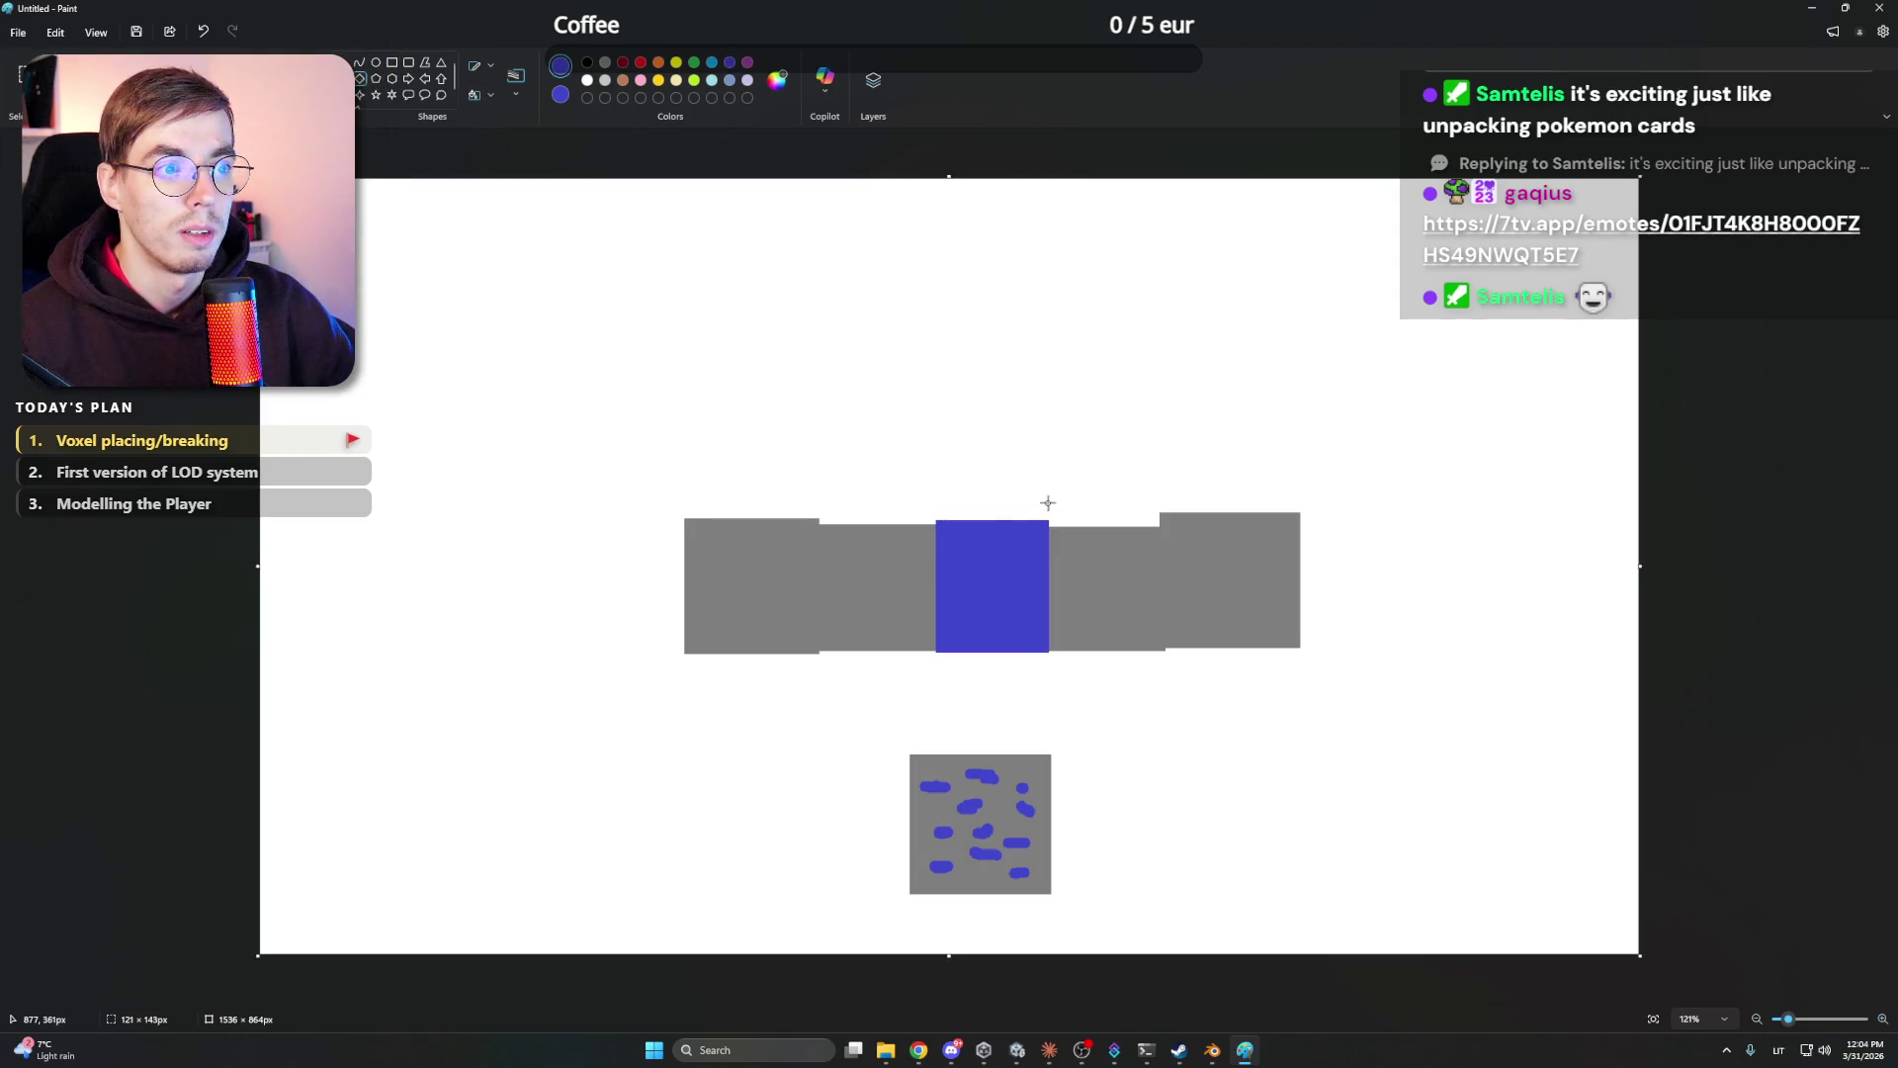
left_click_drag(965, 523, 1019, 449)
key("ctrl+z")
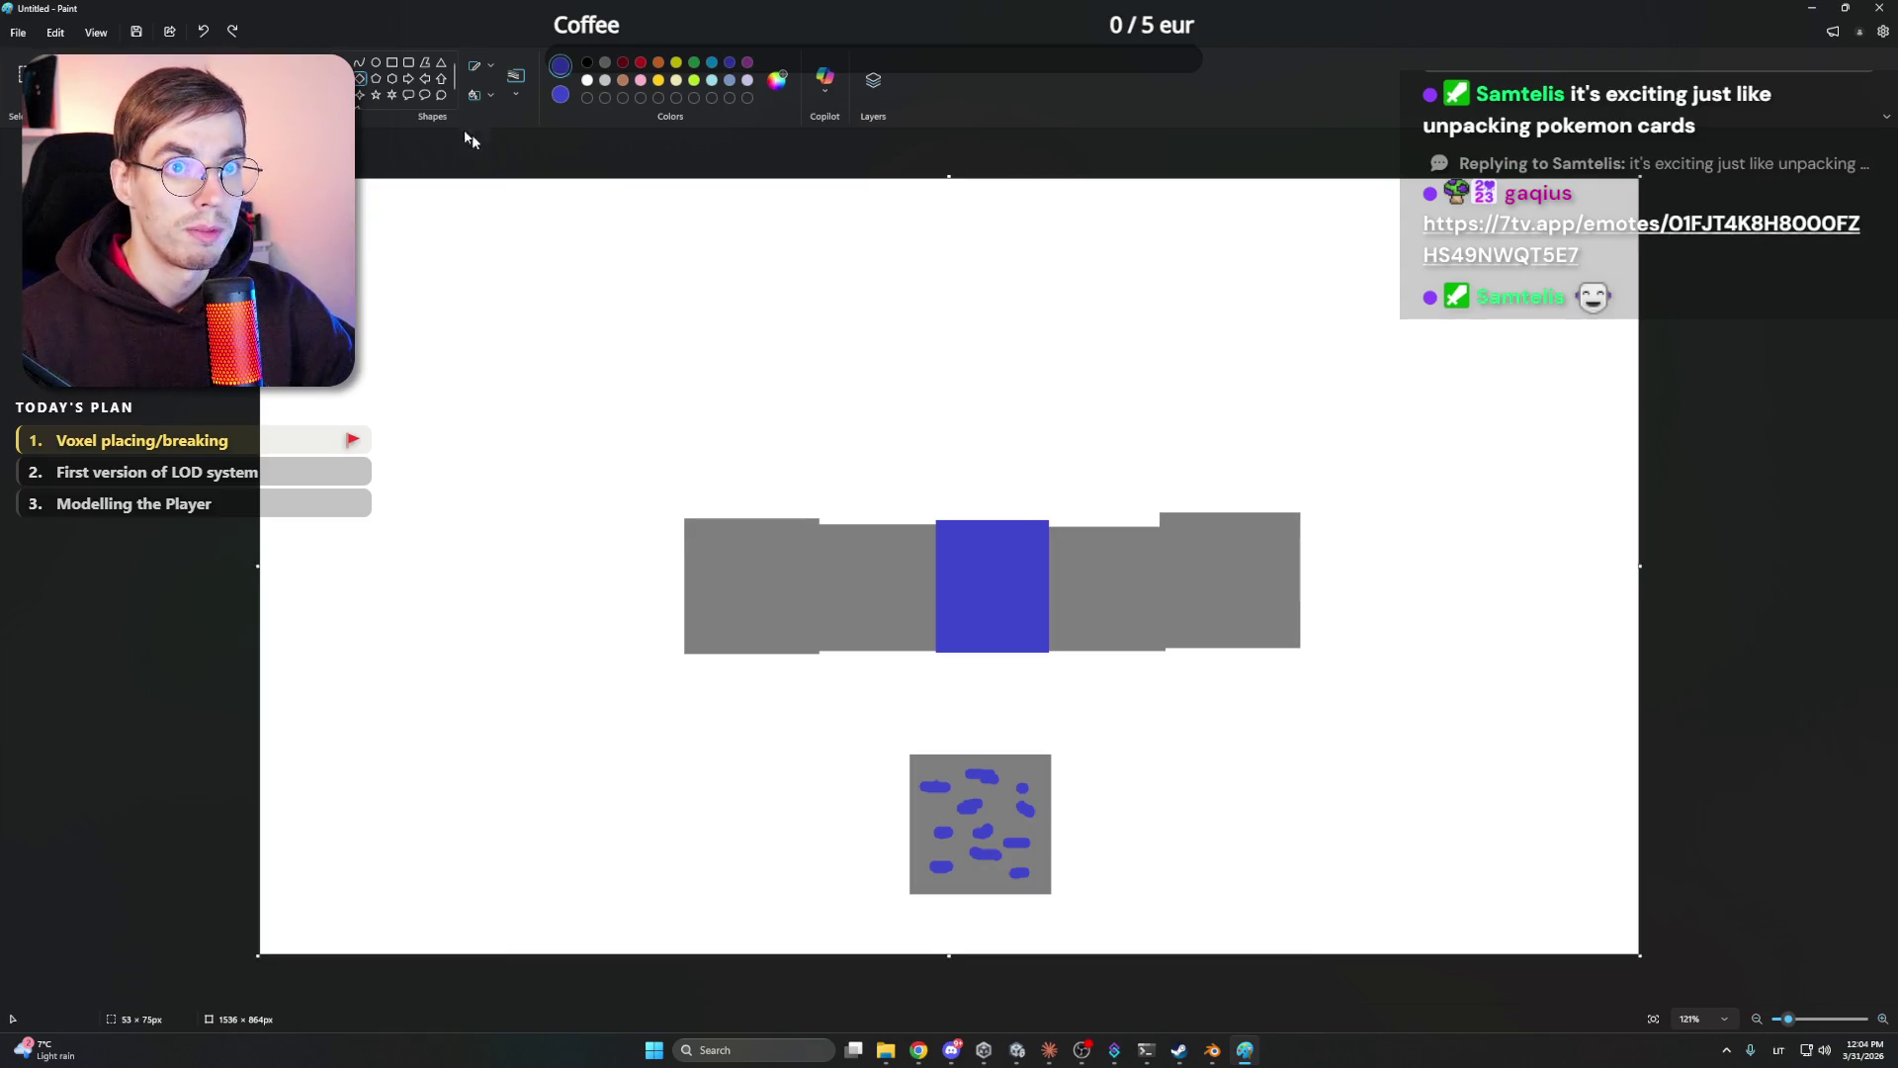
left_click(392, 79)
mouse_move(956, 522)
left_mouse_down()
mouse_move(997, 457)
mouse_move(978, 440)
mouse_move(1033, 455)
mouse_move(1004, 534)
left_mouse_up()
key("ctrl+z")
left_click_drag(996, 460, 973, 542)
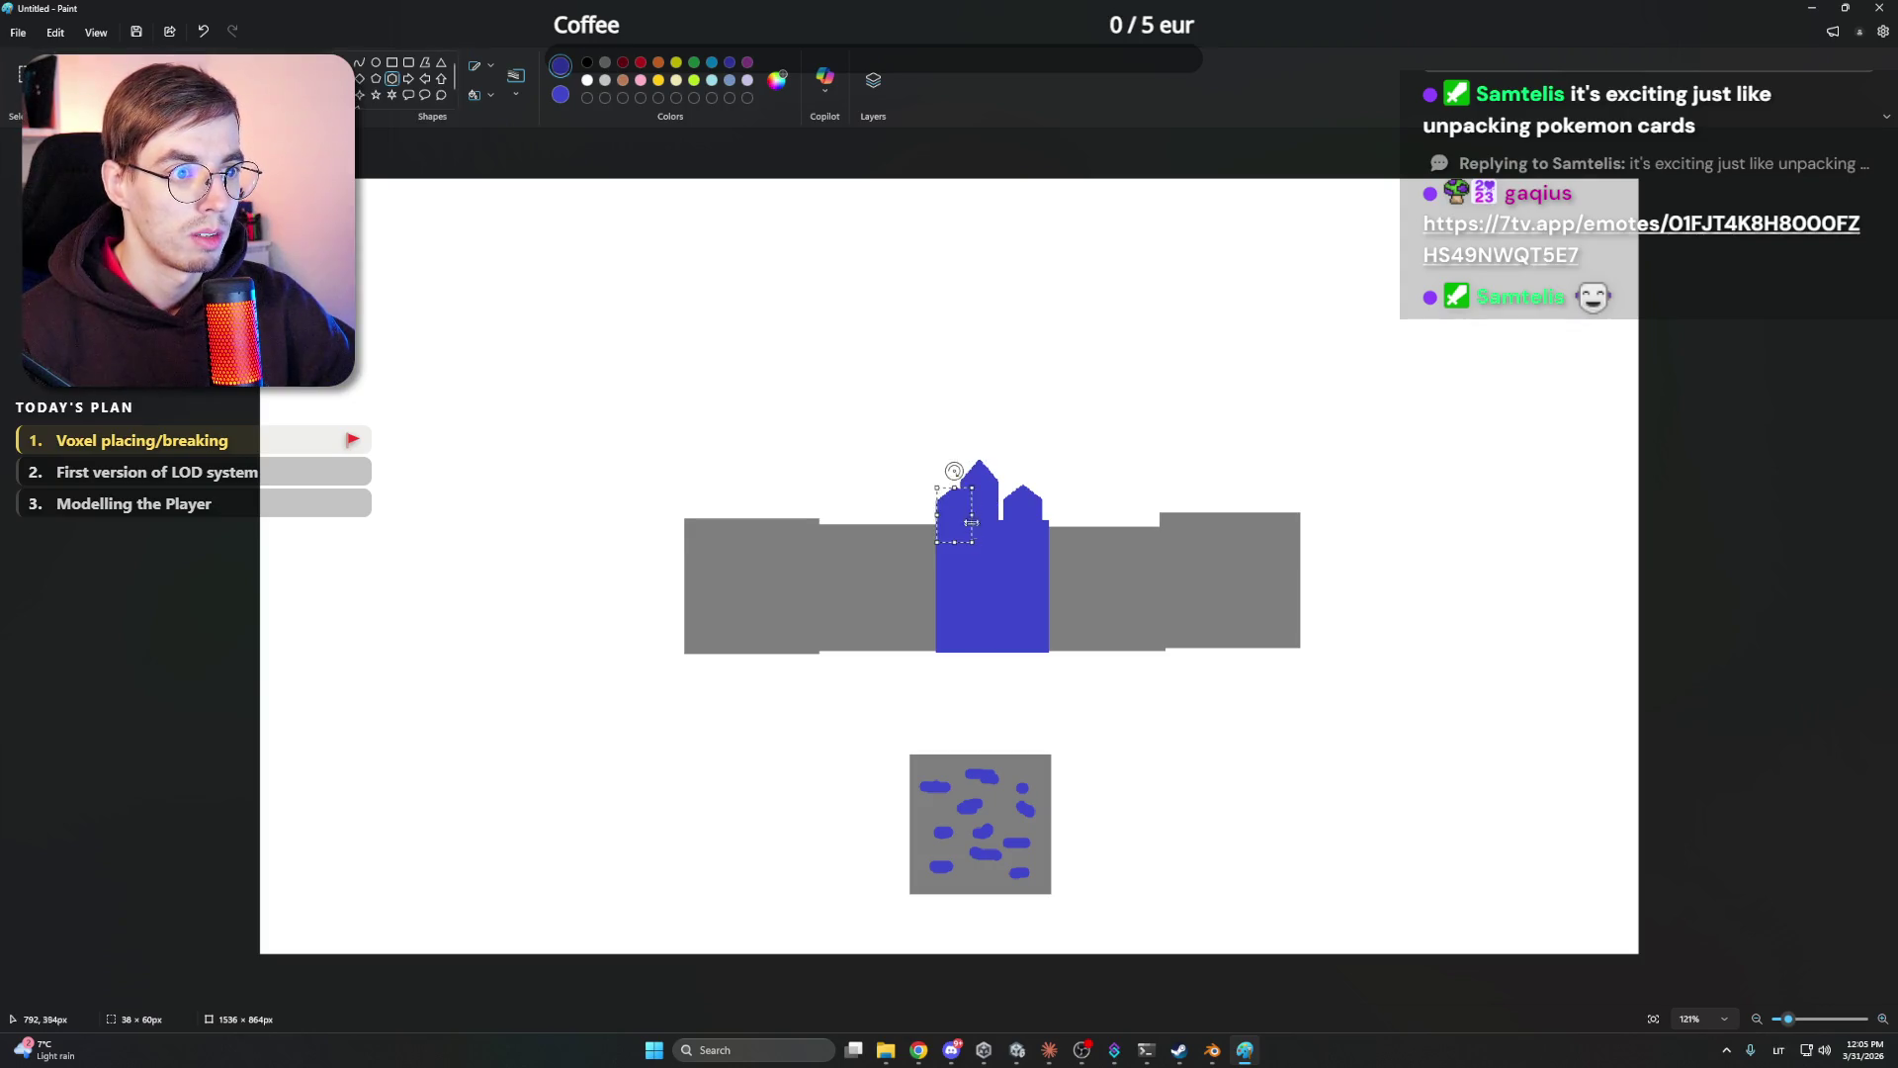
left_click_drag(958, 467, 931, 474)
left_click(1147, 679)
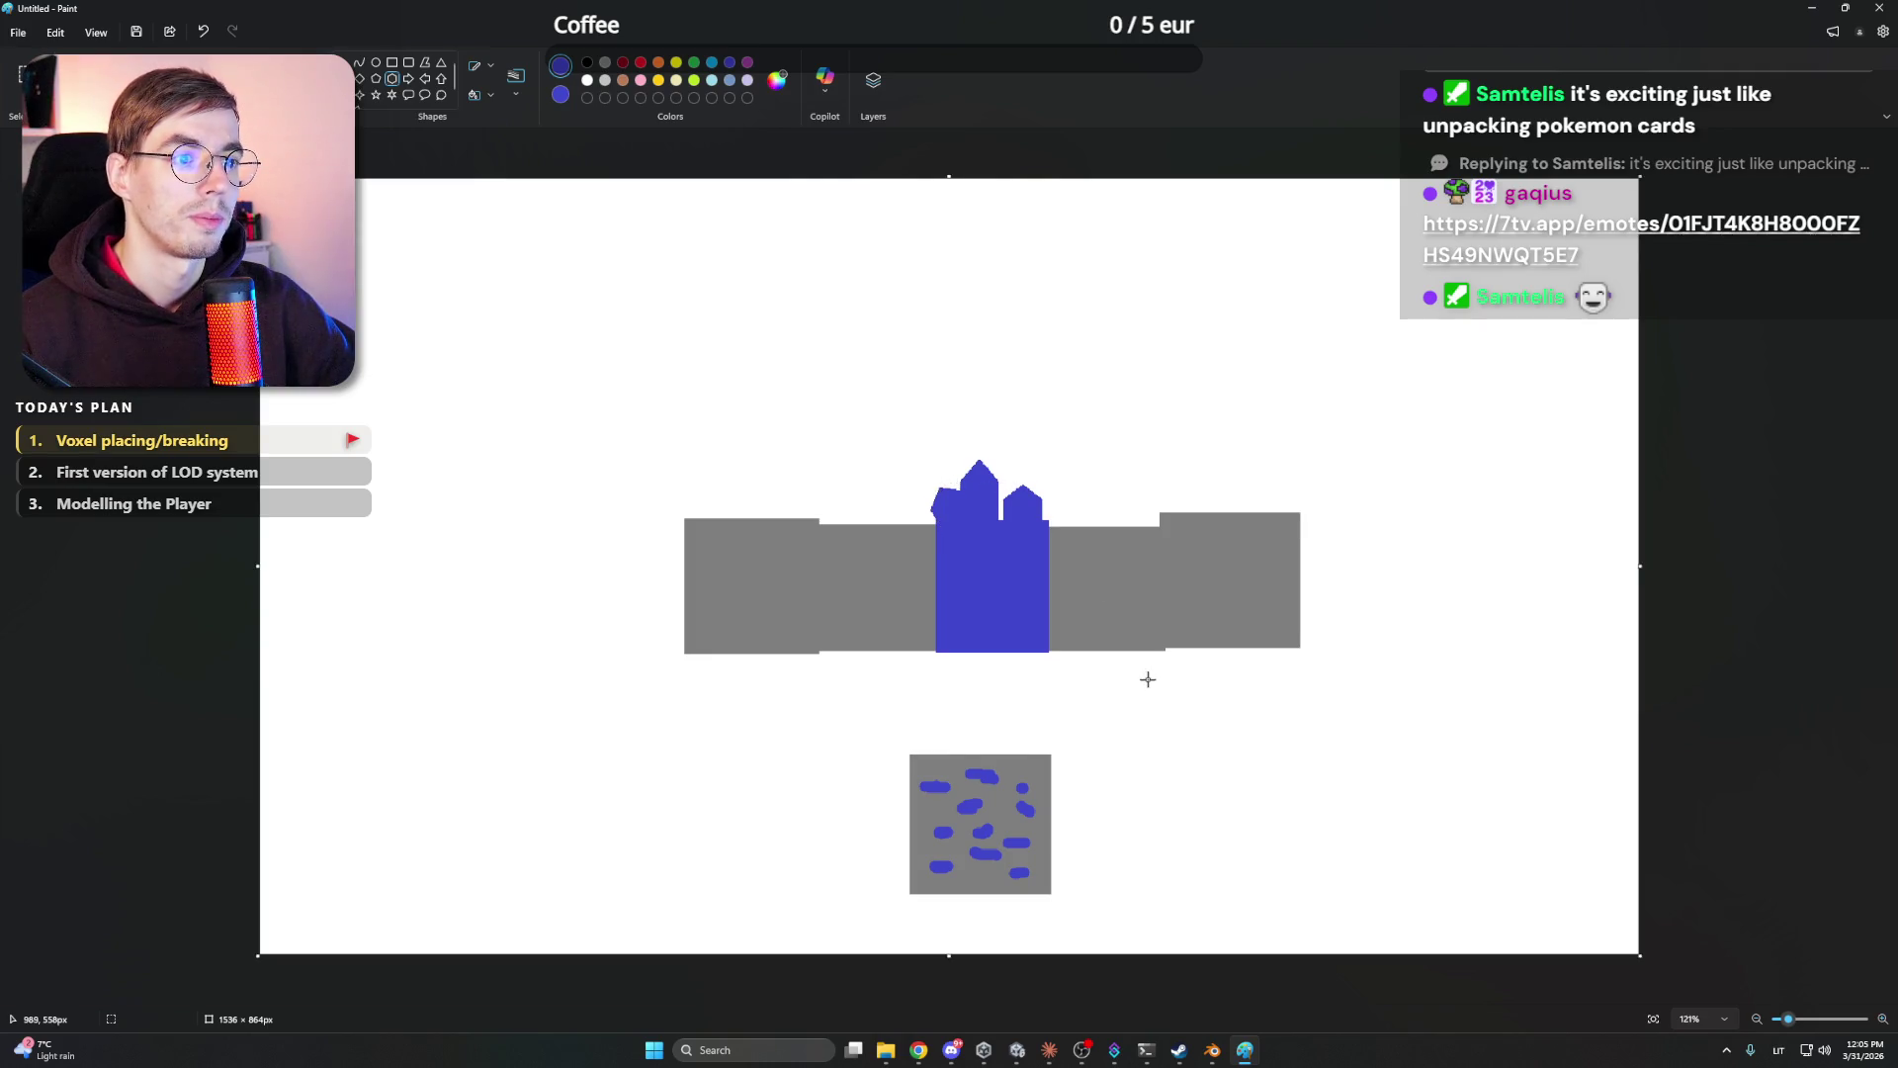
- Add blue hexagon crystals beneath the block and at its bottom-right
mouse_move(974, 680)
left_mouse_down()
mouse_move(1016, 612)
mouse_move(958, 589)
mouse_move(974, 593)
left_mouse_up()
left_click(1025, 610)
mouse_move(1029, 666)
left_mouse_down()
mouse_move(996, 613)
mouse_move(1018, 611)
left_mouse_up()
left_click(1077, 478)
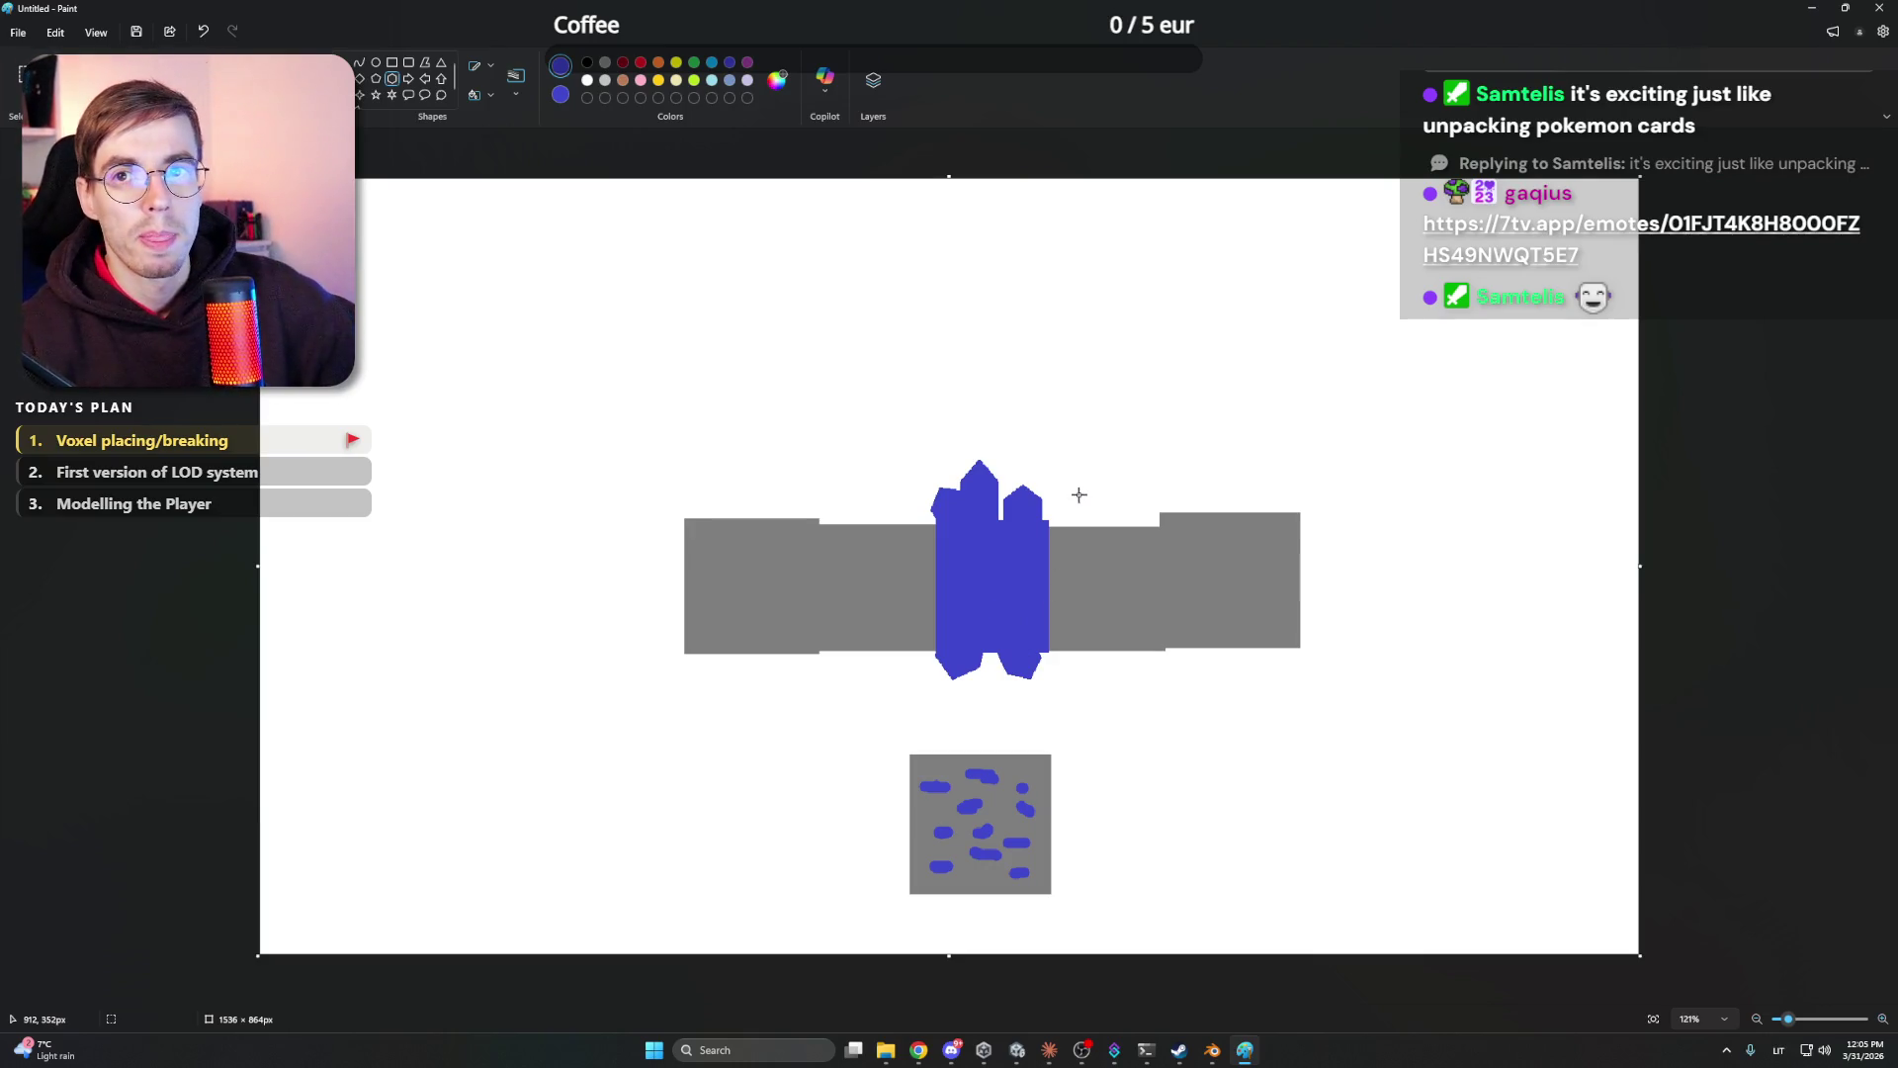
- Draw two blue crystals in the grey bar to the right, trimming one with a grey rounded rectangle
mouse_move(1104, 479)
left_mouse_down()
mouse_move(1063, 556)
mouse_move(1118, 512)
mouse_move(1088, 454)
mouse_move(1105, 449)
left_mouse_up()
left_click(1160, 703)
mouse_move(1157, 697)
left_mouse_down()
mouse_move(1096, 571)
mouse_move(1170, 520)
mouse_move(1161, 487)
mouse_move(1127, 478)
left_mouse_up()
left_click(1143, 543)
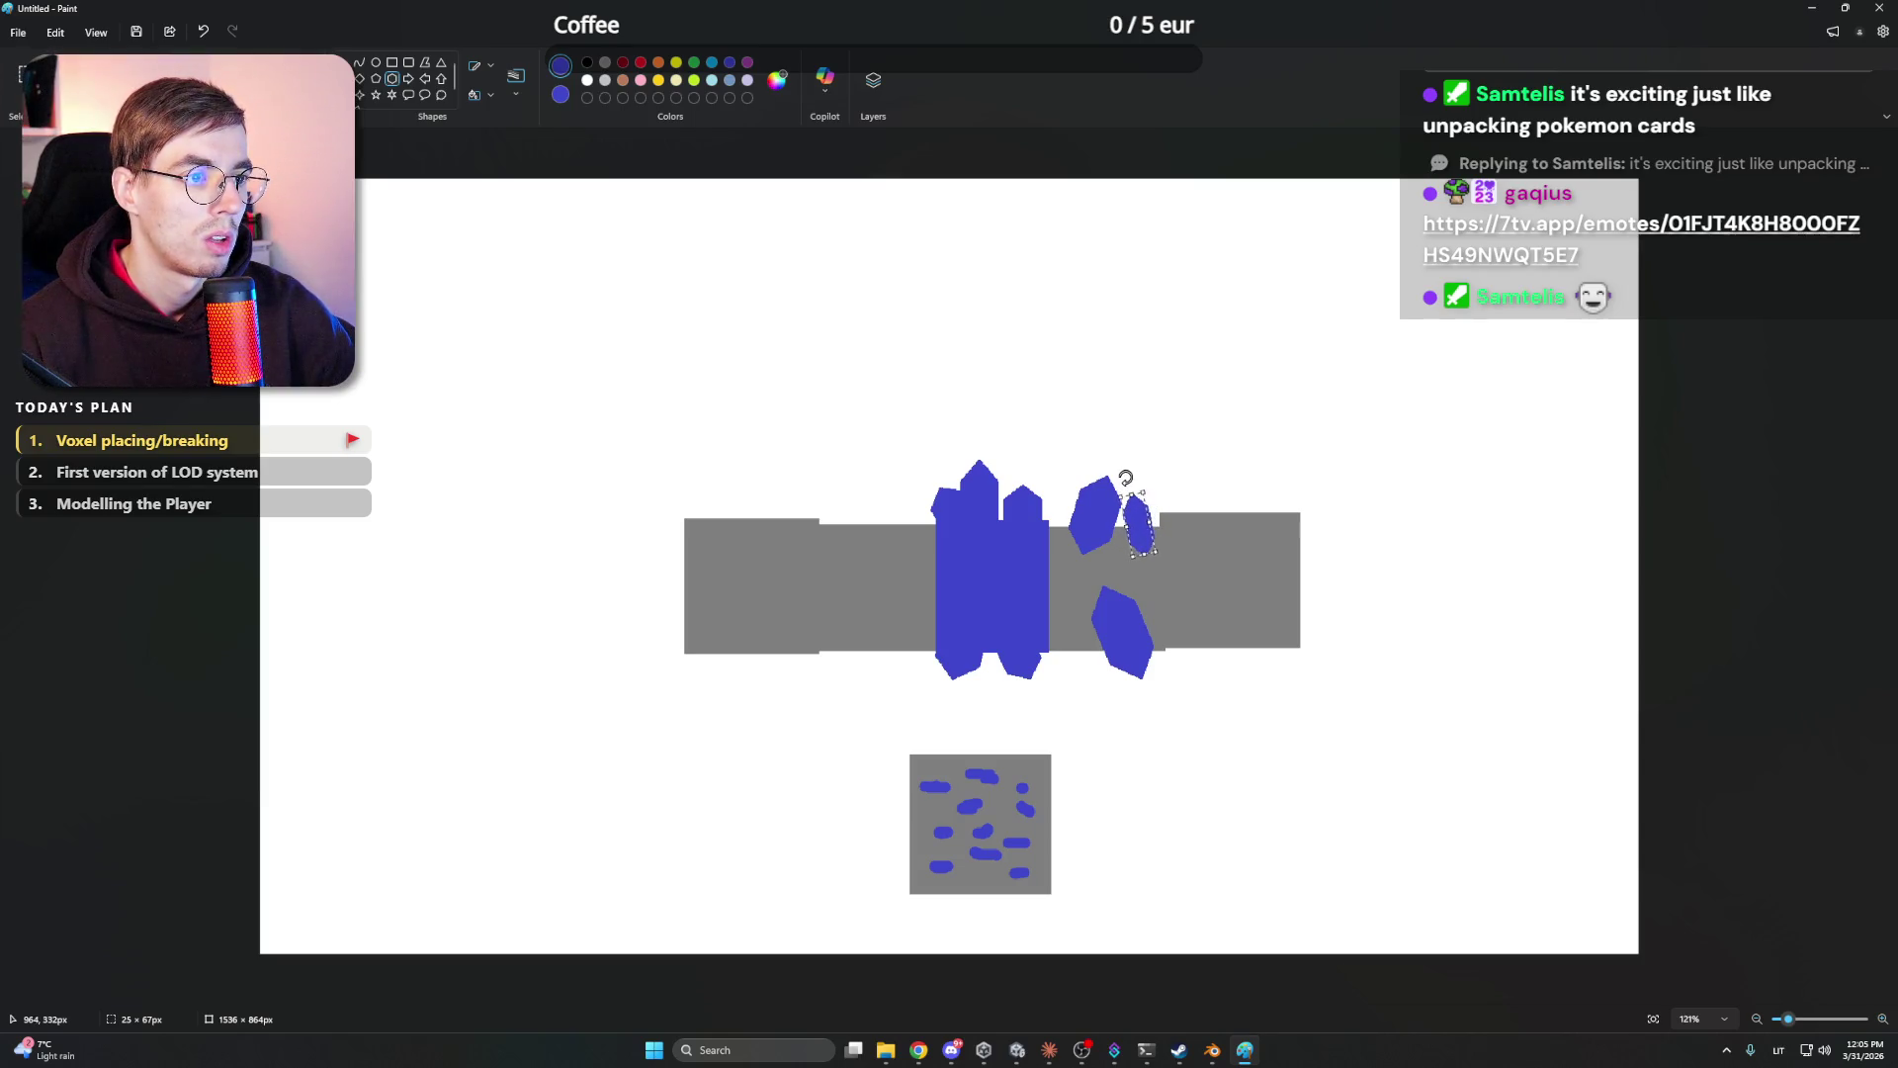
left_click(392, 62)
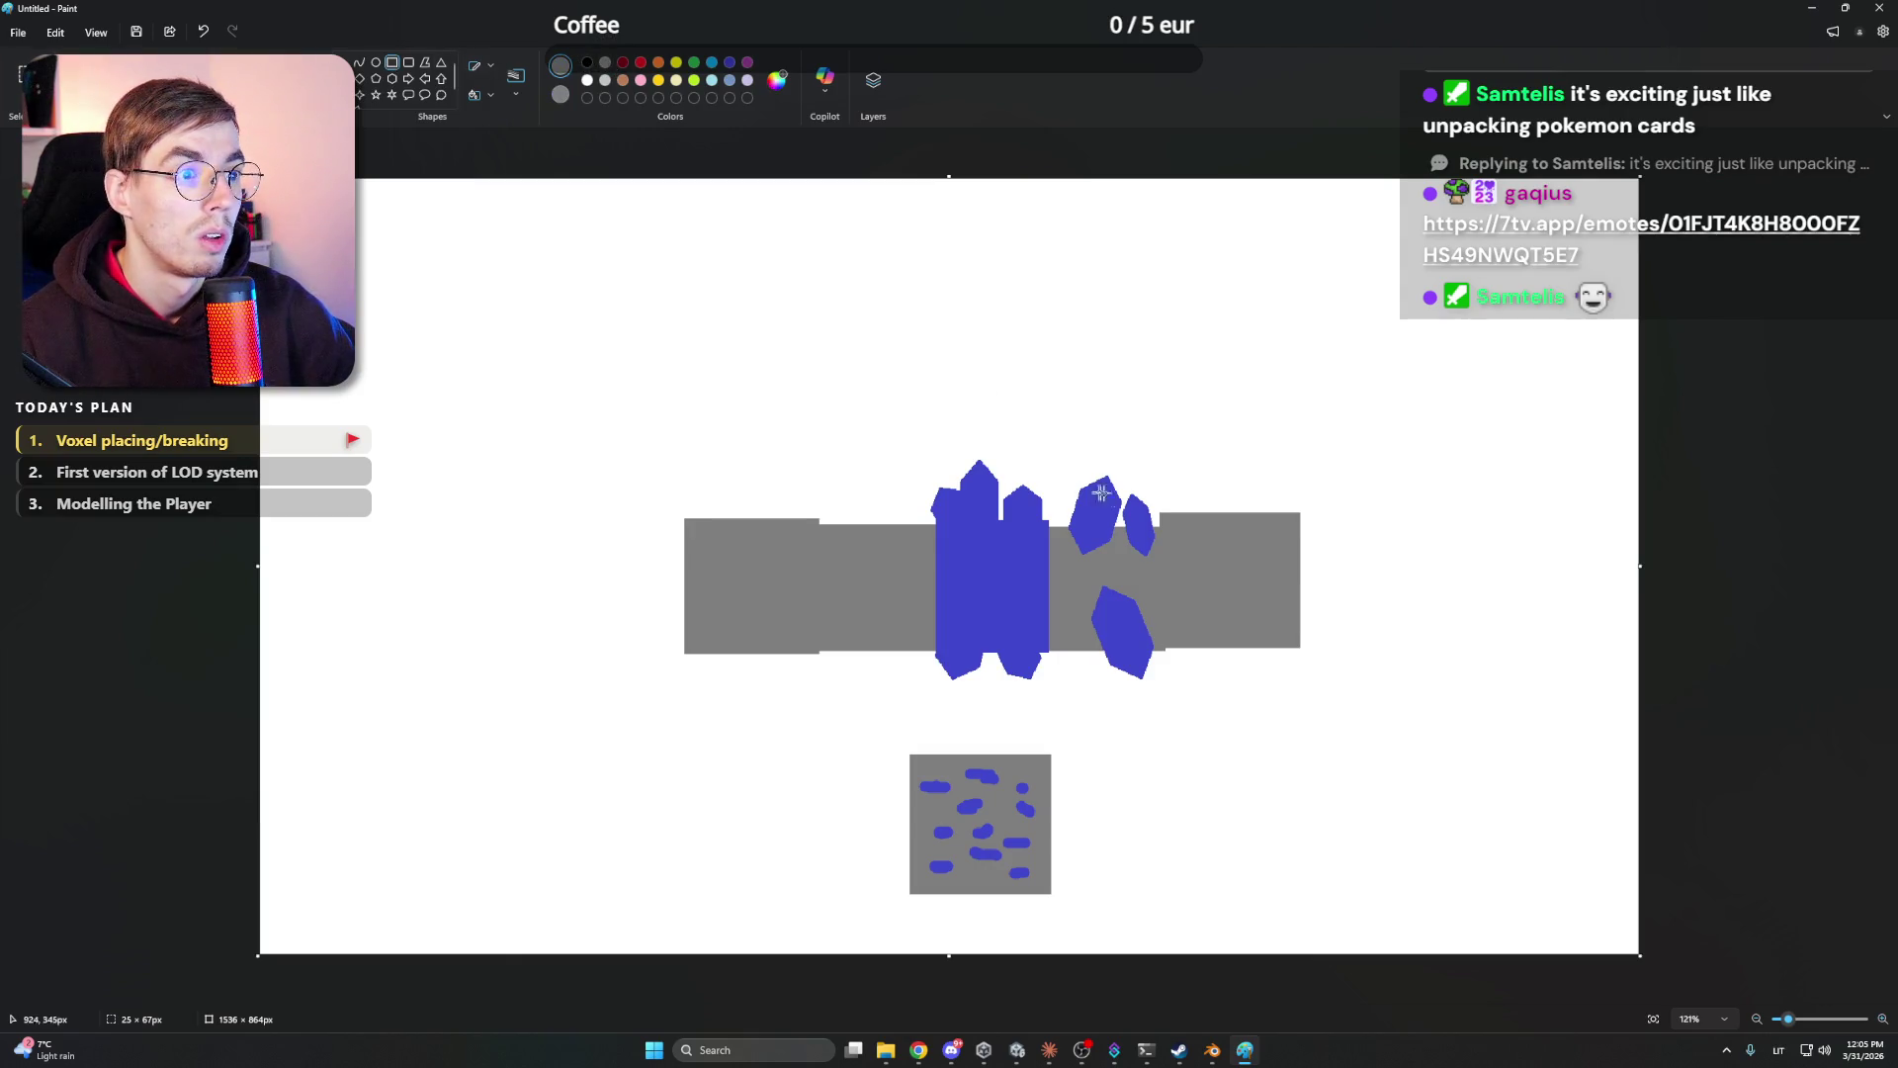
left_click_drag(1157, 556, 1114, 525)
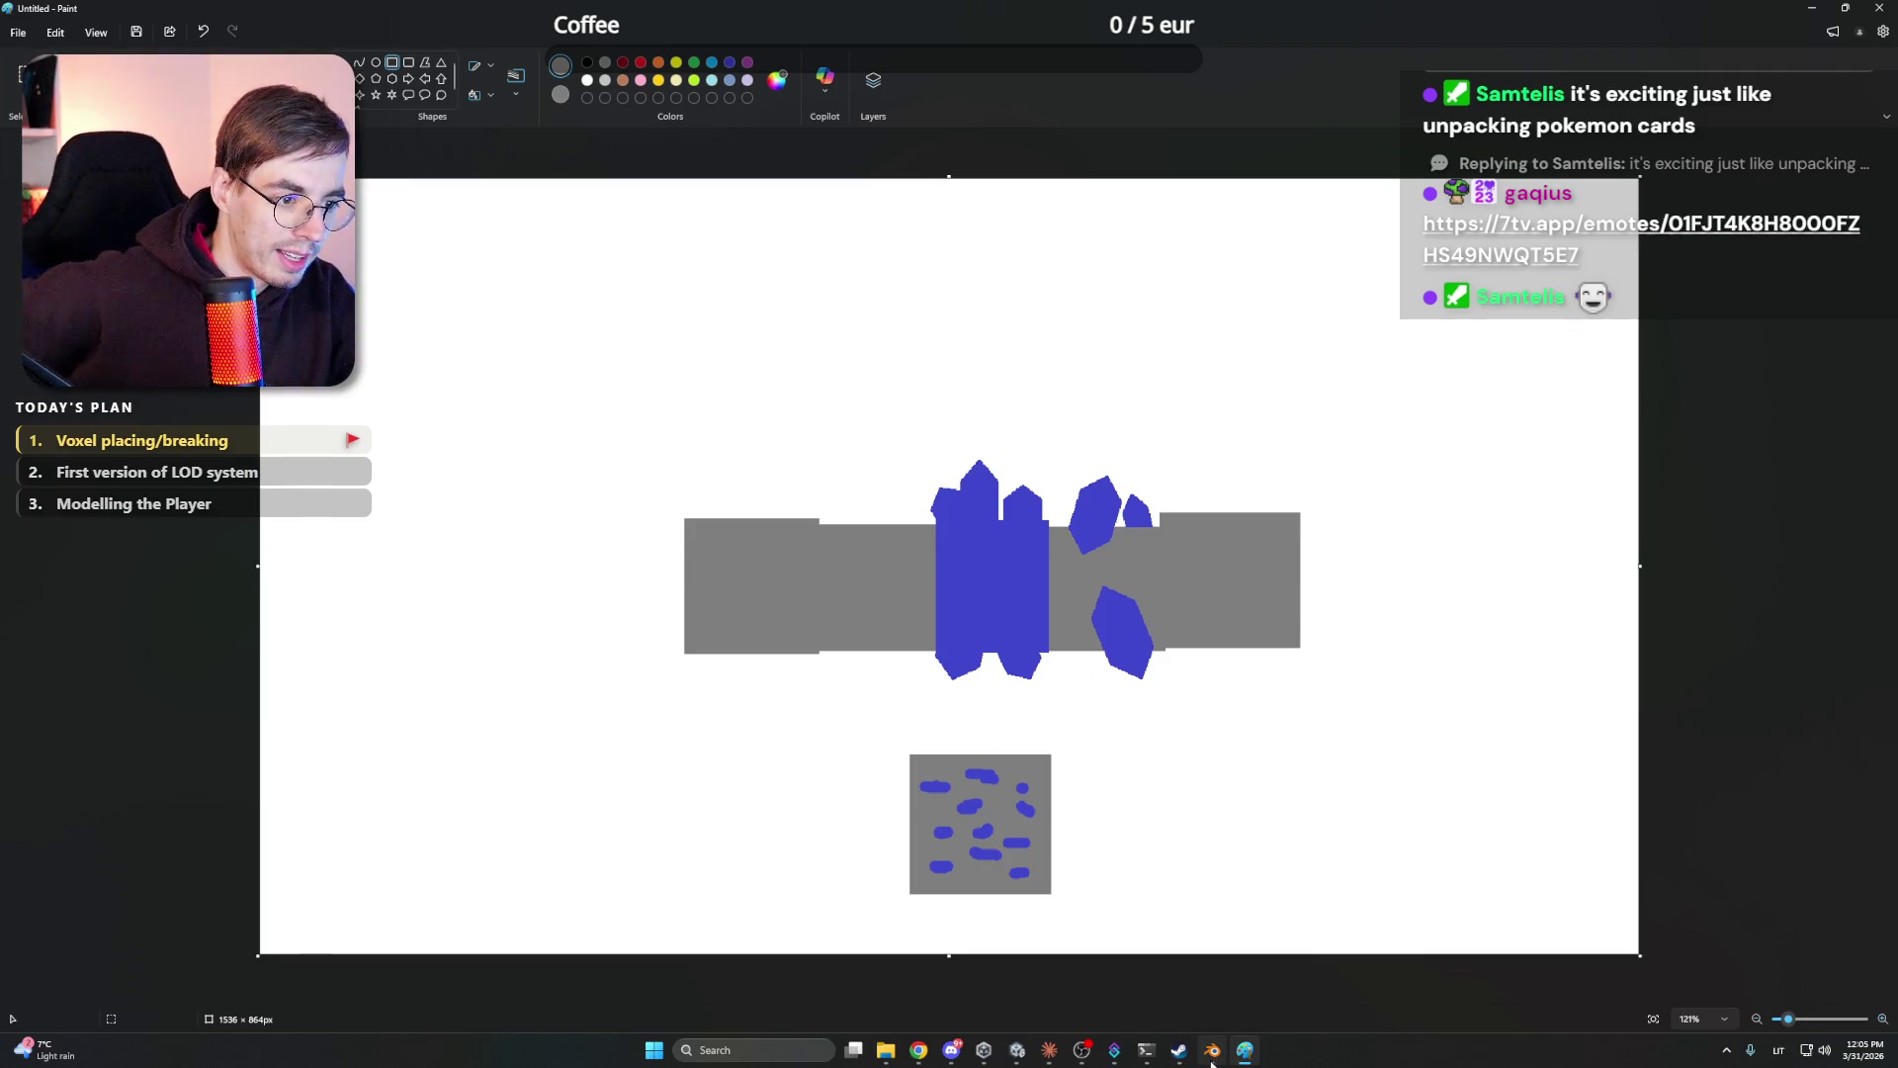
mouse_move(1108, 1056)
left_click(1017, 1049)
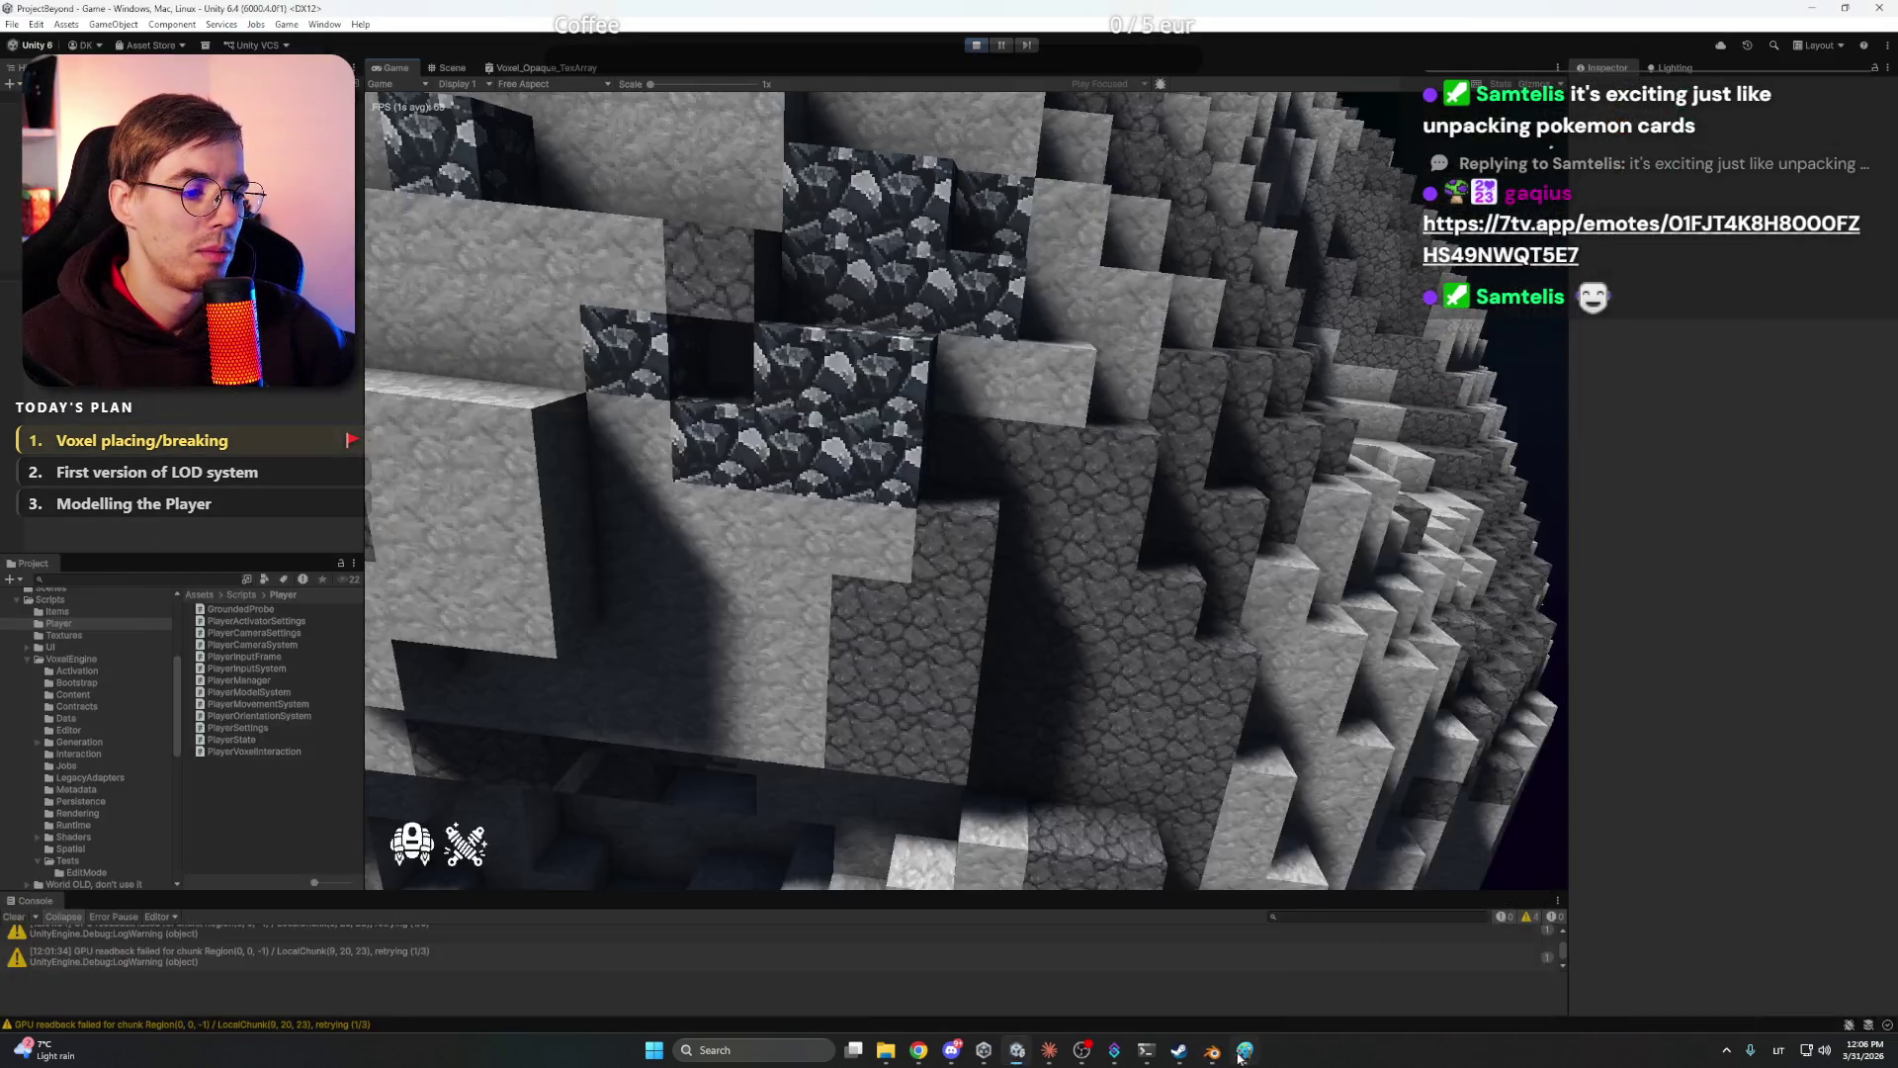
left_click(1245, 1049)
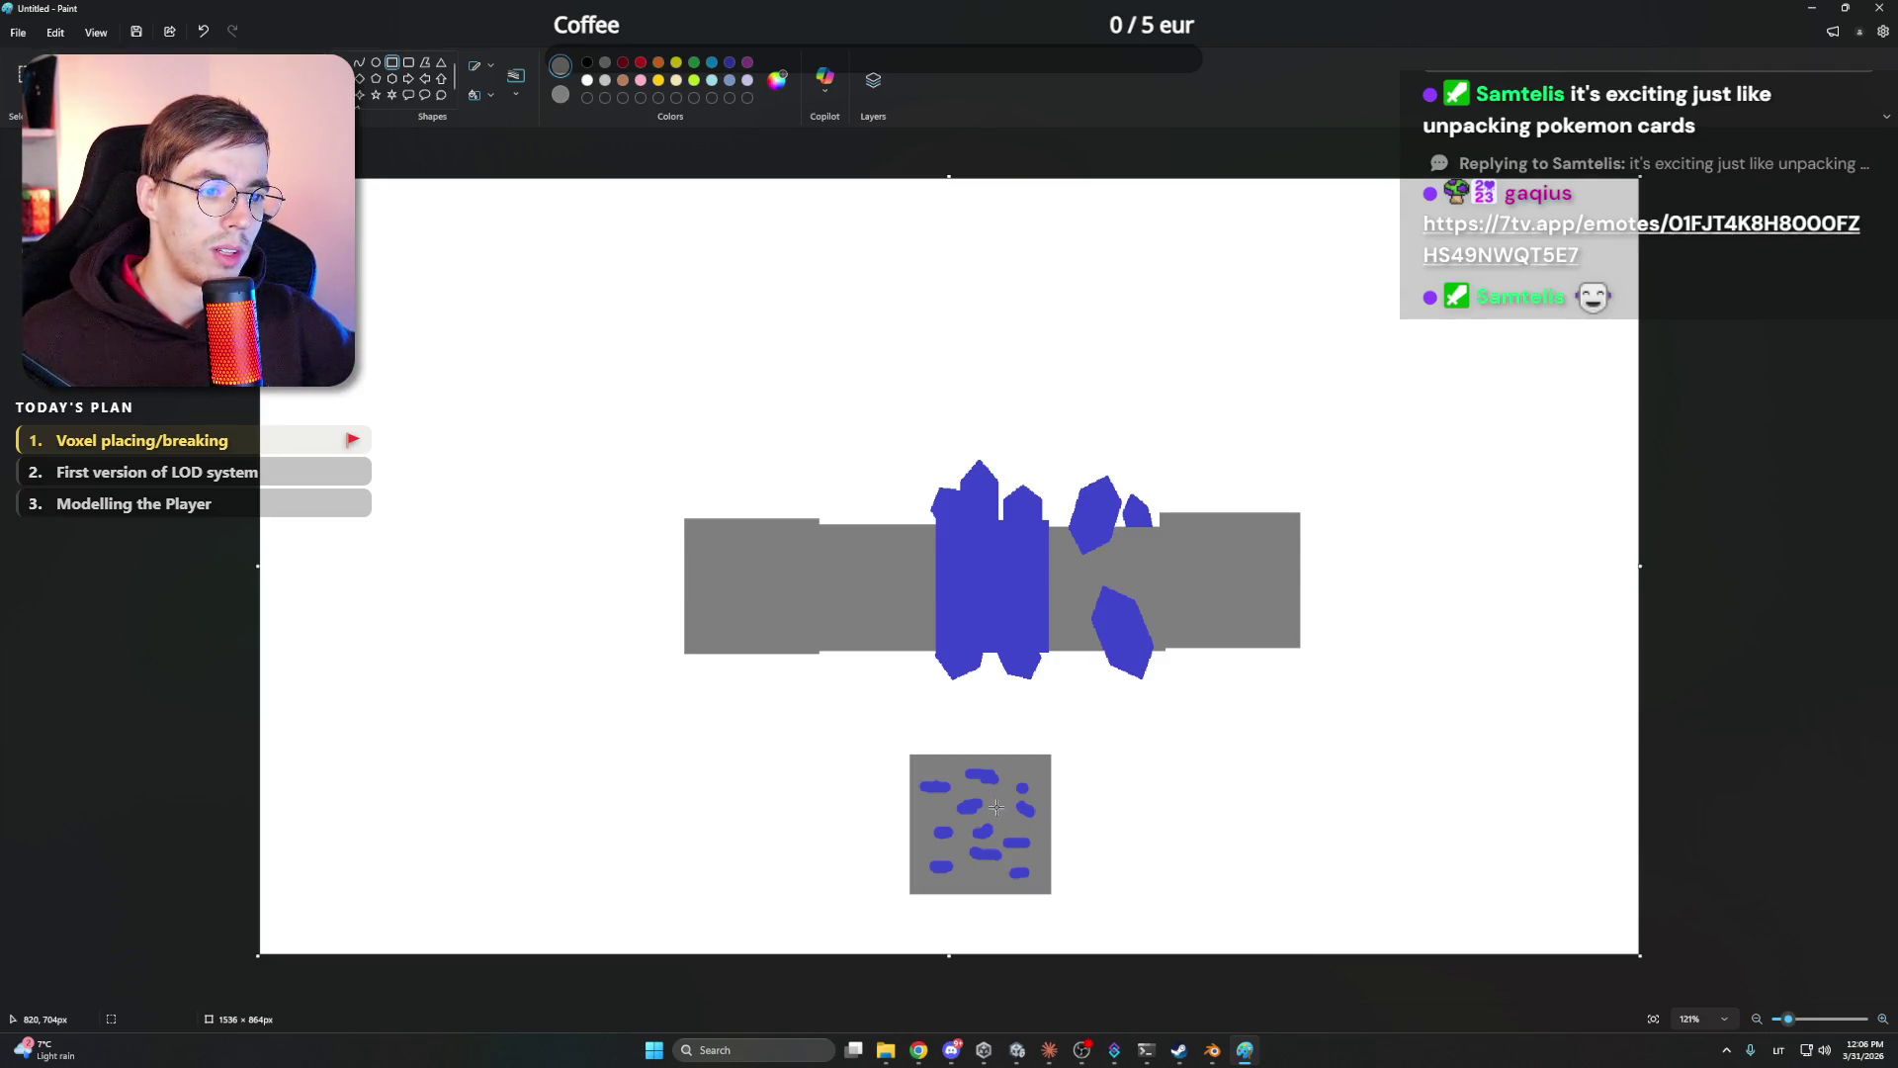
- Try a tall grey rectangle on the zoomed canvas, undo it, then minimize Paint to reveal Unity
scroll(1004, 808, "up", 5)
mouse_move(967, 576)
left_mouse_down()
mouse_move(1023, 732)
mouse_move(1023, 831)
left_mouse_up()
key("ctrl+z")
scroll(1497, 665, "down", 3)
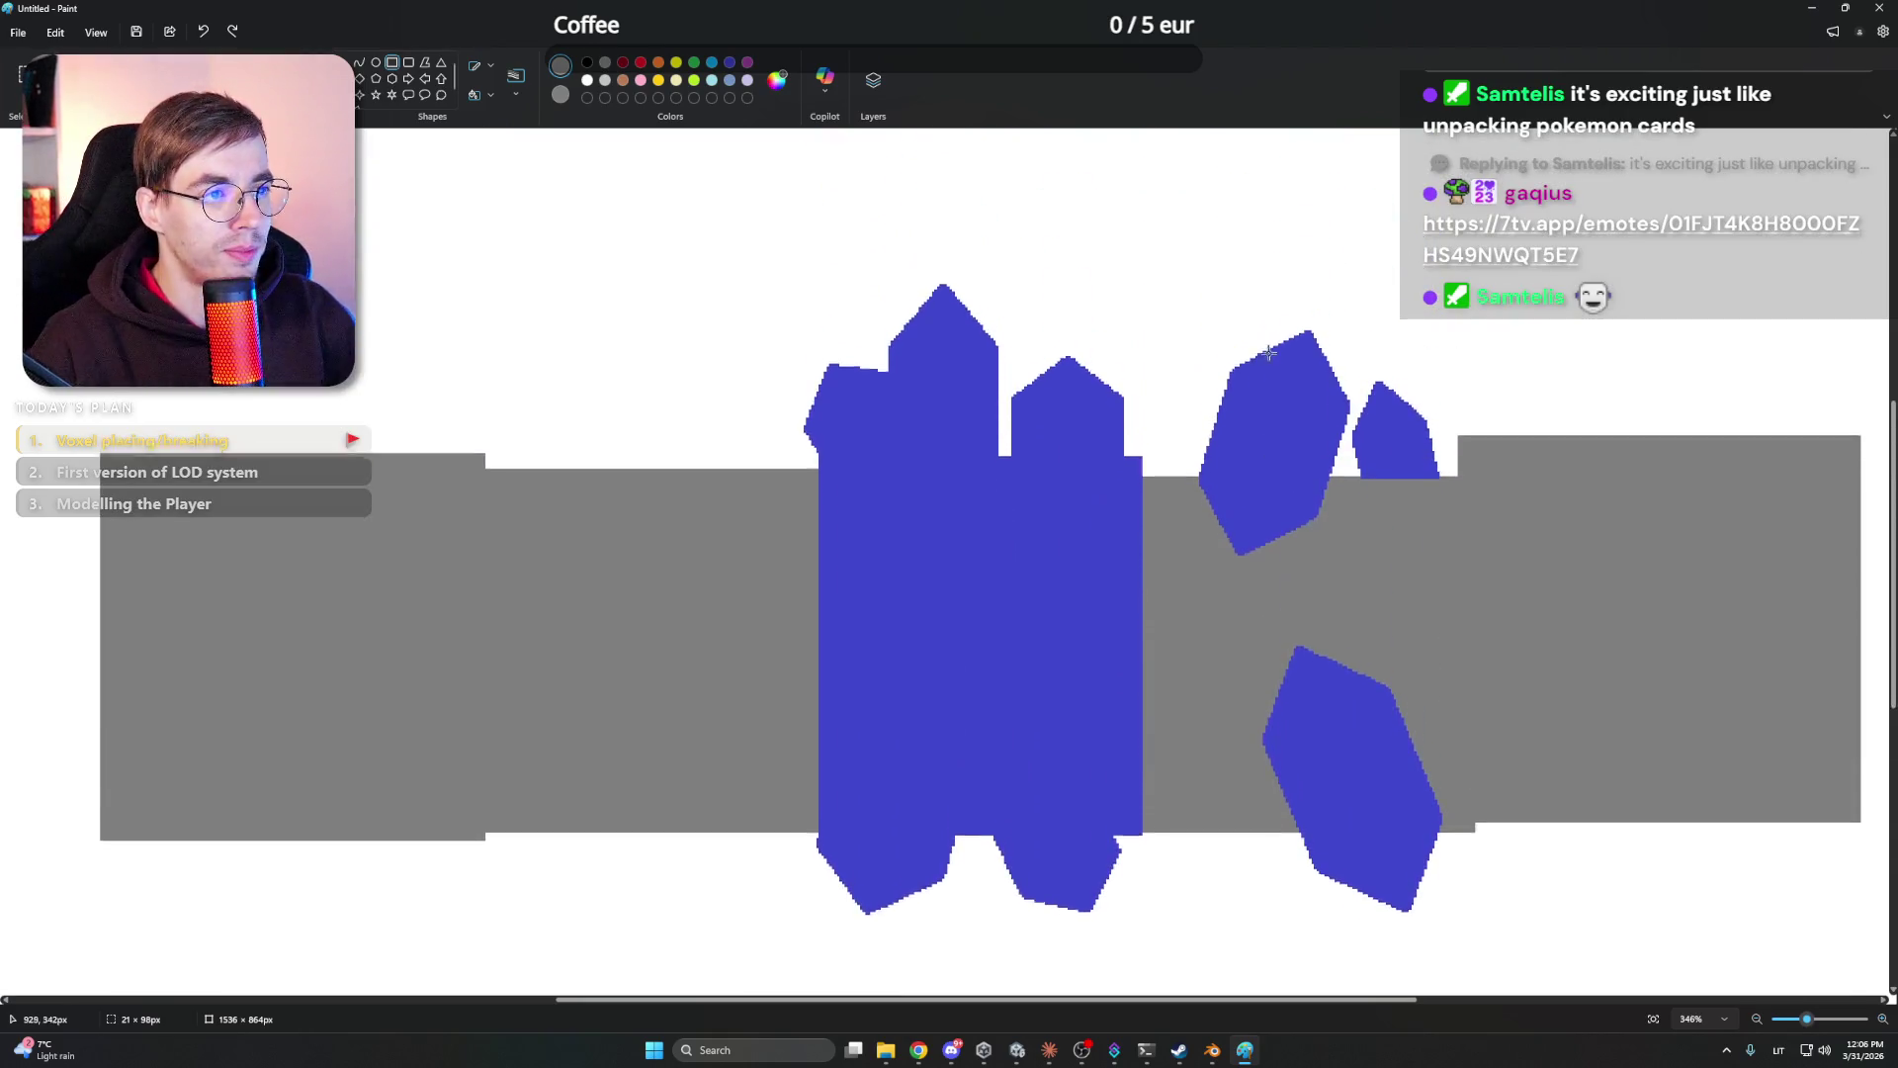
left_click(1814, 8)
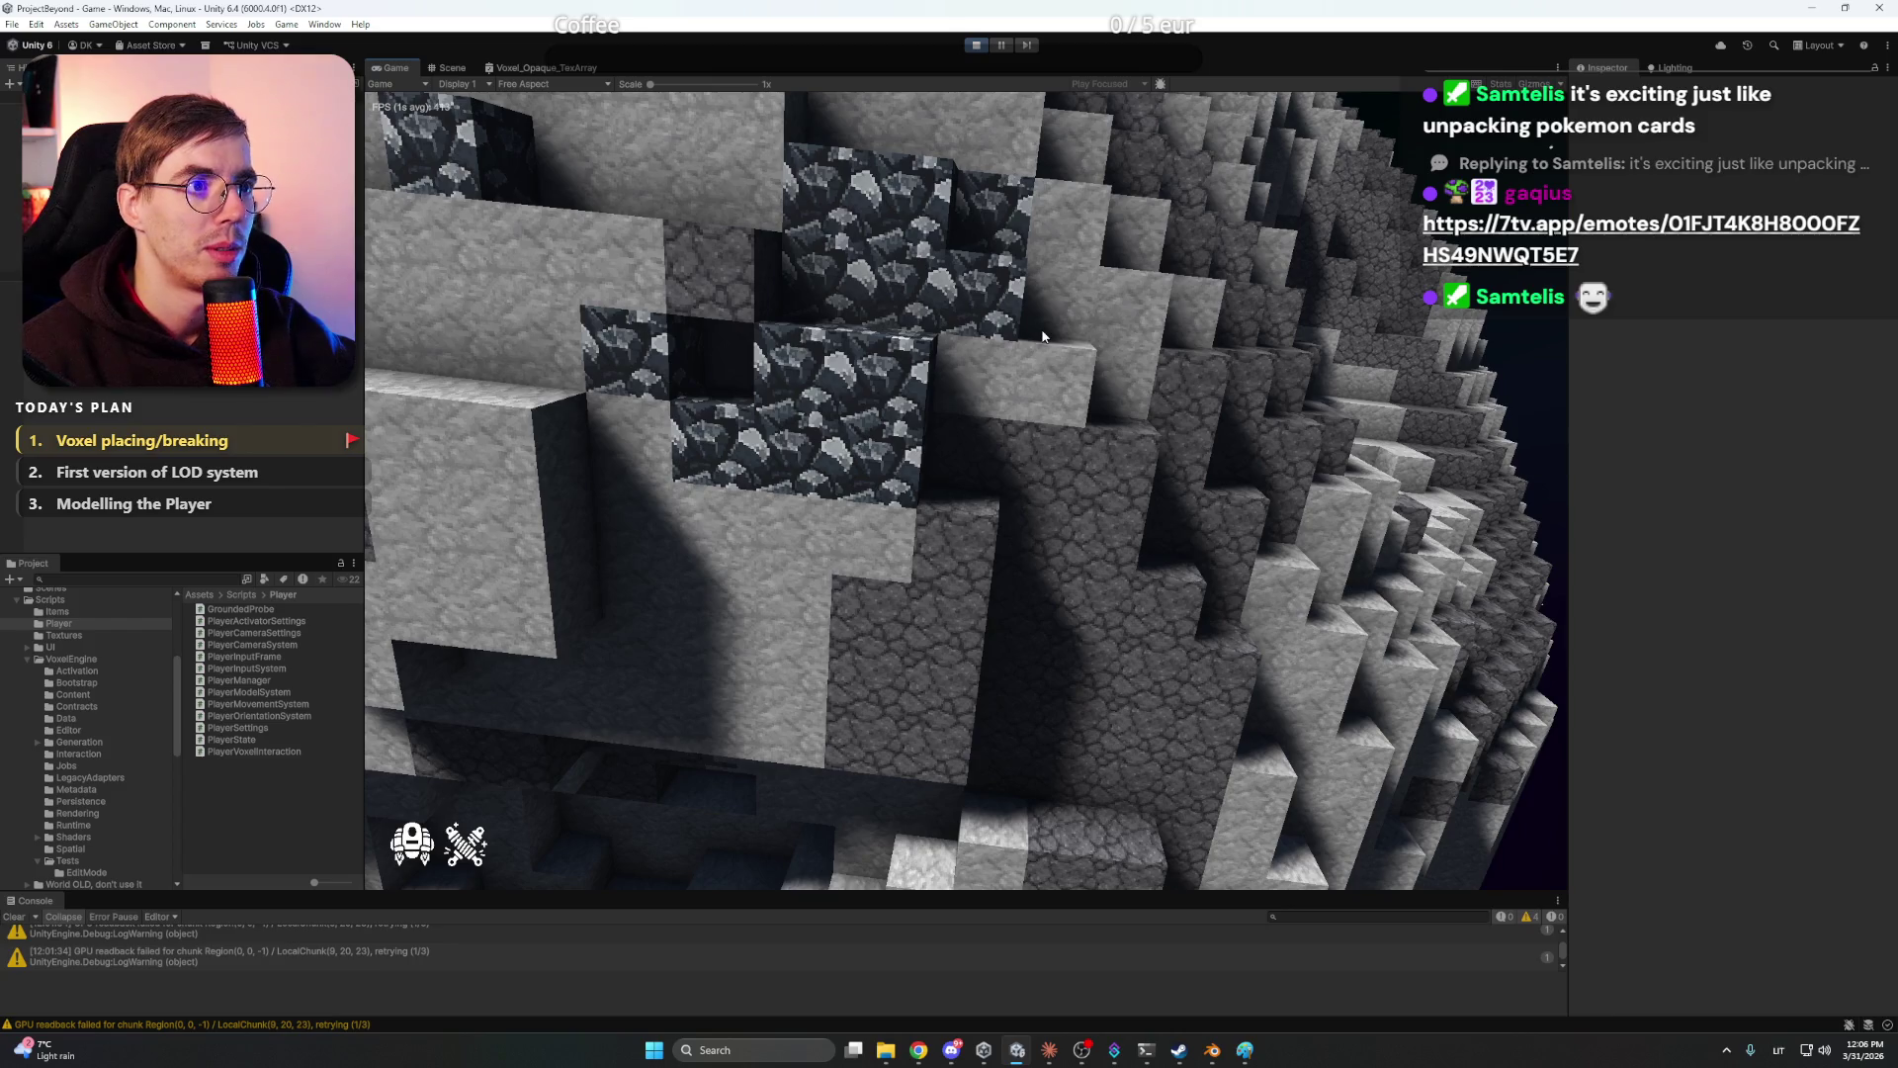
- Stop play mode and add a UI Image named Crosshair to the canvas from the Hierarchy
key("s")
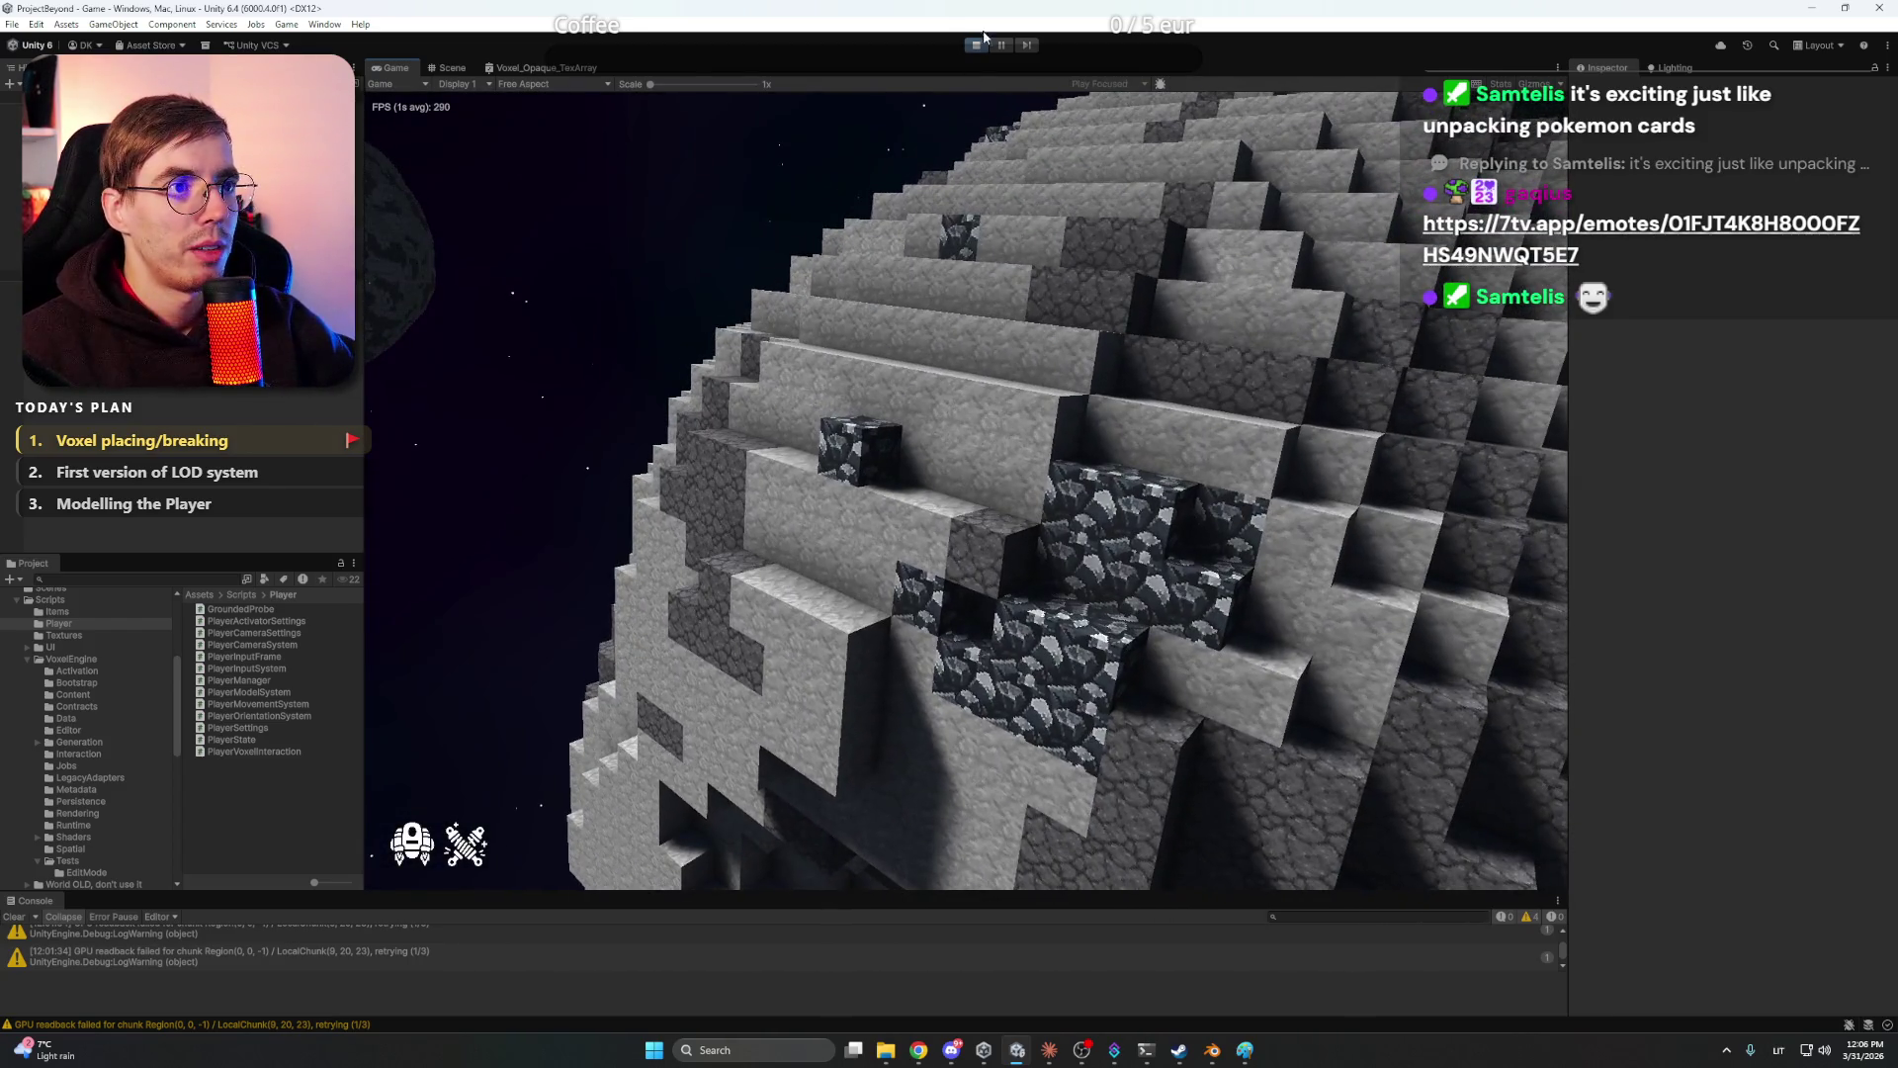
left_click(977, 45)
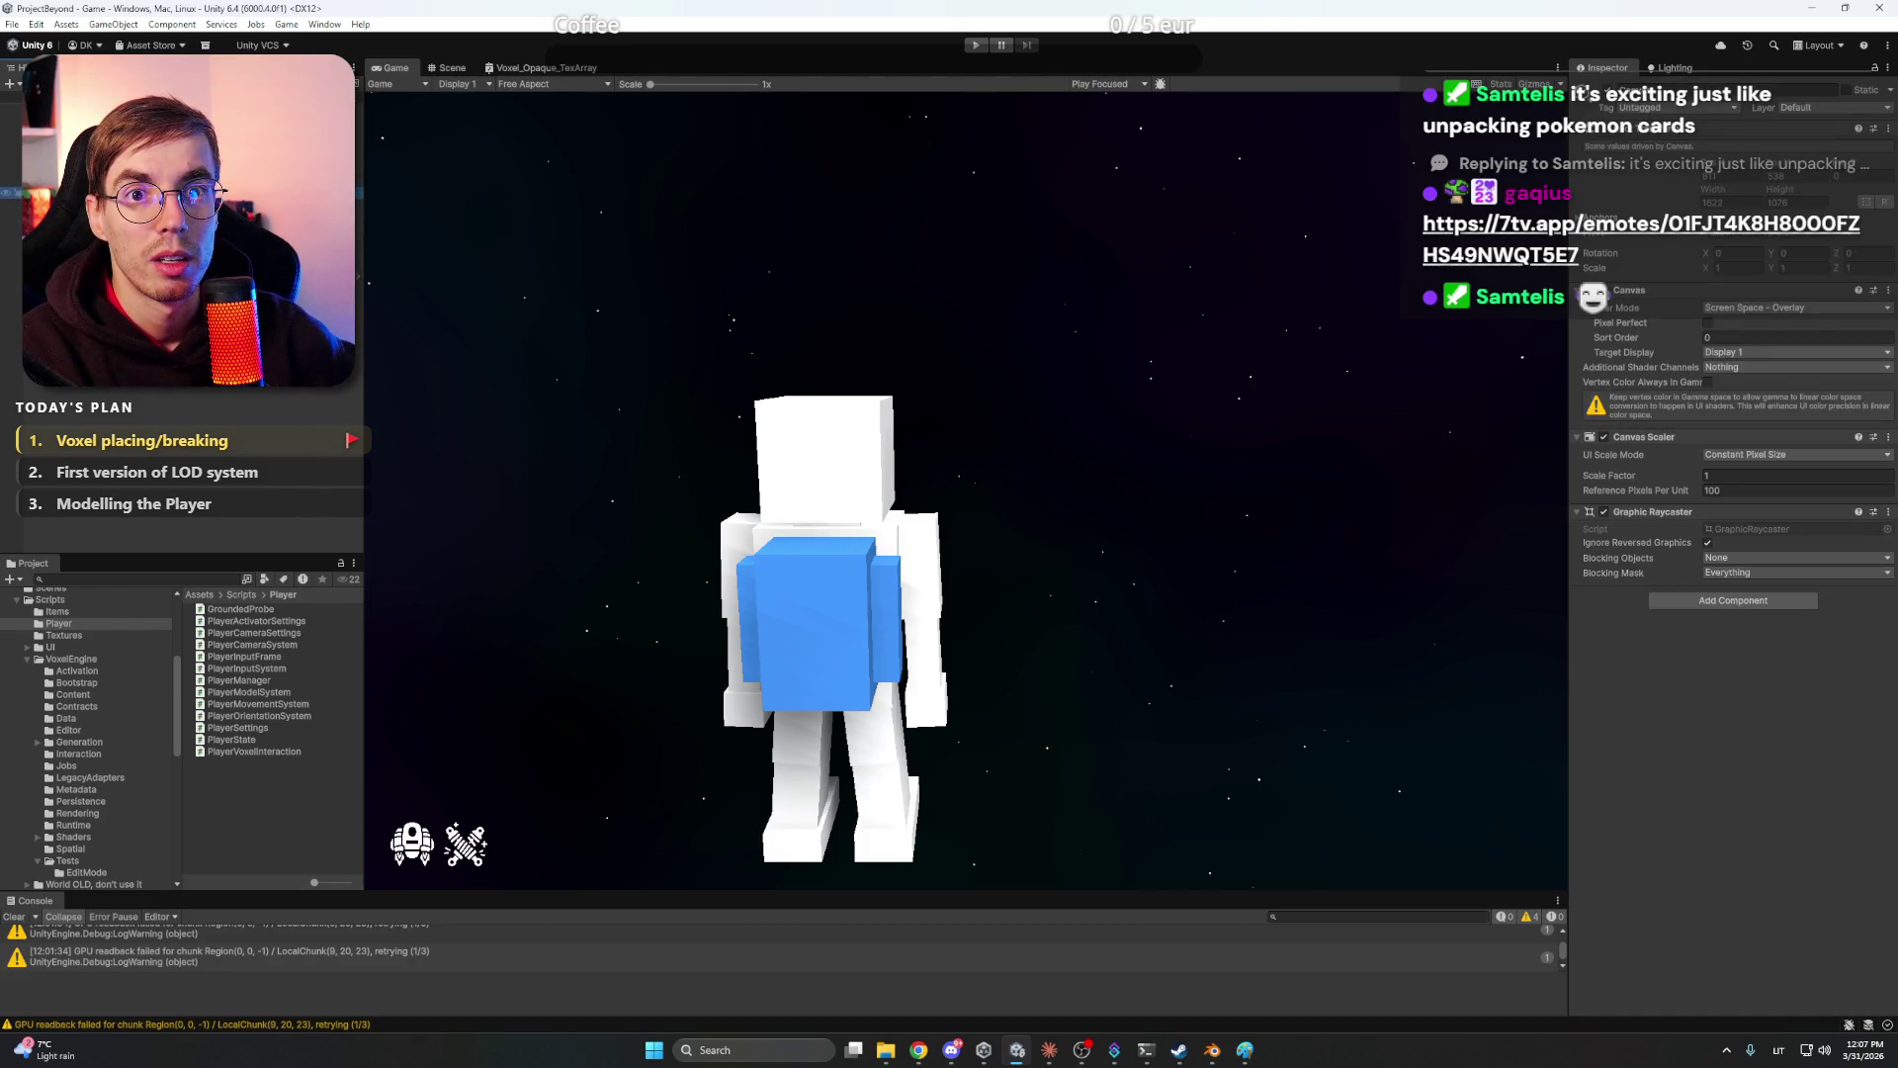
right_click(86, 388)
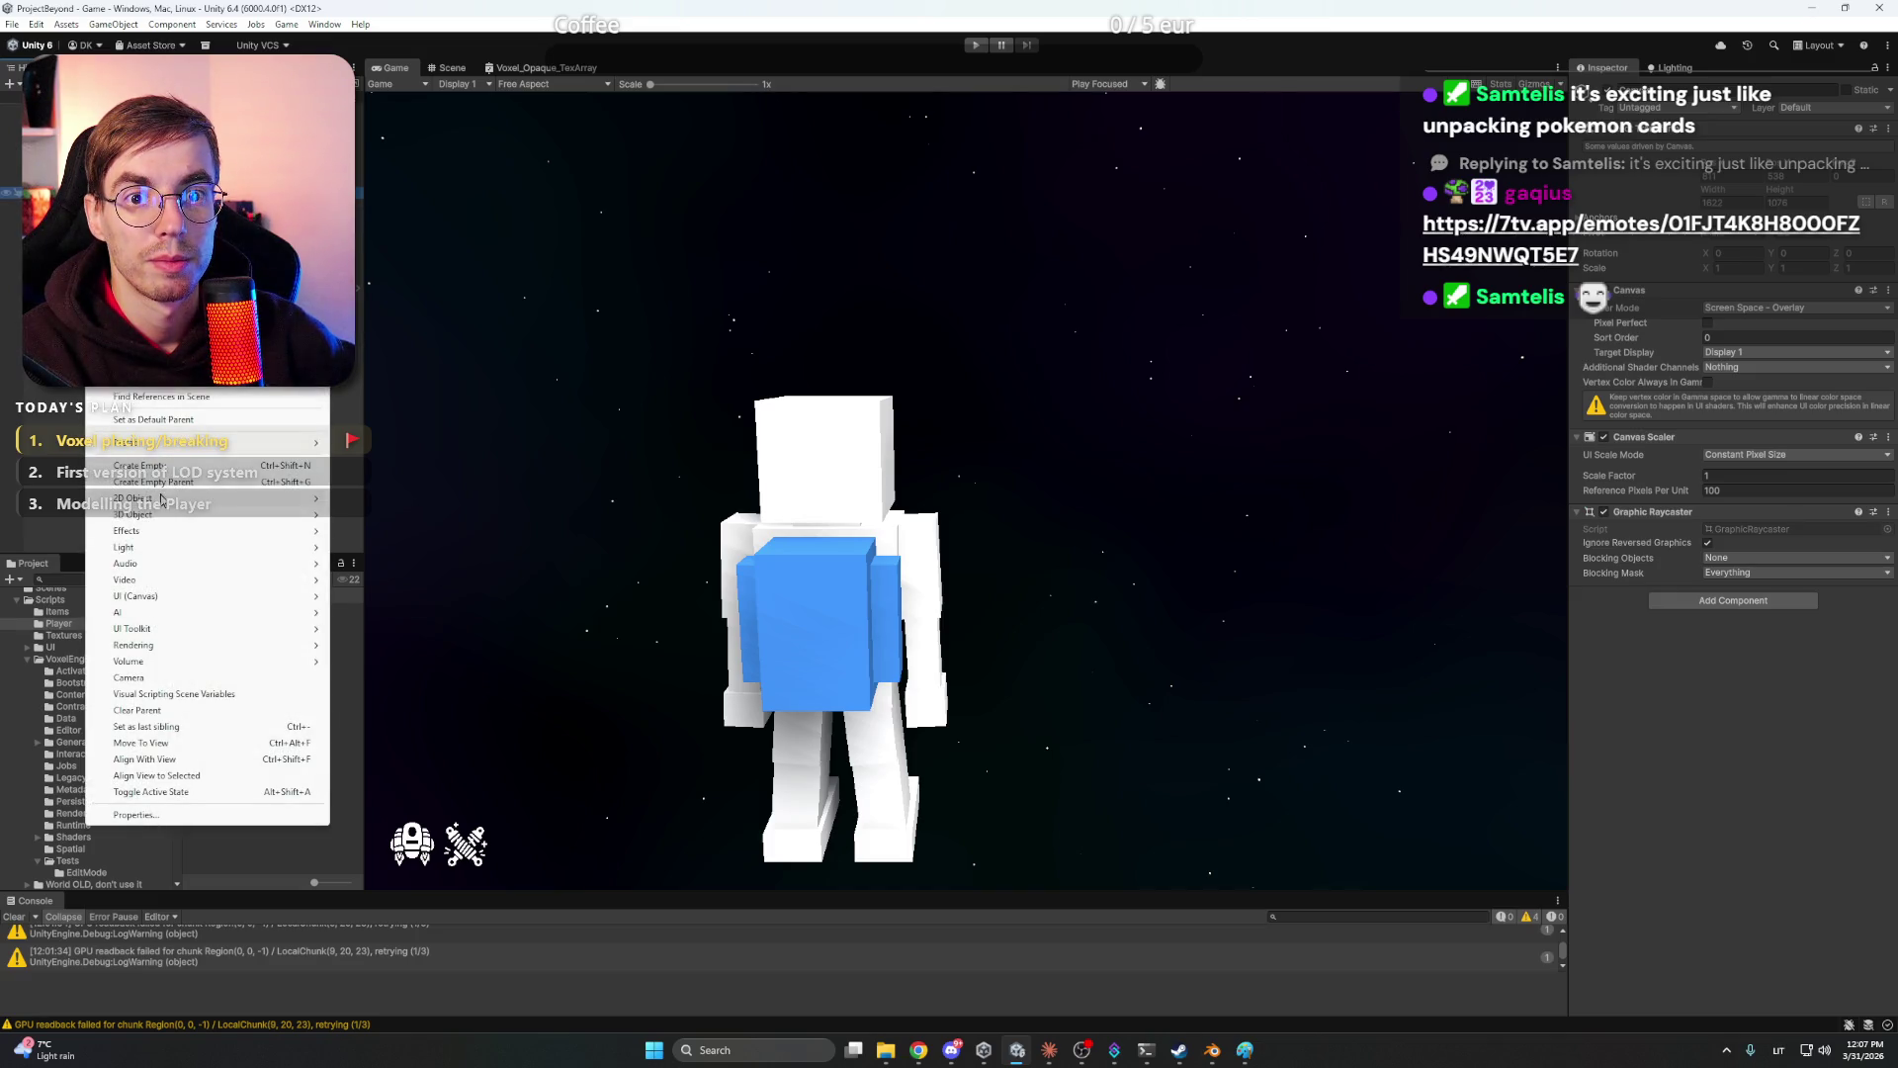
mouse_move(158, 598)
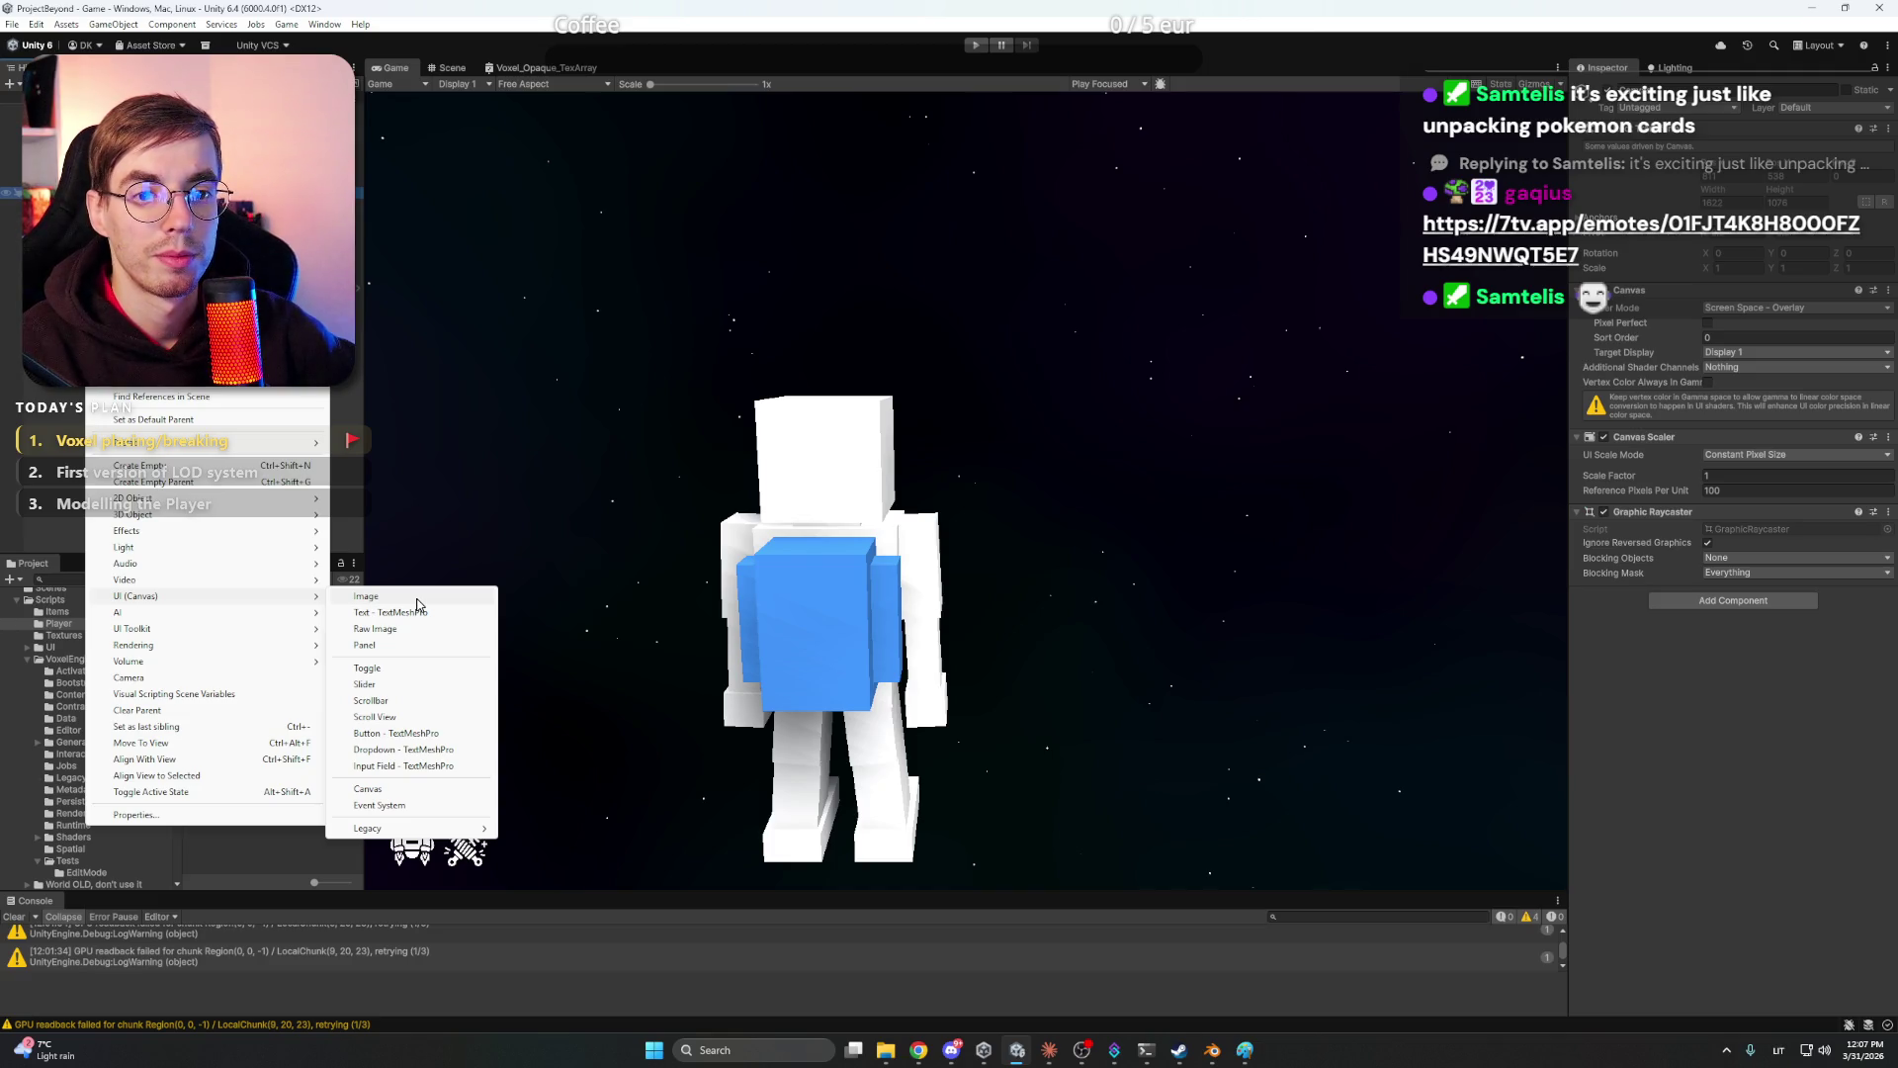
left_click(417, 598)
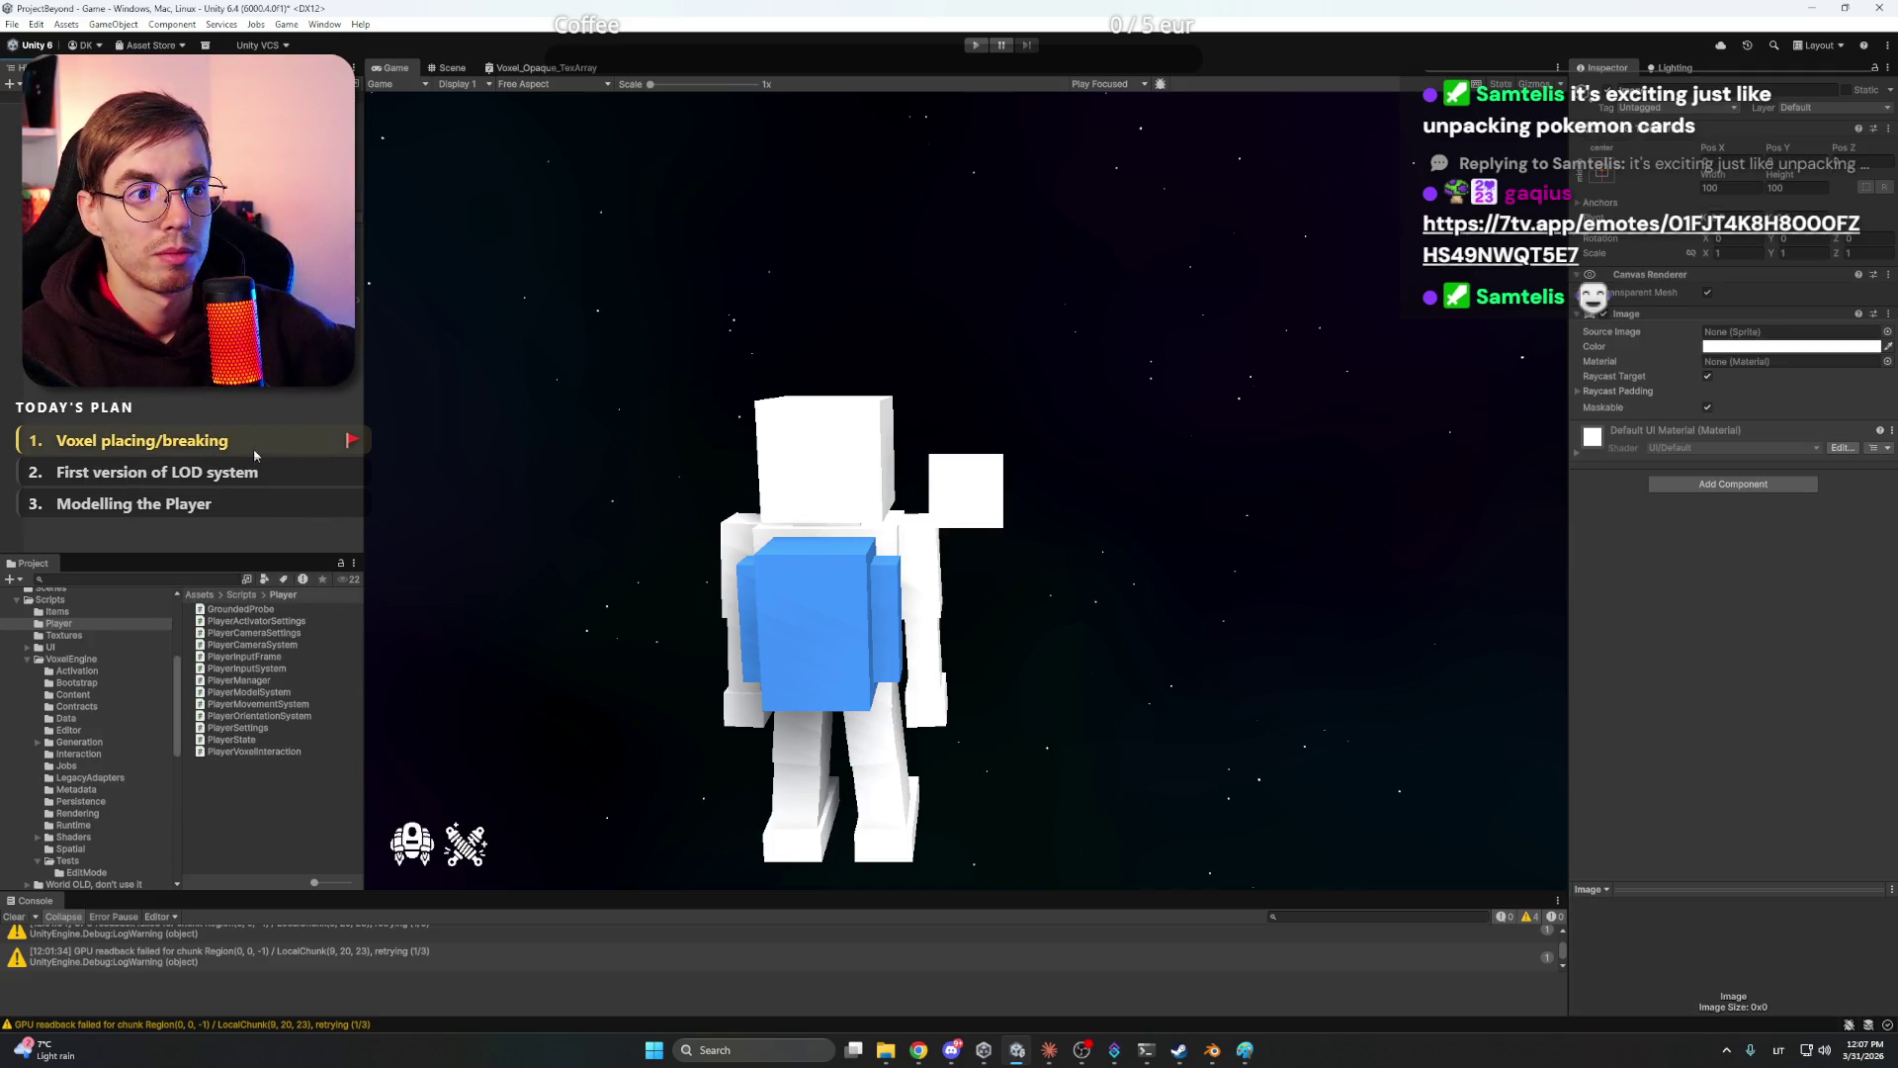
key("Return")
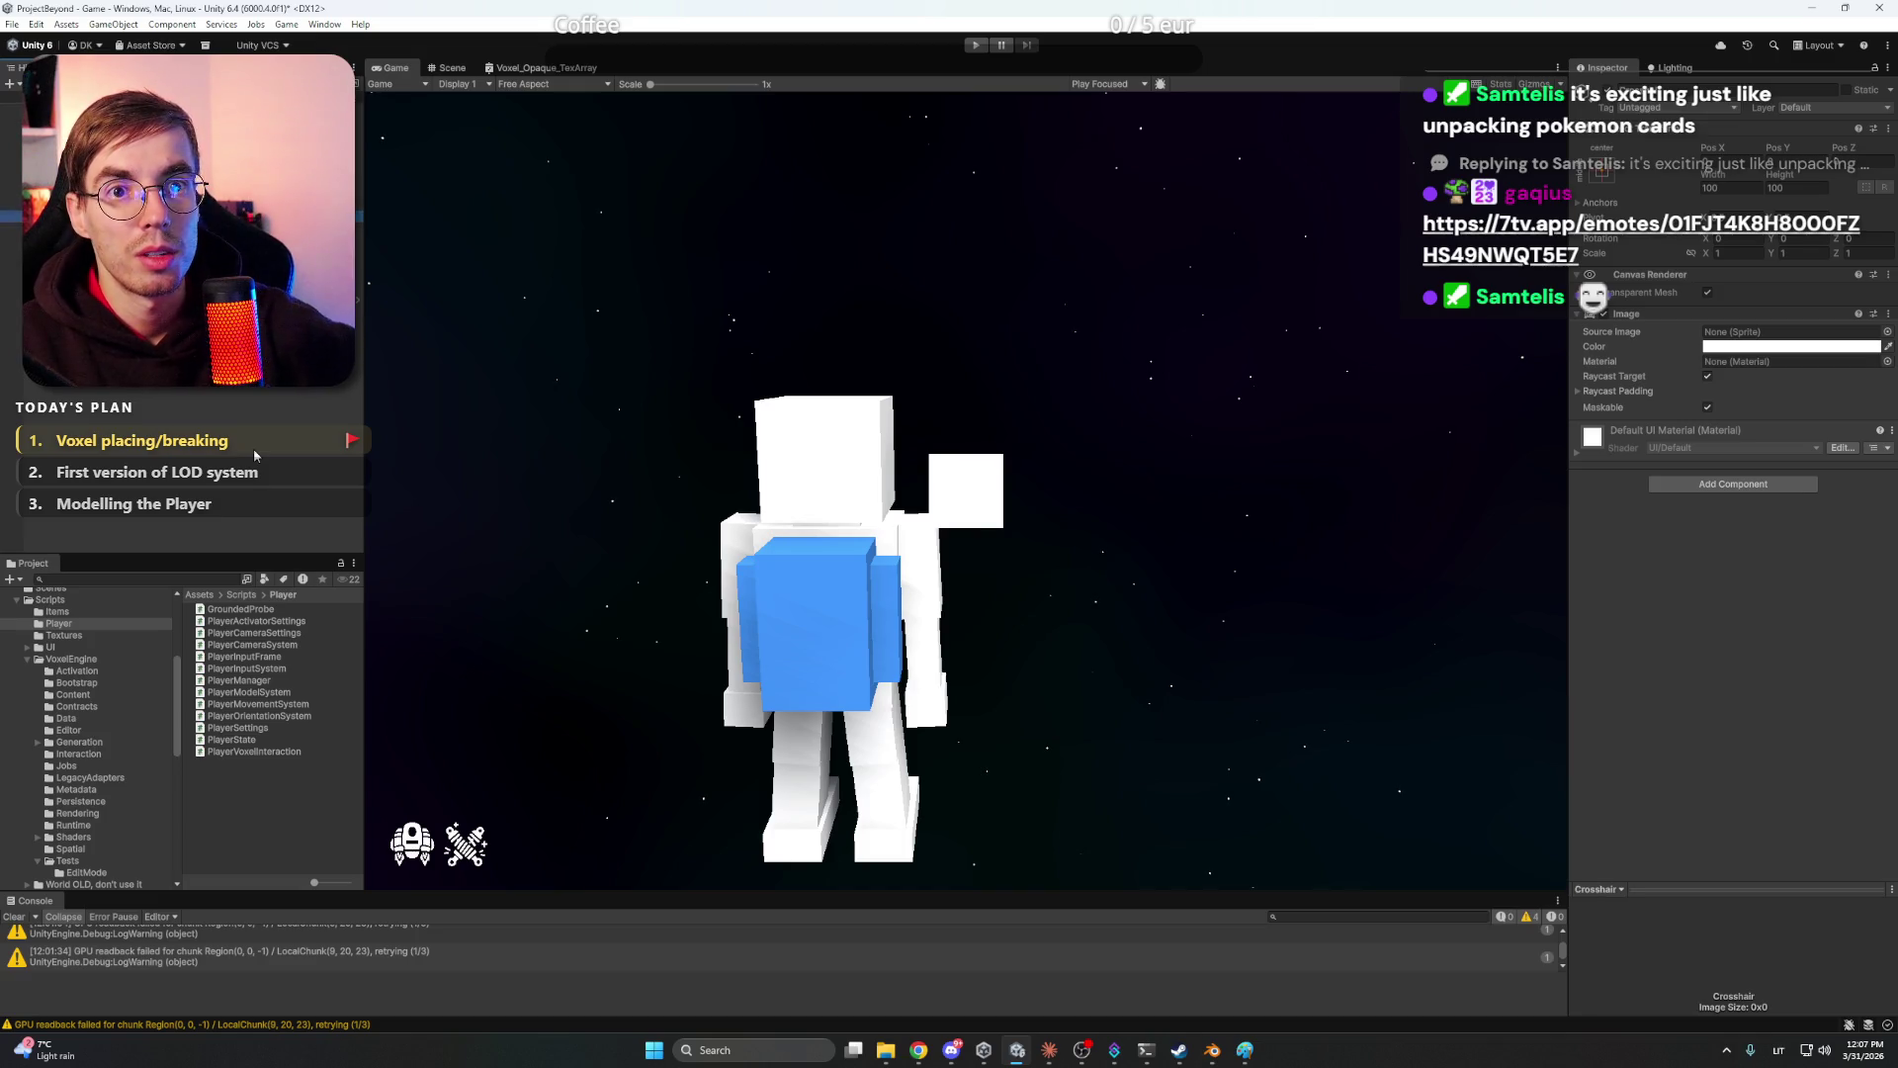
- Collapse the VoxelEngine, Materials, Scripts, Settings and Textures folders and select Assets
left_click(71, 658)
left_click(27, 659)
scroll(66, 672, "up", 3)
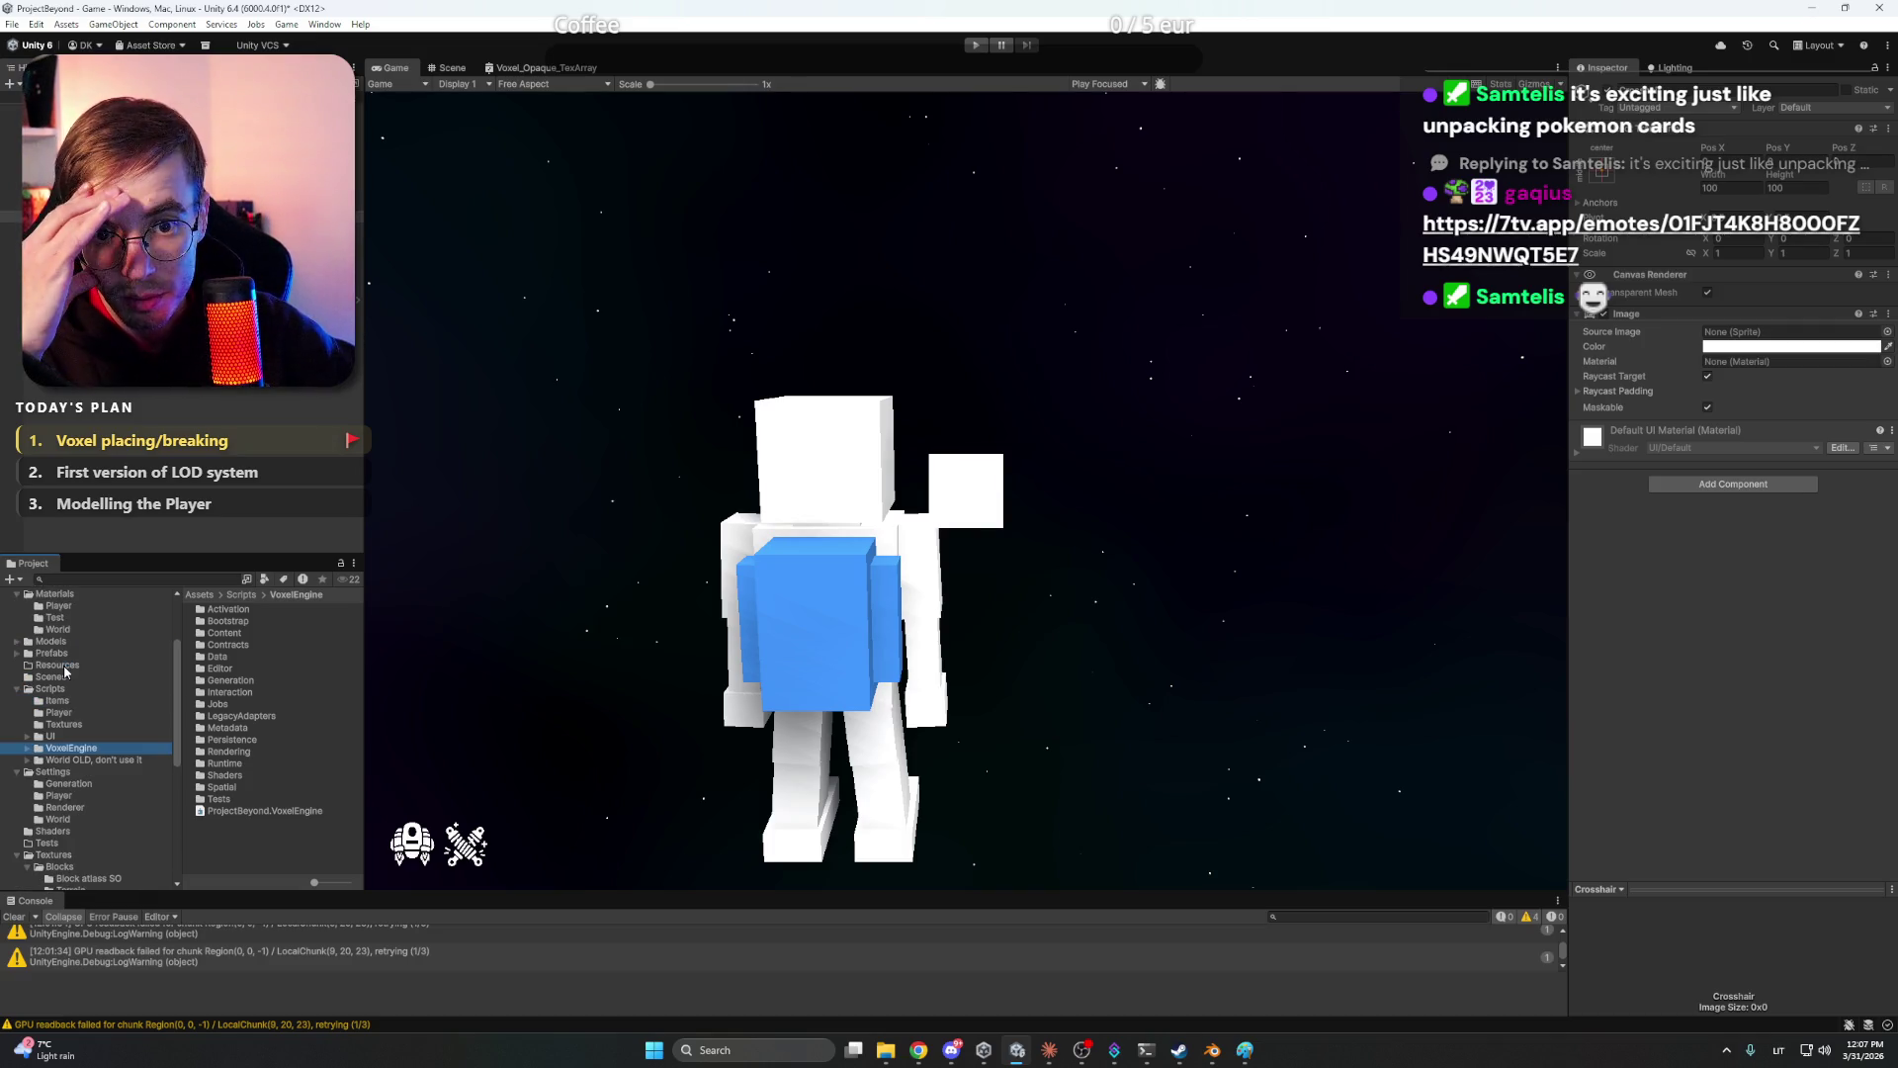
scroll(94, 672, "up", 3)
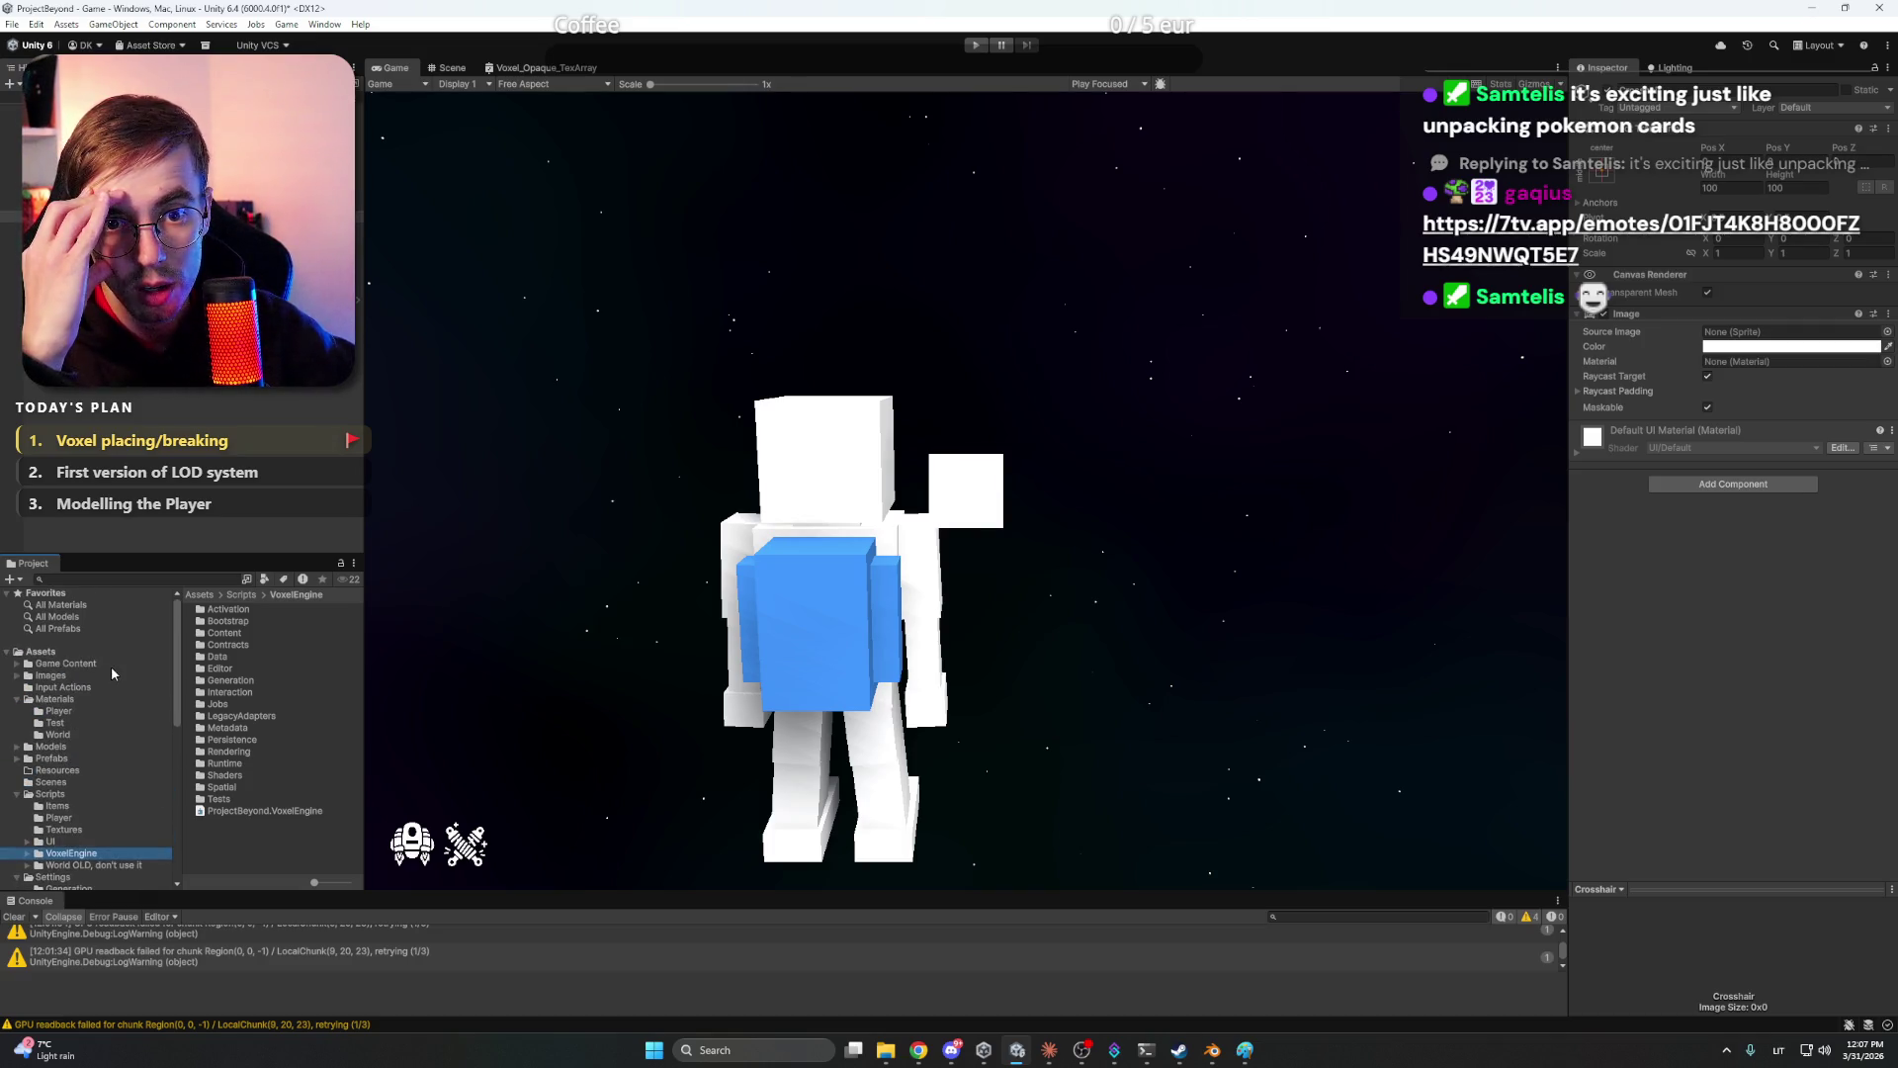
left_click(16, 700)
left_click(12, 760)
scroll(134, 756, "down", 3)
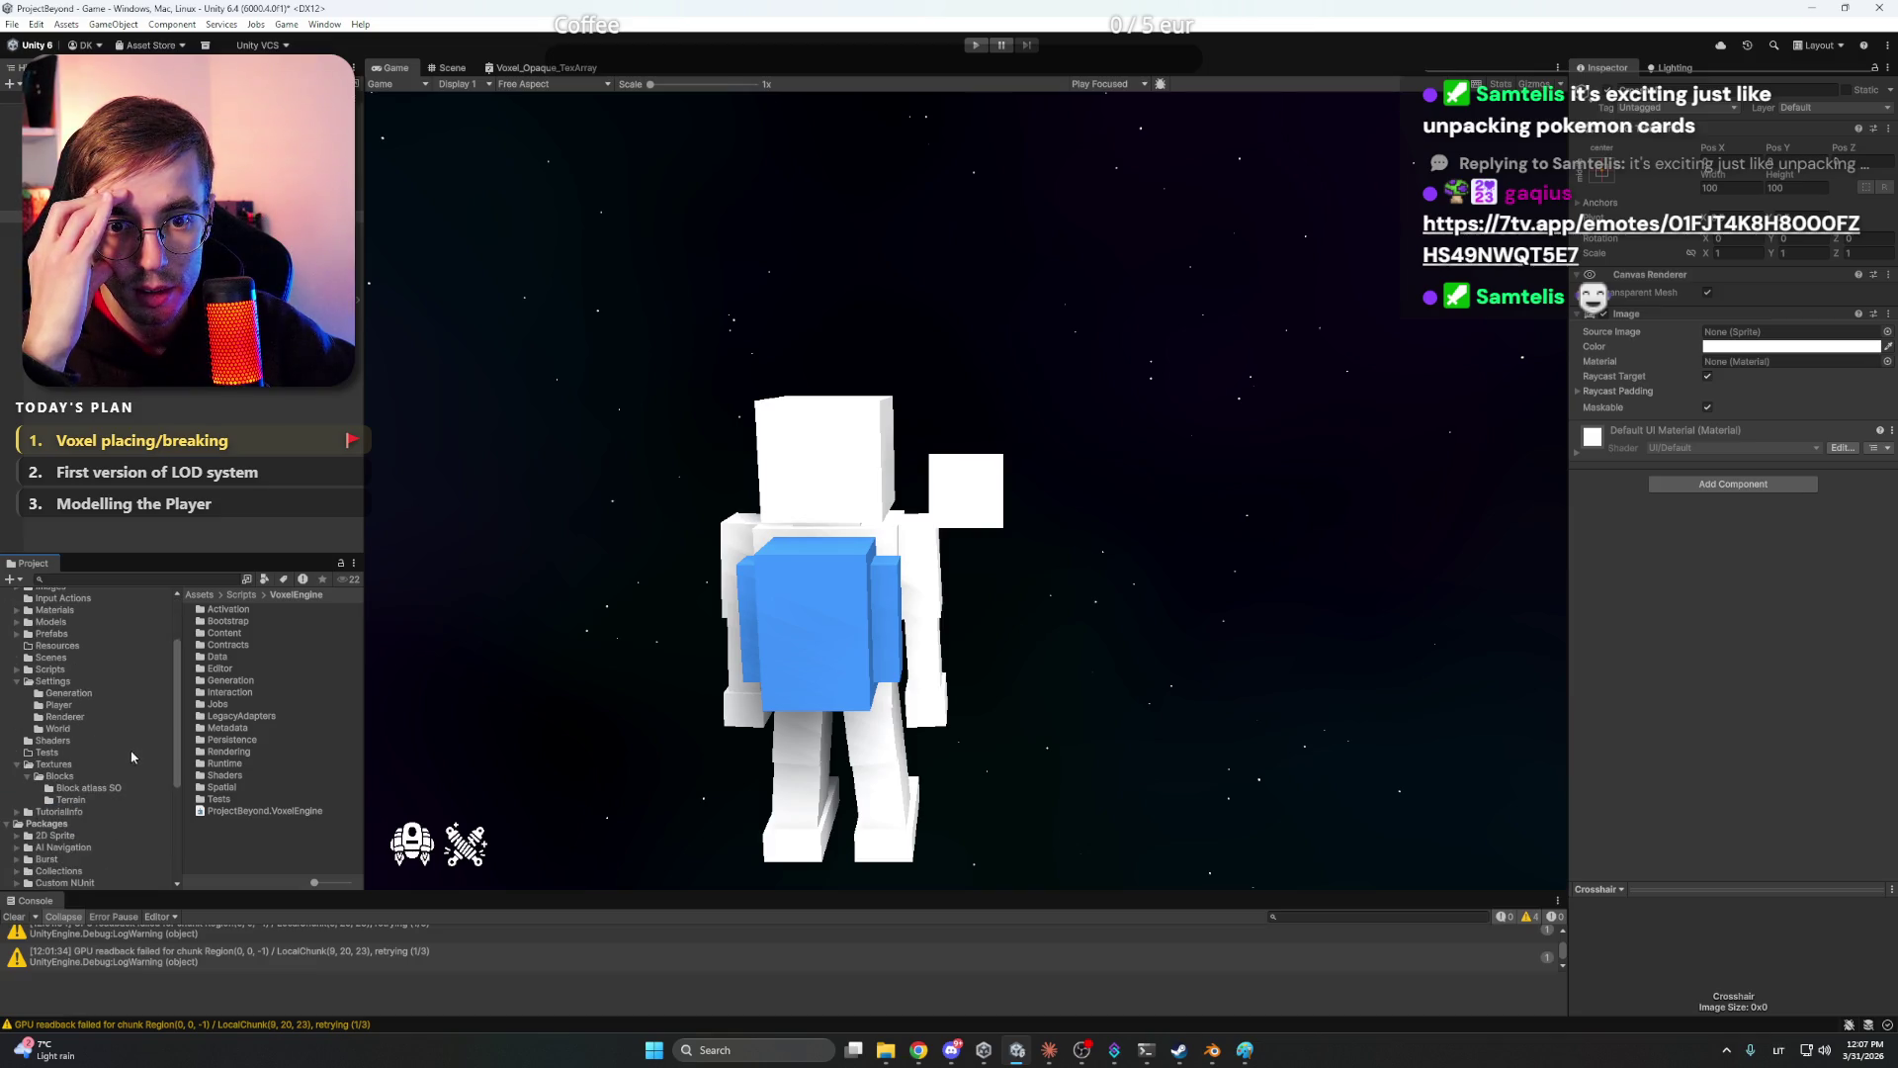
left_click(17, 682)
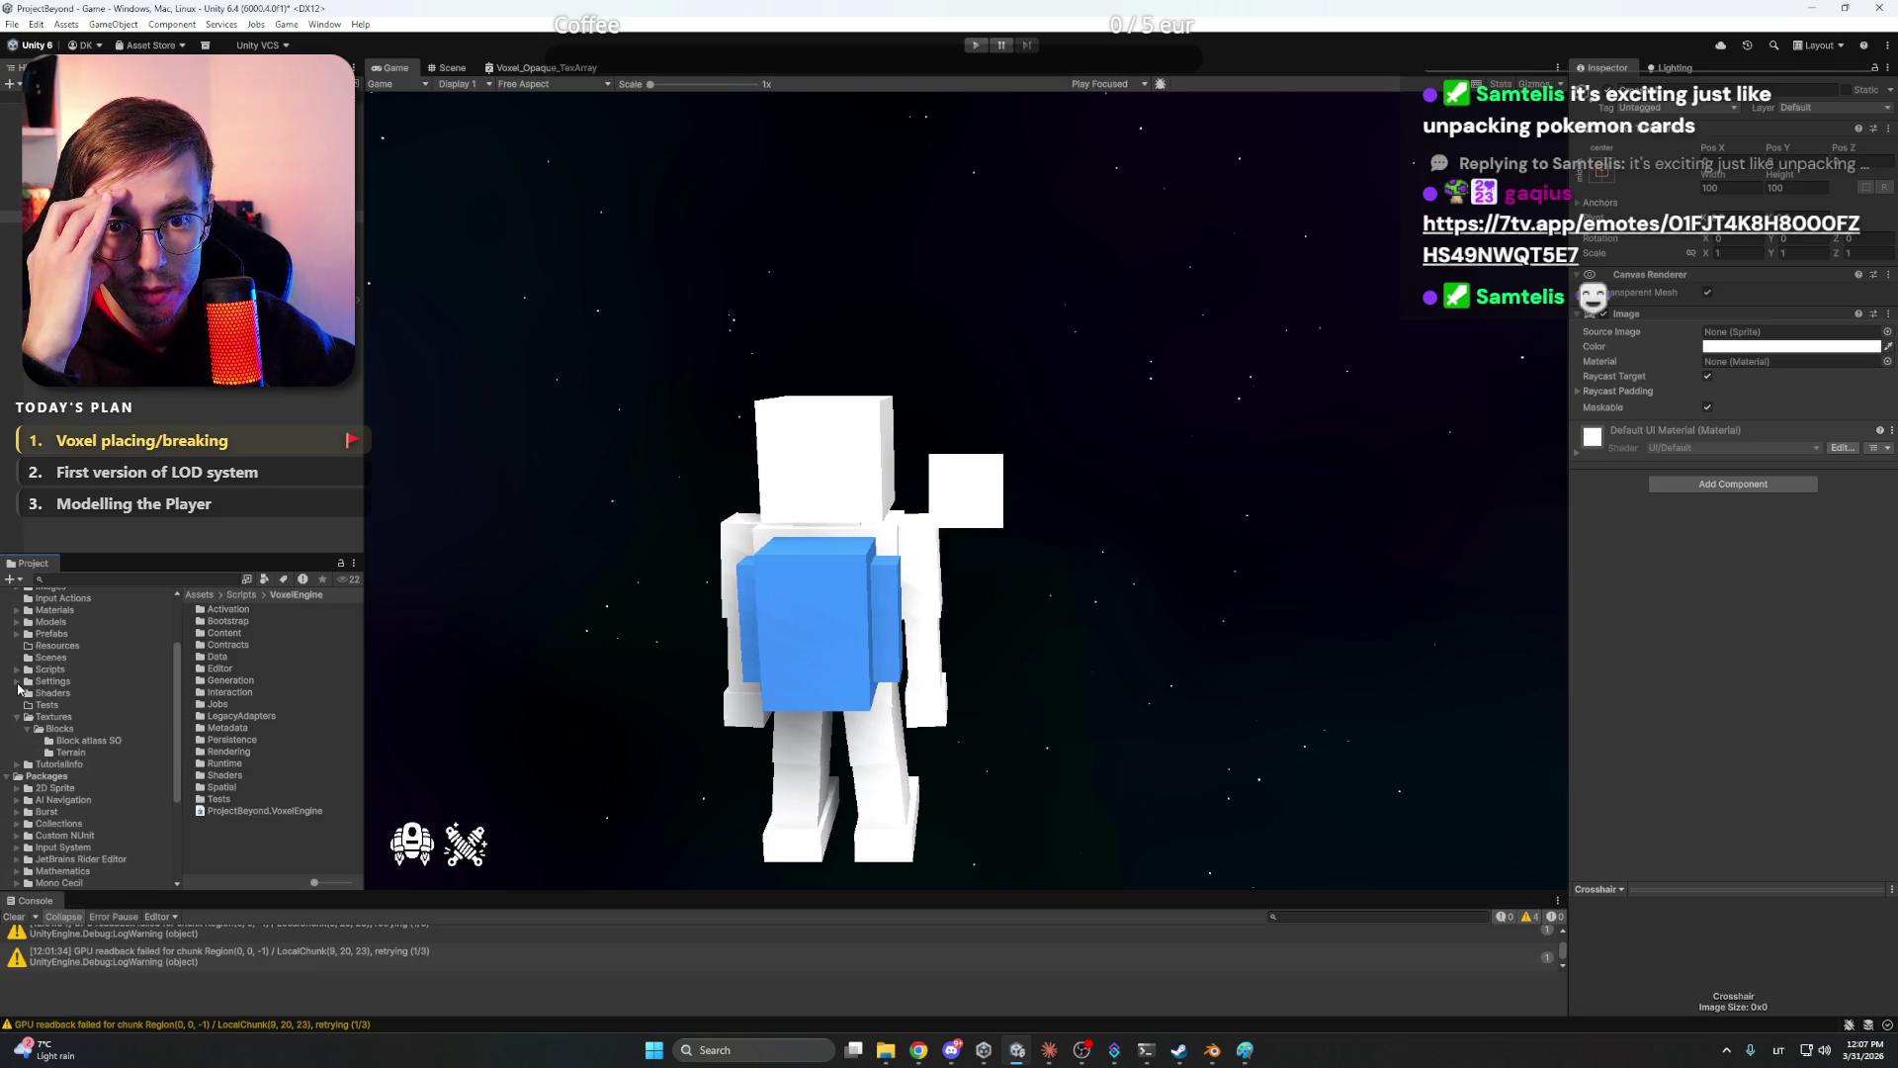
left_click(57, 719)
right_click(294, 684)
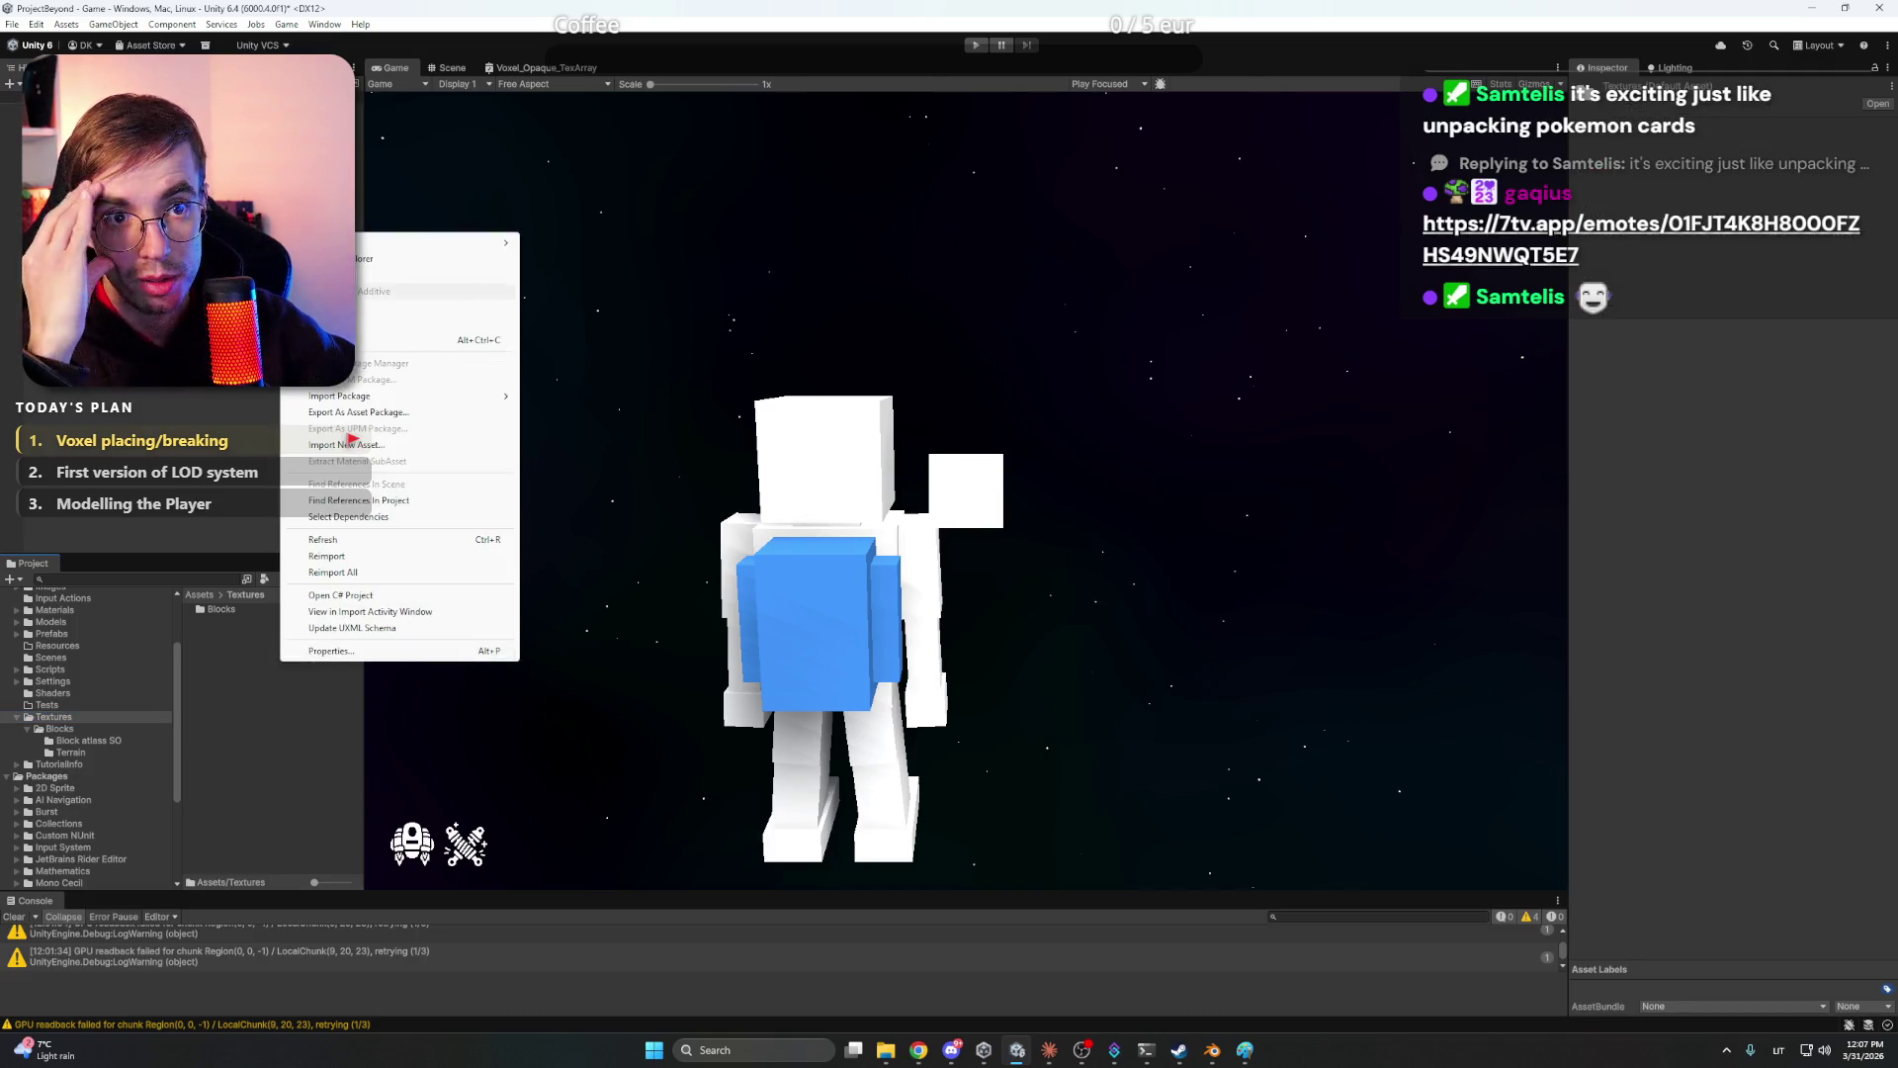
mouse_move(444, 243)
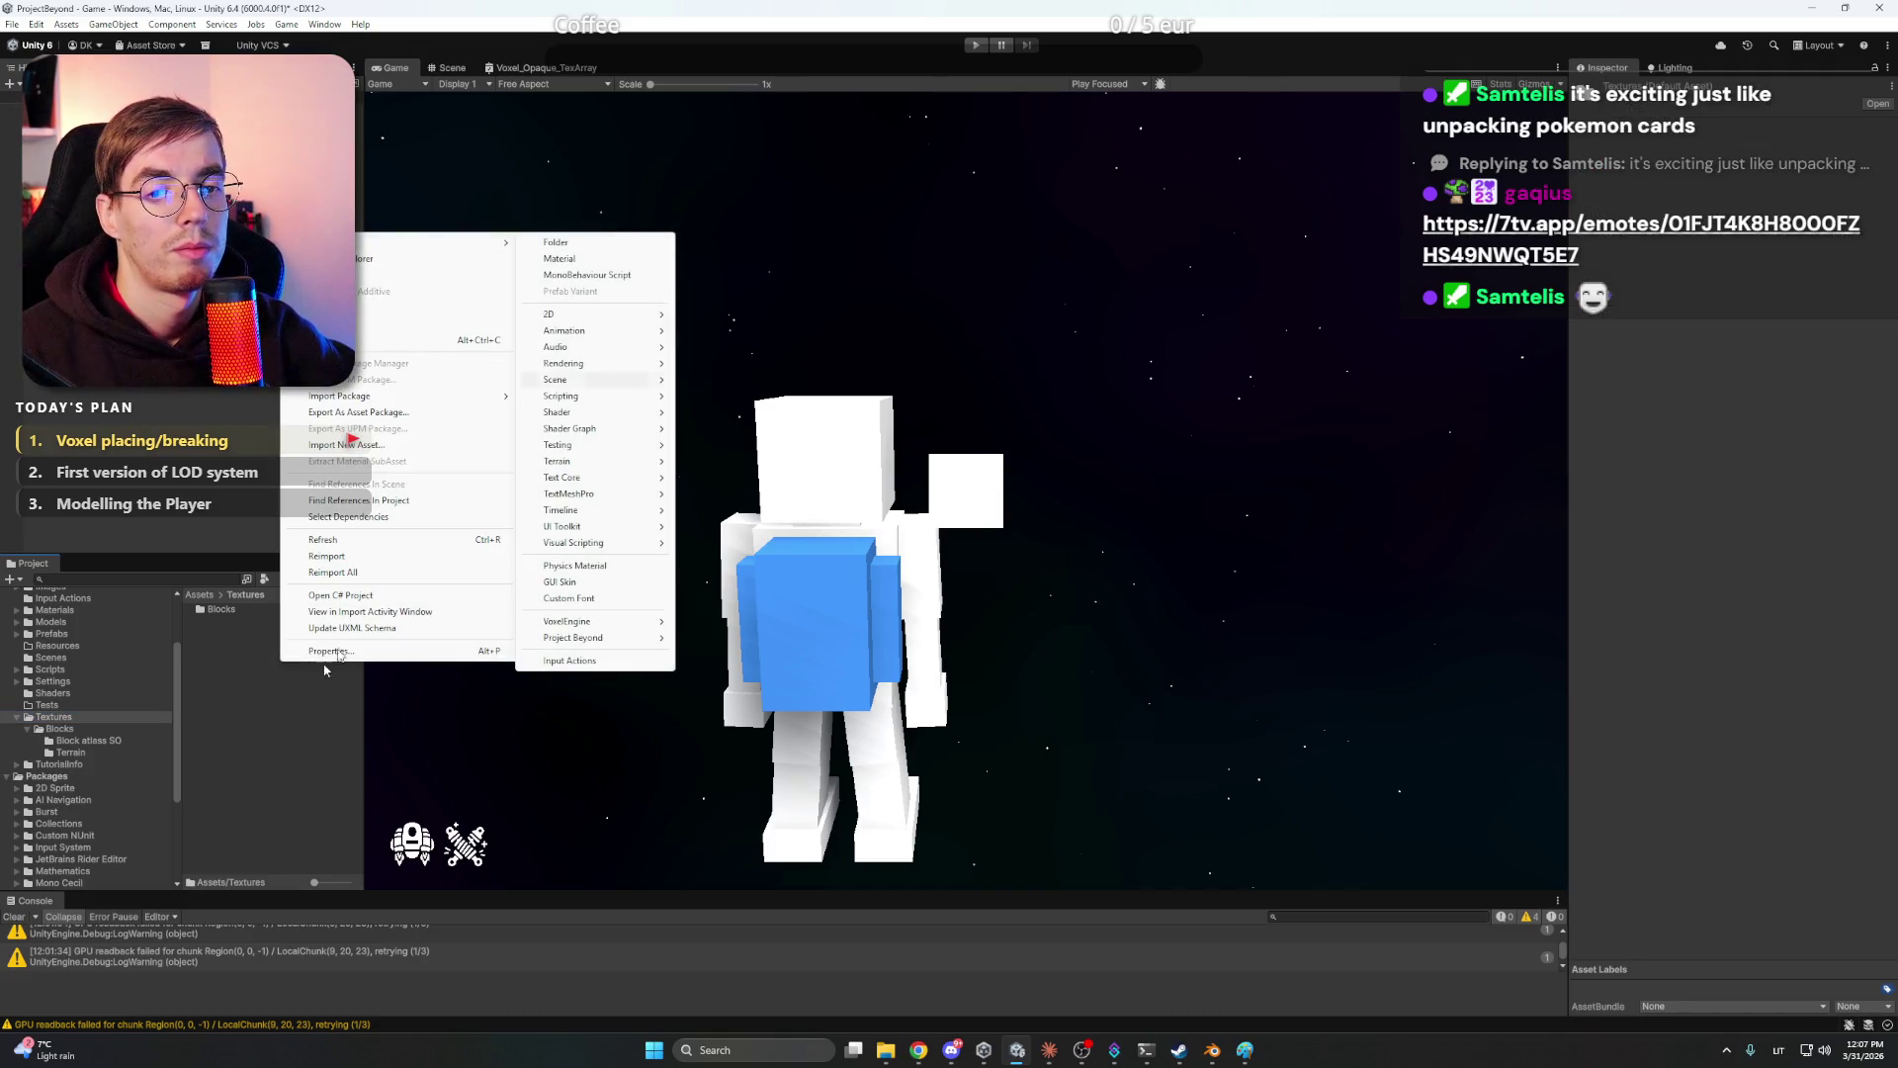
left_click(125, 738)
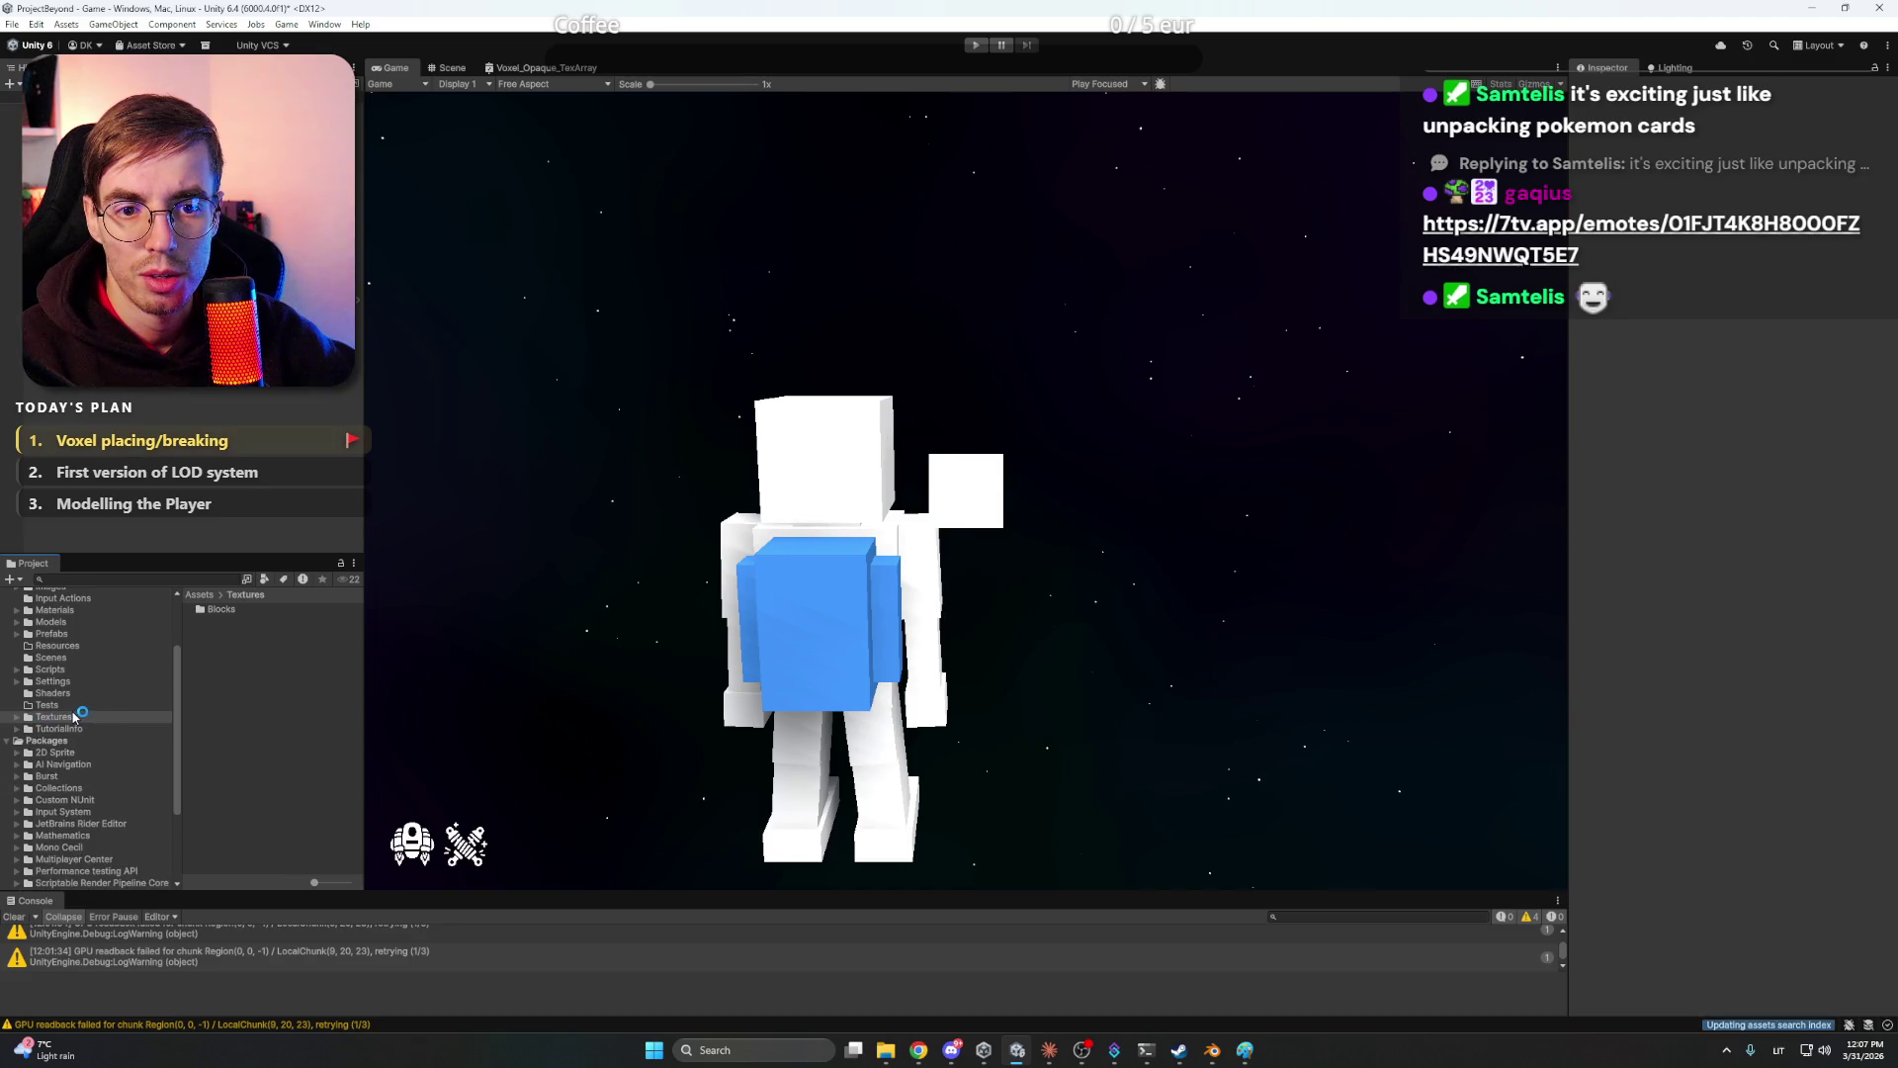
double_click(79, 718)
left_click(57, 608)
- Create a Sprites folder in Assets and open it
right_click(229, 833)
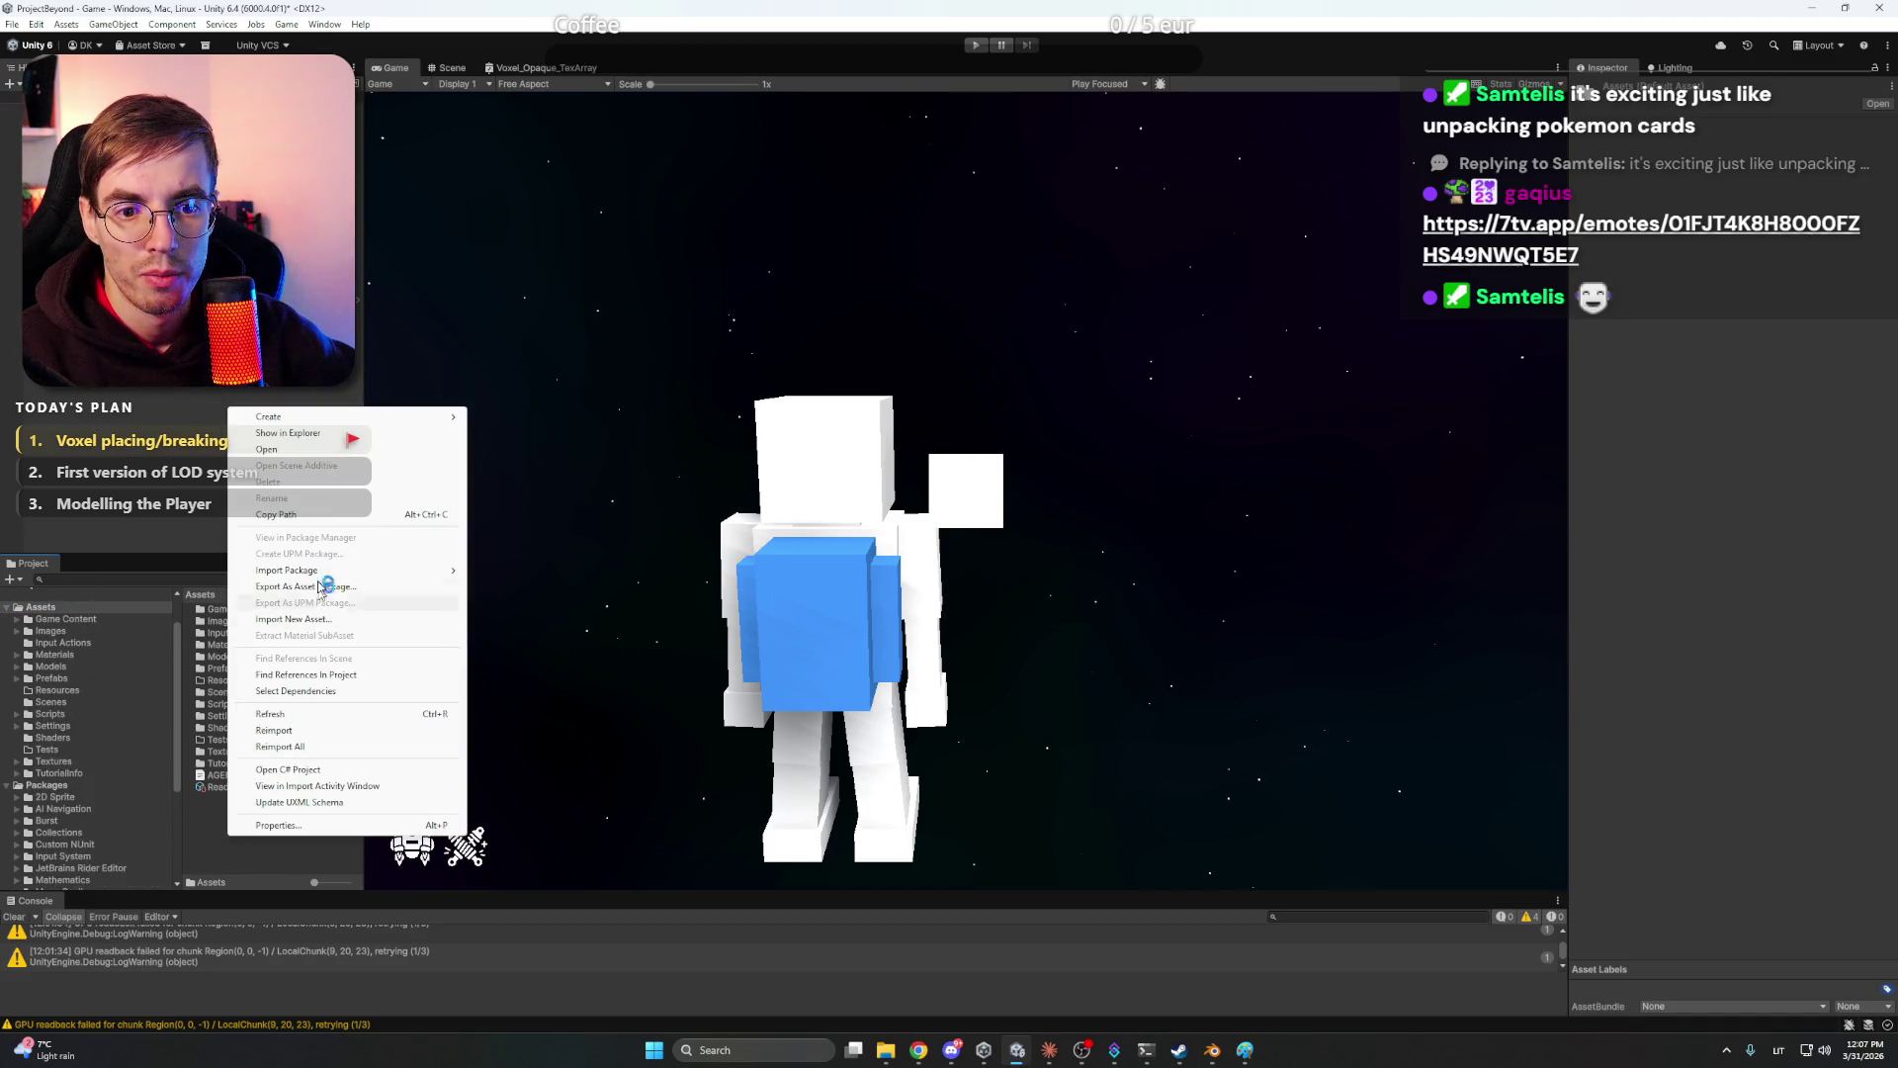
left_click(506, 416)
type("Sprites")
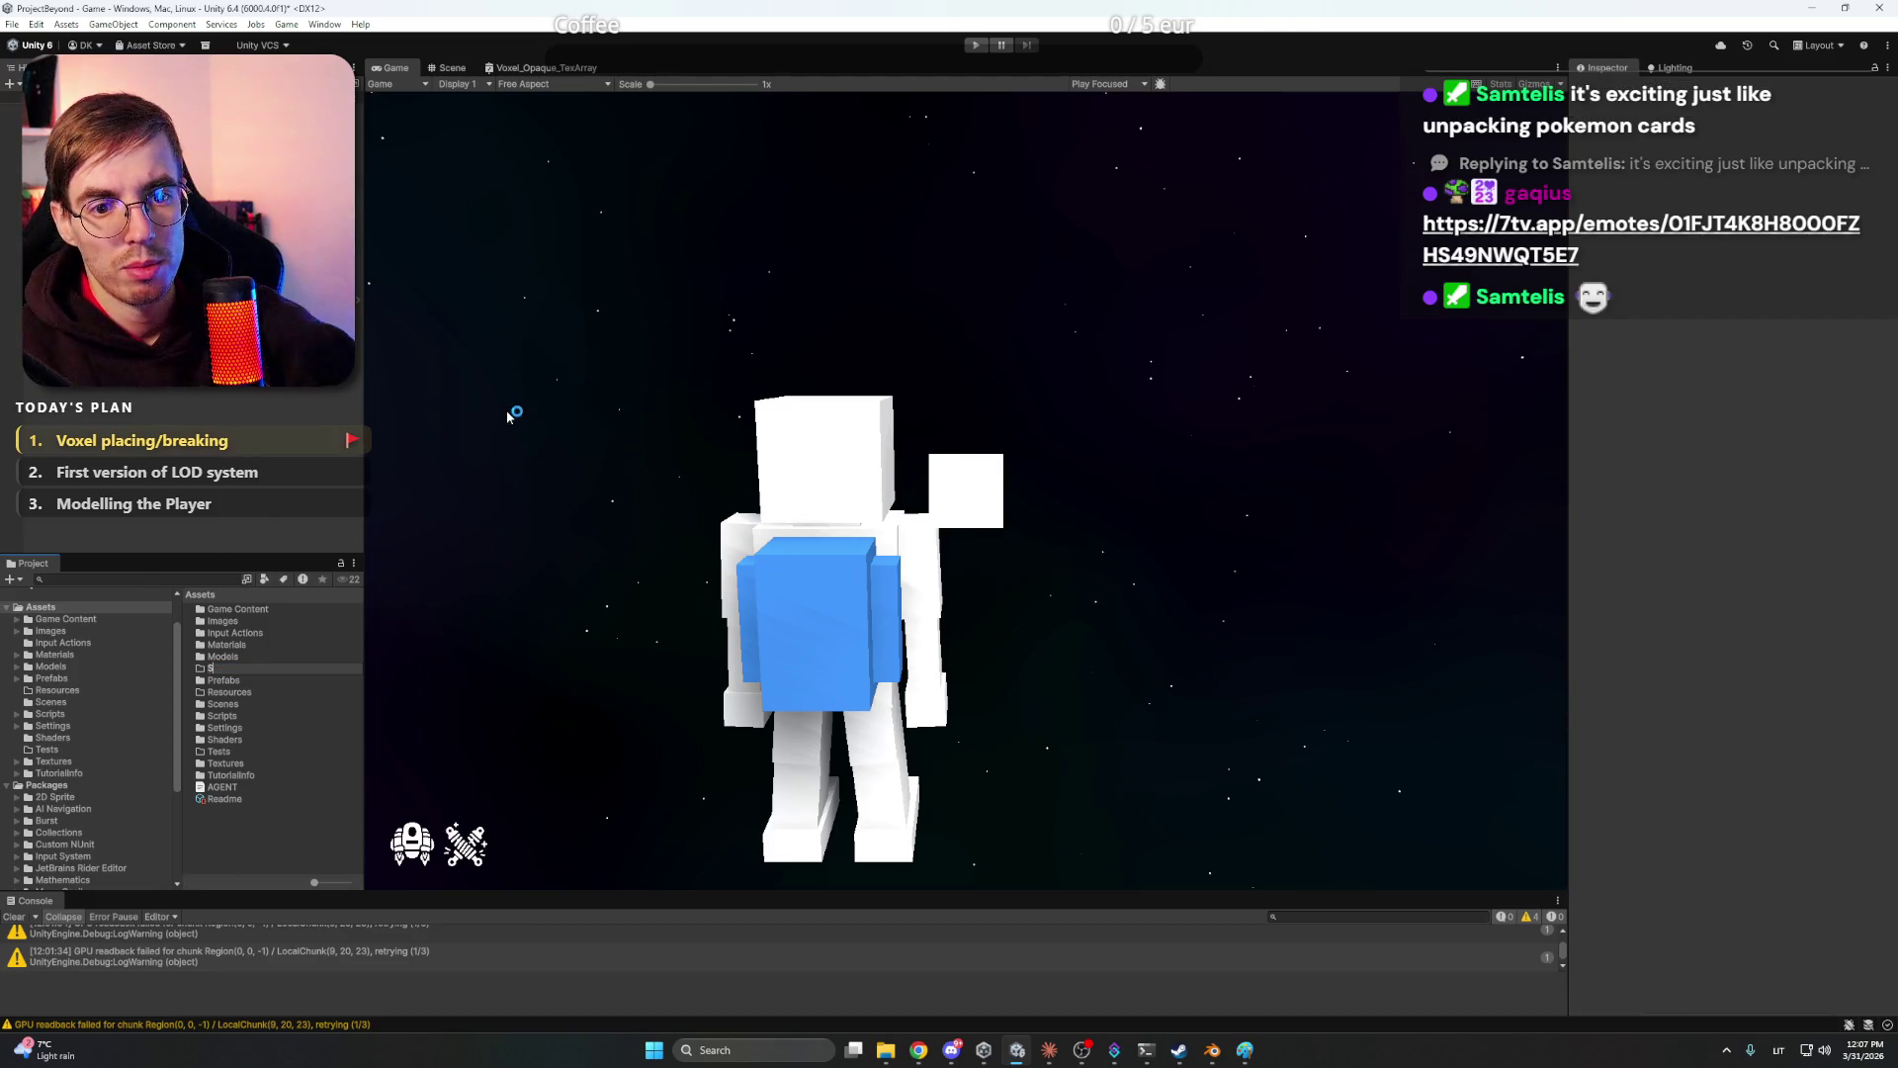
key("Return")
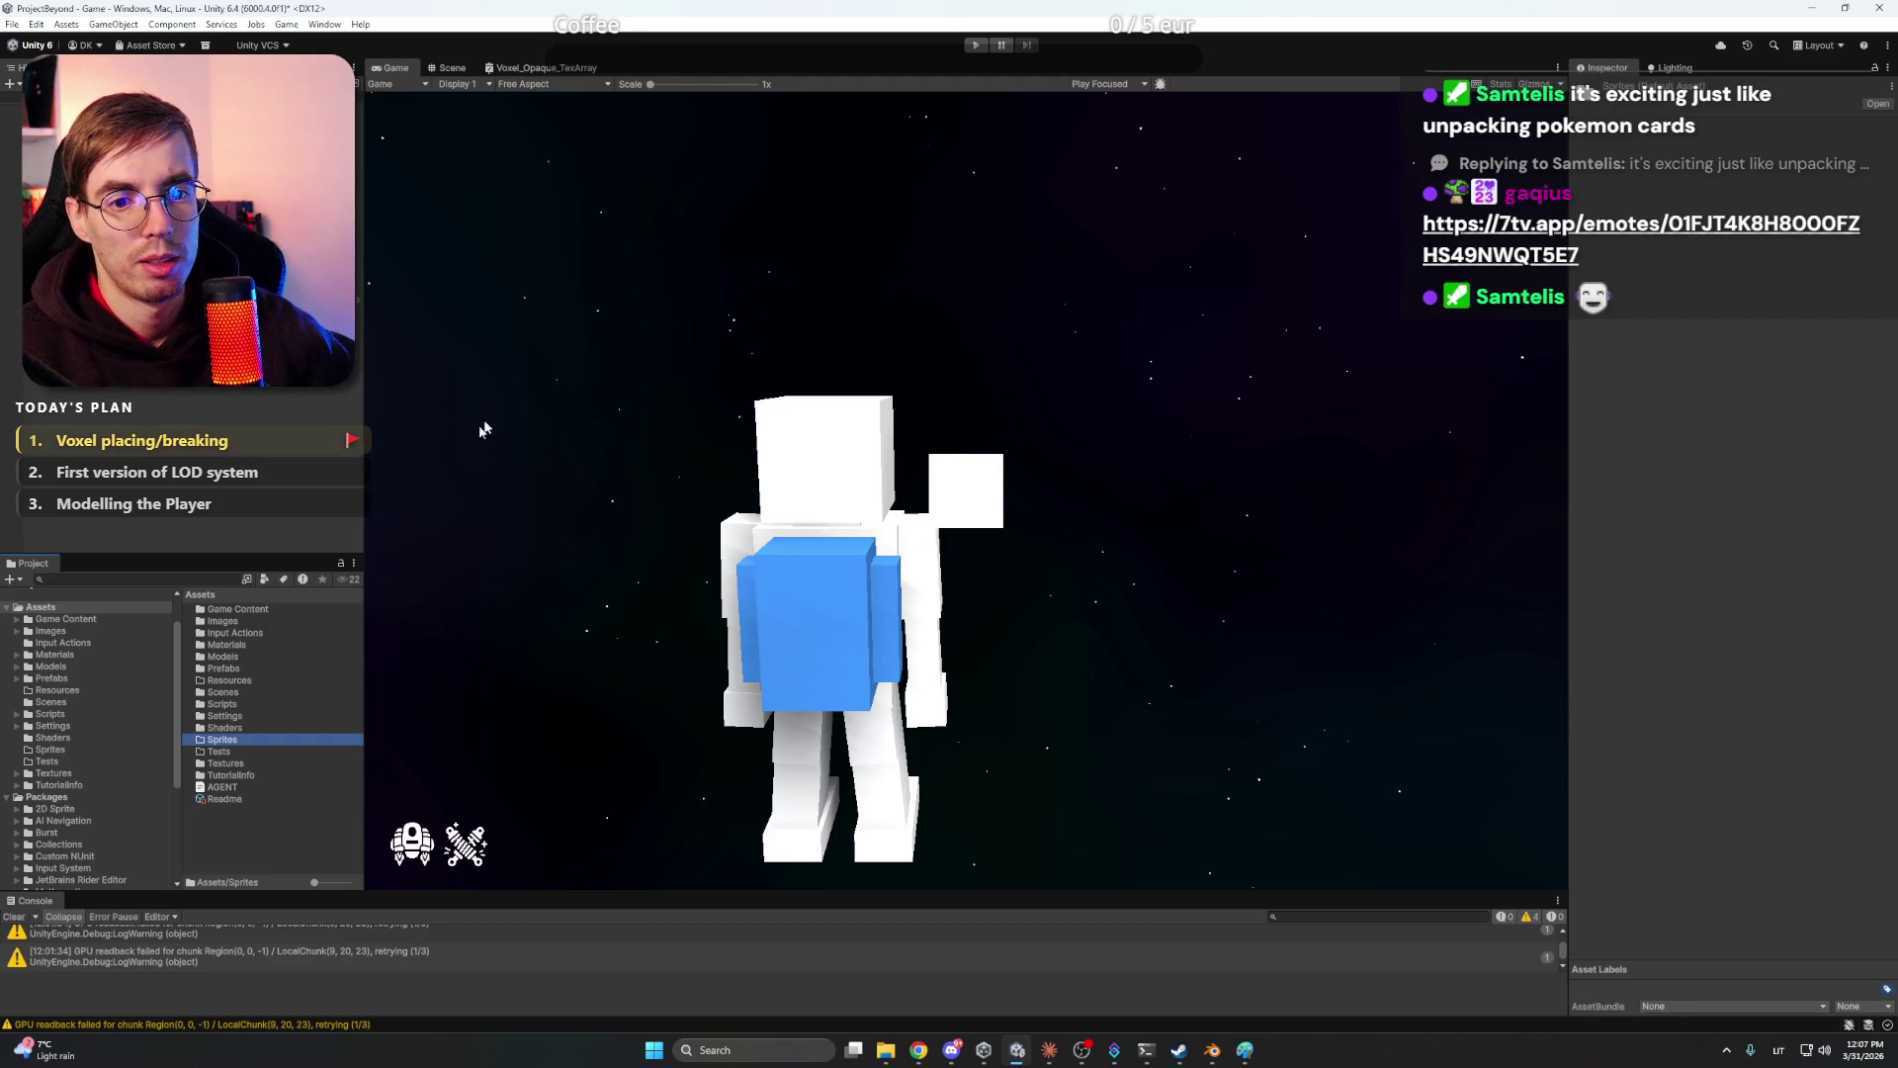
key("Return")
- Create a folder named UI inside Sprites
right_click(259, 697)
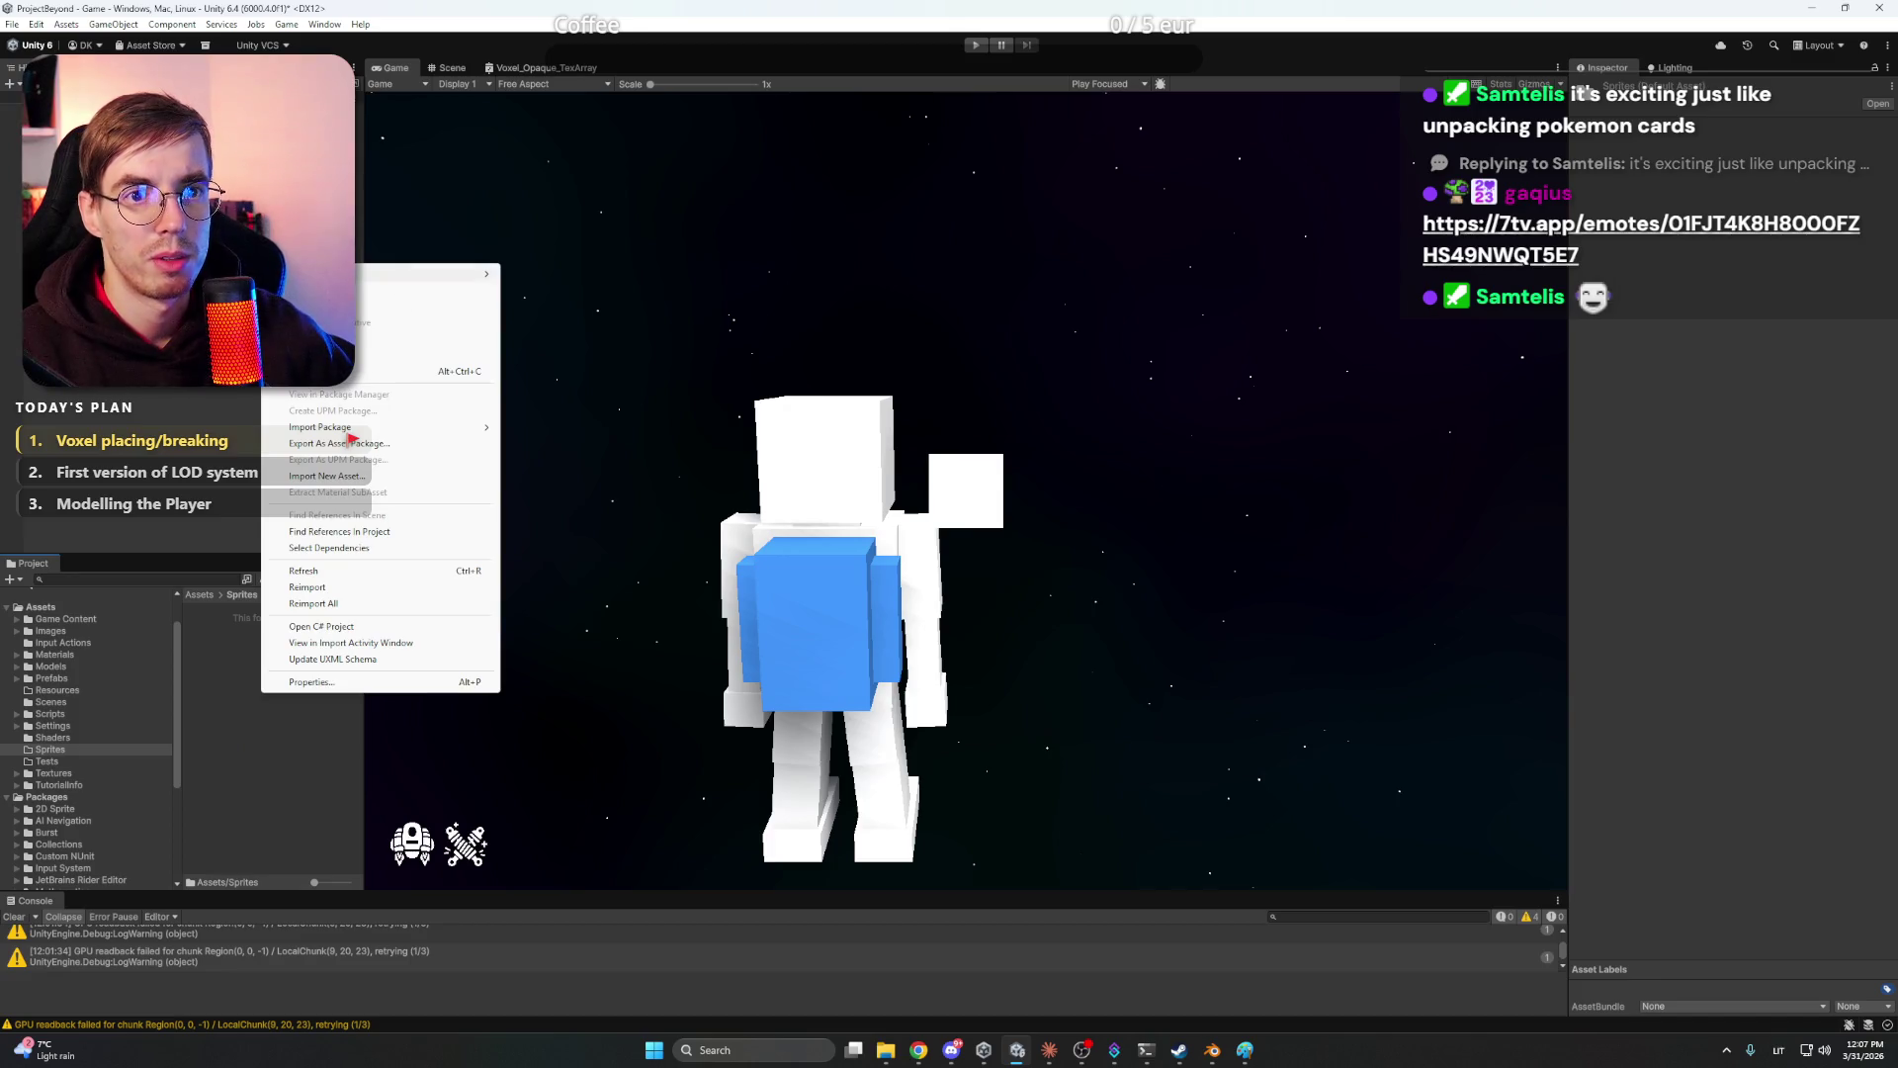
mouse_move(425, 275)
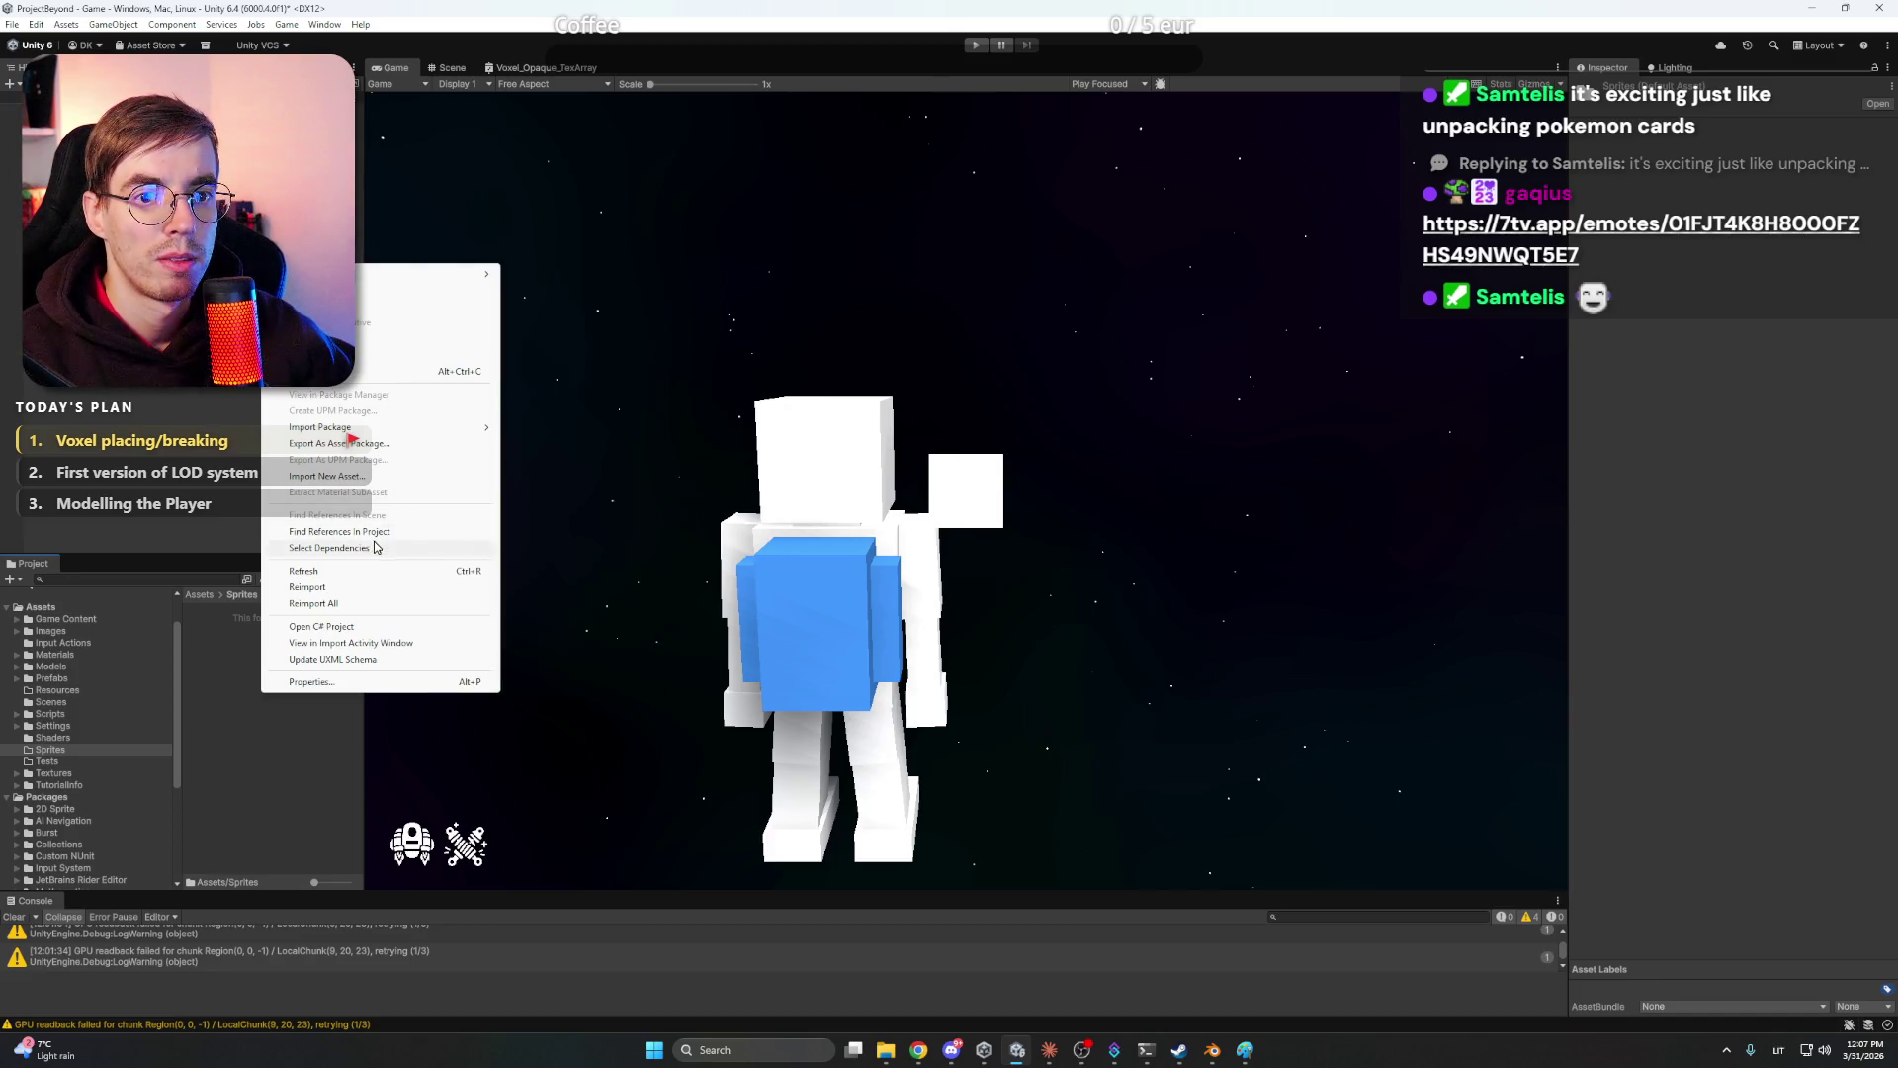
right_click(243, 659)
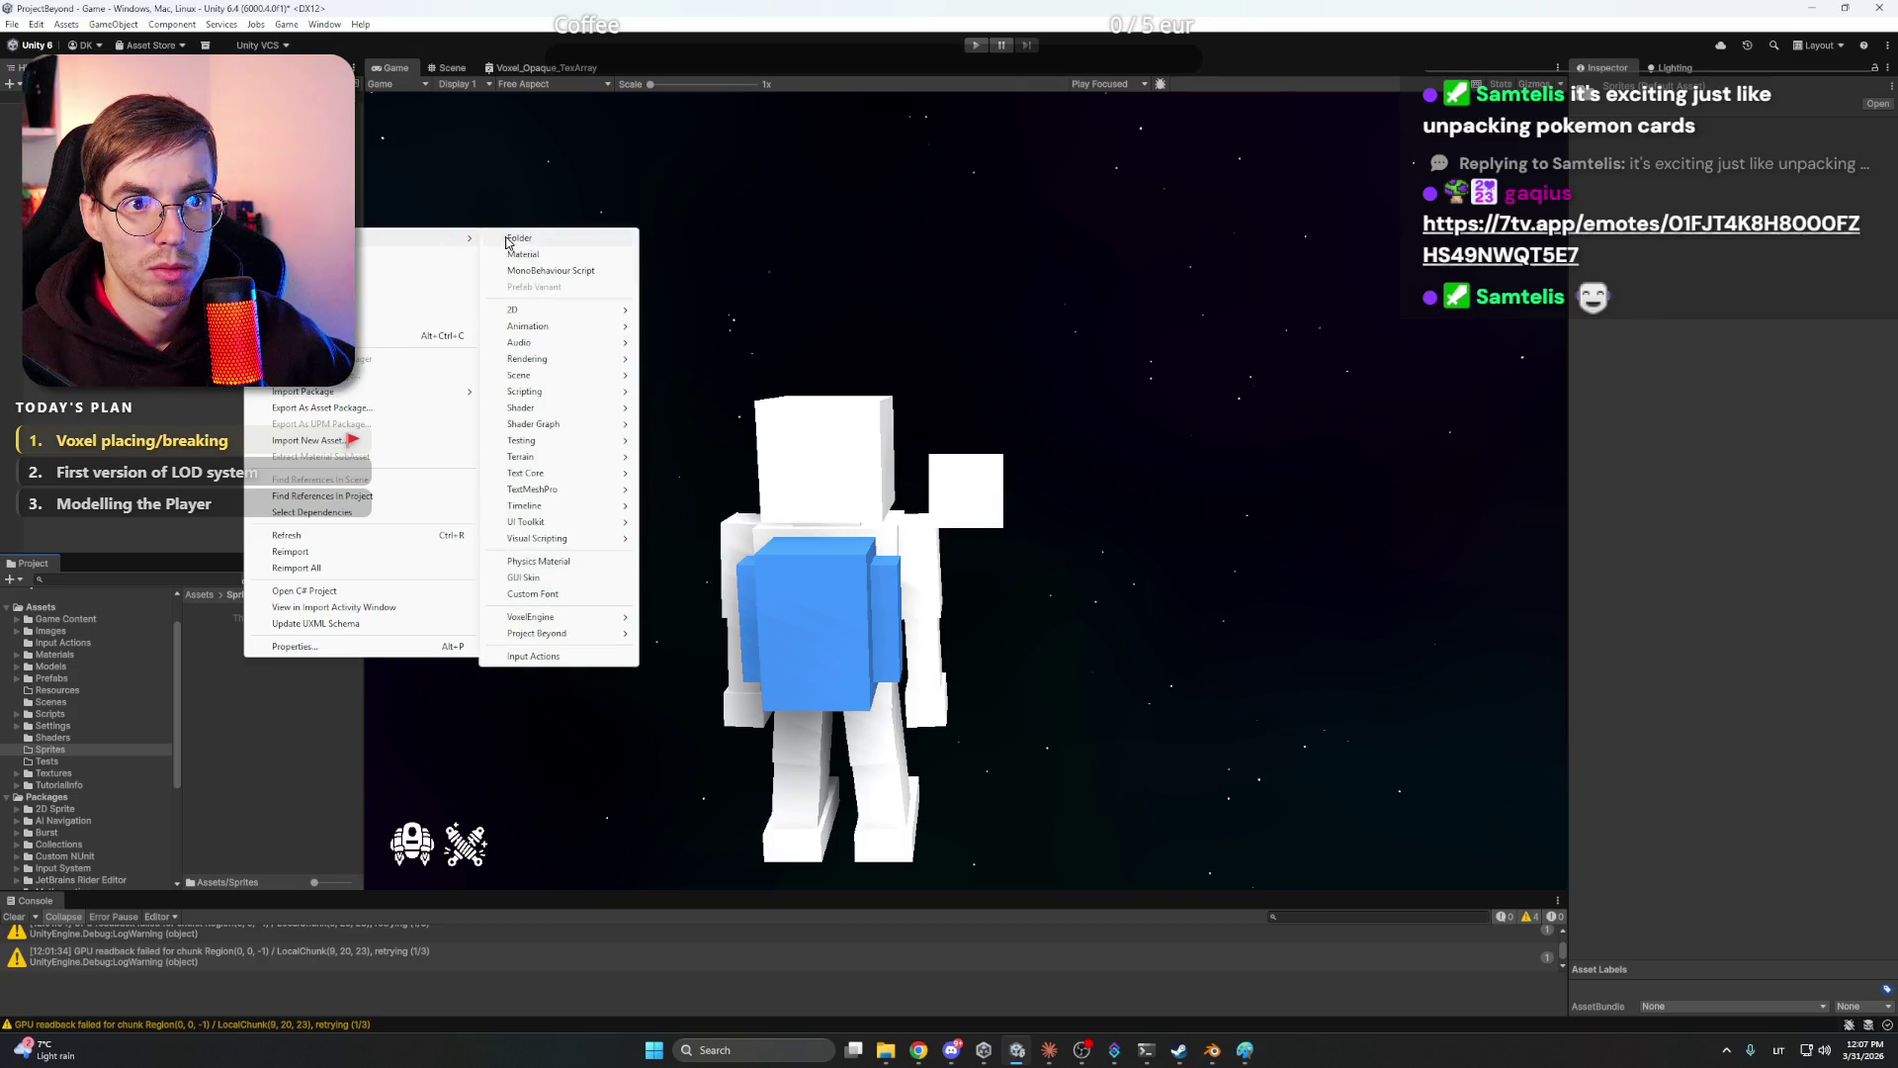
left_click(506, 241)
type("UI")
key("Return")
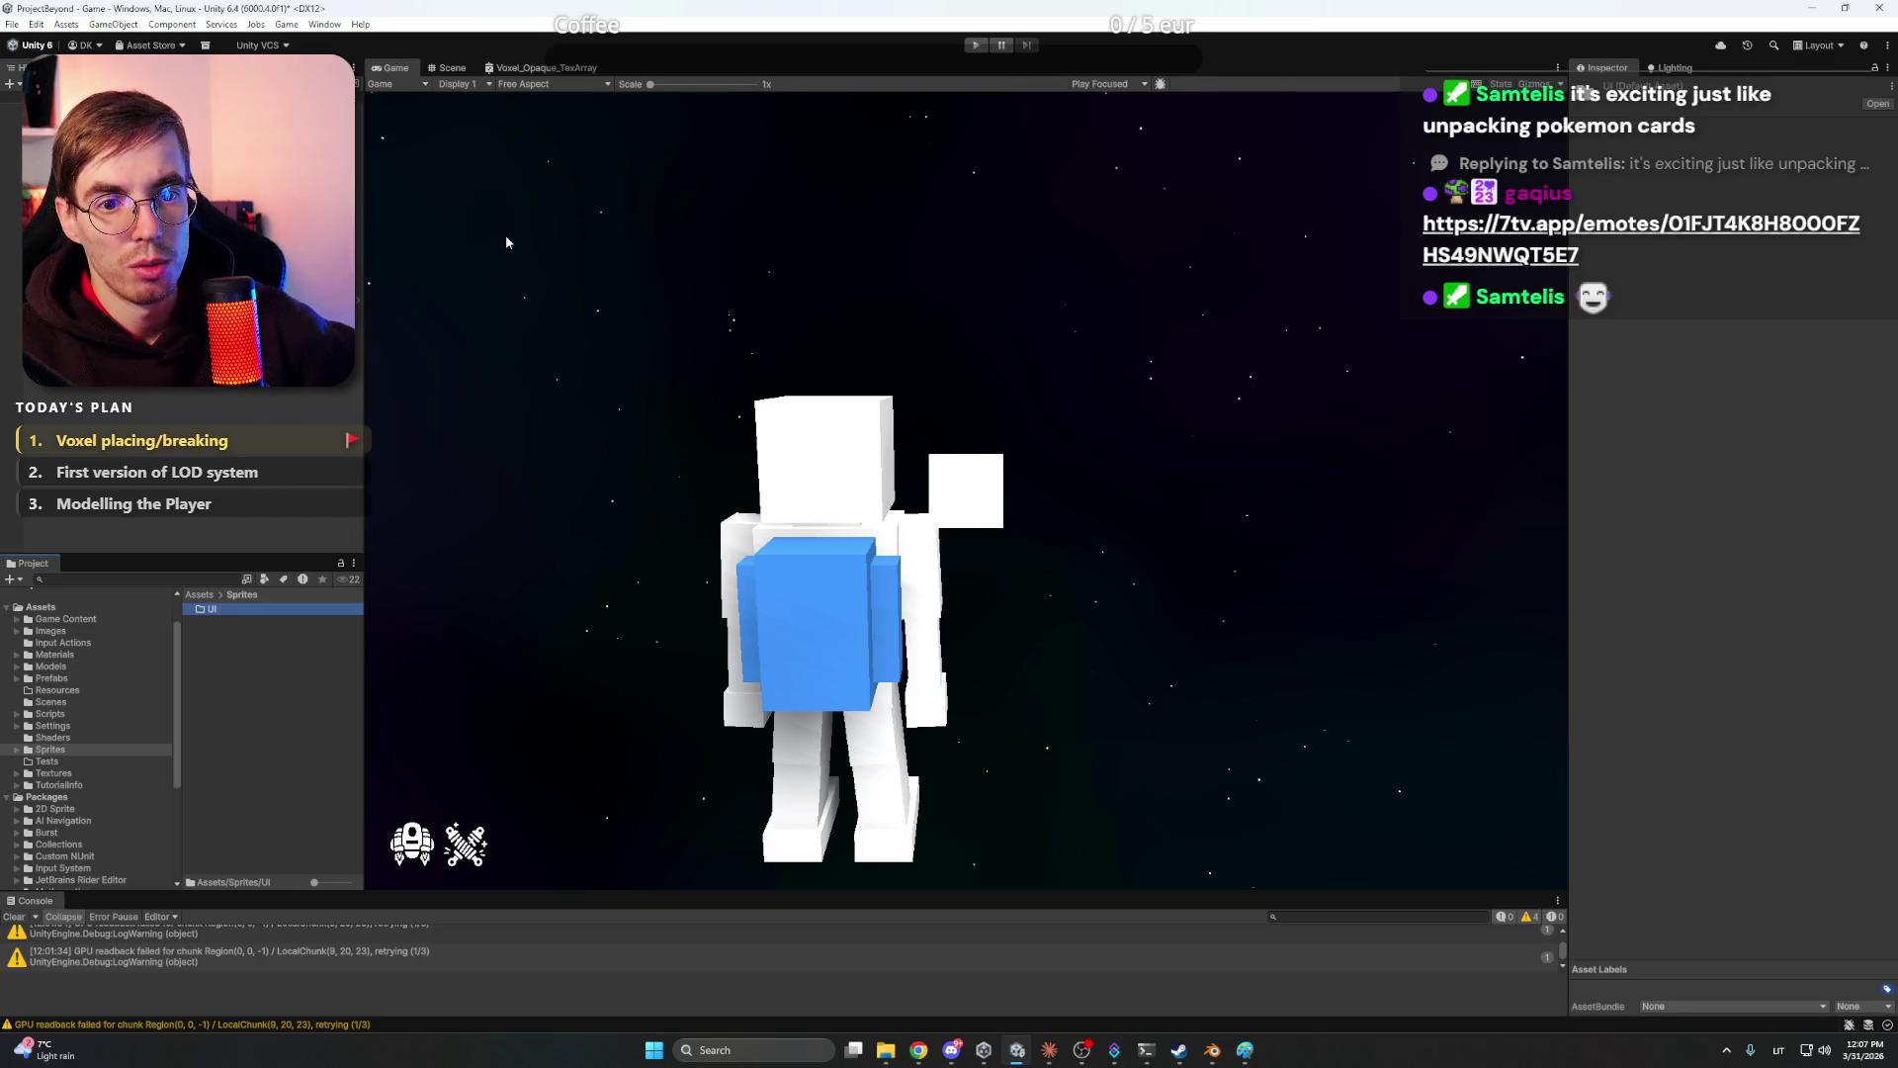
- Create a folder named Gamescreen inside the UI folder
double_click(215, 610)
right_click(243, 632)
mouse_move(435, 223)
left_click(524, 220)
type("Game")
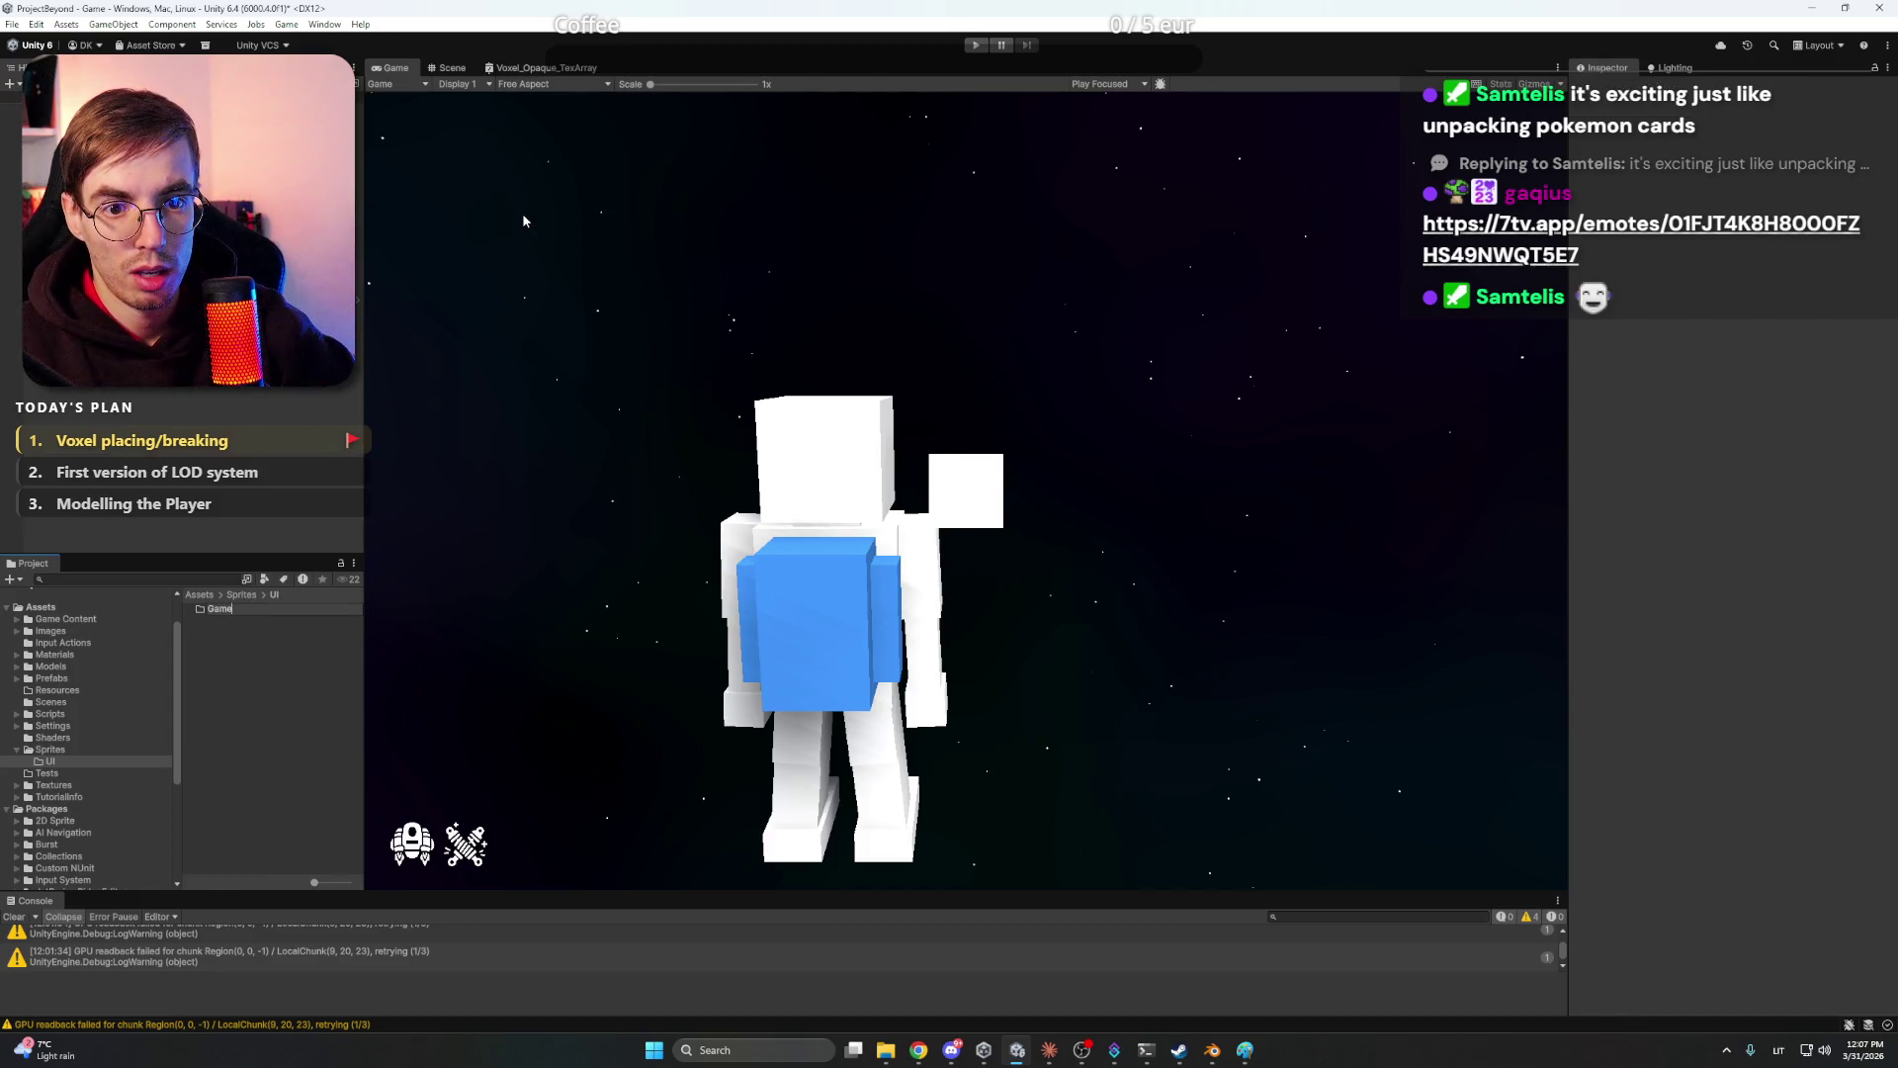
type("screen")
key("Return")
- Import crosshair.png from the project's Assets folder into Gamescreen
double_click(233, 612)
right_click(233, 613)
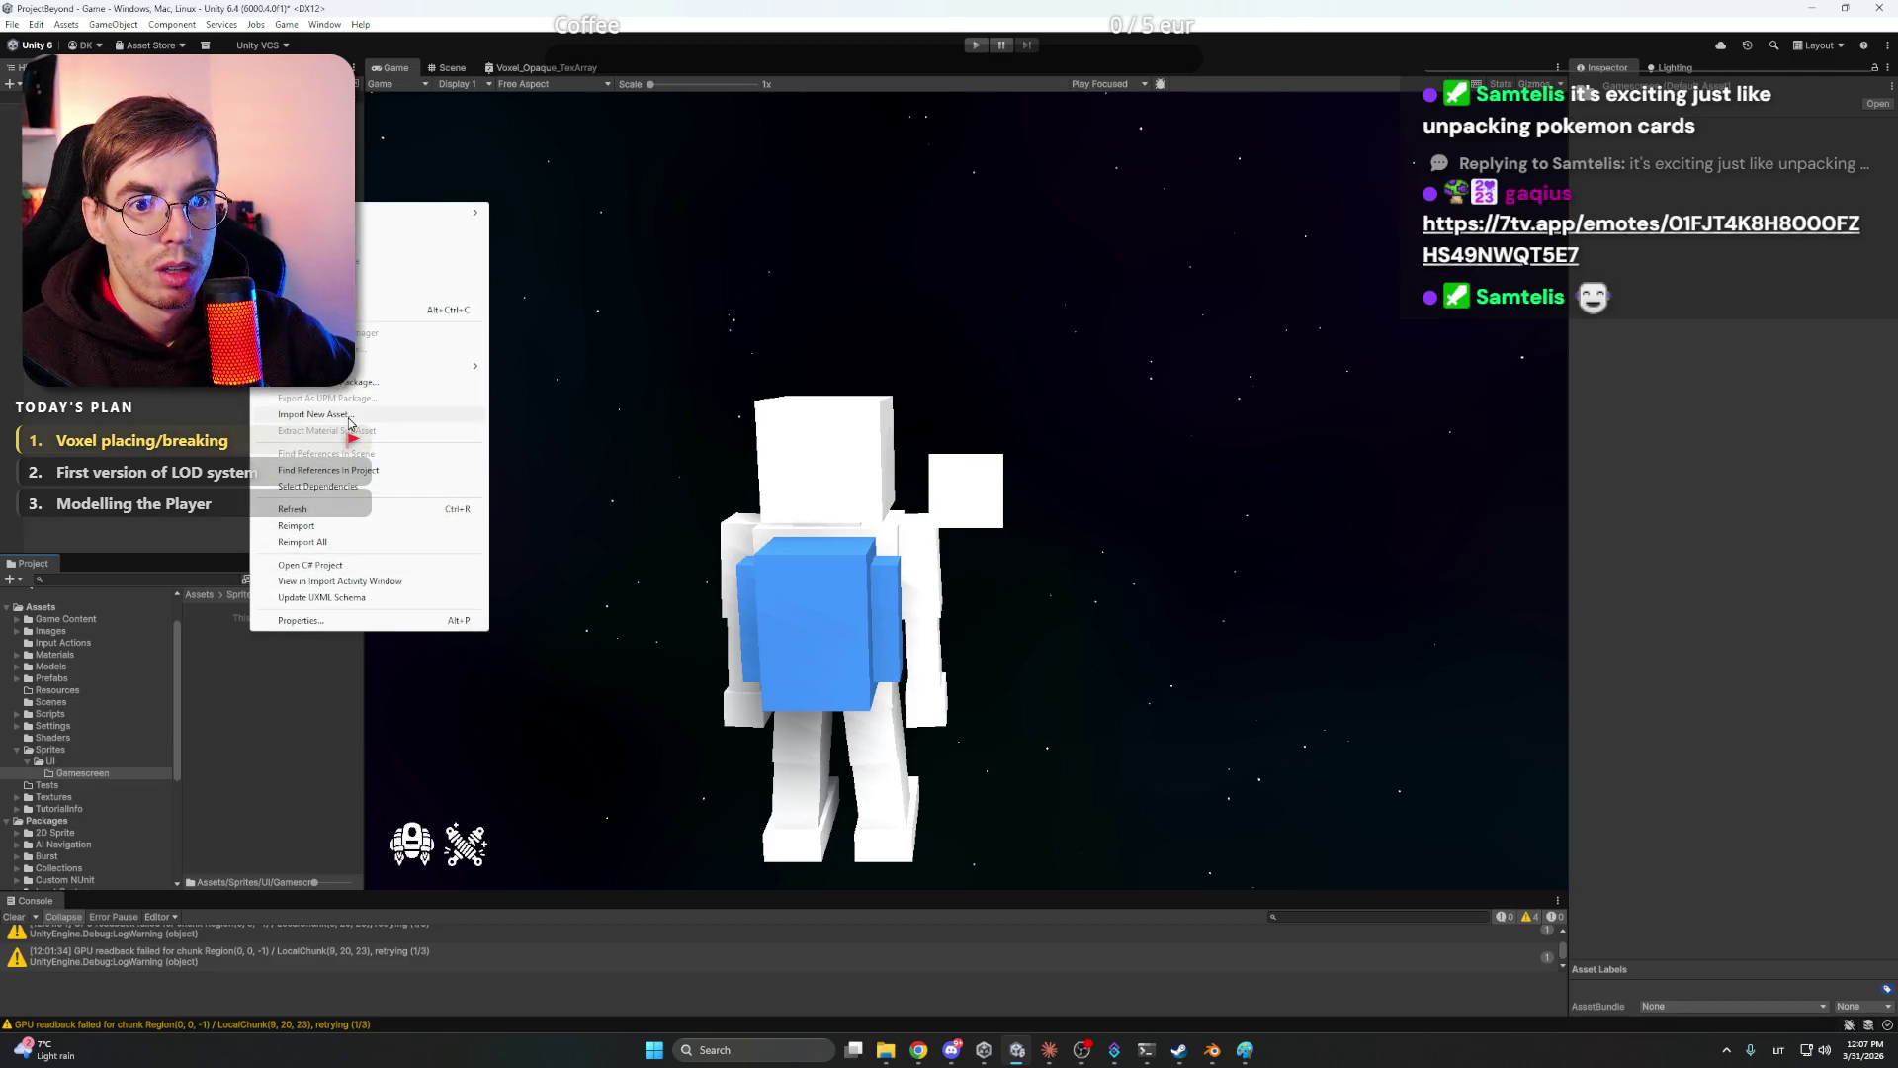
left_click(352, 417)
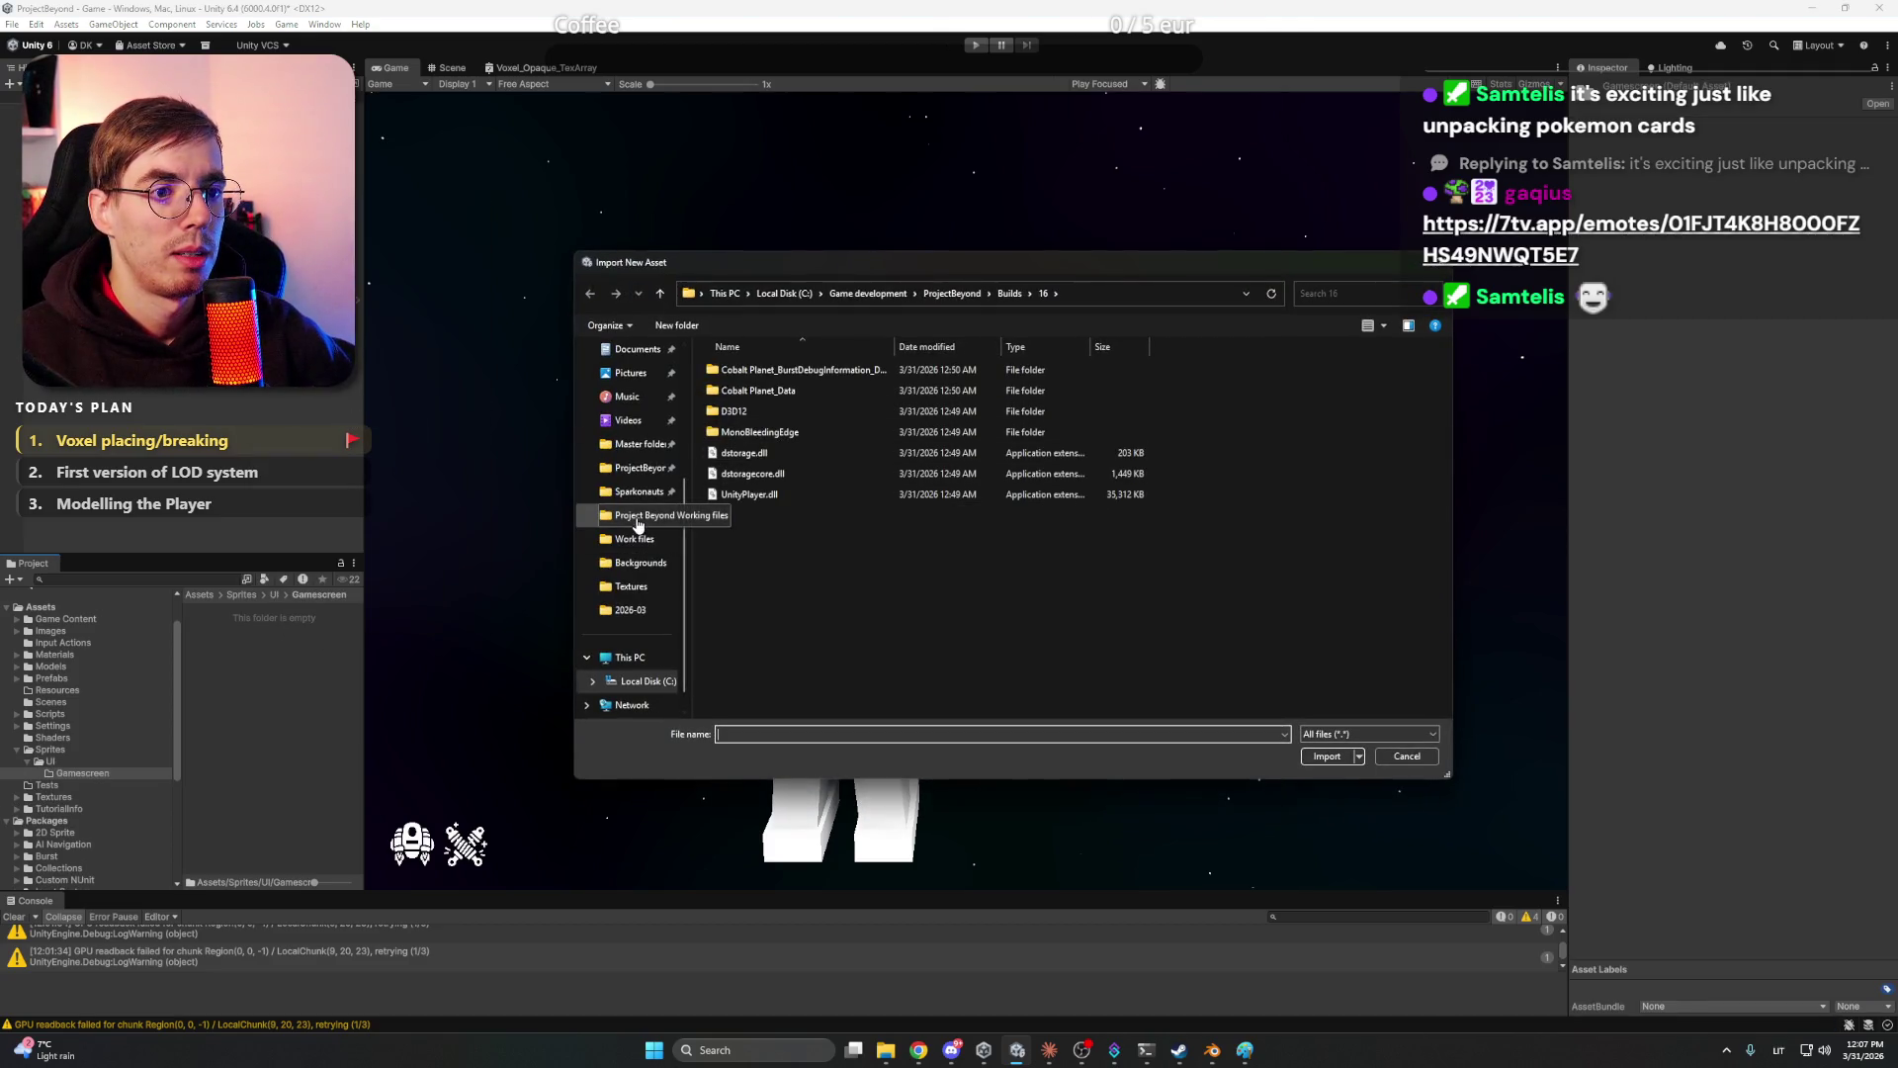
left_click(638, 517)
double_click(756, 385)
left_click(768, 388)
double_click(768, 388)
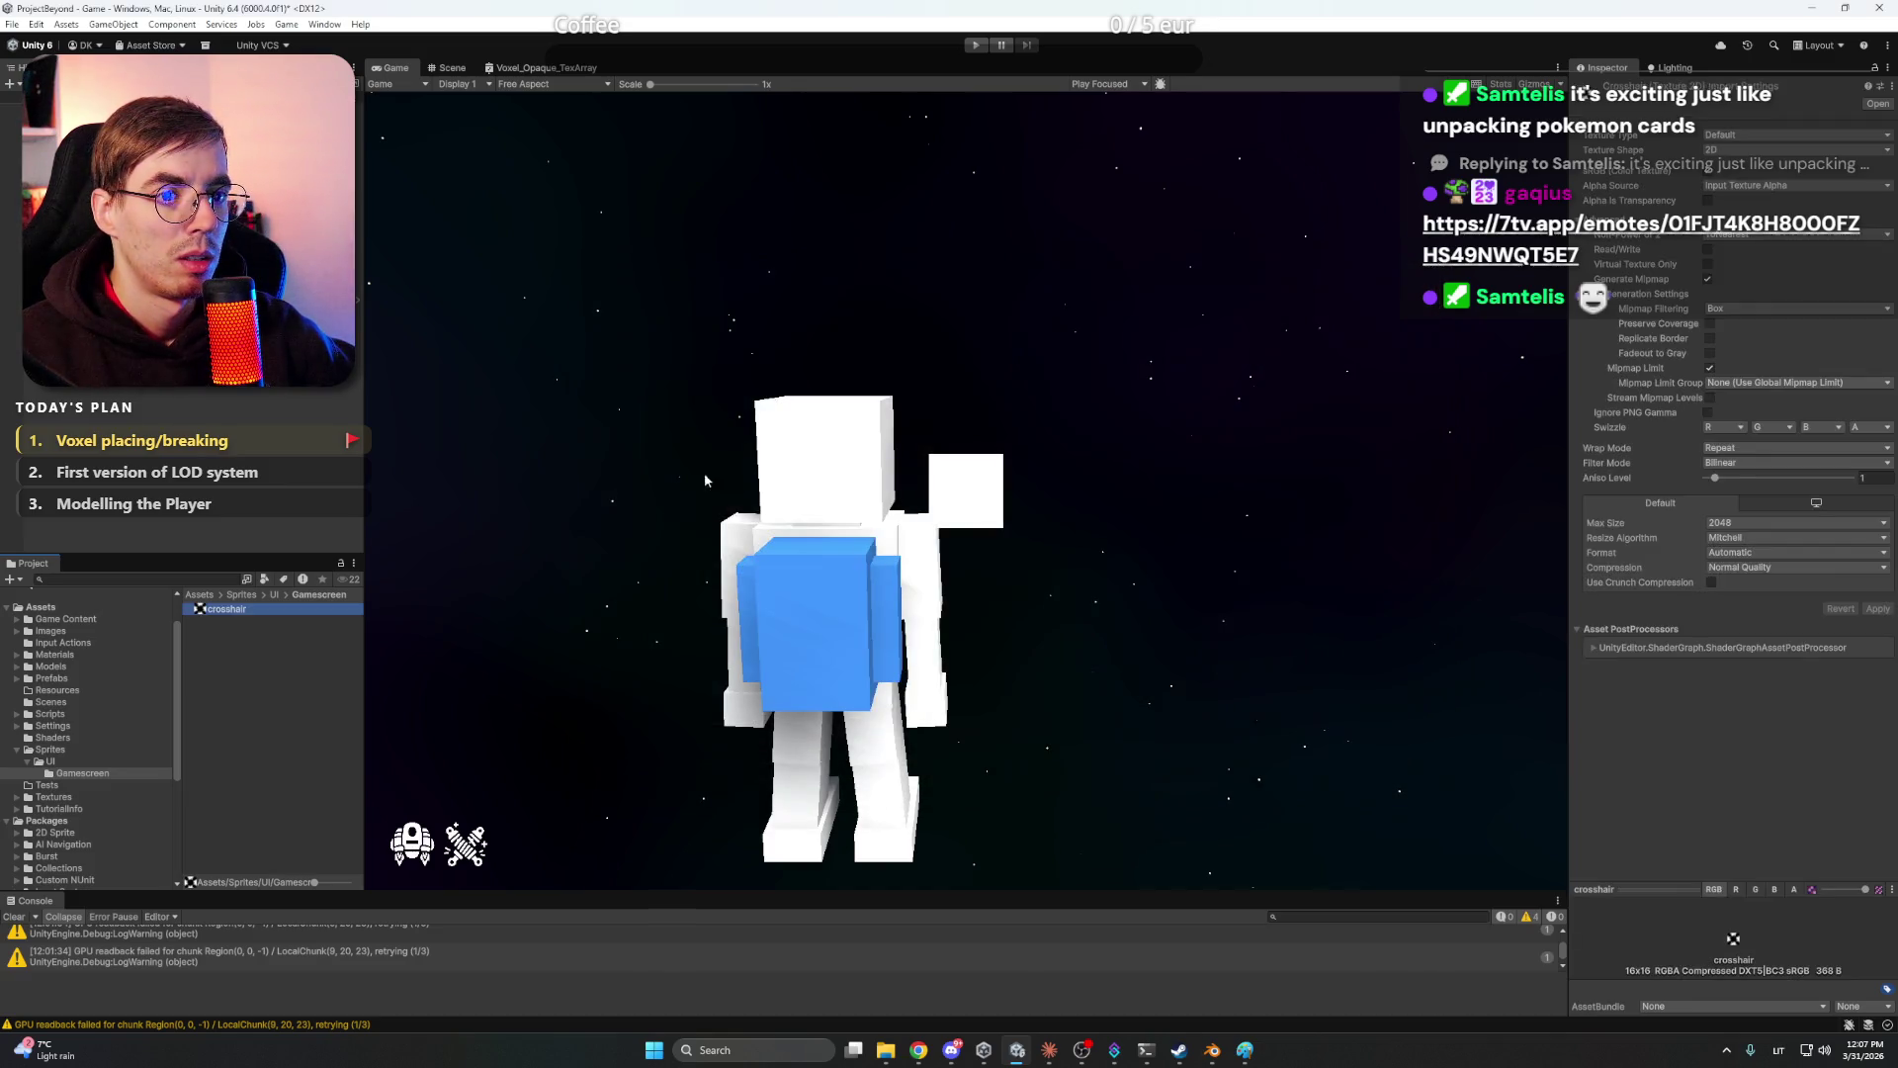
- Set the crosshair to Sprite (2D and UI), Compression None, Filter Mode Point, and apply
left_click(1756, 137)
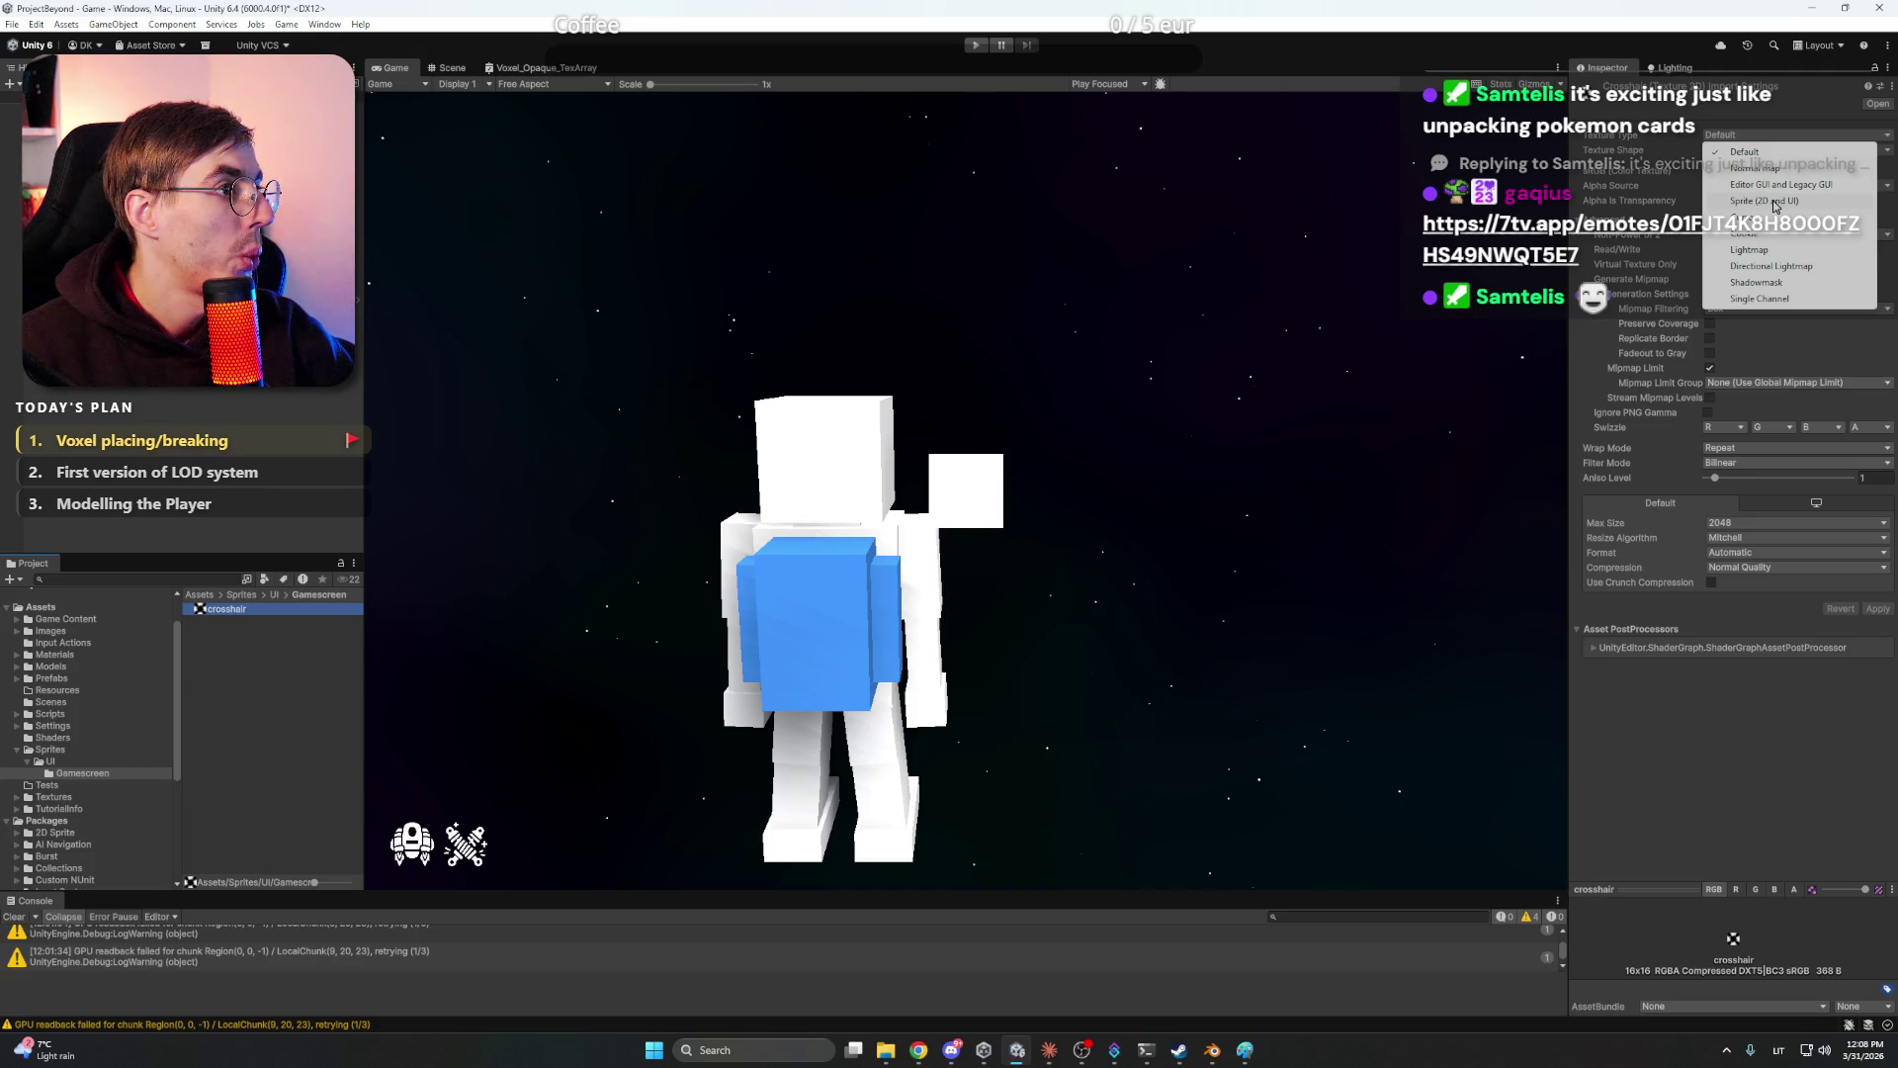
left_click(1773, 202)
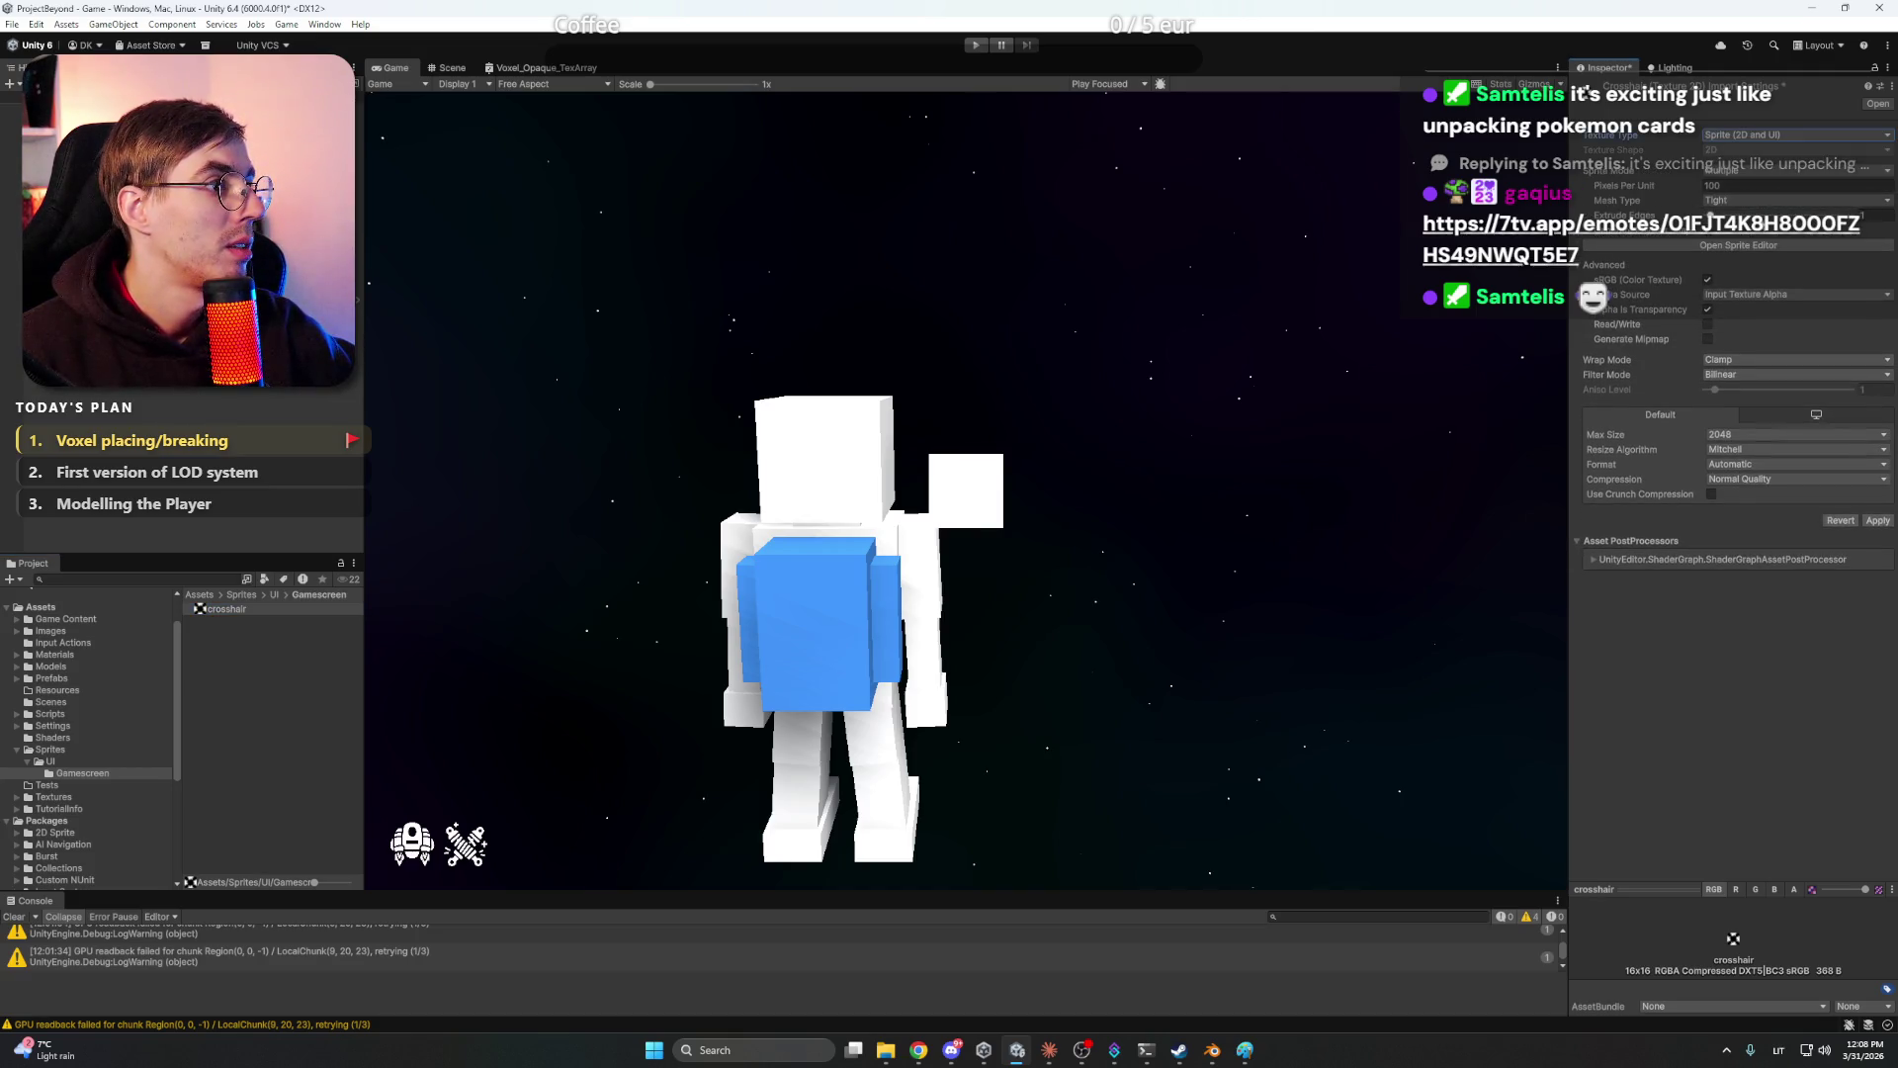
left_click(1762, 479)
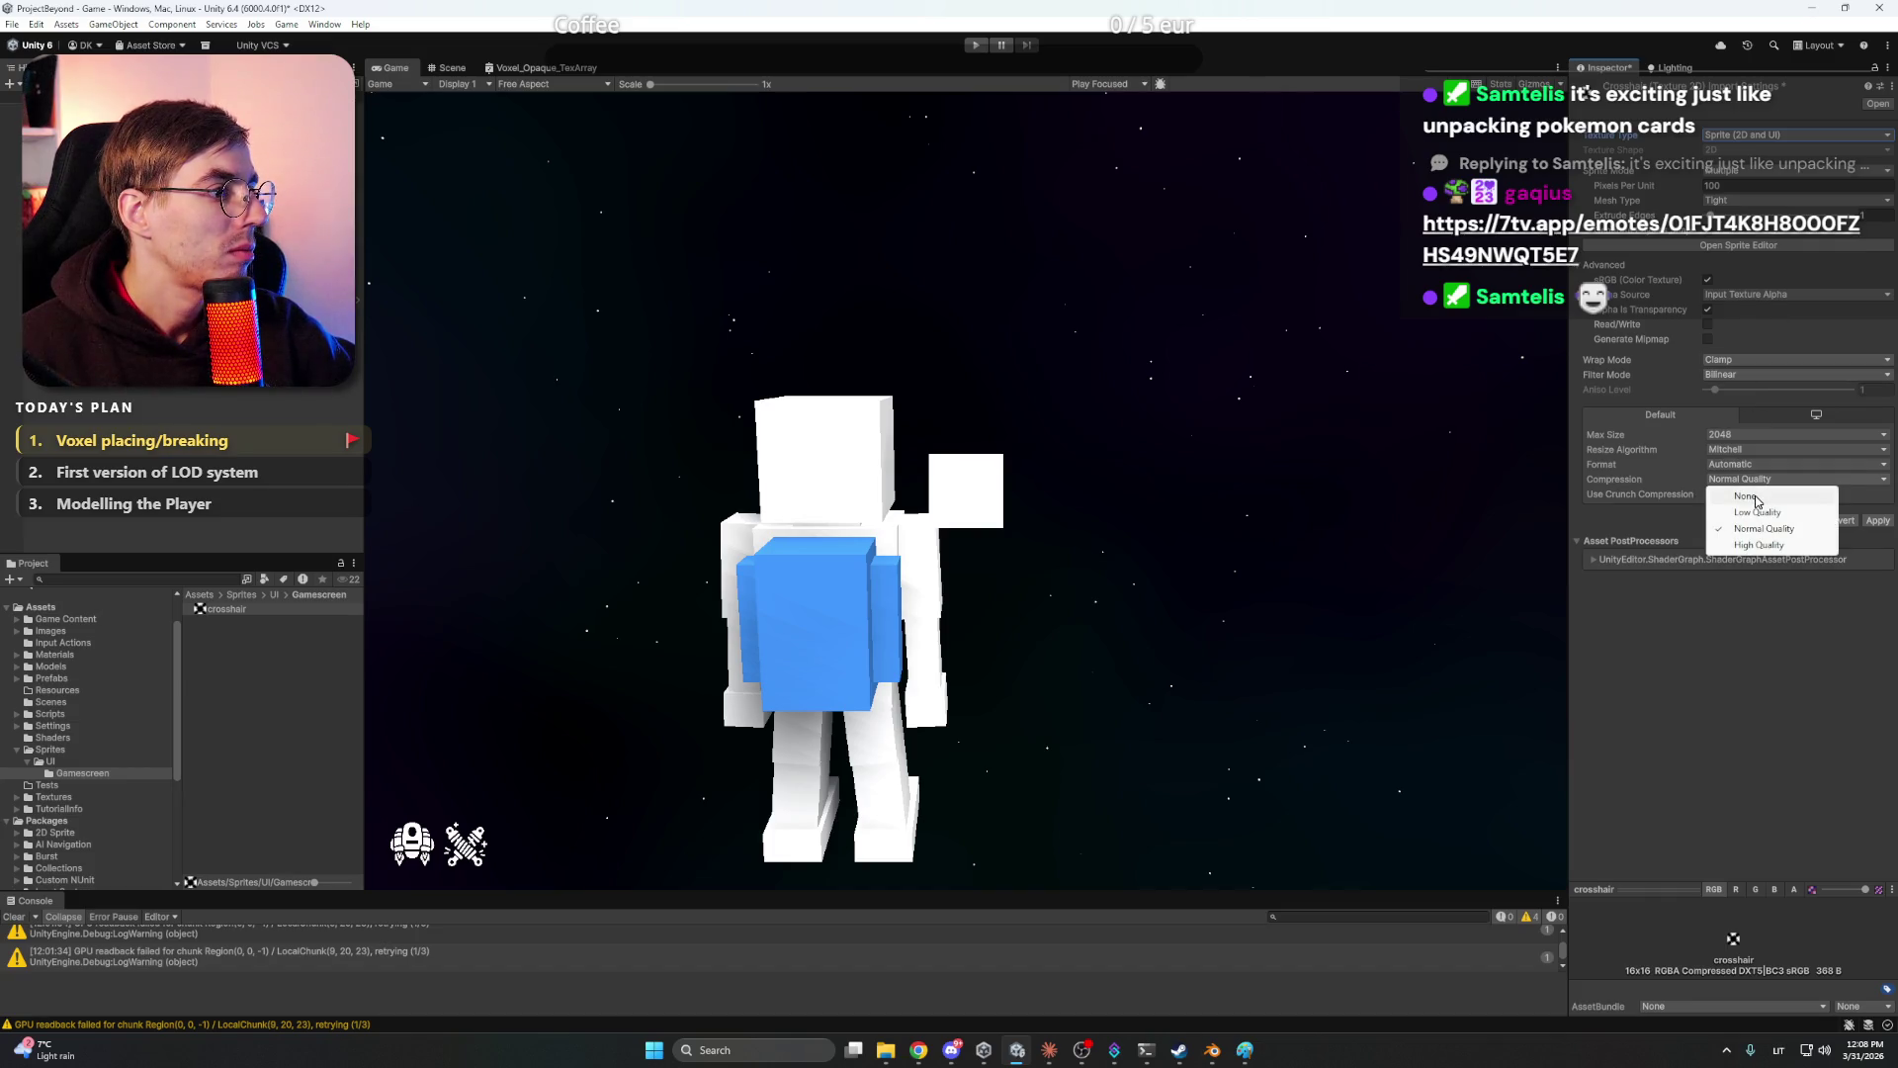
left_click(1744, 495)
left_click(1770, 374)
left_click(1755, 392)
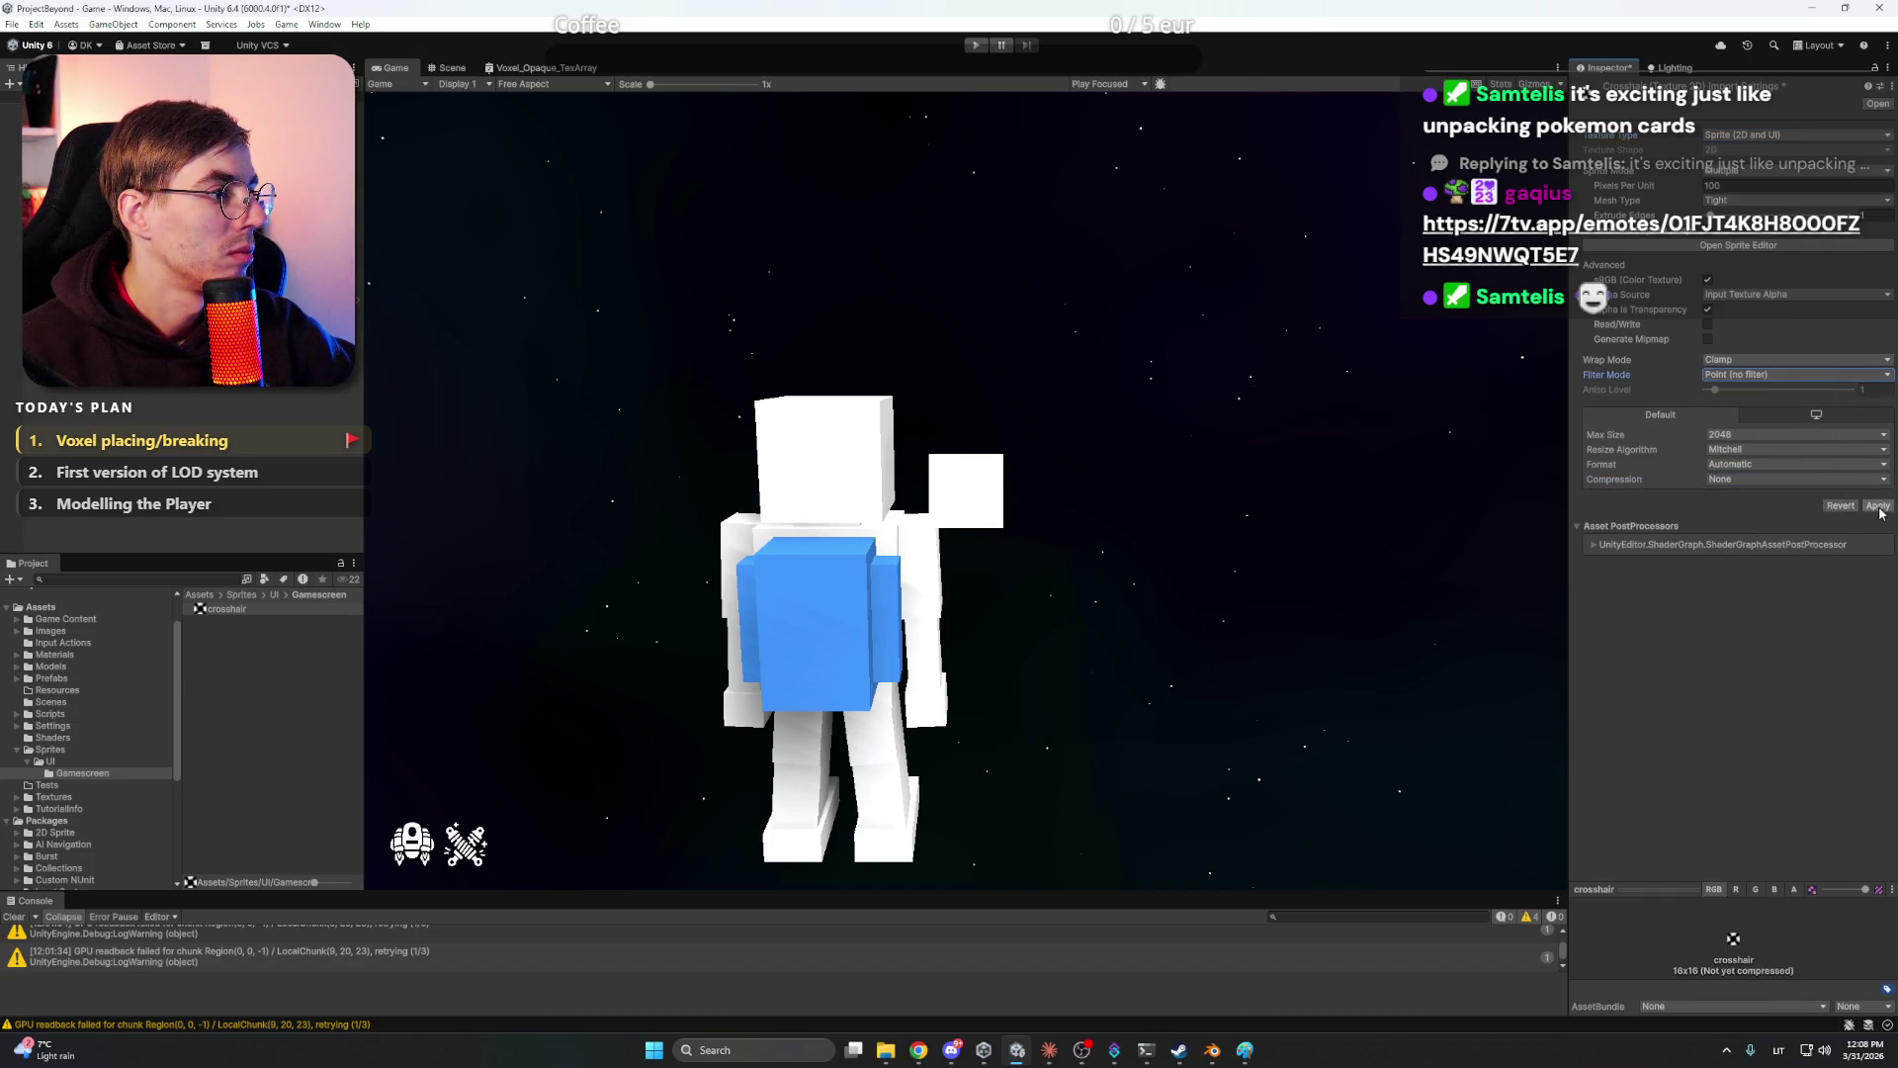
left_click(1876, 505)
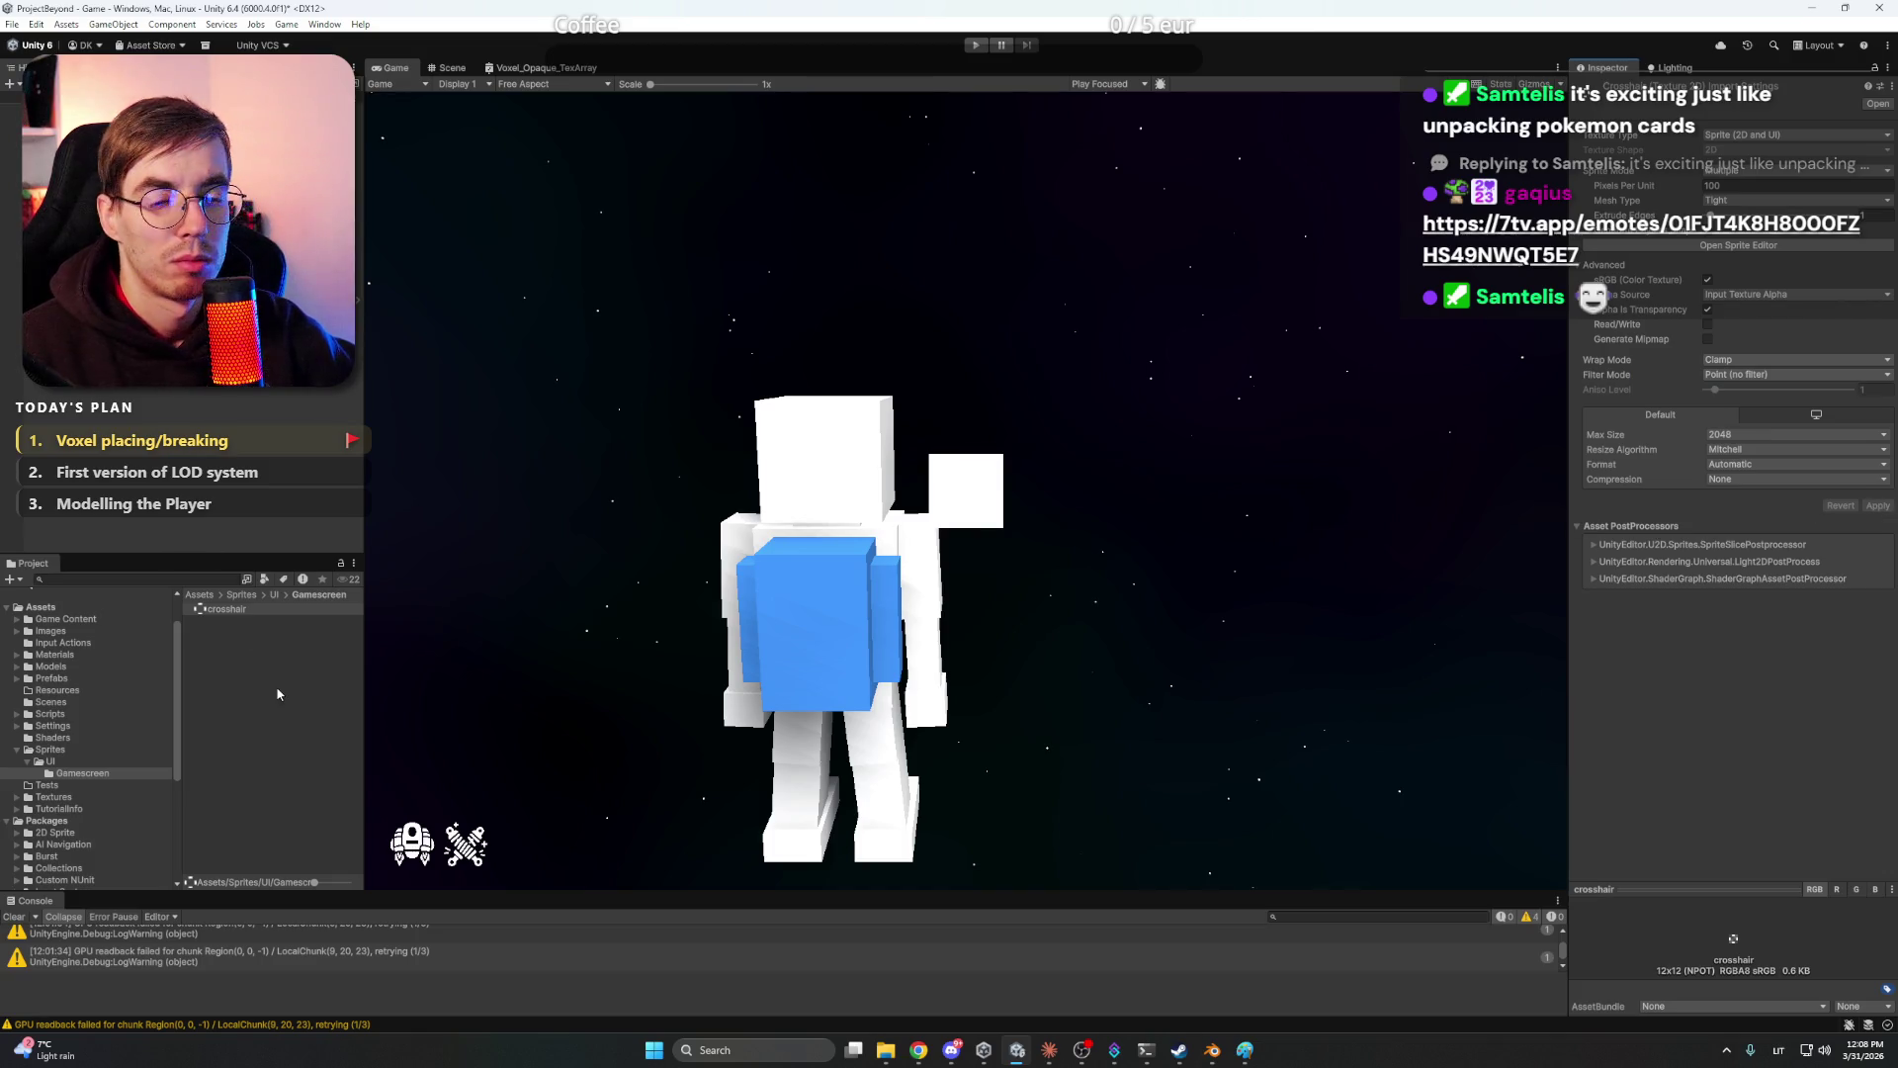
left_click(263, 648)
- Set the crosshair image asset's Sprite Mode to Single and apply the import settings
left_click(118, 215)
left_click_drag(683, 615, 1774, 207)
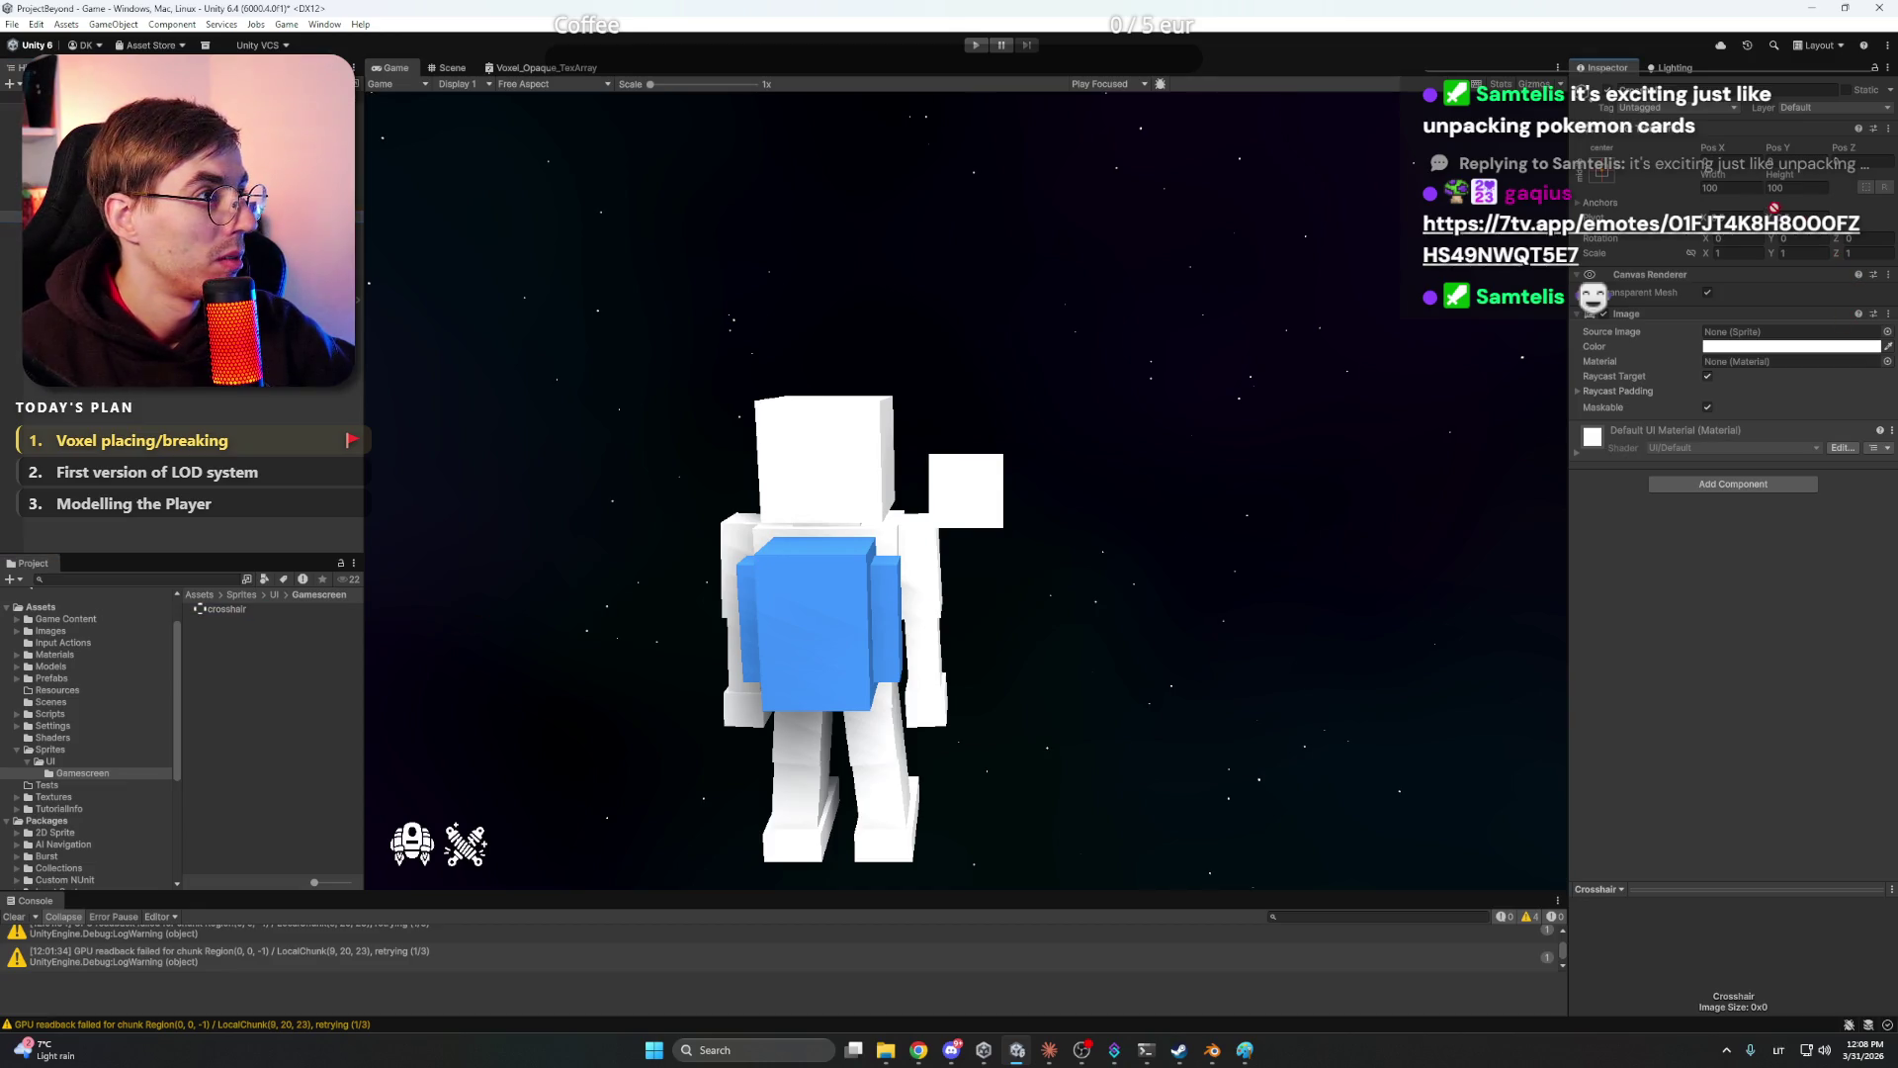
left_click_drag(1734, 331, 1740, 334)
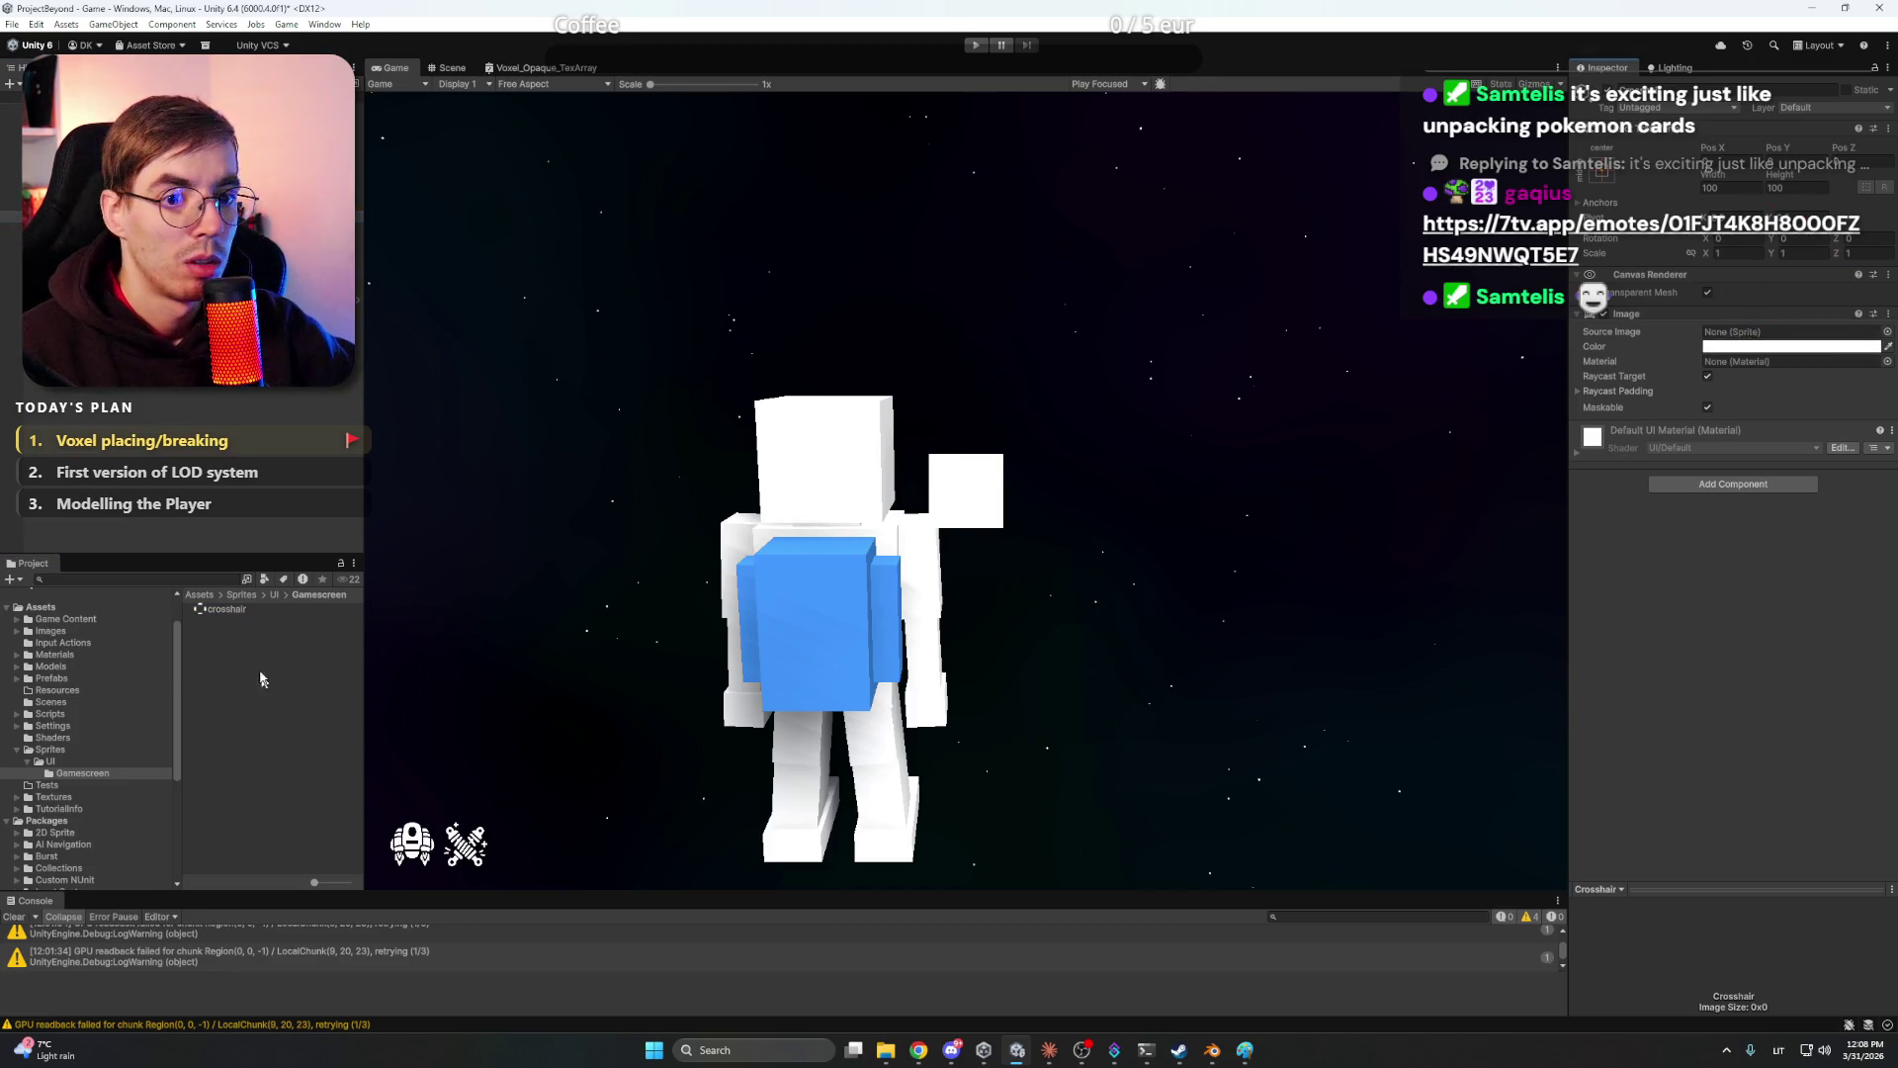
left_click(226, 609)
left_click(1733, 177)
left_click(1745, 186)
left_click(1878, 521)
- Assign the crosshair sprite as the Crosshair's Source Image and size it 10 by 10
left_click(99, 214)
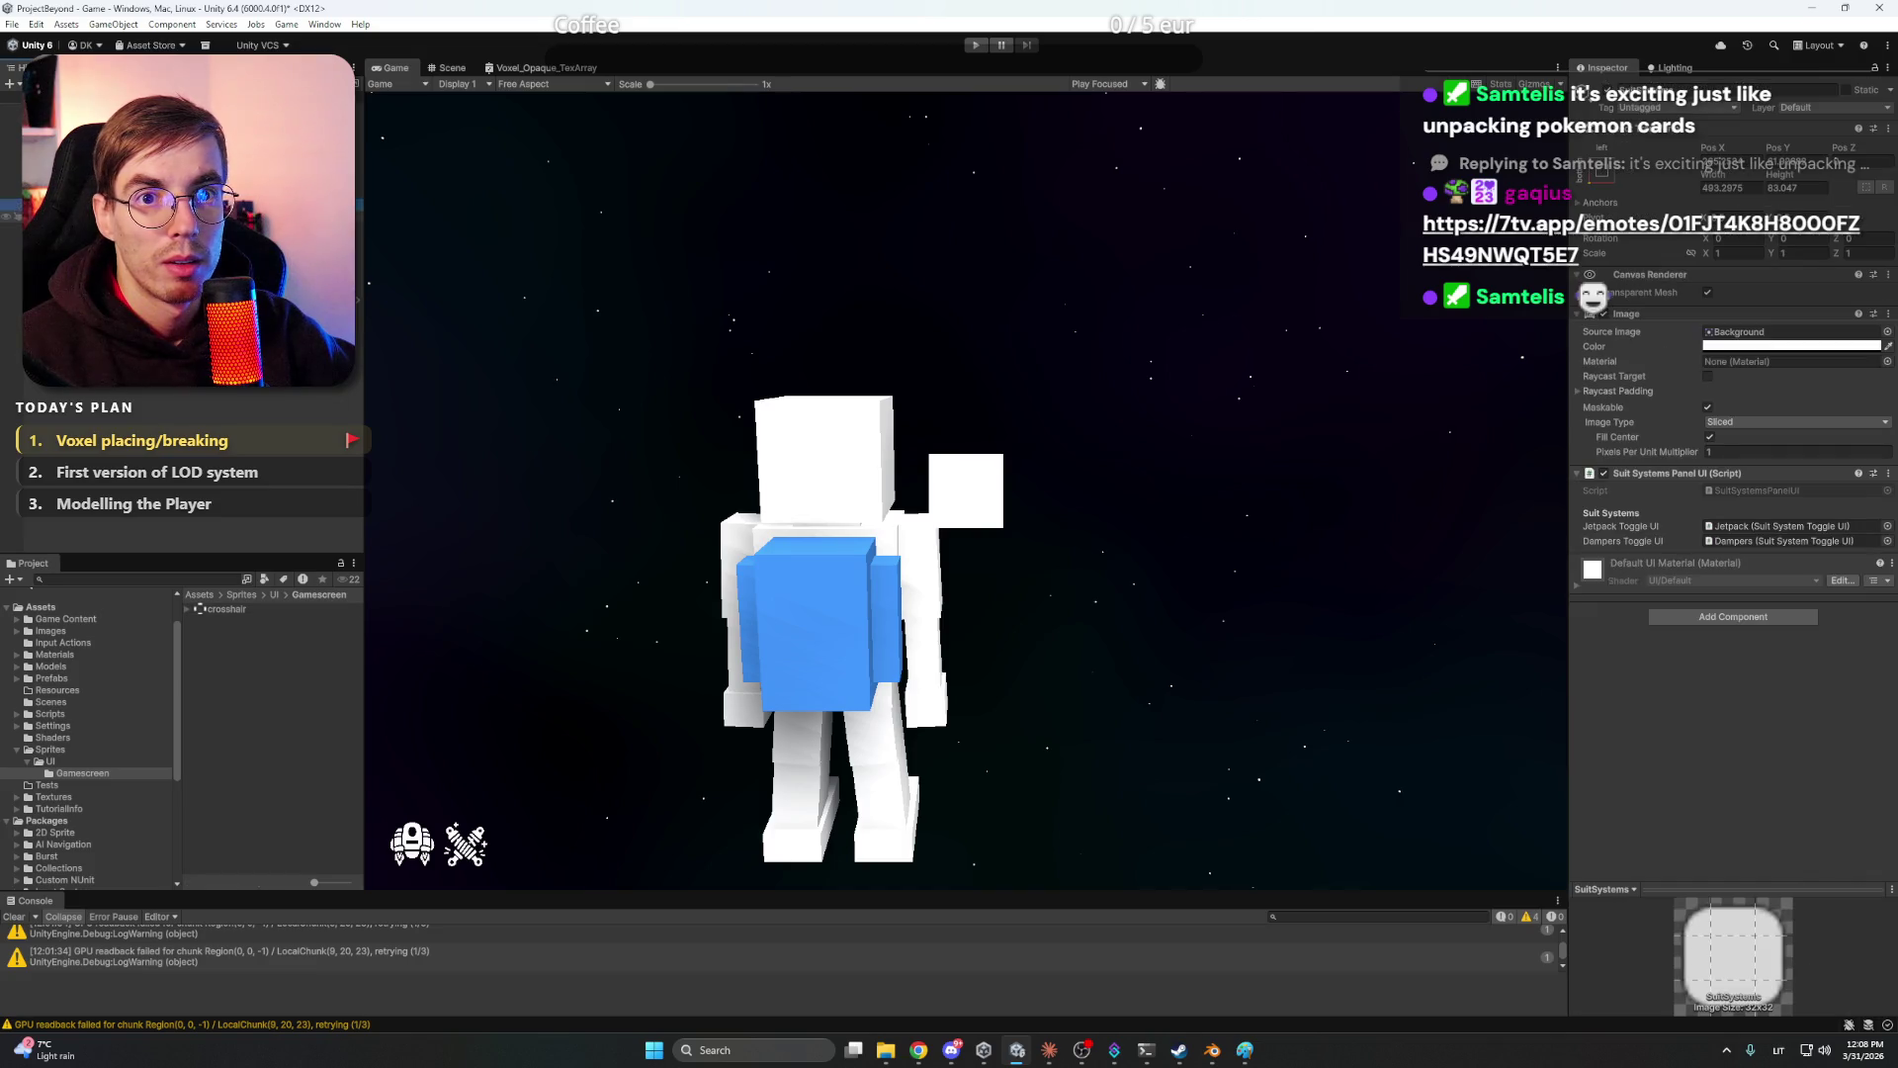
mouse_move(213, 610)
left_mouse_down()
mouse_move(677, 577)
mouse_move(1785, 337)
left_mouse_up()
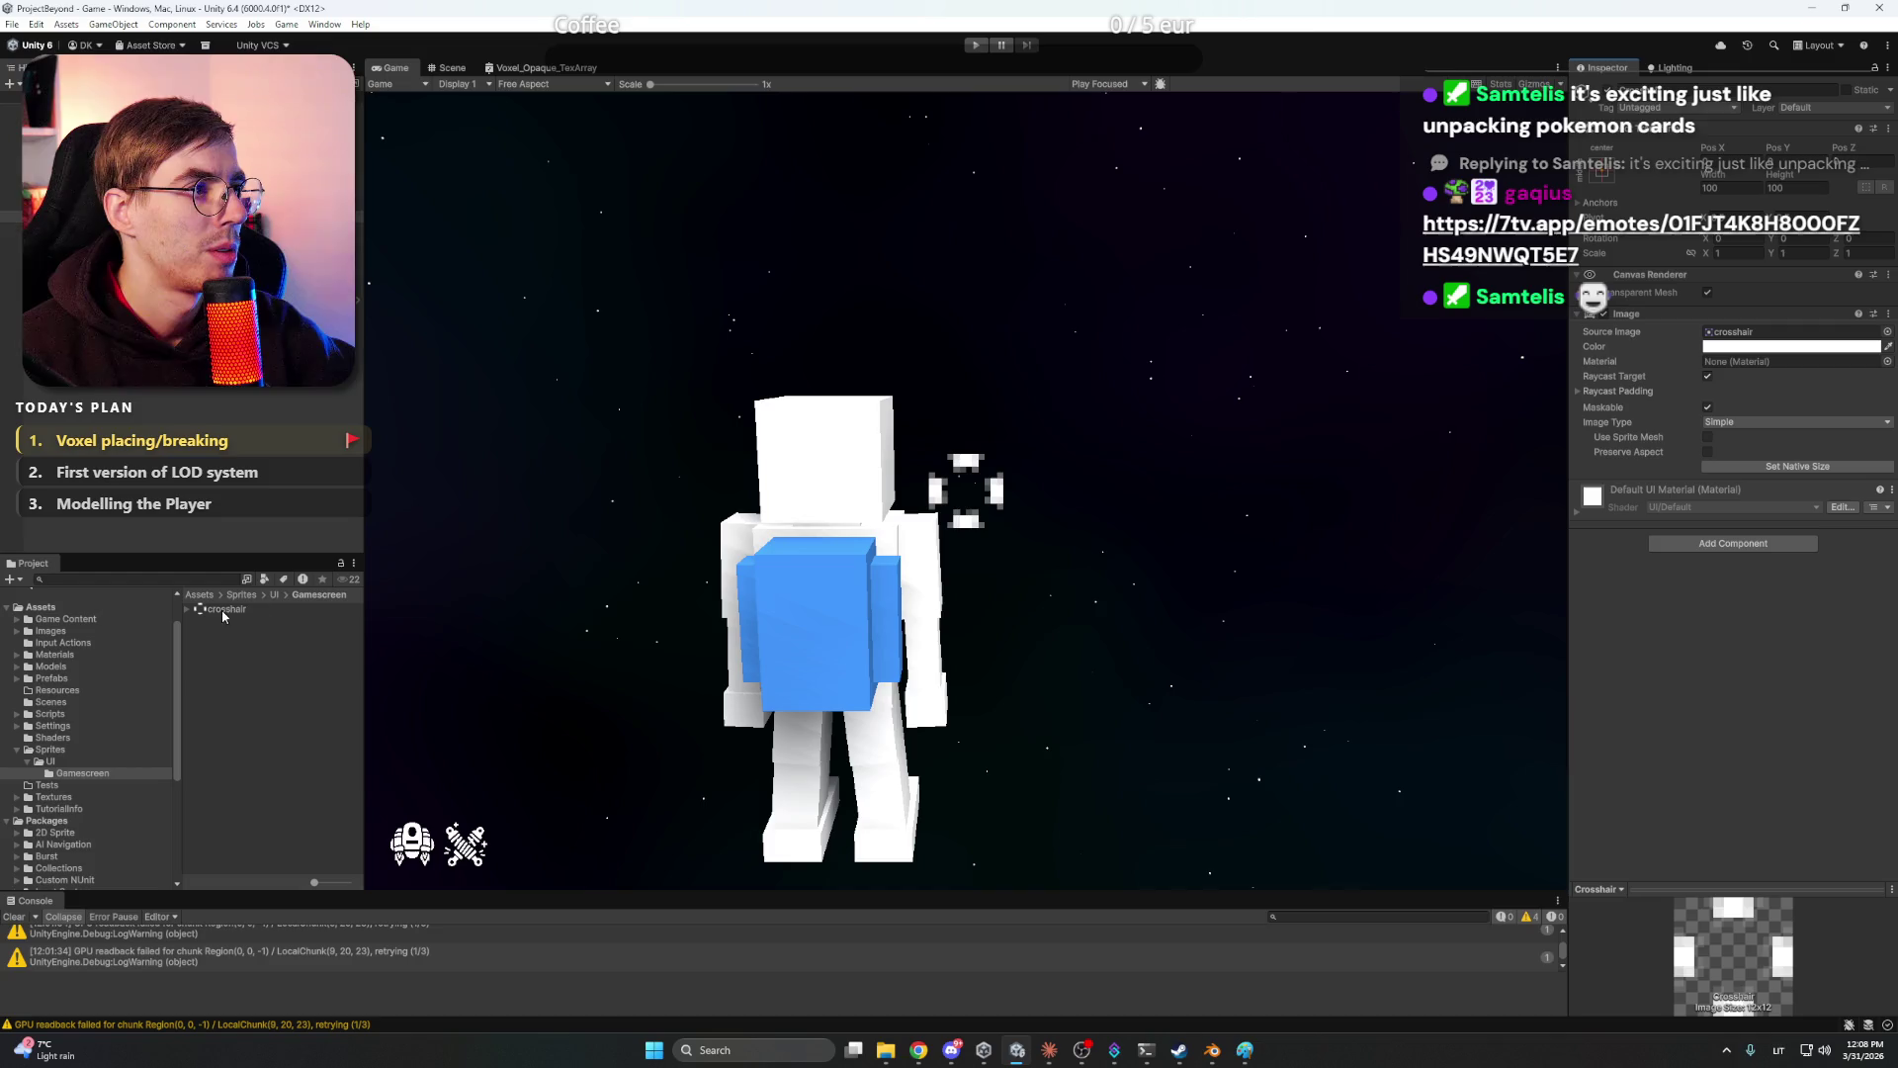
left_click(1735, 189)
type("10")
left_click(1804, 185)
type("1")
left_click(1719, 596)
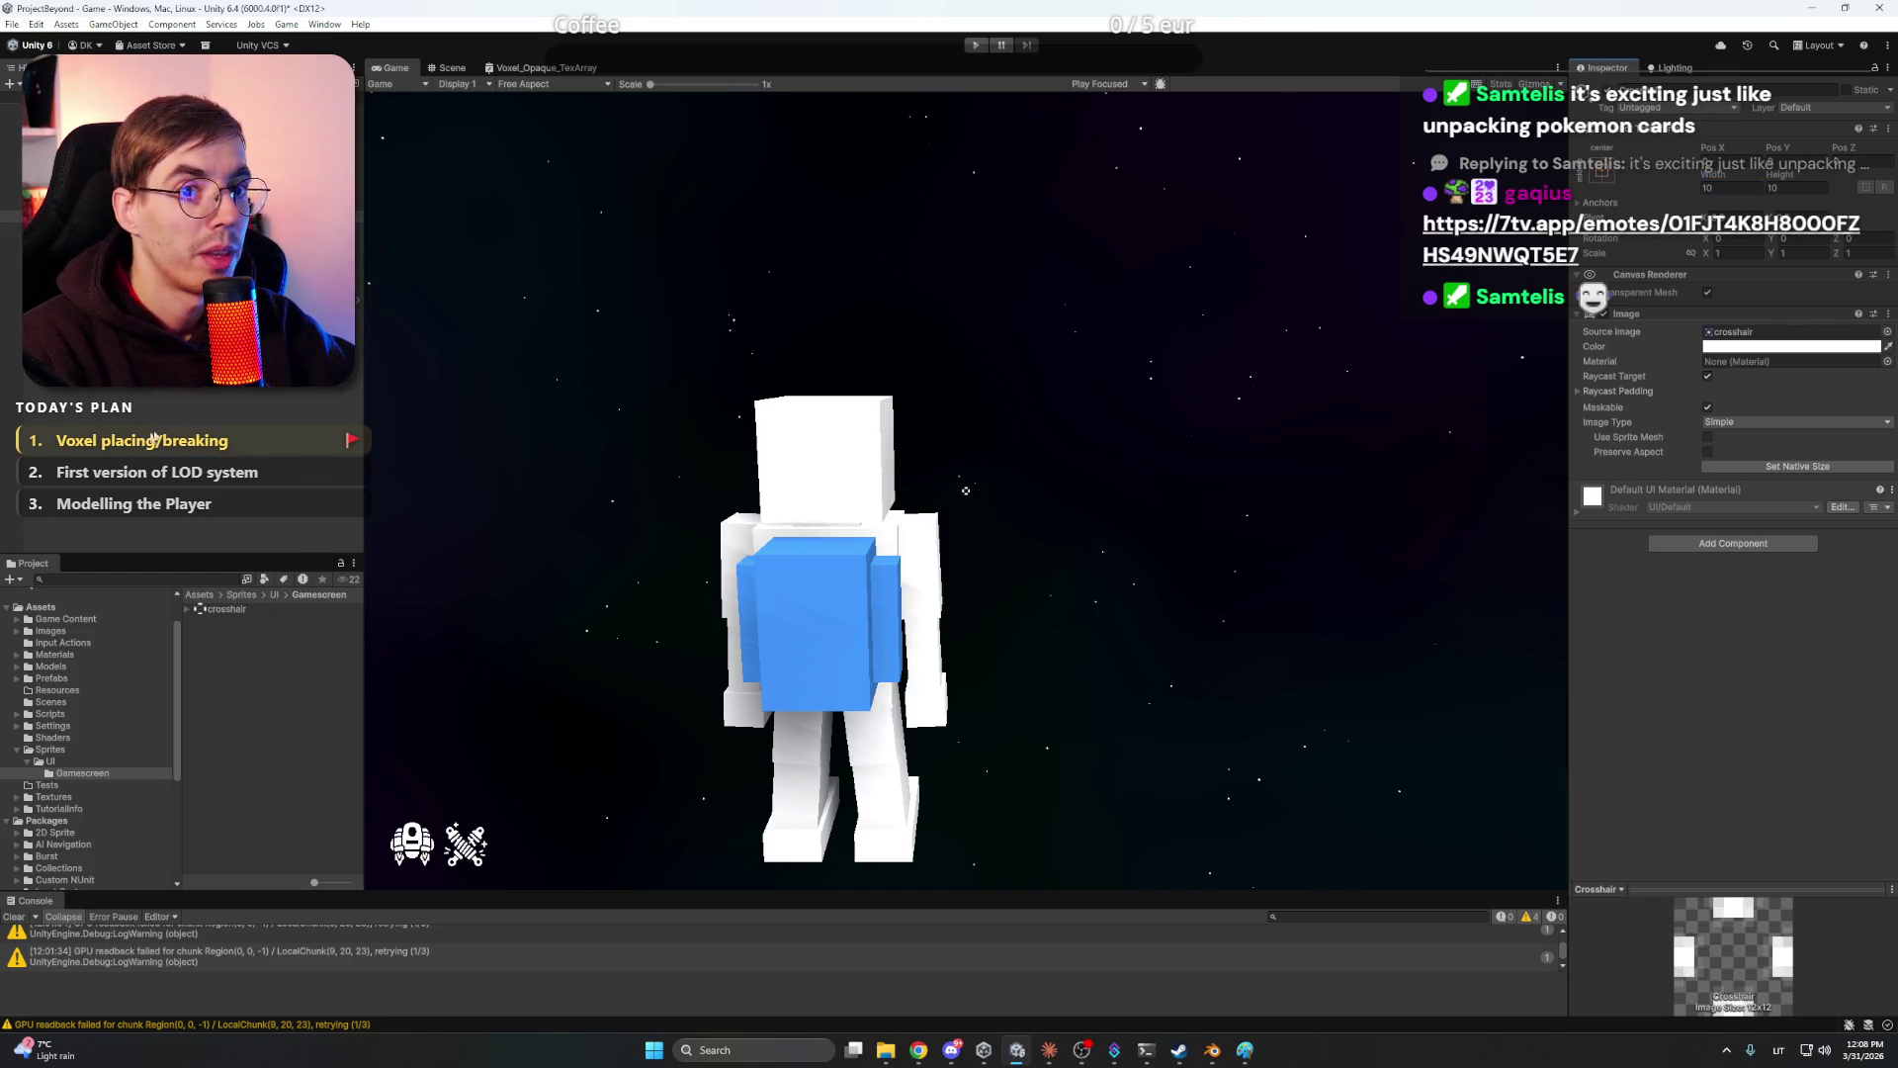
left_click(195, 427)
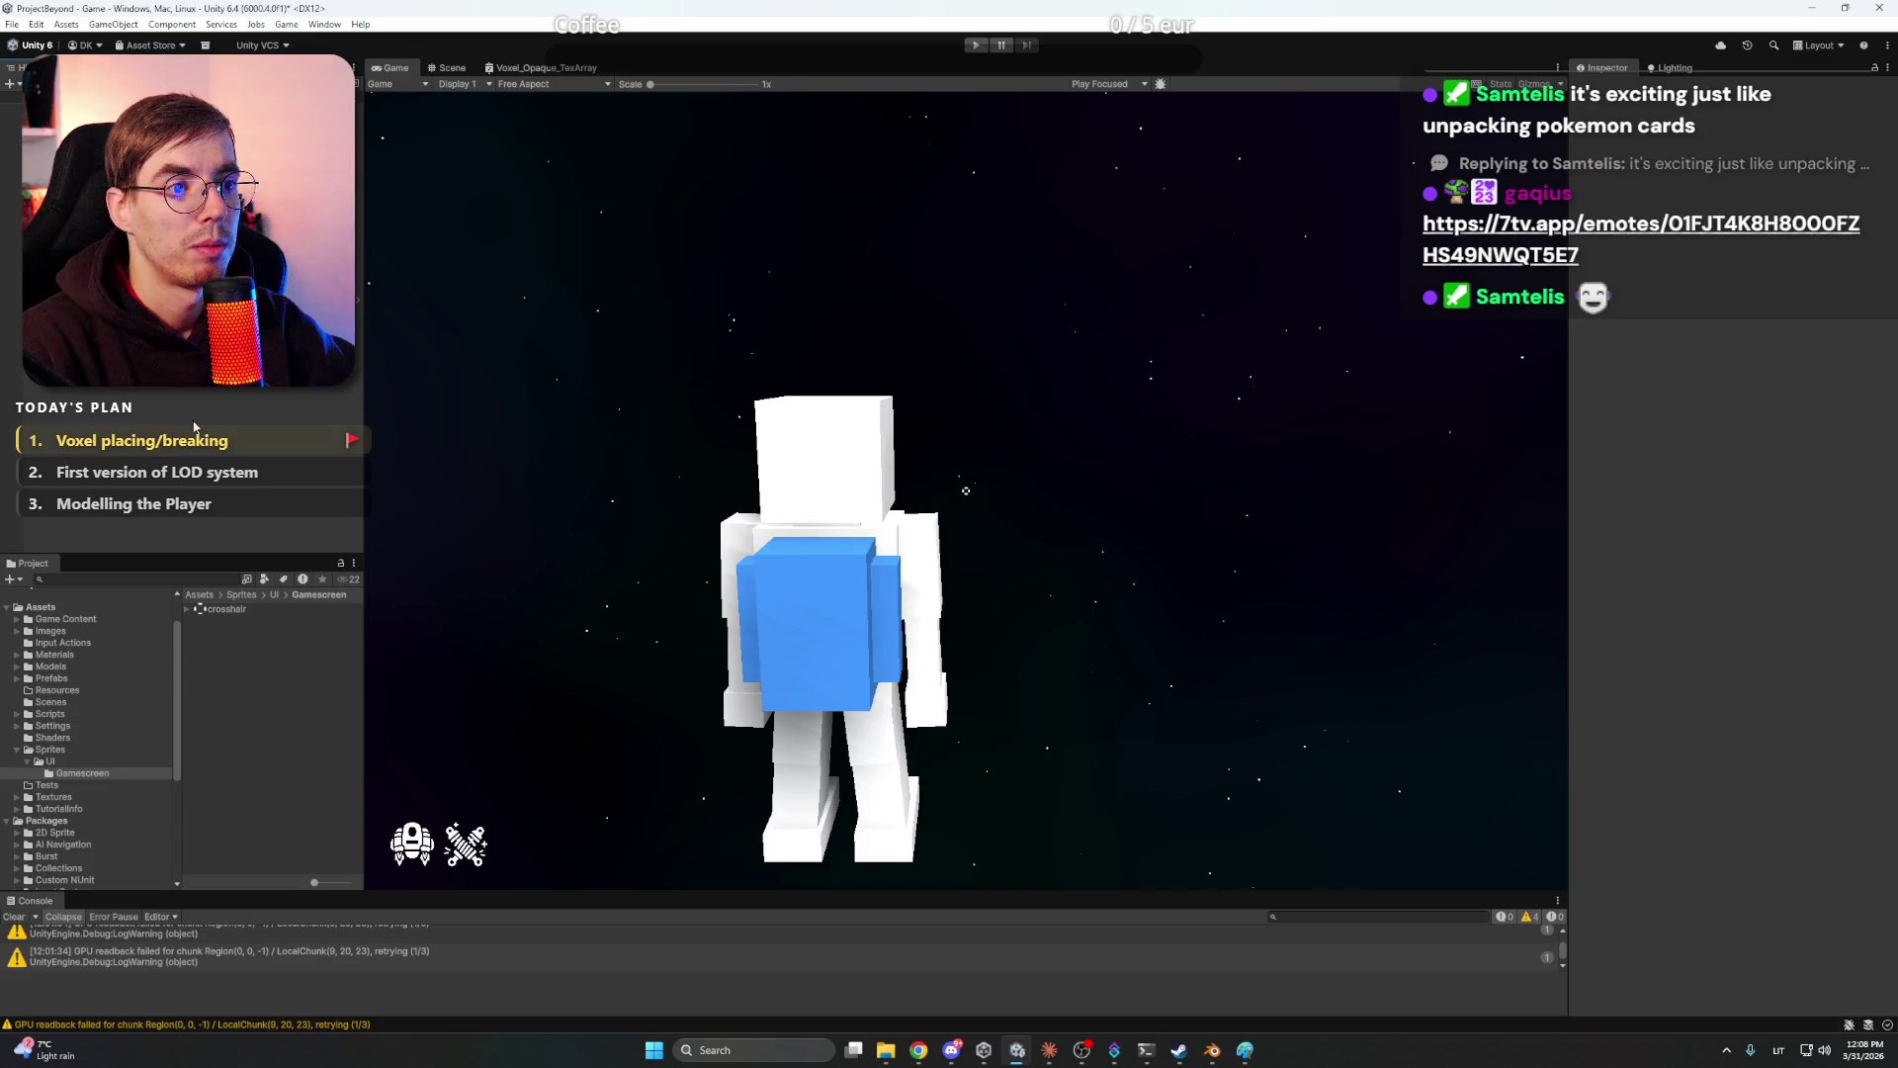
- Play the game, break a block under the crosshair, then look at the asteroid in Scene view
left_click(976, 45)
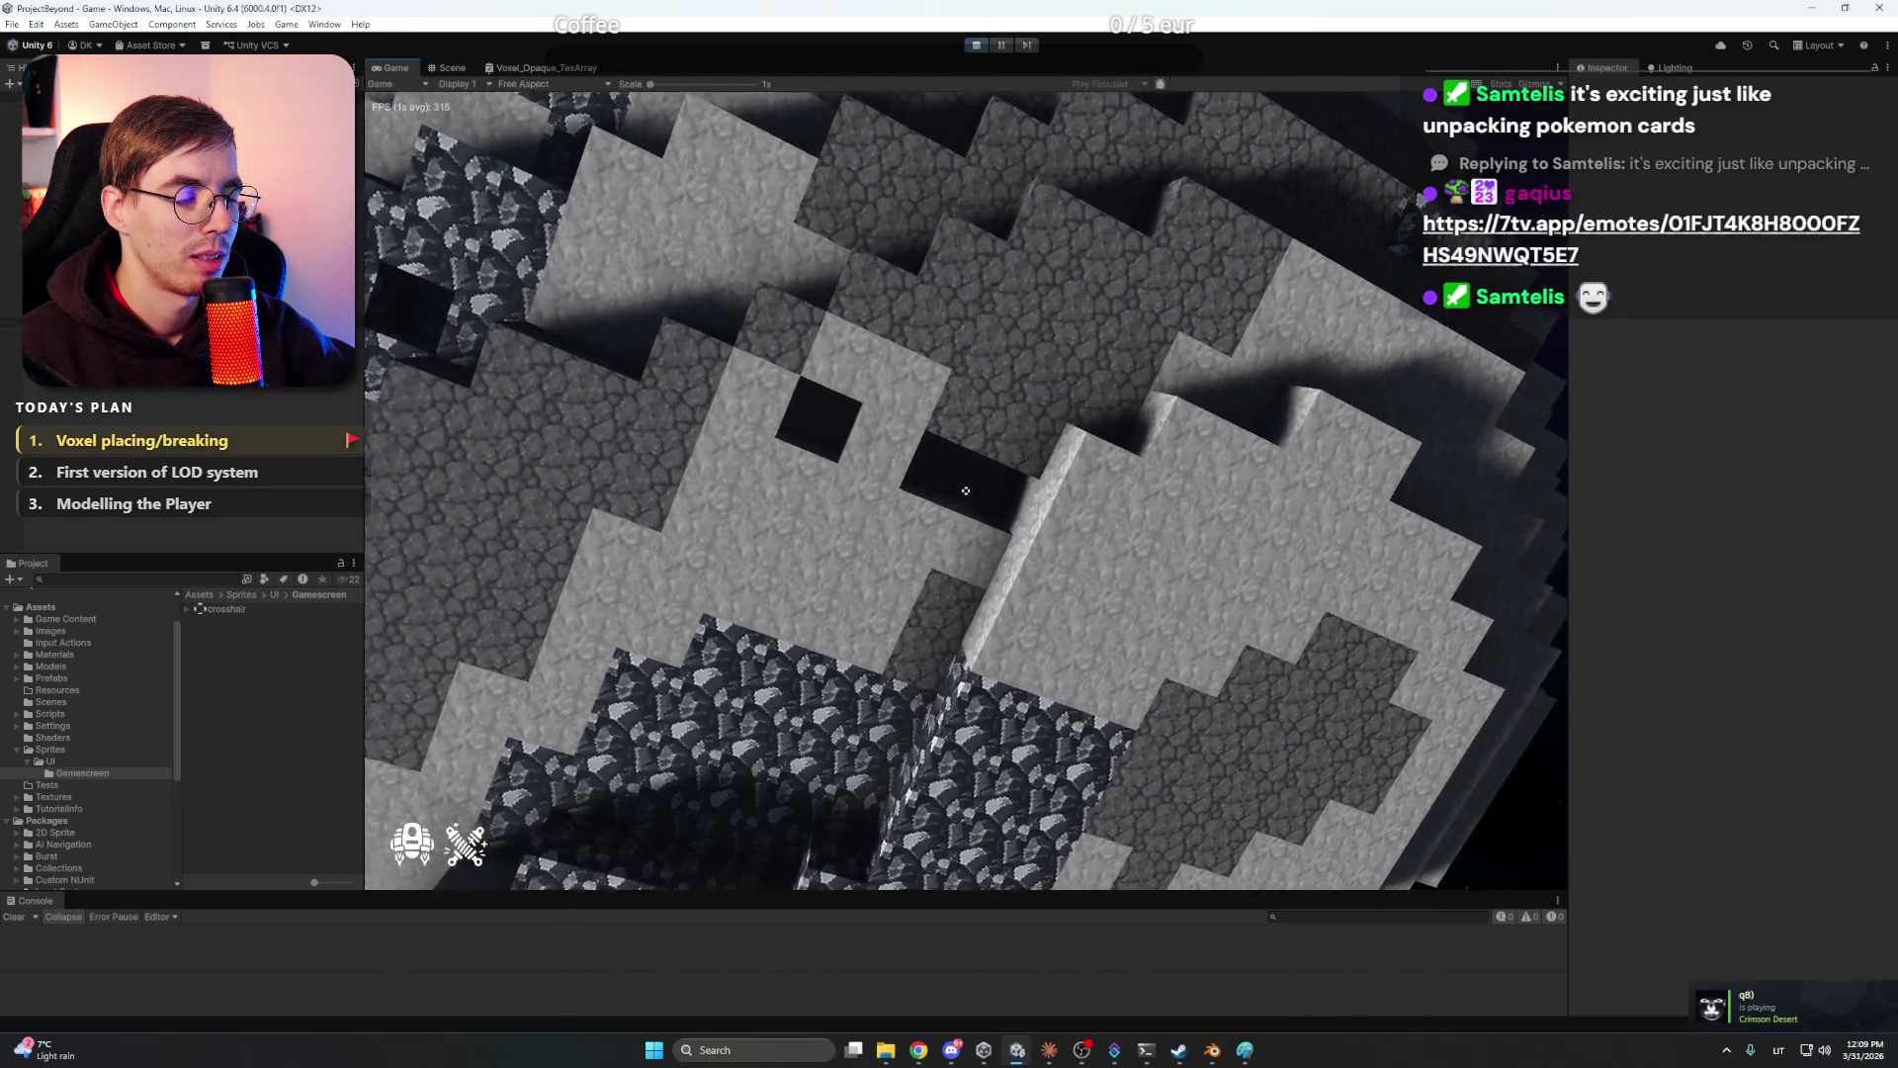
left_click(966, 491)
left_click(436, 67)
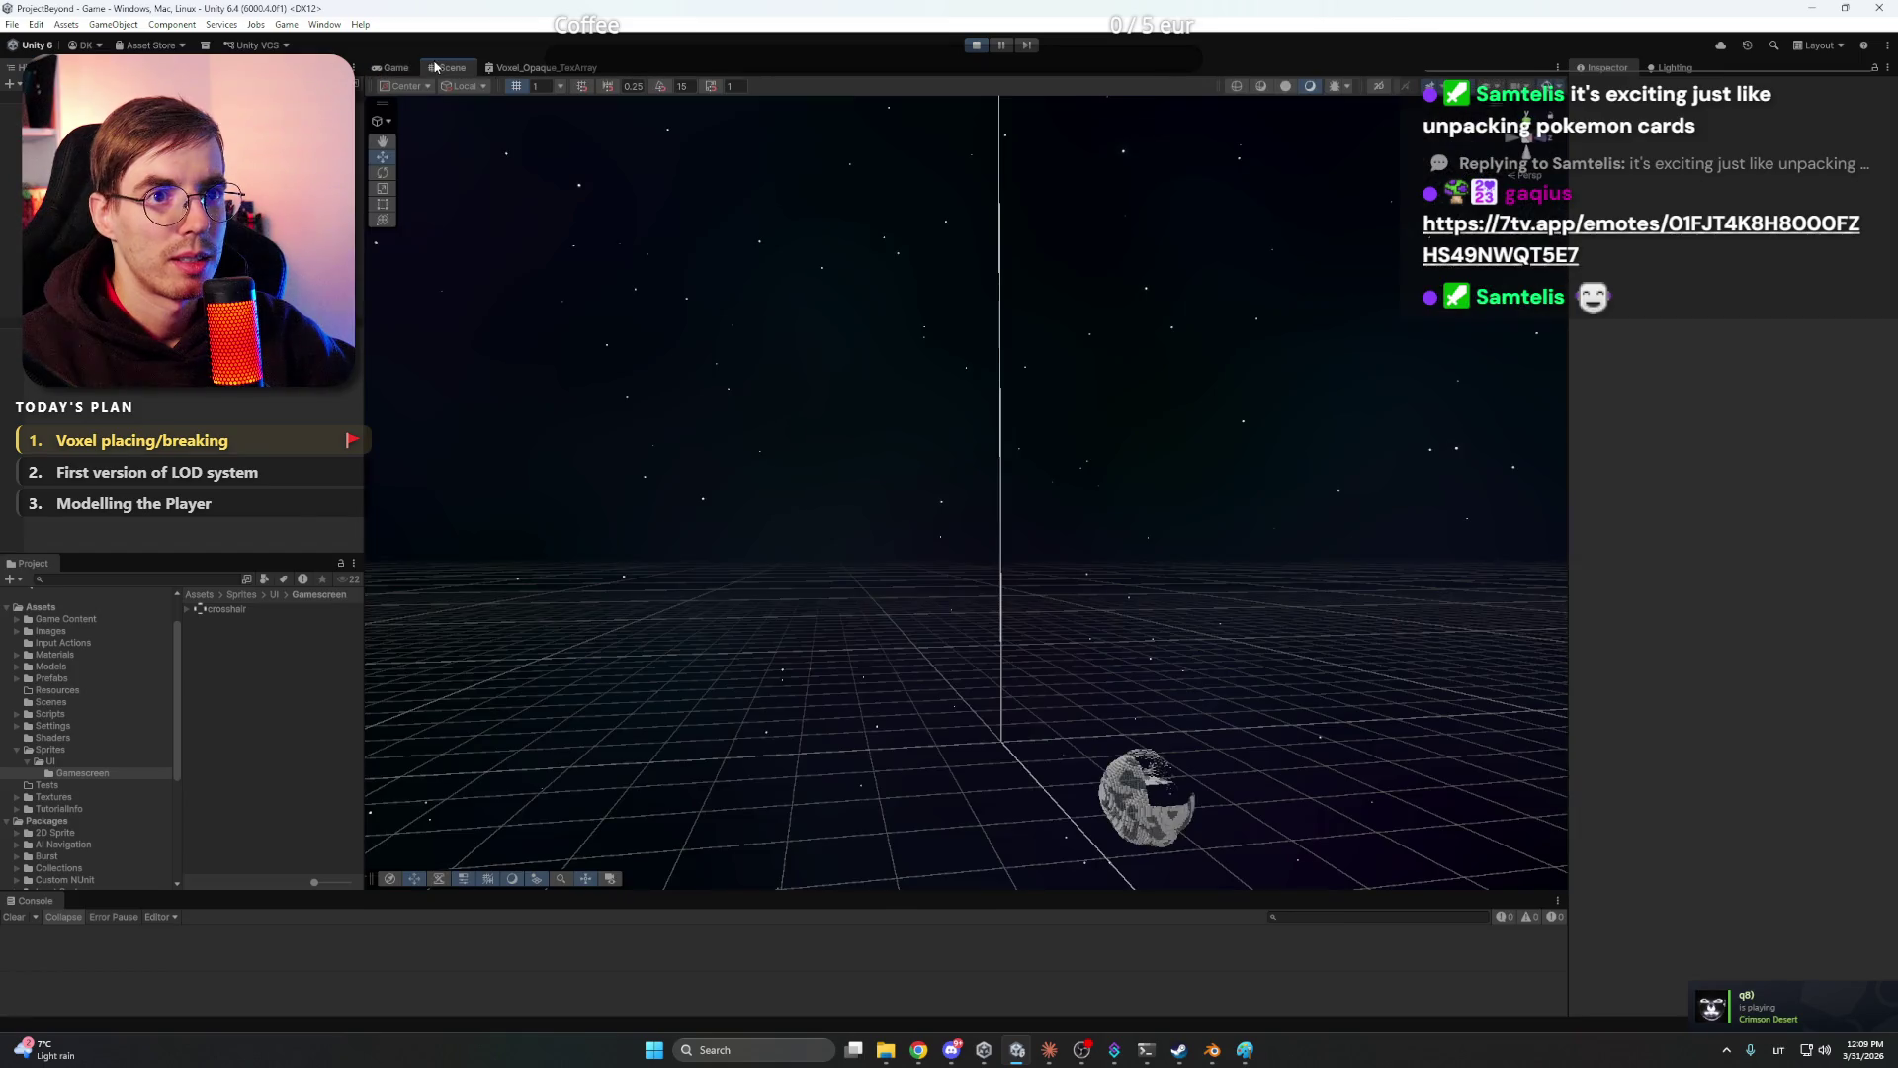
left_click_drag(1242, 467, 1145, 481)
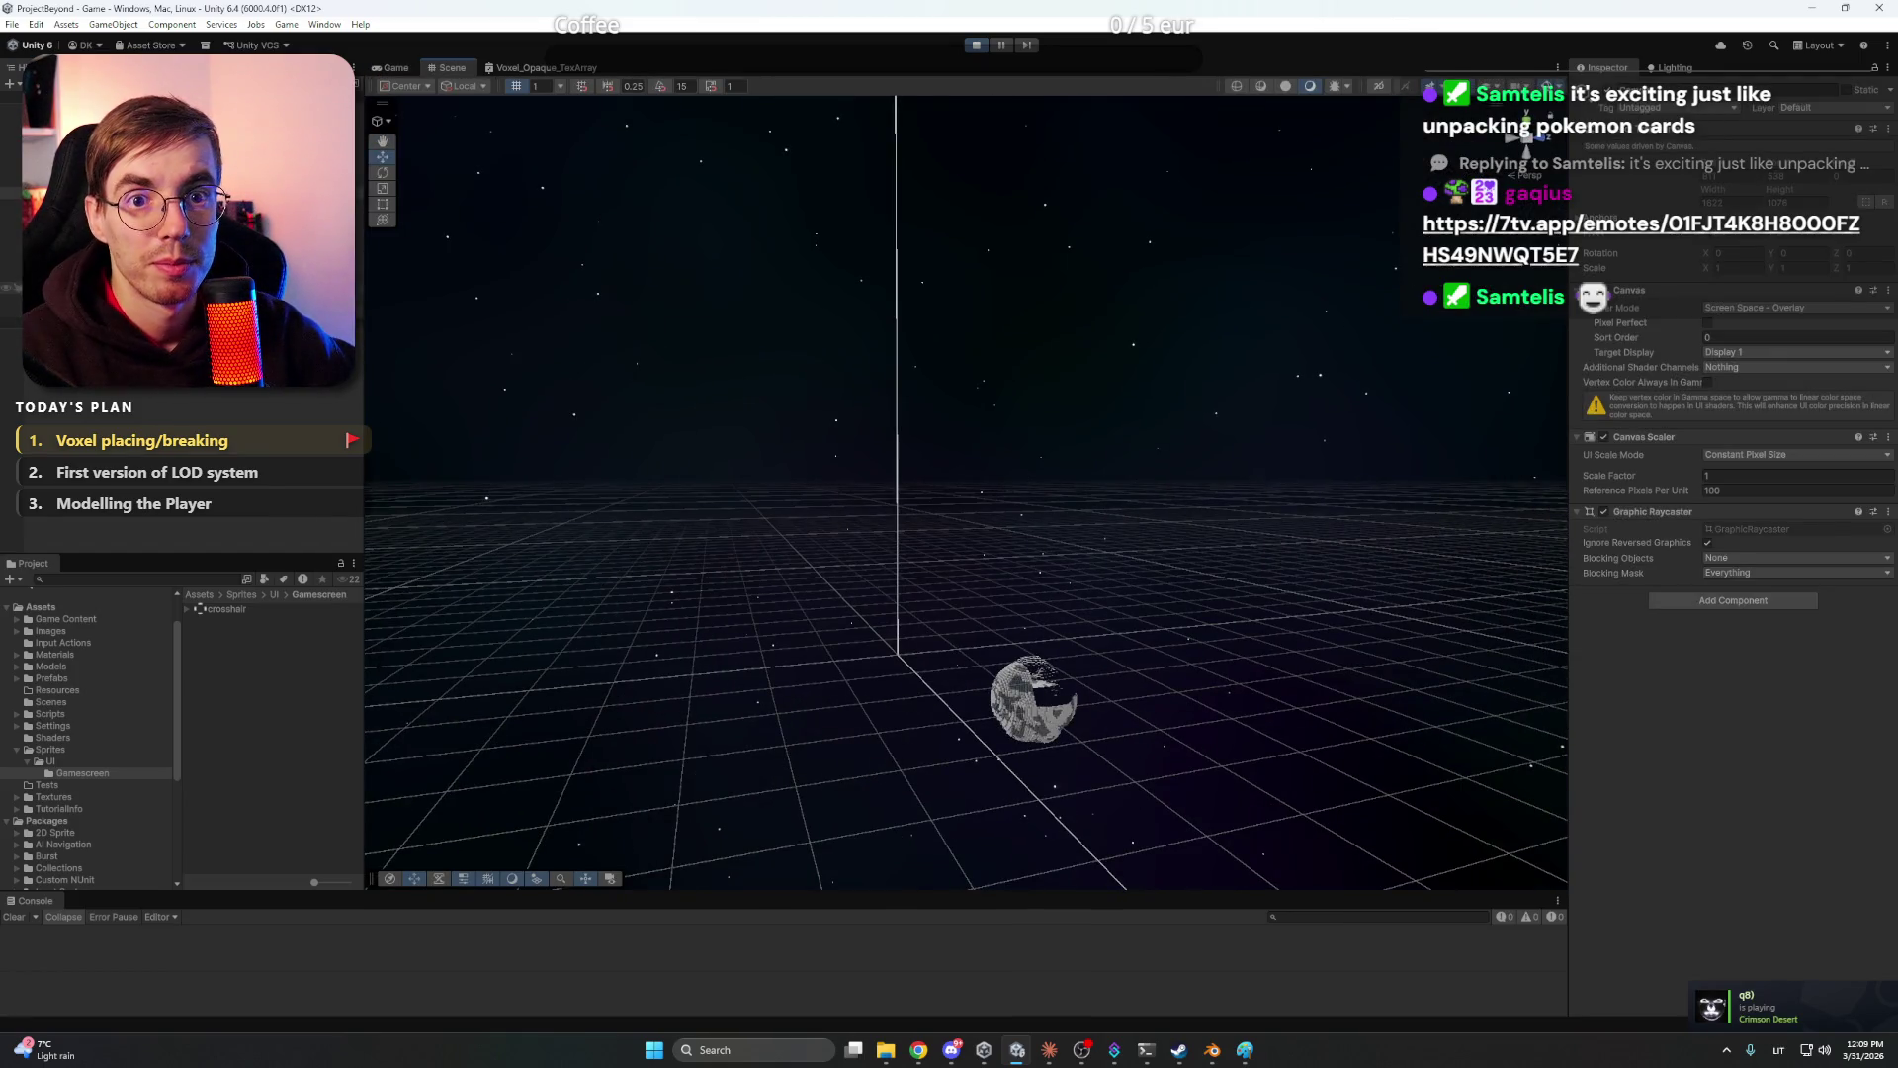
- Frame the Player, select a VoxelChunk to inspect its mesh, and dock Scene beside Game
left_click(12, 293)
key("f")
mouse_move(929, 465)
left_mouse_down()
mouse_move(987, 507)
mouse_move(1124, 435)
mouse_move(949, 416)
left_mouse_up()
left_click(1054, 471)
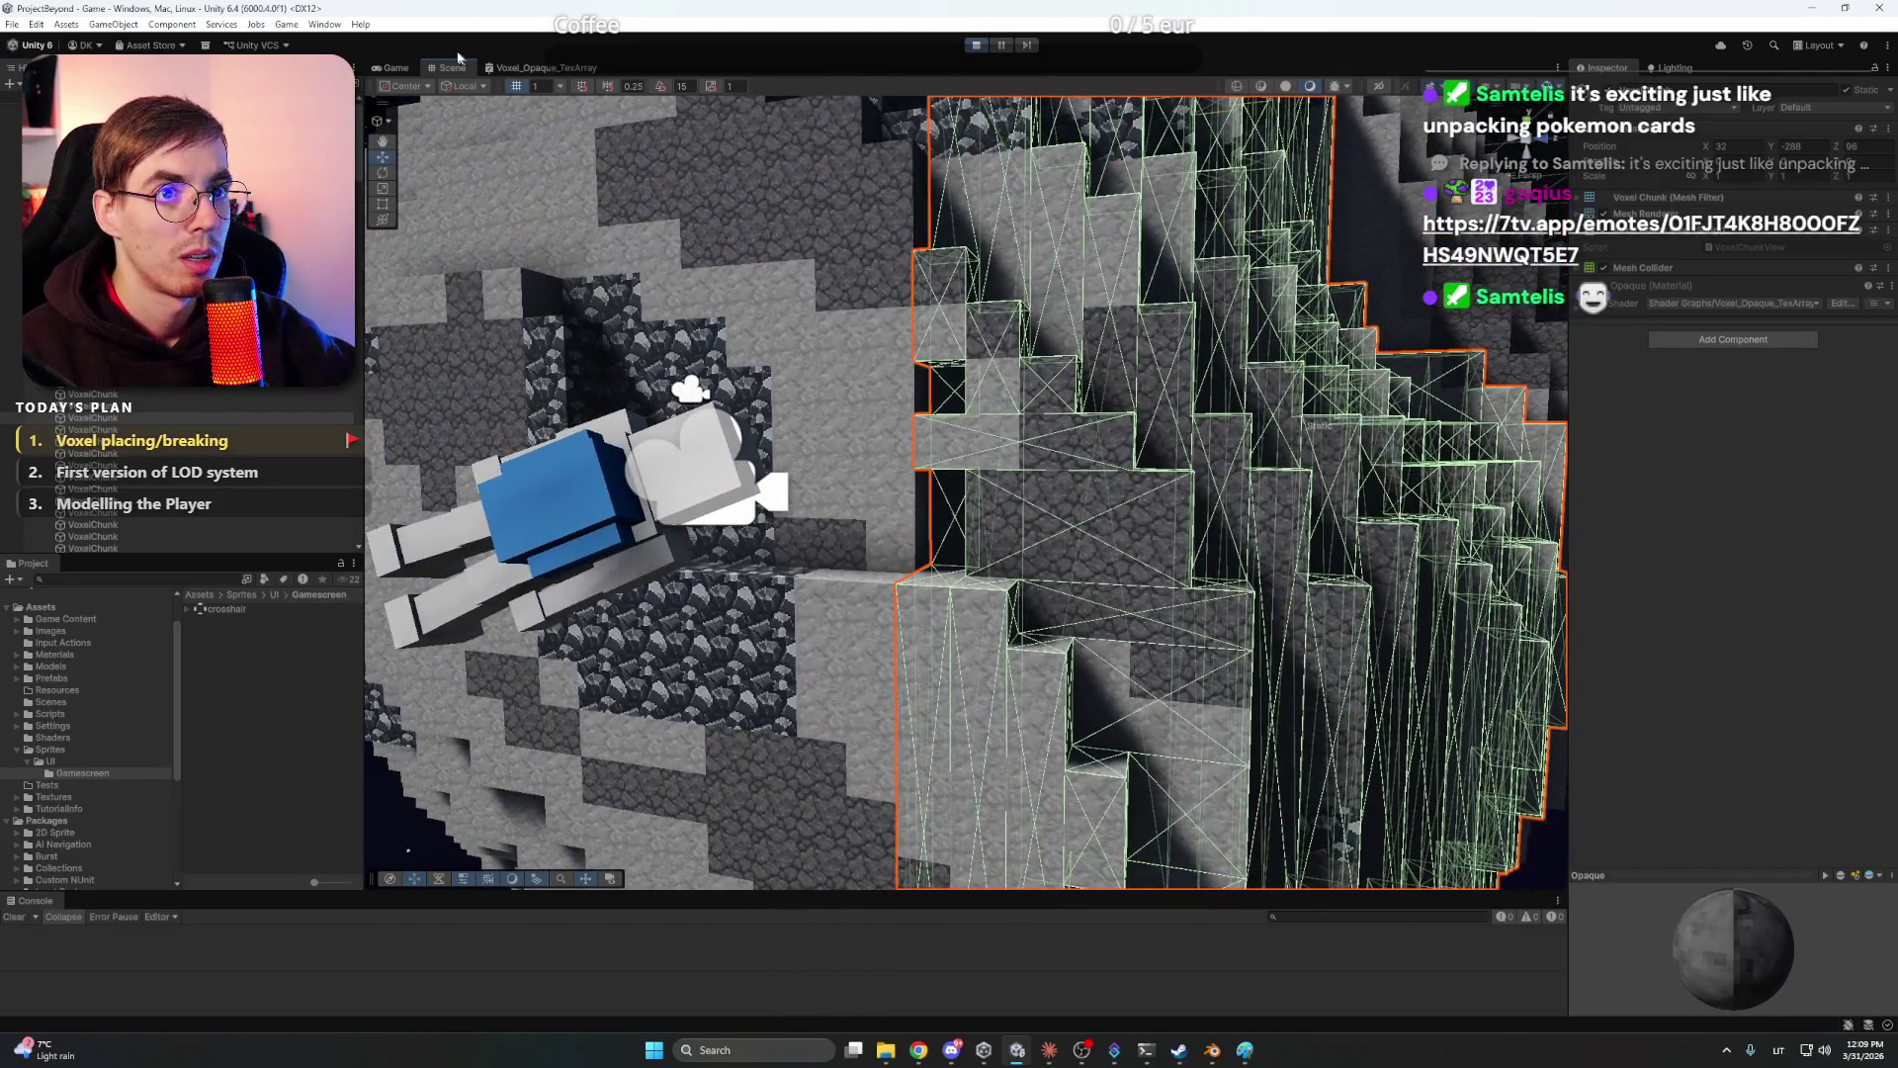
left_click_drag(458, 69, 425, 395)
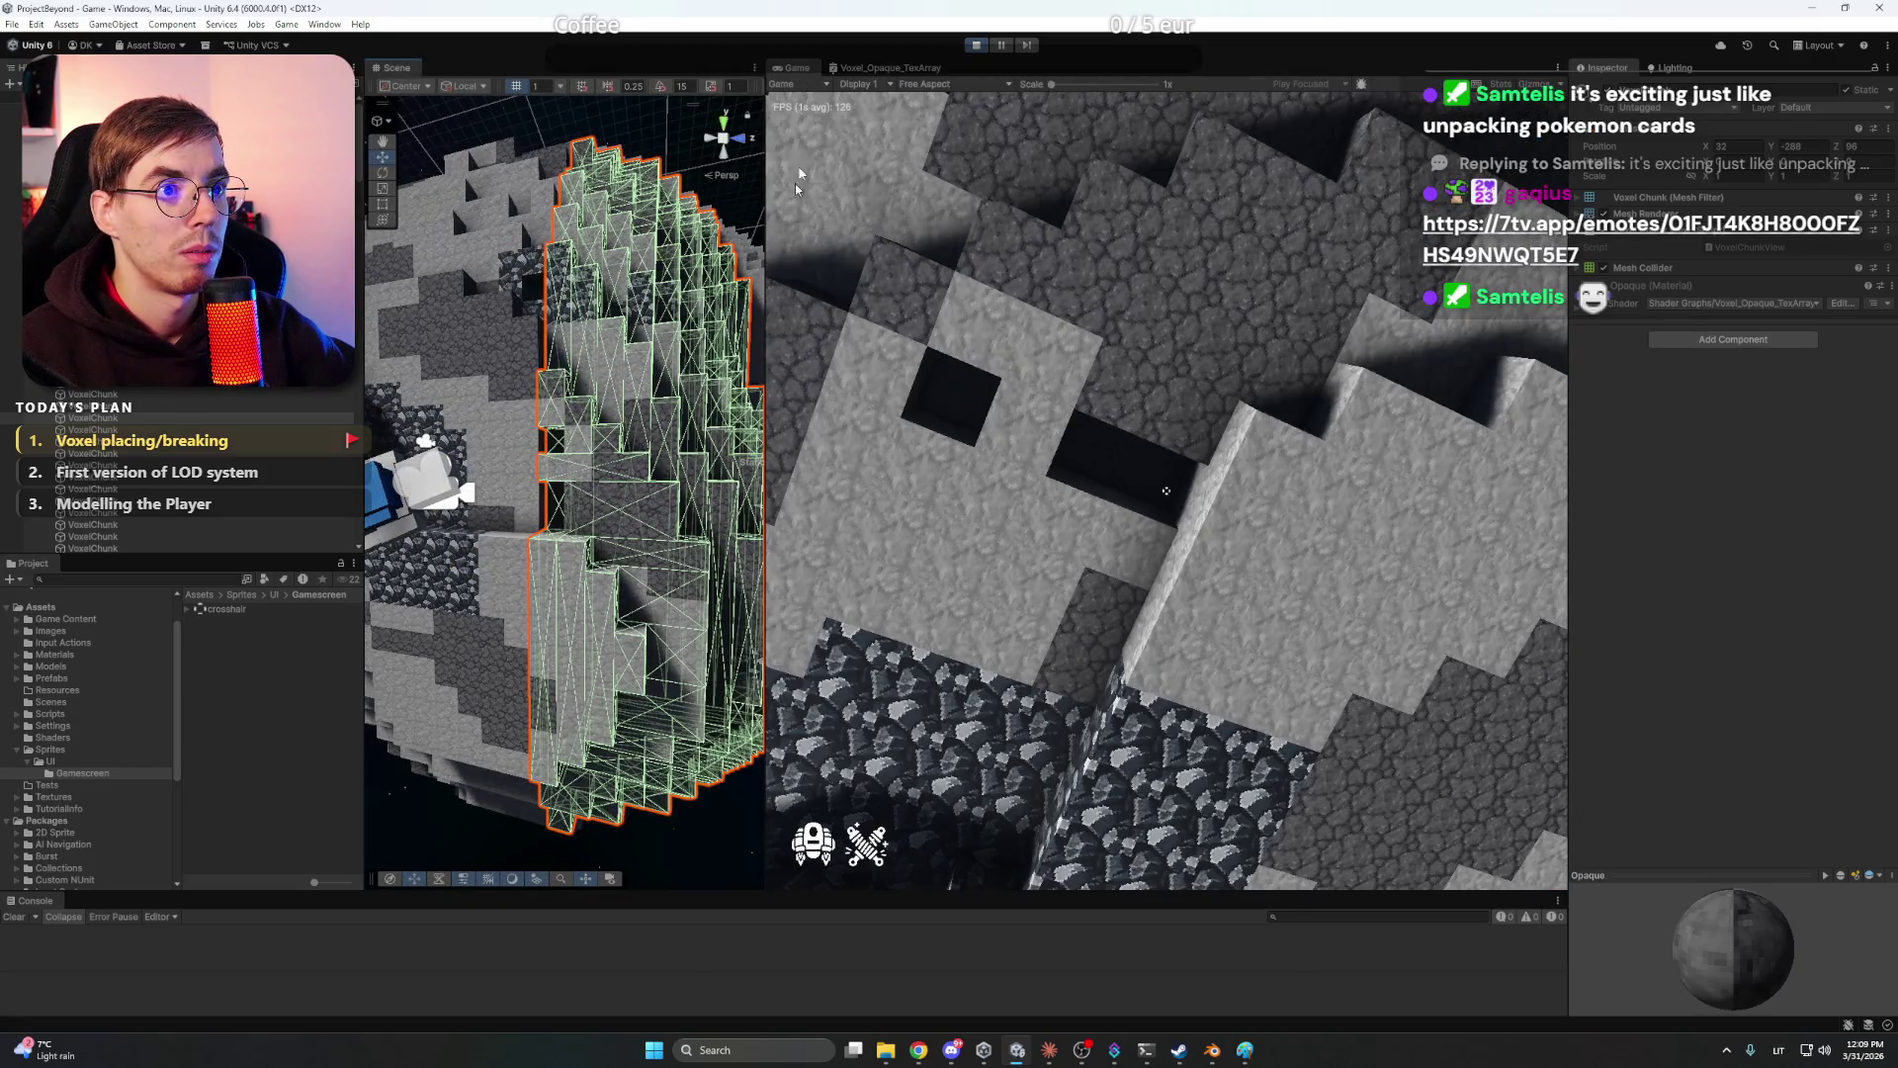
- Walk the player to the stone wall, place a voxel block, then break it
left_click_drag(767, 251, 878, 250)
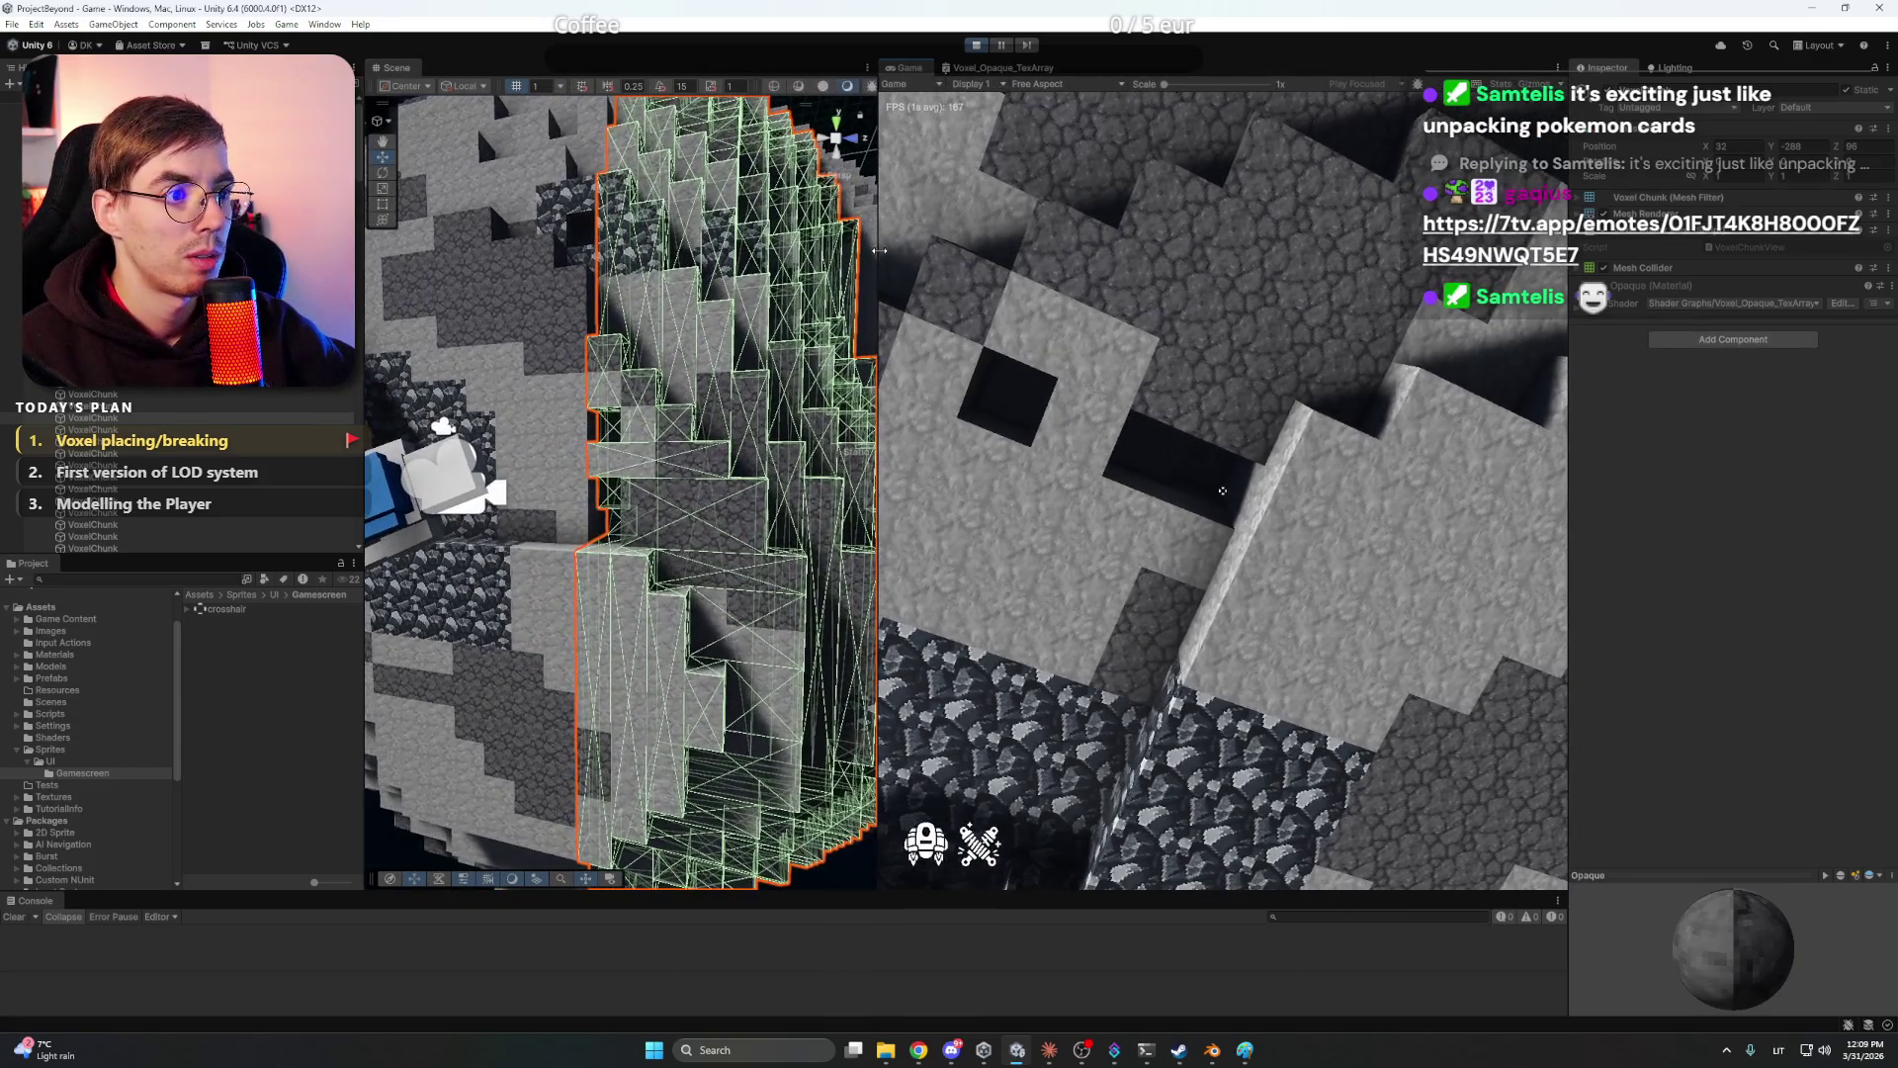
left_click(1272, 367)
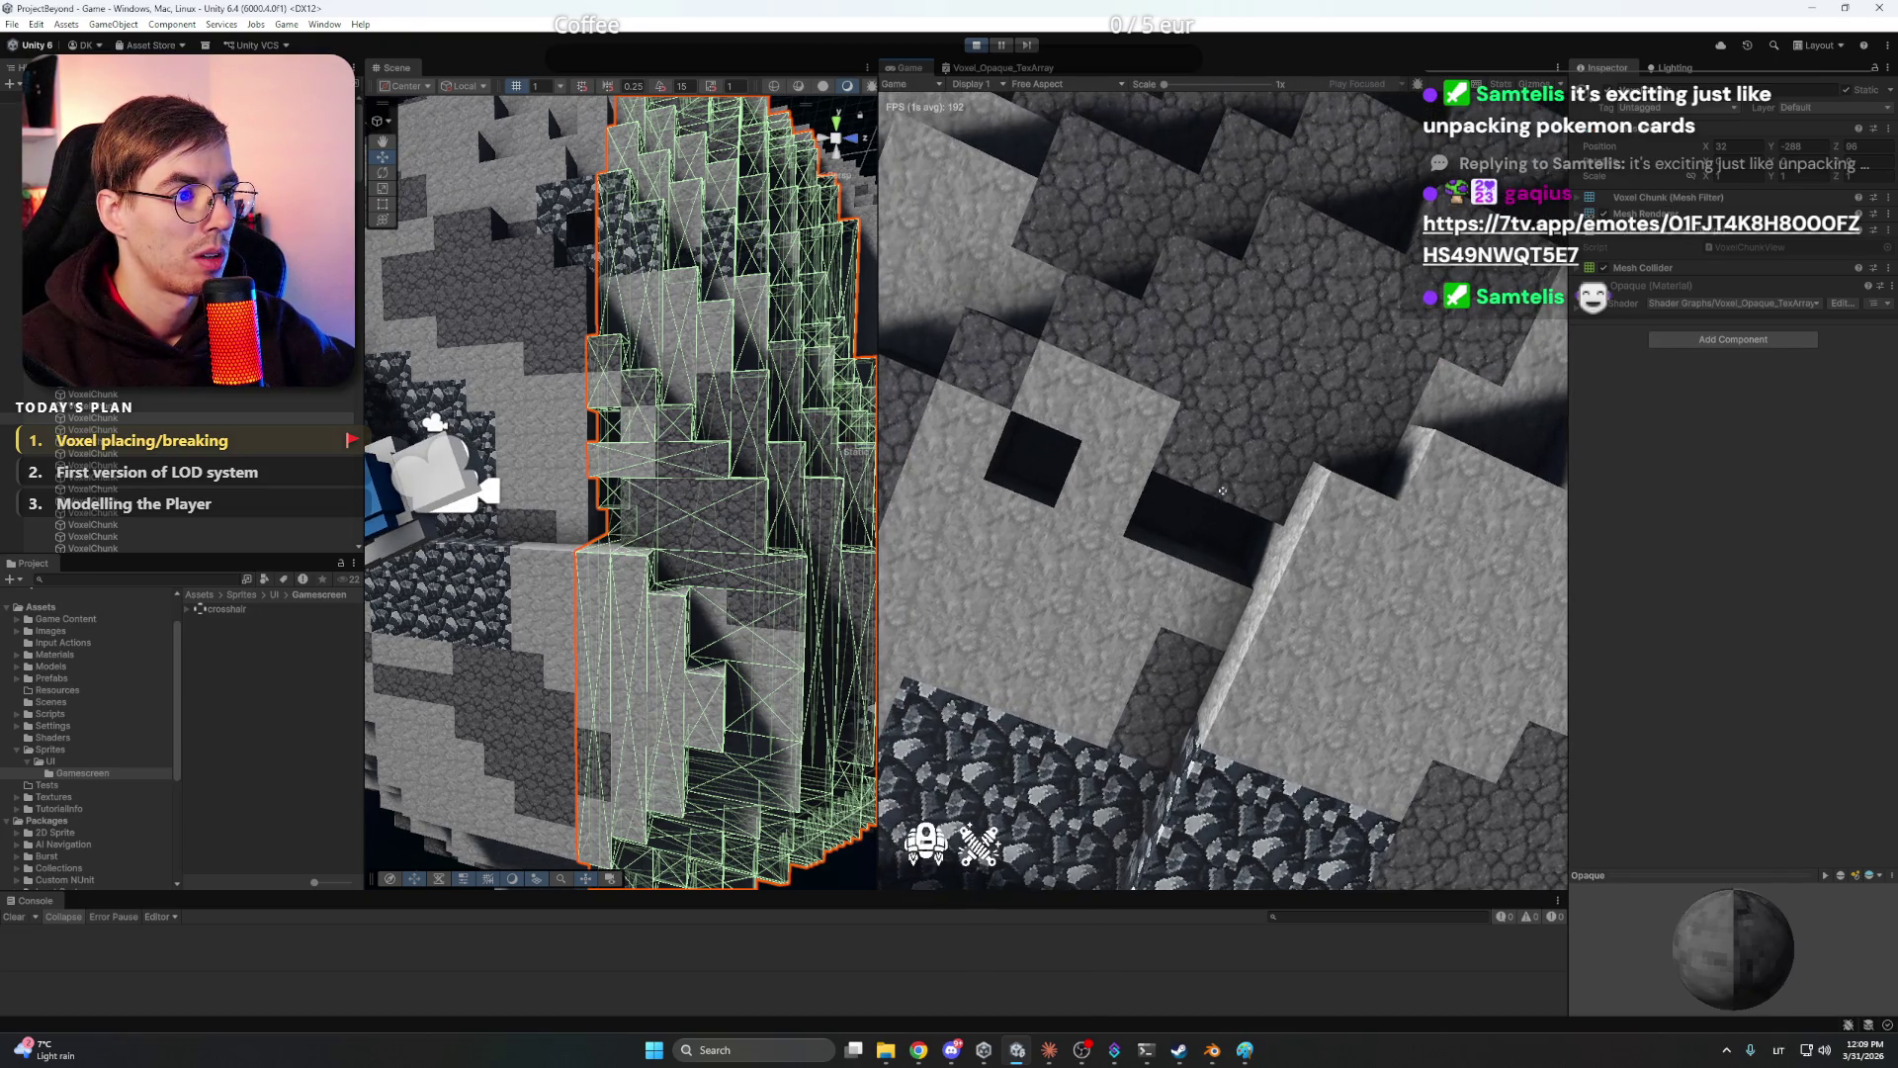
key("a")
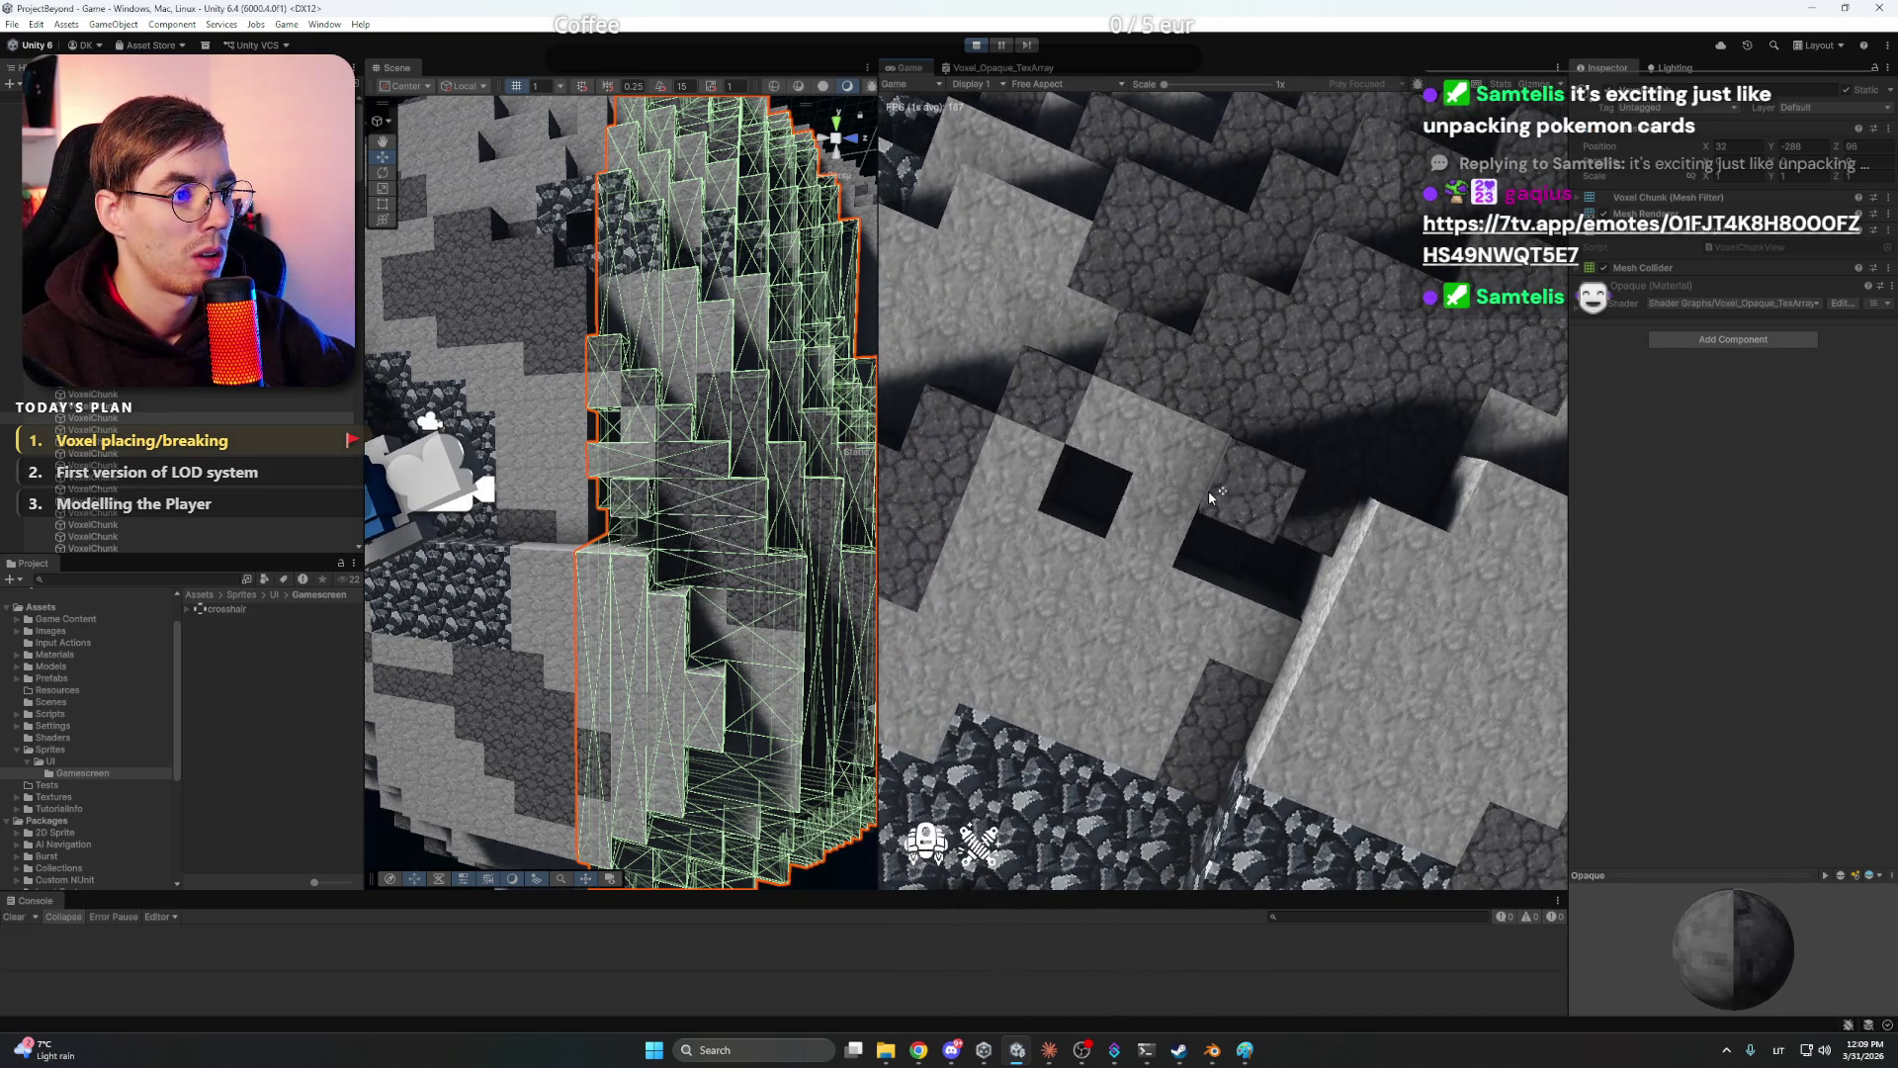
key("s")
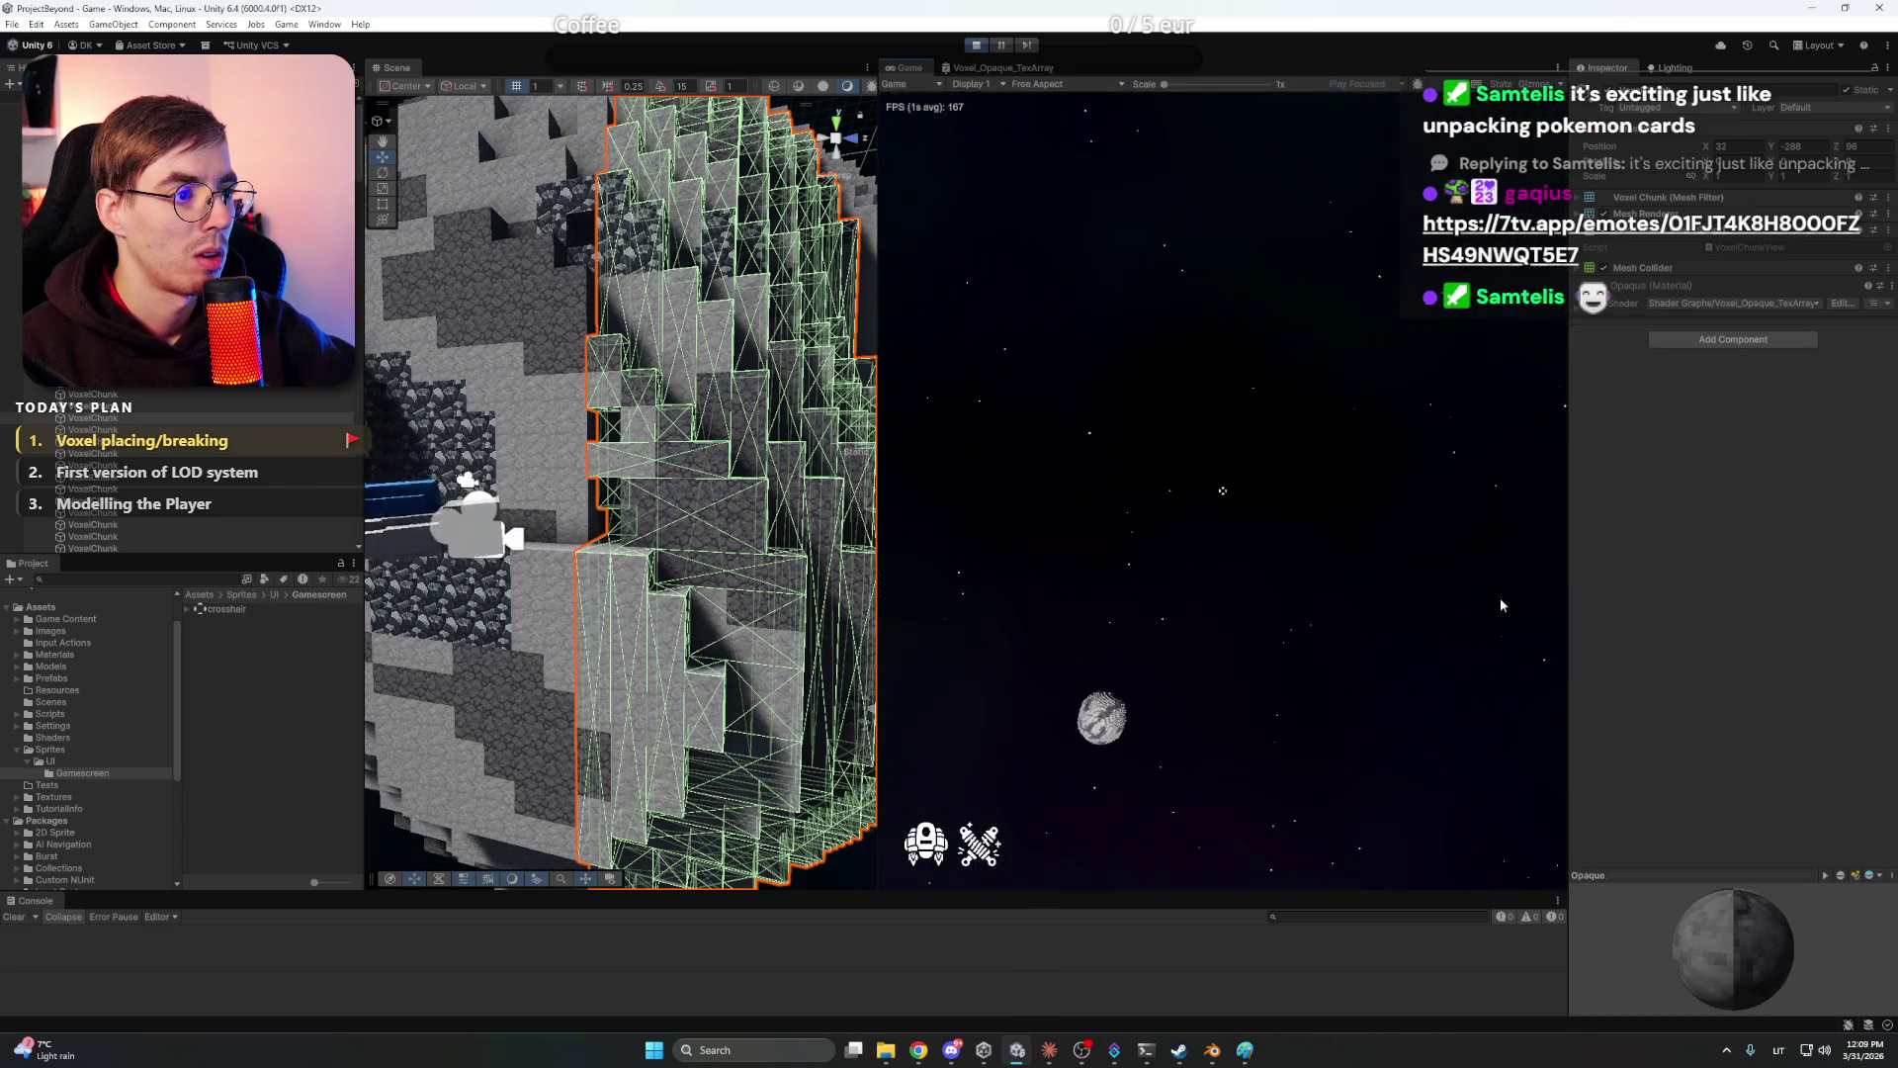
key("w")
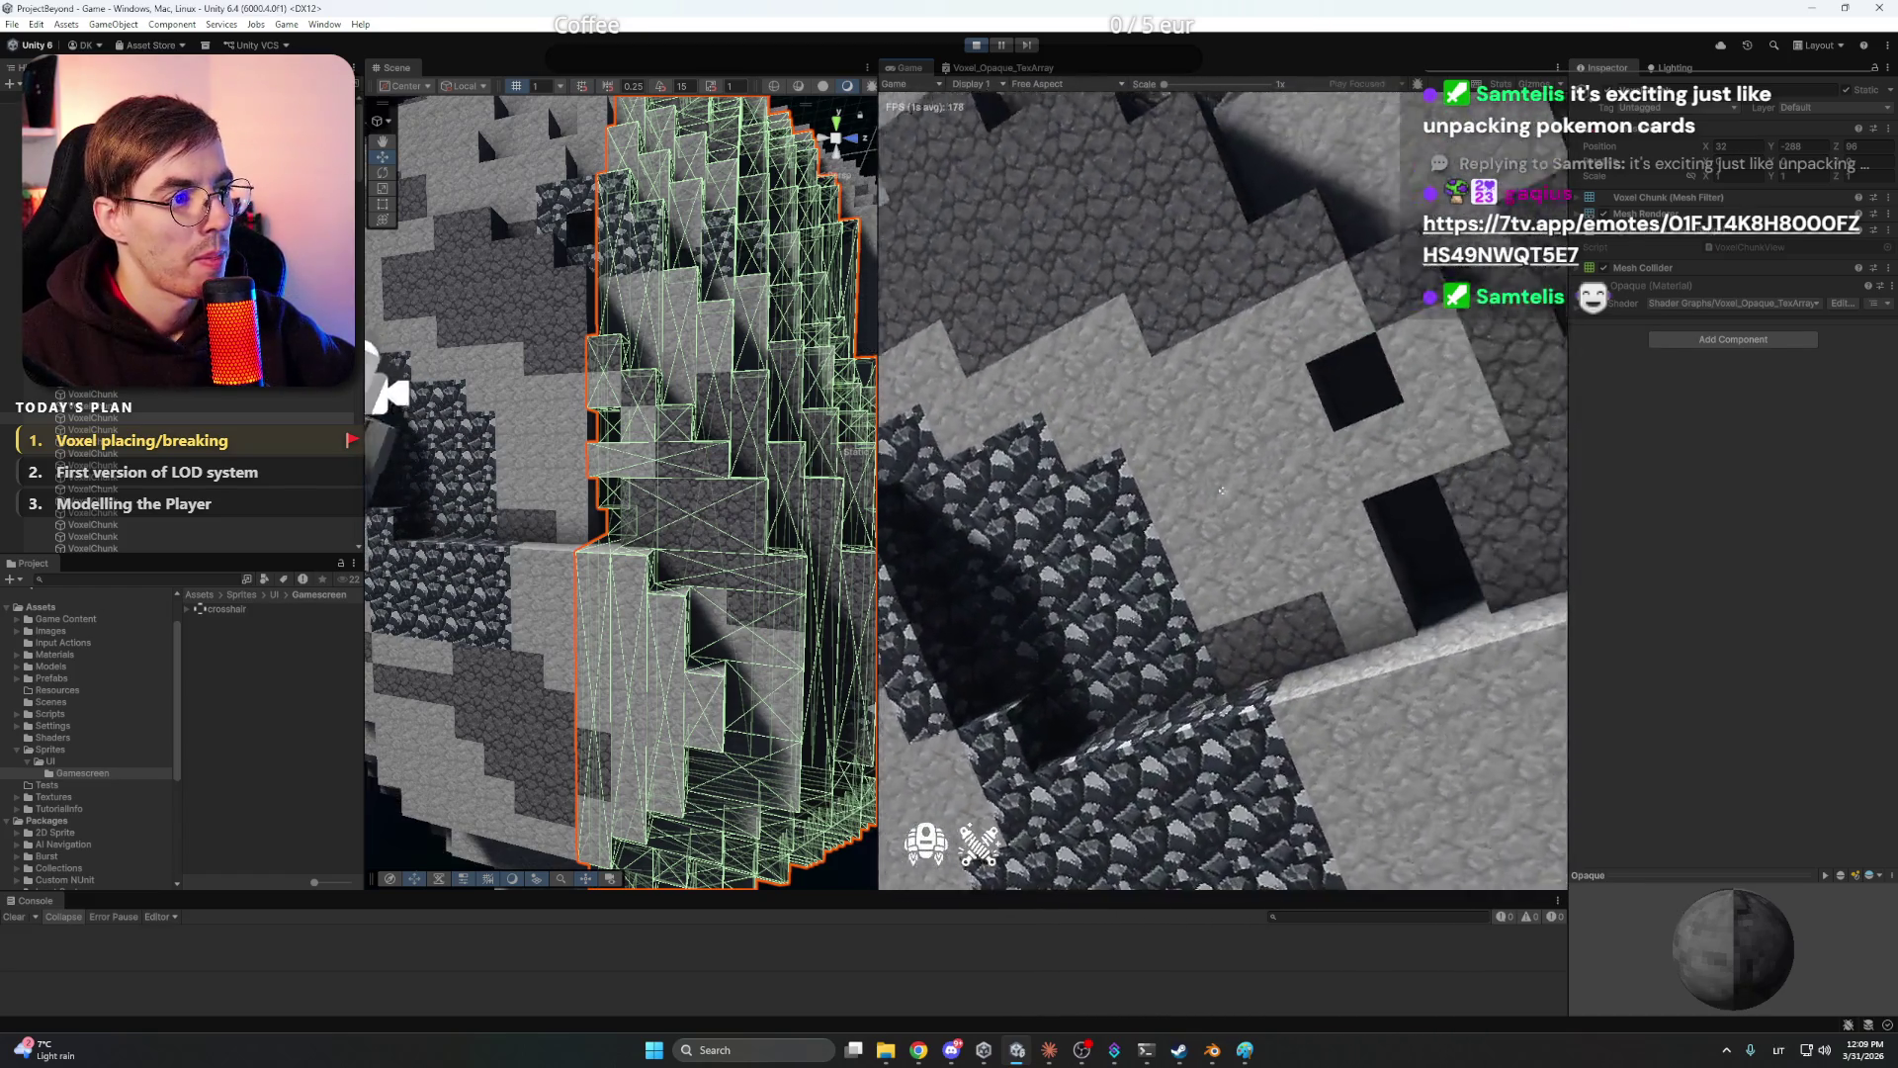
key("w")
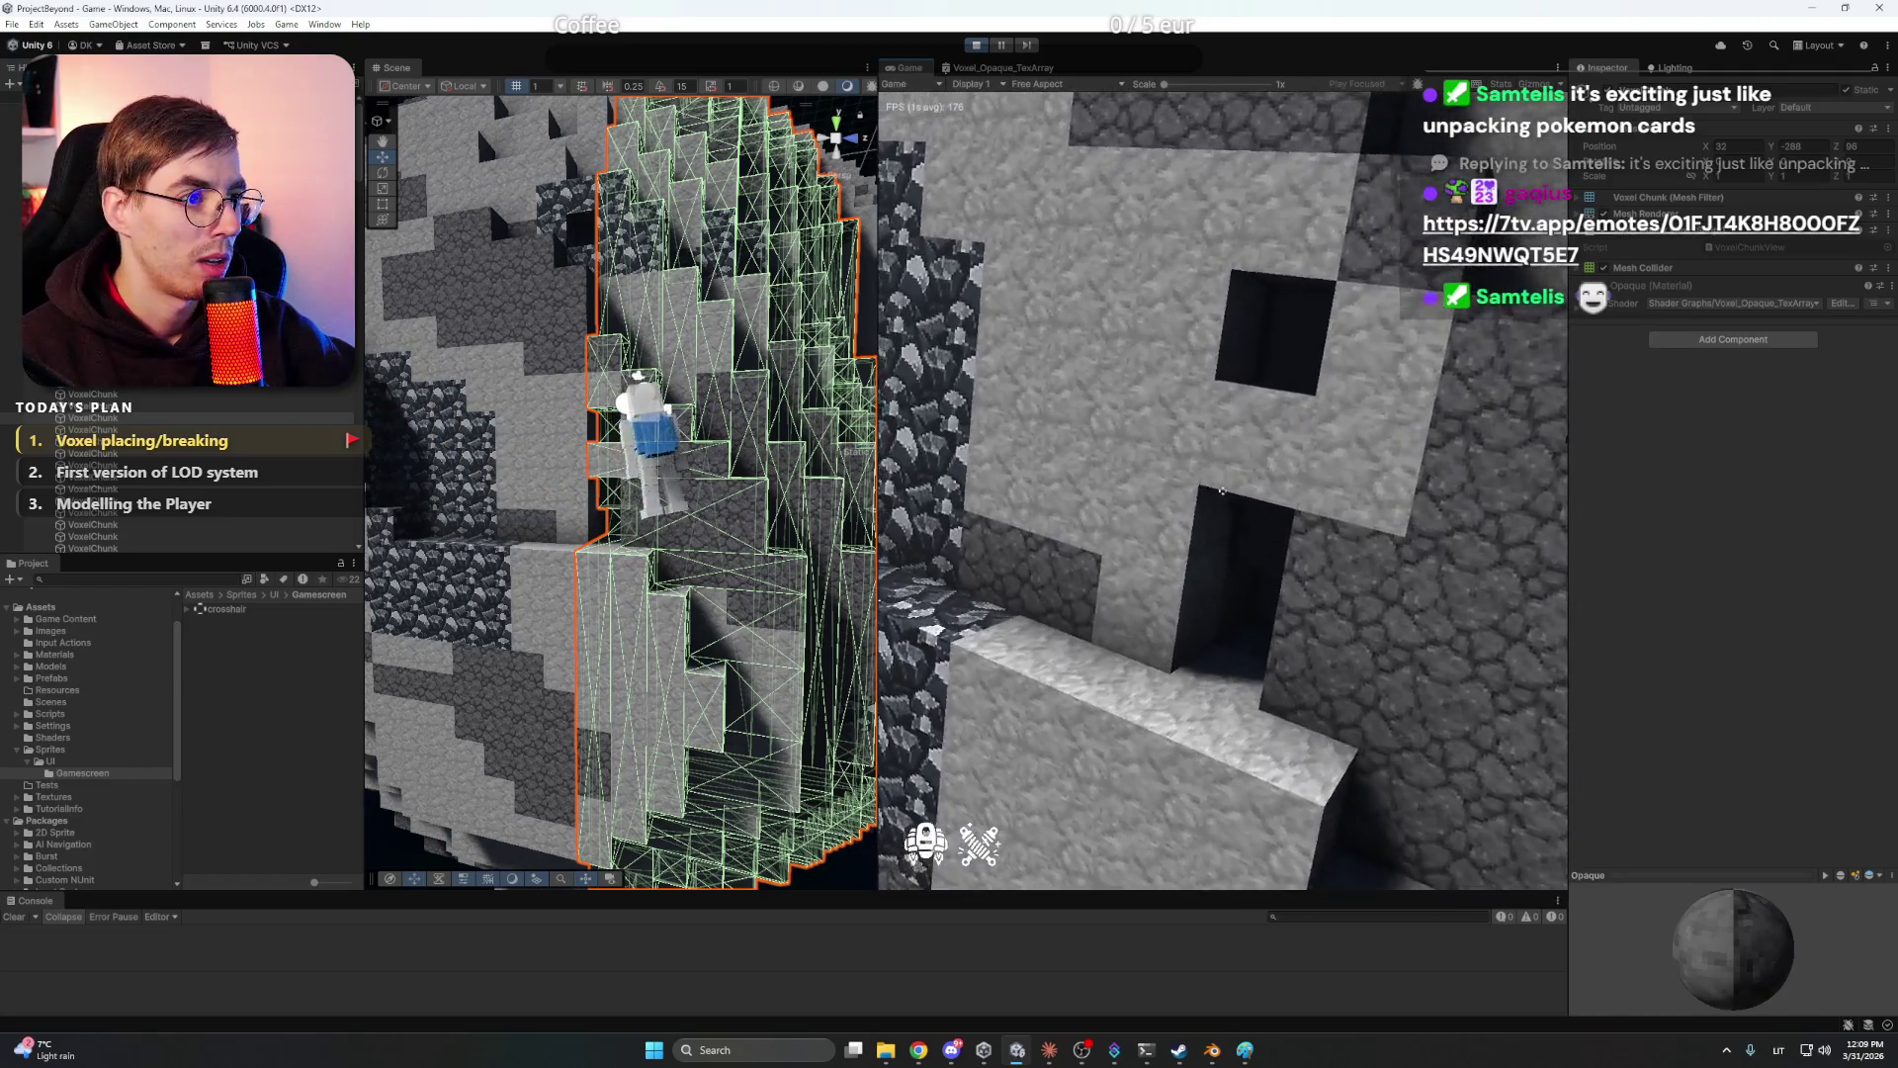
key("w")
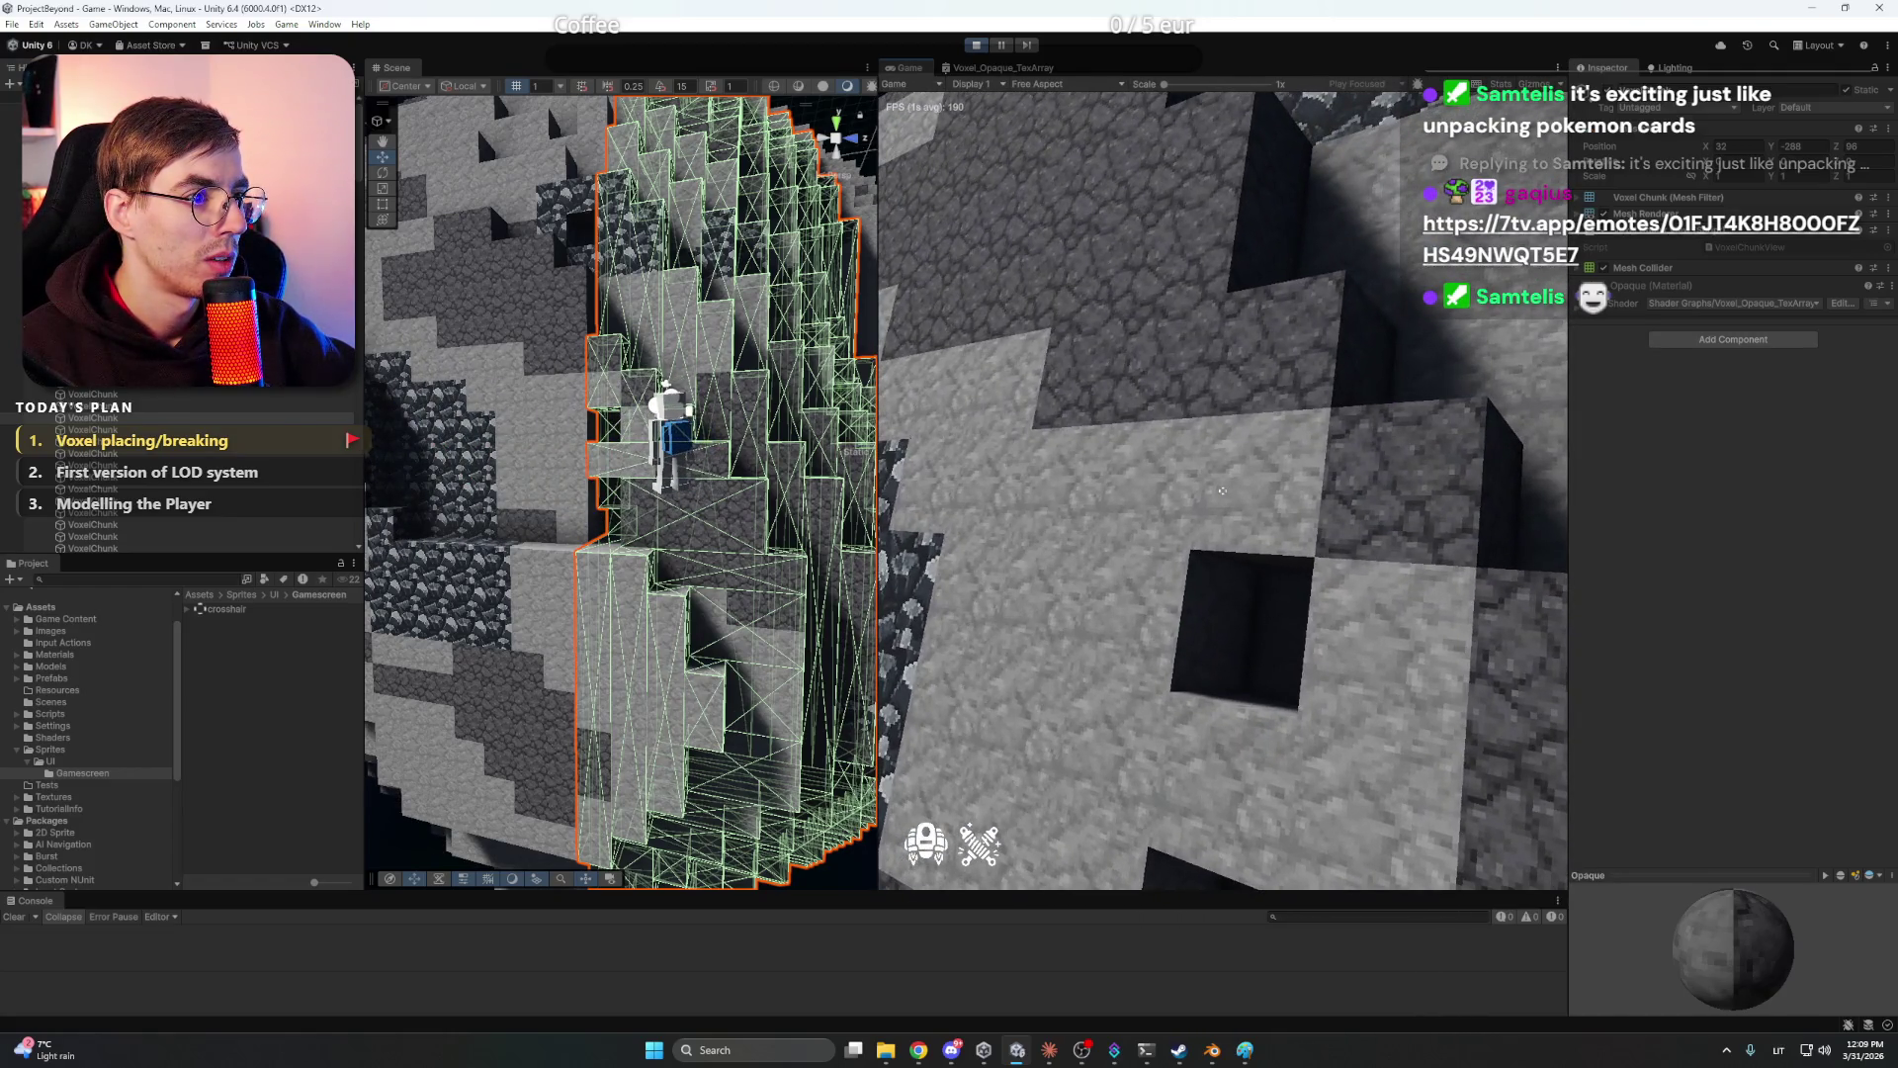
key("w")
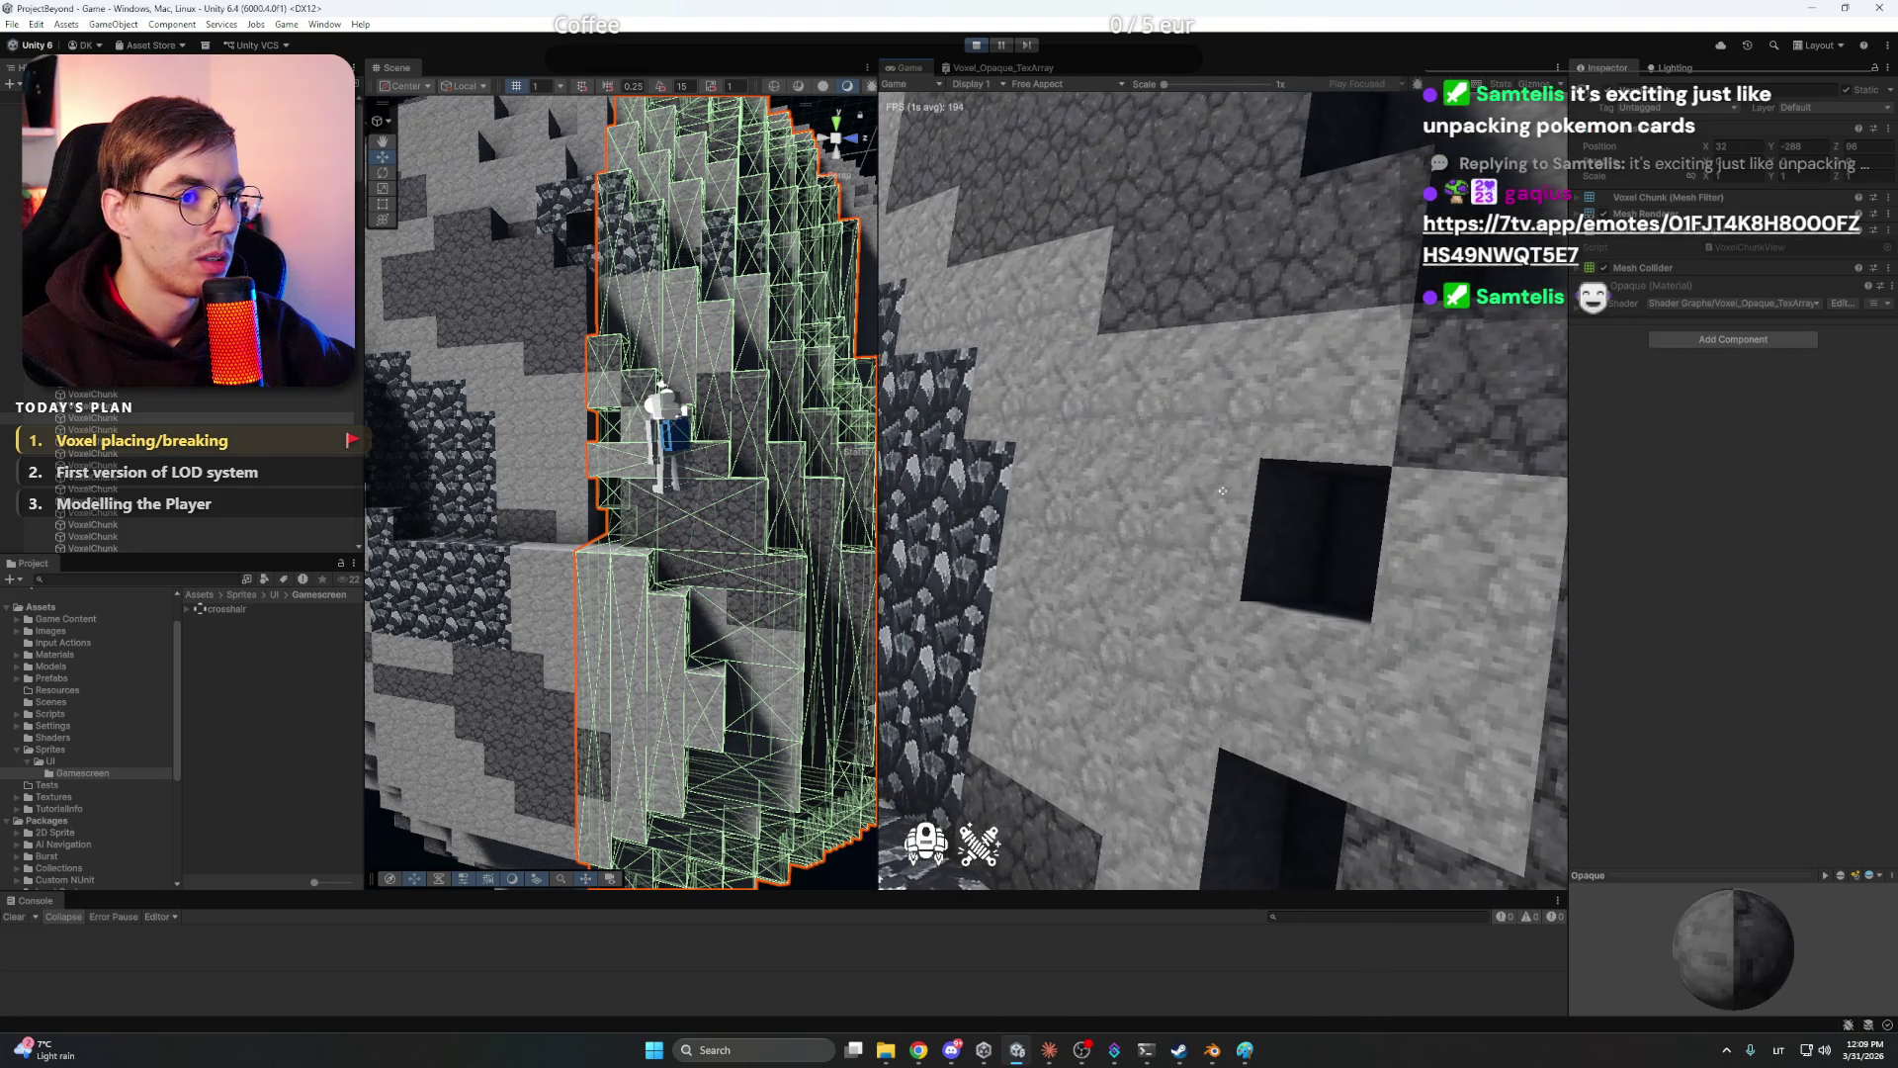
right_click(1223, 490)
left_click(1223, 490)
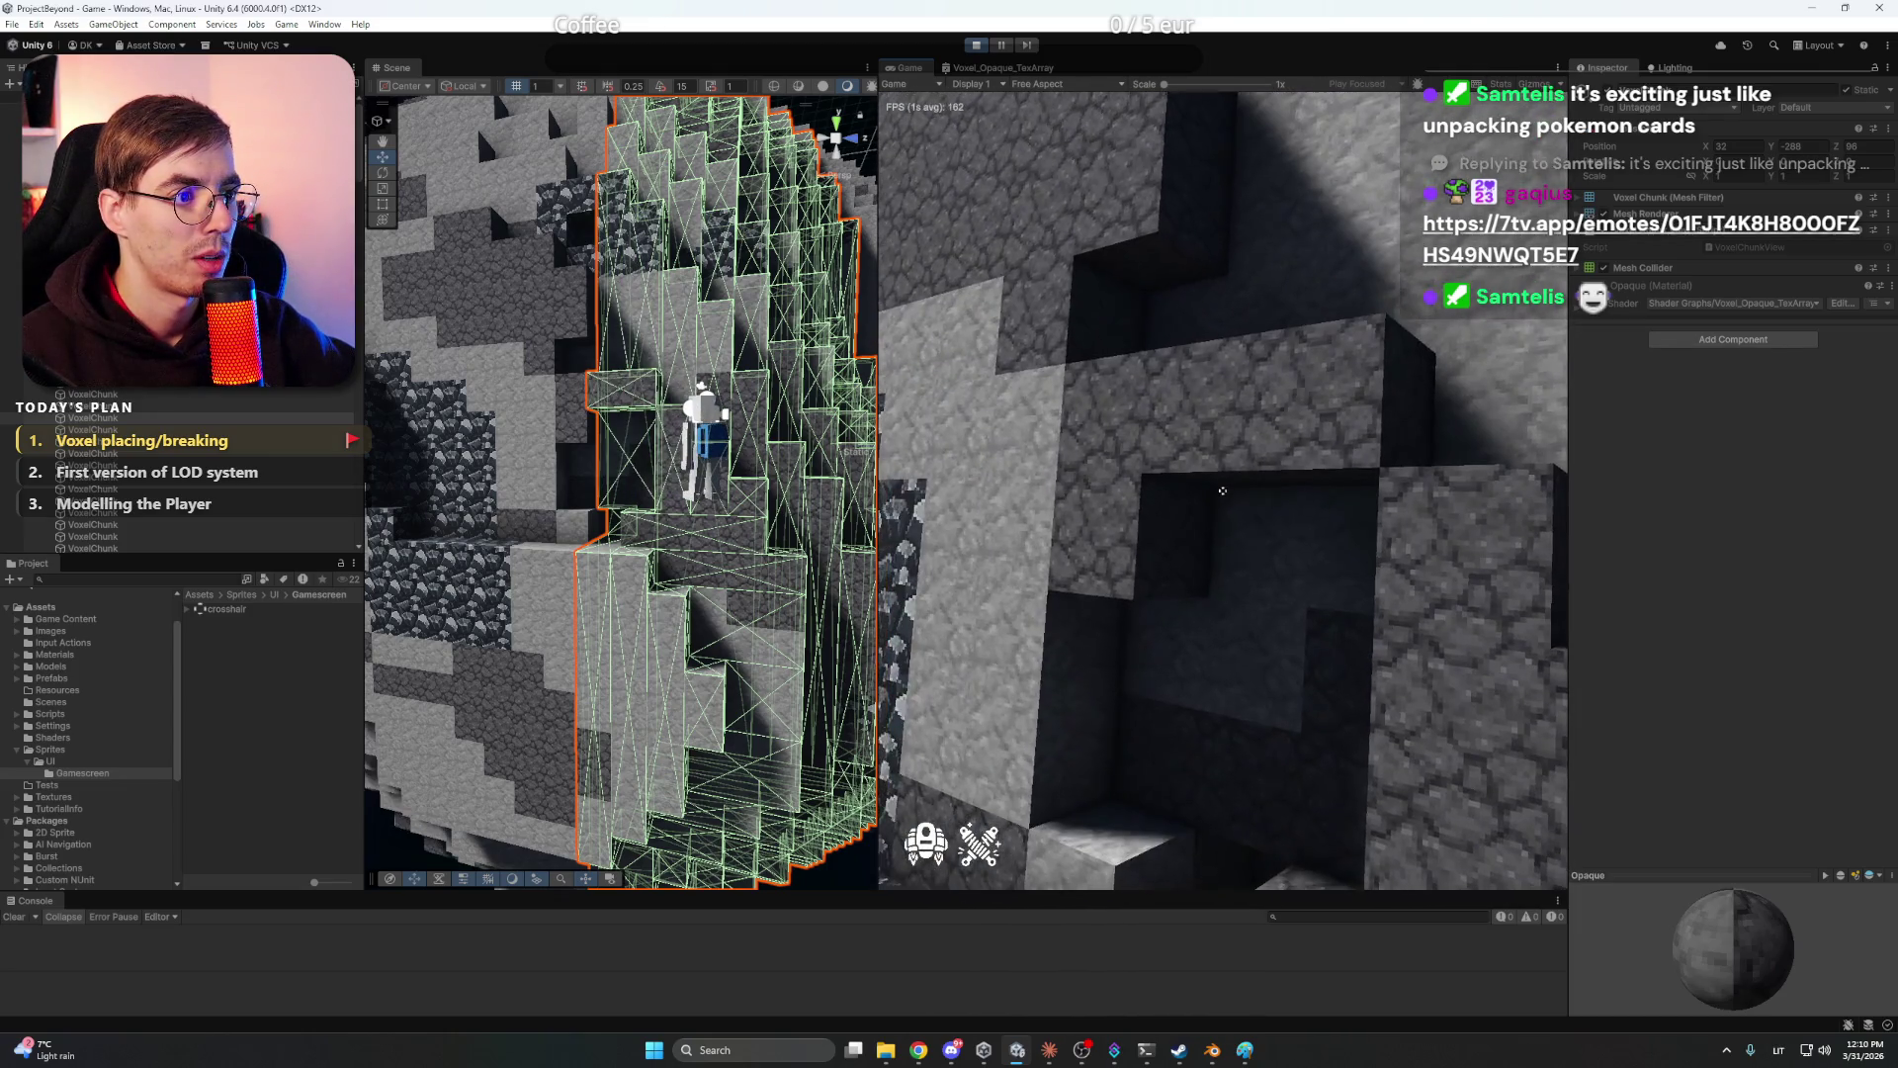
- Climb higher up the asteroid and carve six holes into the stone wall and terrain
key("w")
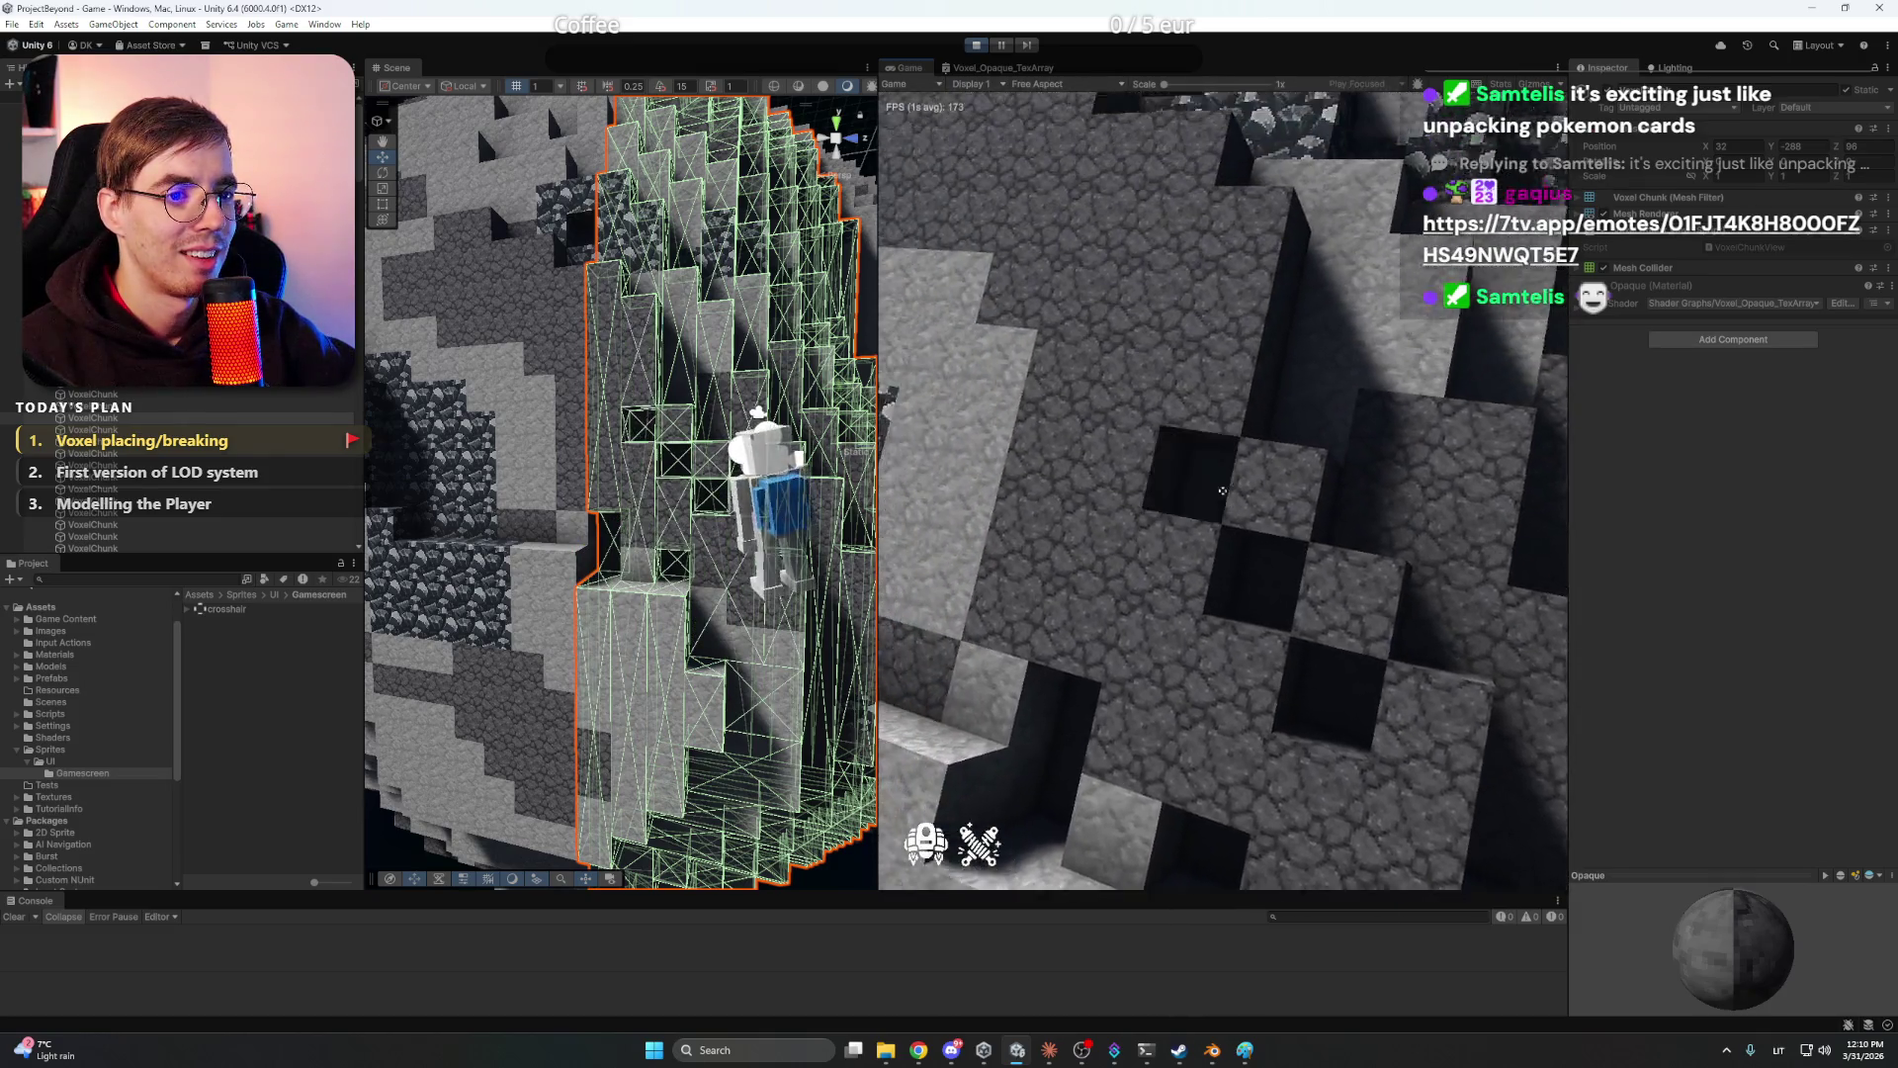
left_click(1223, 491)
left_click(1222, 491)
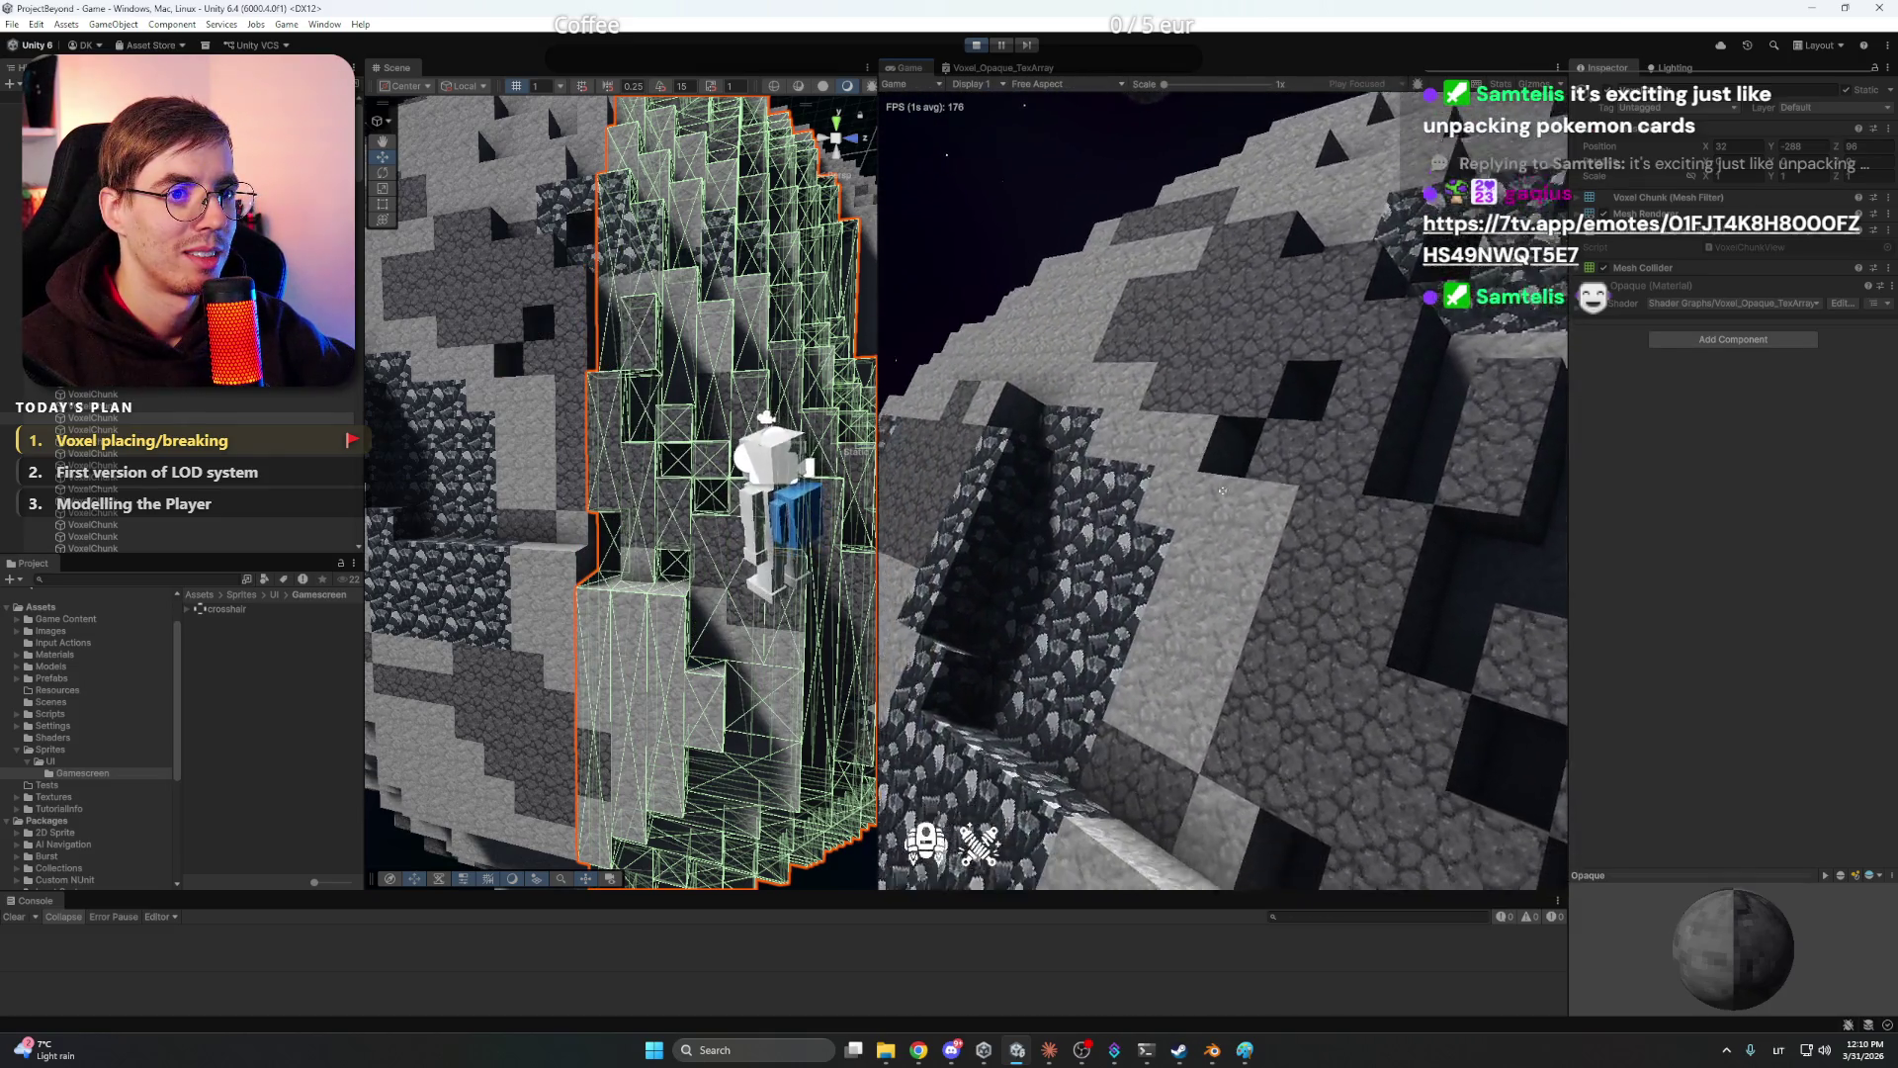
left_click(1223, 491)
left_click(1223, 491)
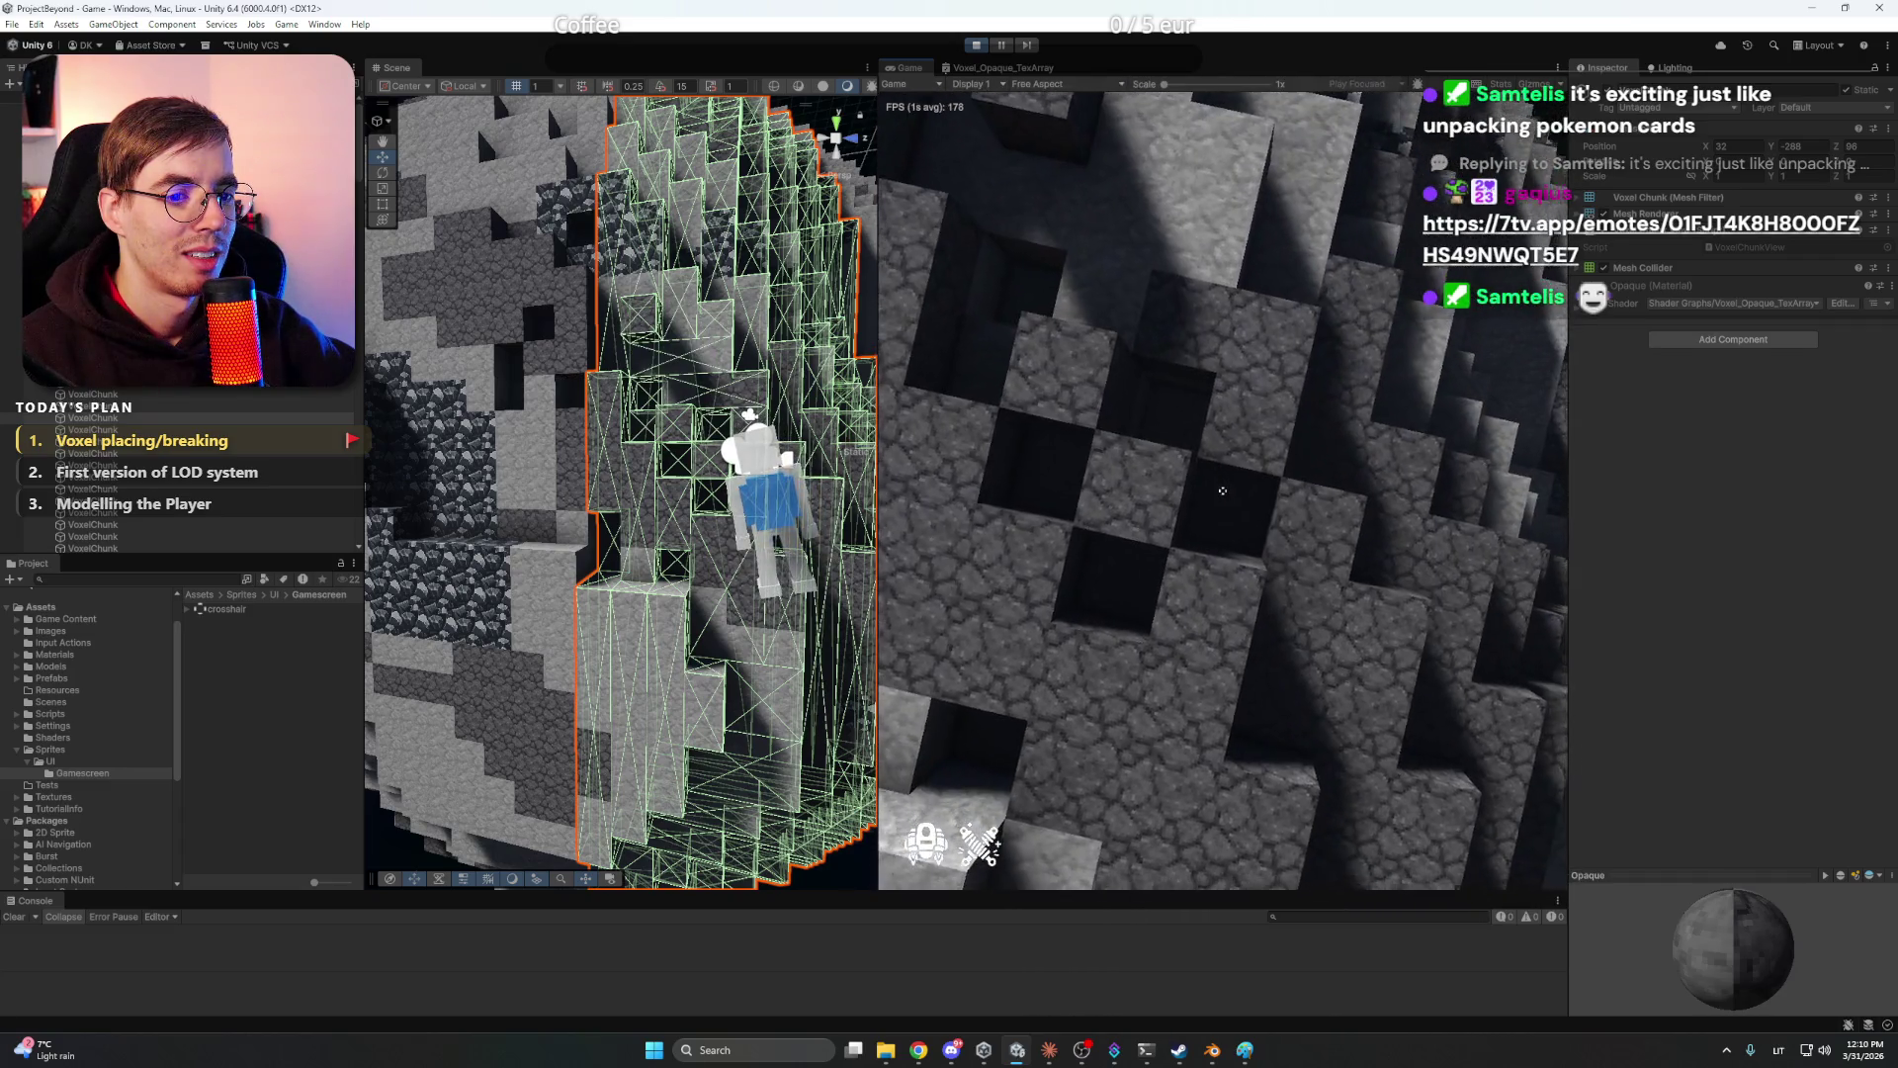
left_click(1223, 491)
left_click(1223, 491)
left_click(1223, 492)
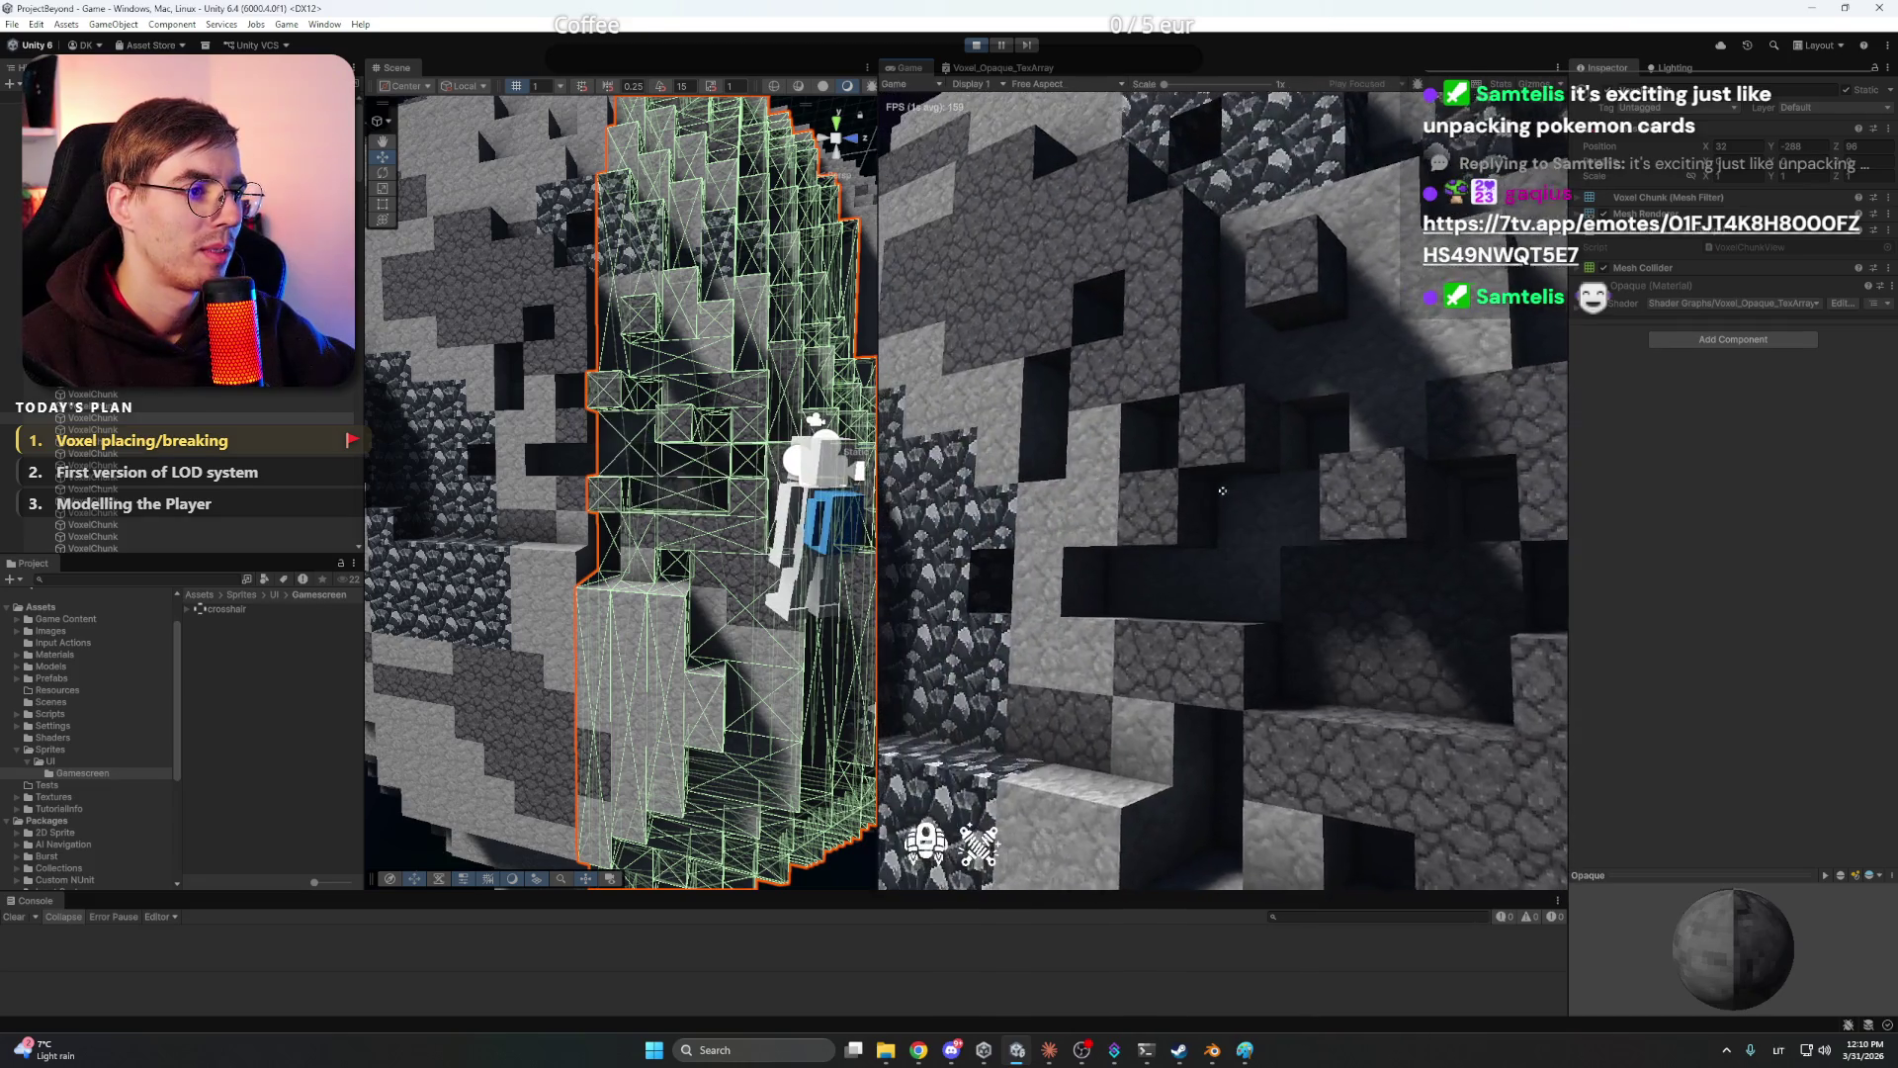
- Exit Play mode, dock the Scene view in the centre with a narrower left panel, and switch to Claude
key("ctrl+p")
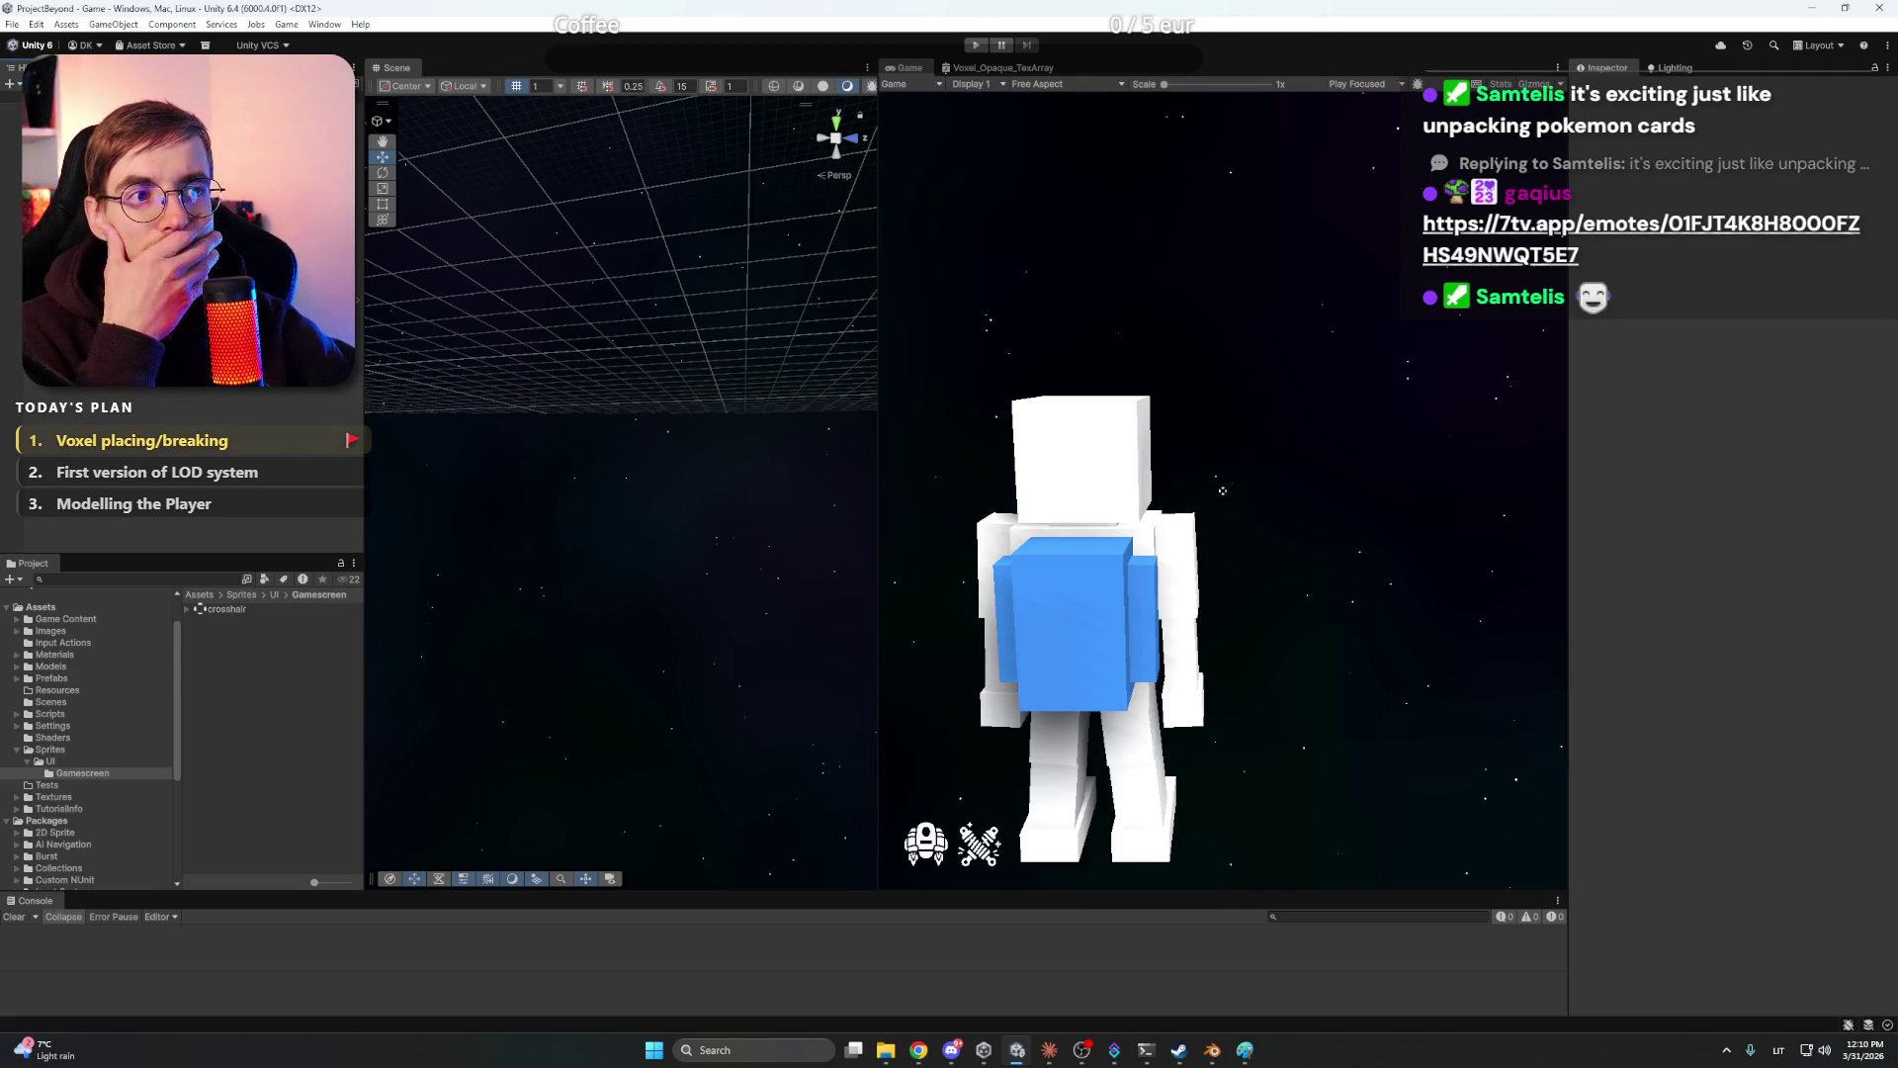
left_click_drag(396, 67, 954, 162)
mouse_move(652, 67)
left_mouse_down()
mouse_move(737, 300)
mouse_move(850, 351)
left_mouse_up()
left_click_drag(850, 72, 638, 69)
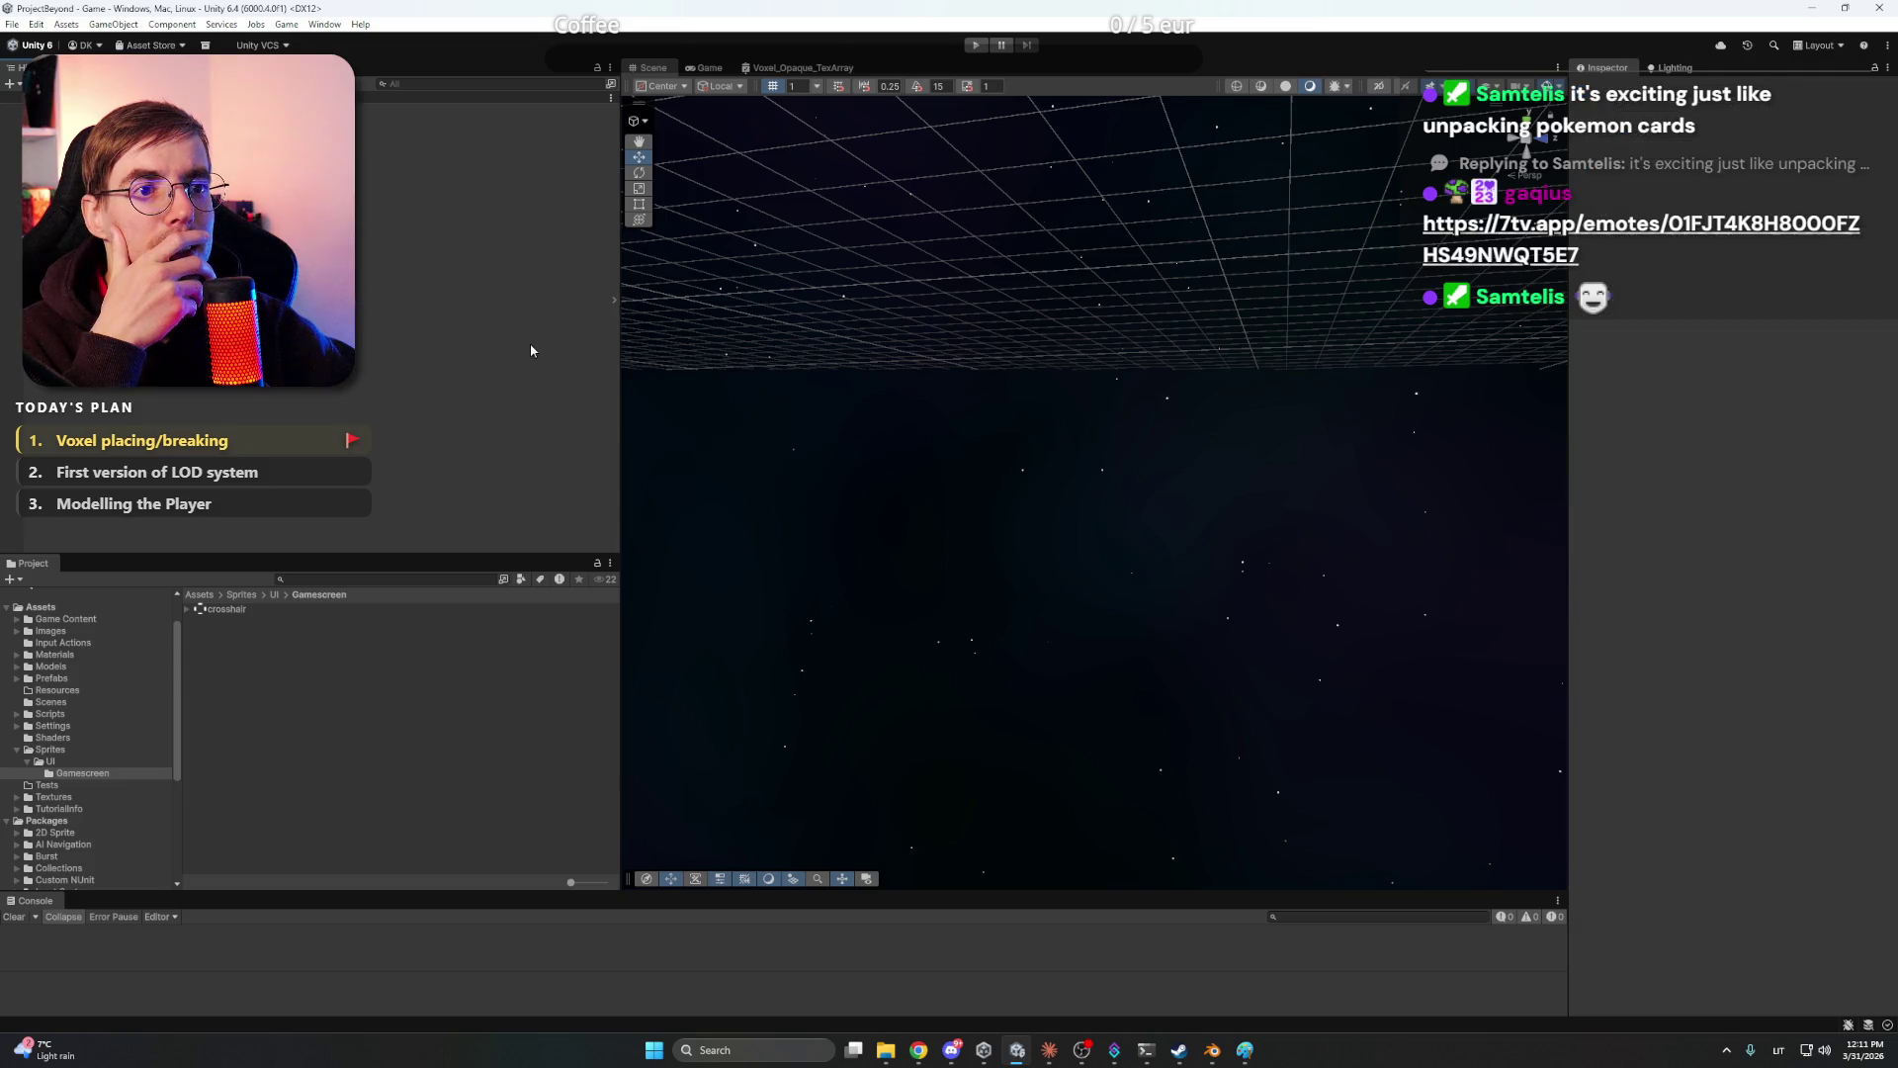
left_click_drag(616, 340, 354, 340)
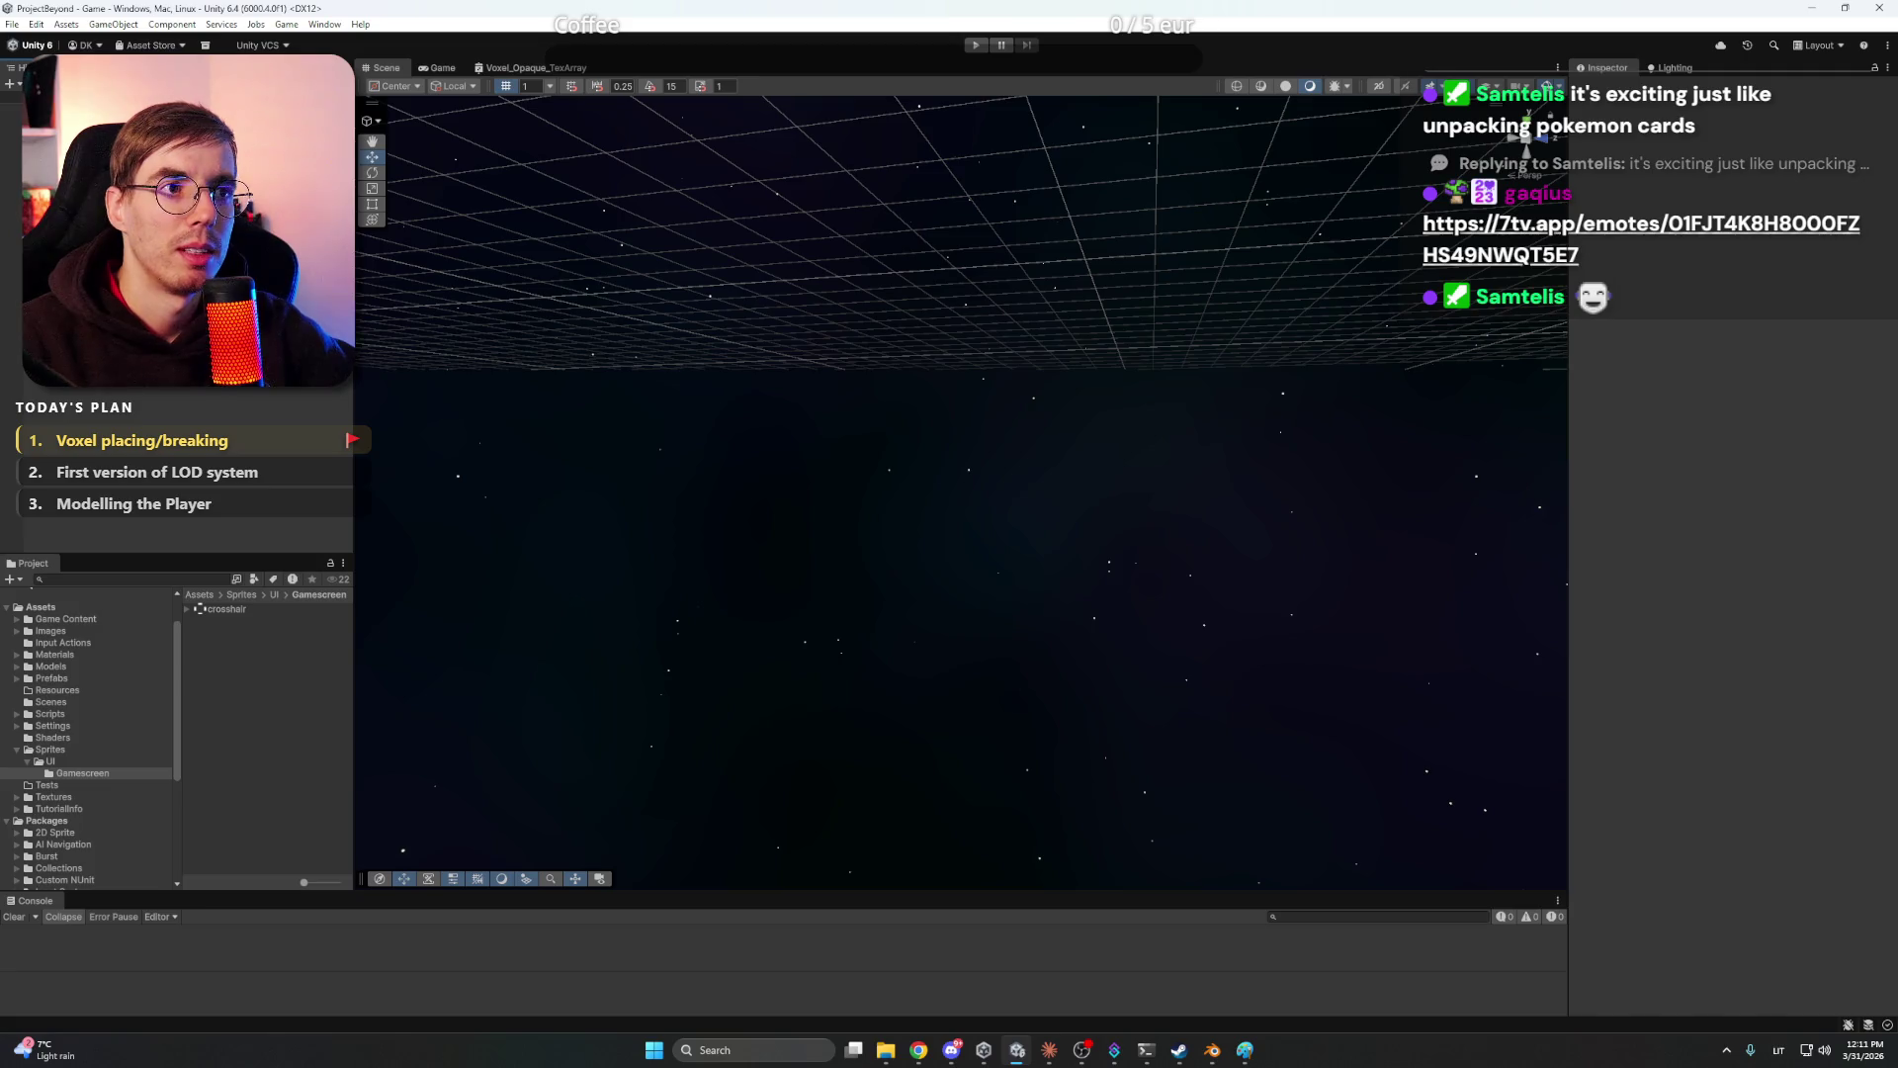
left_click(1049, 1050)
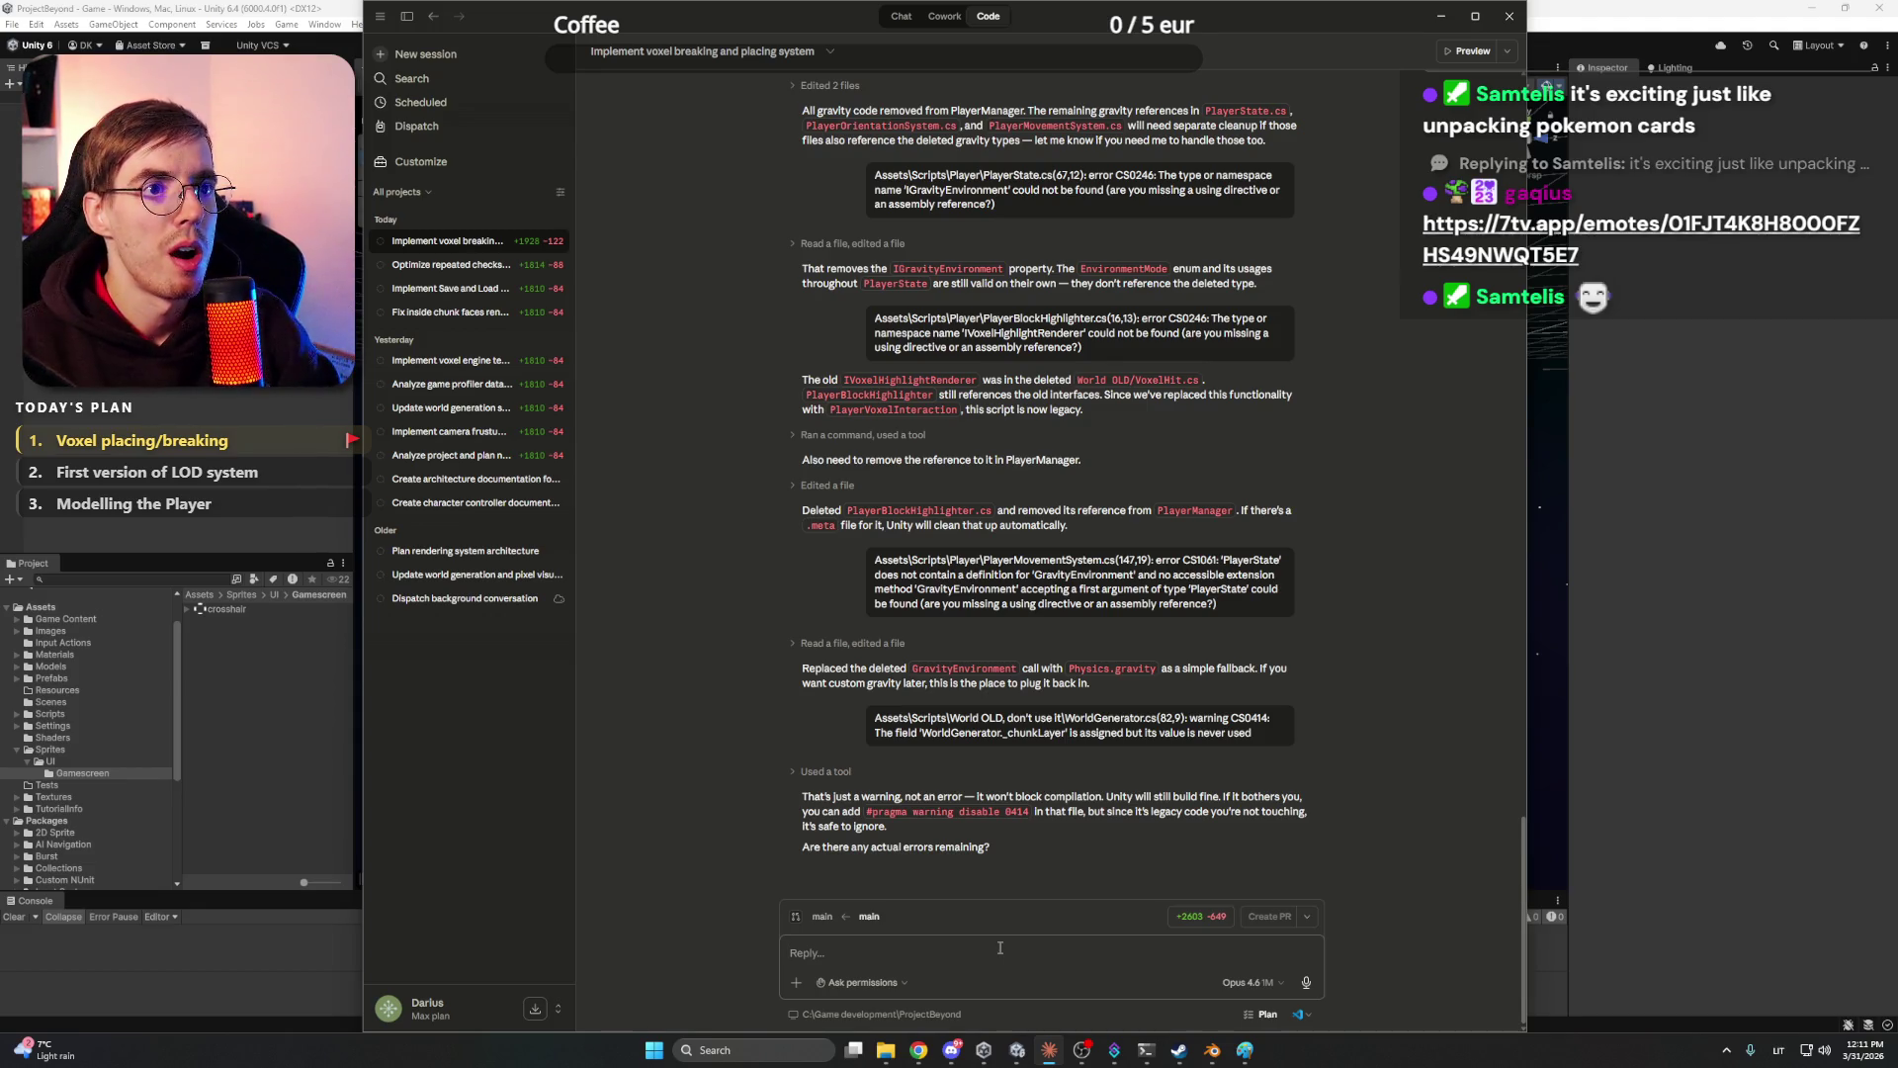
- Write the message 'Let's design the Data loading and save system architecture.'
type("Let's de")
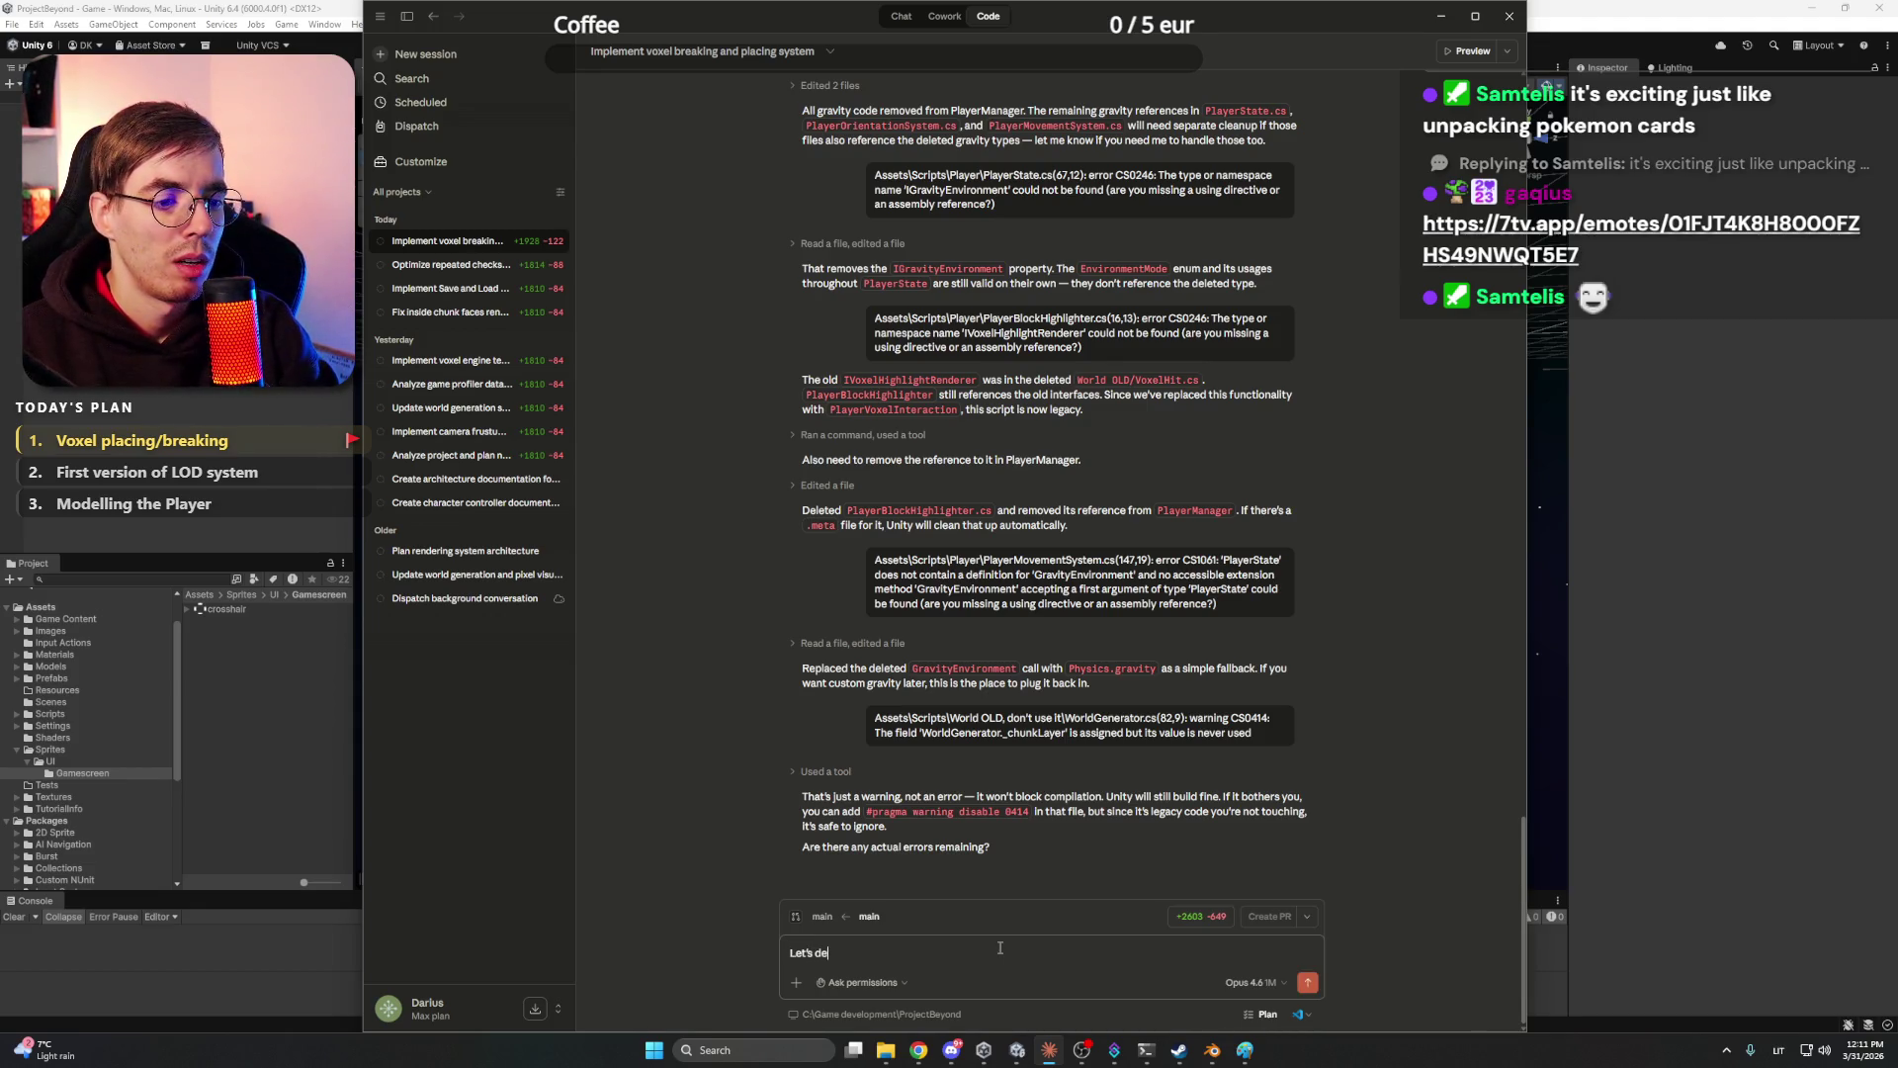
type("sign the Save system")
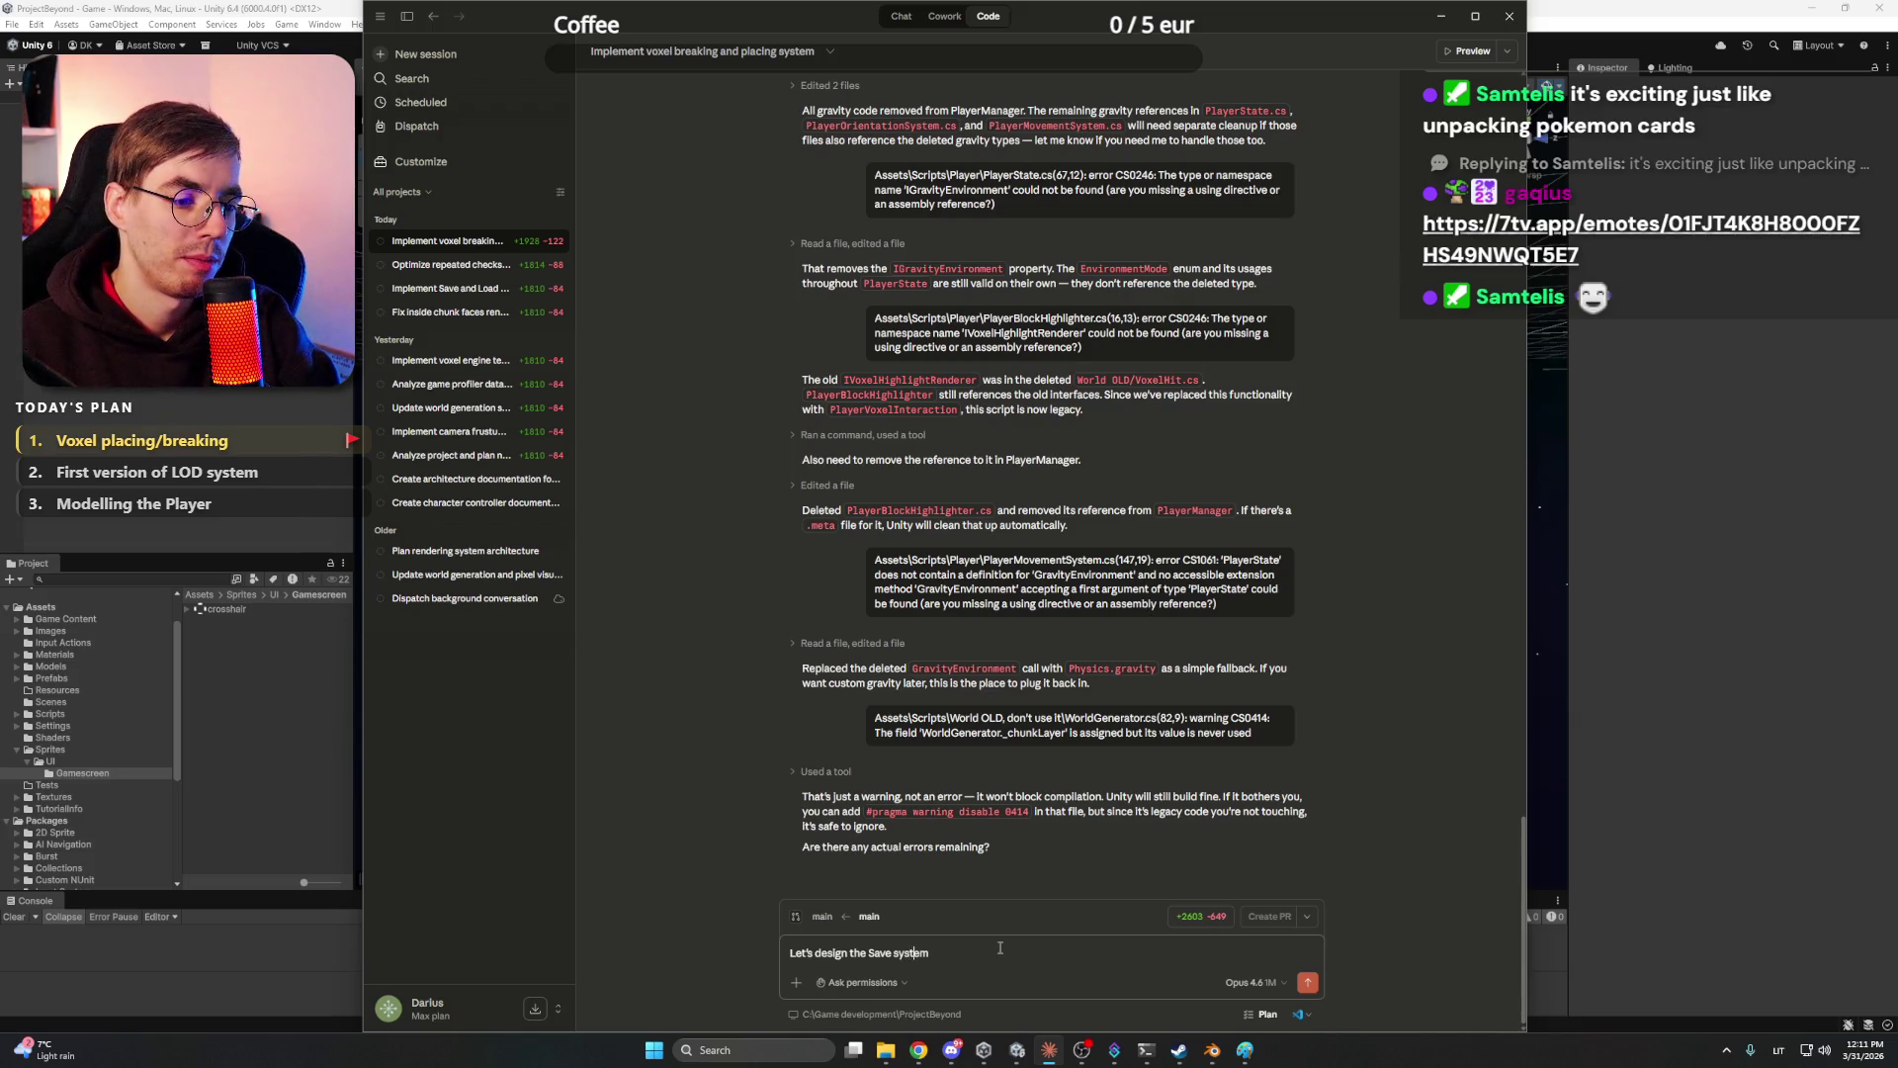
type("Data loading and s")
key("Delete")
type("ar")
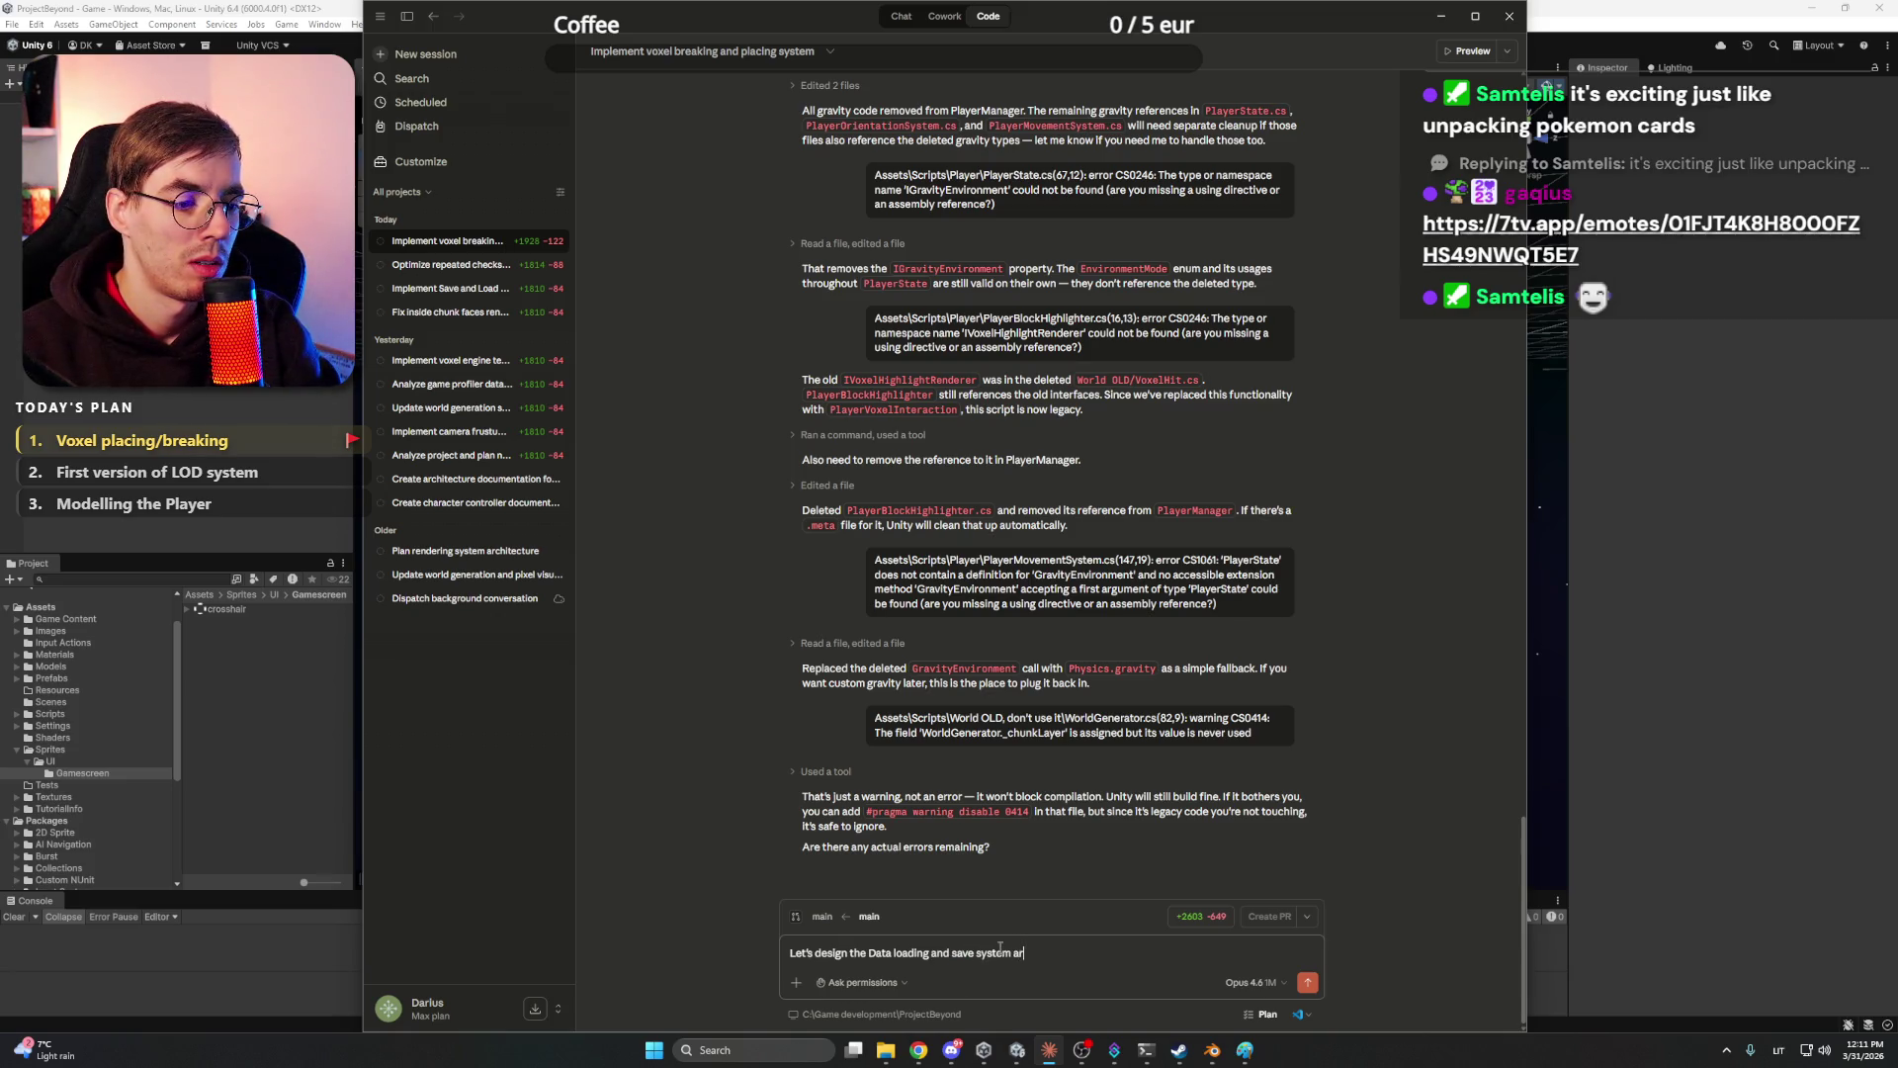
type("chitecture.")
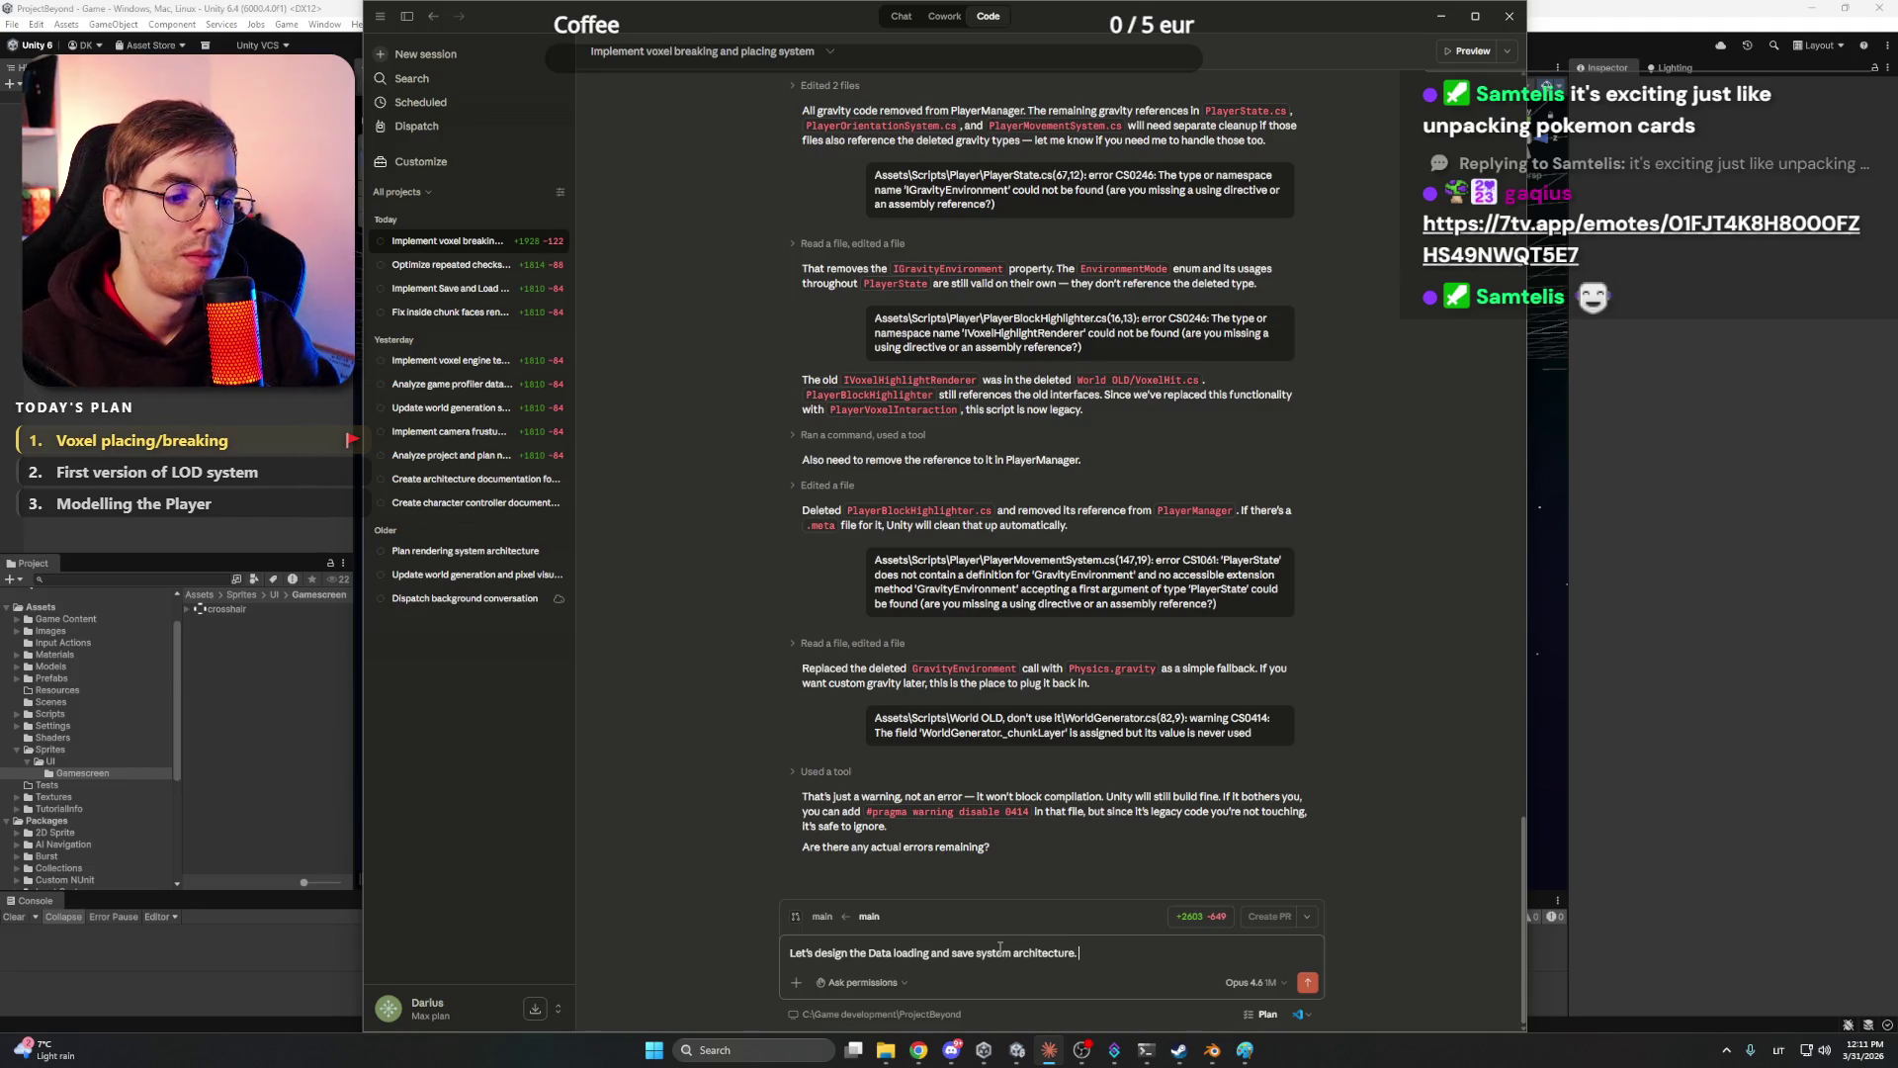
- Switch the Claude session's permission mode to Plan
left_click(860, 982)
left_click(843, 927)
triple_click(1115, 951)
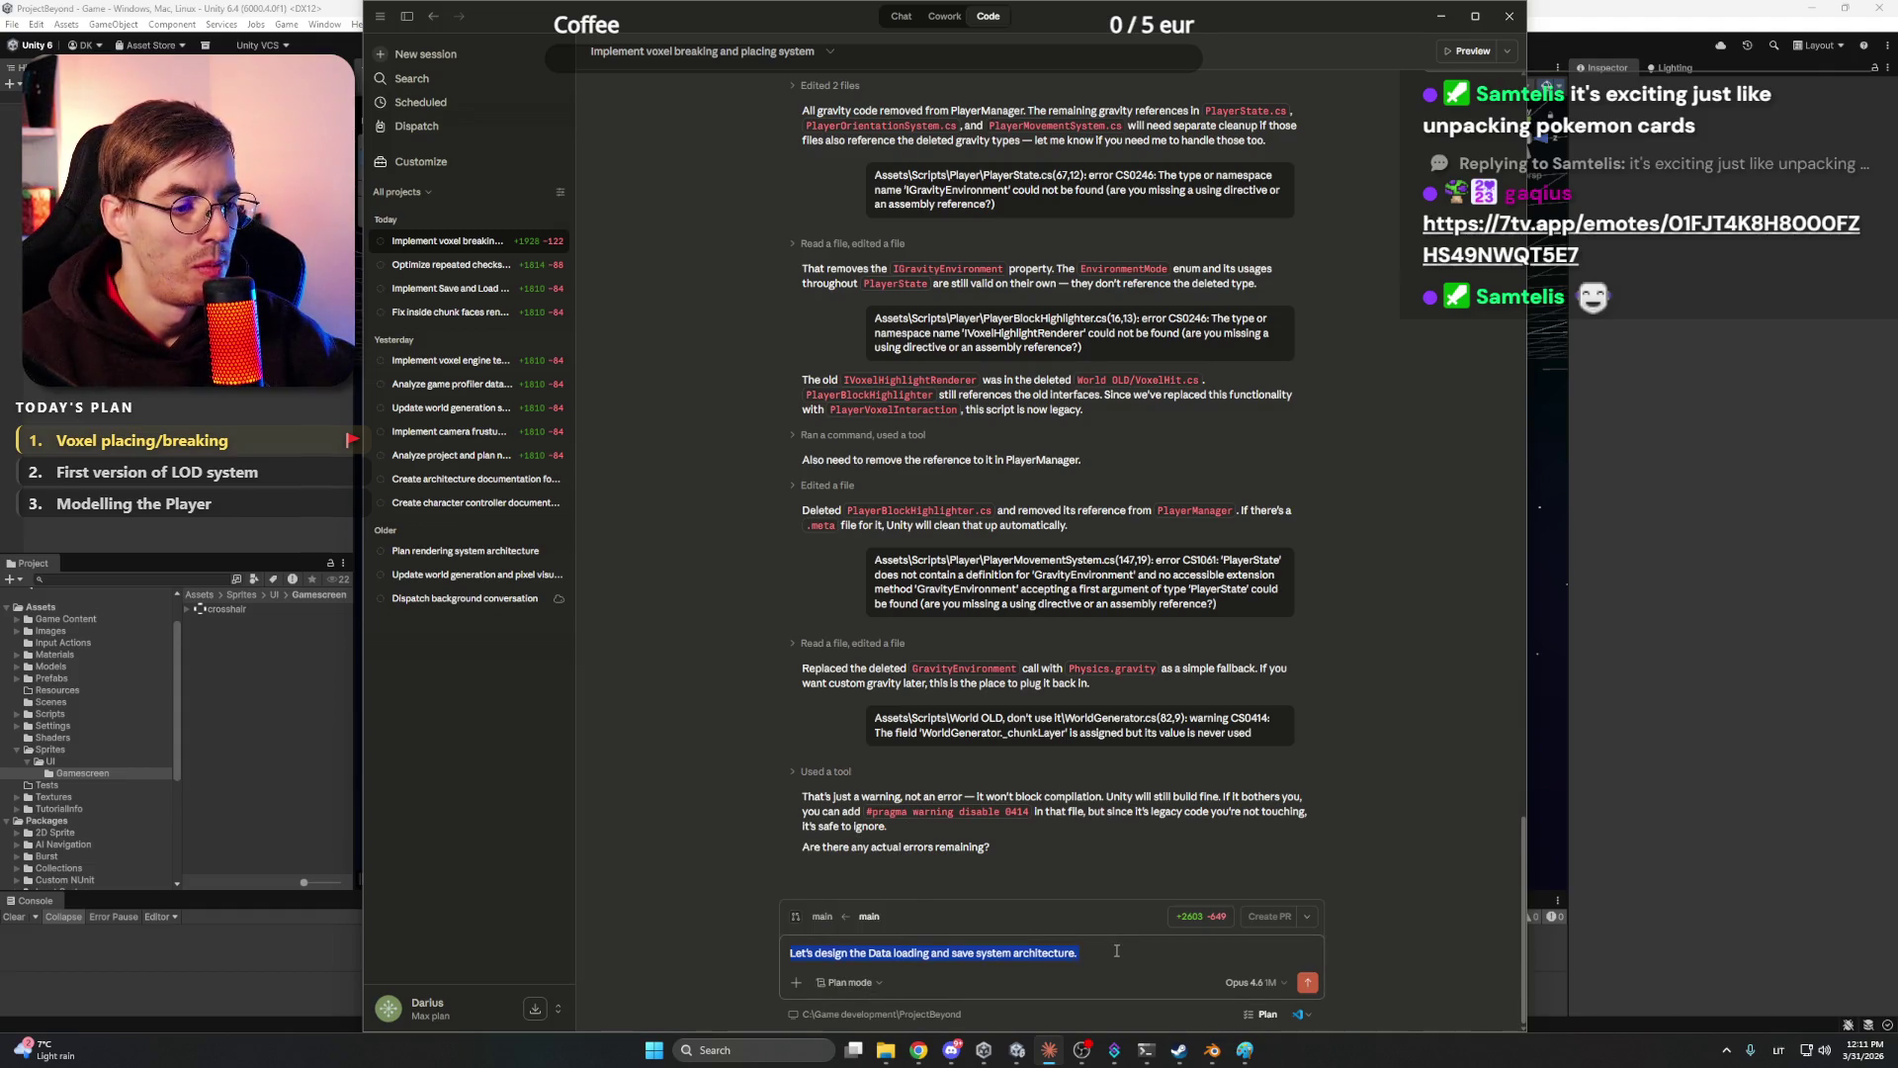
left_click(1124, 950)
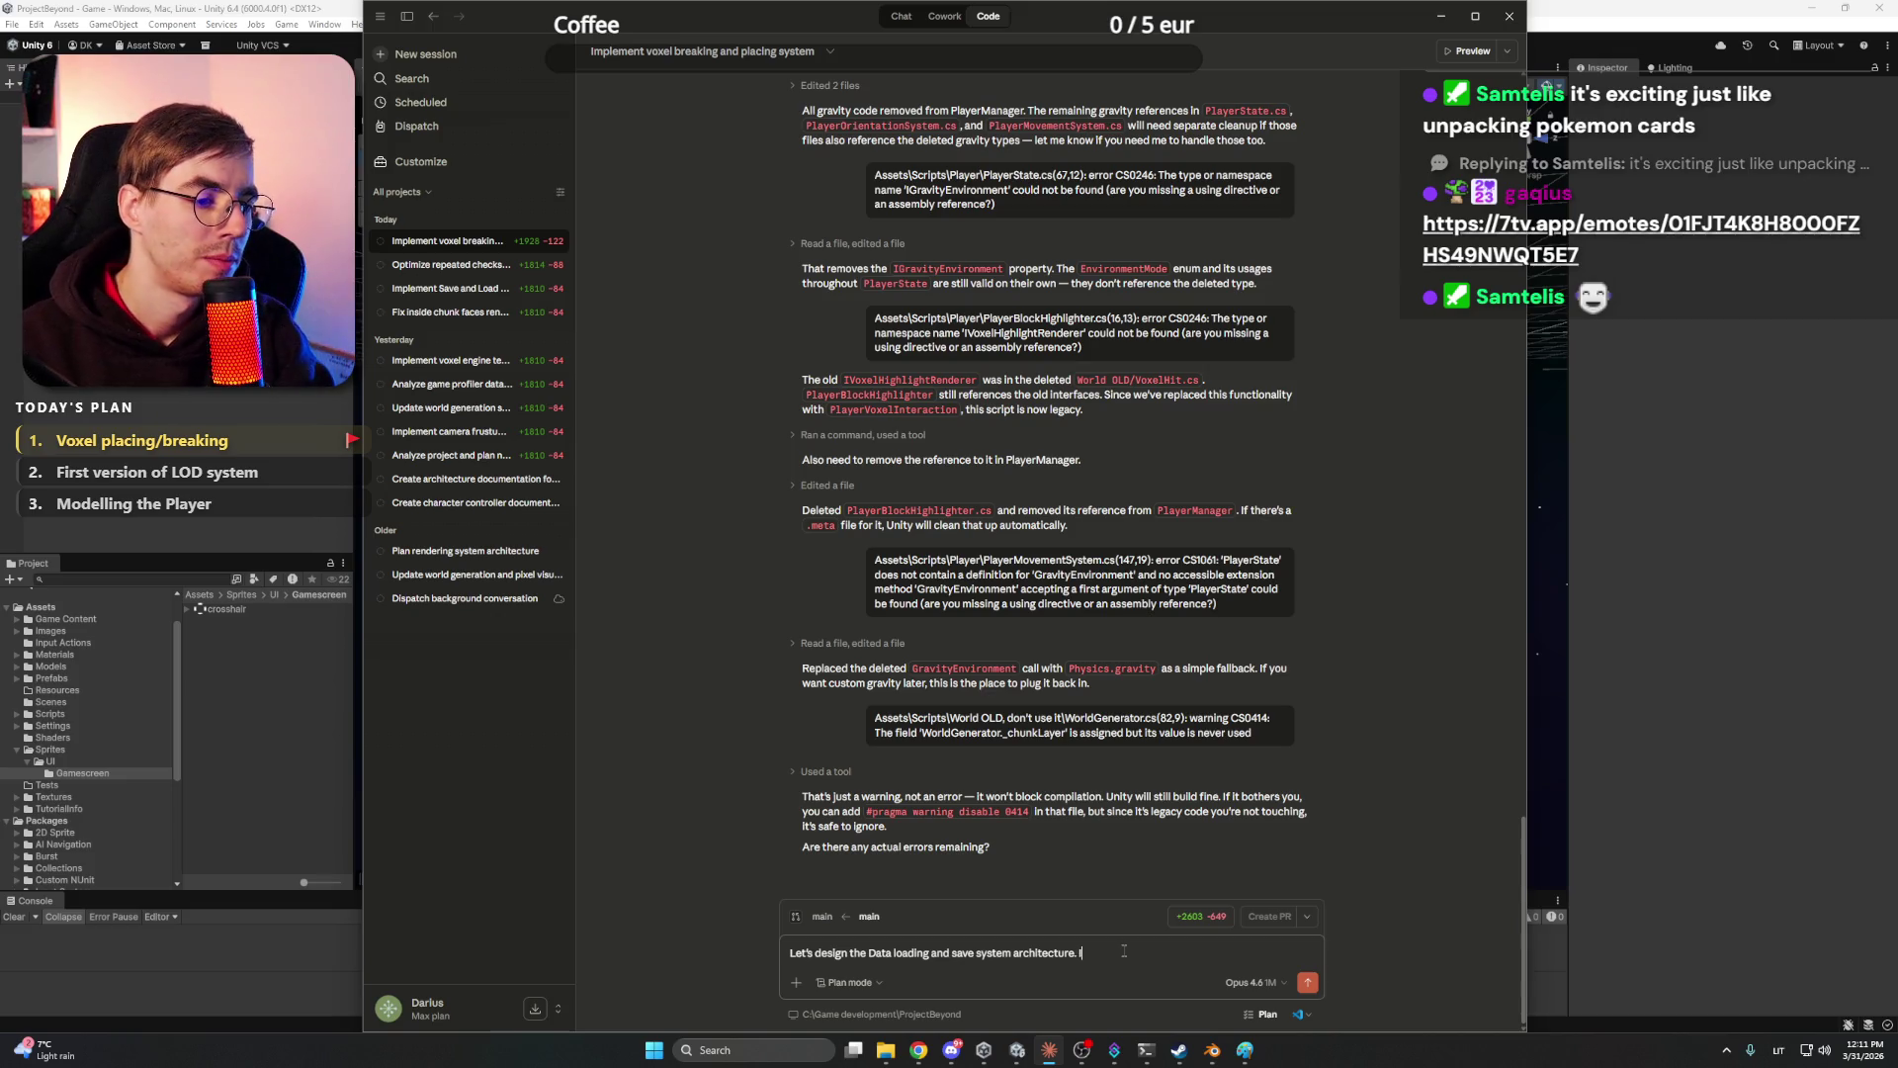
- Explain that player voxel edits are lost when chunks unload and the player returns
type("Currently it is")
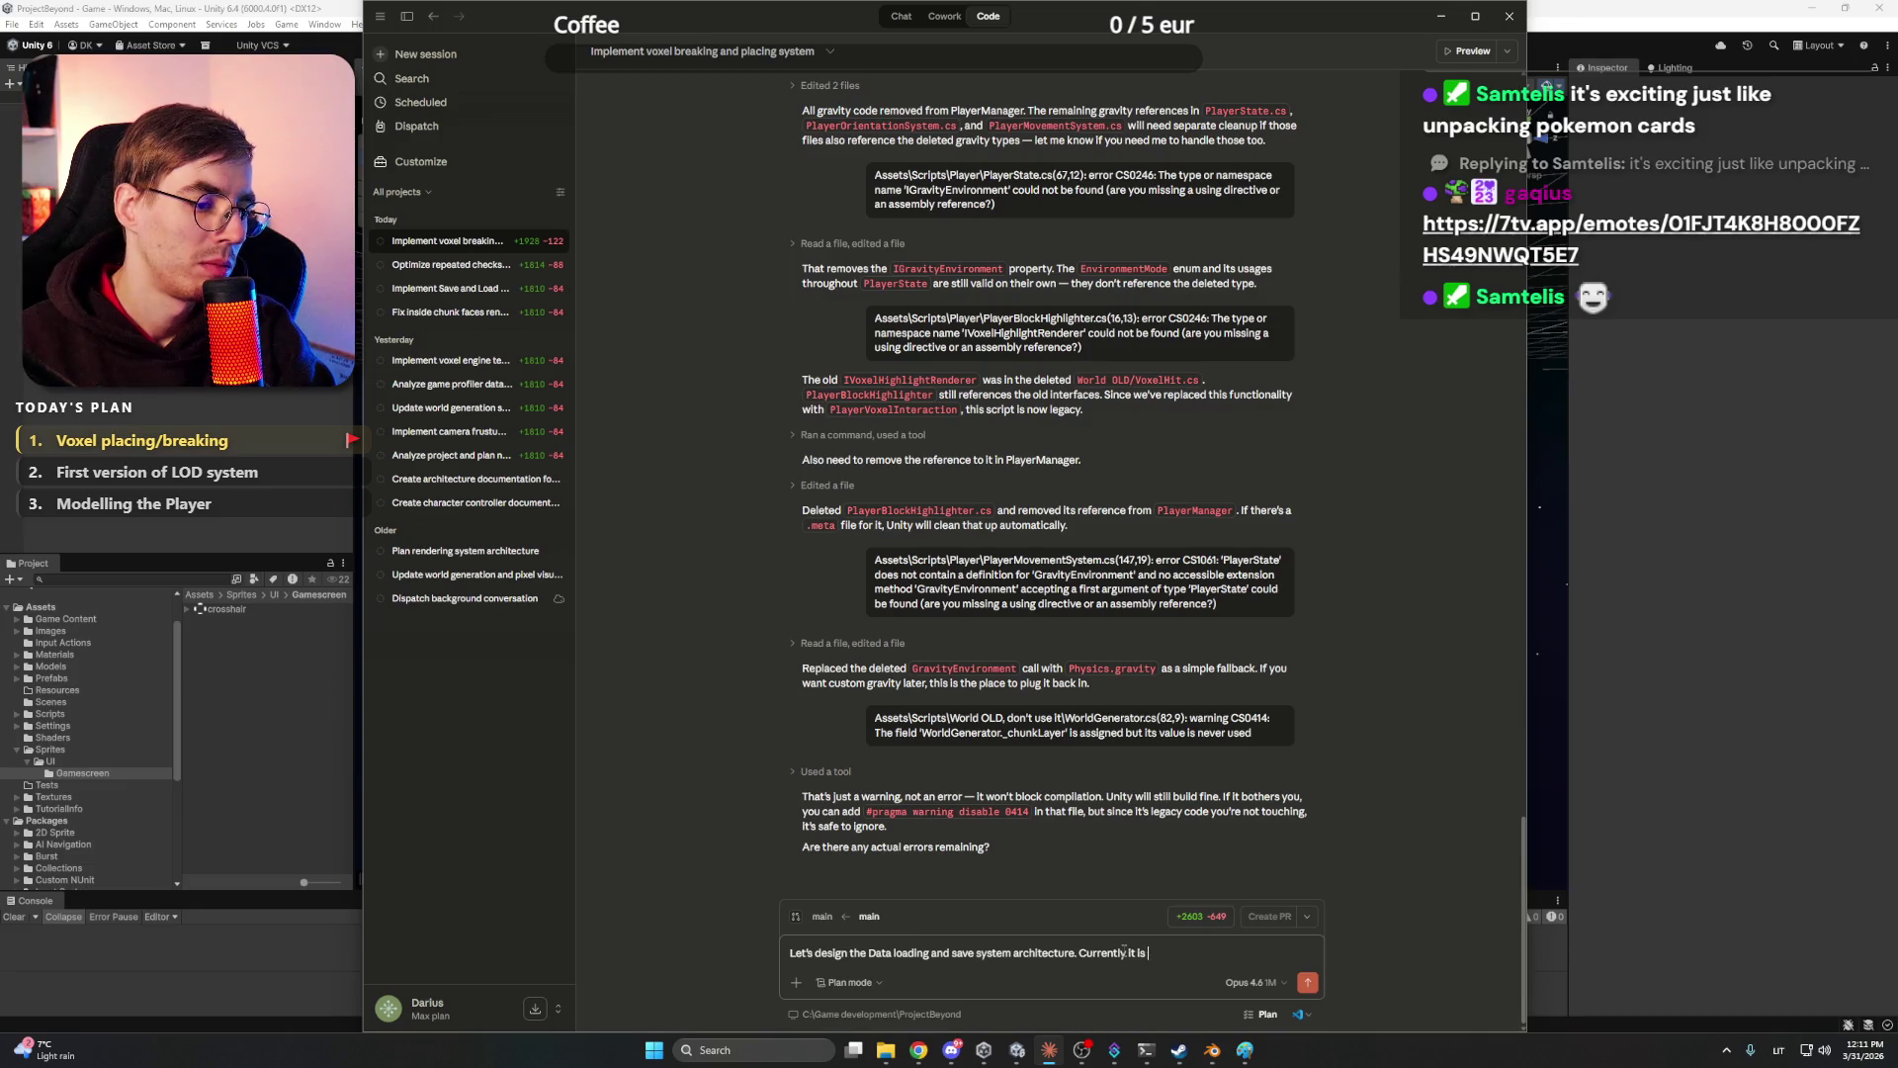
type("hen P")
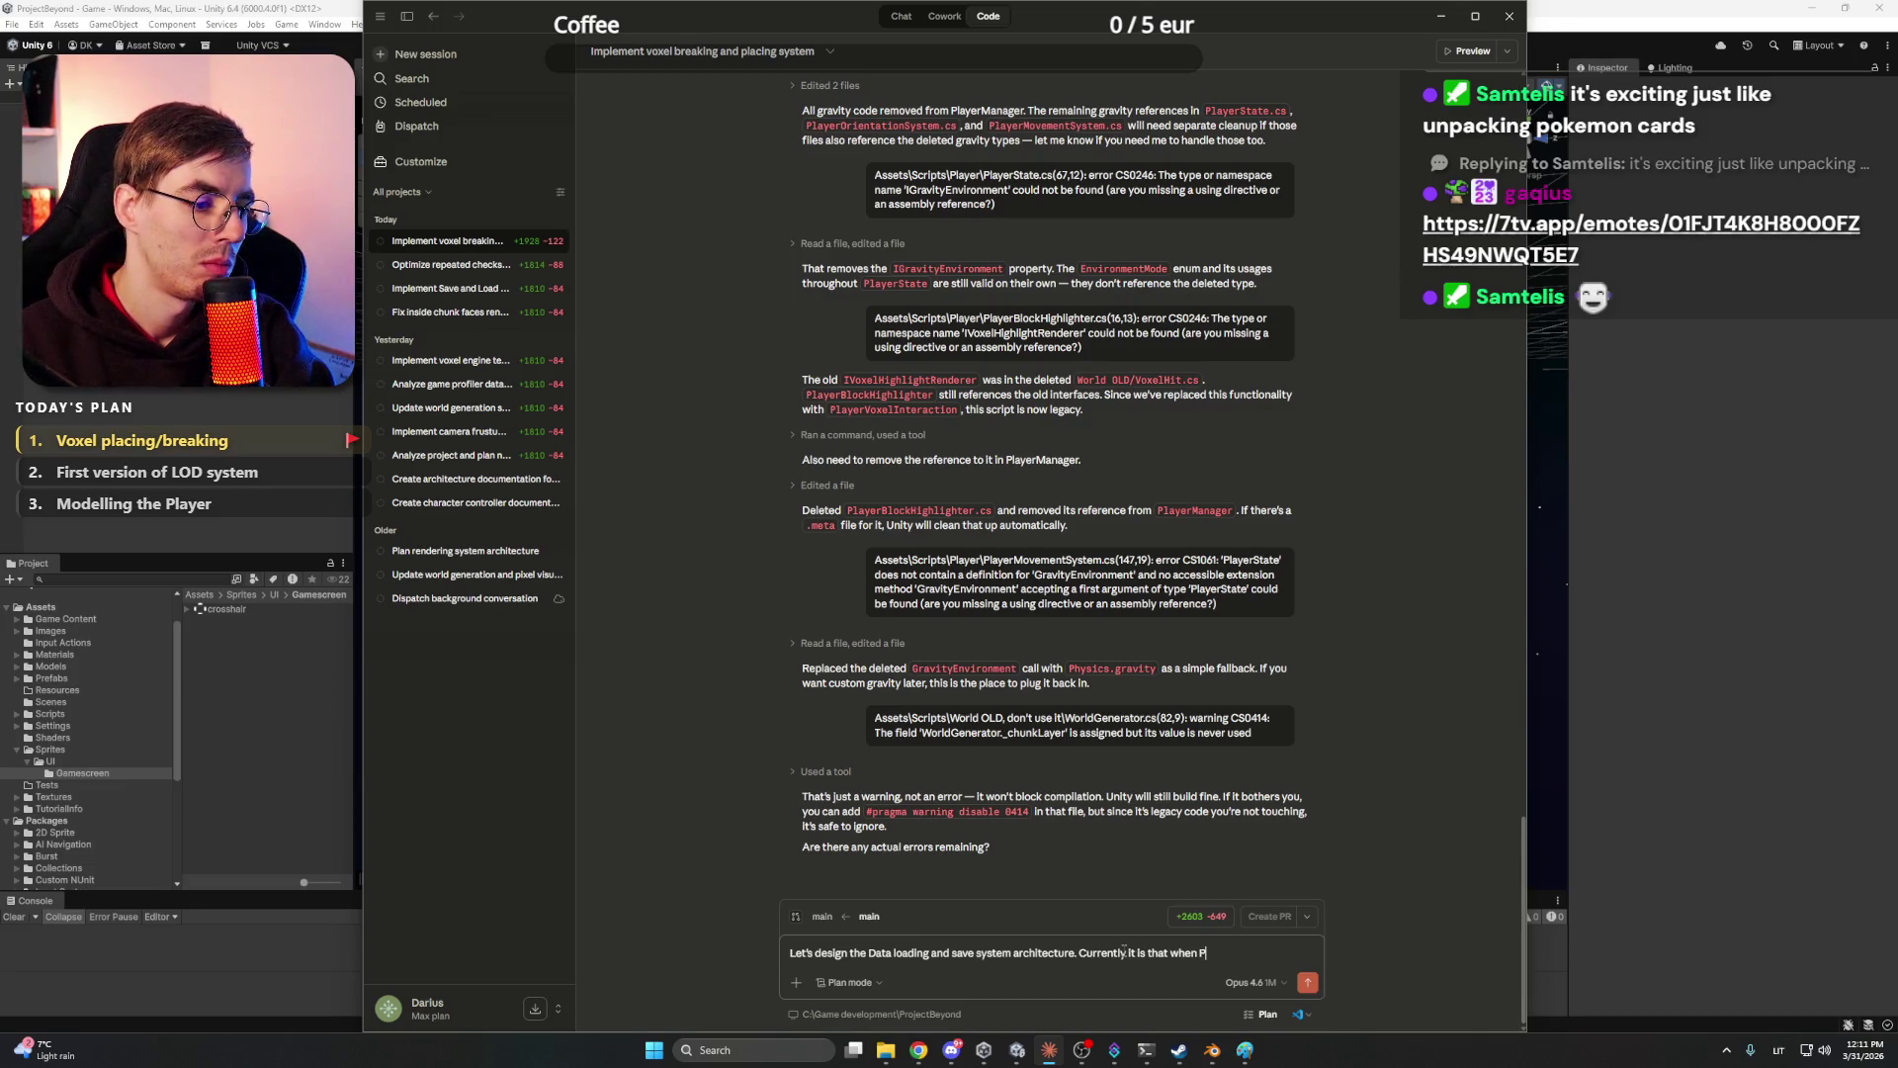
type("yer edits the voxels")
type(", flie")
type("s away ")
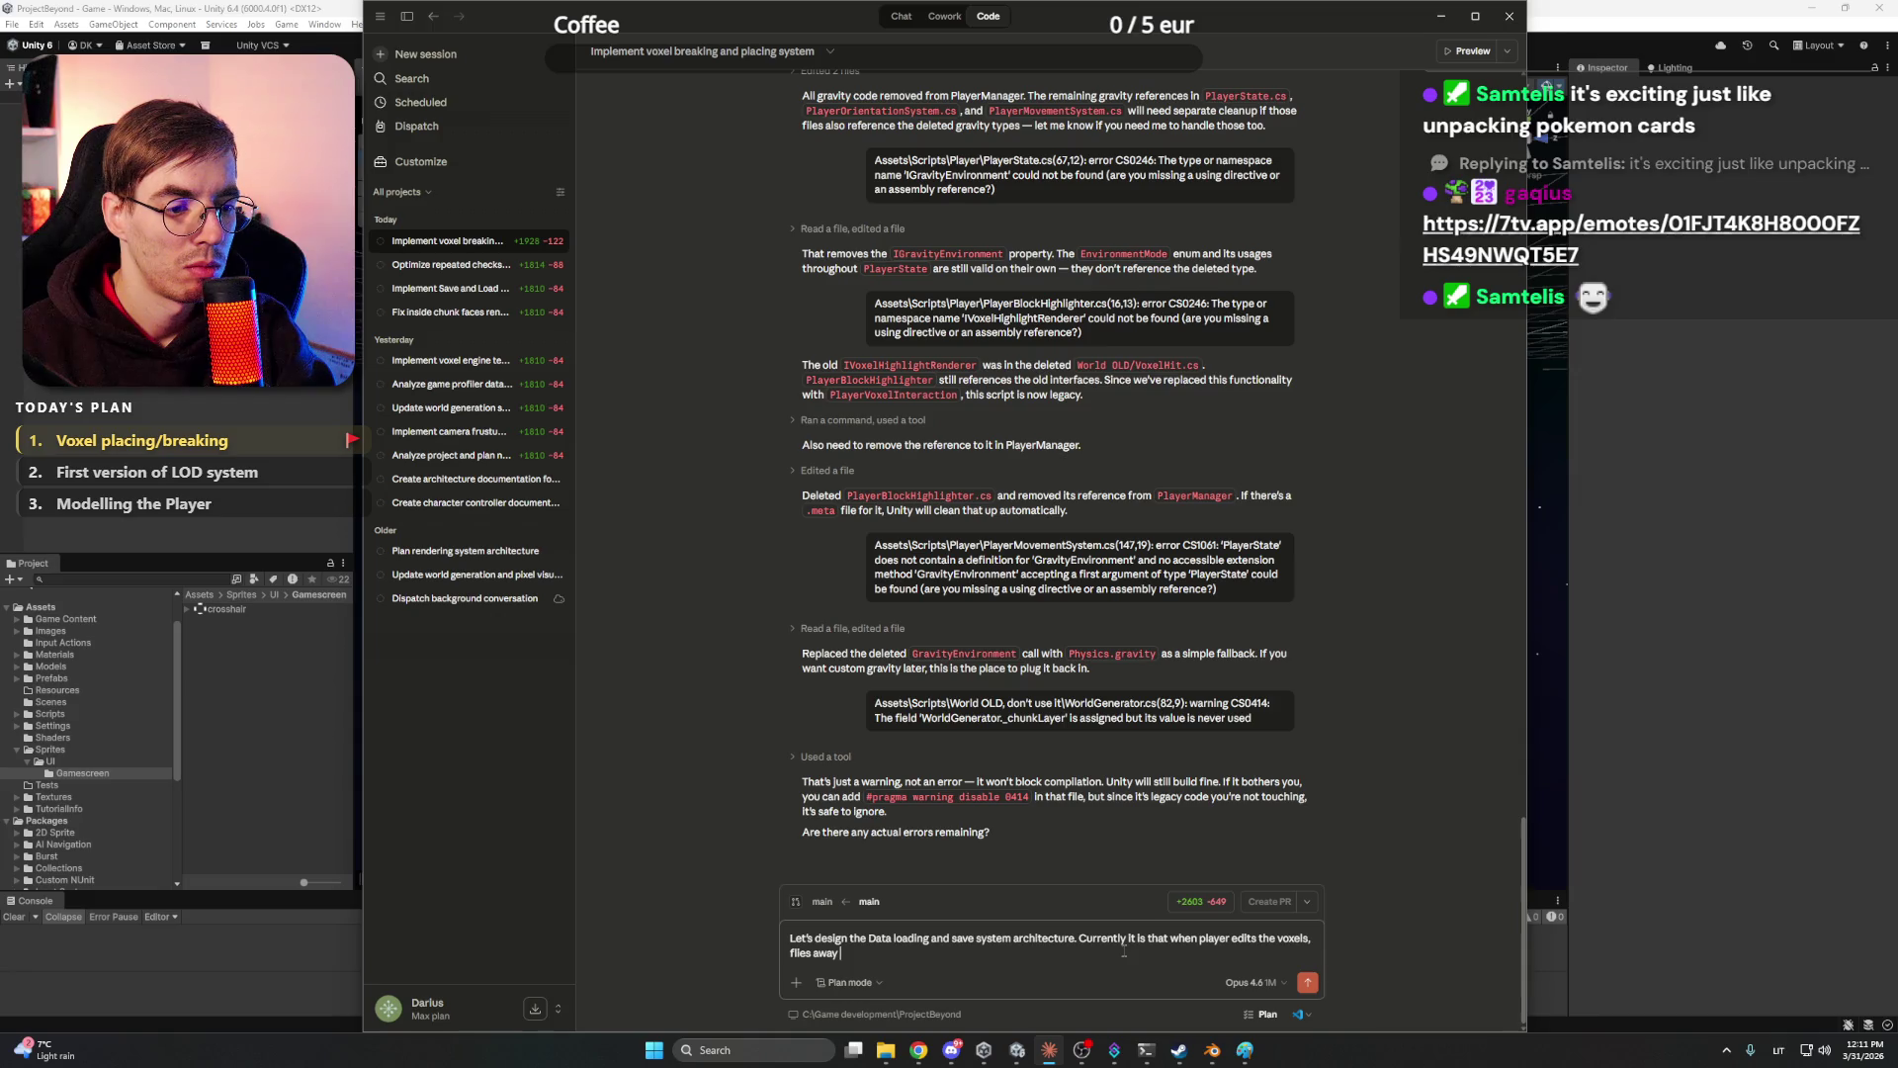
type(", c")
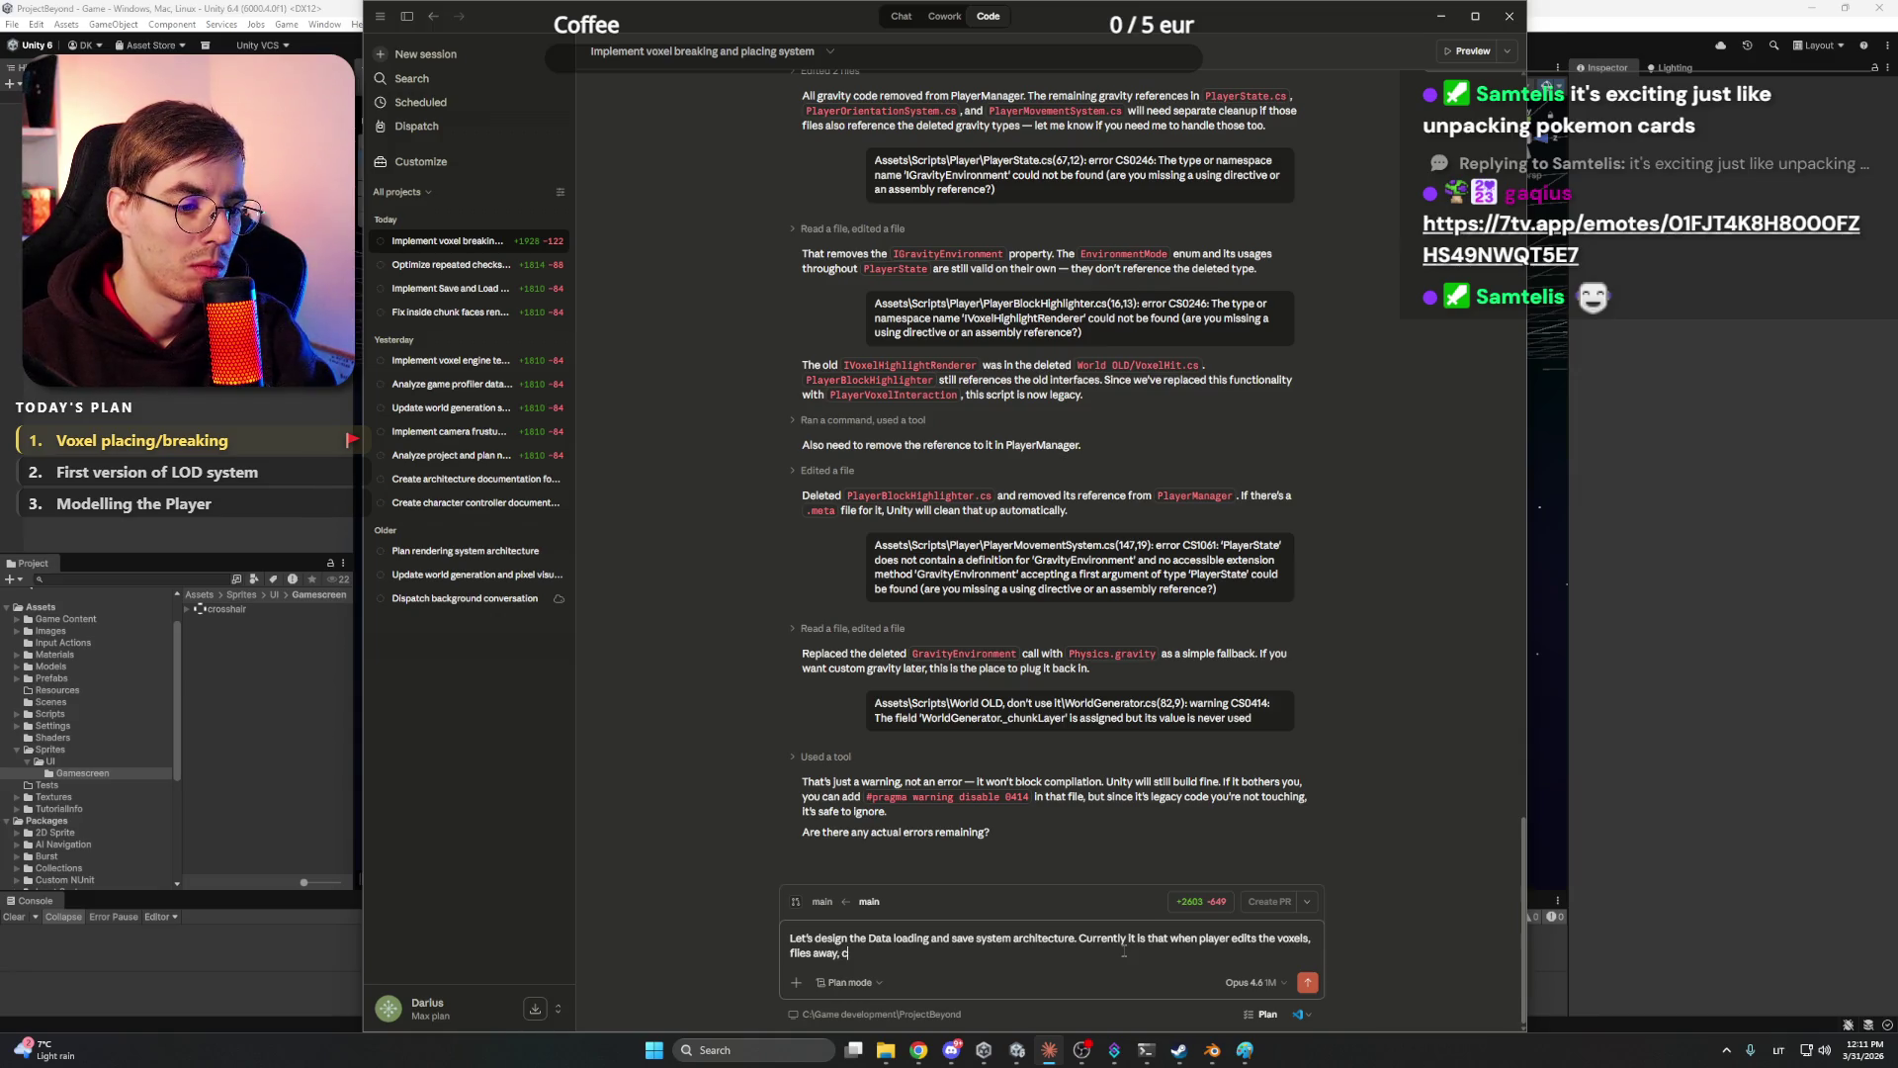
type("hunks unlik")
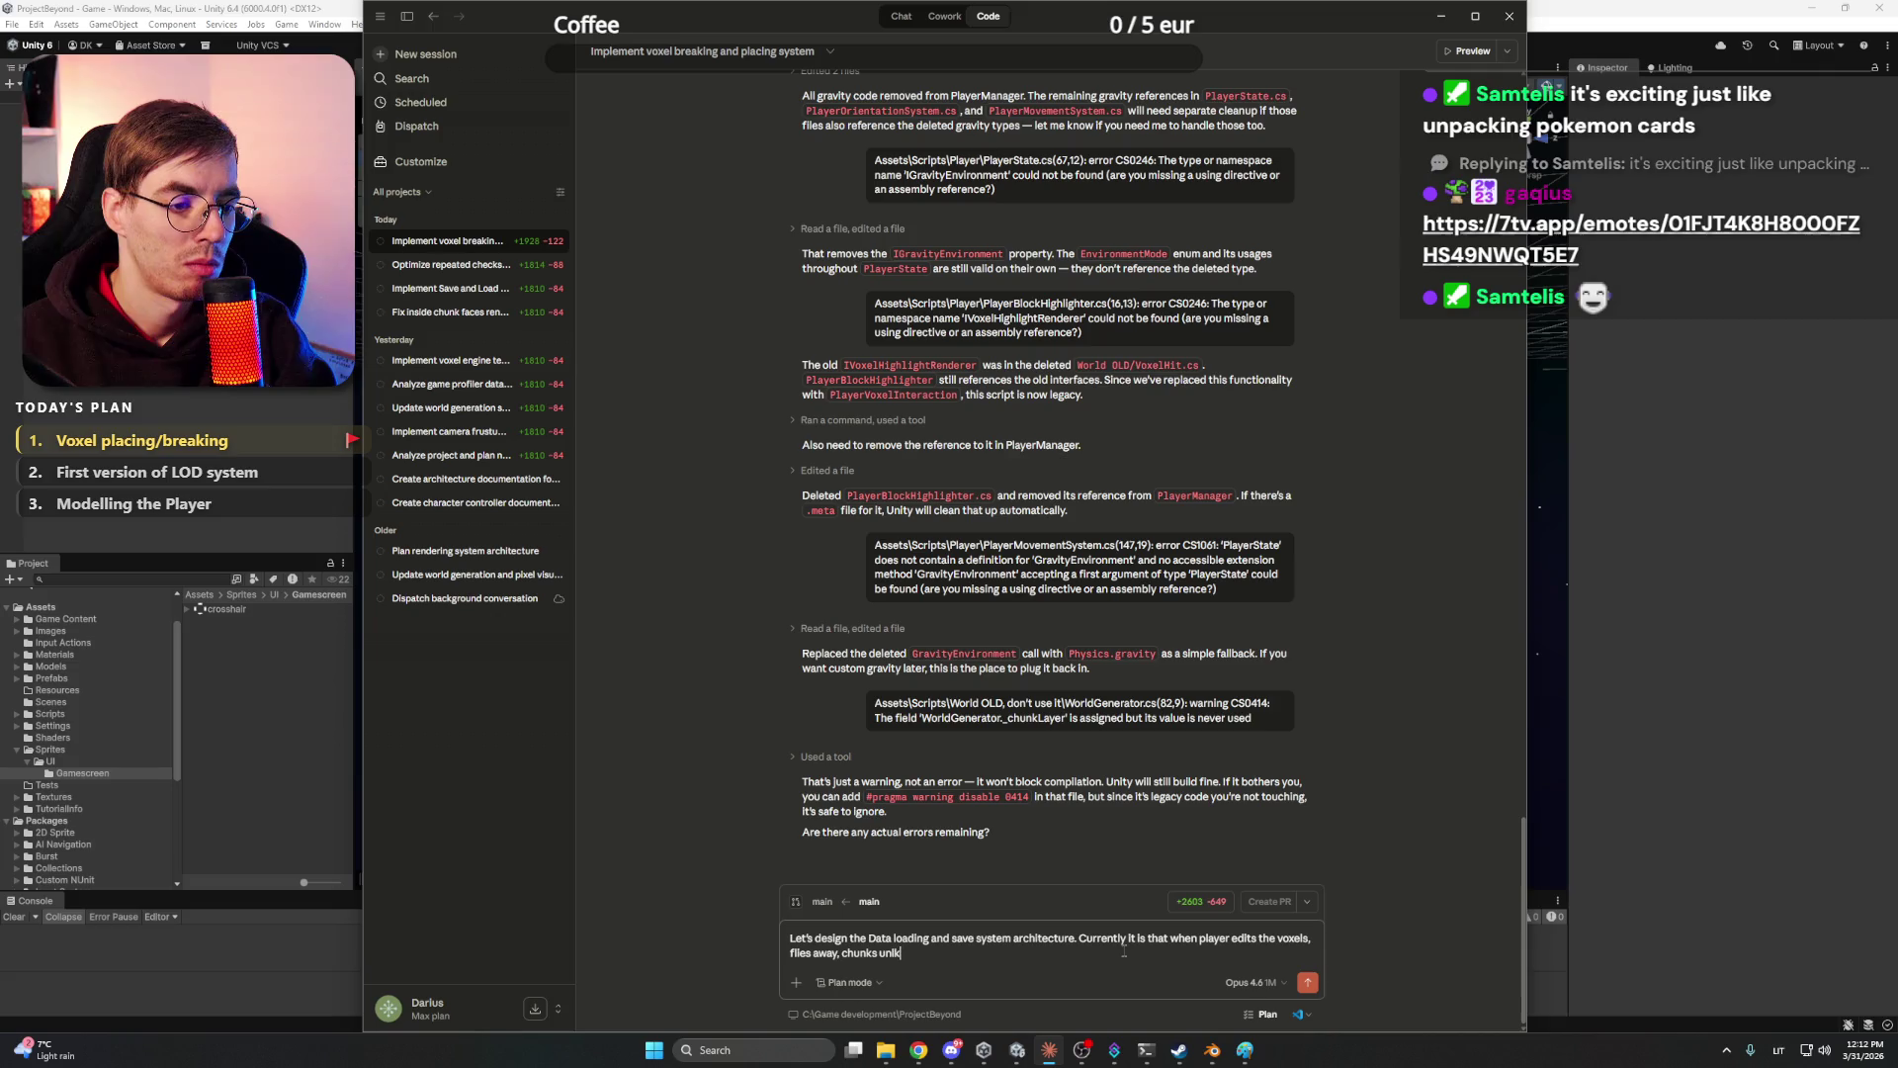
type("ad, ")
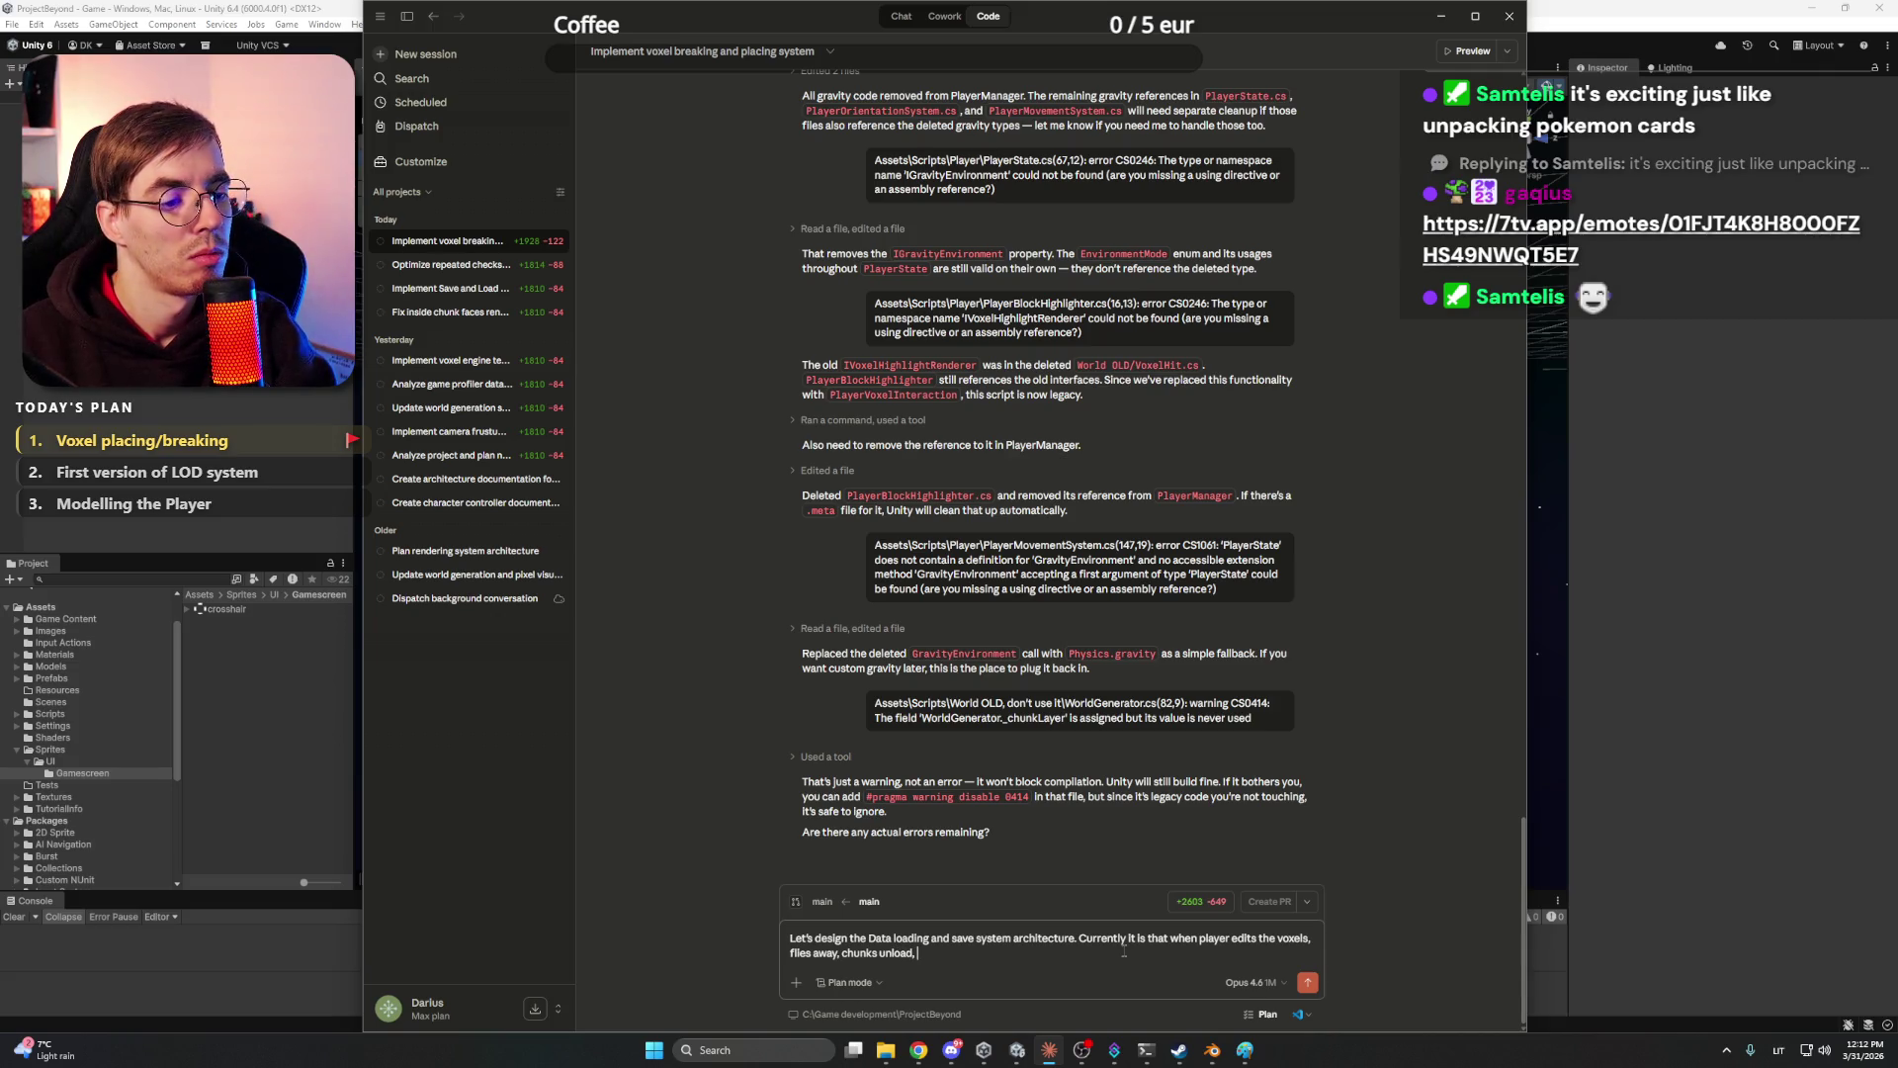
type("player comb")
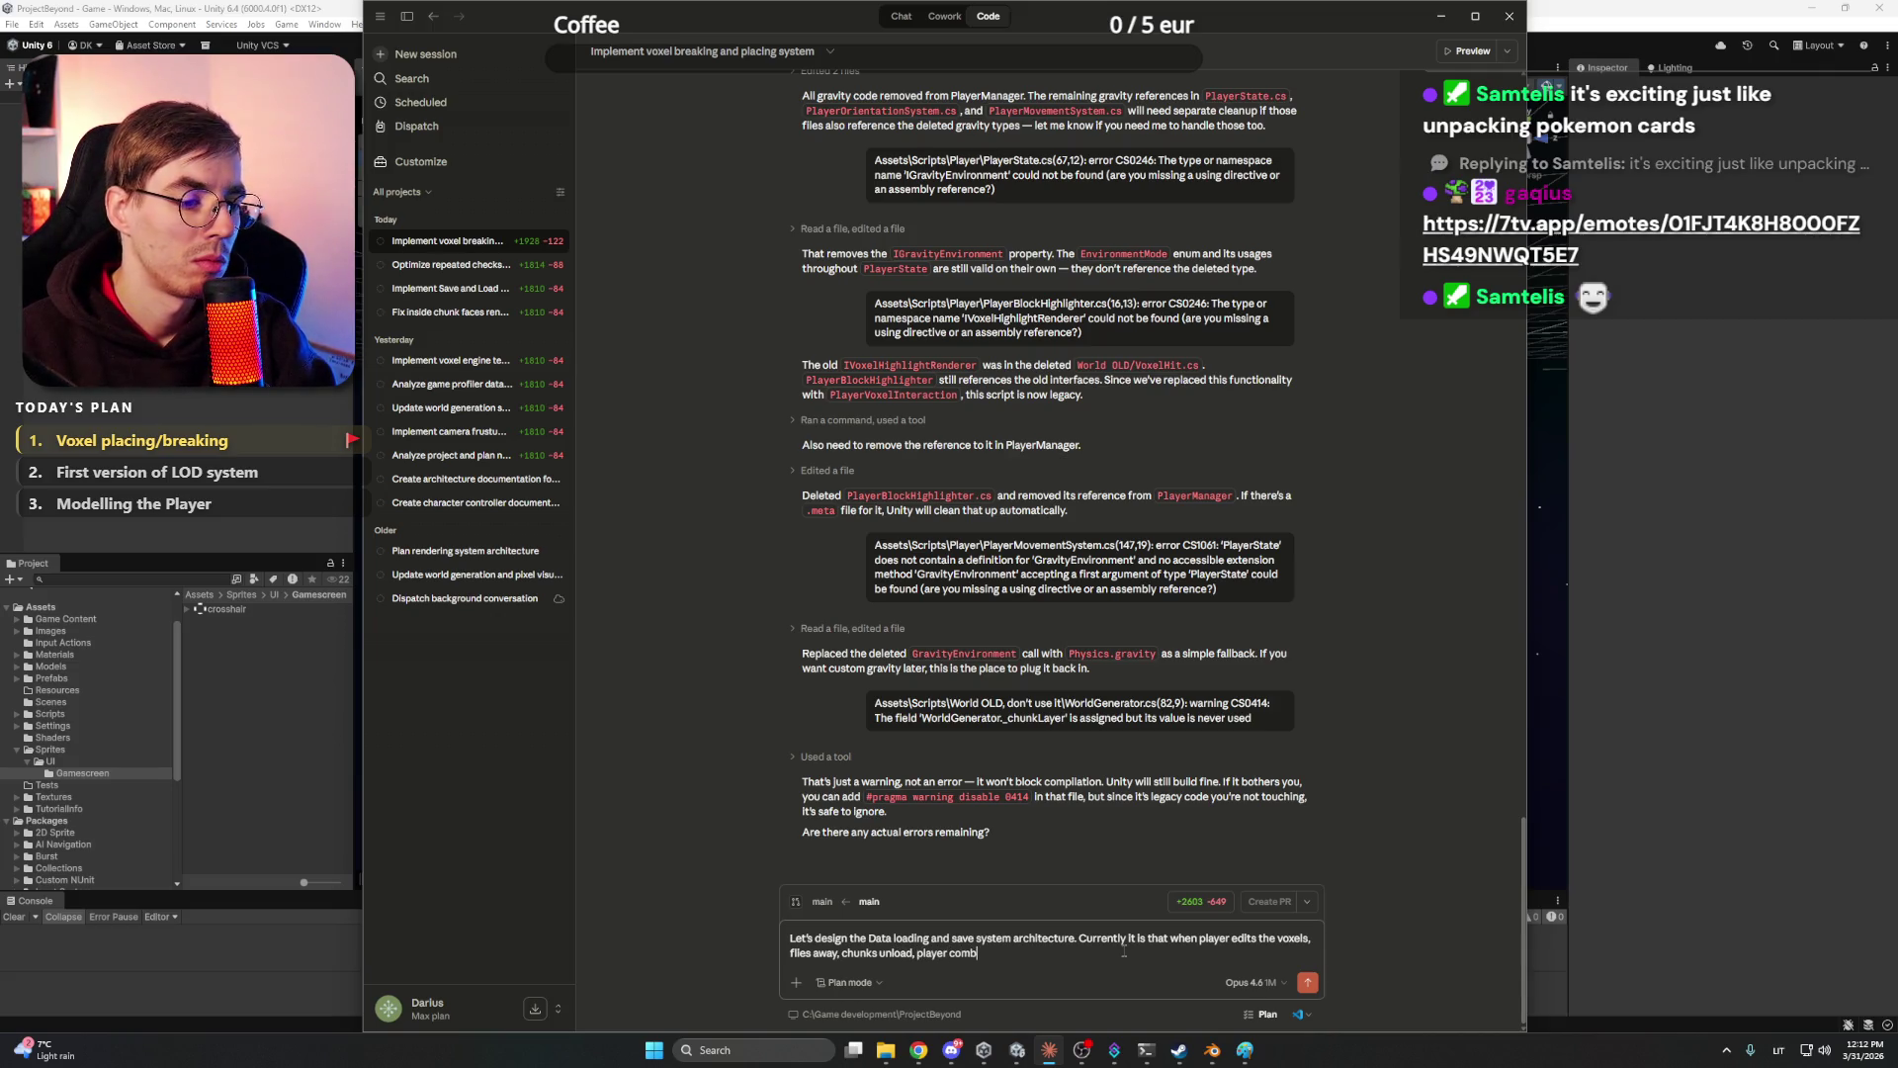
key("BackSpace")
type("es back and the c")
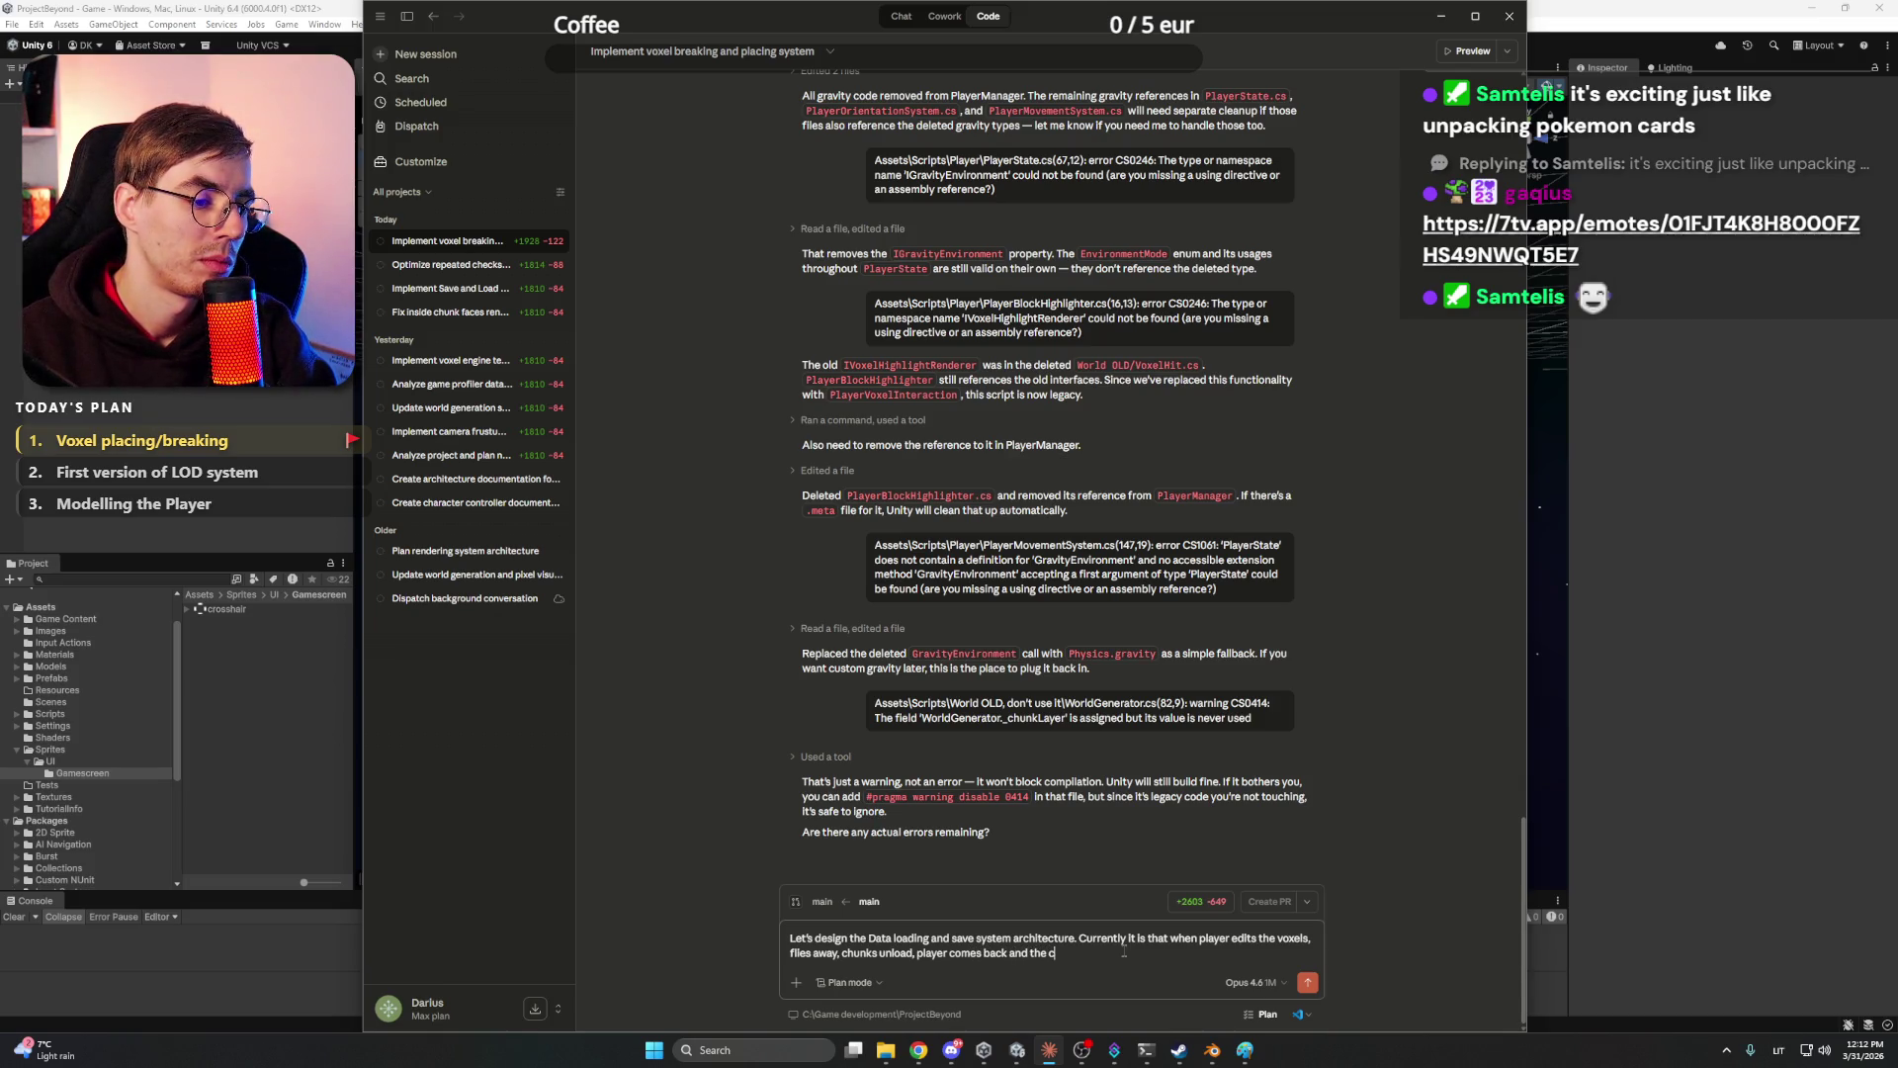
type("hunk edit data")
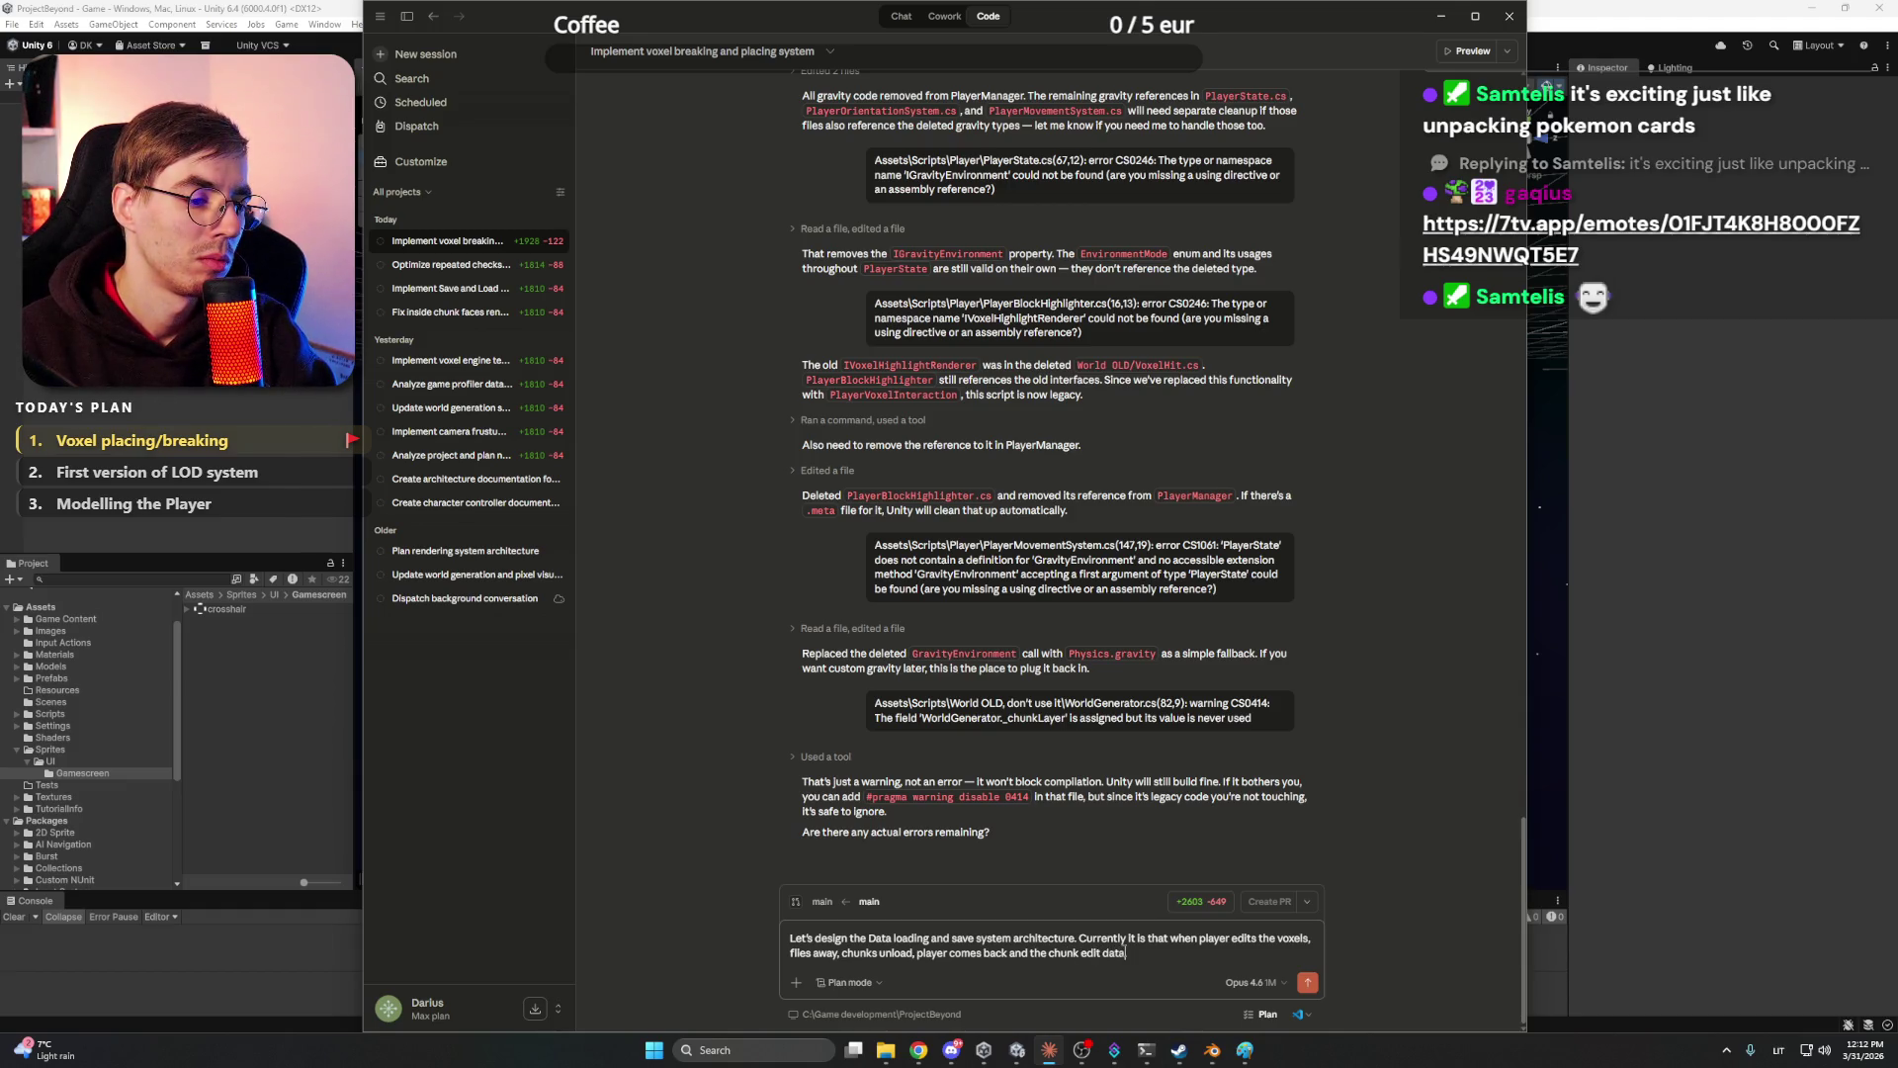
type(" is lost.")
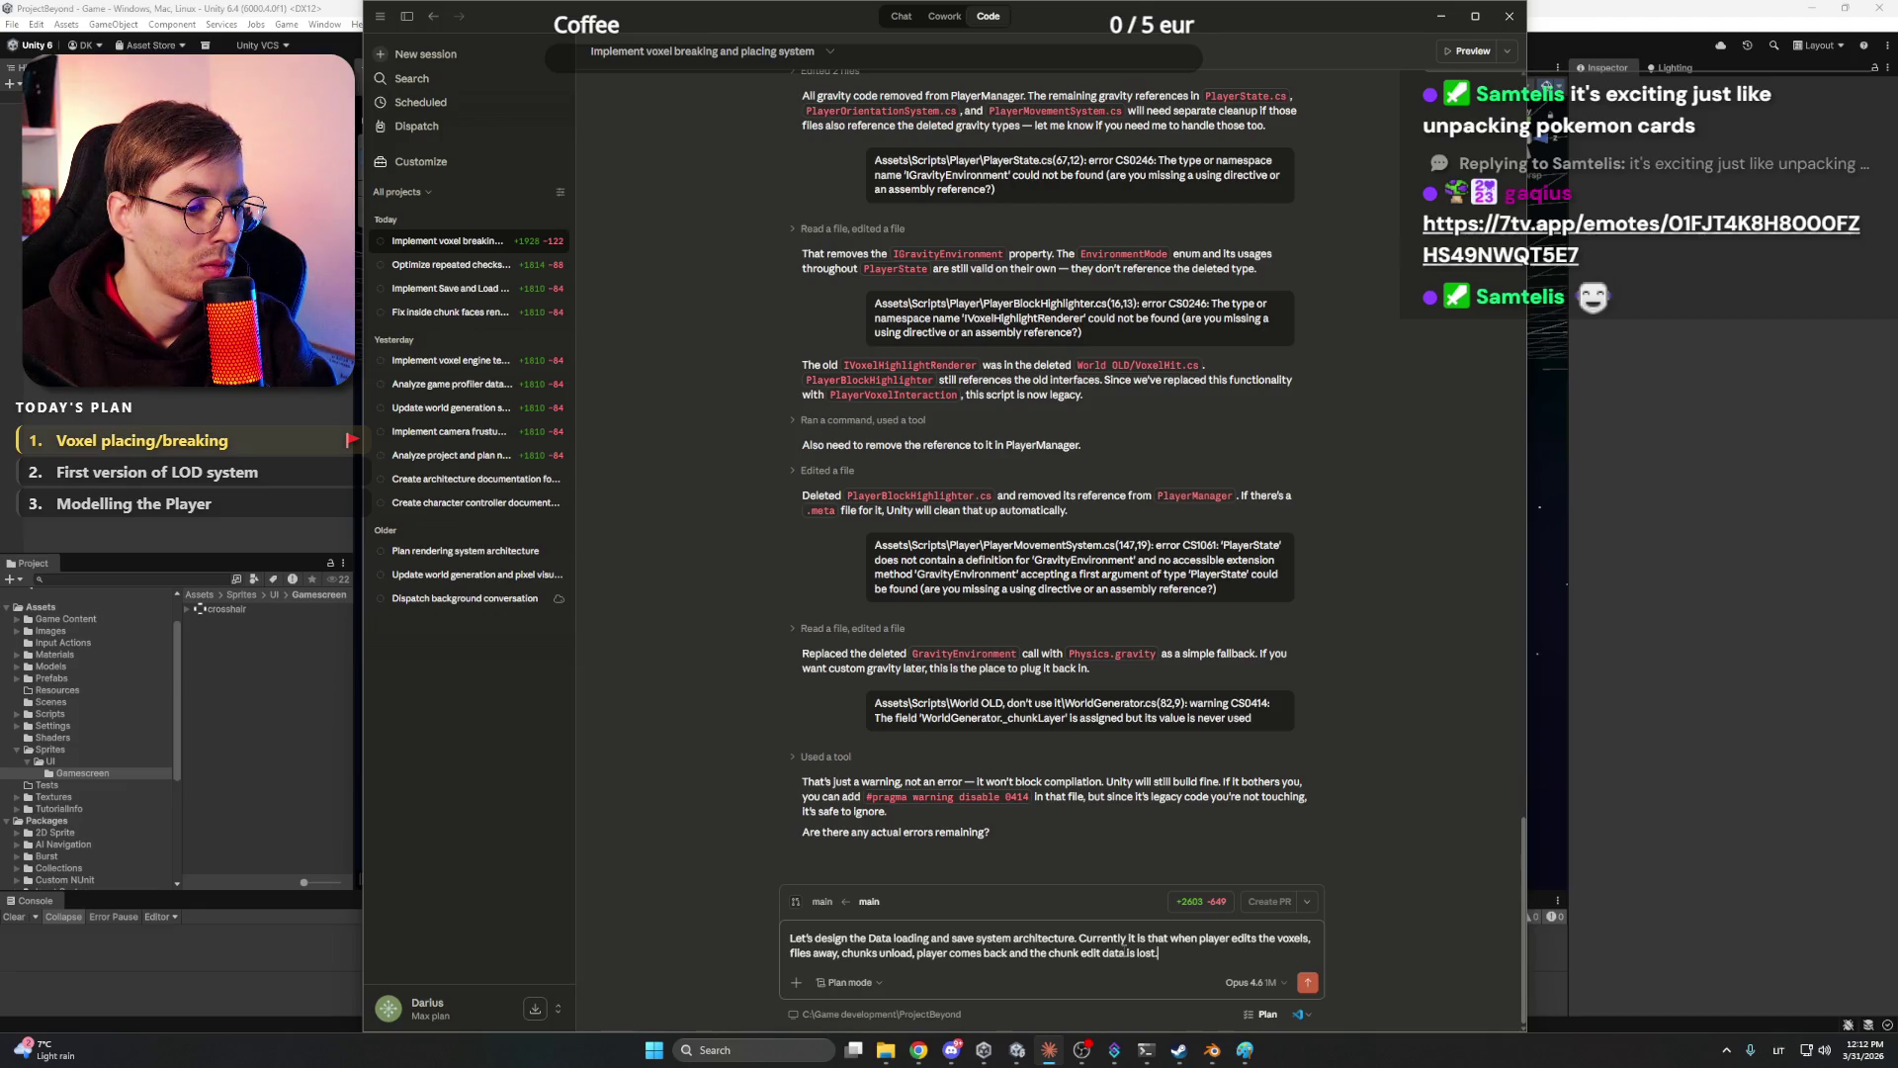
key("shift+Return")
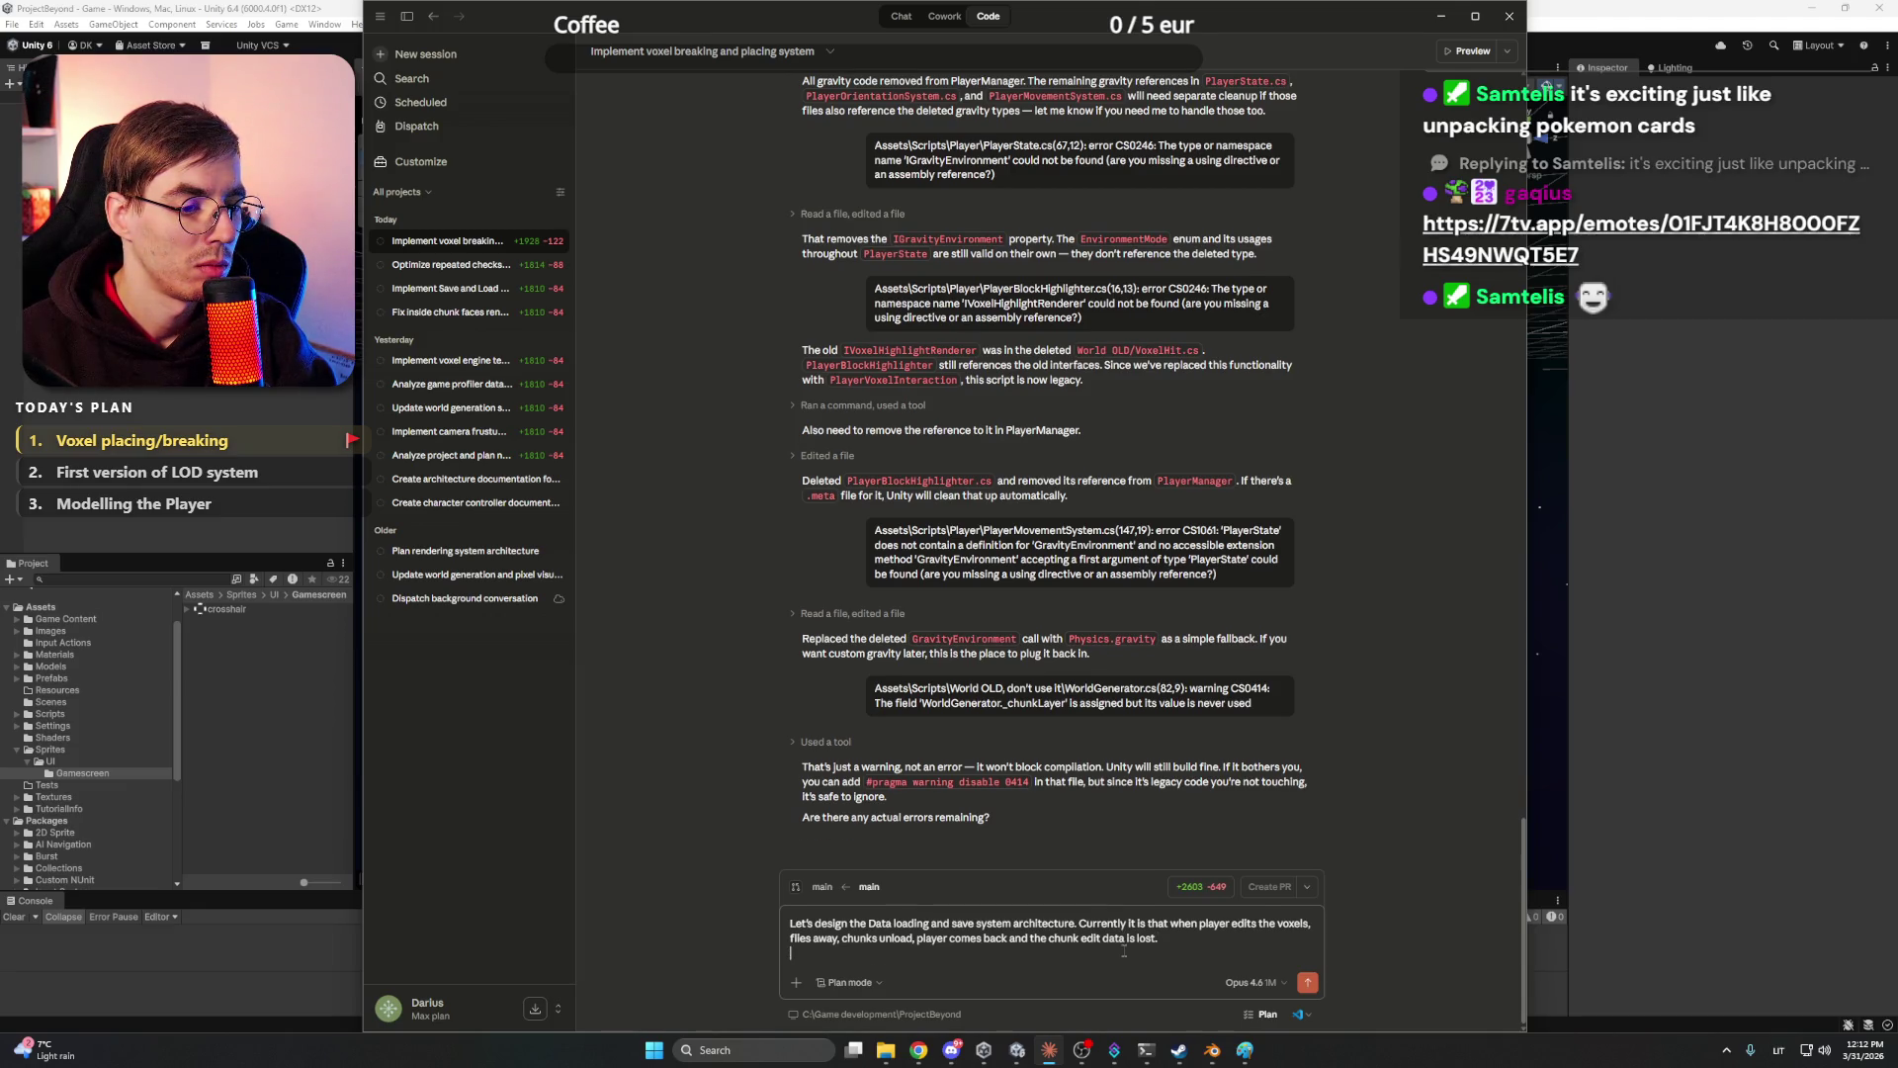
key("shift+Return")
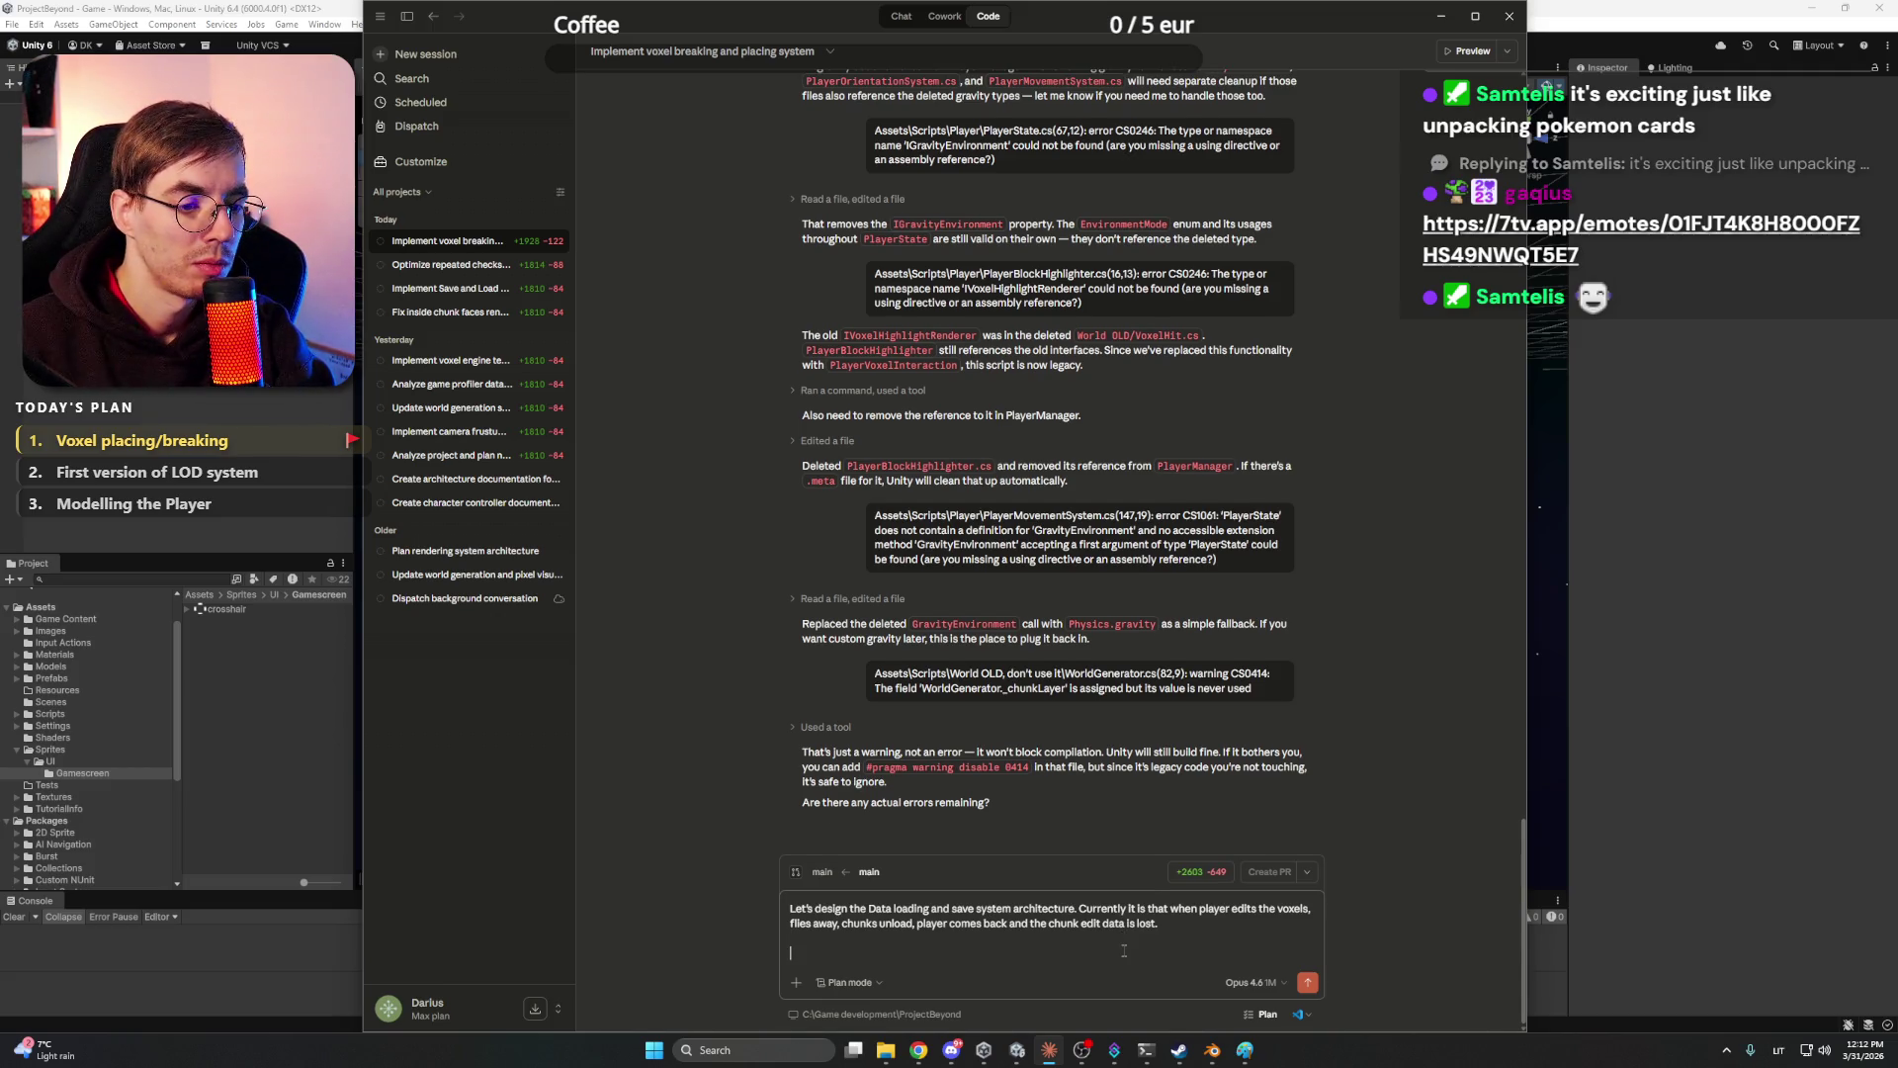
key("BackSpace")
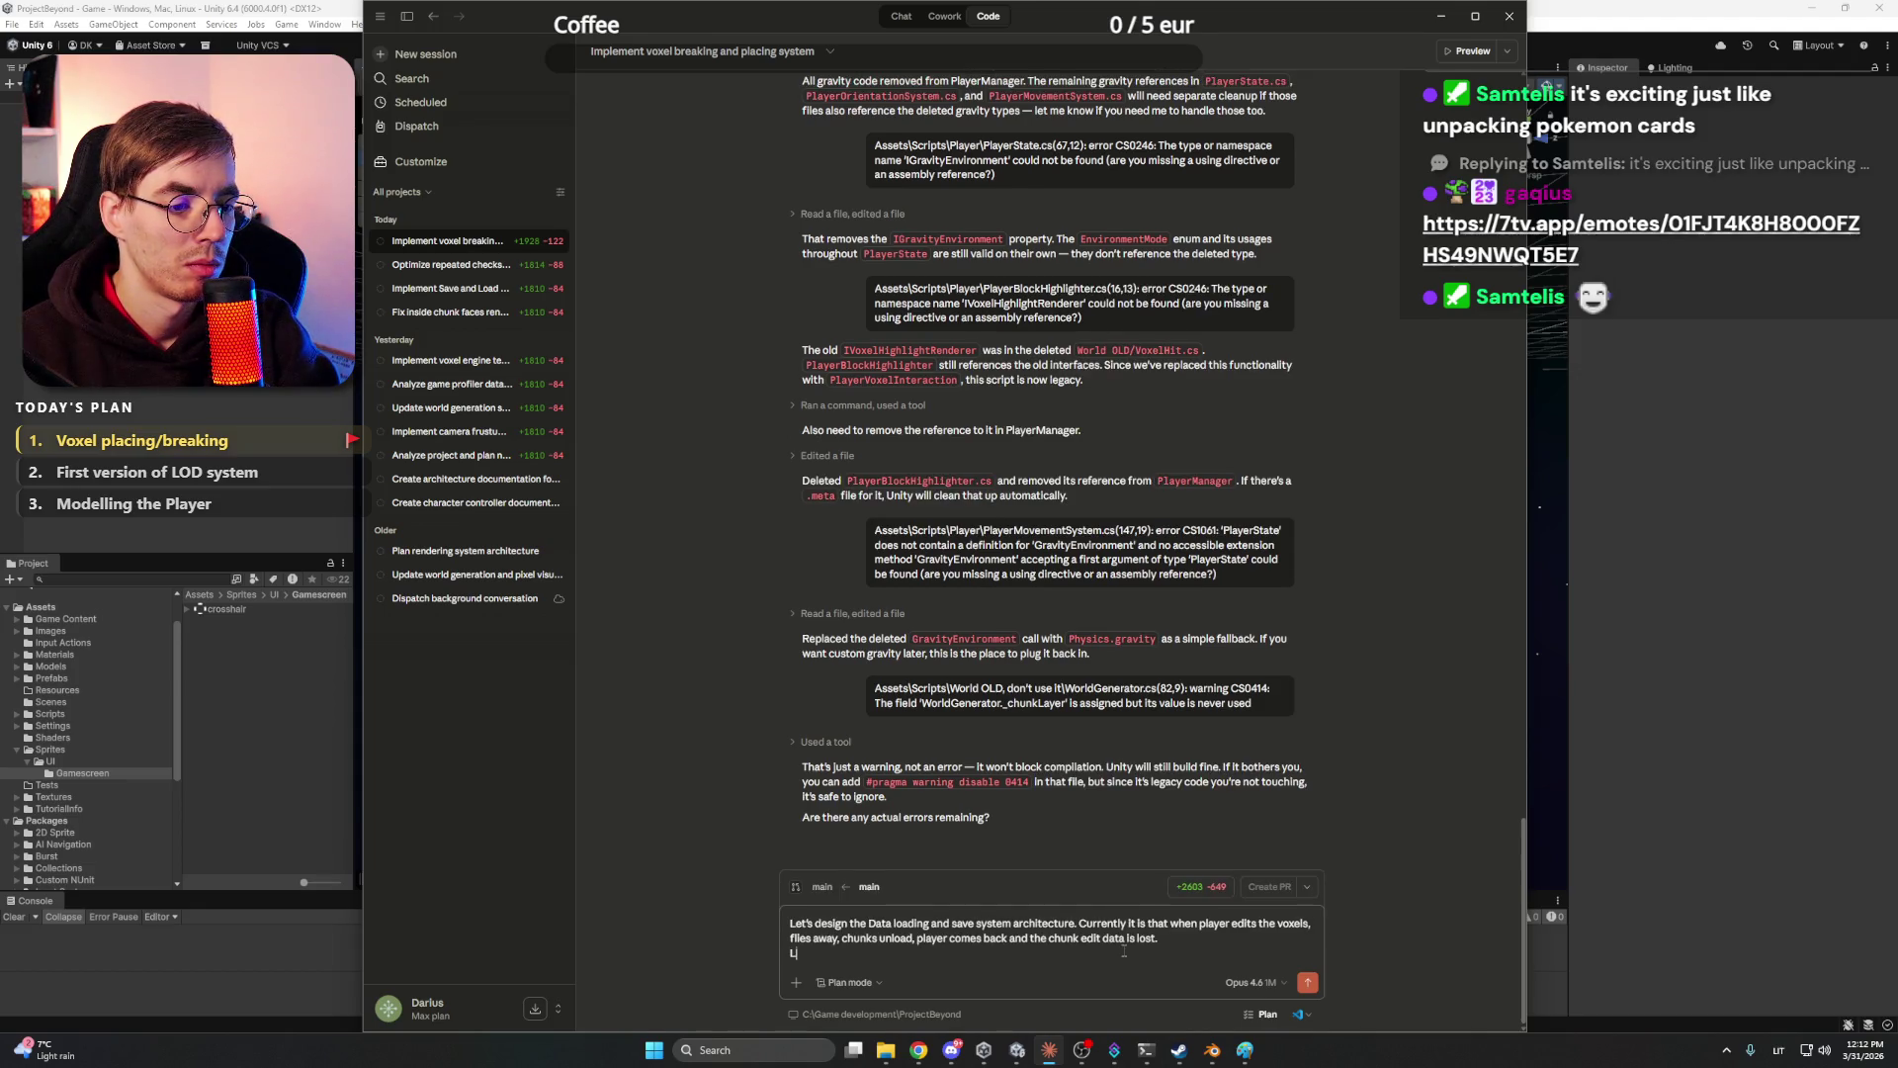
- Ask to brainstorm a great solution, starting a bullet: save only player modifications, not the whole world
type("Let's brainstorm")
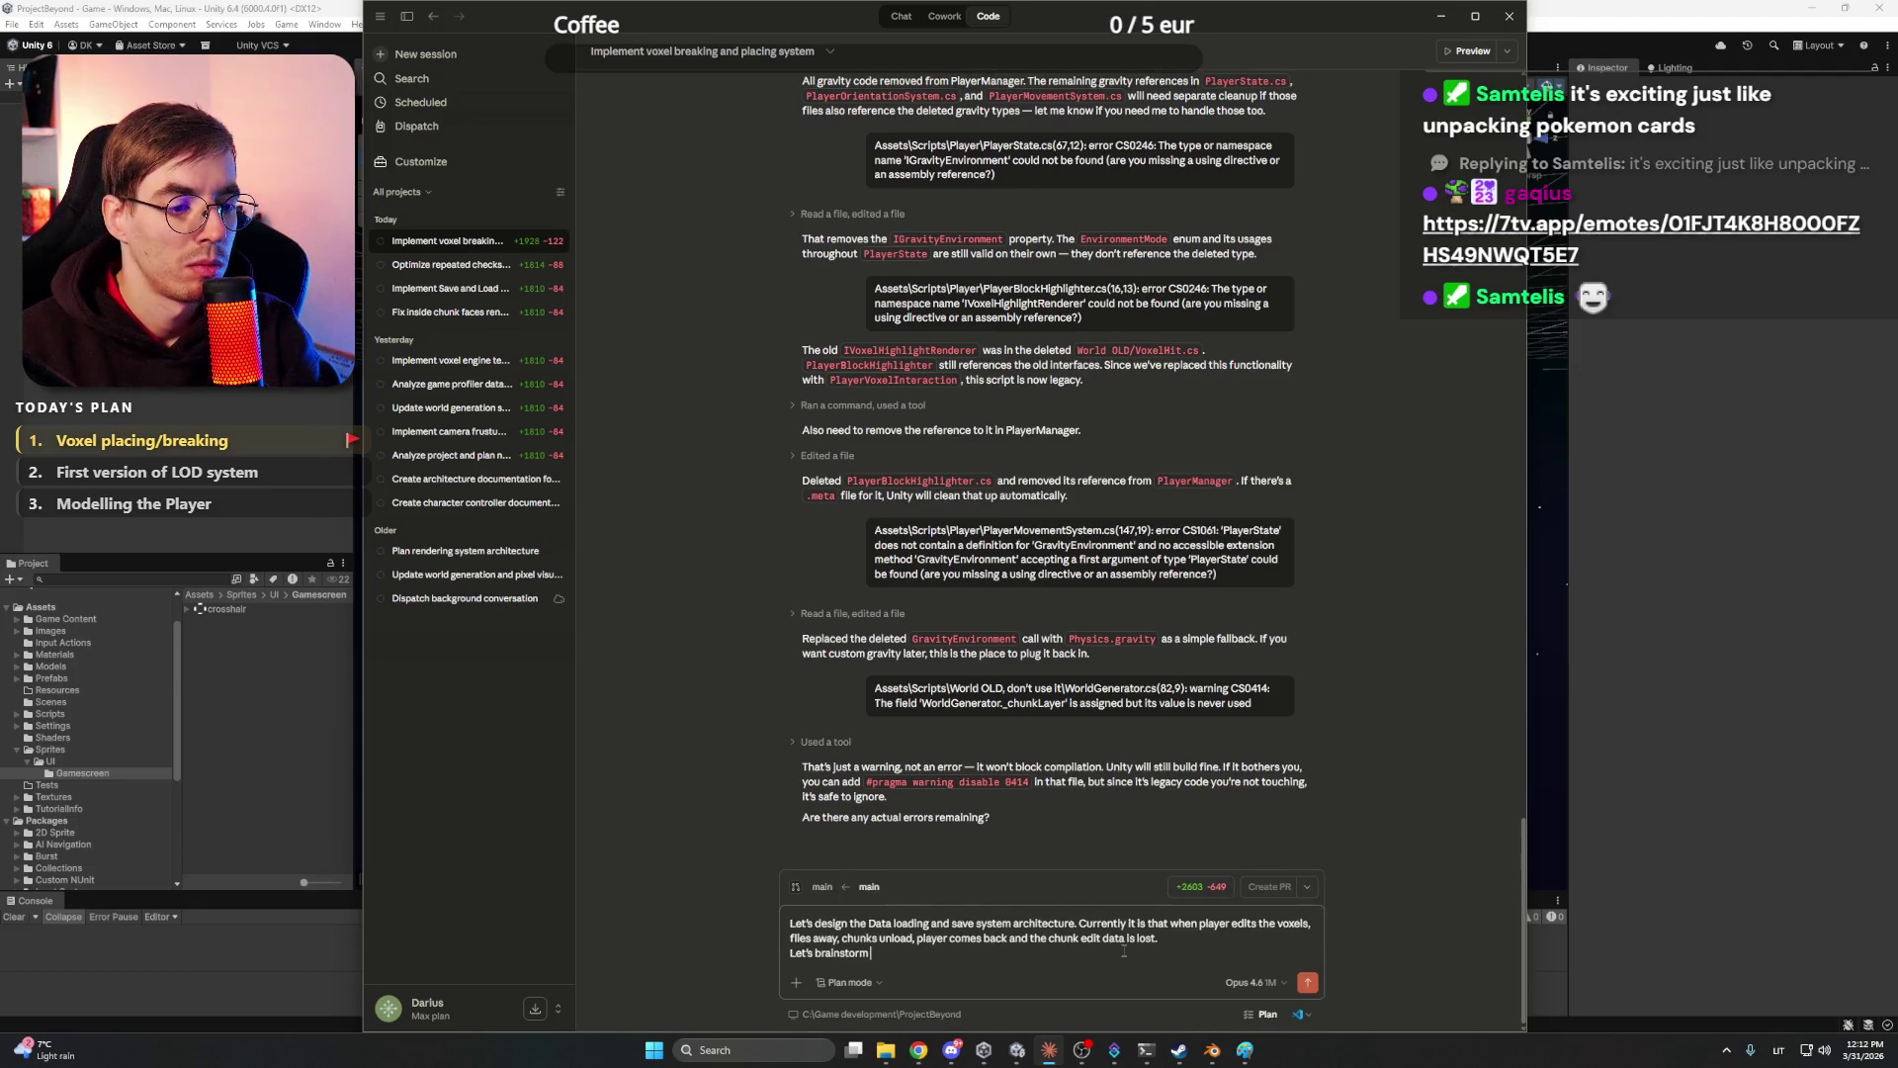
type(" and reserac")
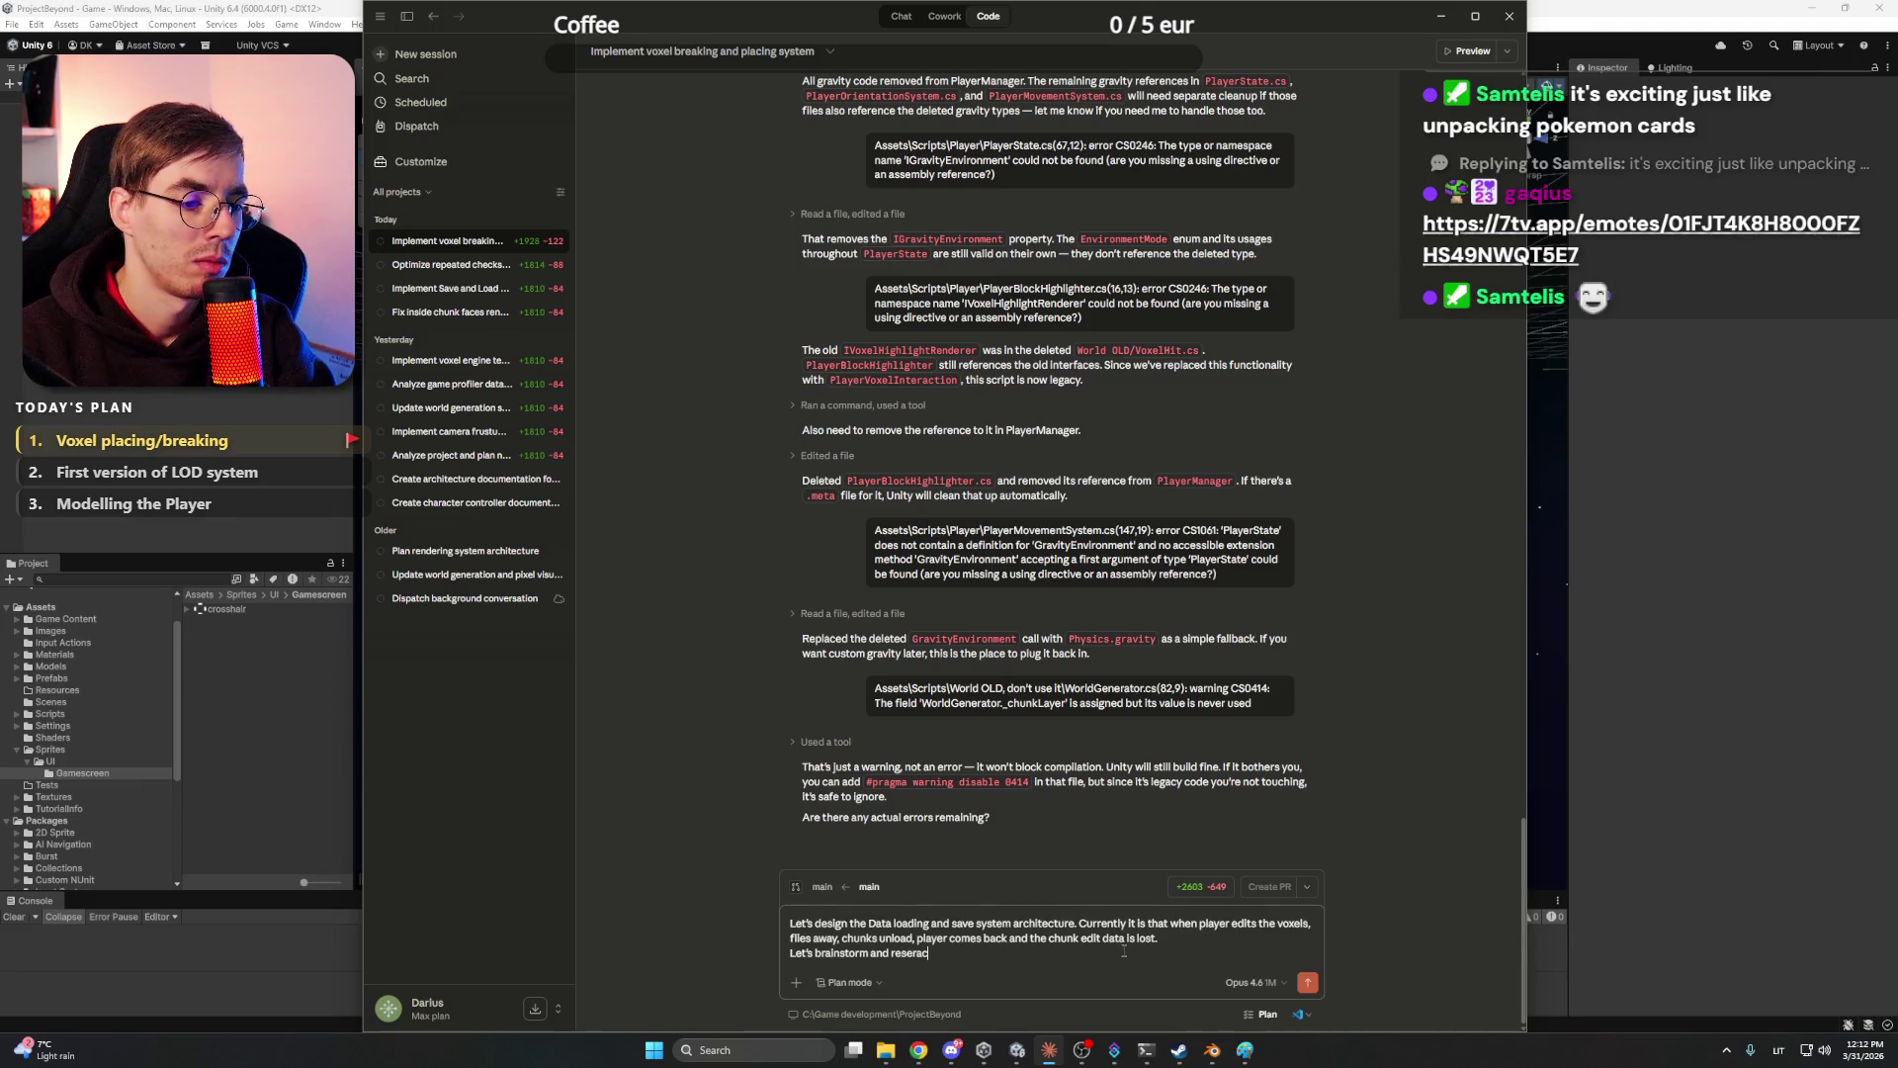
key("BackSpace")
key("BackSpace")
key("BackSpace")
type("a")
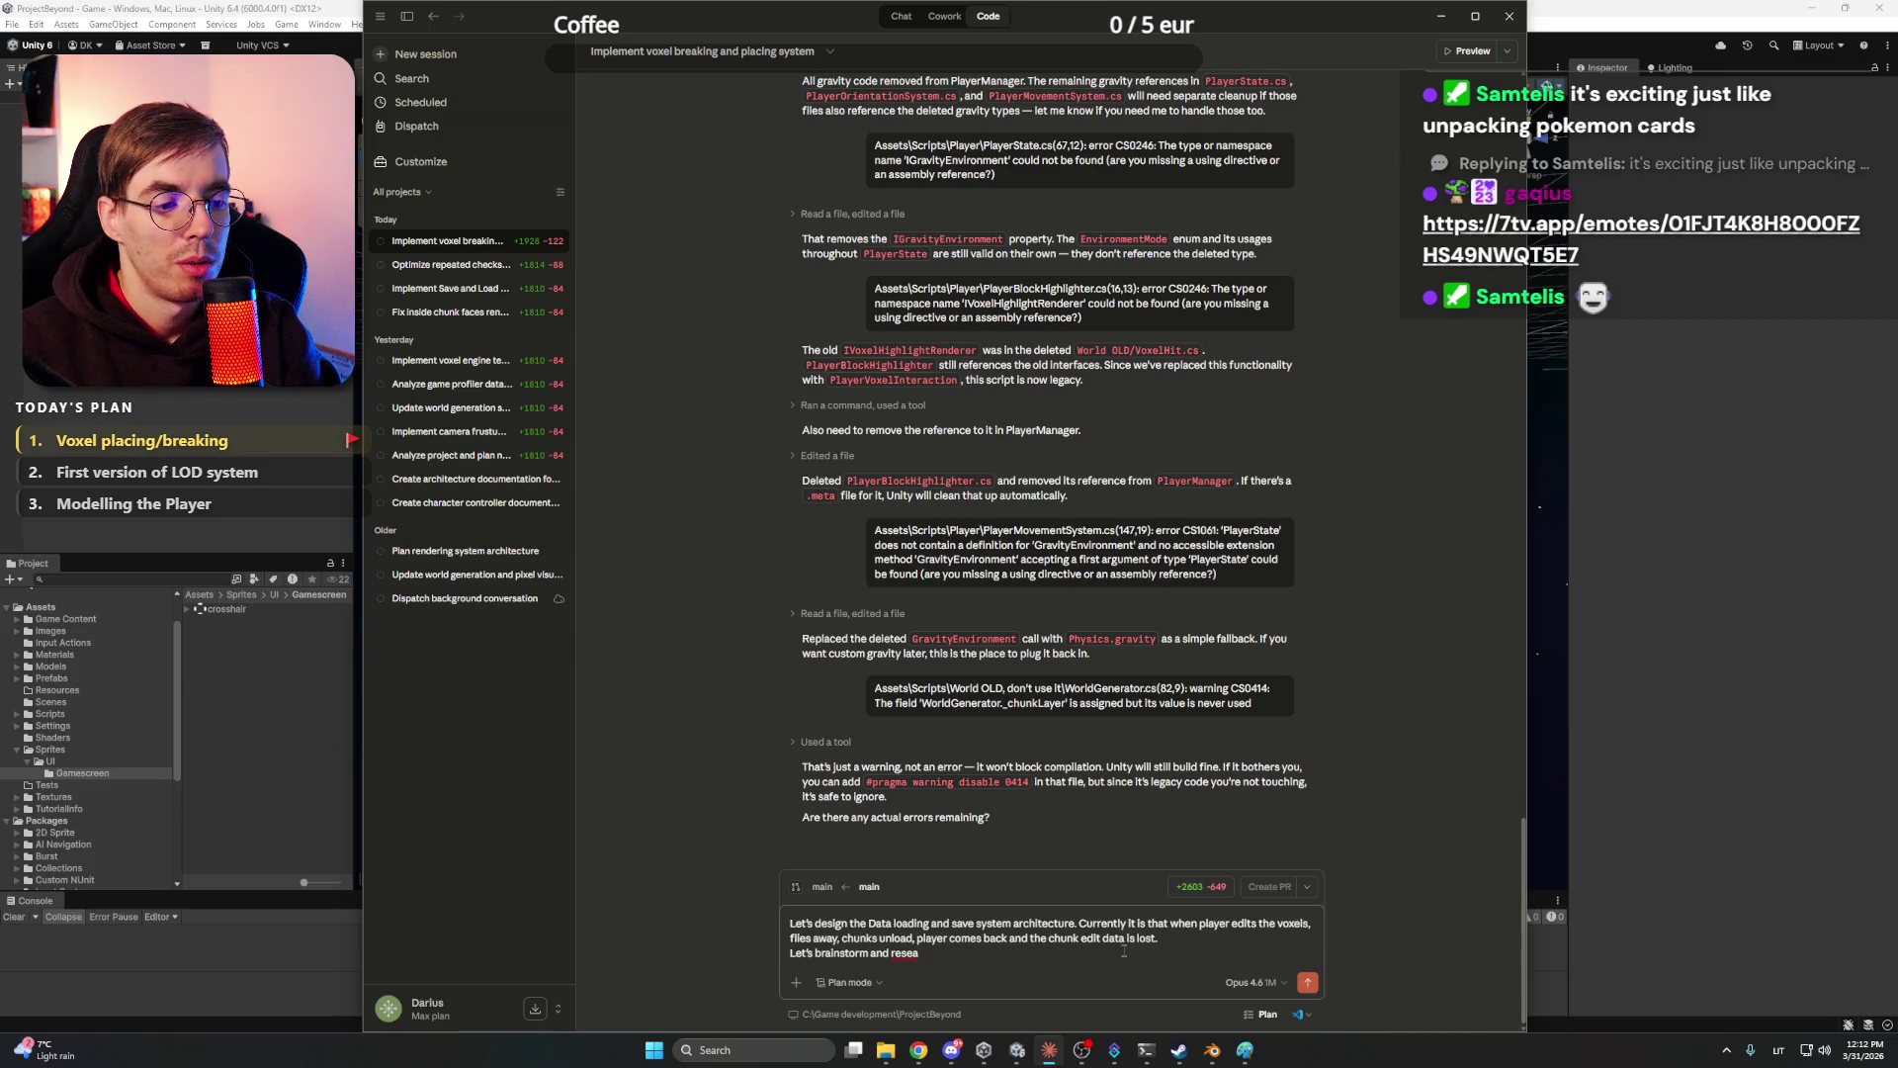
type("arch a")
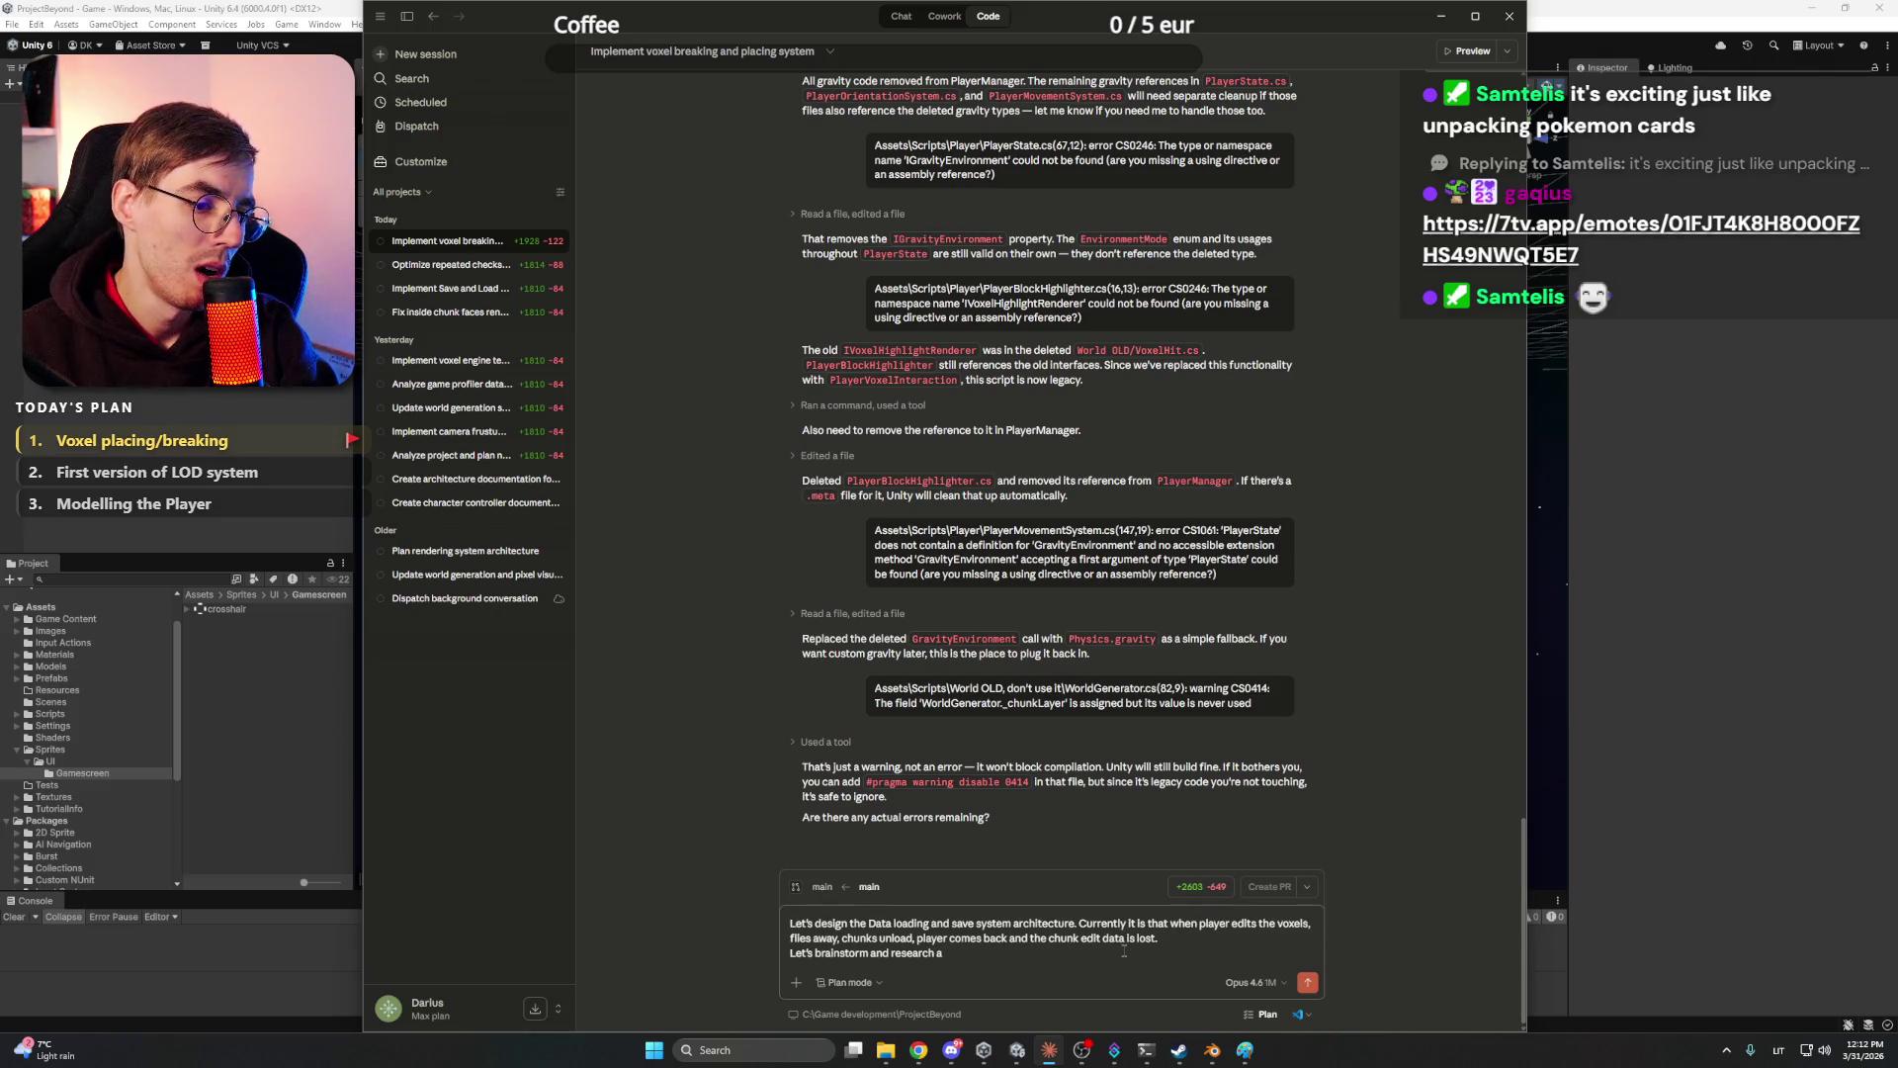
type("reat solution for m")
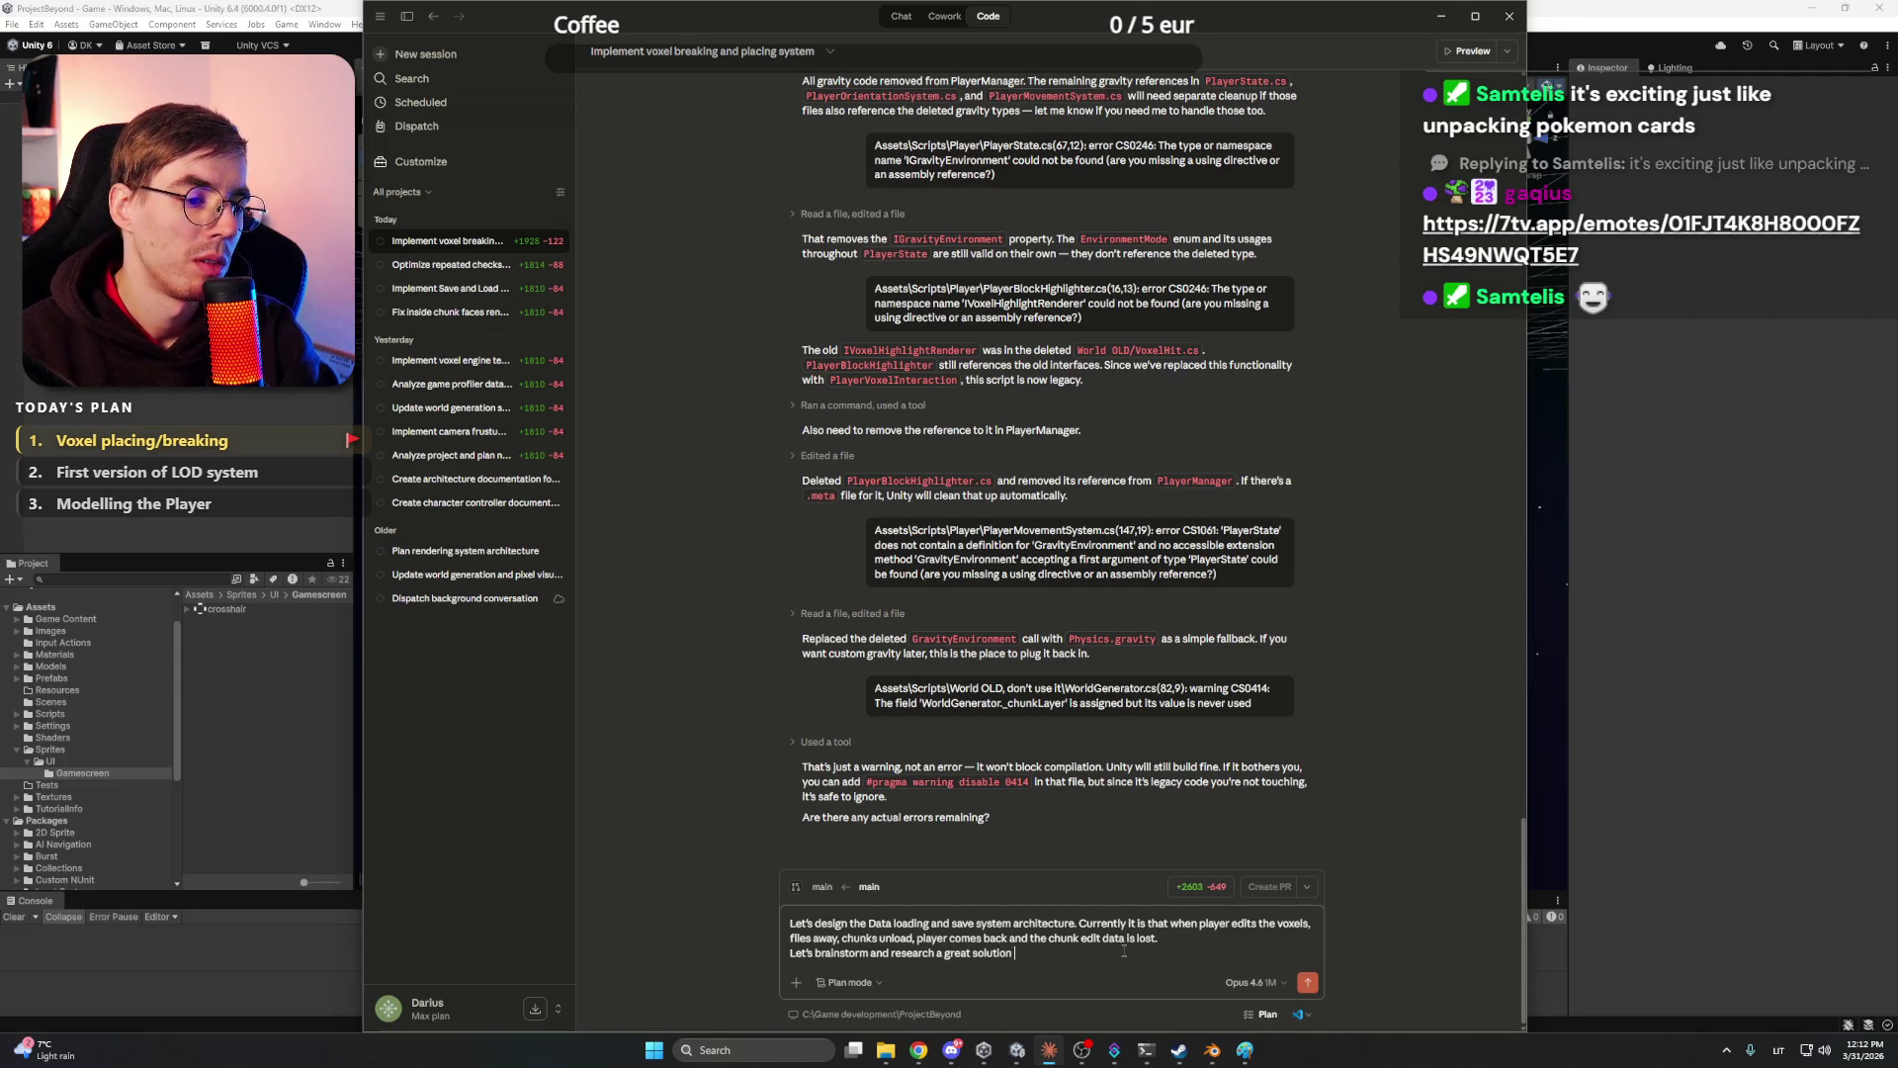
type("y game.")
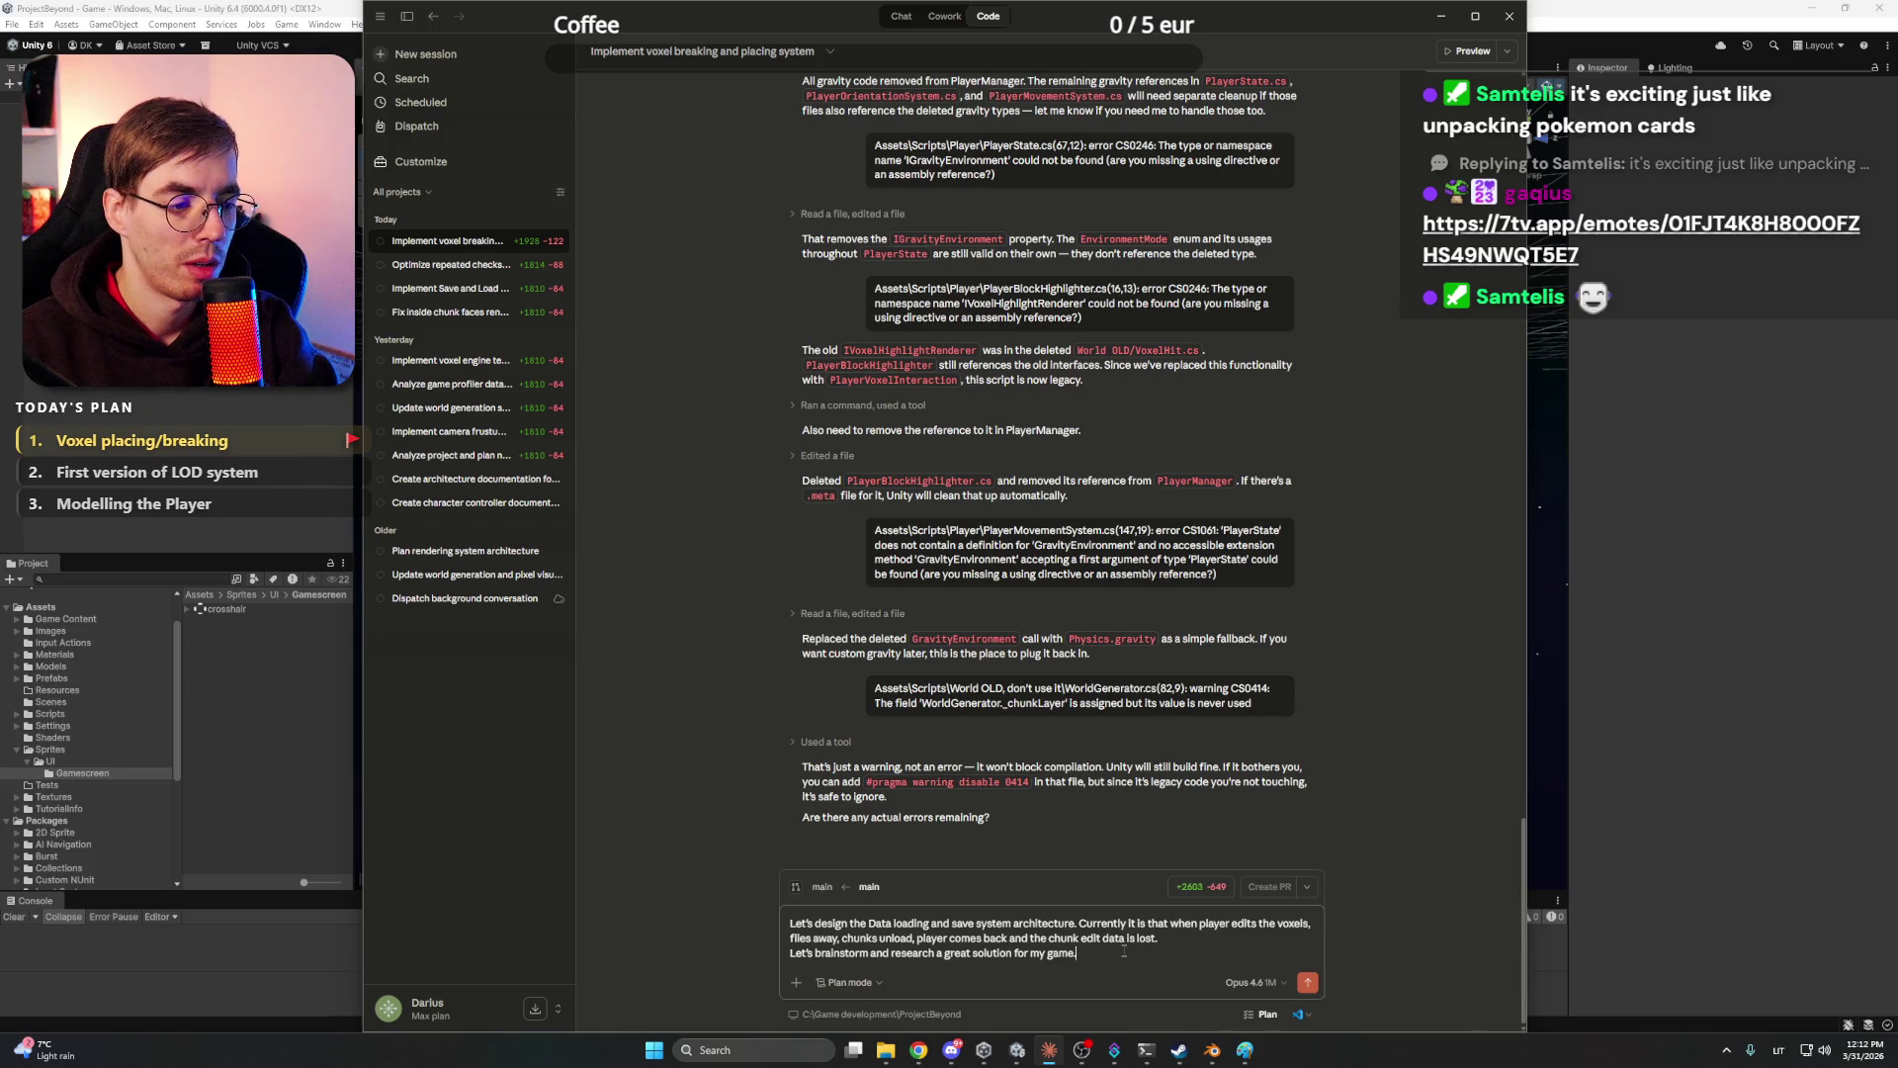
type(" I have these thoughts:")
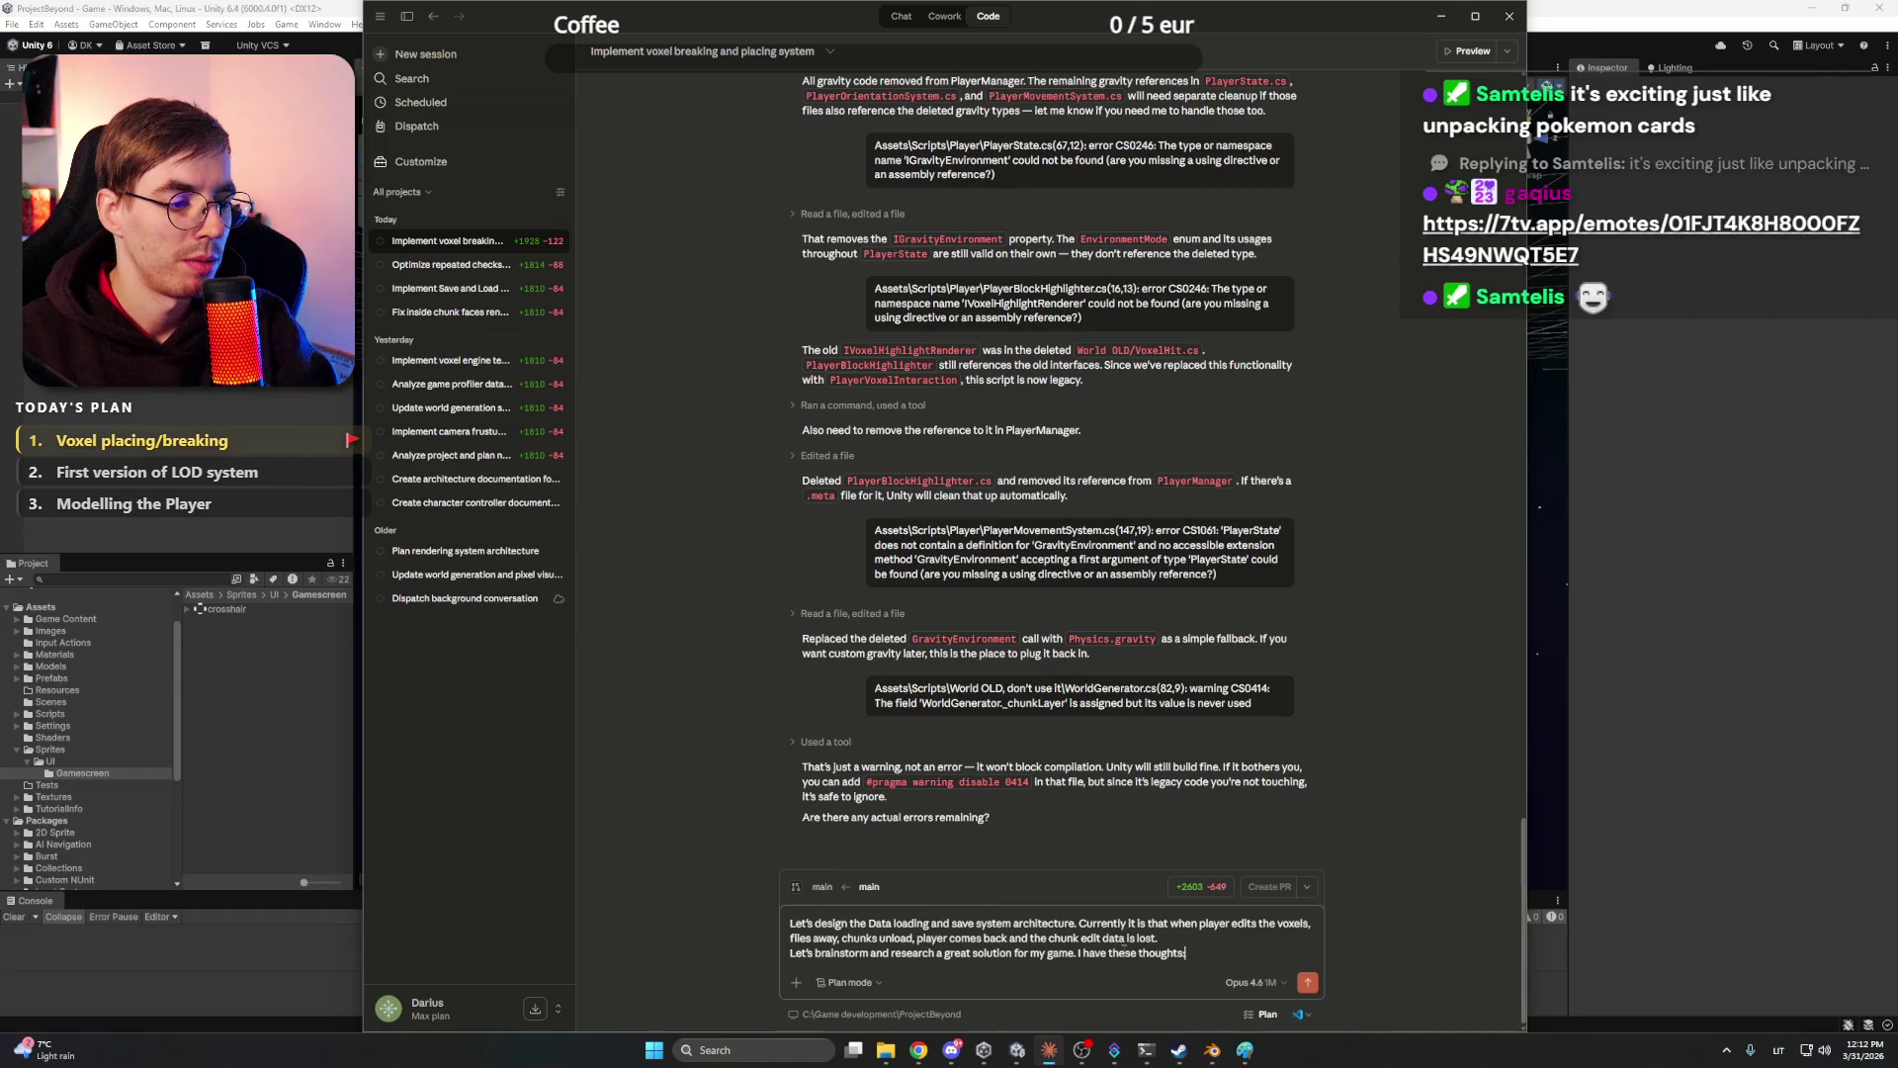
key("shift+Return")
type("- ")
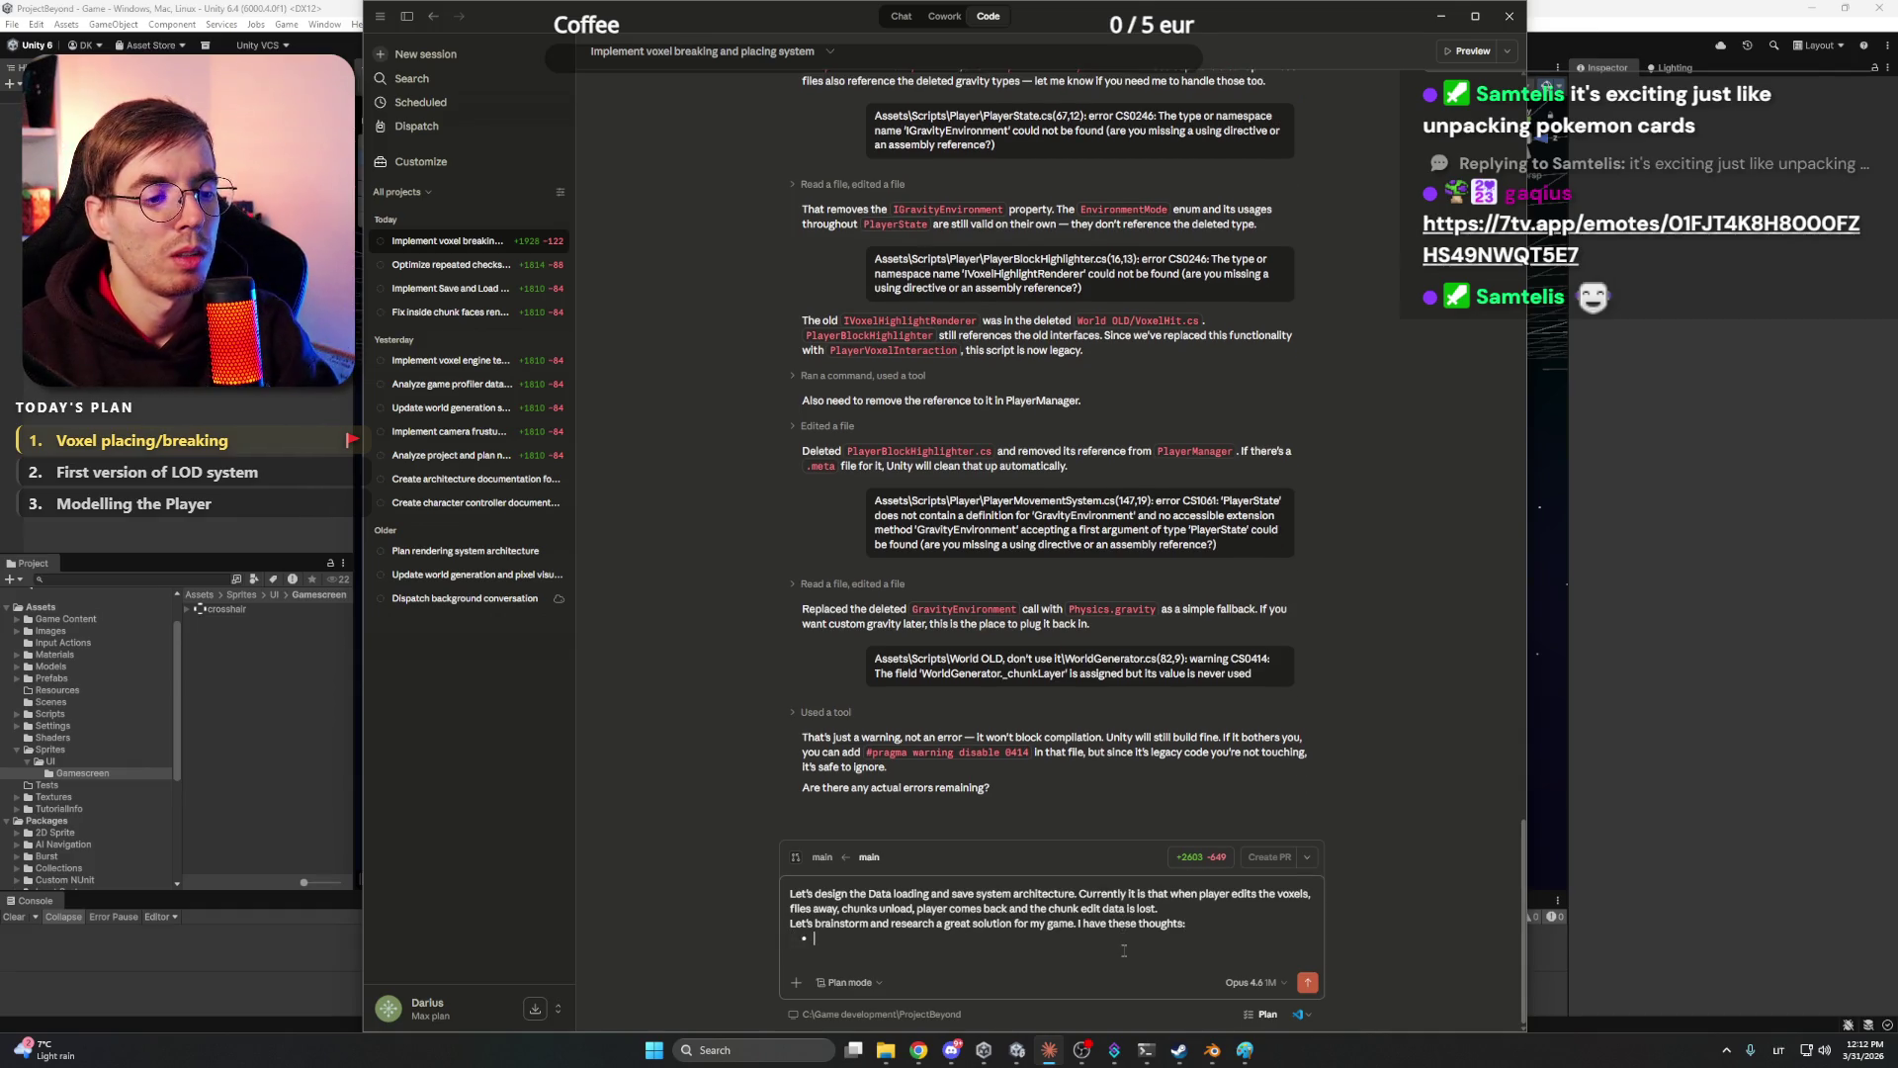
type("The game file only saves player modiifications, not")
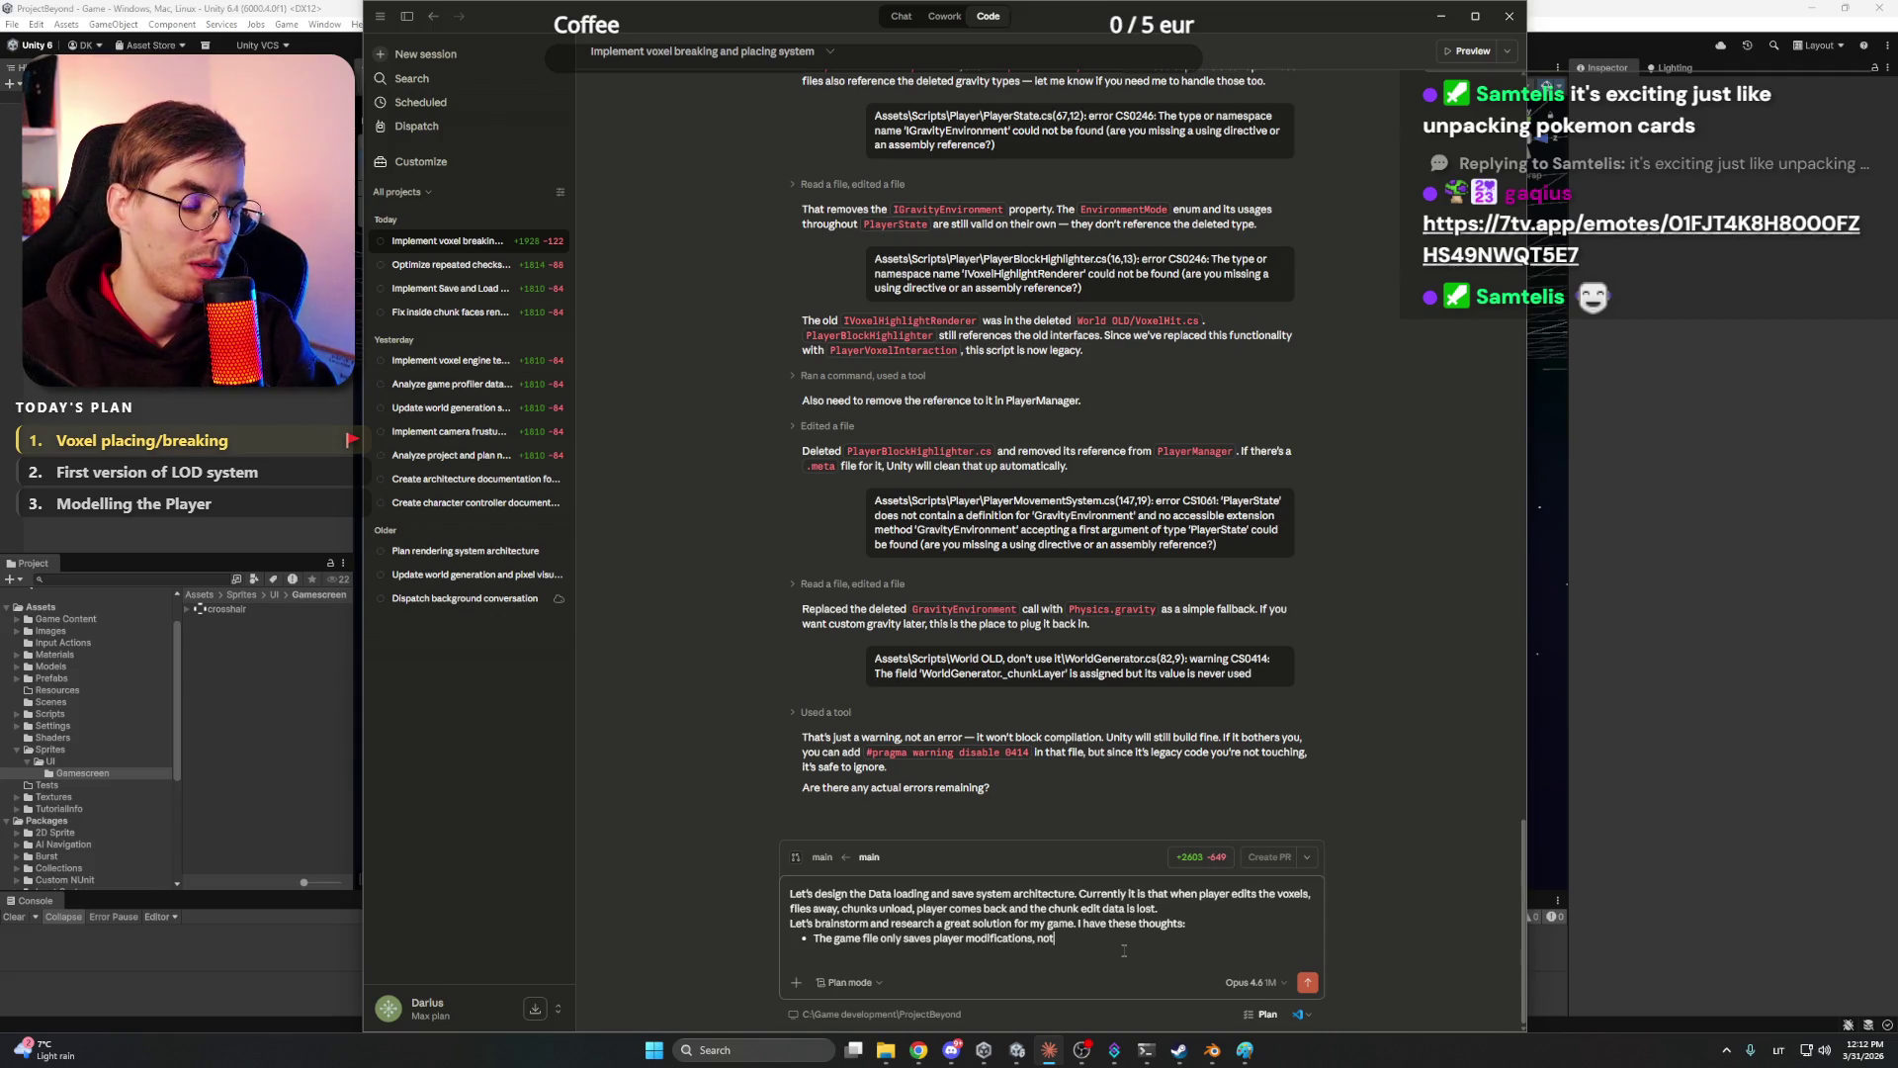
type("not")
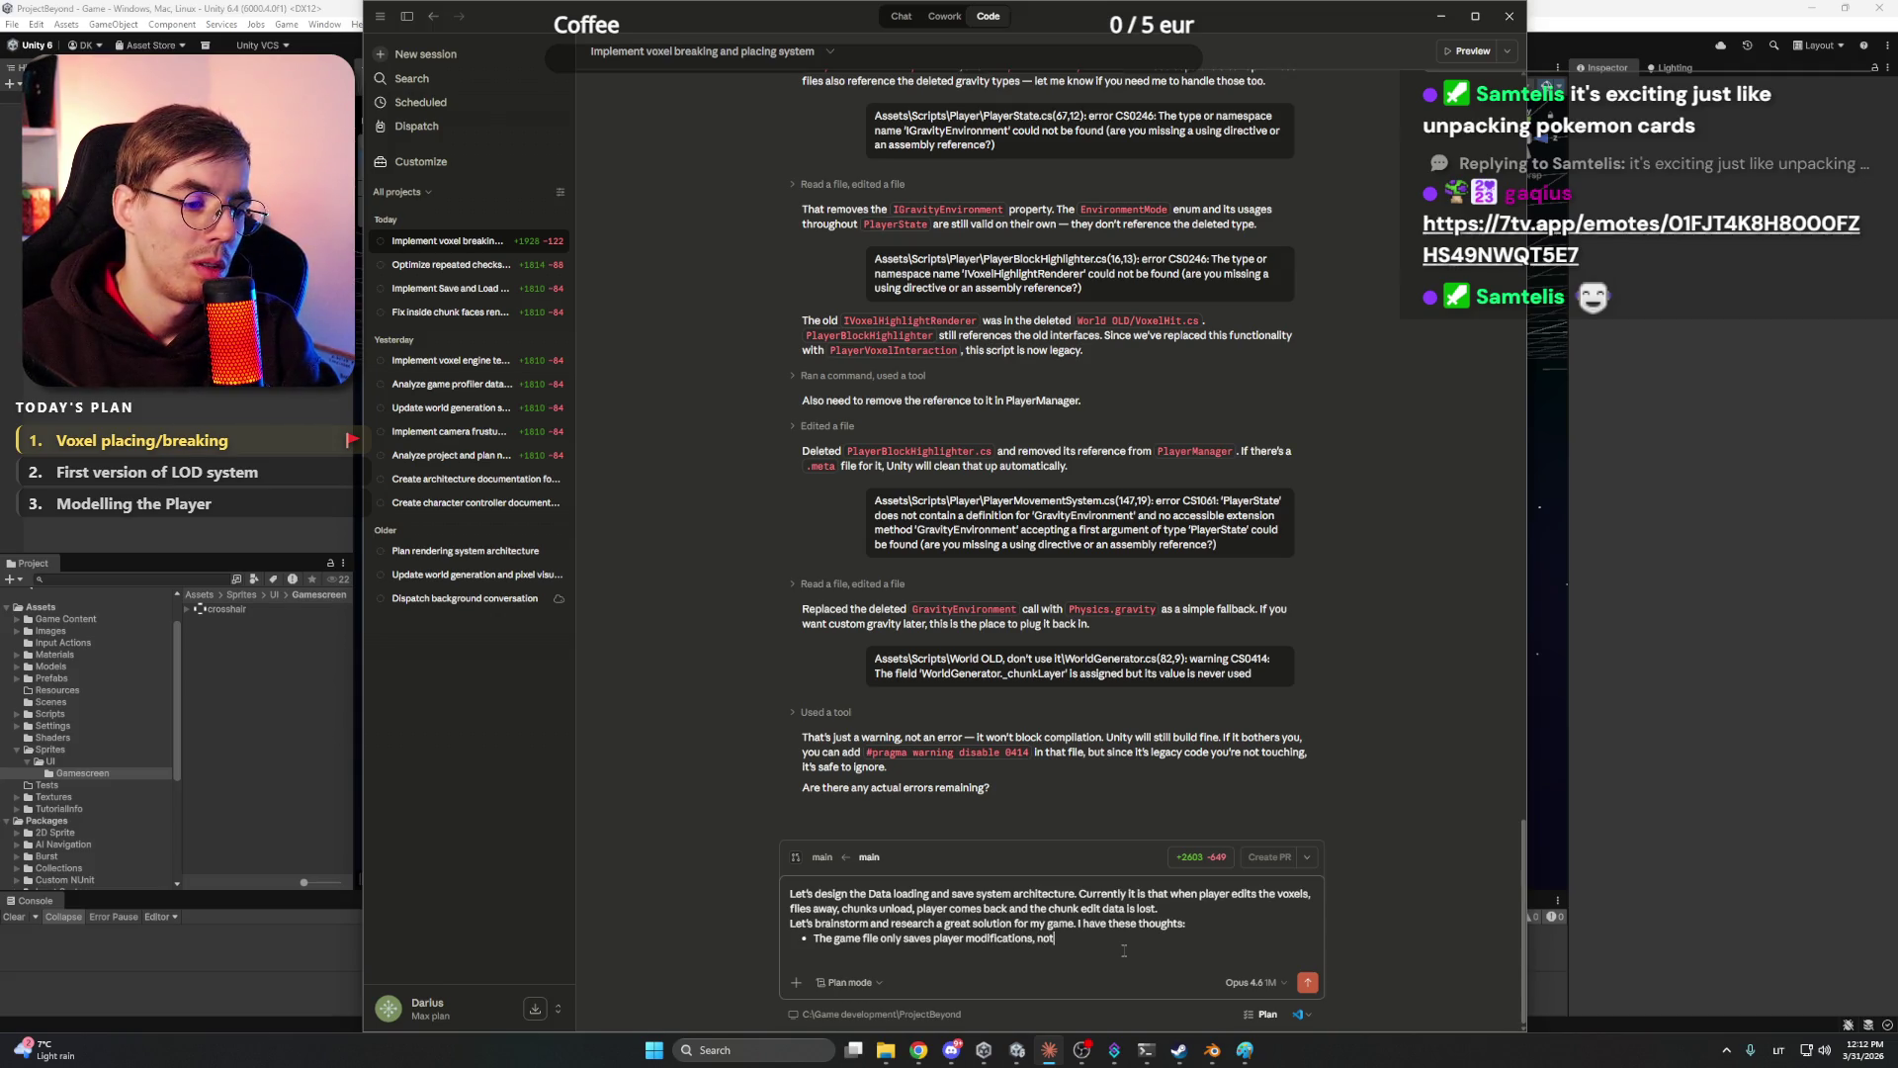
type(" the whole world;")
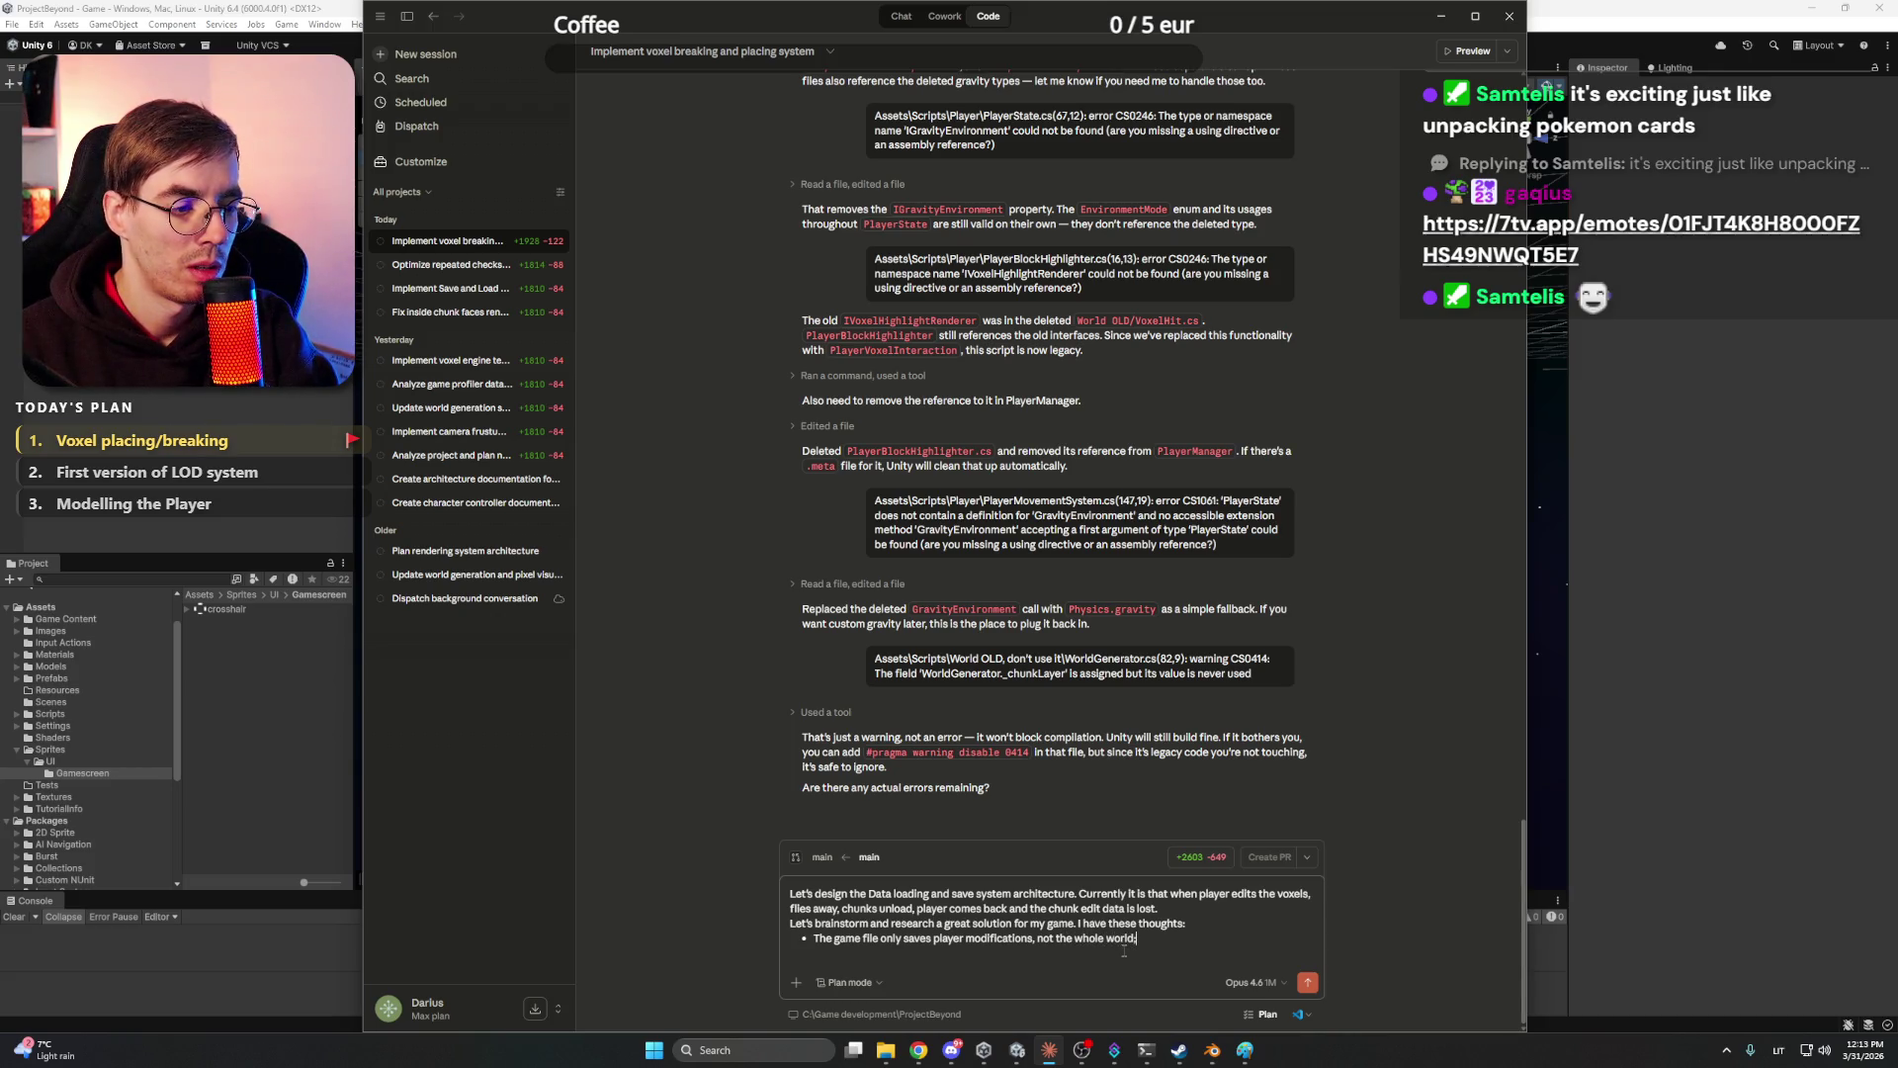
- Add a bullet: when a chunk with player modifications unloads, automatically save it to files
key("shift+Return")
type("Dur")
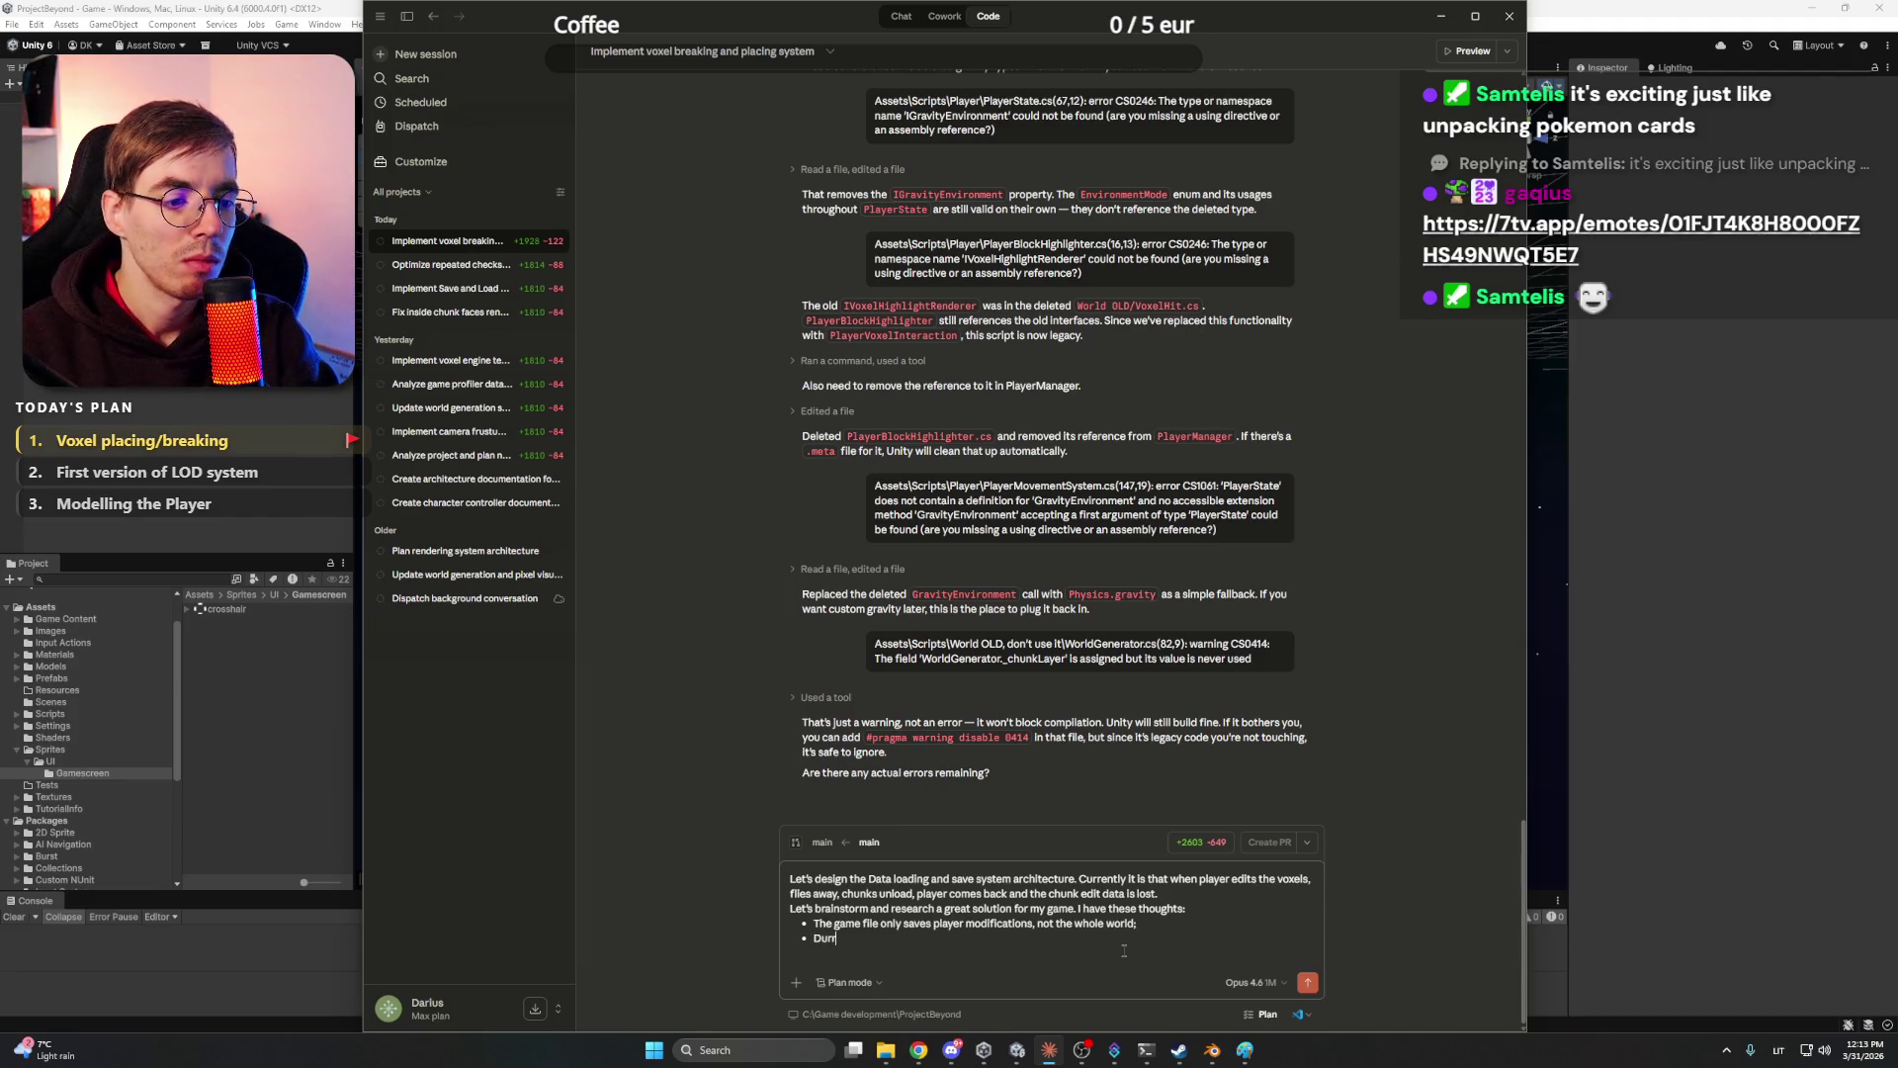
type("ing runtime")
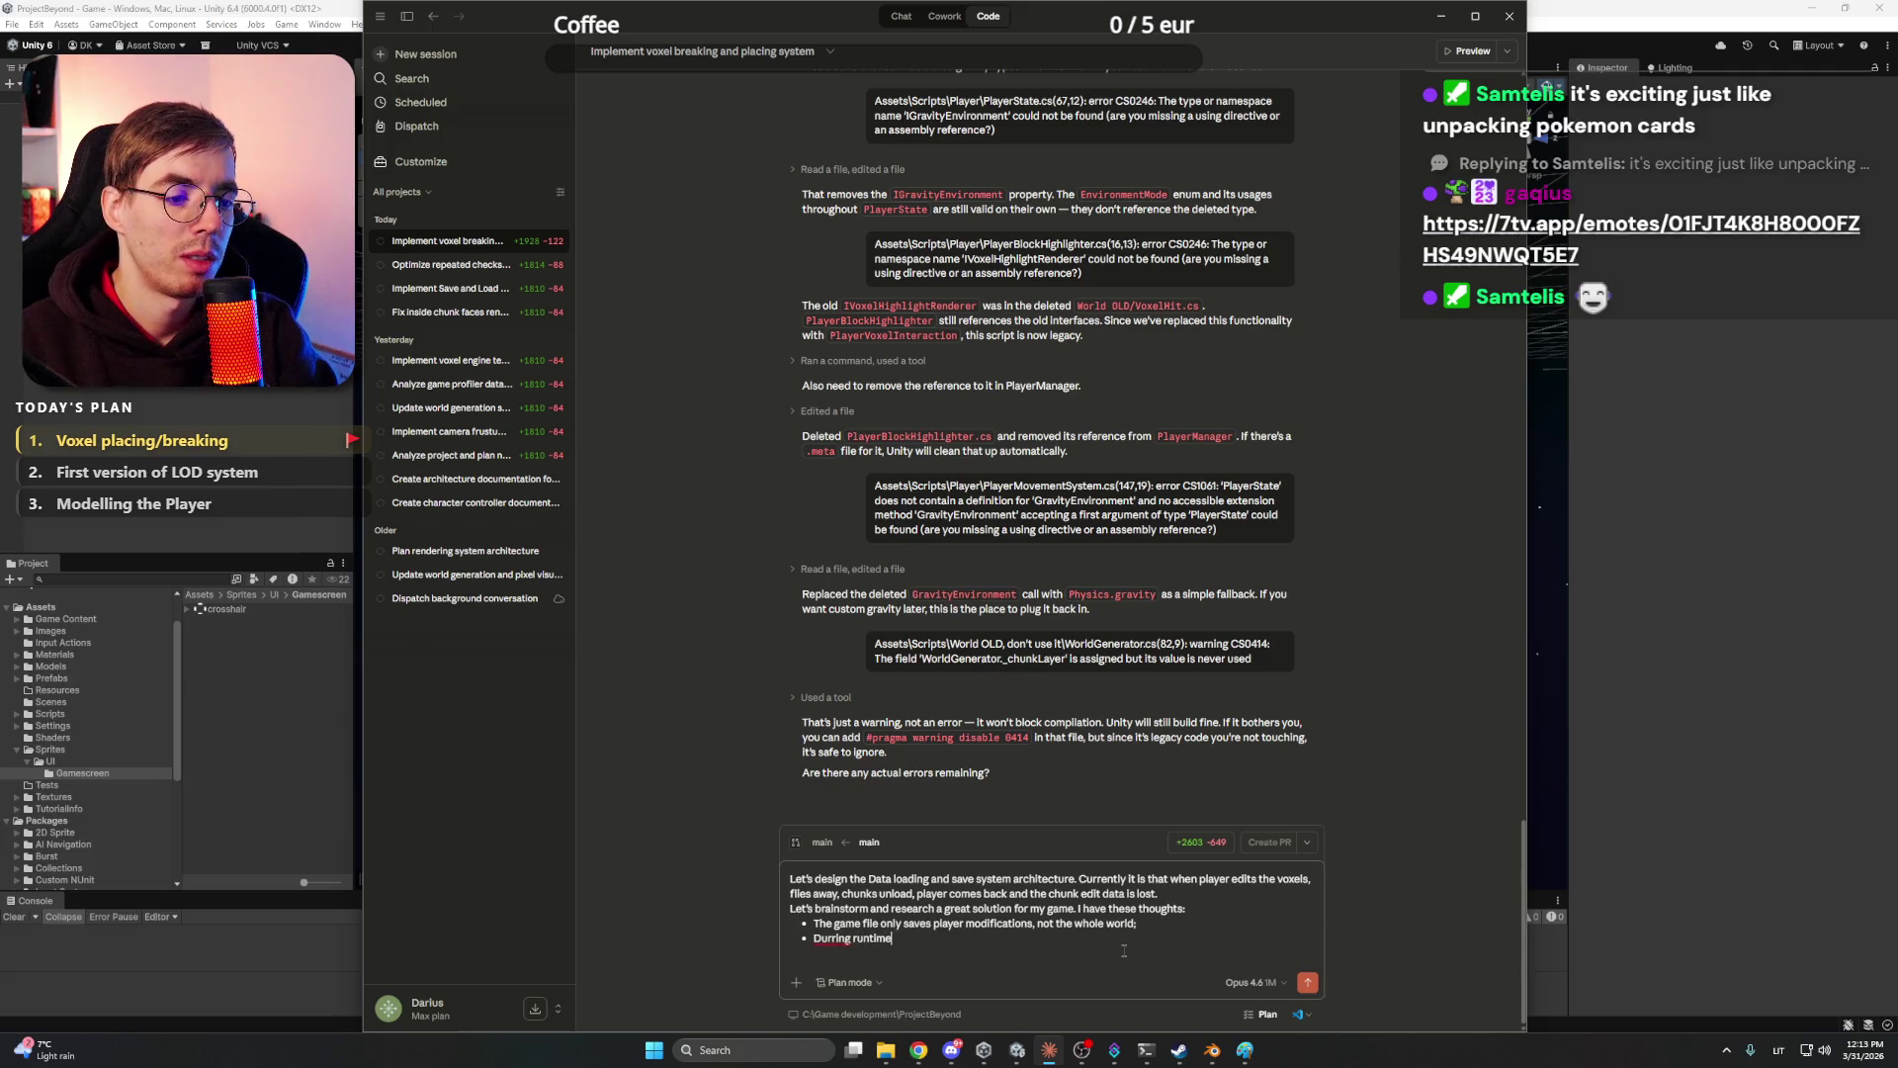
key("BackSpace")
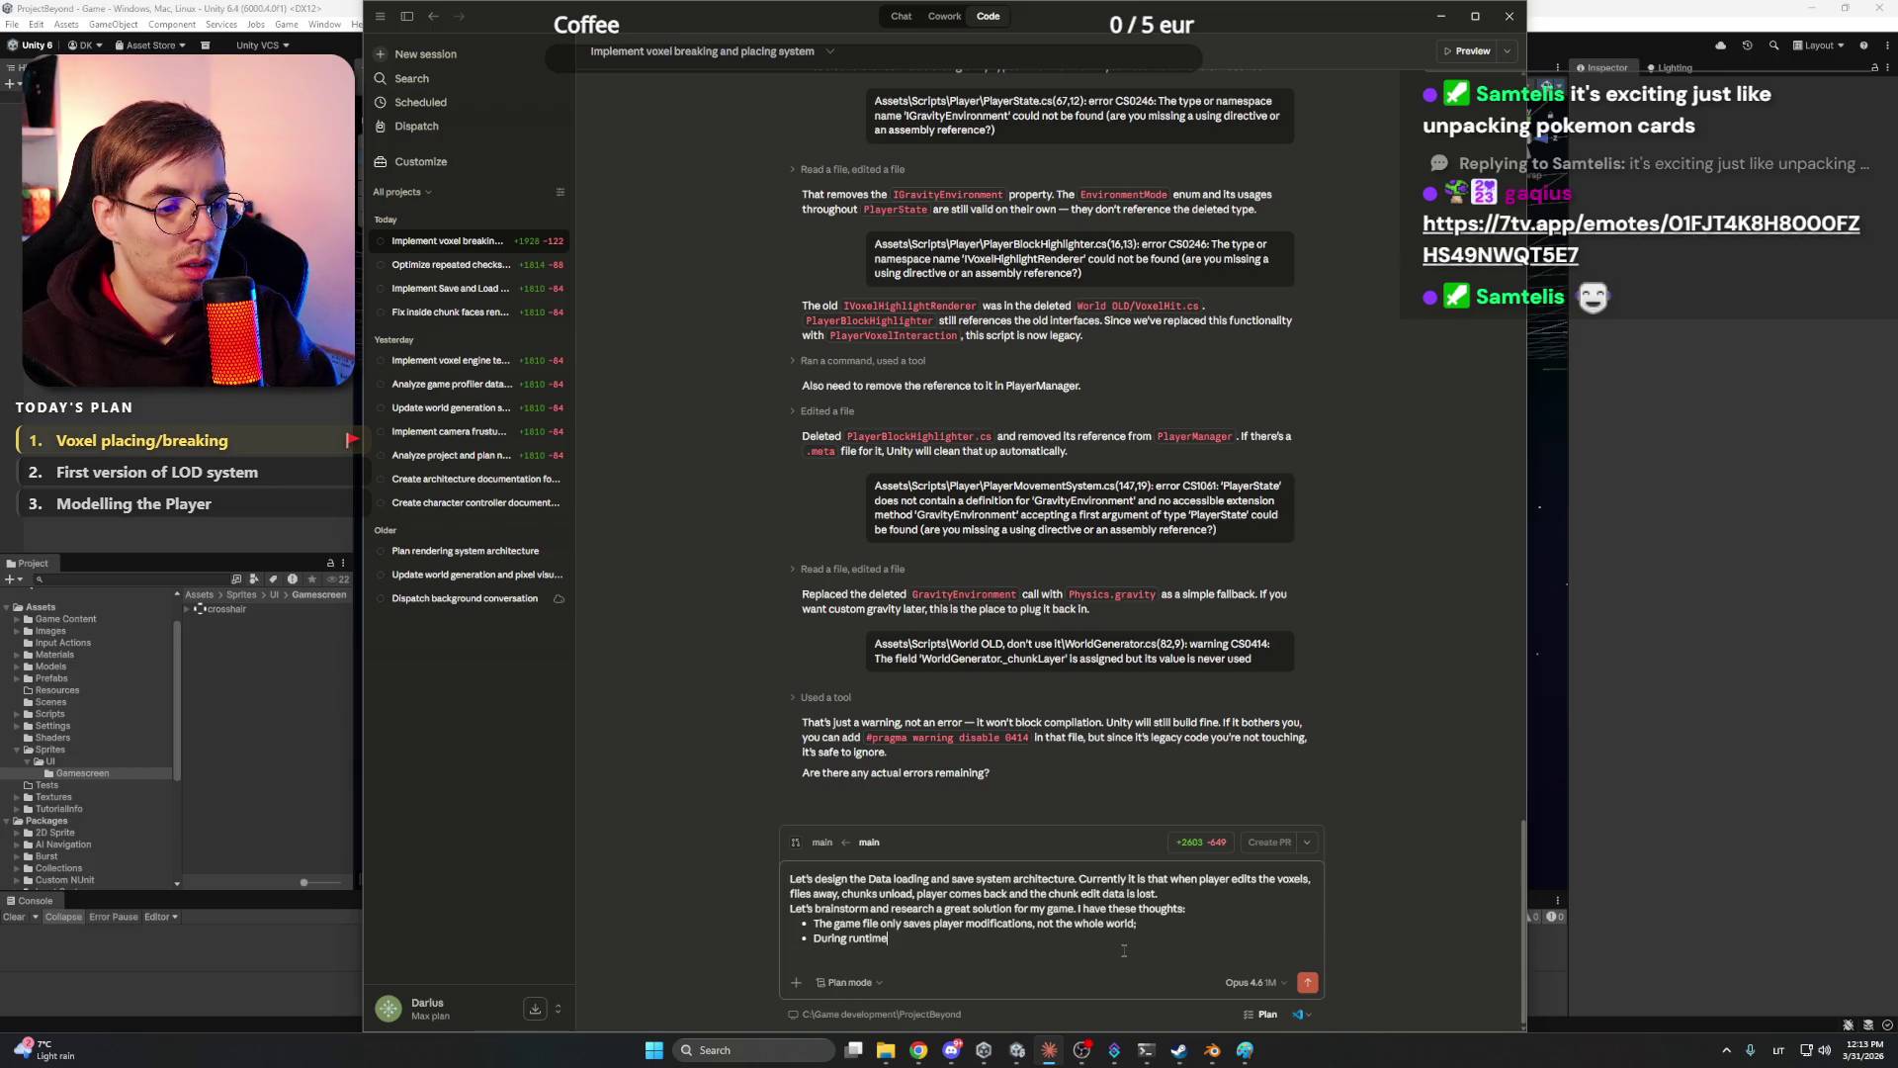
type(" there could be")
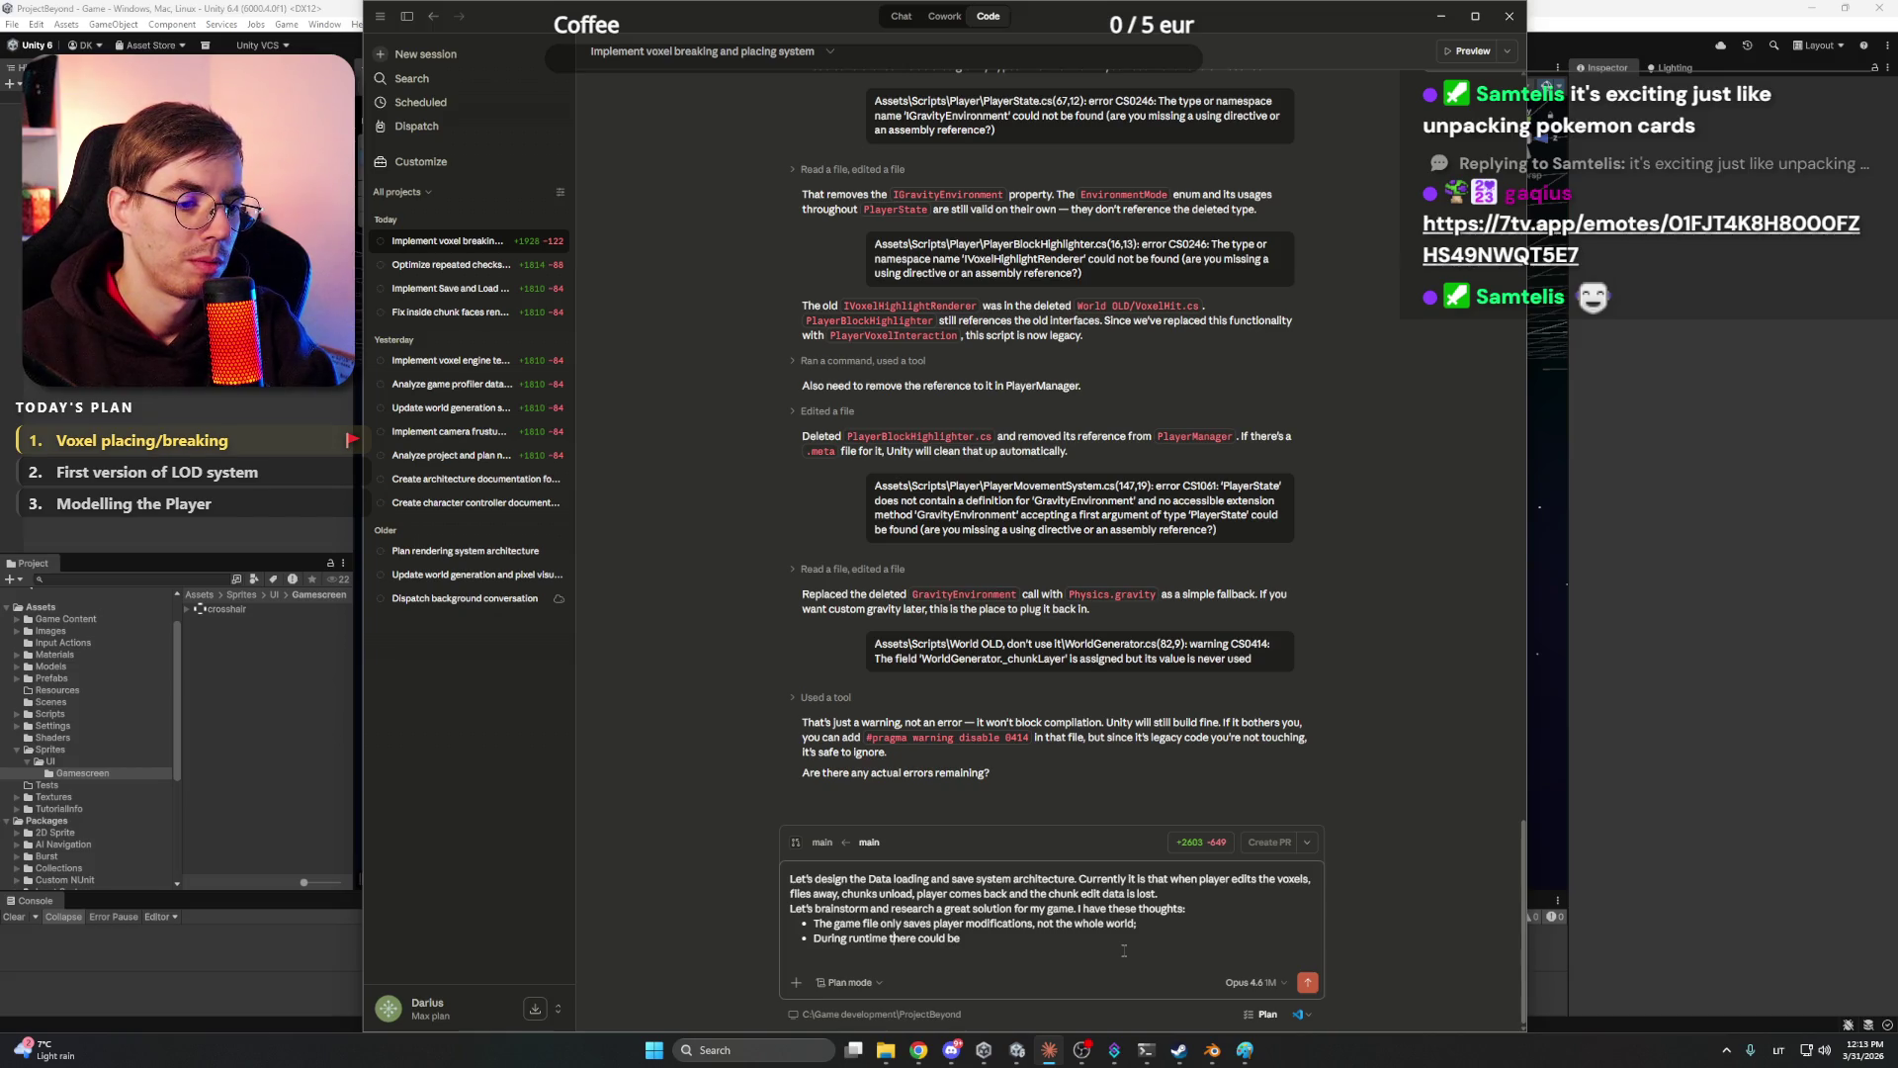
key("shift+Return")
type("It the chu")
type("nk is unload")
type("ed,")
type("and")
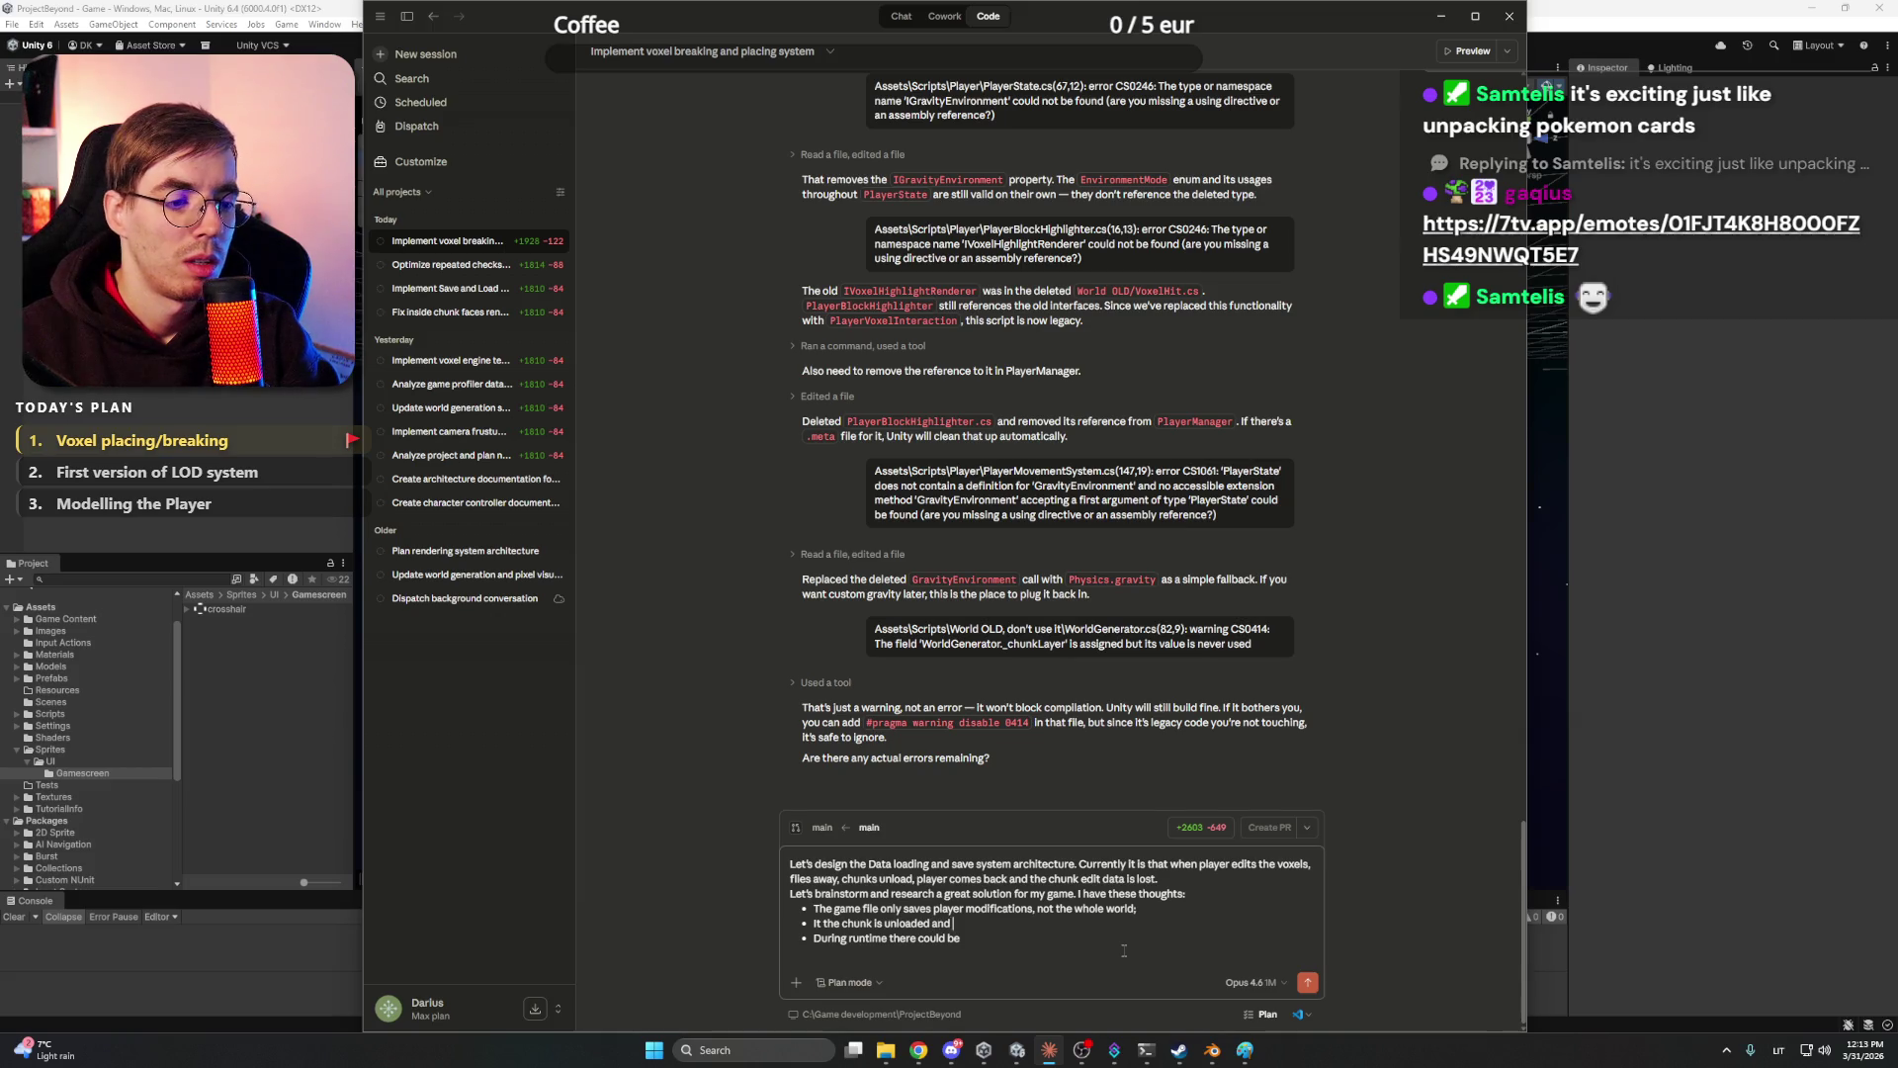
type("it had")
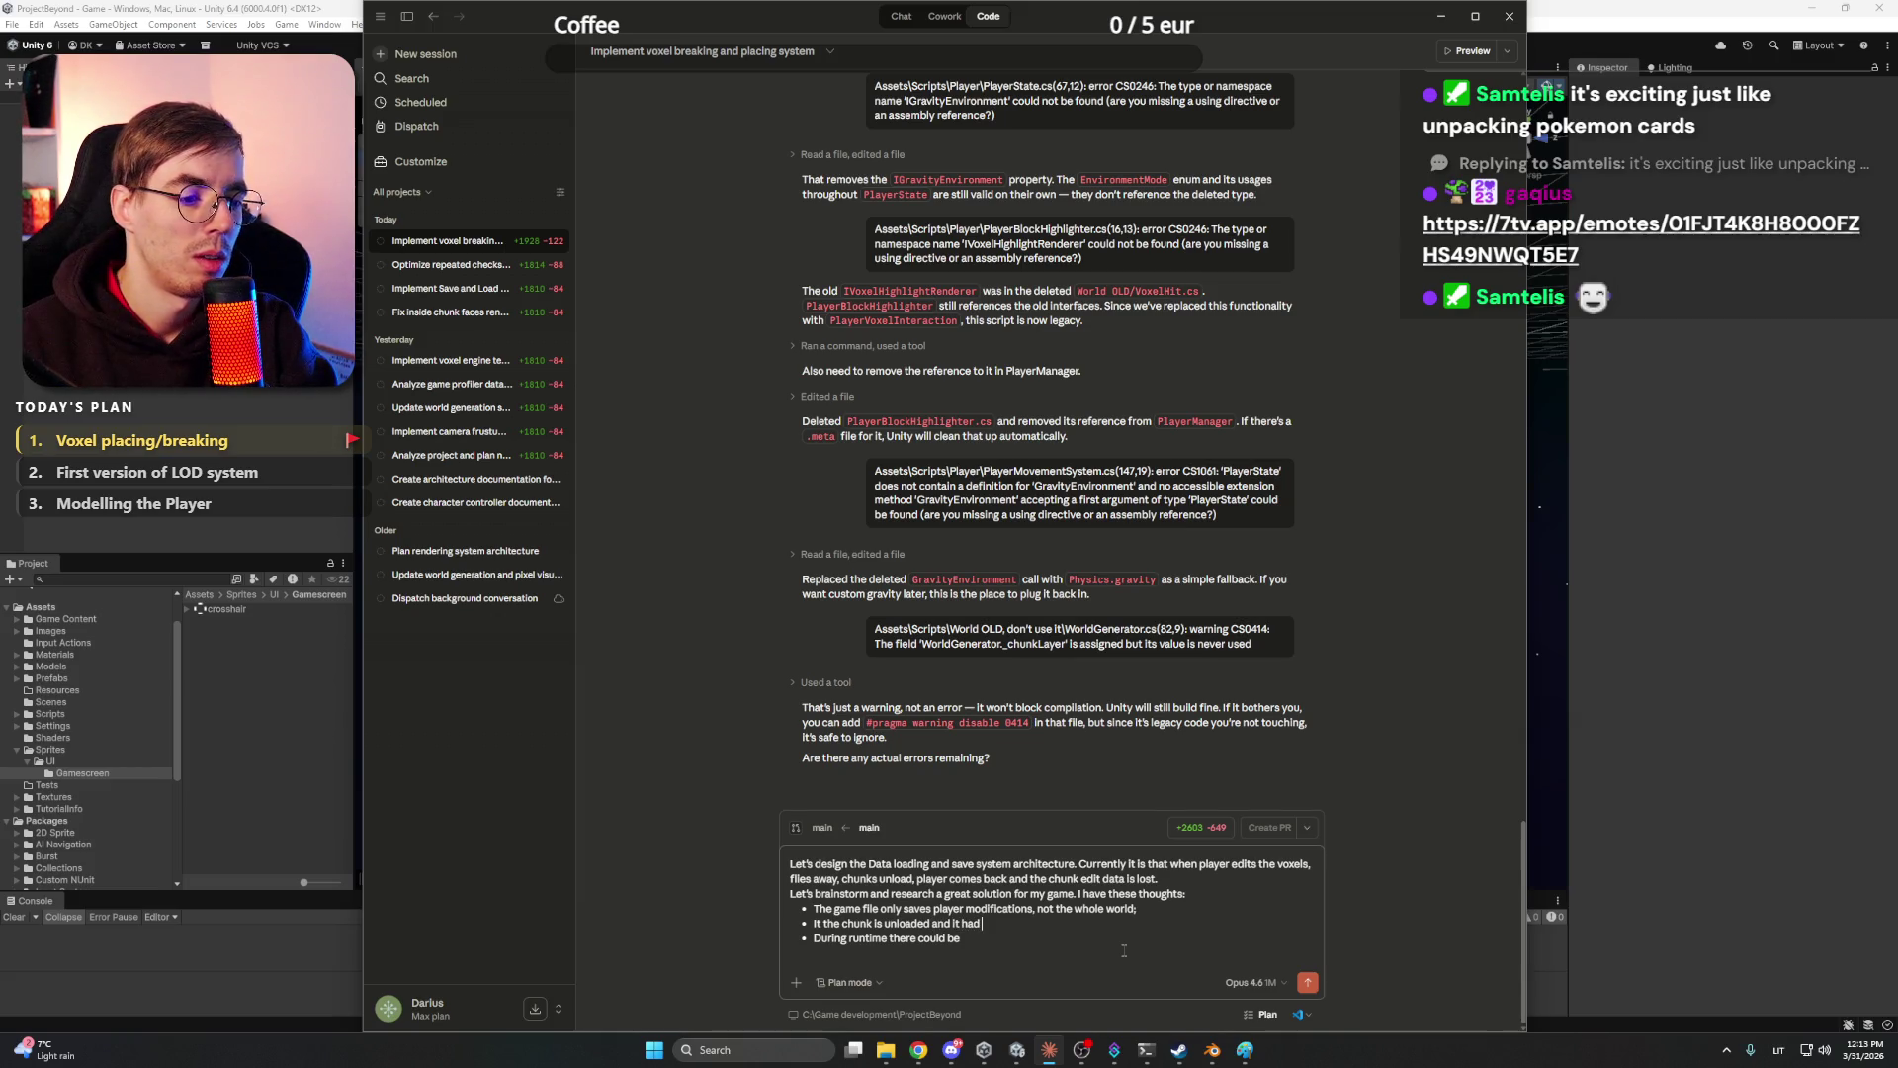
type(" player modifications -> automa")
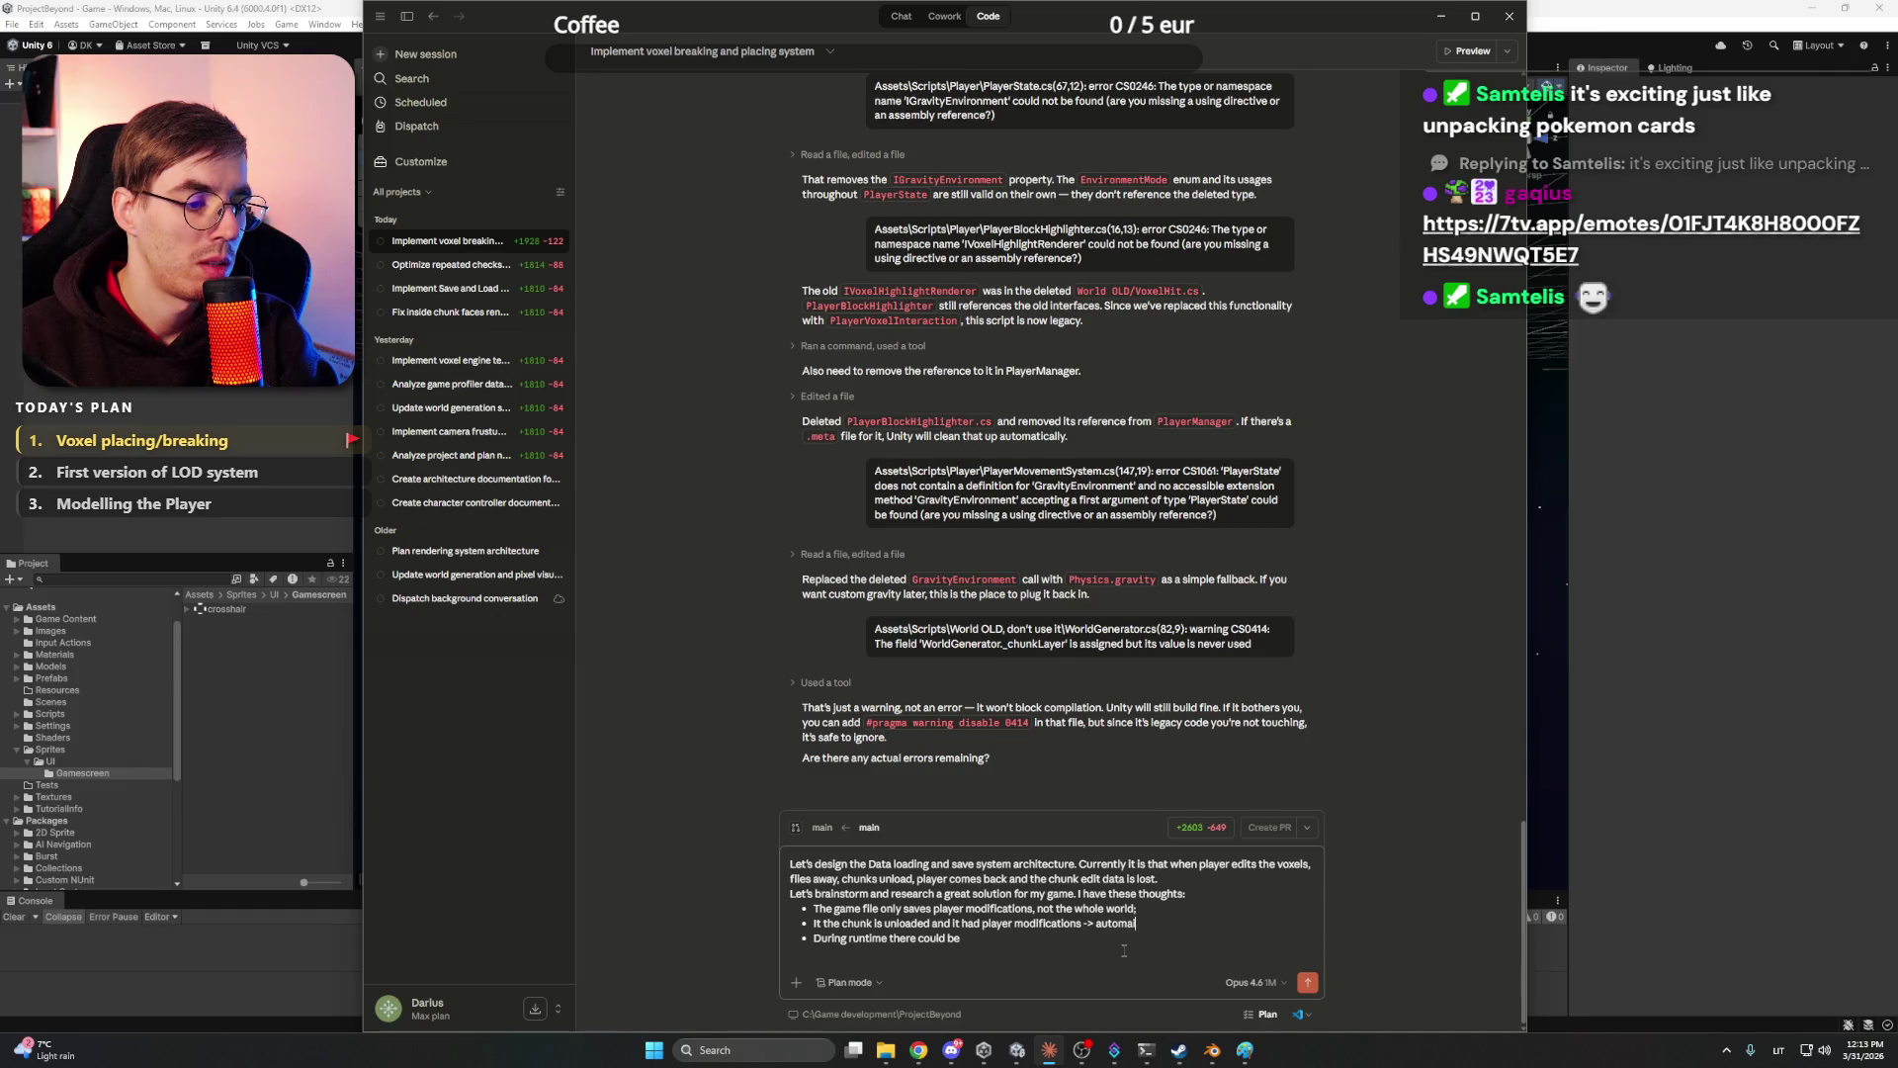
type("ticaly")
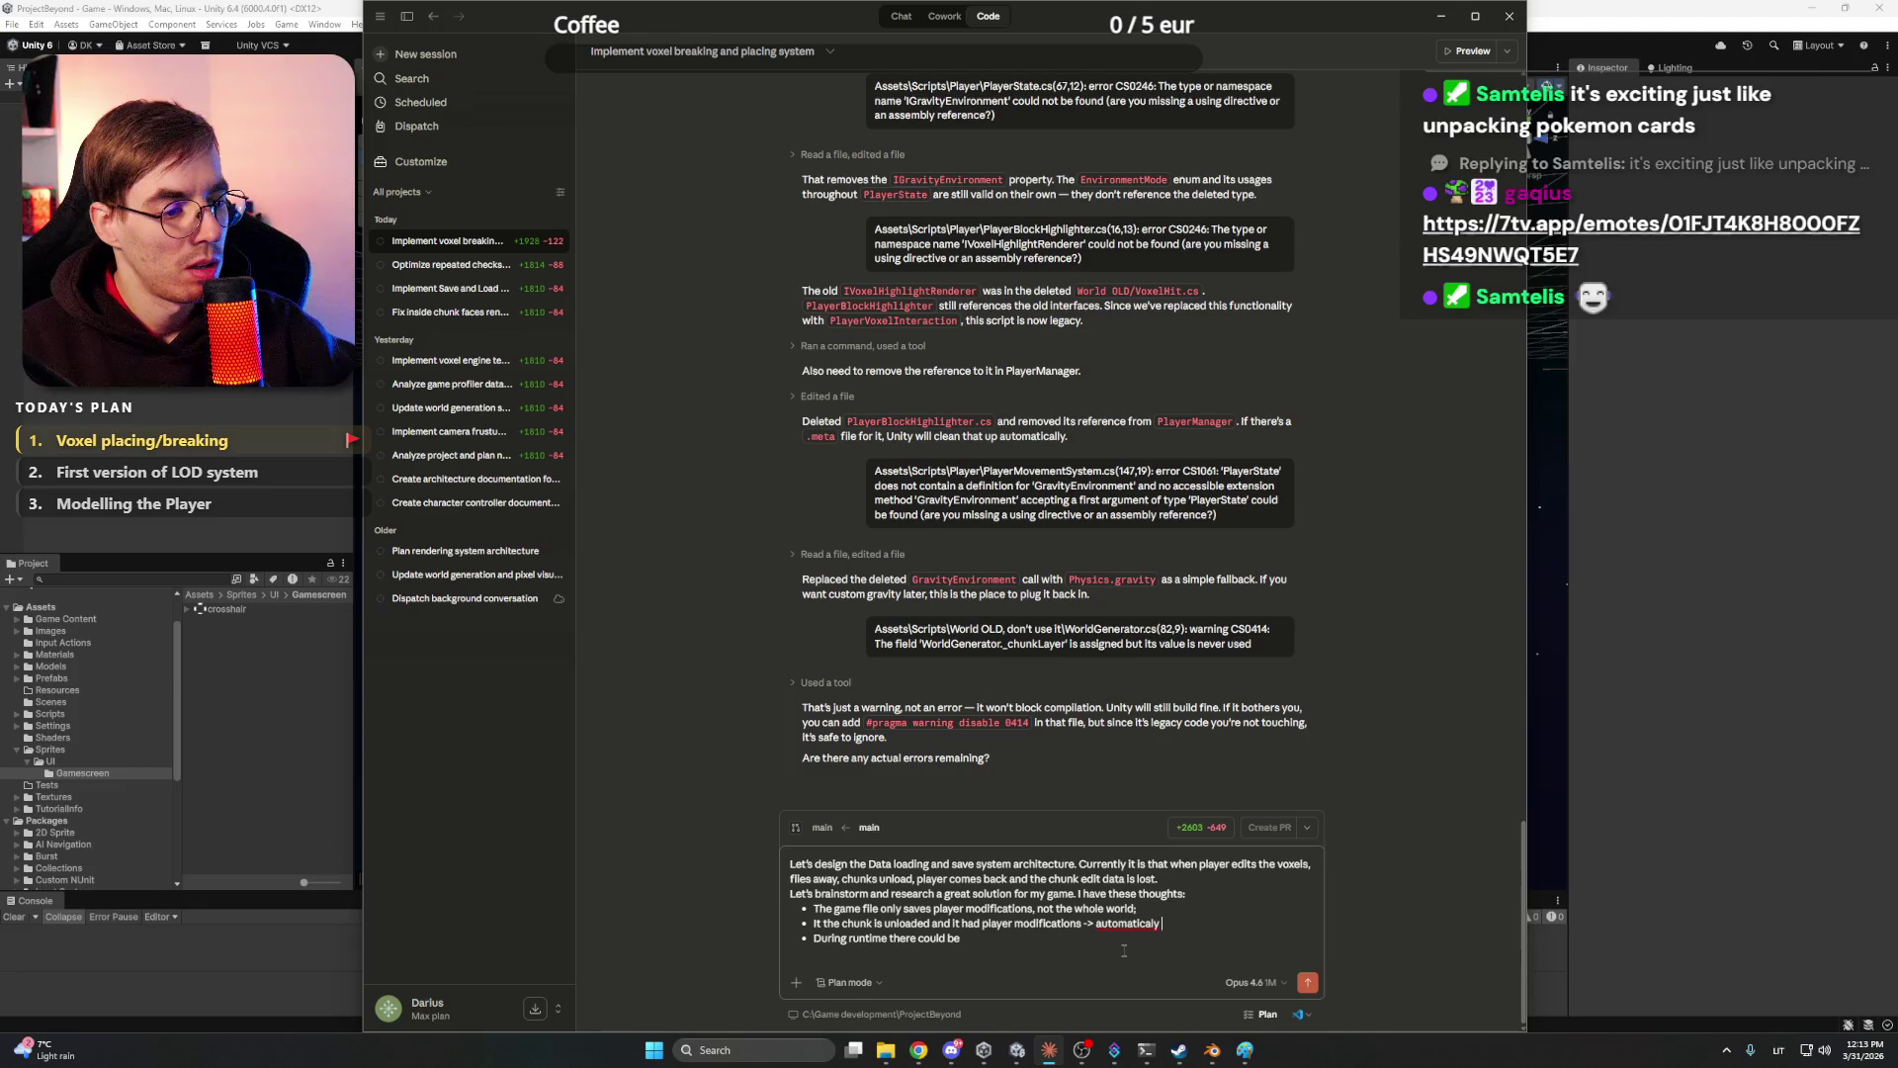
right_click(1132, 923)
left_click(1211, 723)
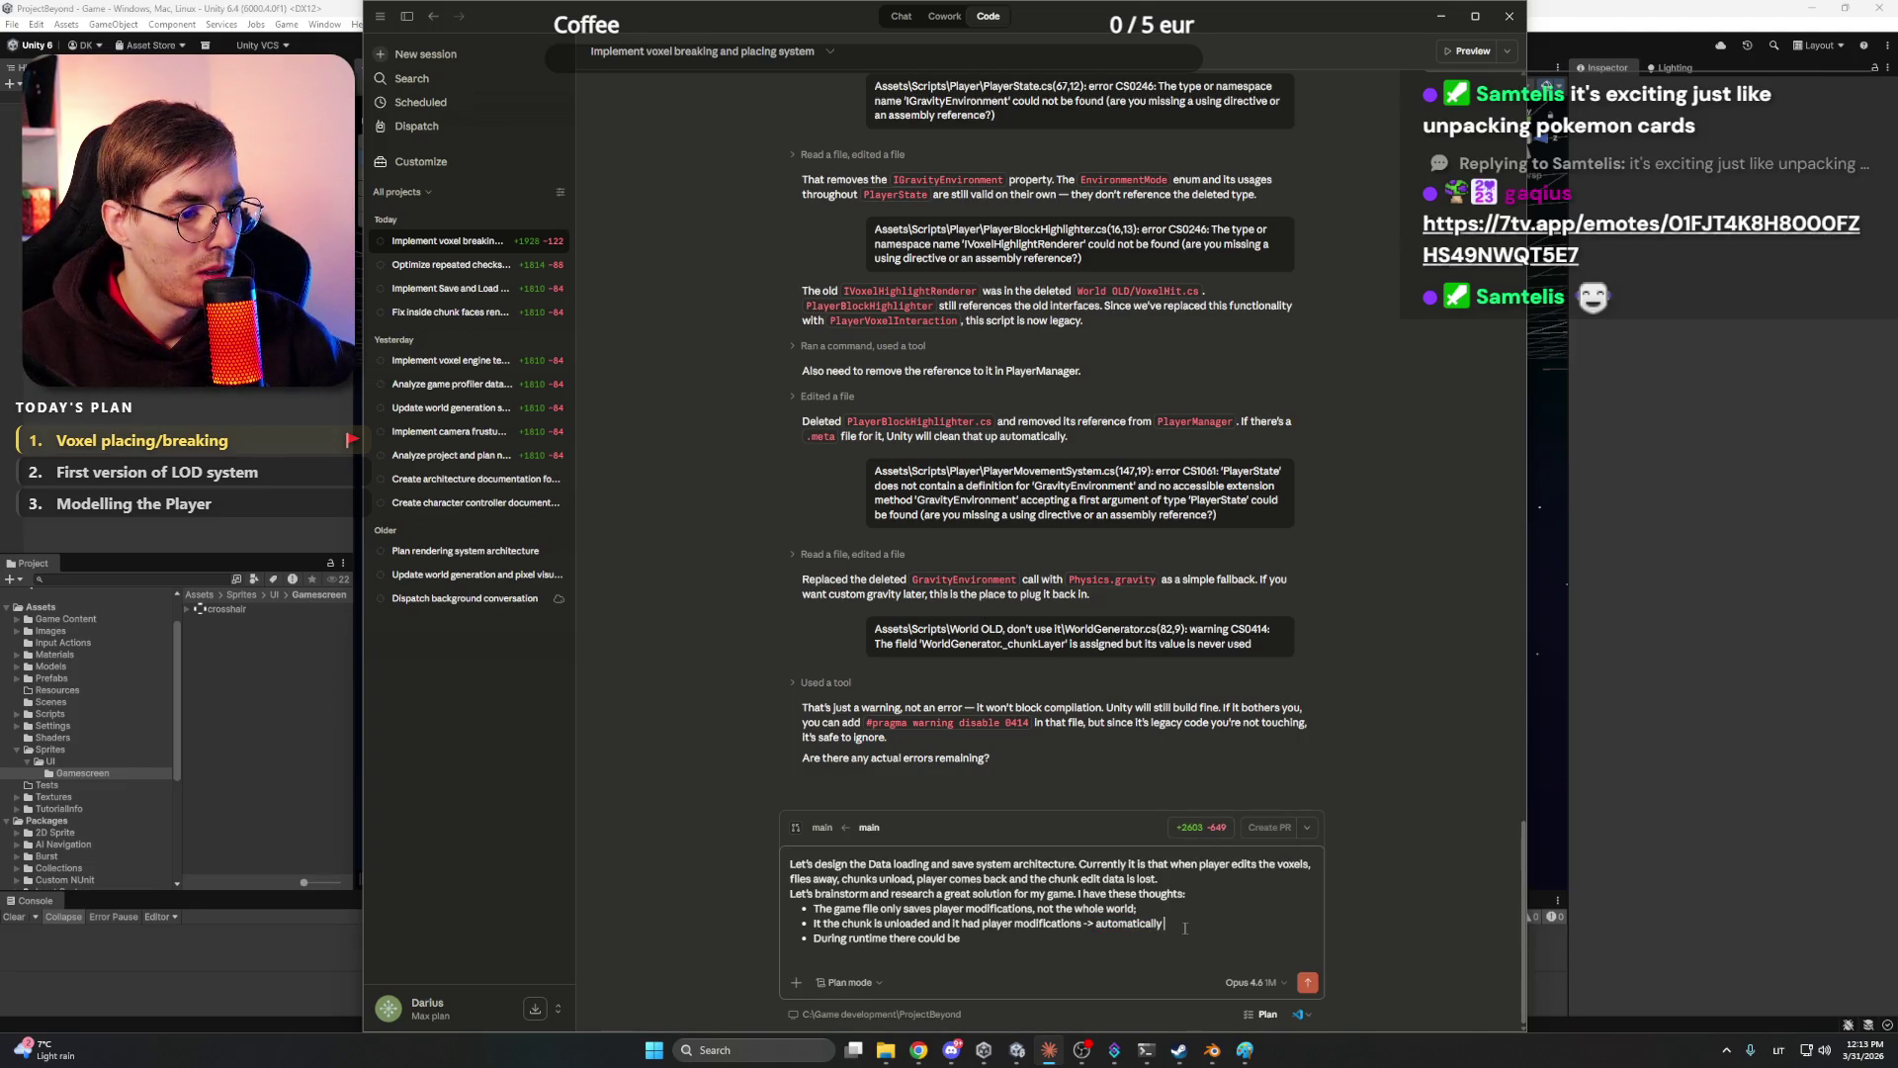
type(" save it")
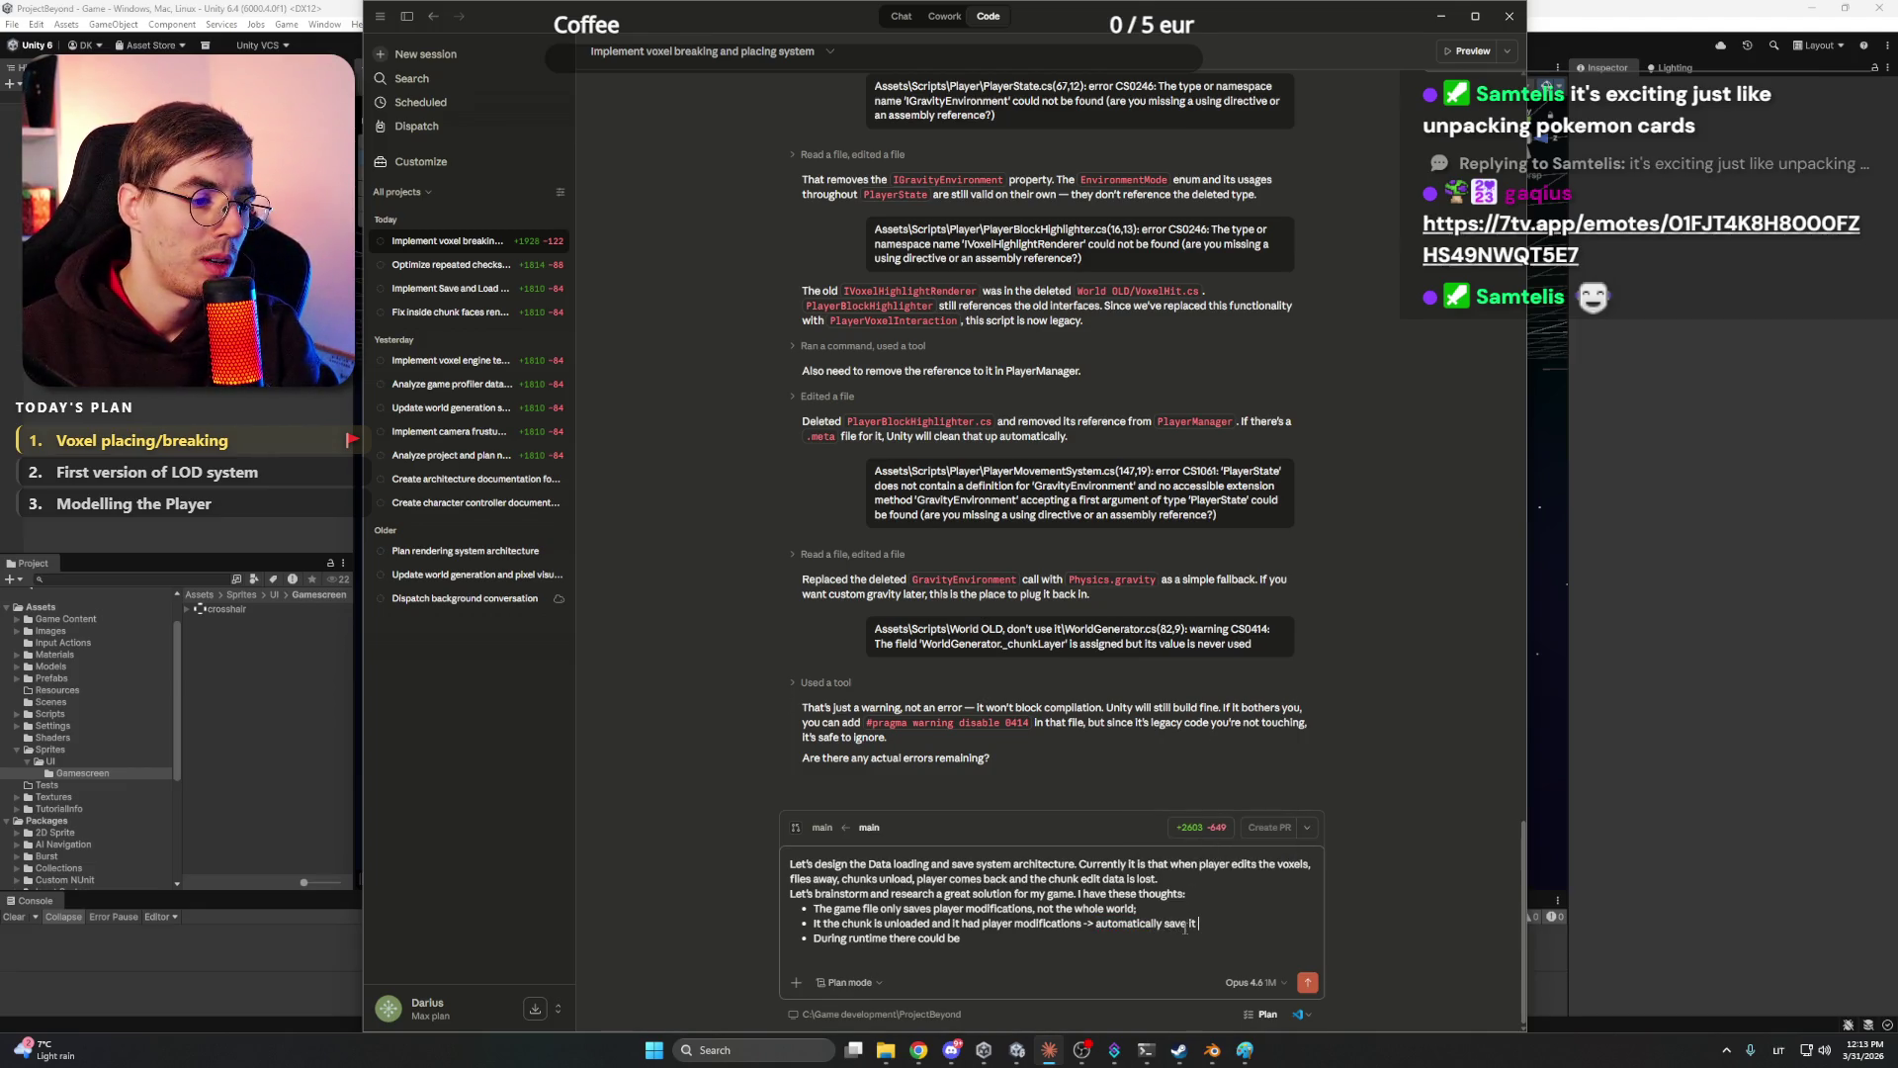
type(" to files.")
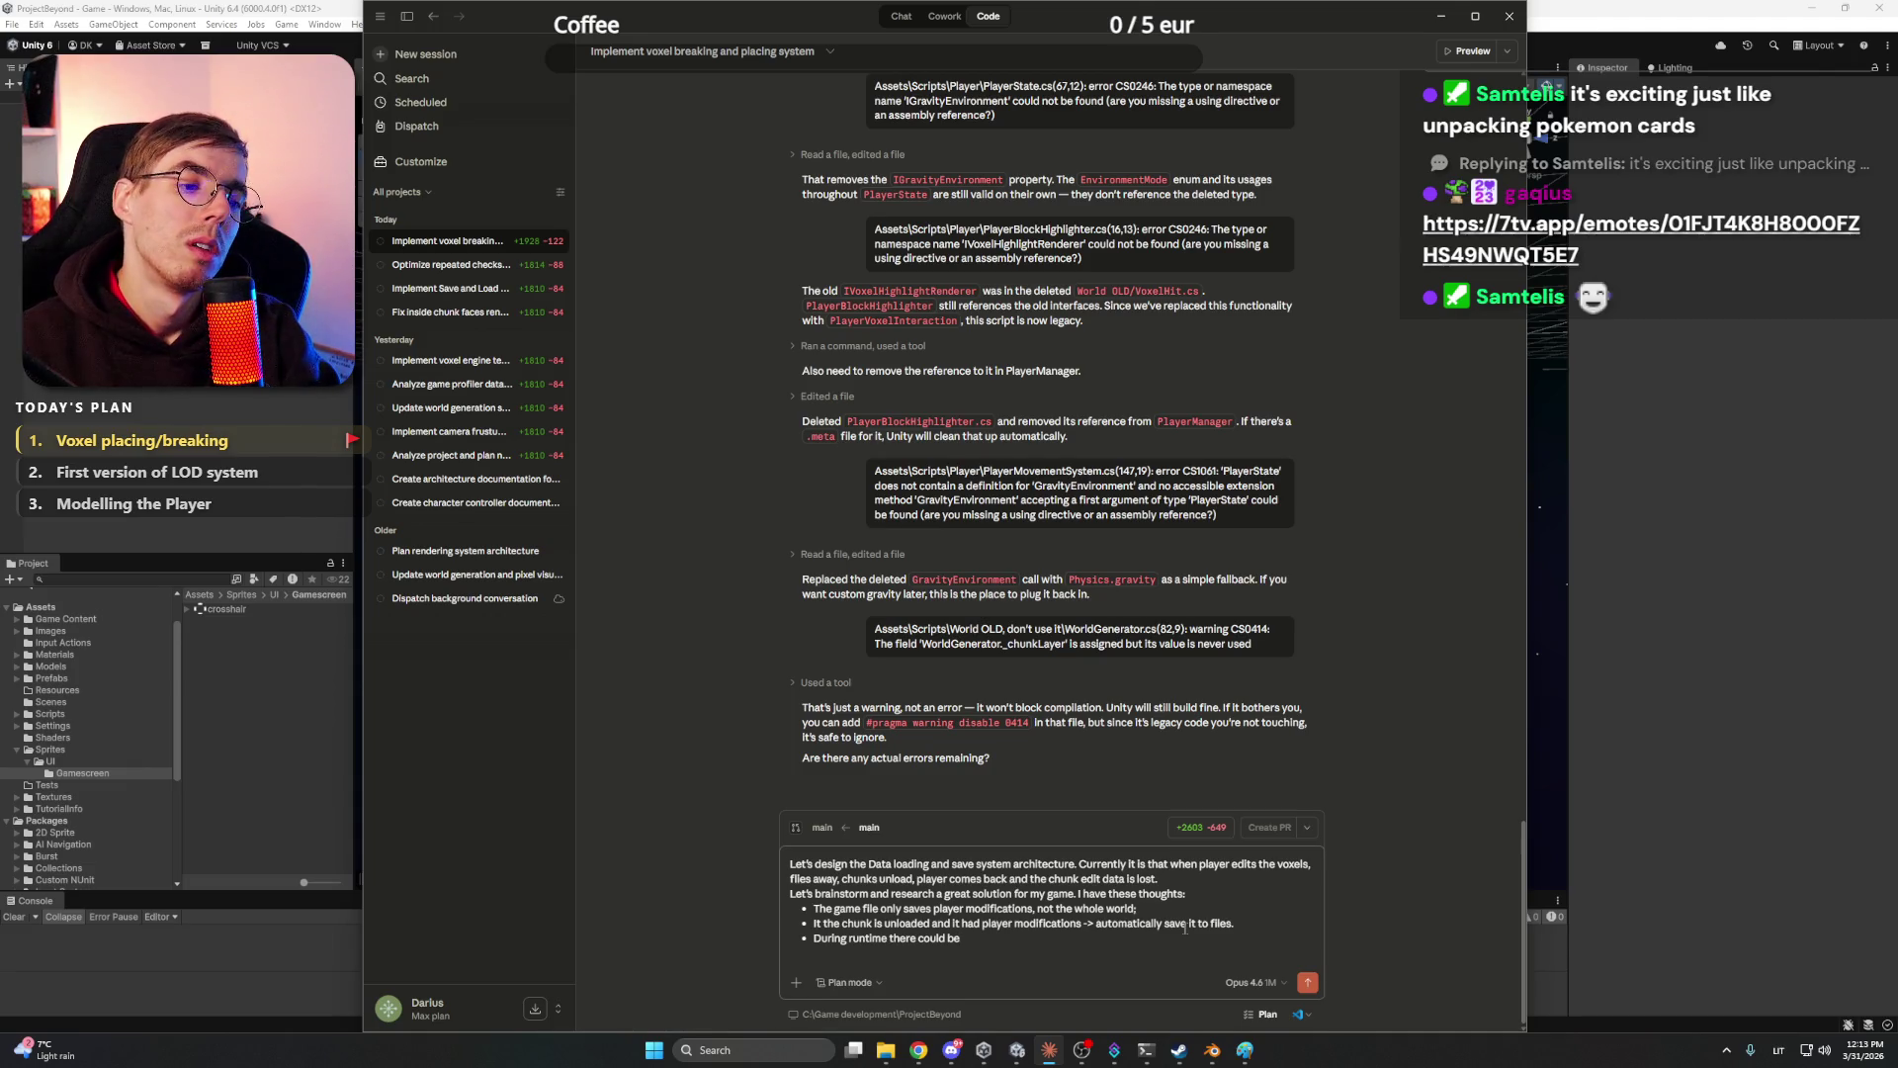
- Write the performance bullet: save the generated surrounding area, larger than view distance, in temp files
key("Left")
type("It would help with the performance if")
key("Delete")
type("d")
key("BackSpace")
type("d")
key("End")
key("shift+Return")
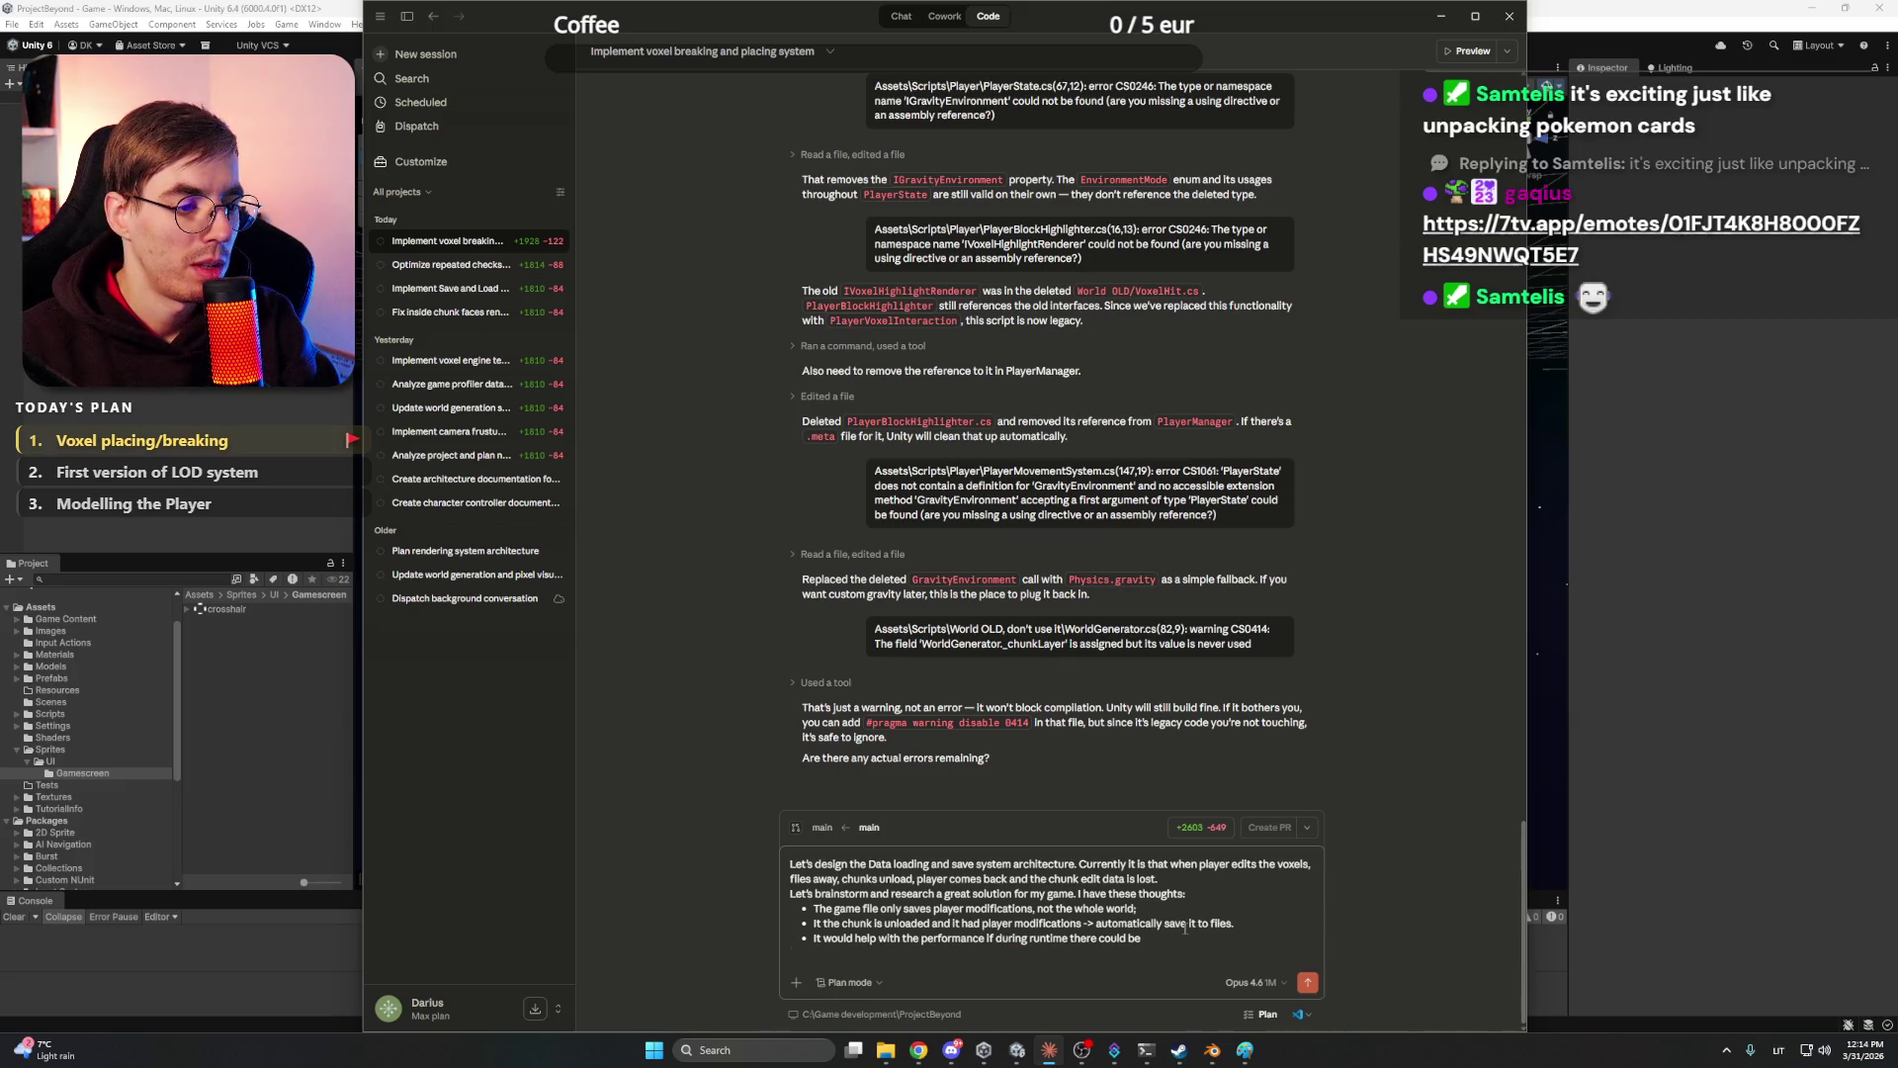
key("ctrl+shift+Left")
key("ctrl+shift+Left")
key("BackSpace")
type("urro")
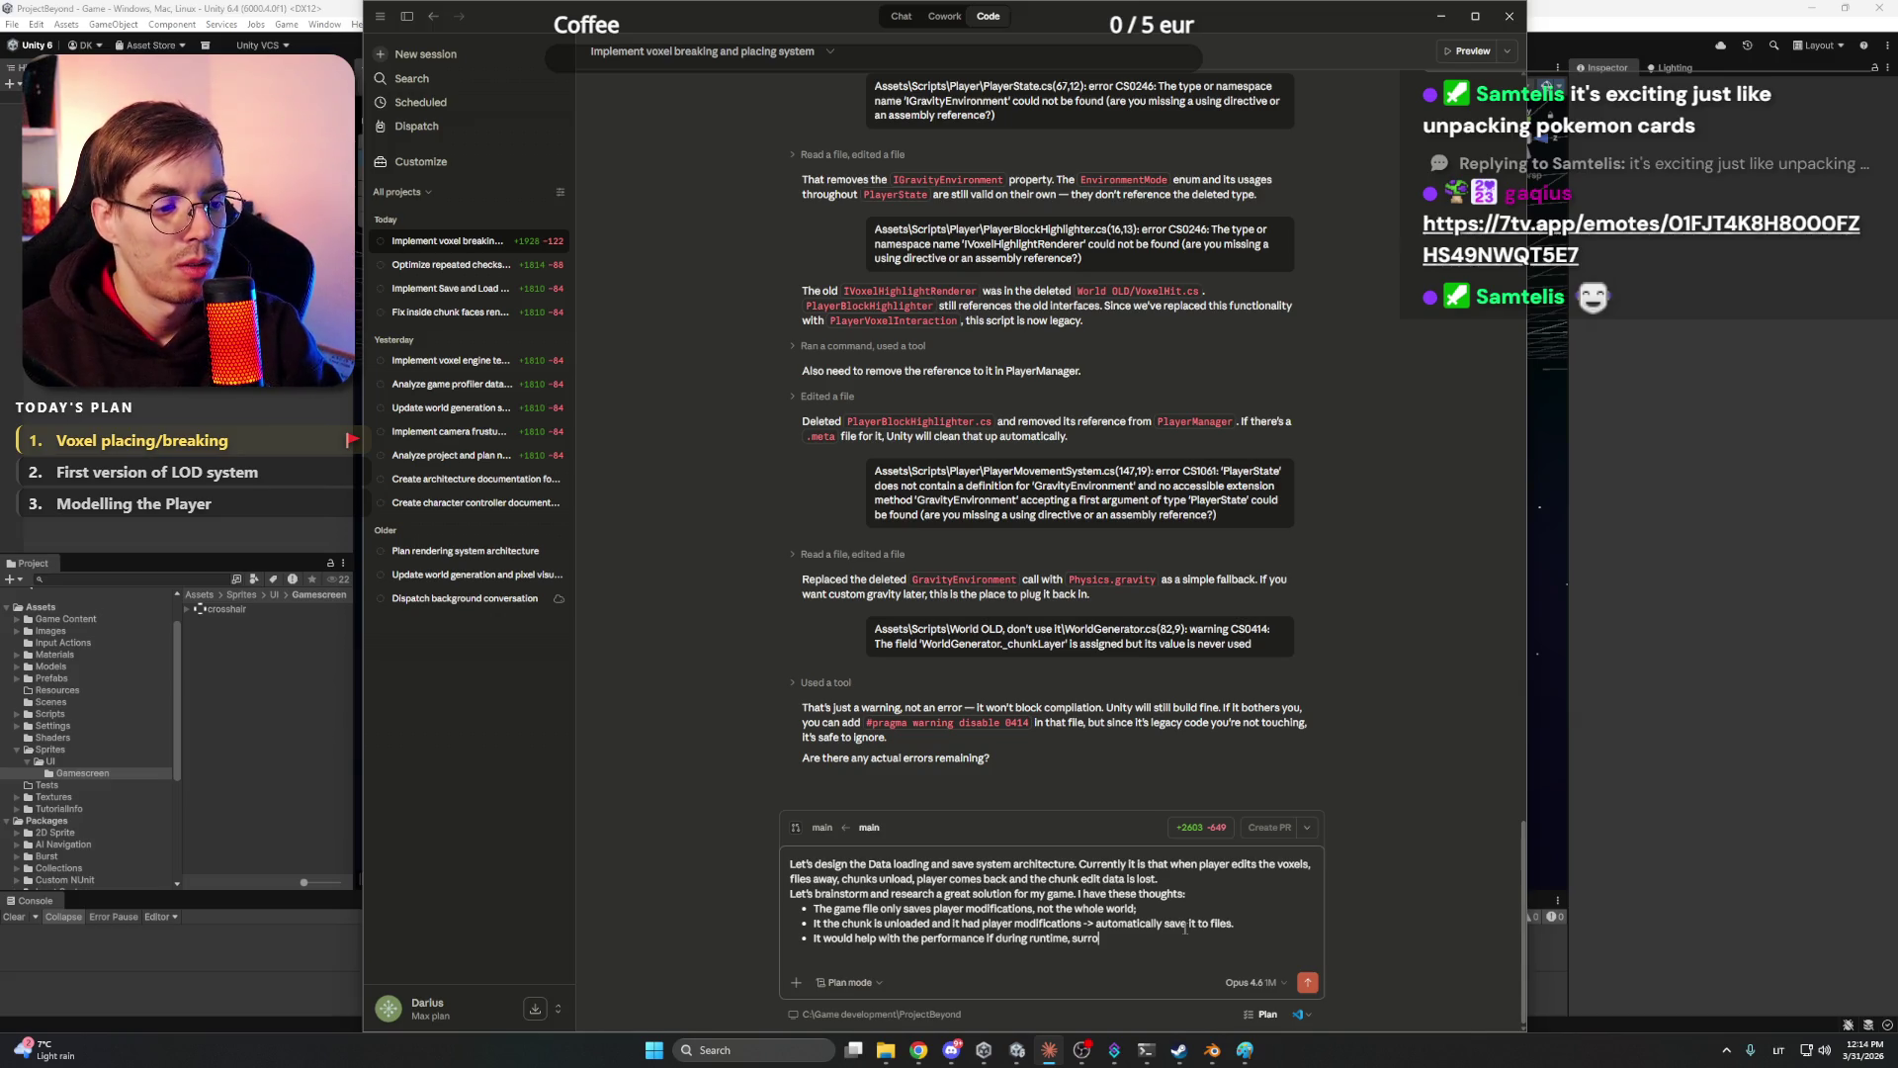
type("unding area c")
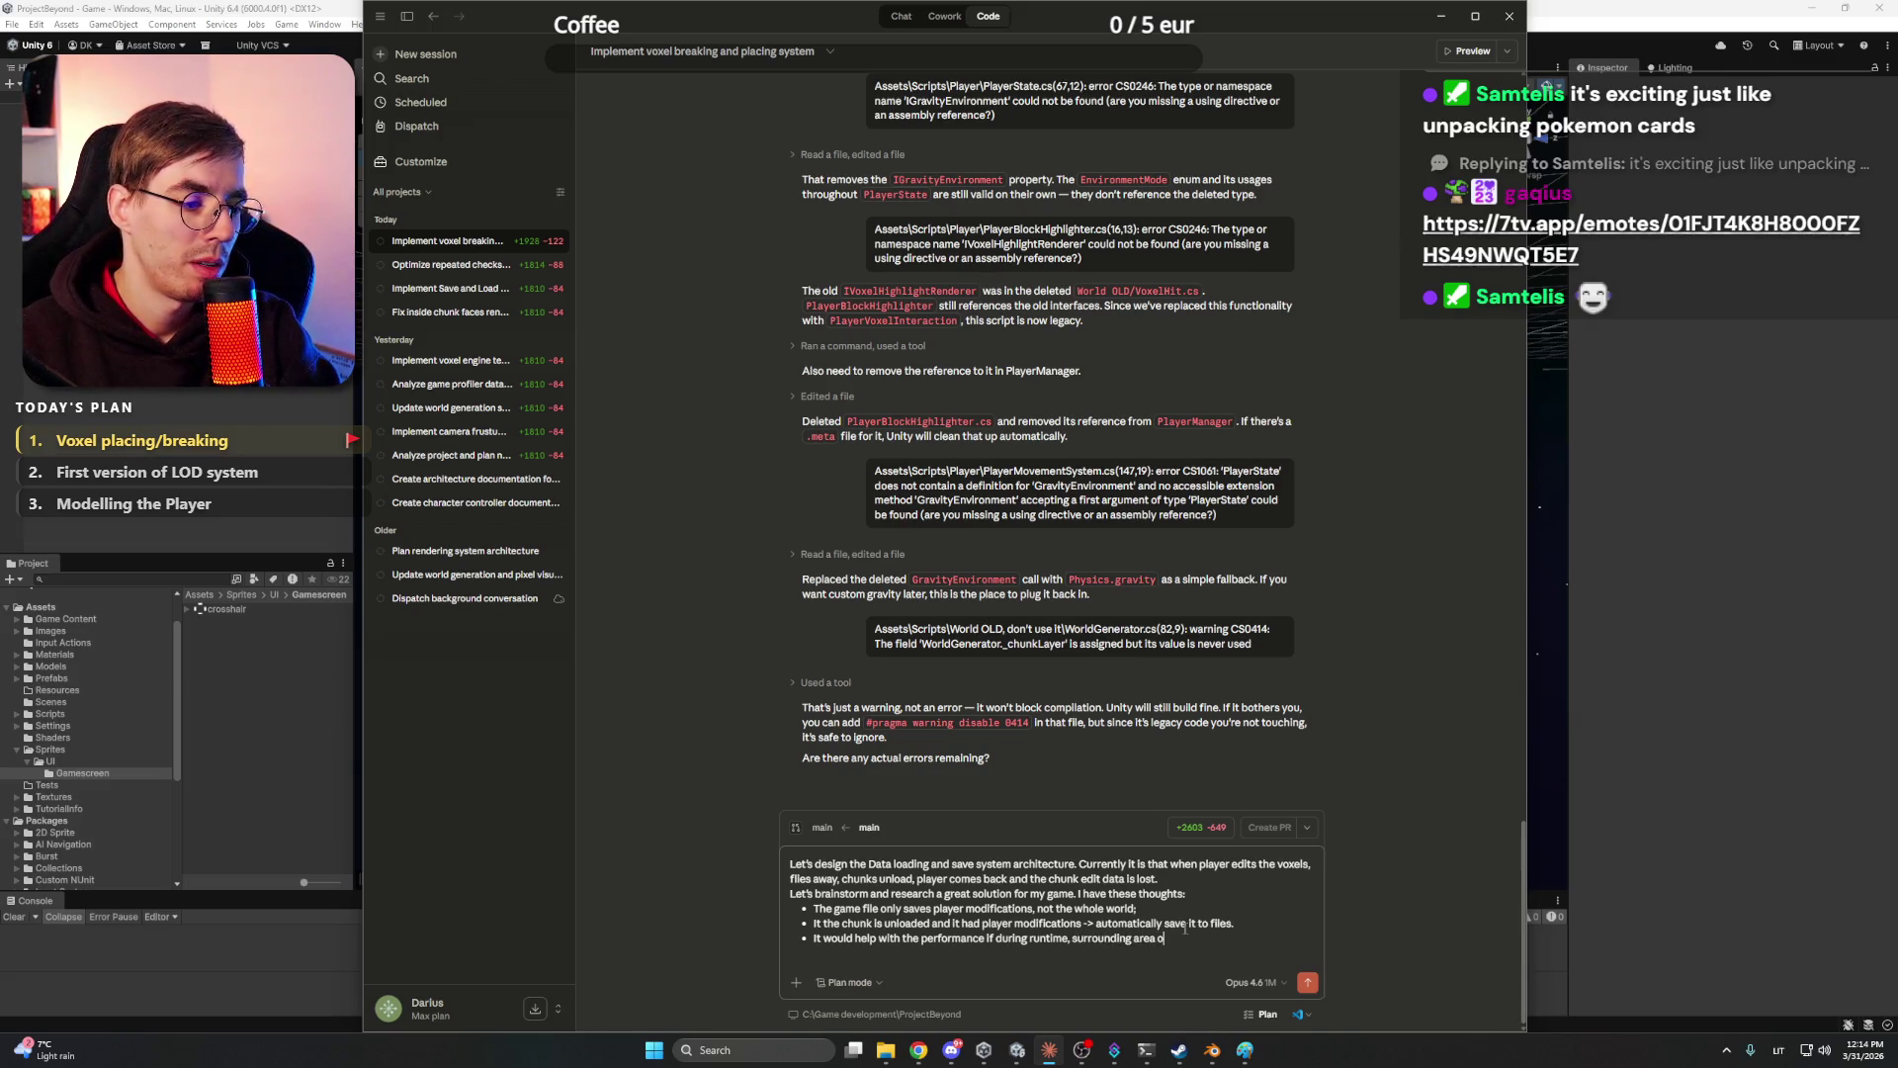
type("ould be ")
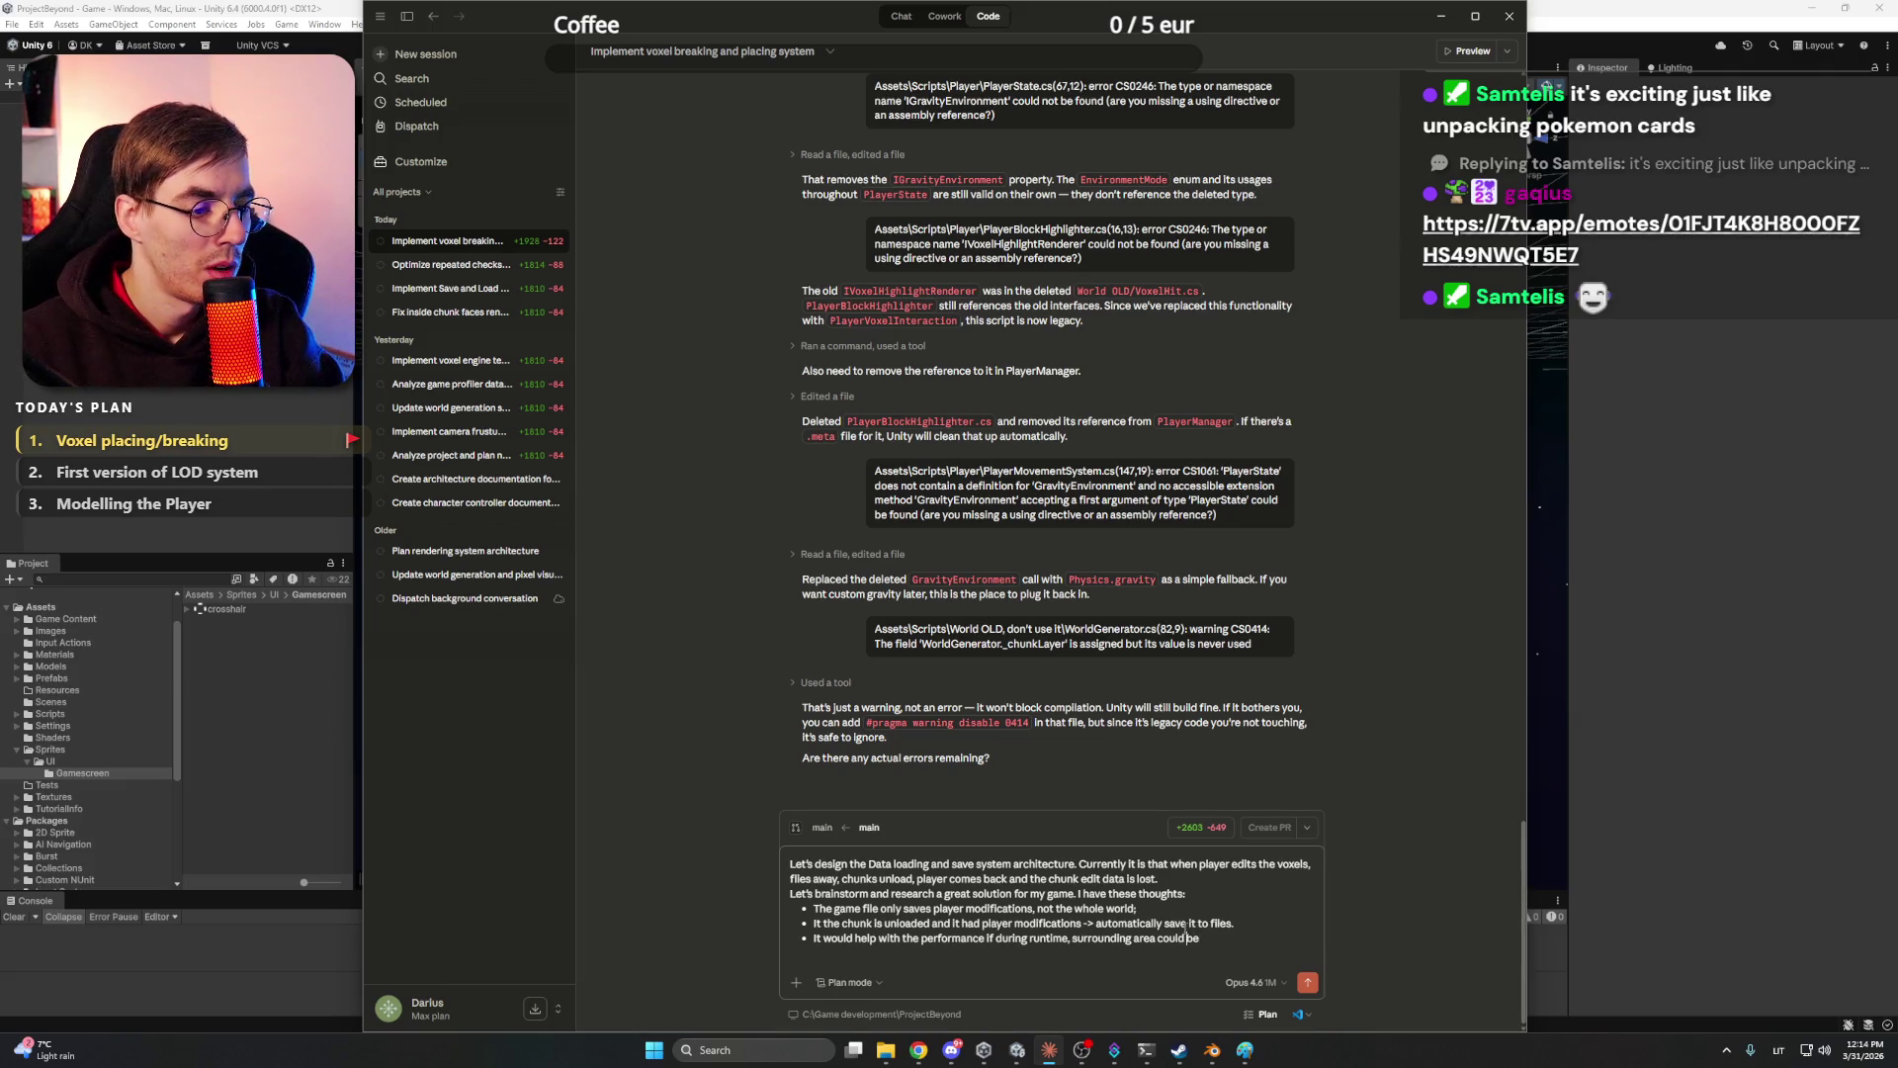
type("generated ")
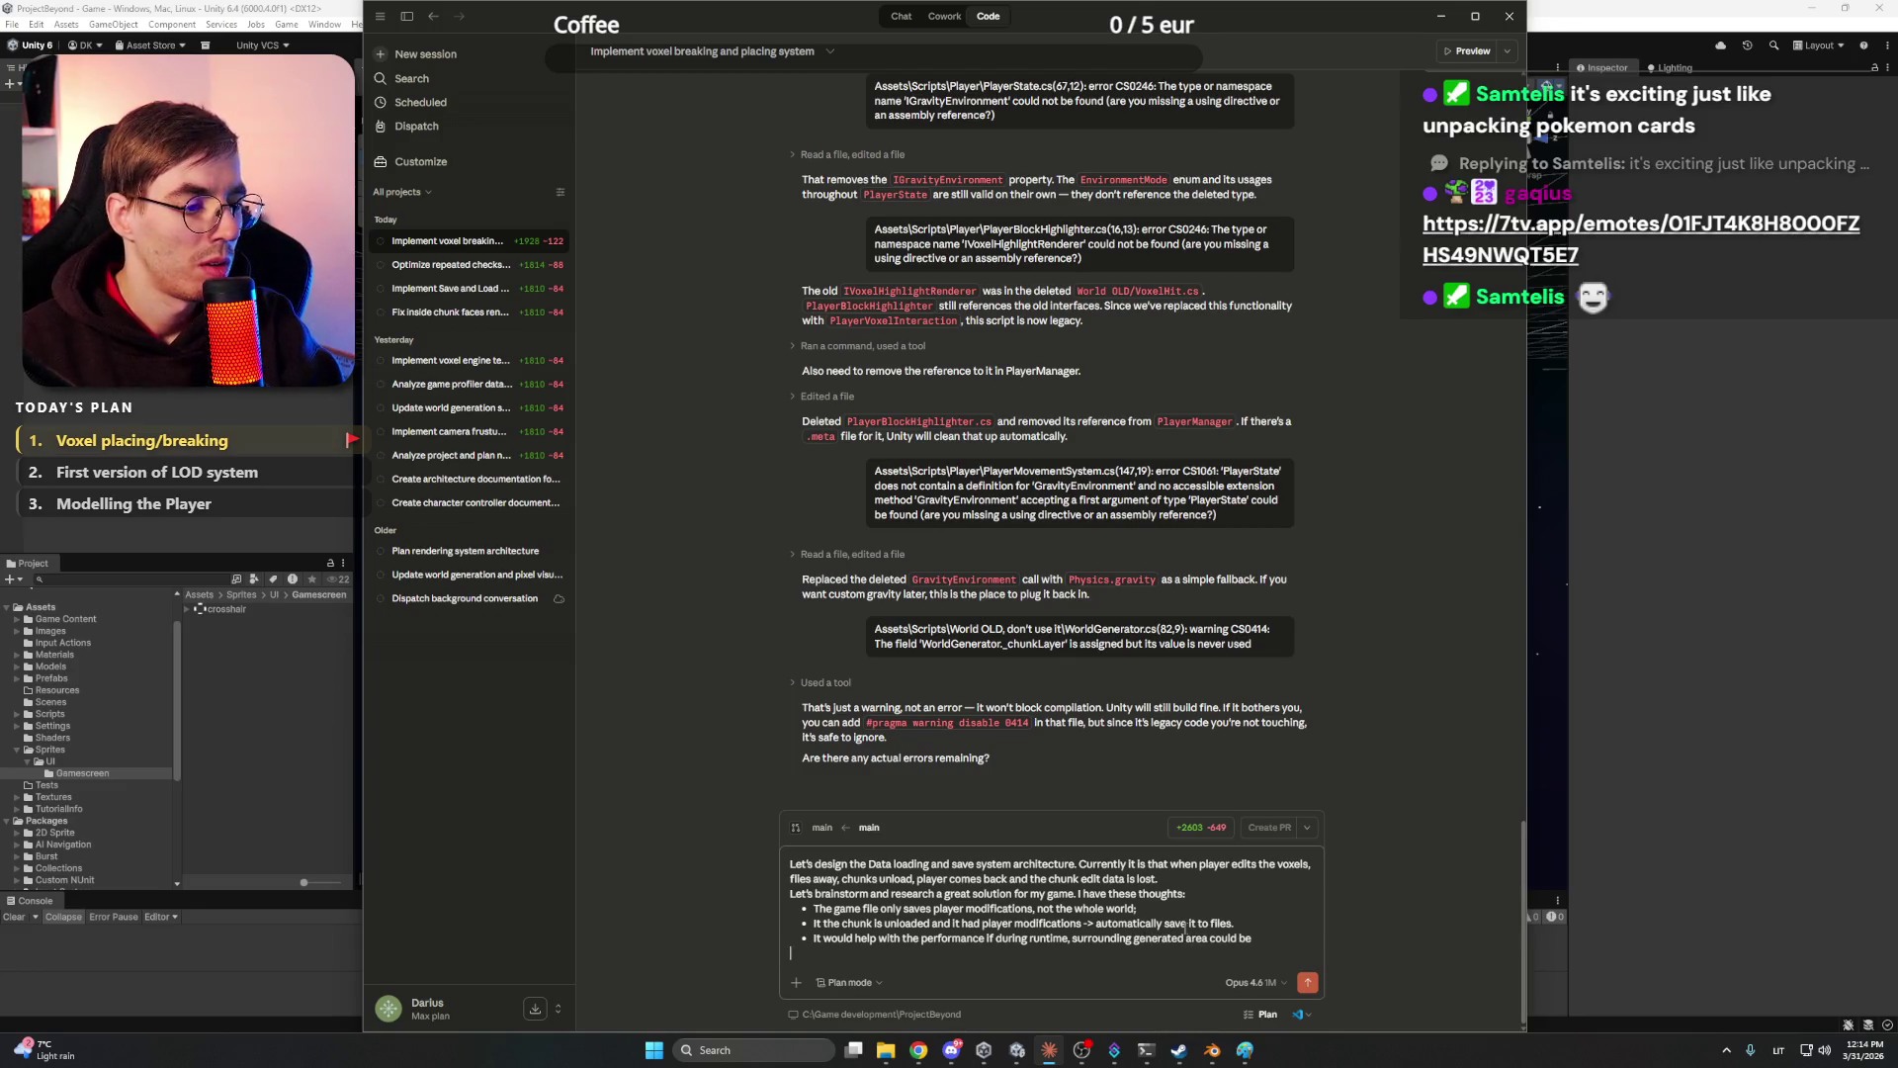
type("all")
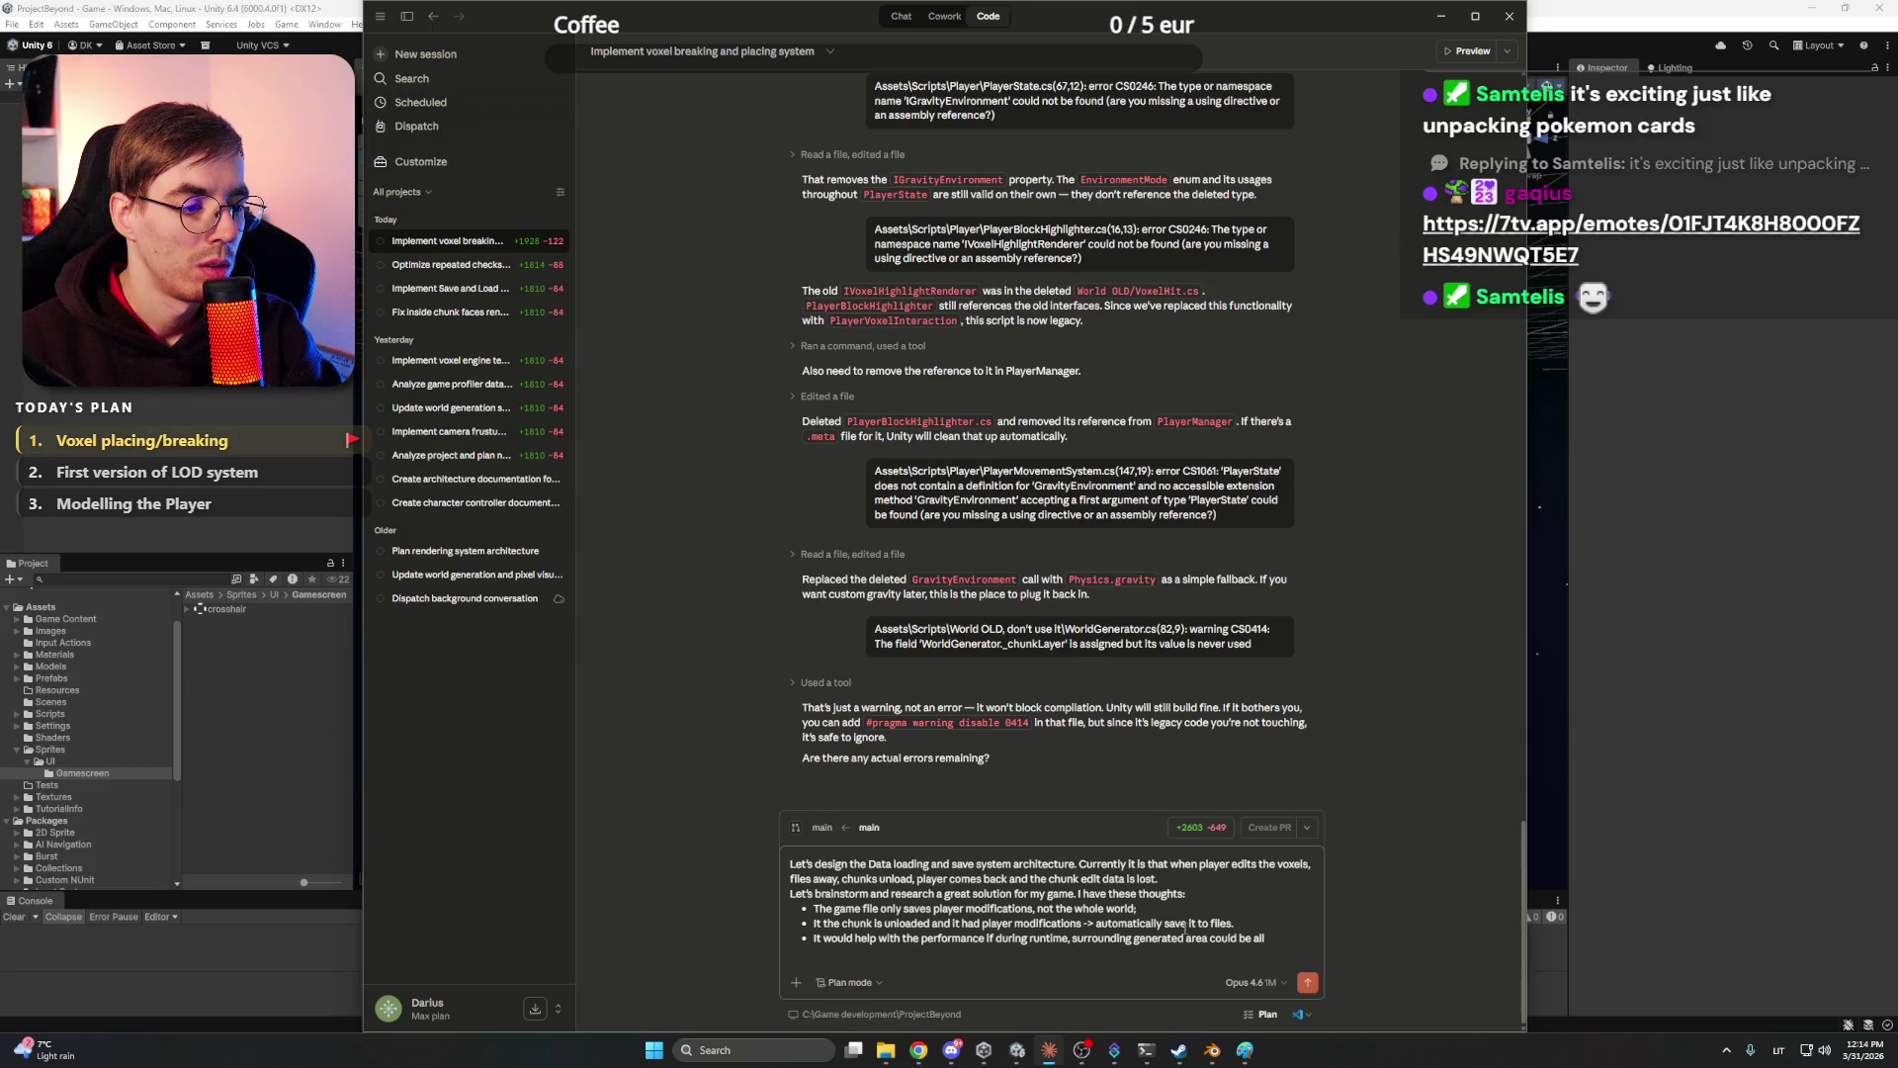
type(" saved")
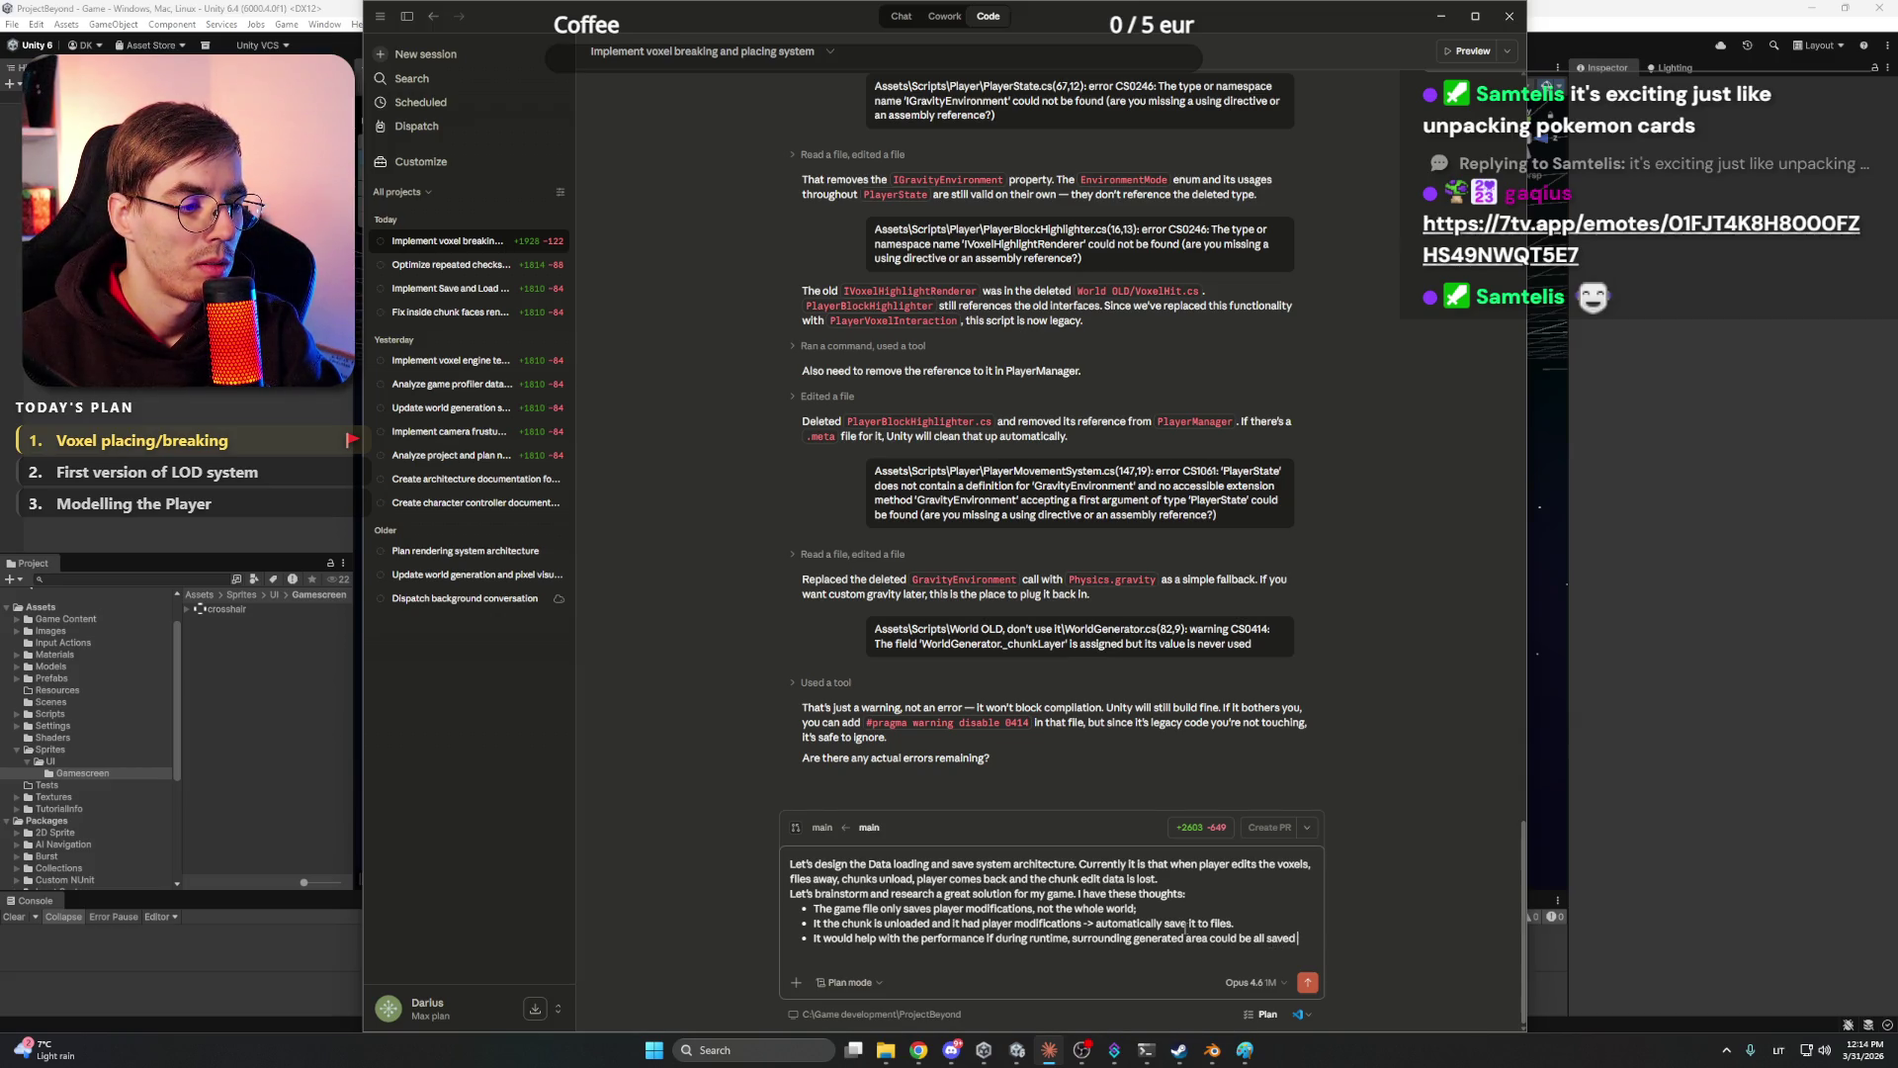
type(" in temp files.")
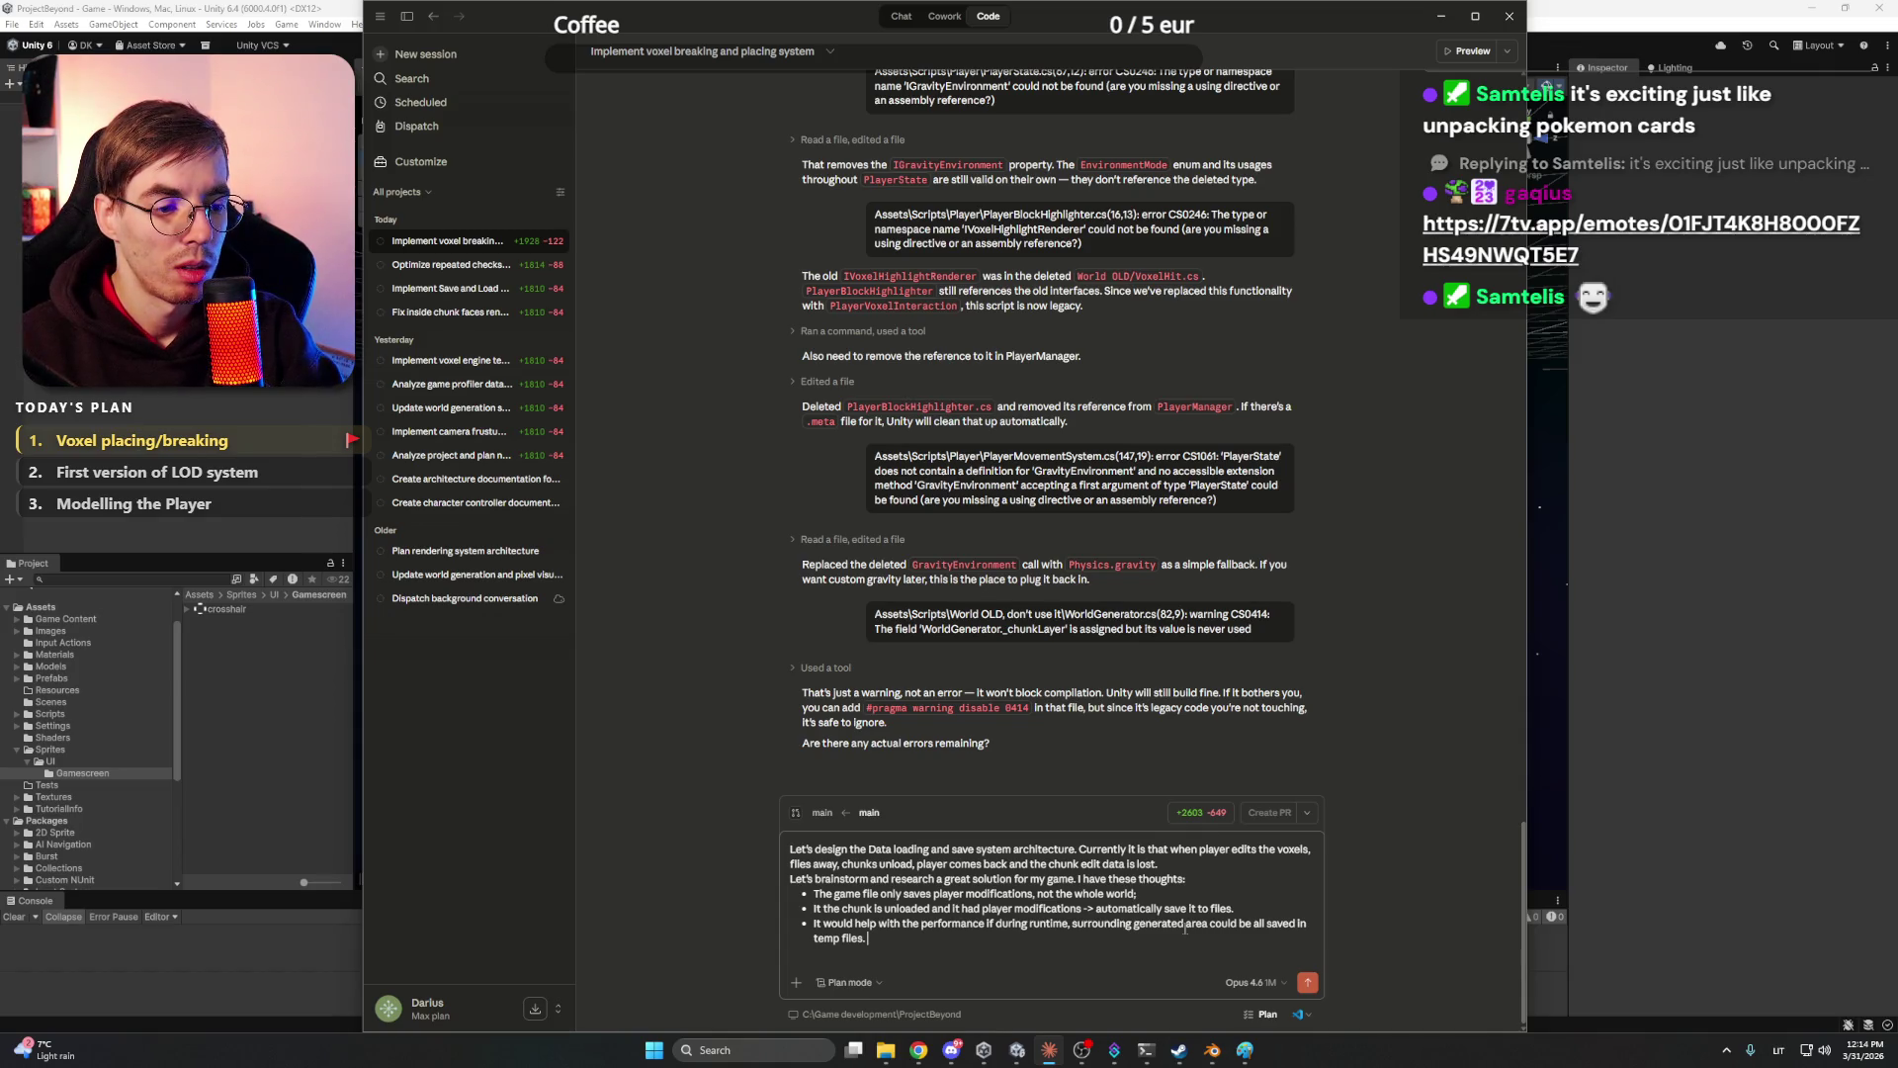
type(" Larger area")
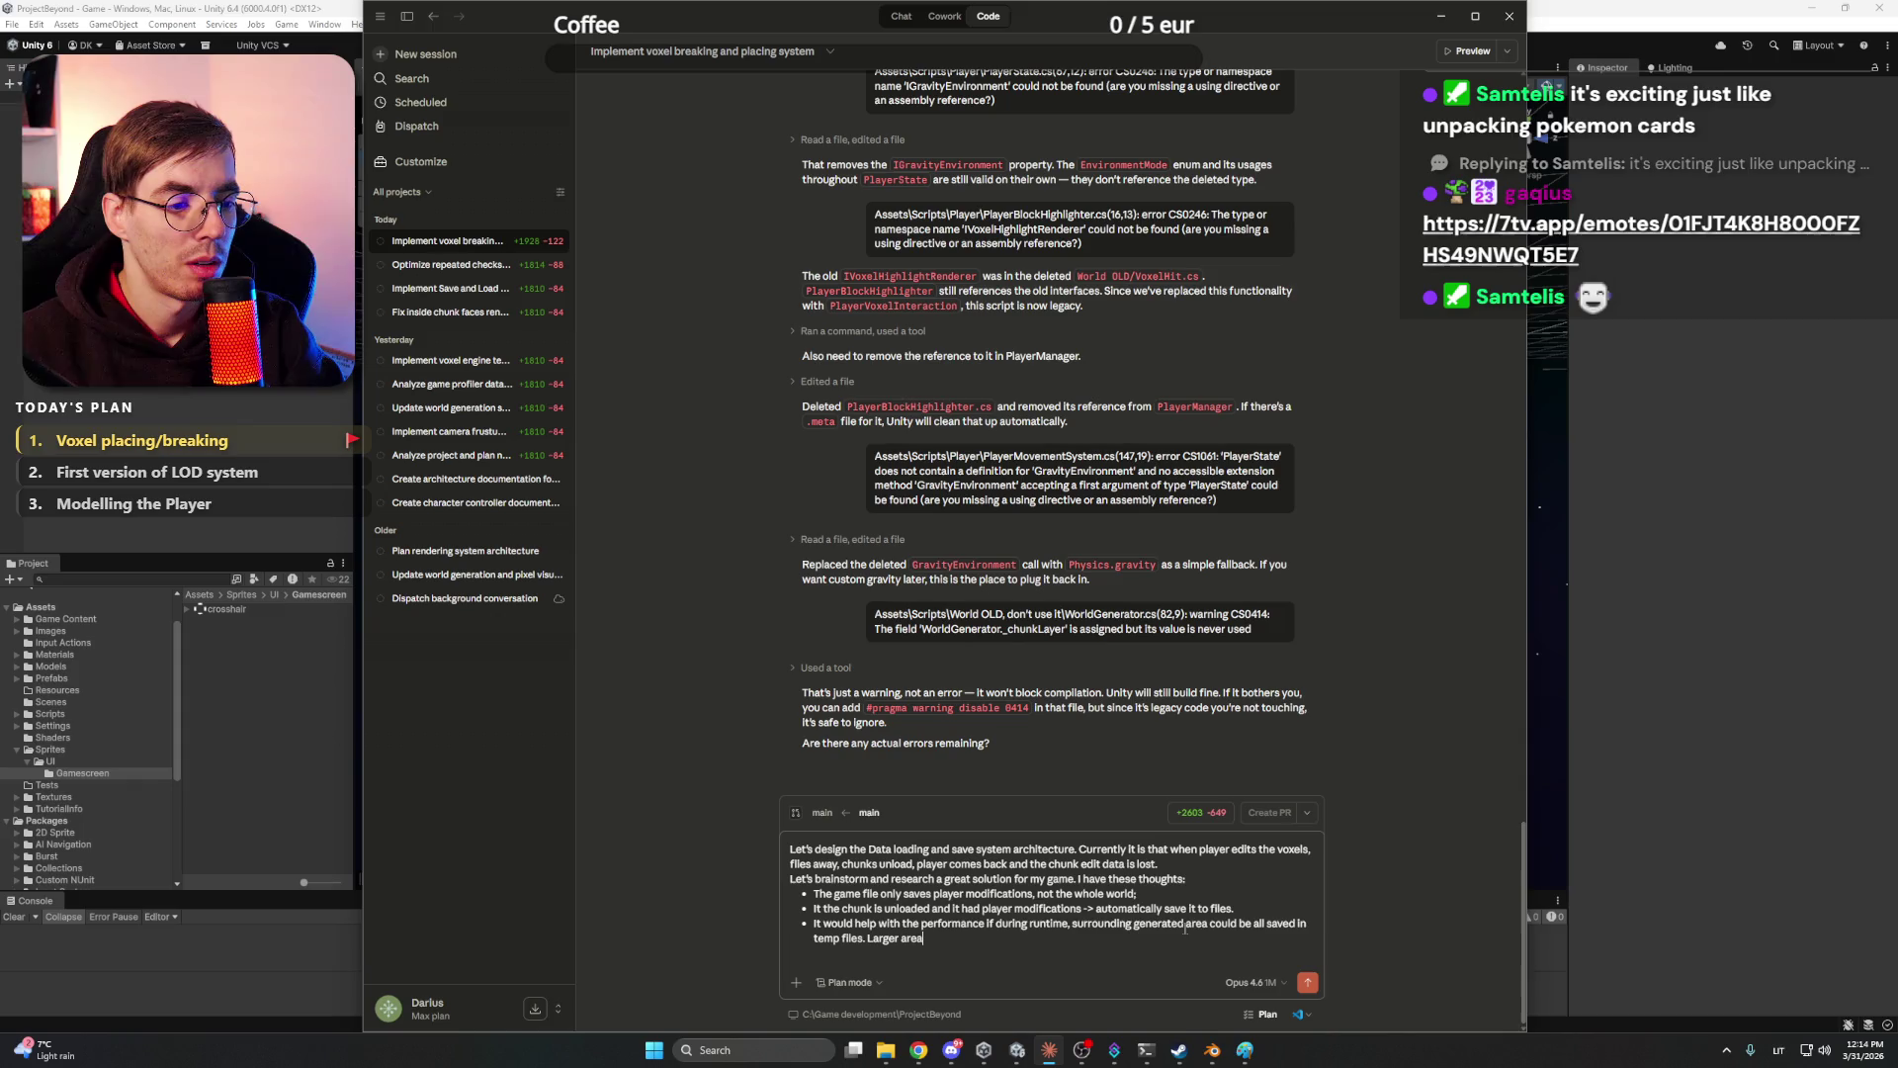
type(" than ")
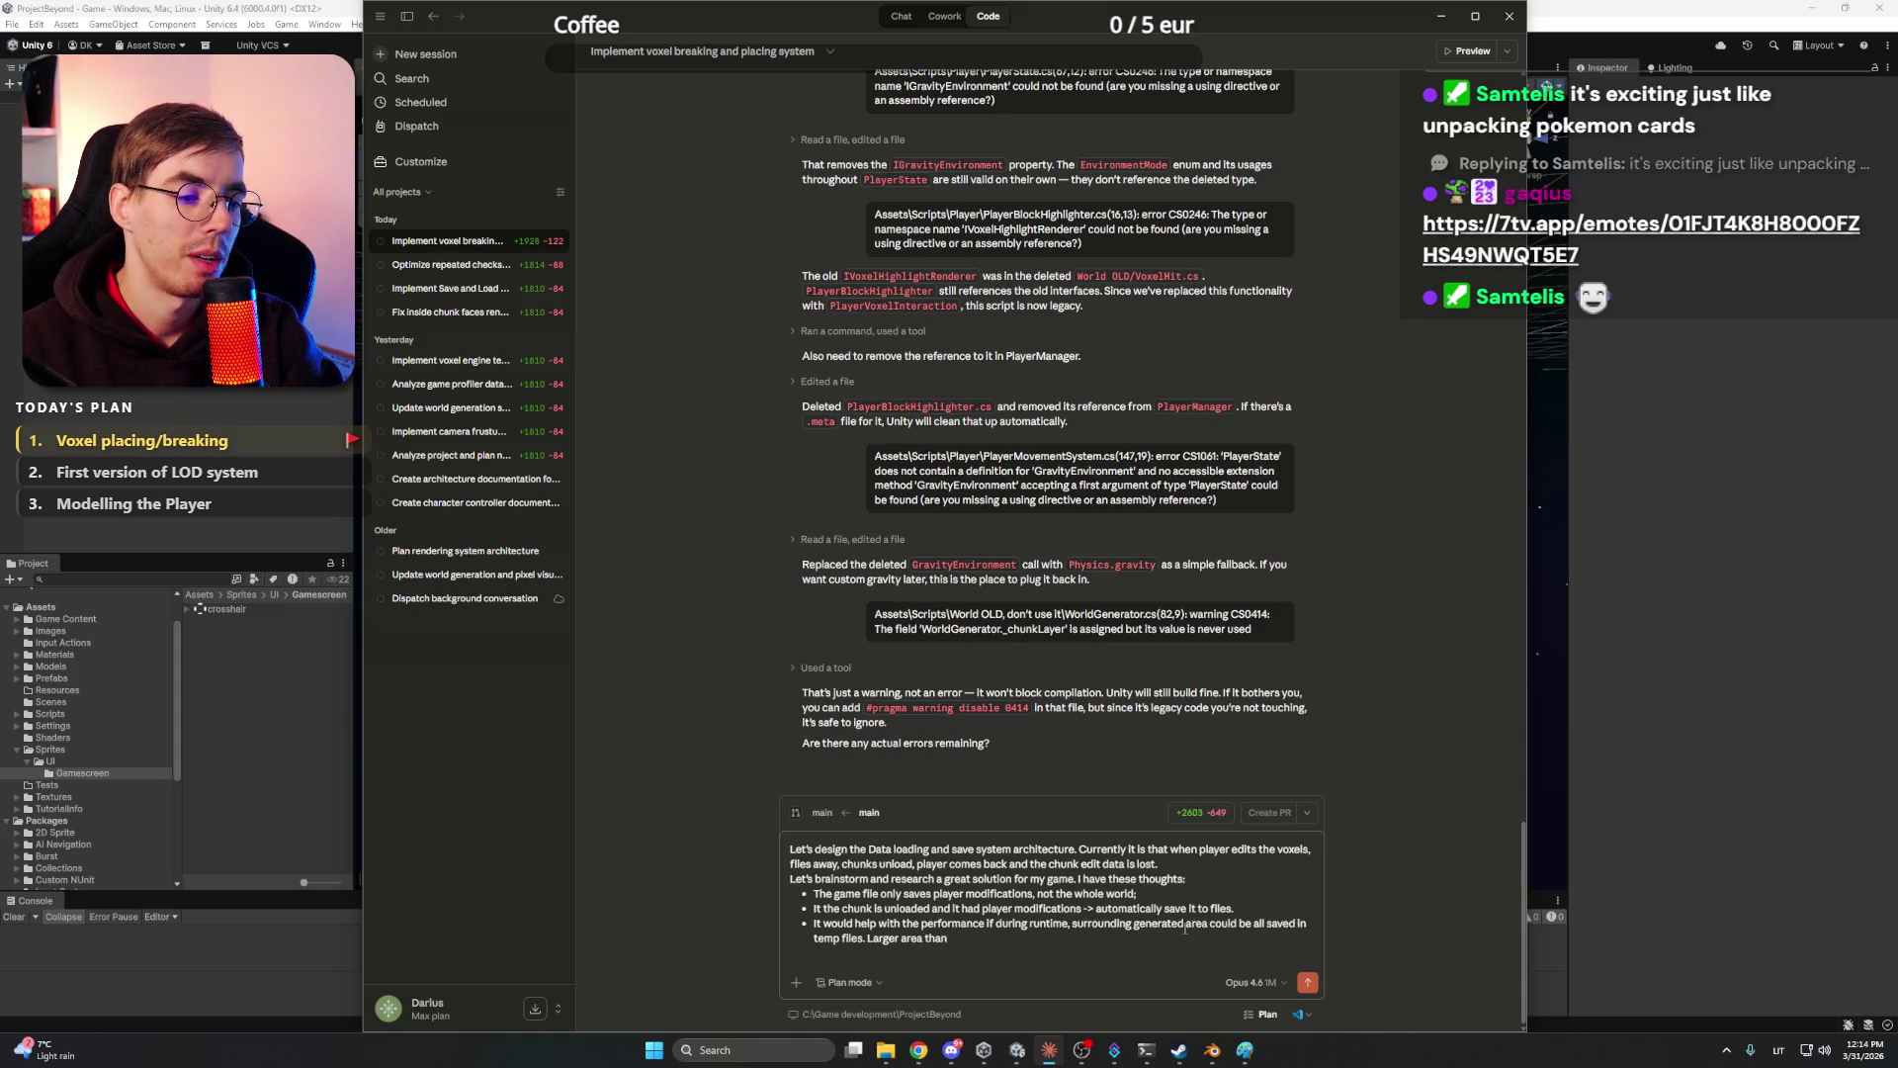
type("view distan")
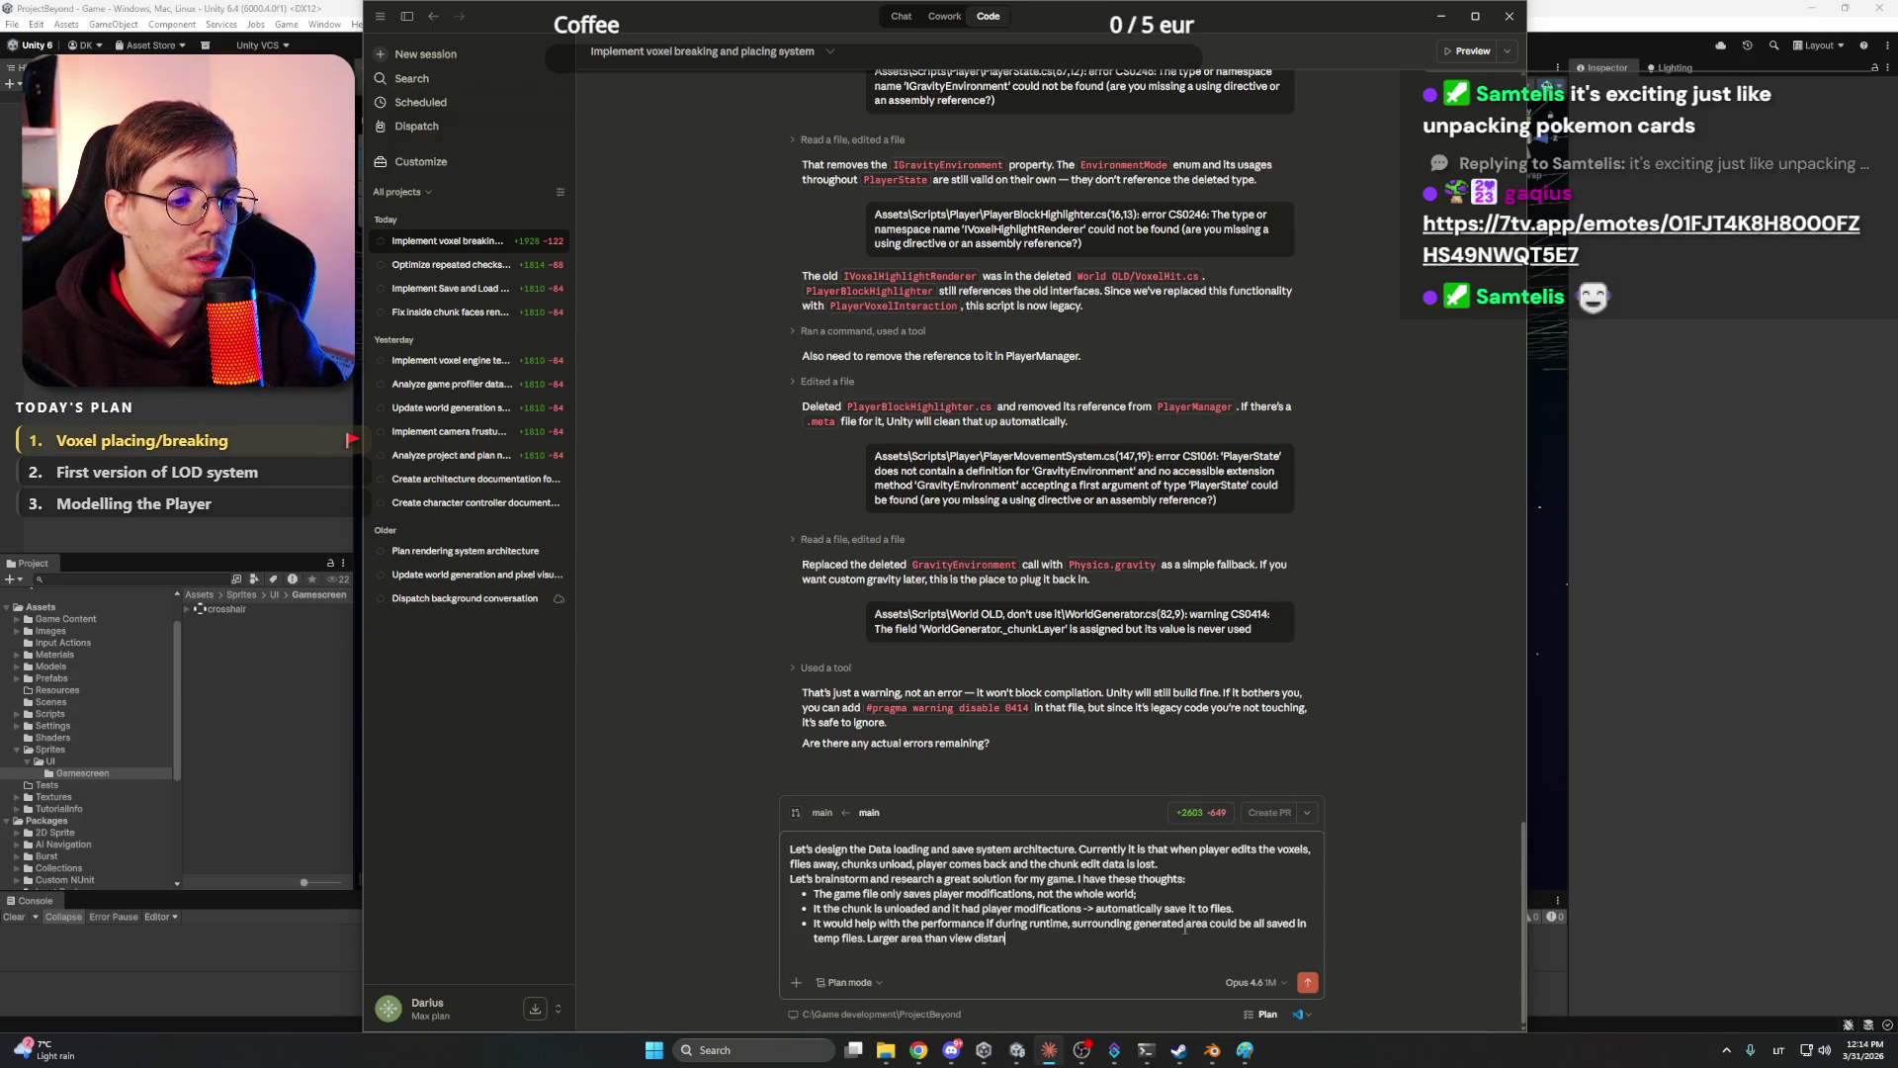
type("ce. It would allow to d")
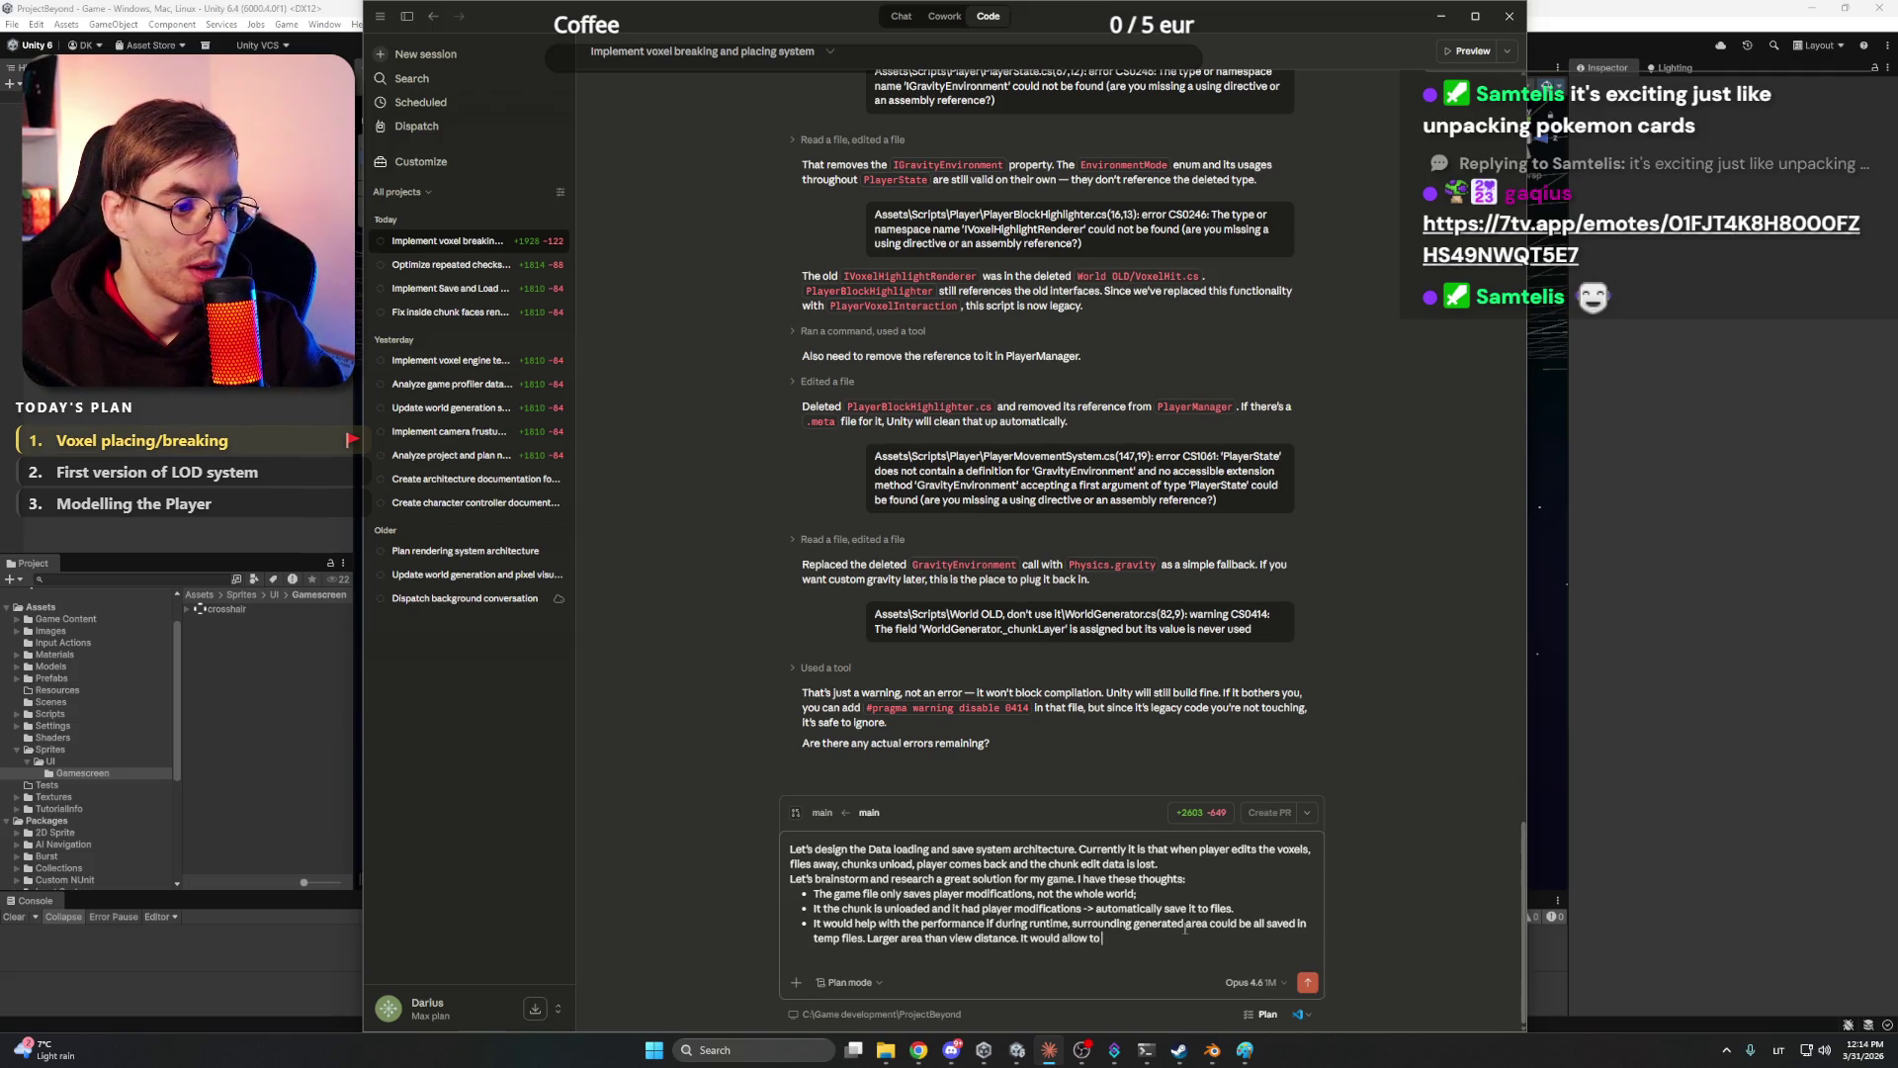
type("istant")
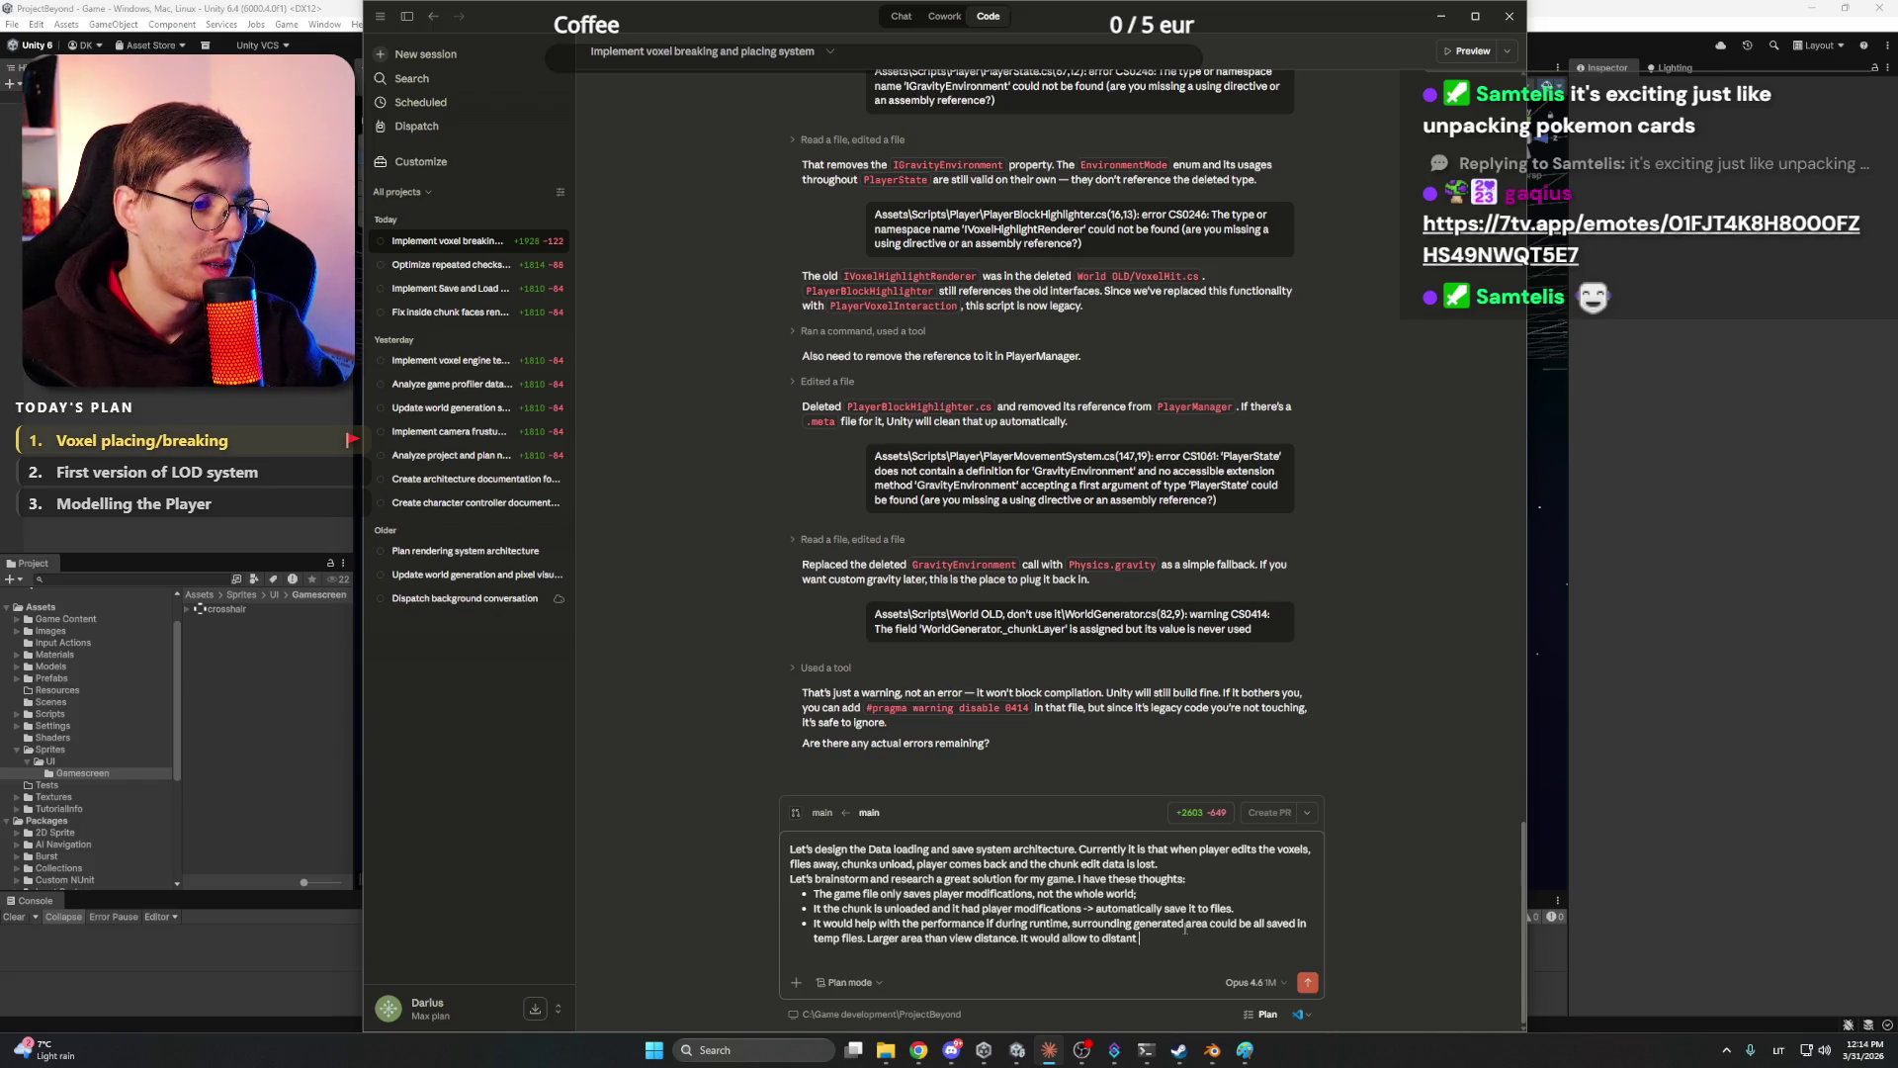
- Add that distant chunks could build meshes and unload data, with temp files avoiding regeneration from scratch
key("BackSpace")
key("BackSpace")
key("BackSpace")
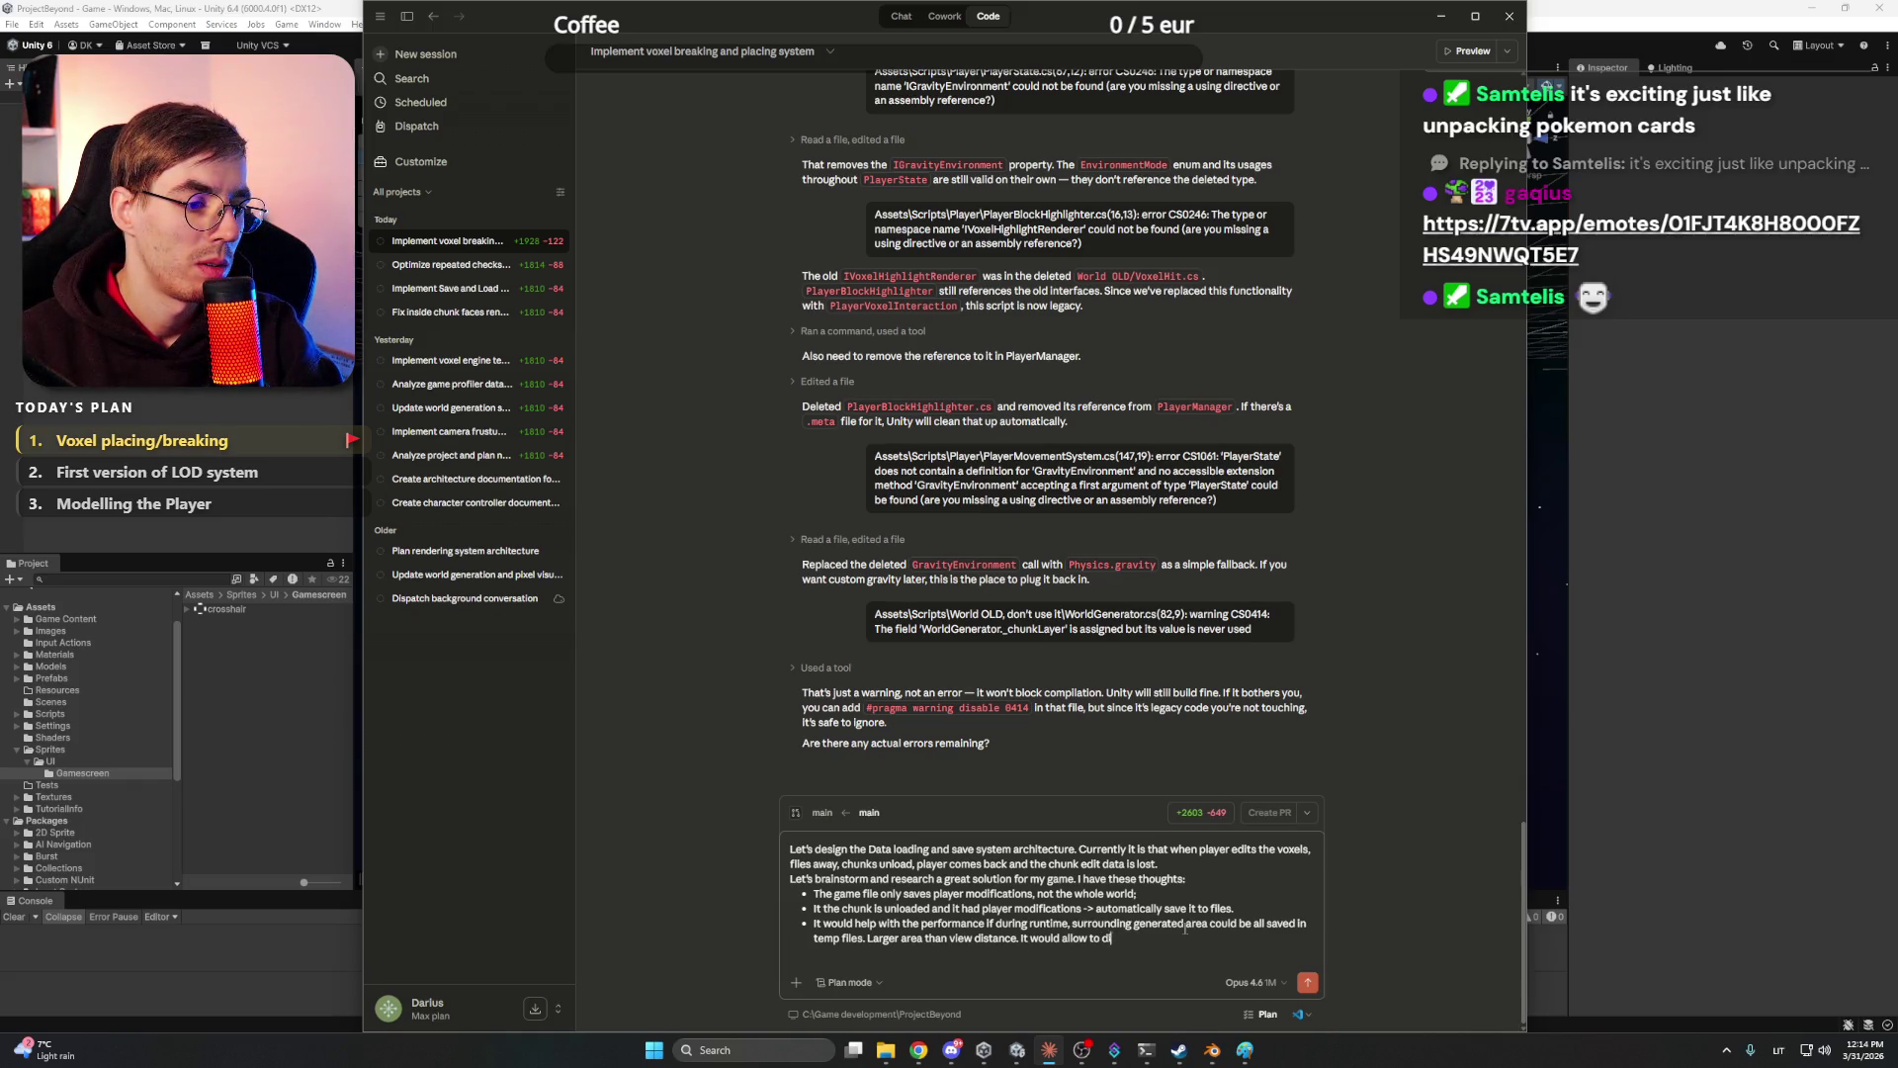
type("for distant ")
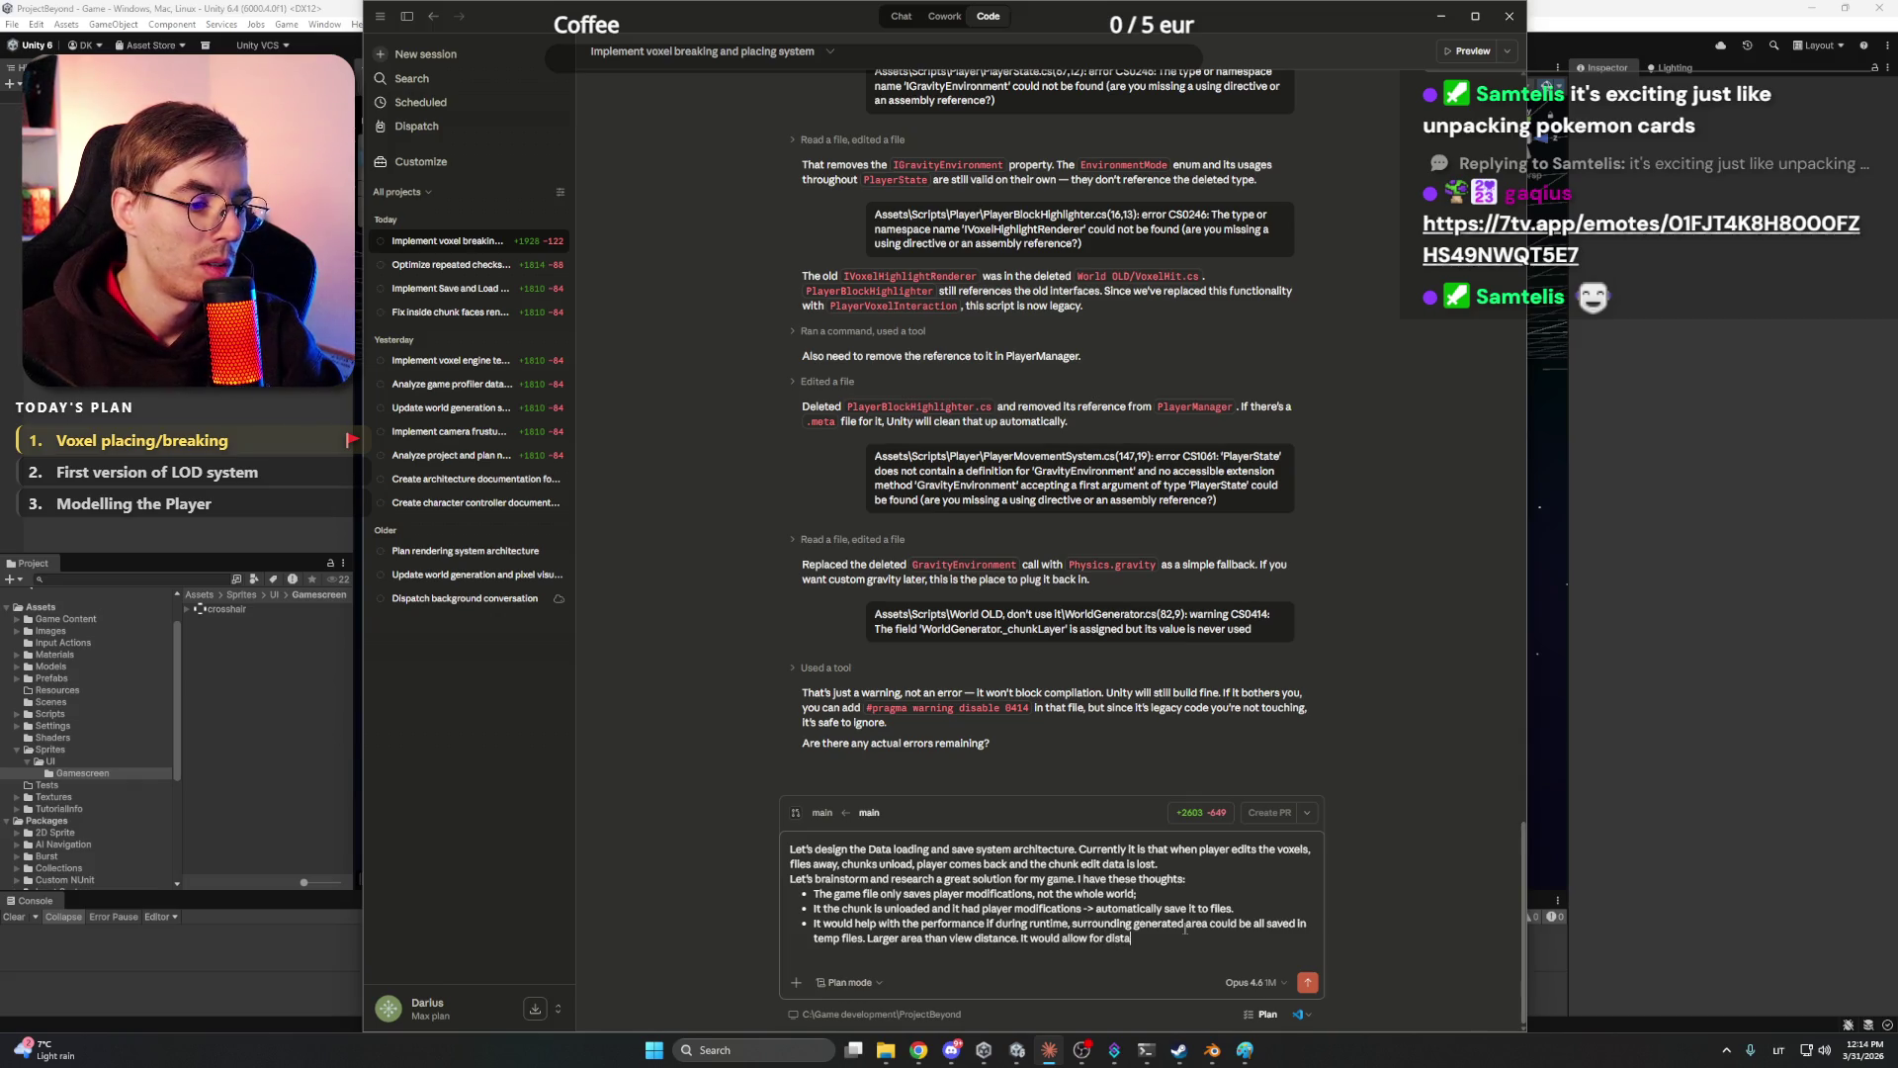
type("chunks")
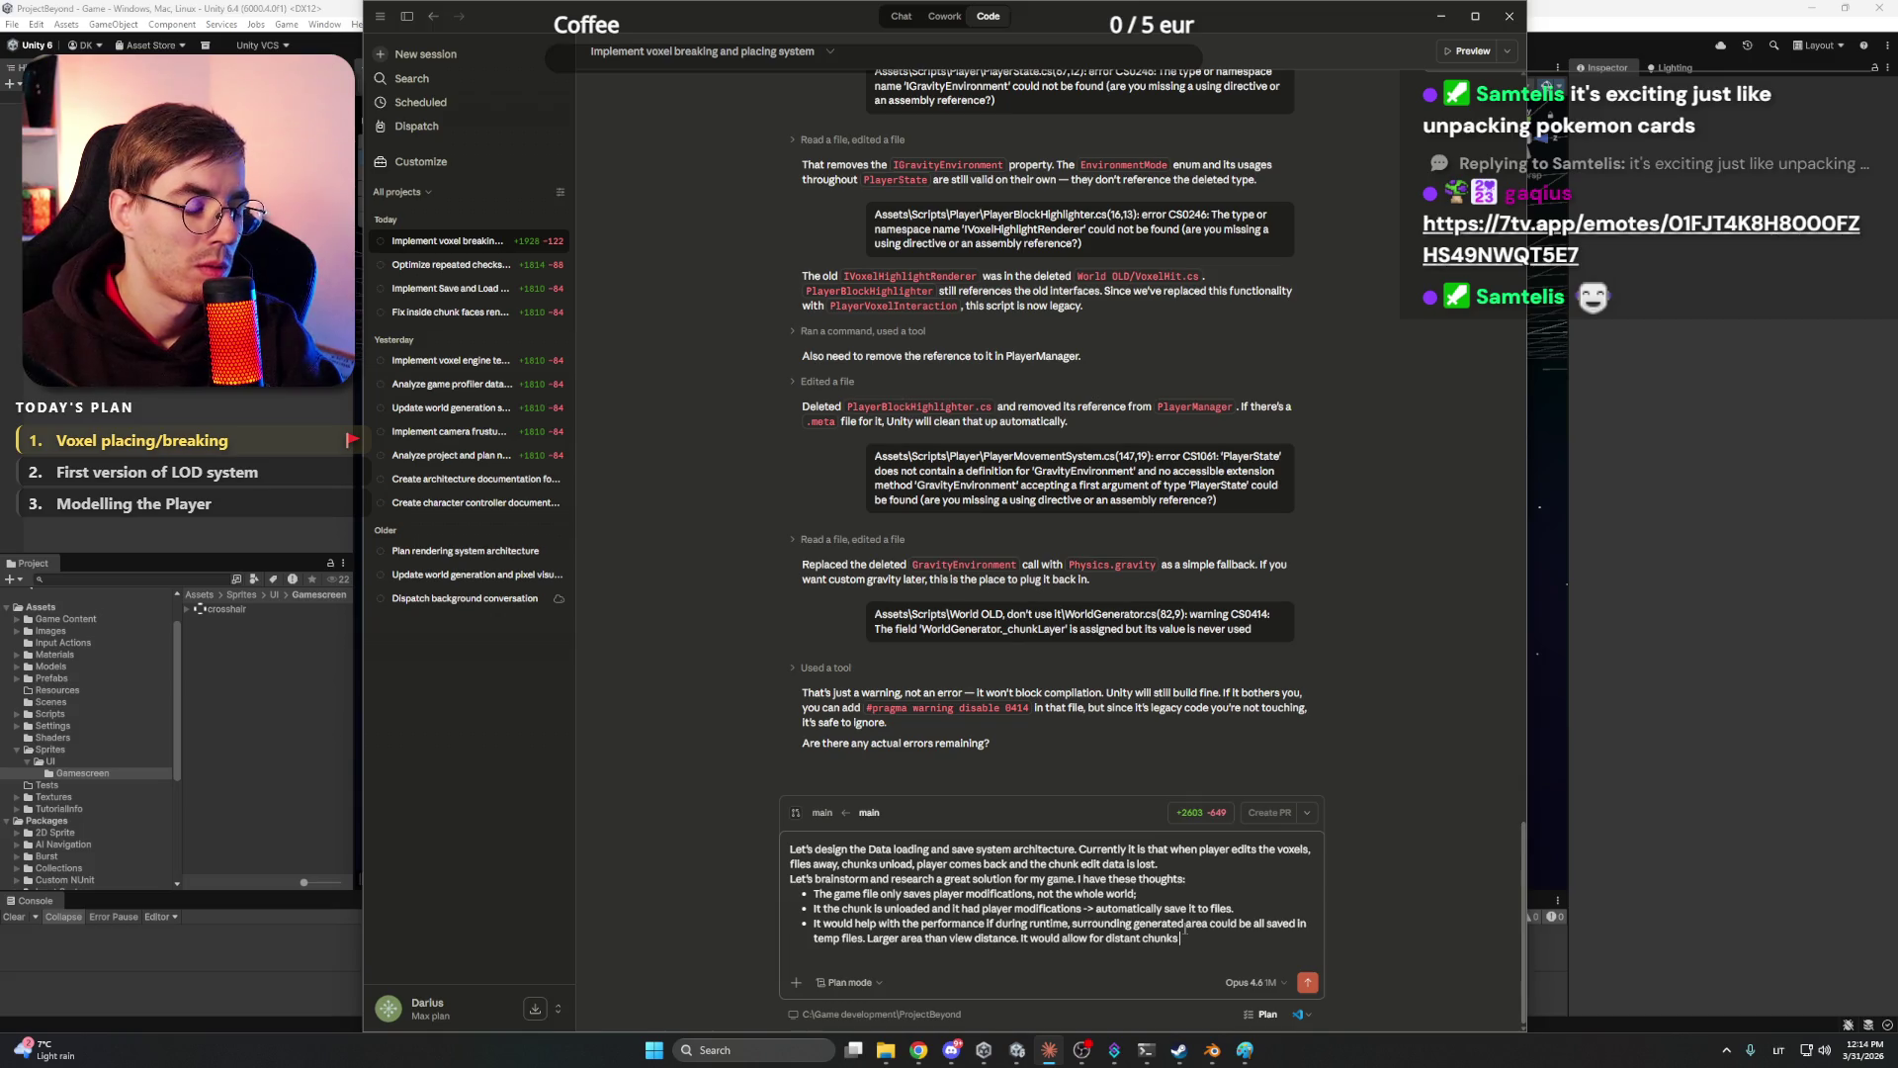
type(" t")
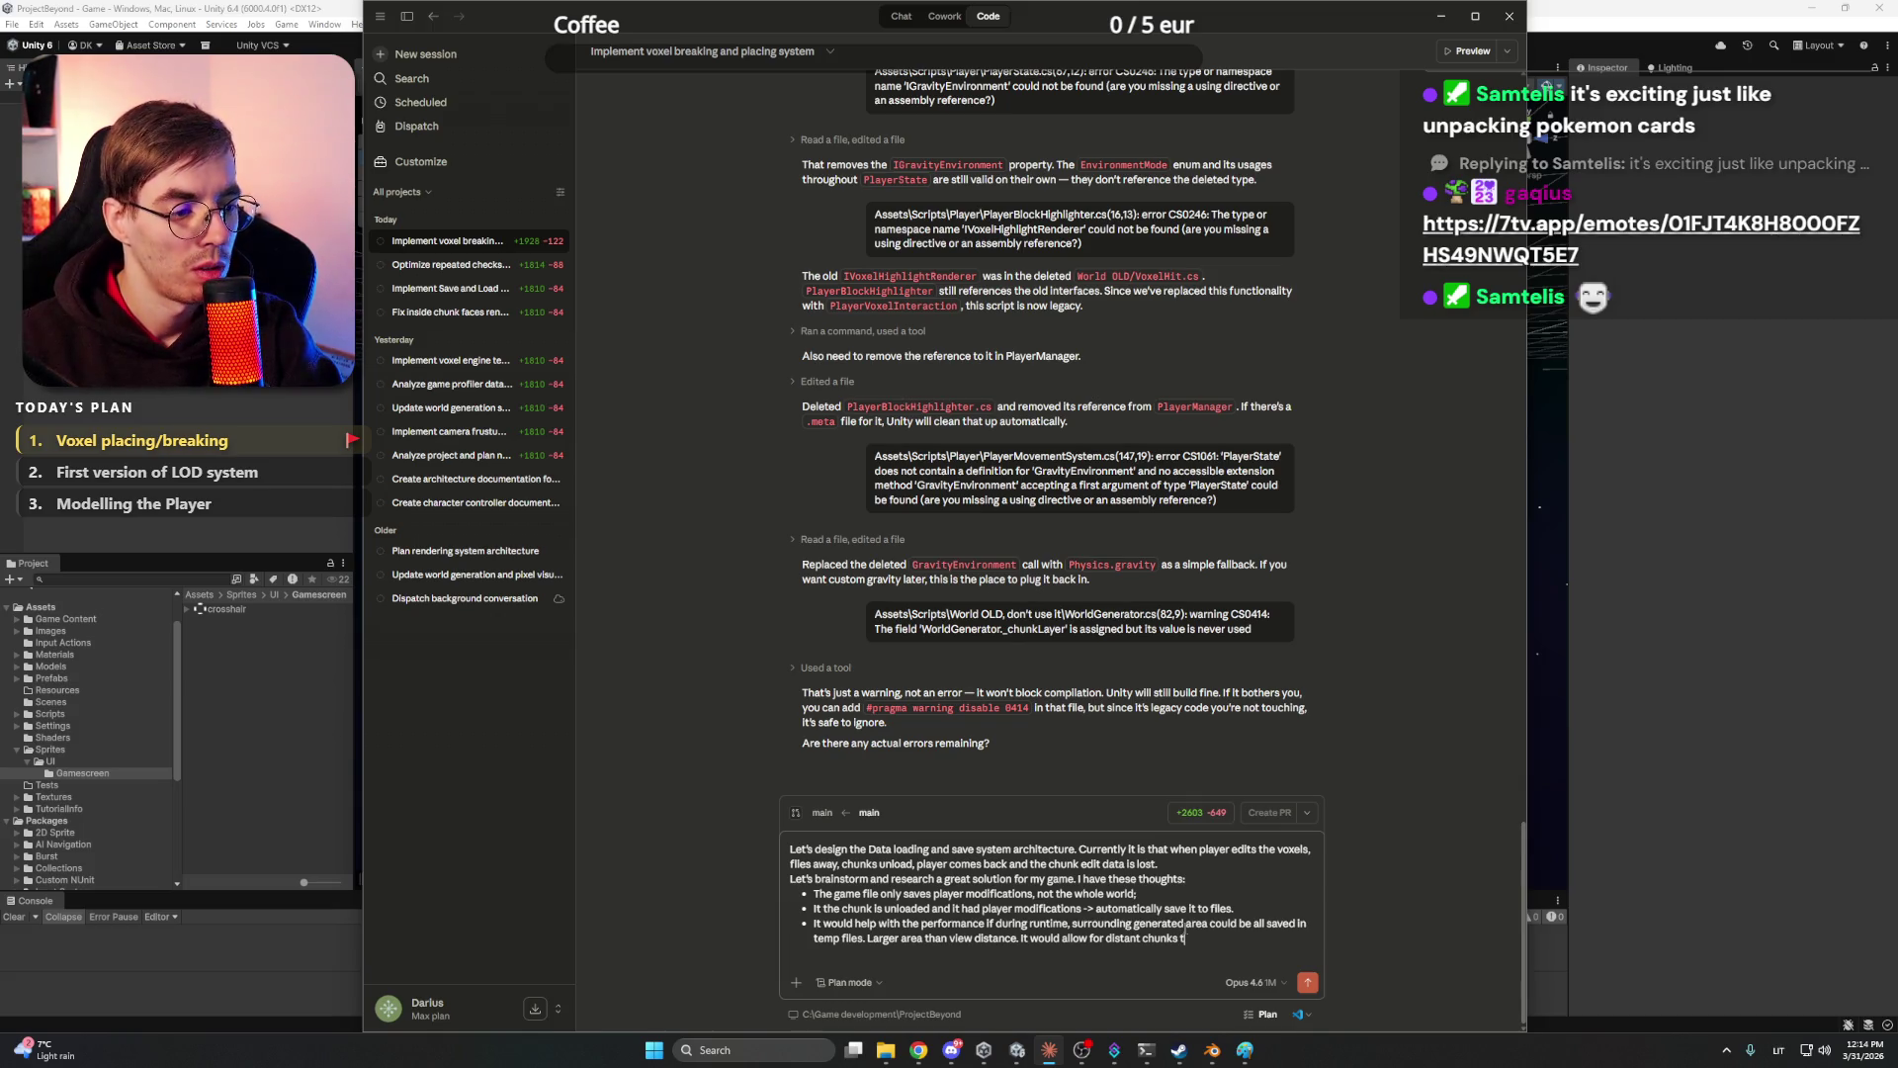
type("o generate ")
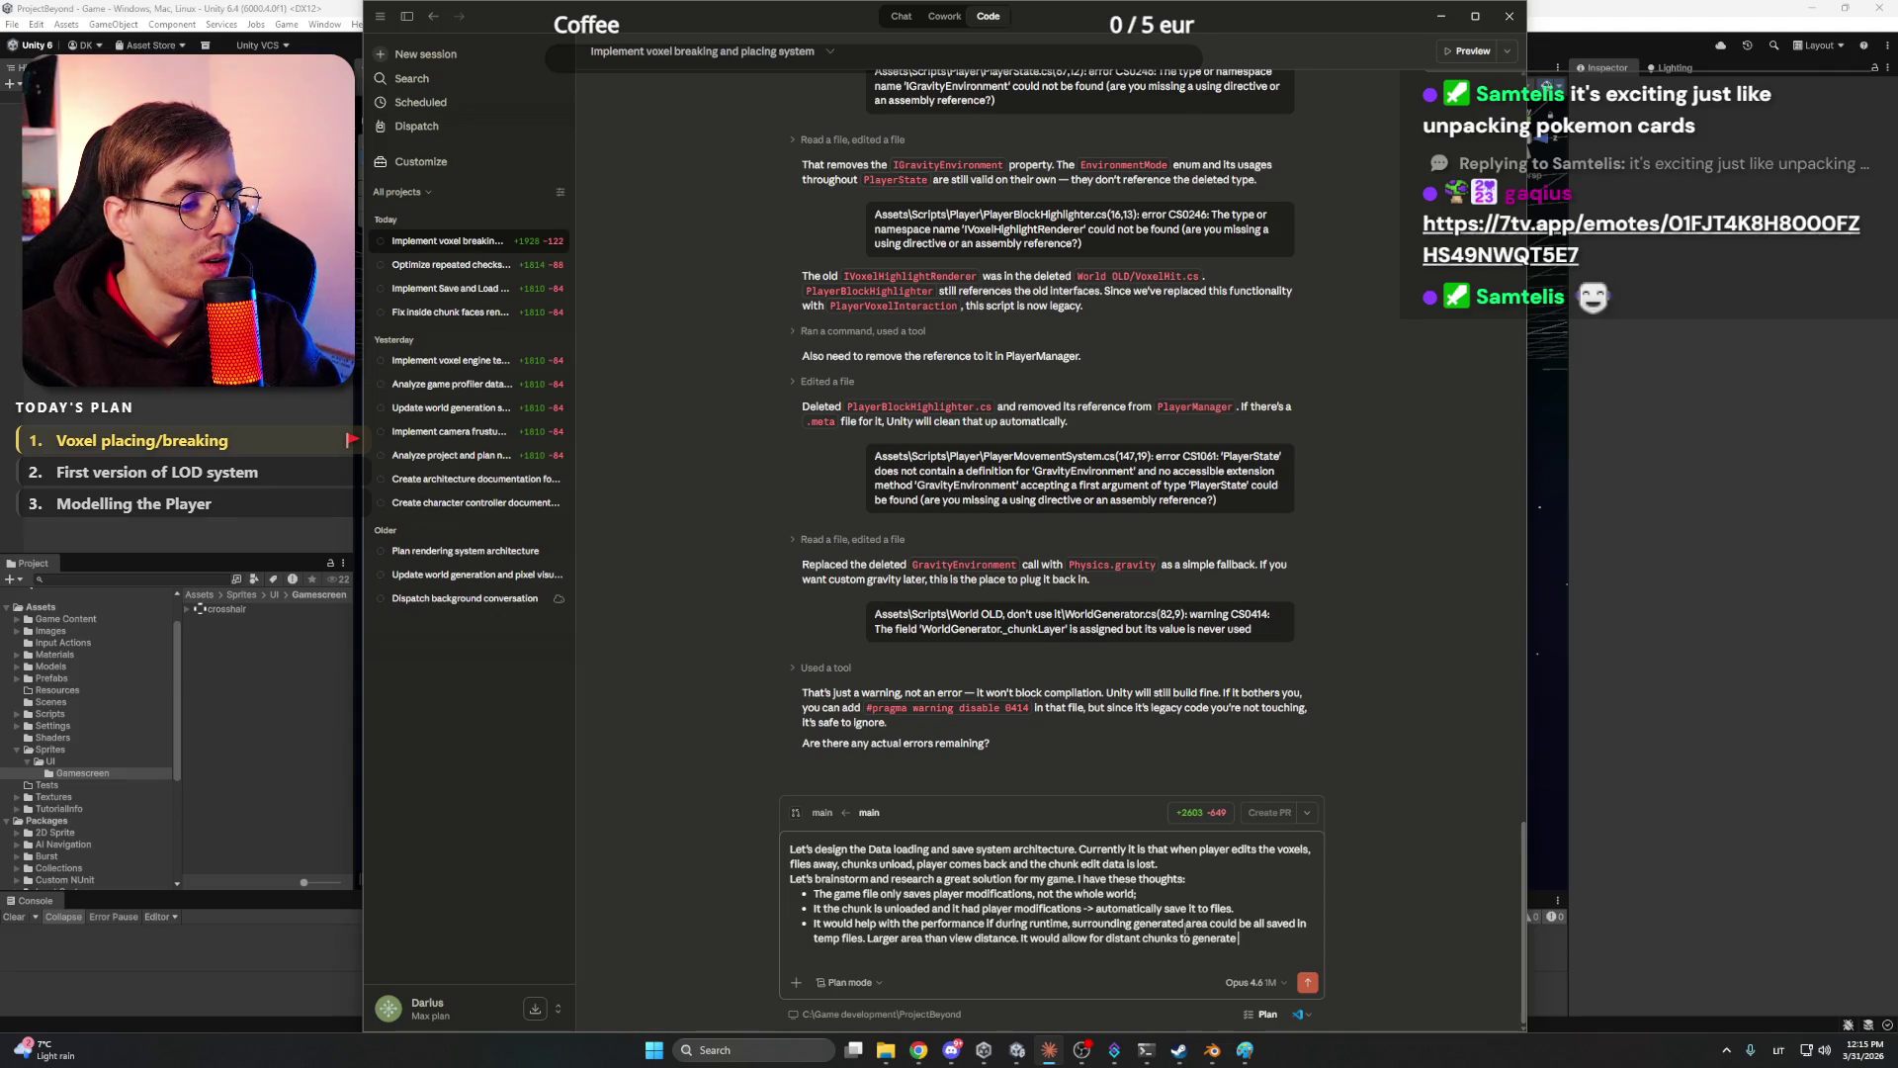
type("the mesh and drop the")
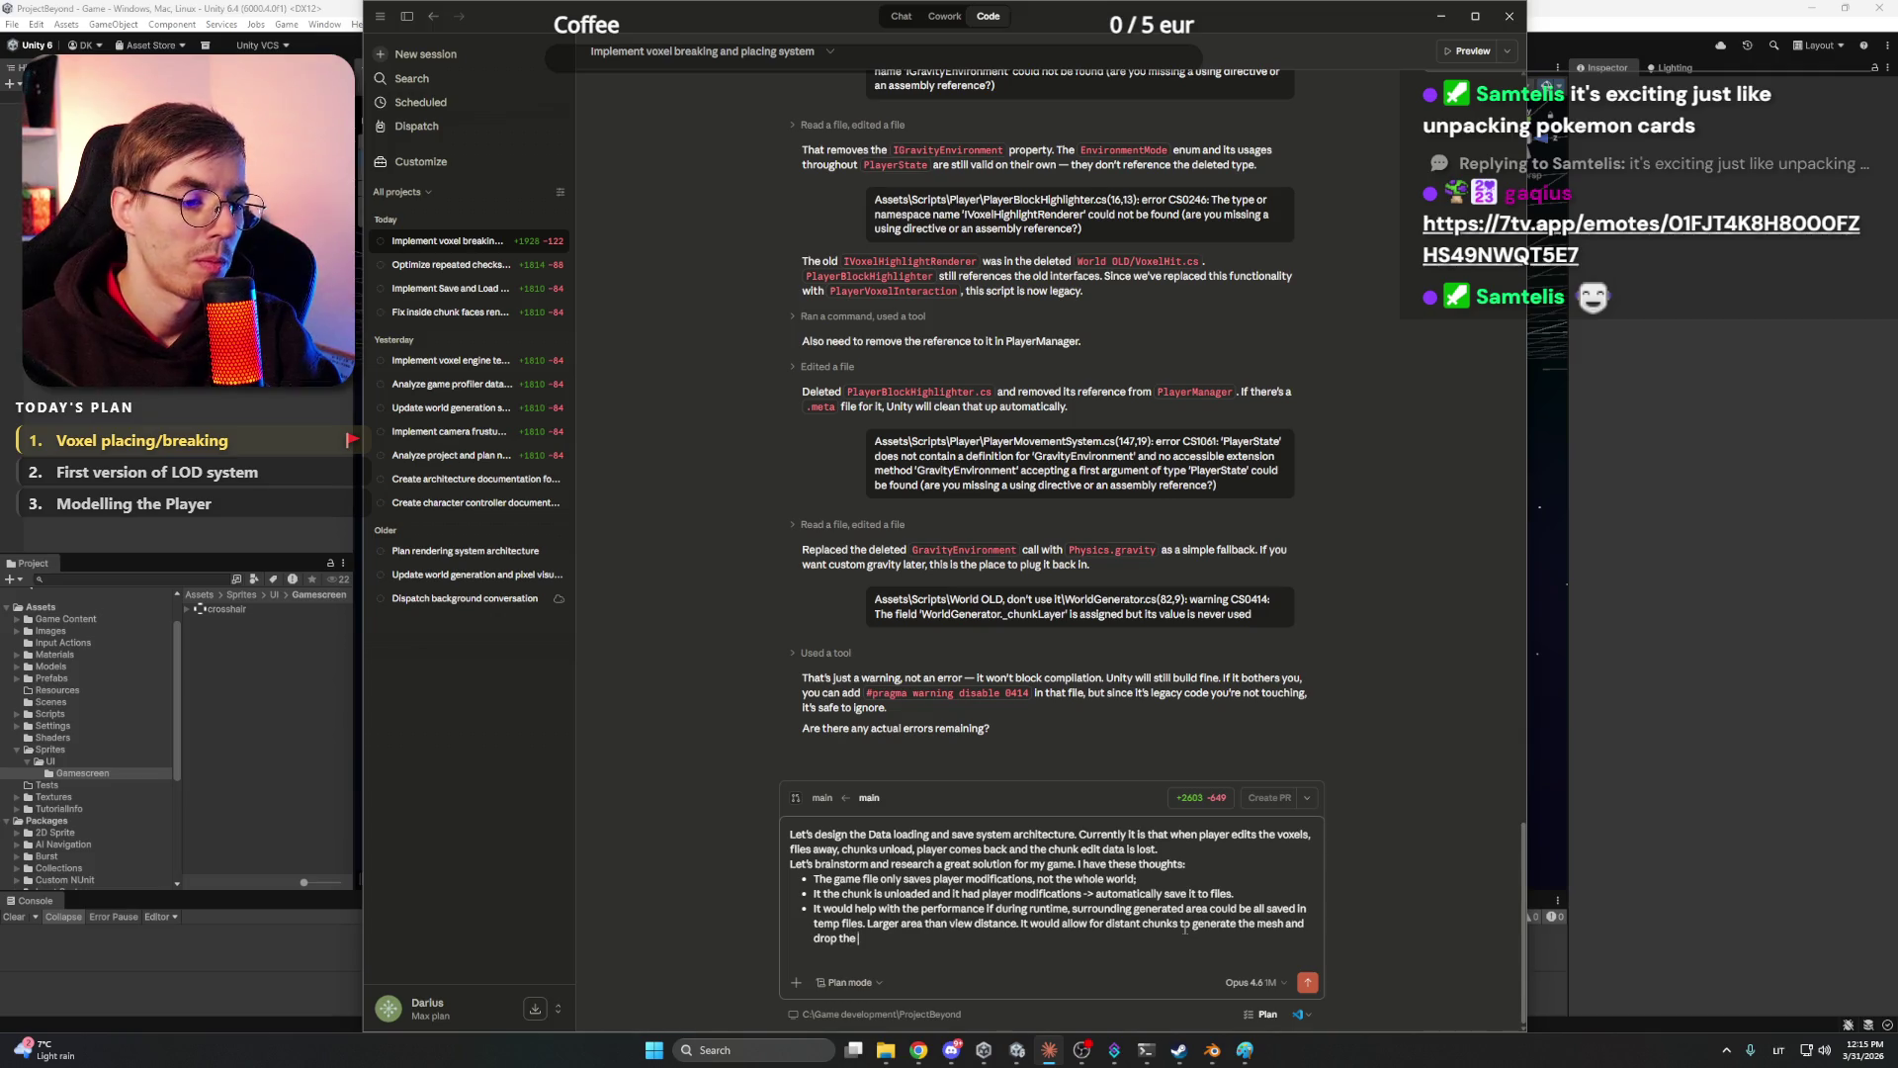
type(" chunk data")
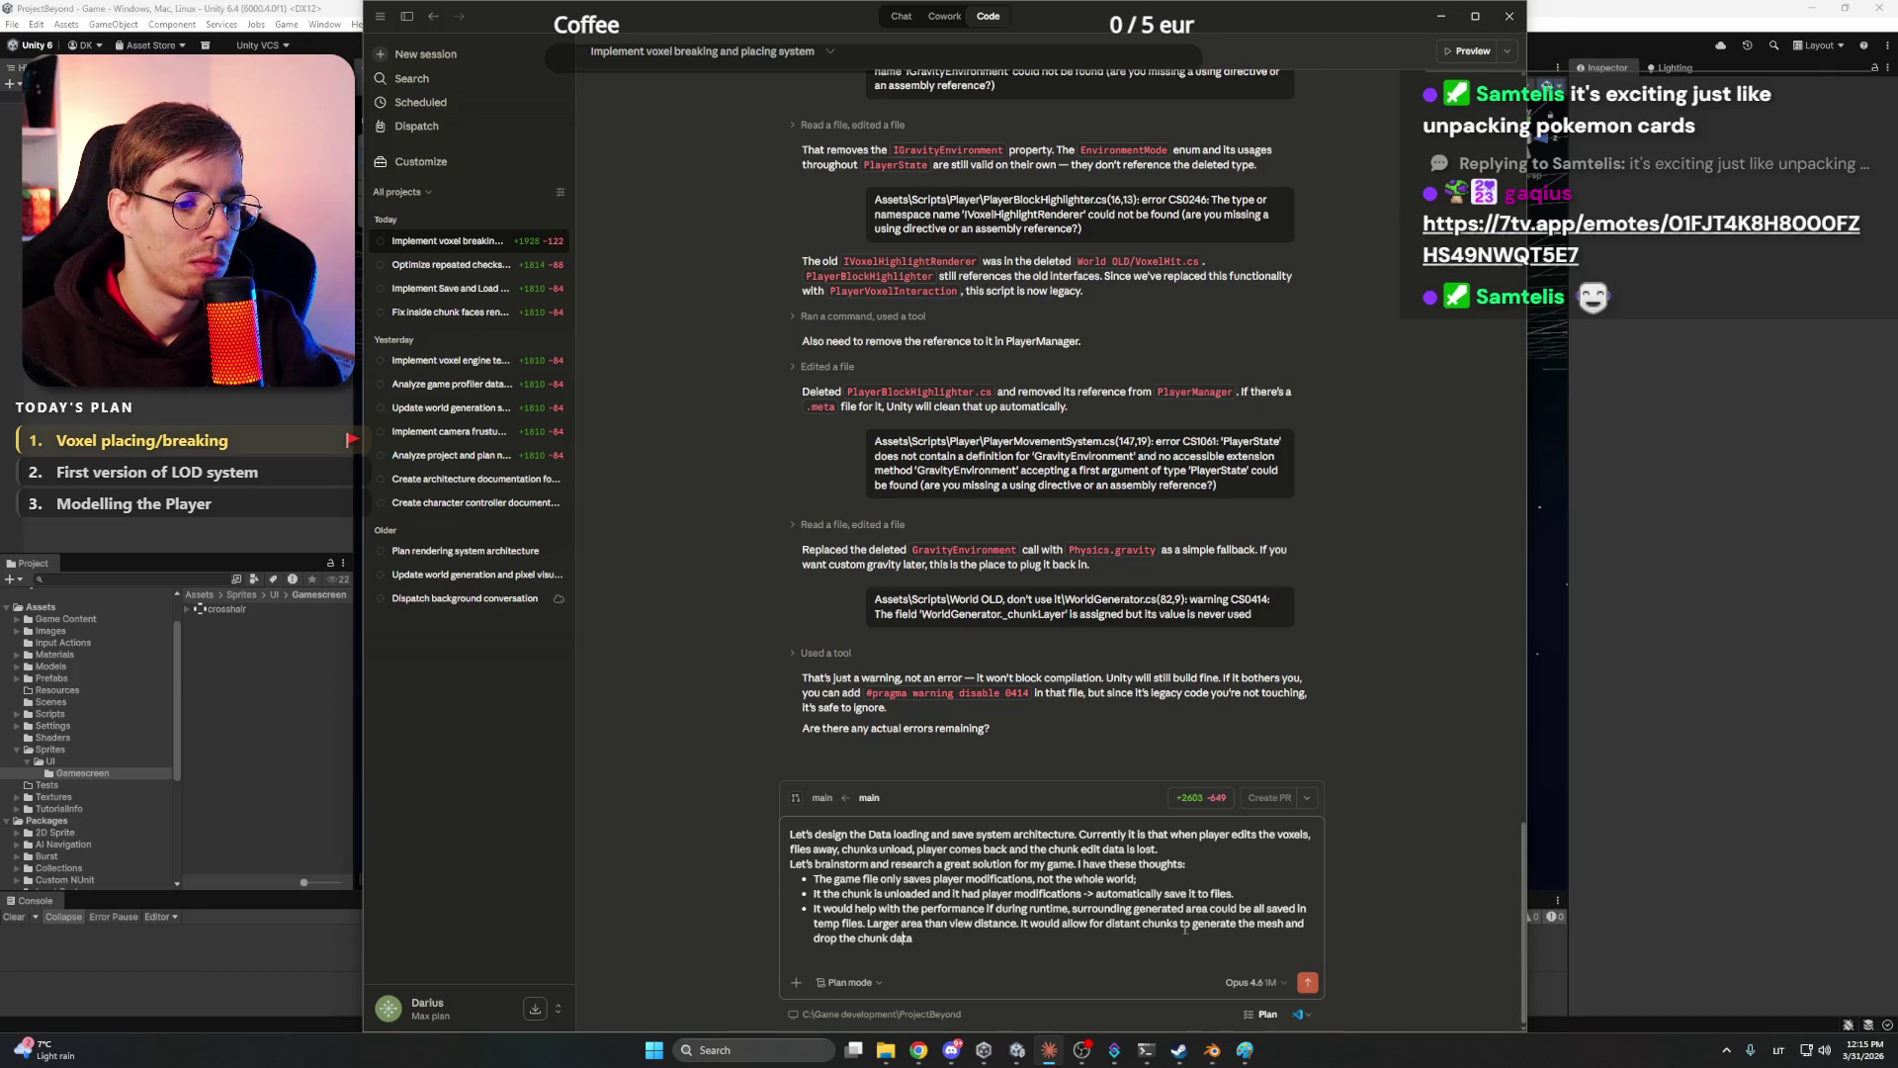
type("unload")
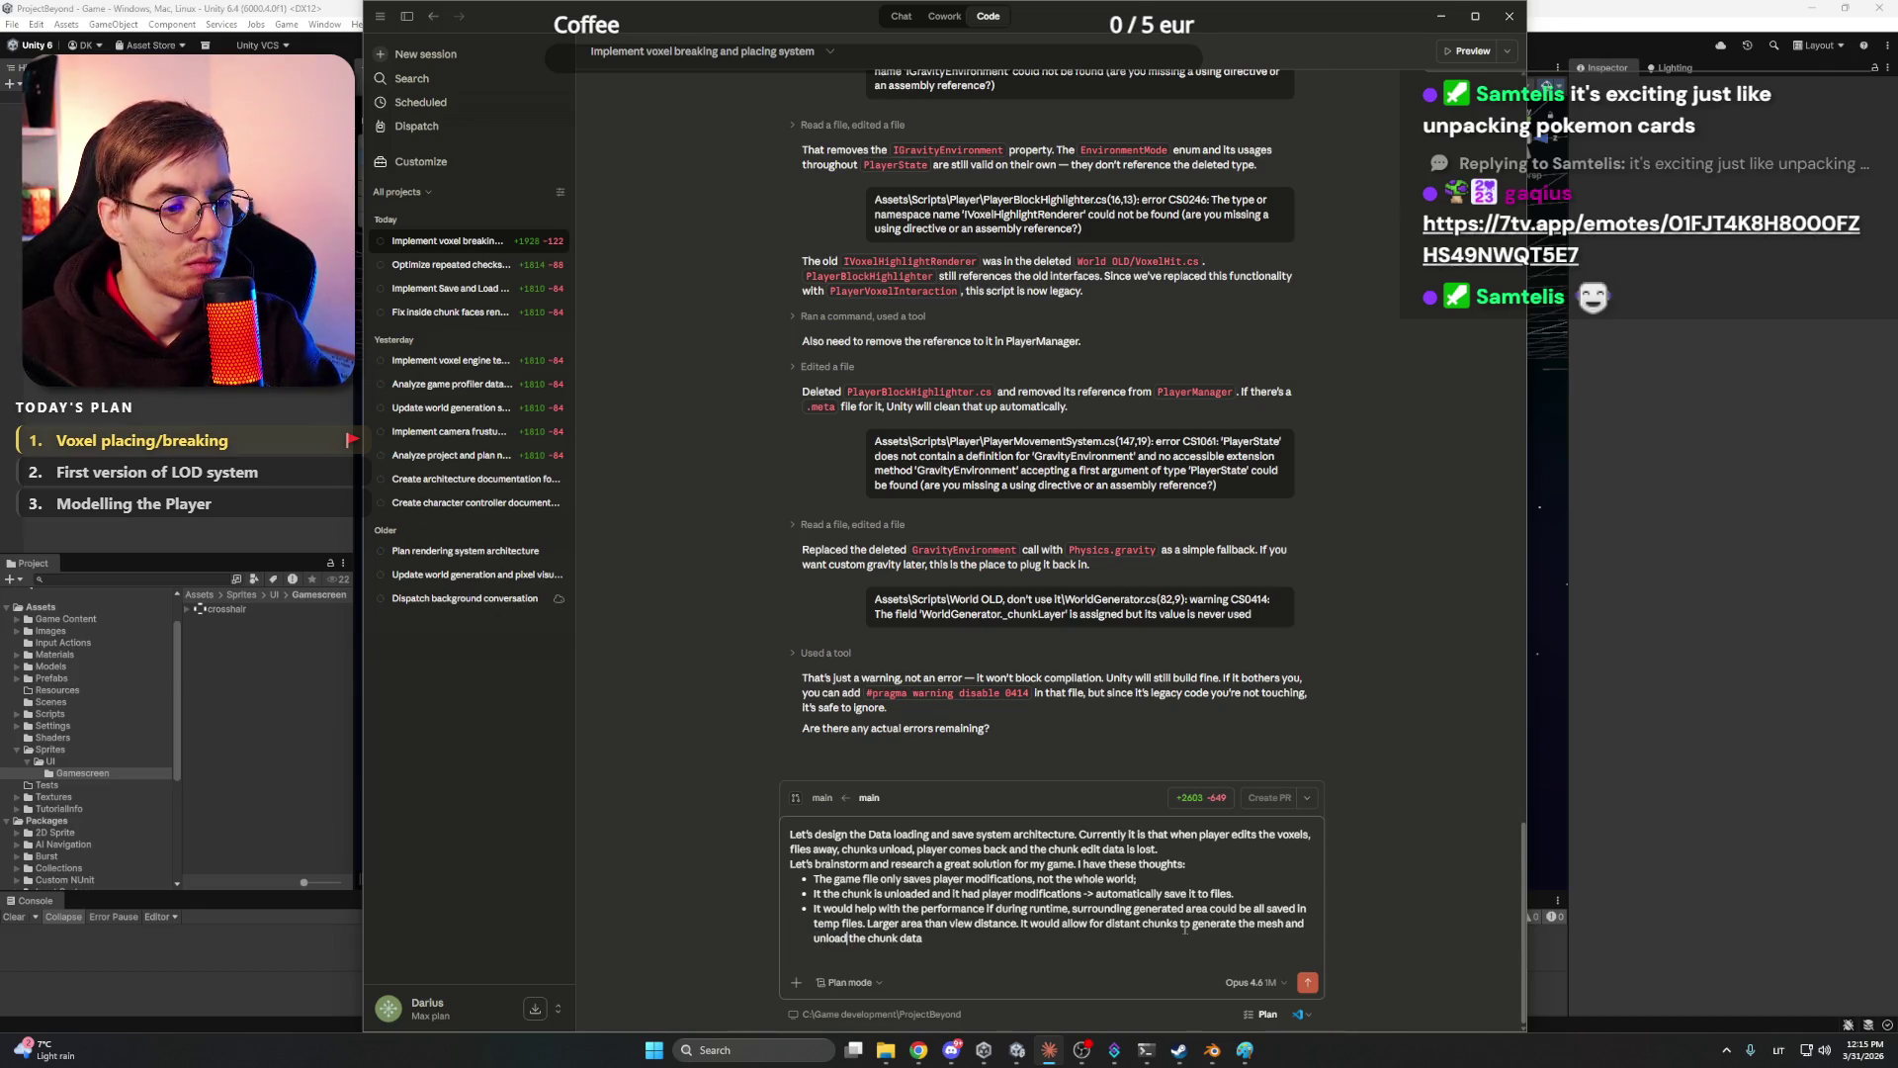
type(" fro")
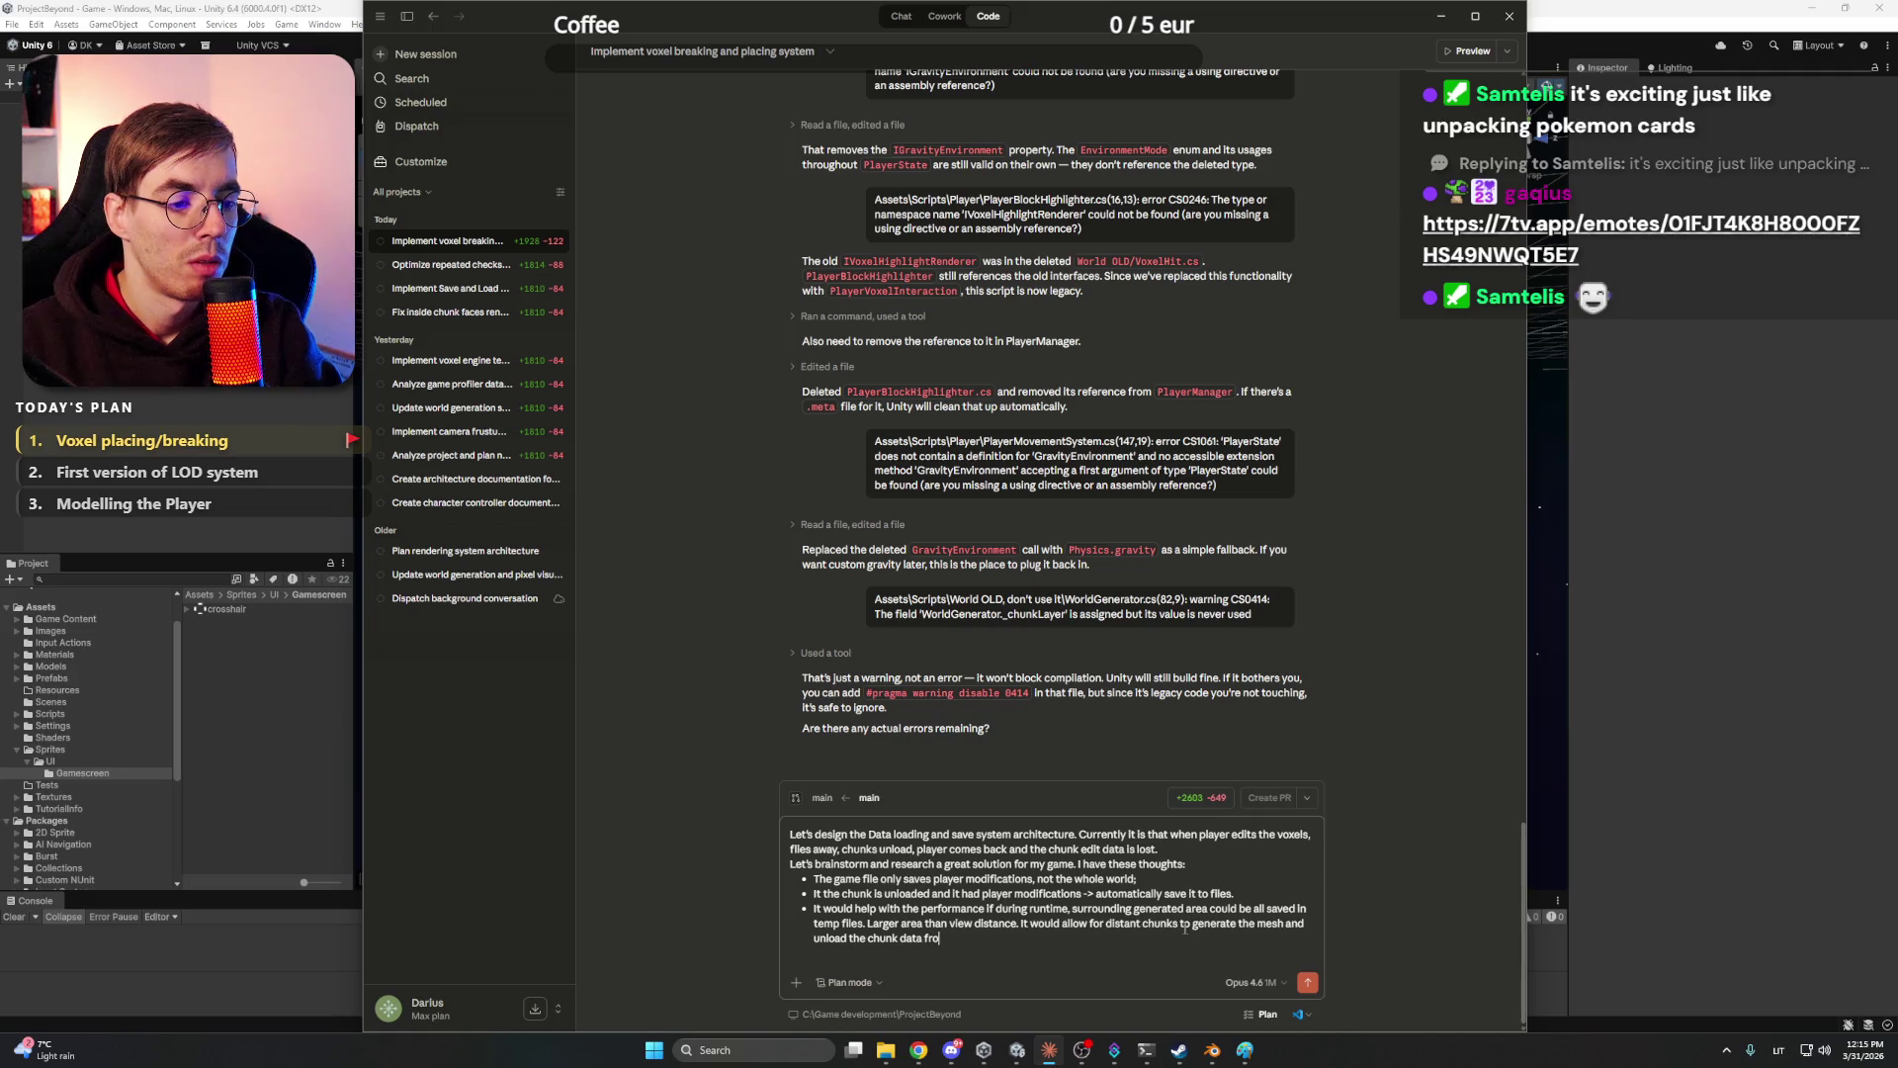
type("m the memory.")
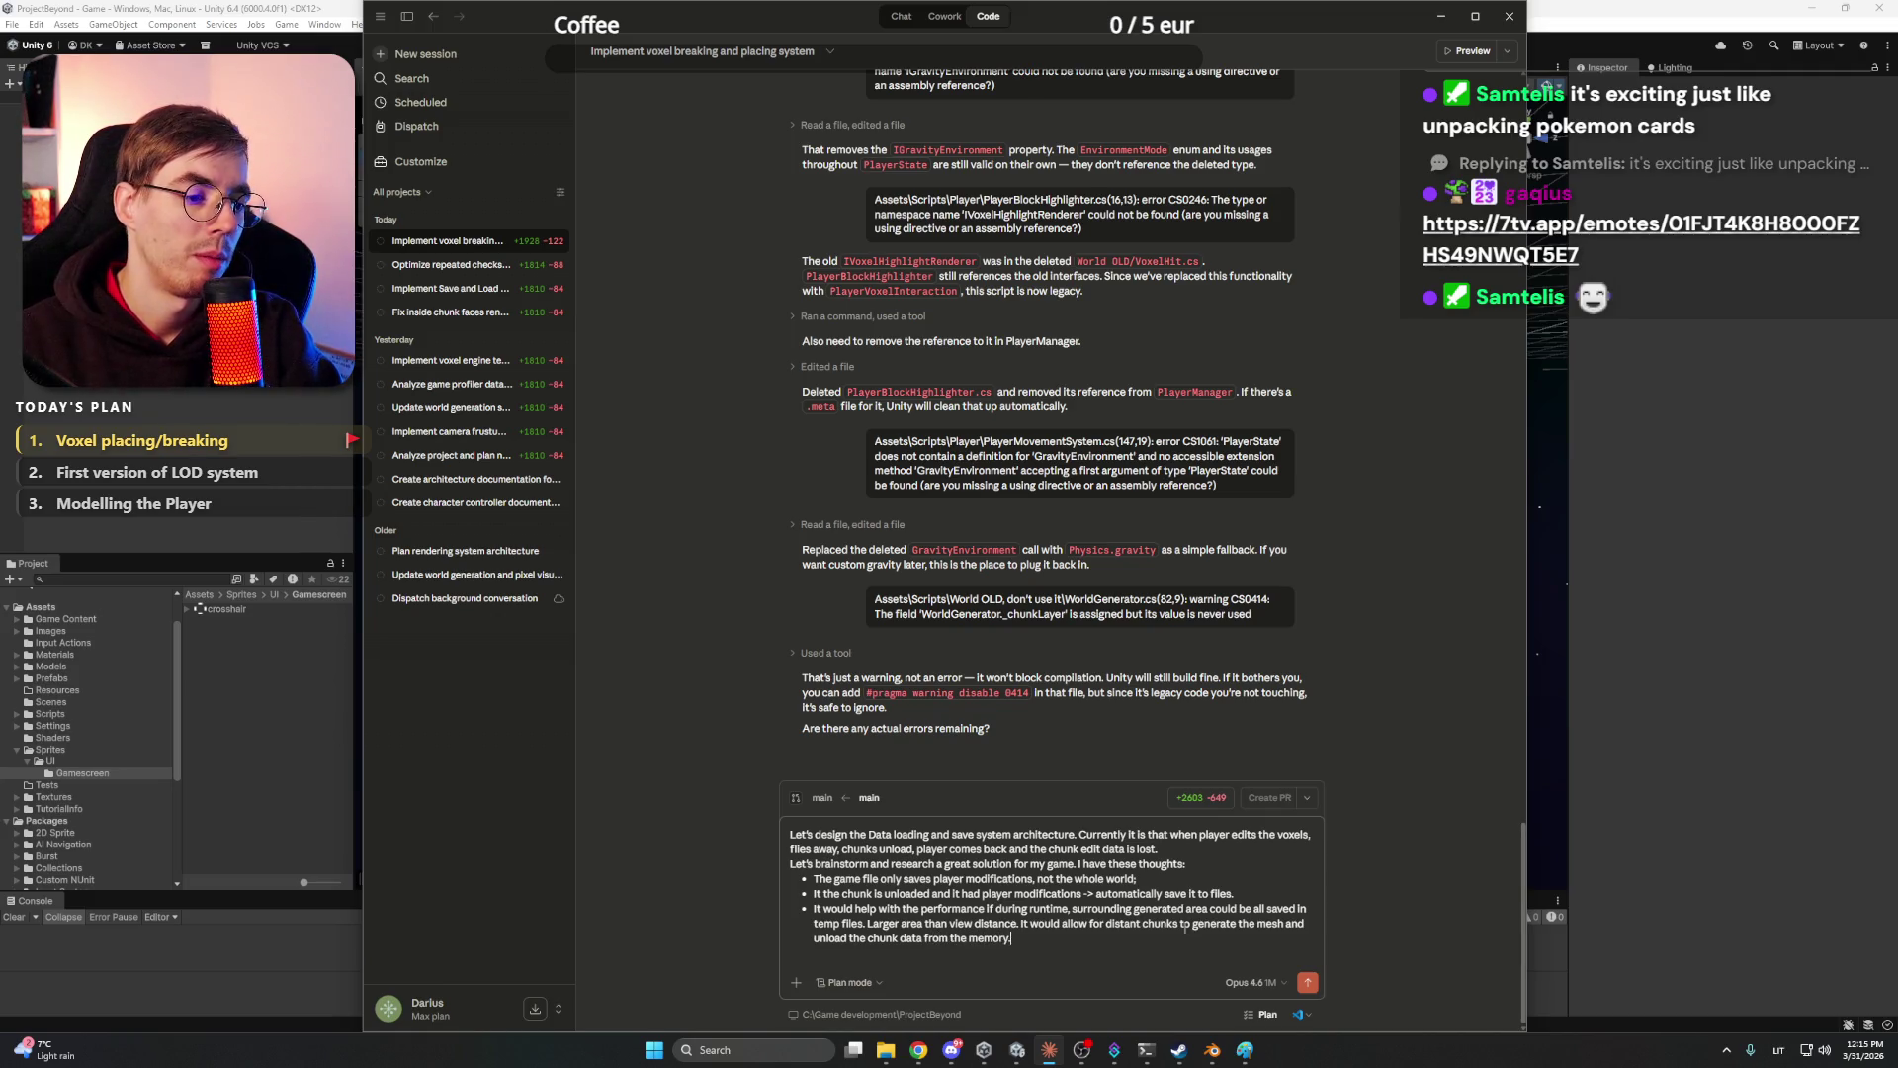
type(" But")
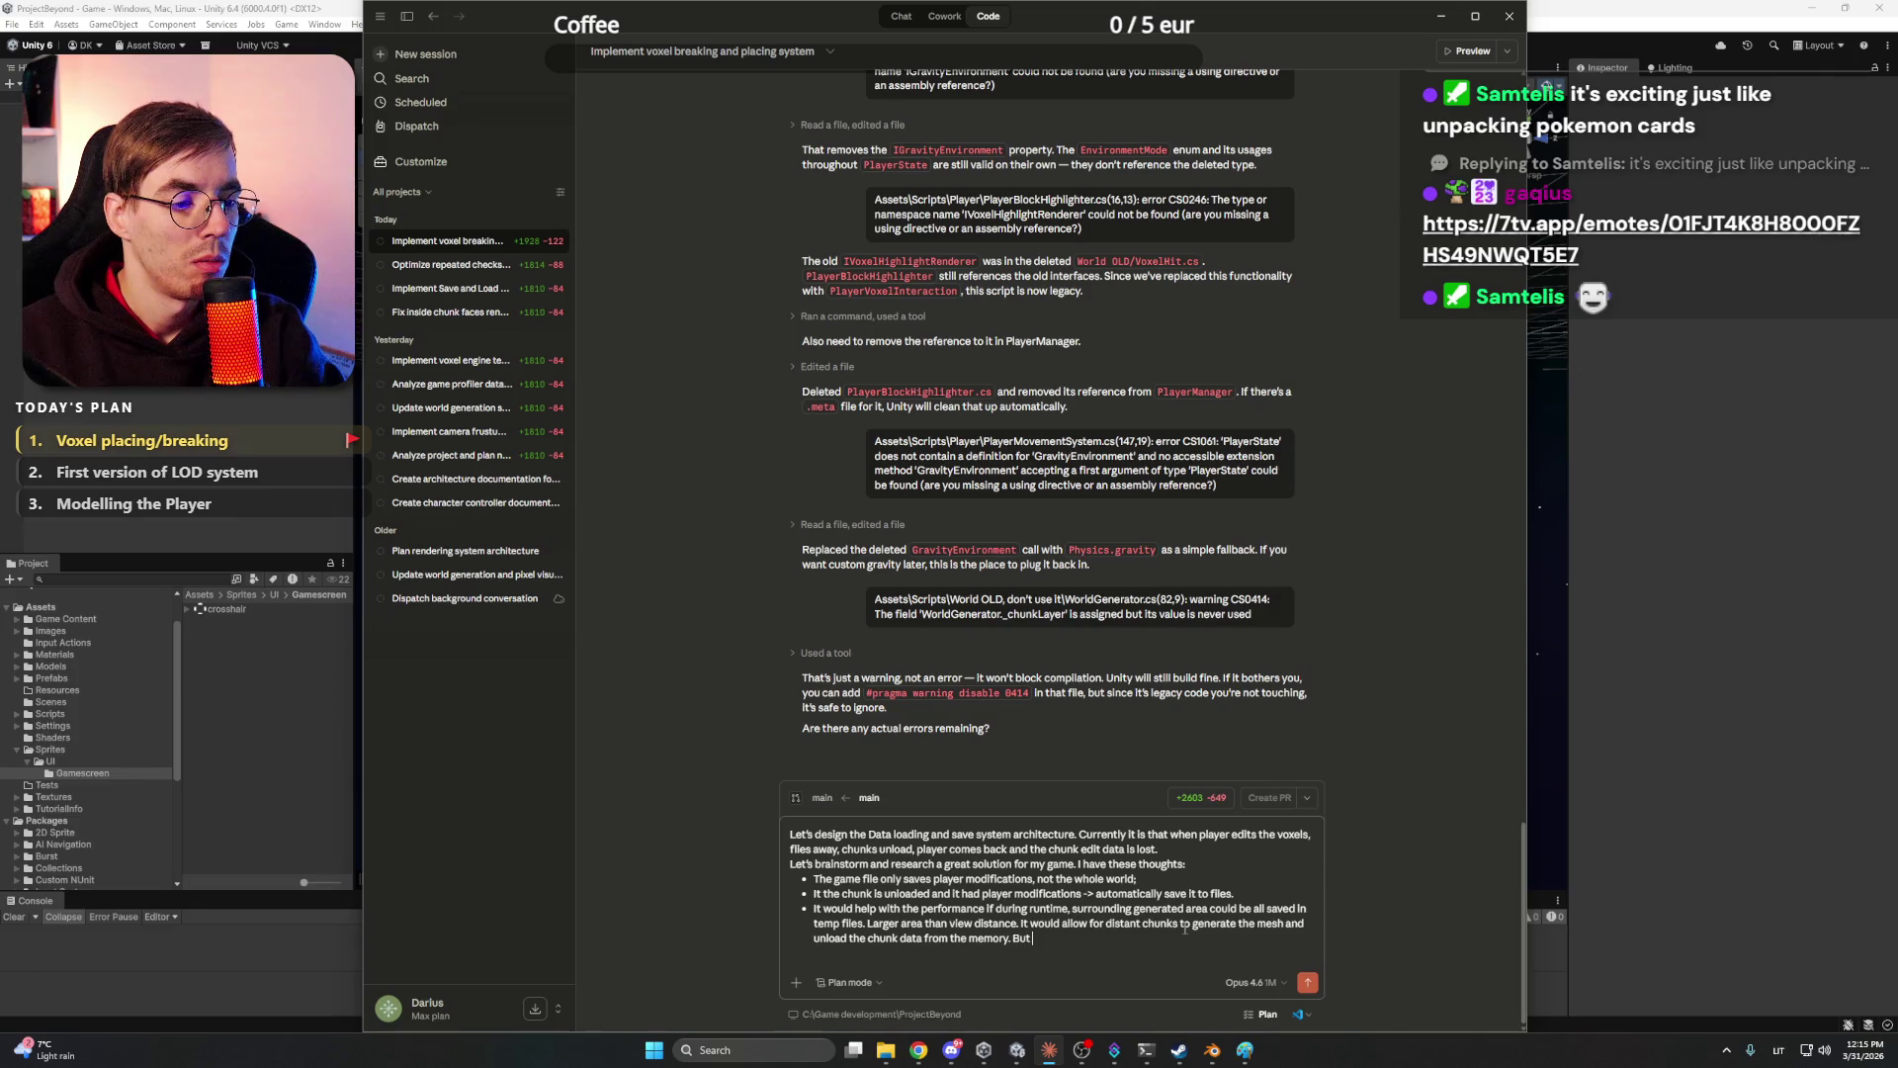
type(" as it would be")
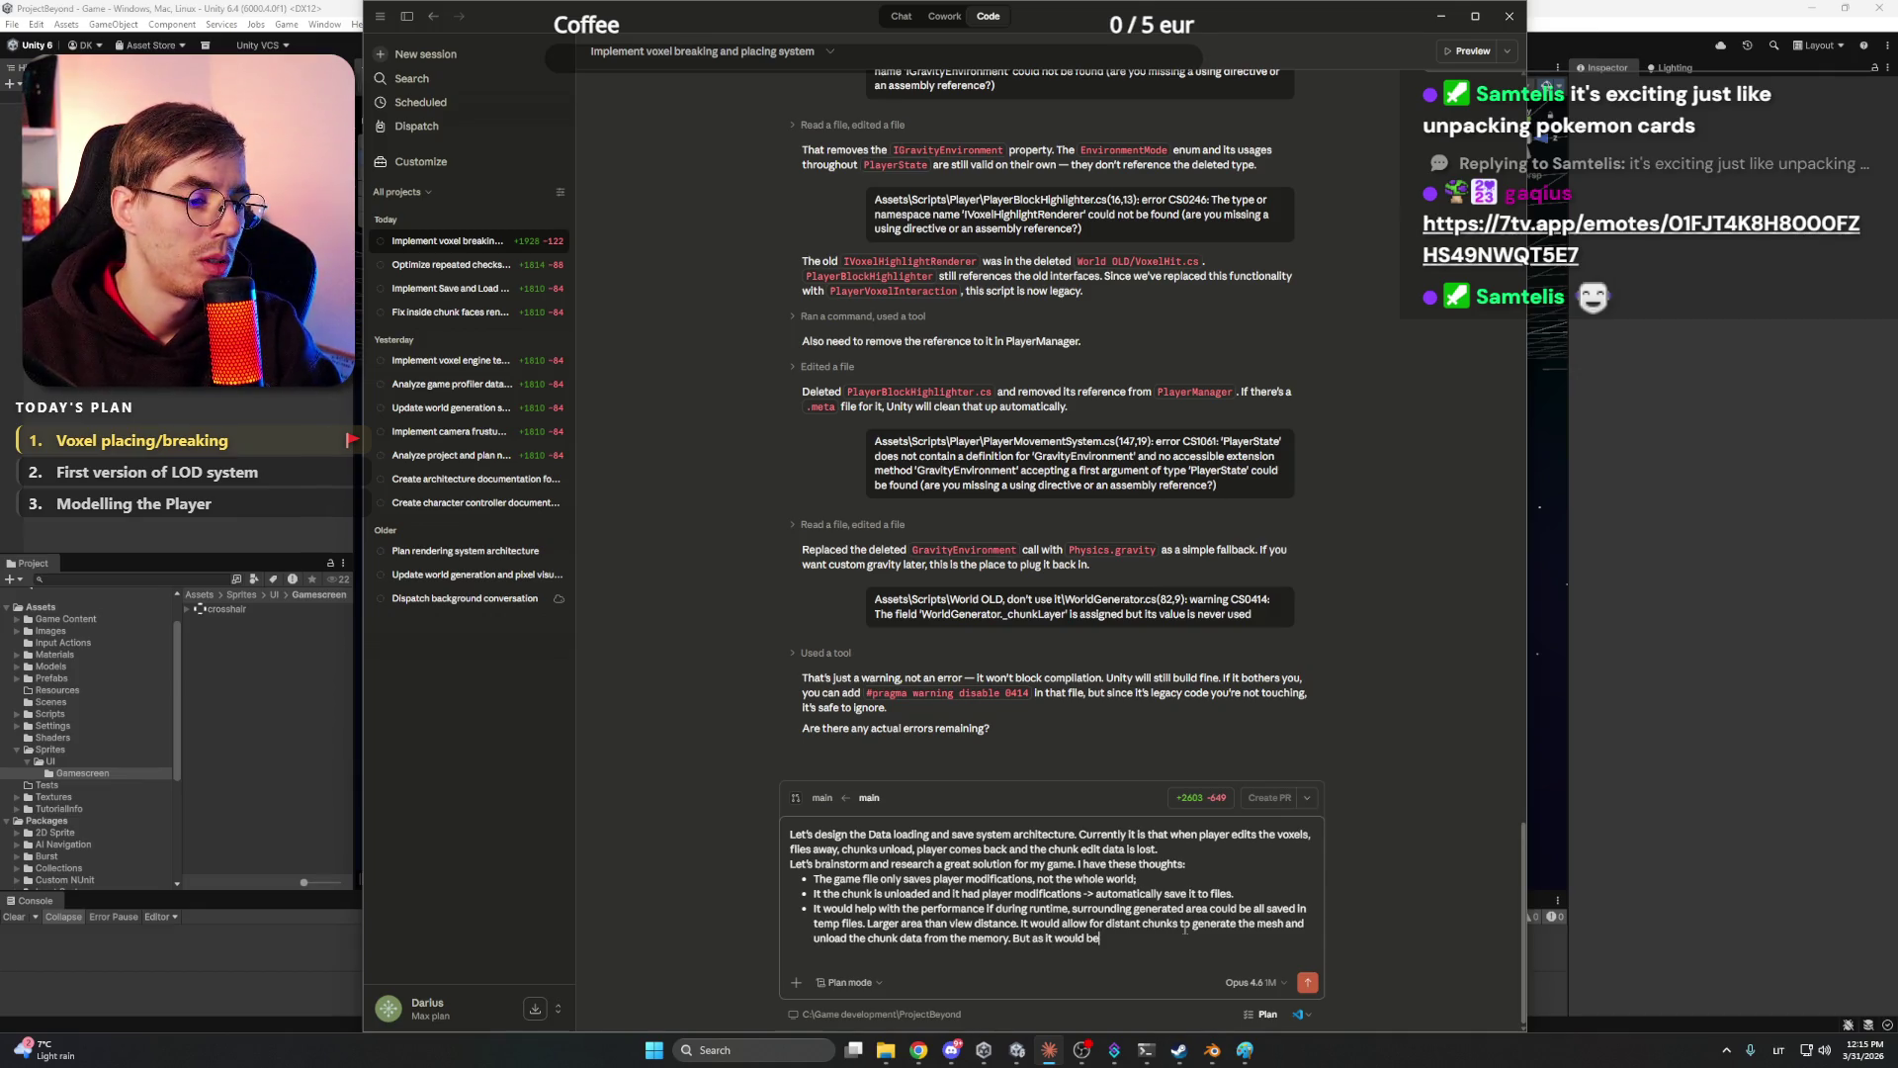
type(" in tem")
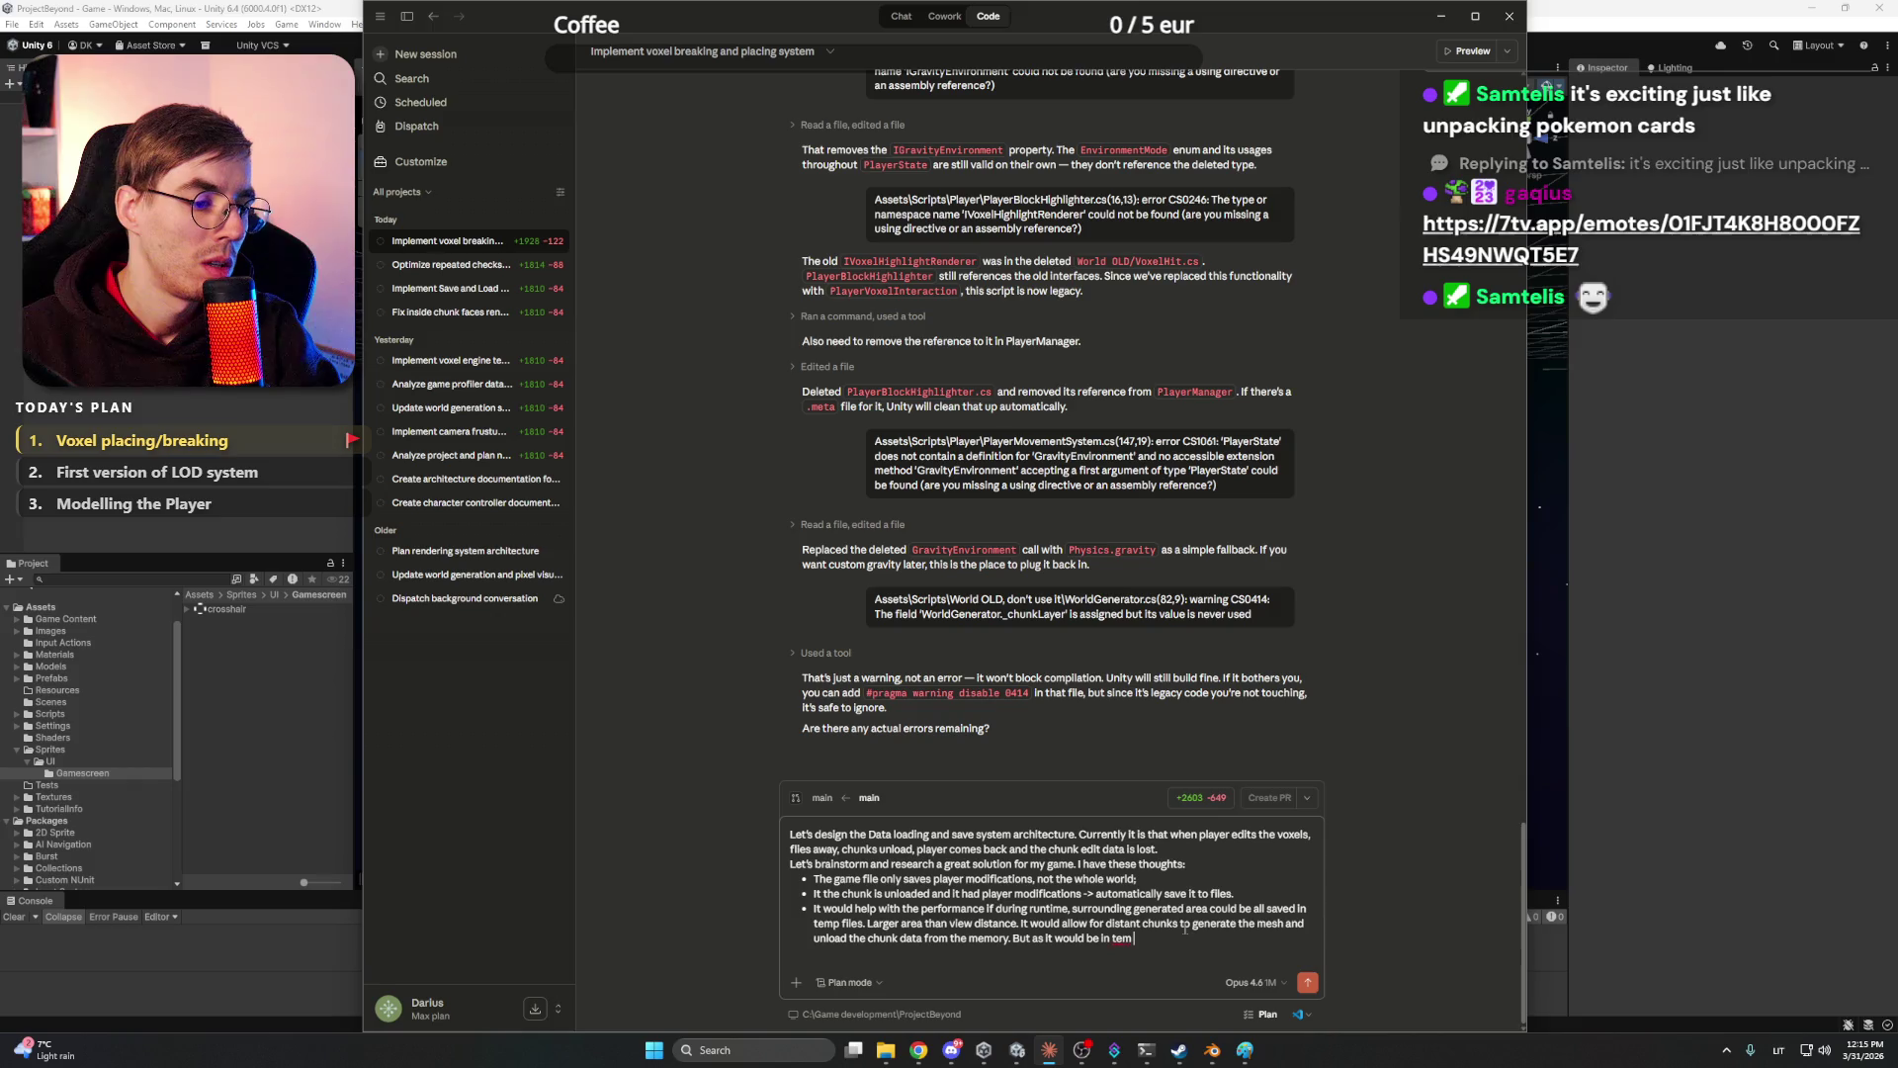
key("BackSpace")
key("BackSpace")
type("saved in temp")
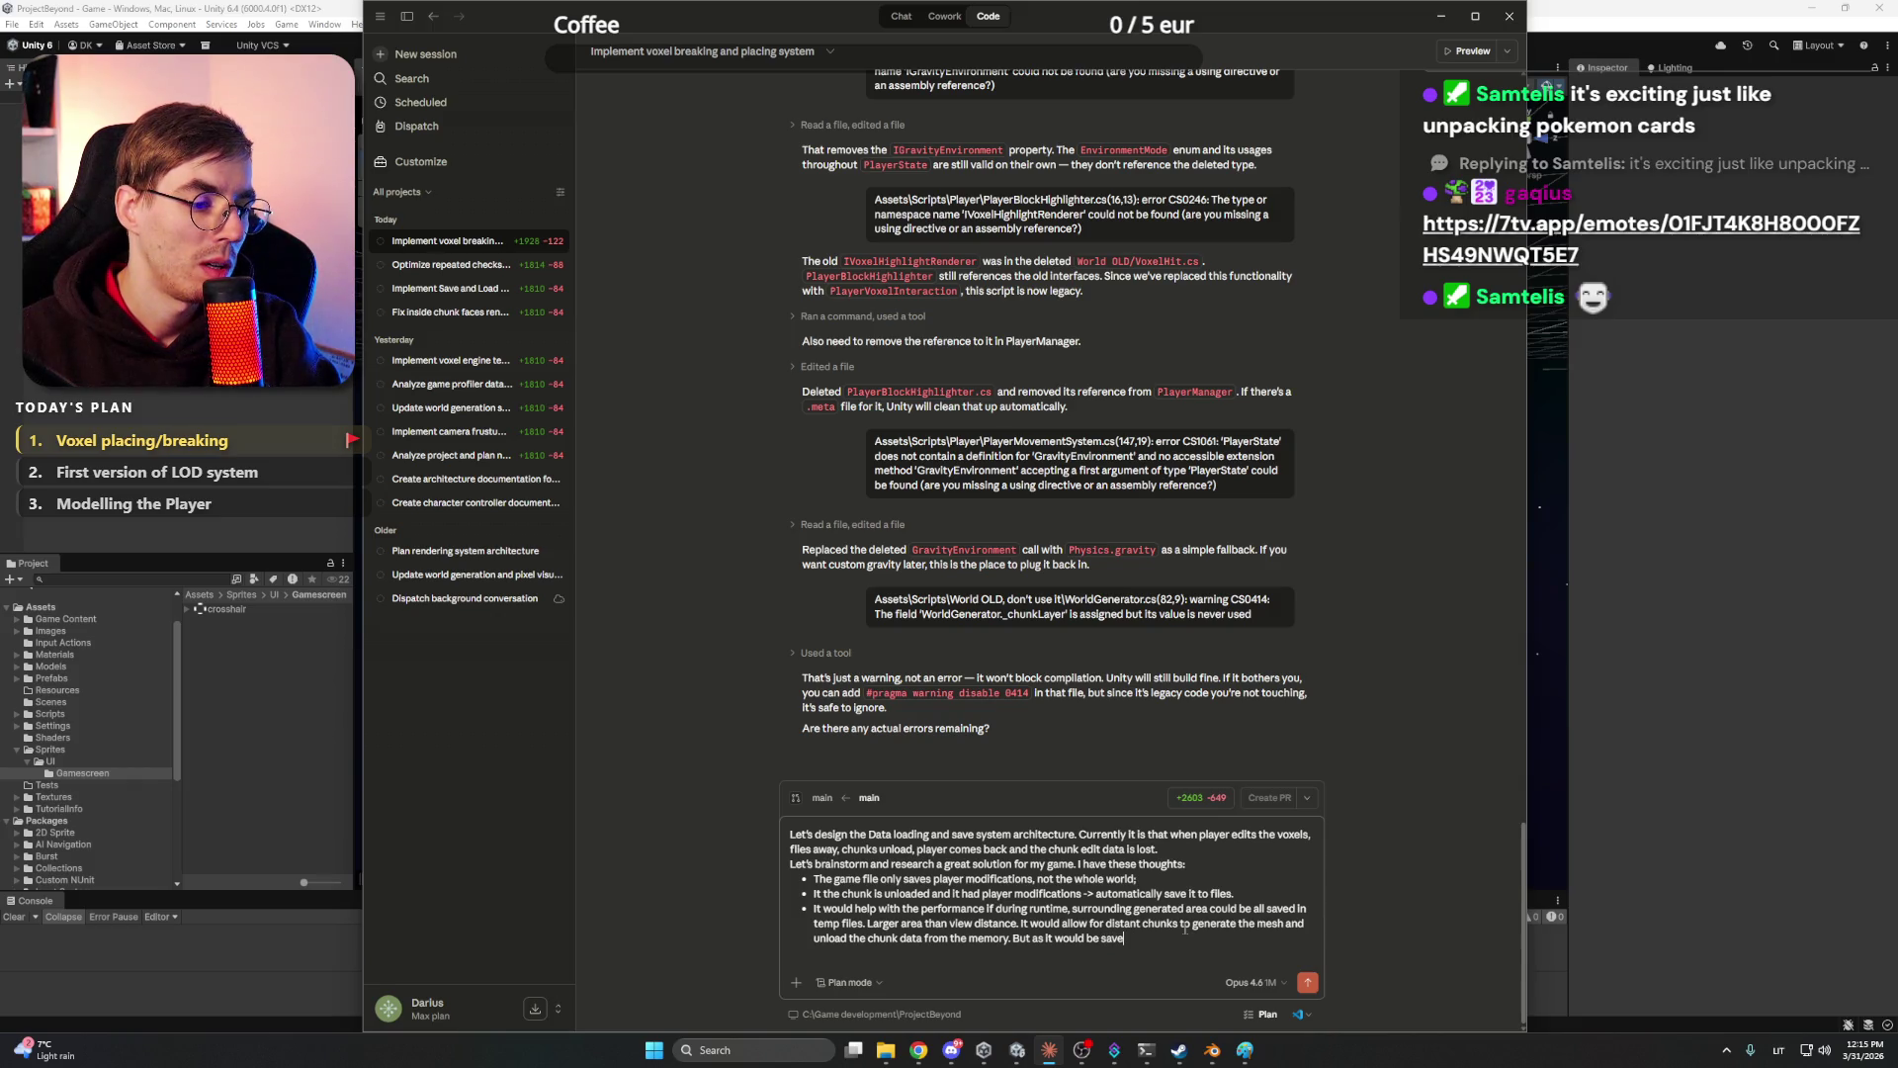
type(" files, no")
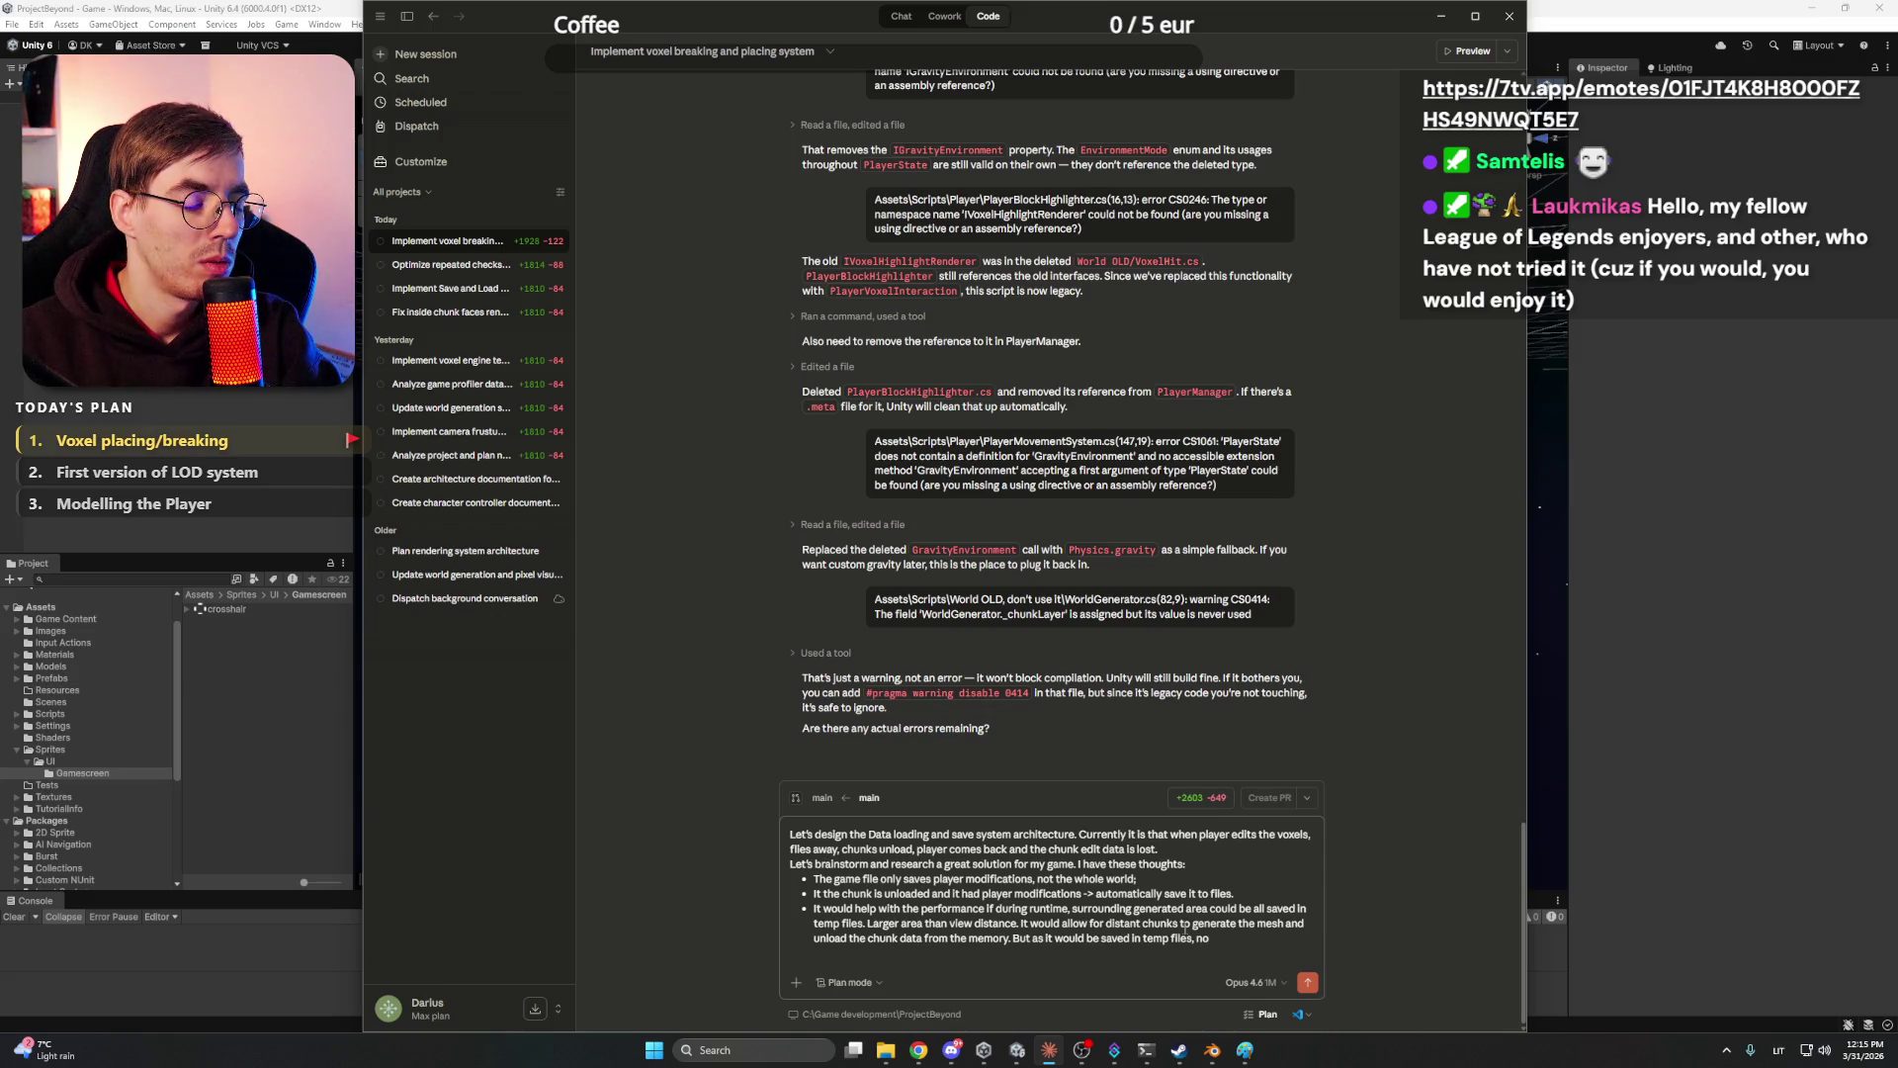
type(" rege")
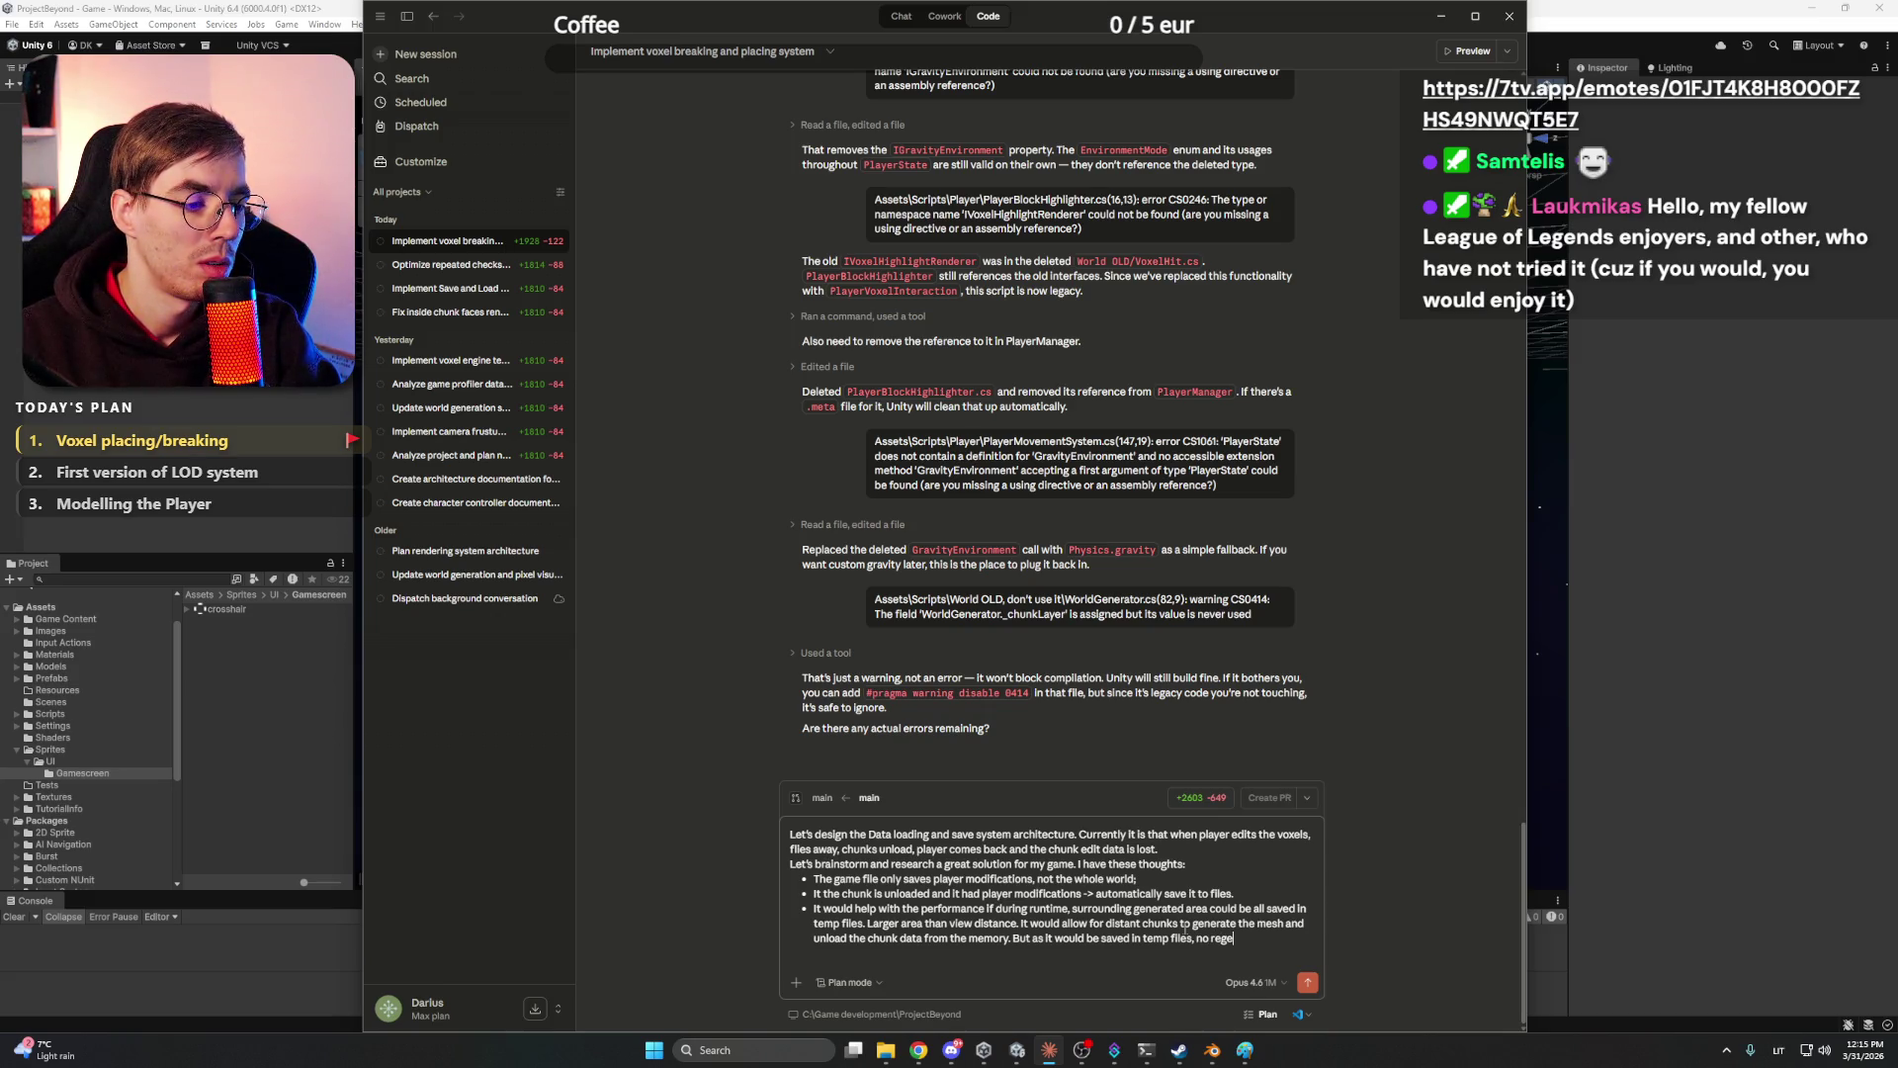
type("nerating from")
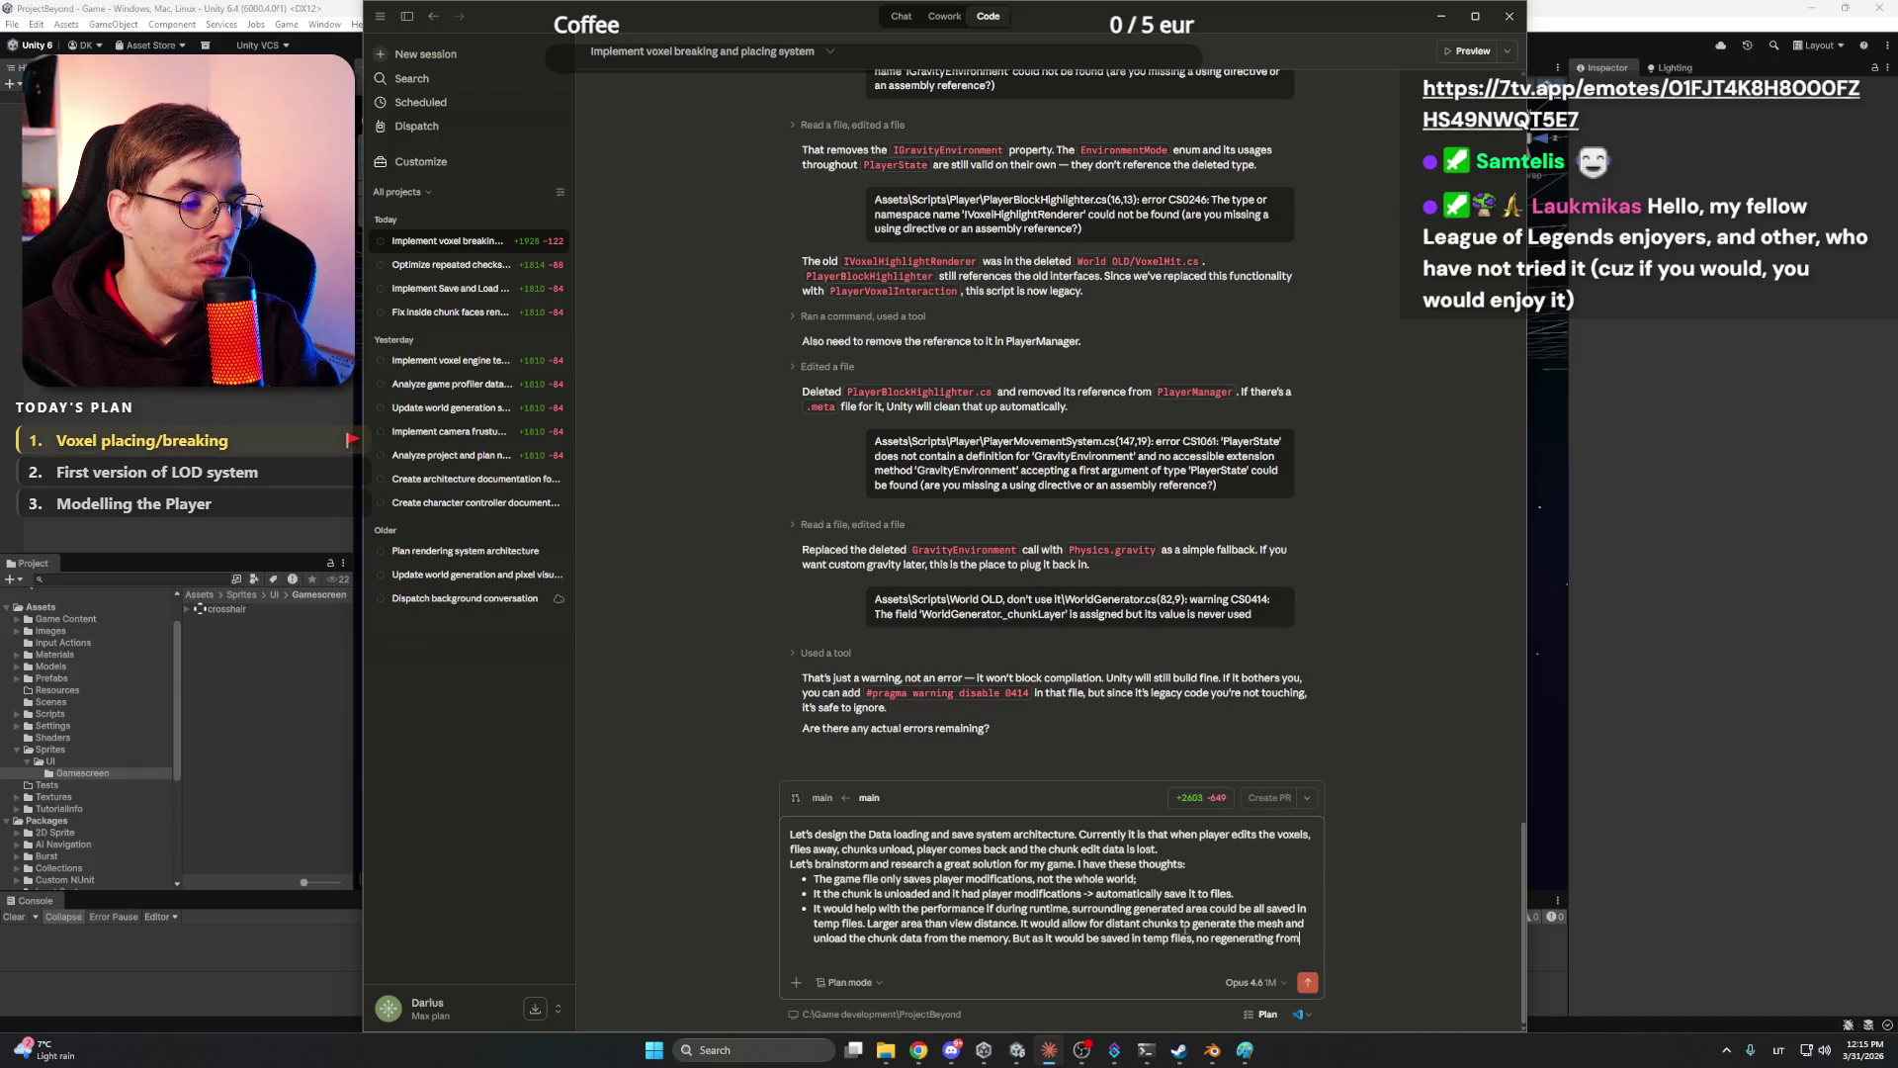
type(" ground up wou")
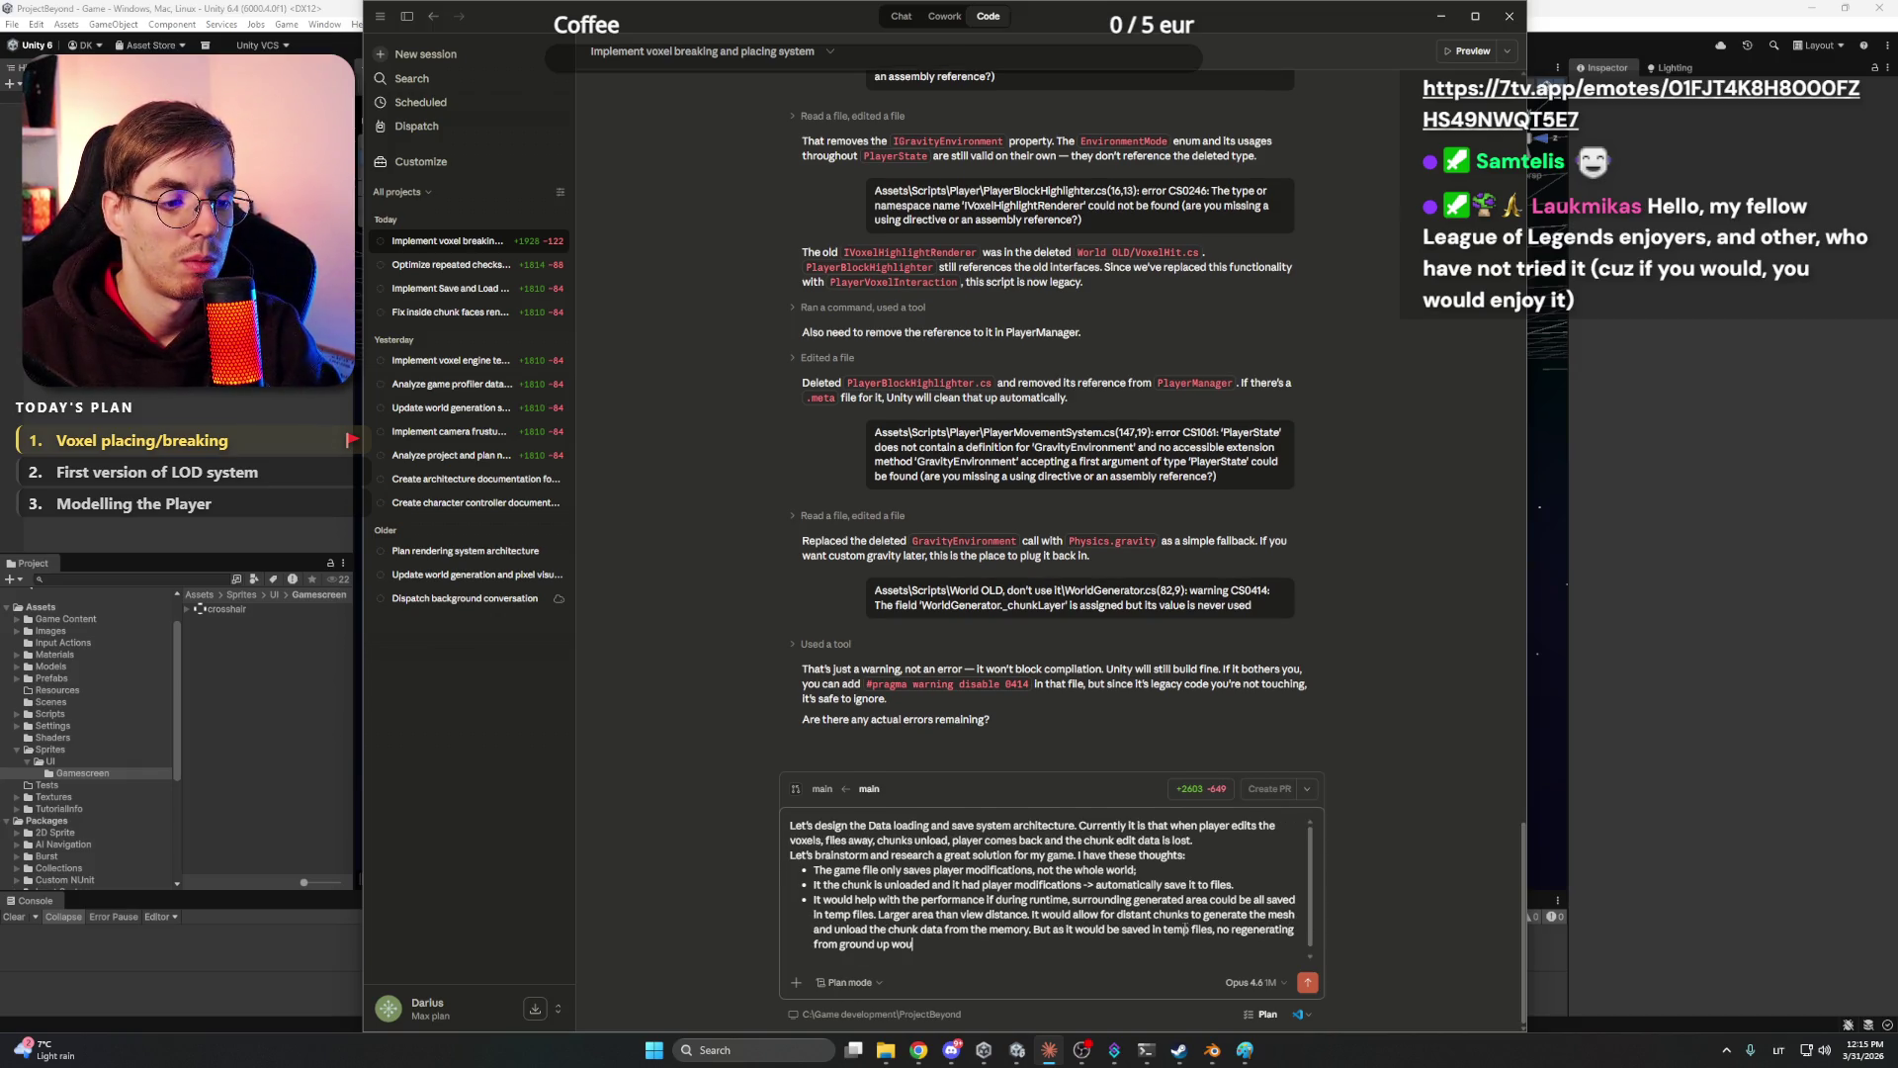
type("ld be needed.")
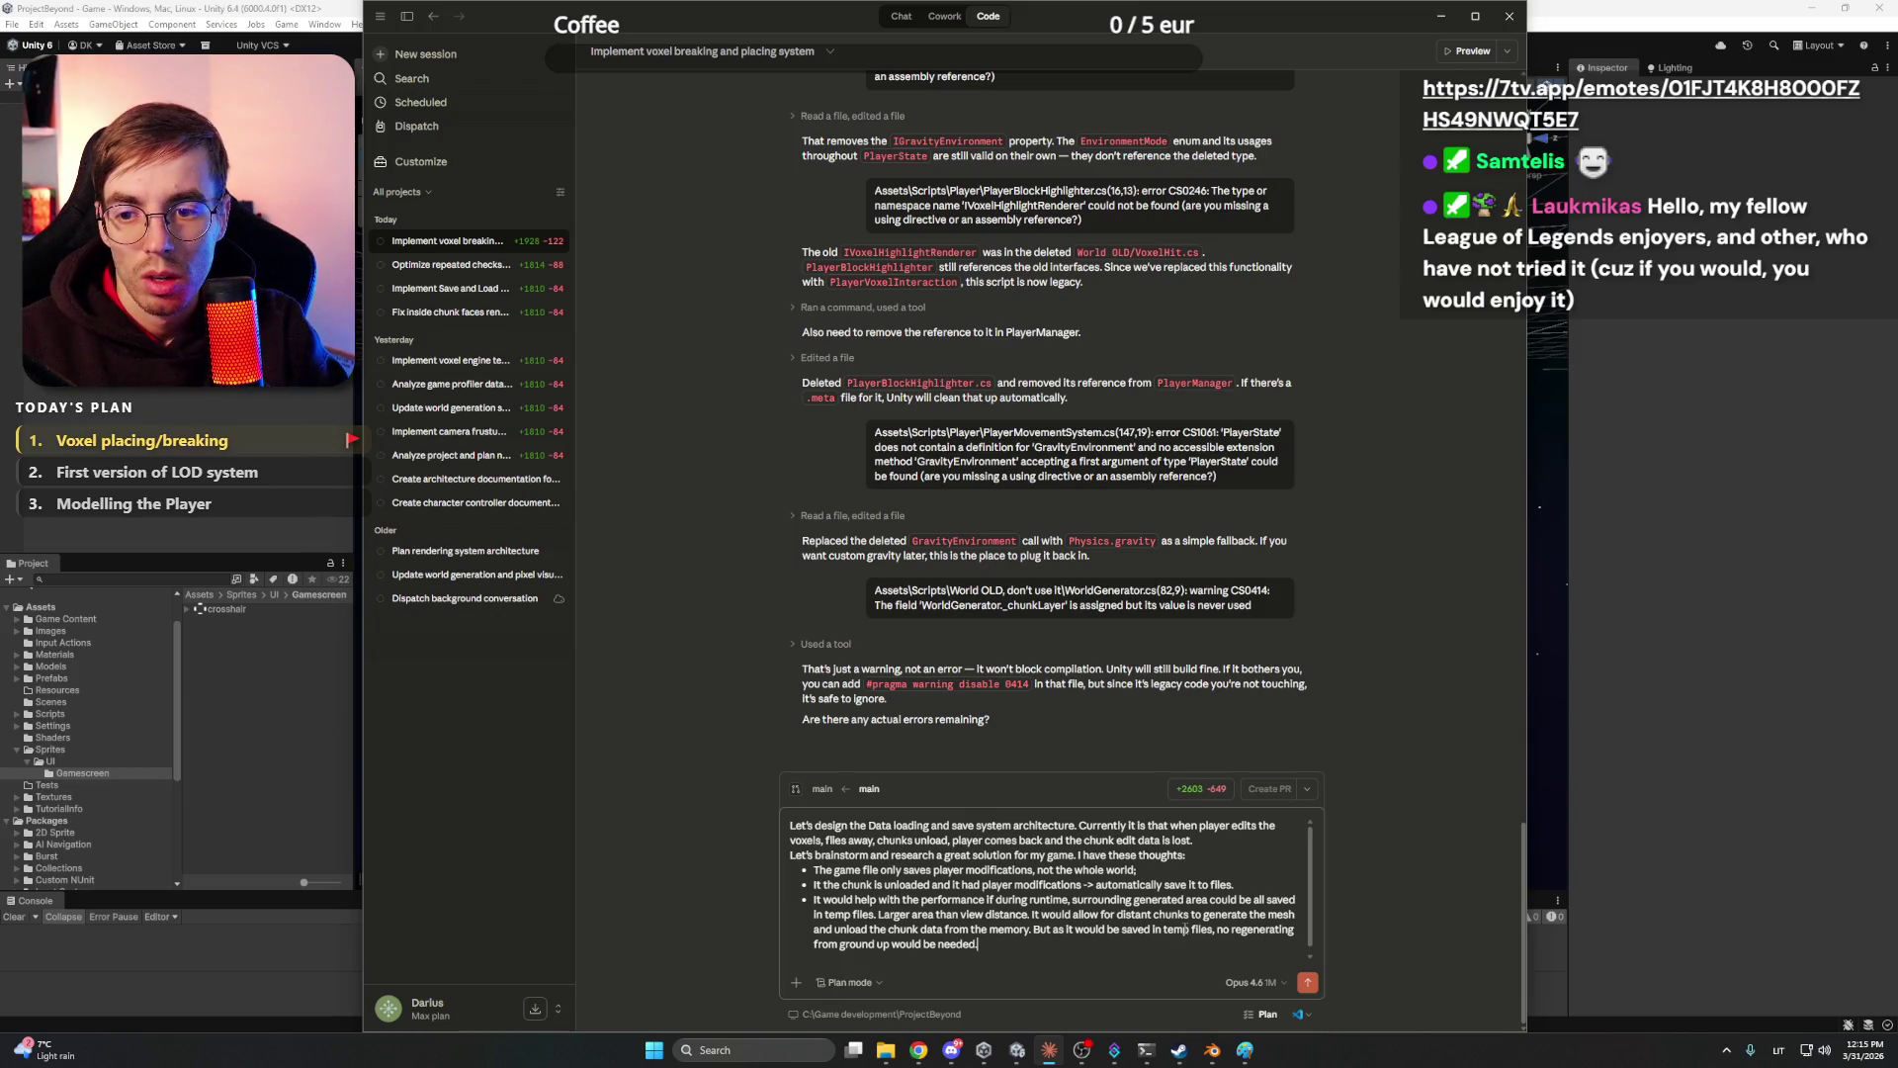
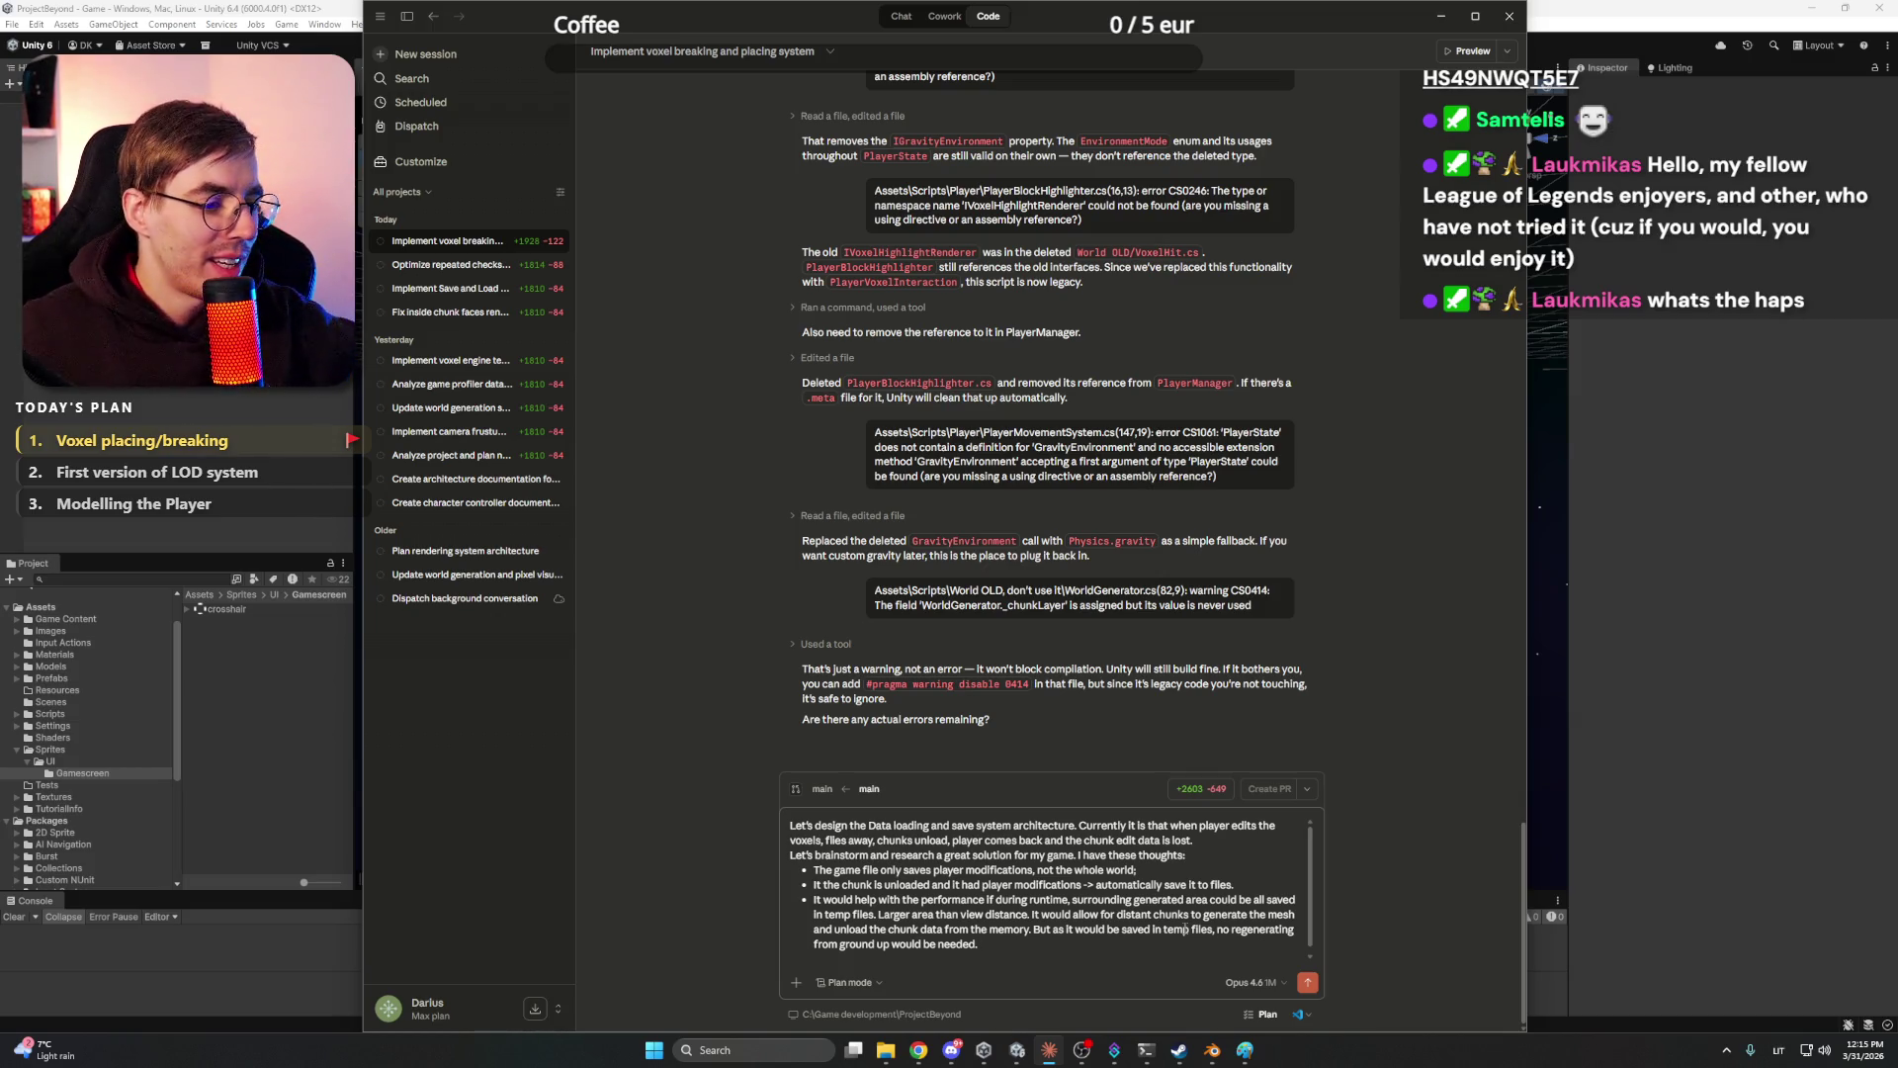
- Add a bullet requiring autosave to use the voxel engine director's budgeting, since whole-world saves cause massive freezes
left_click(951, 1049)
left_click(951, 1052)
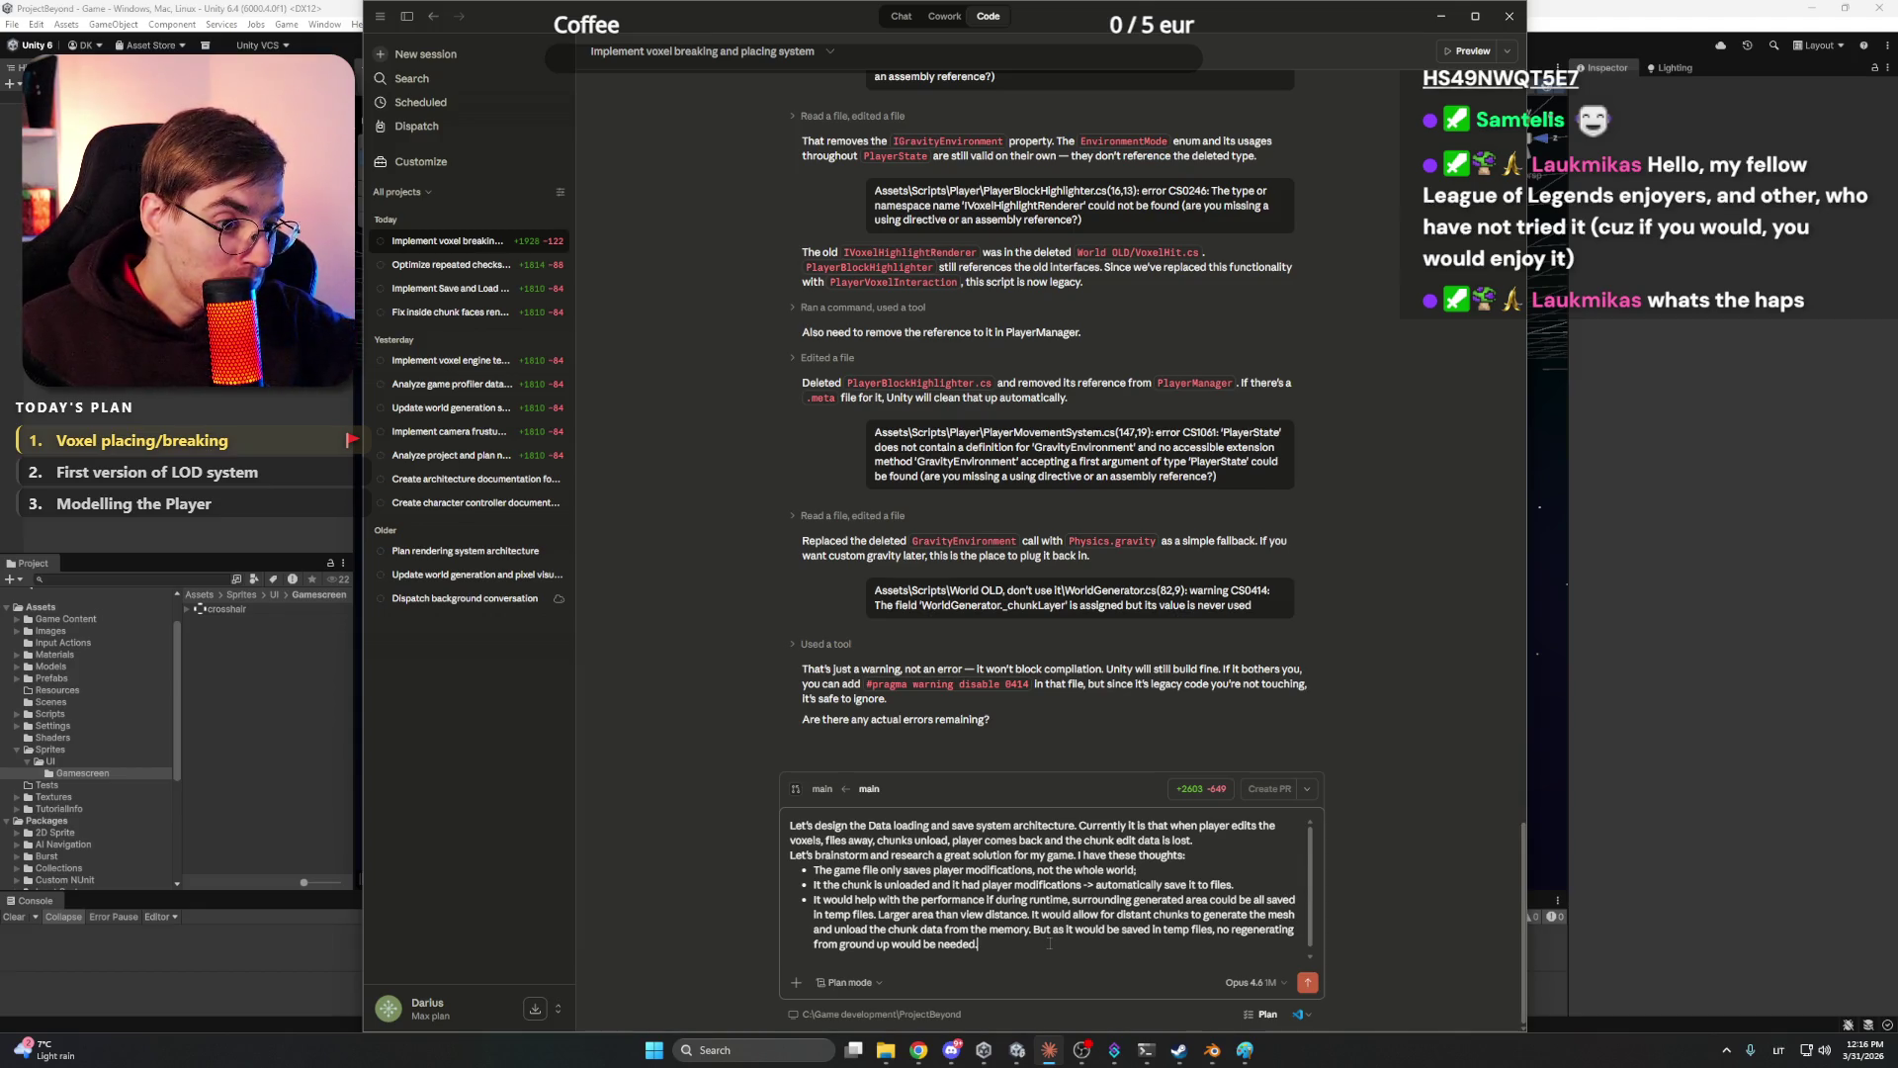
key("shift+Return")
type("Autosave system should work ")
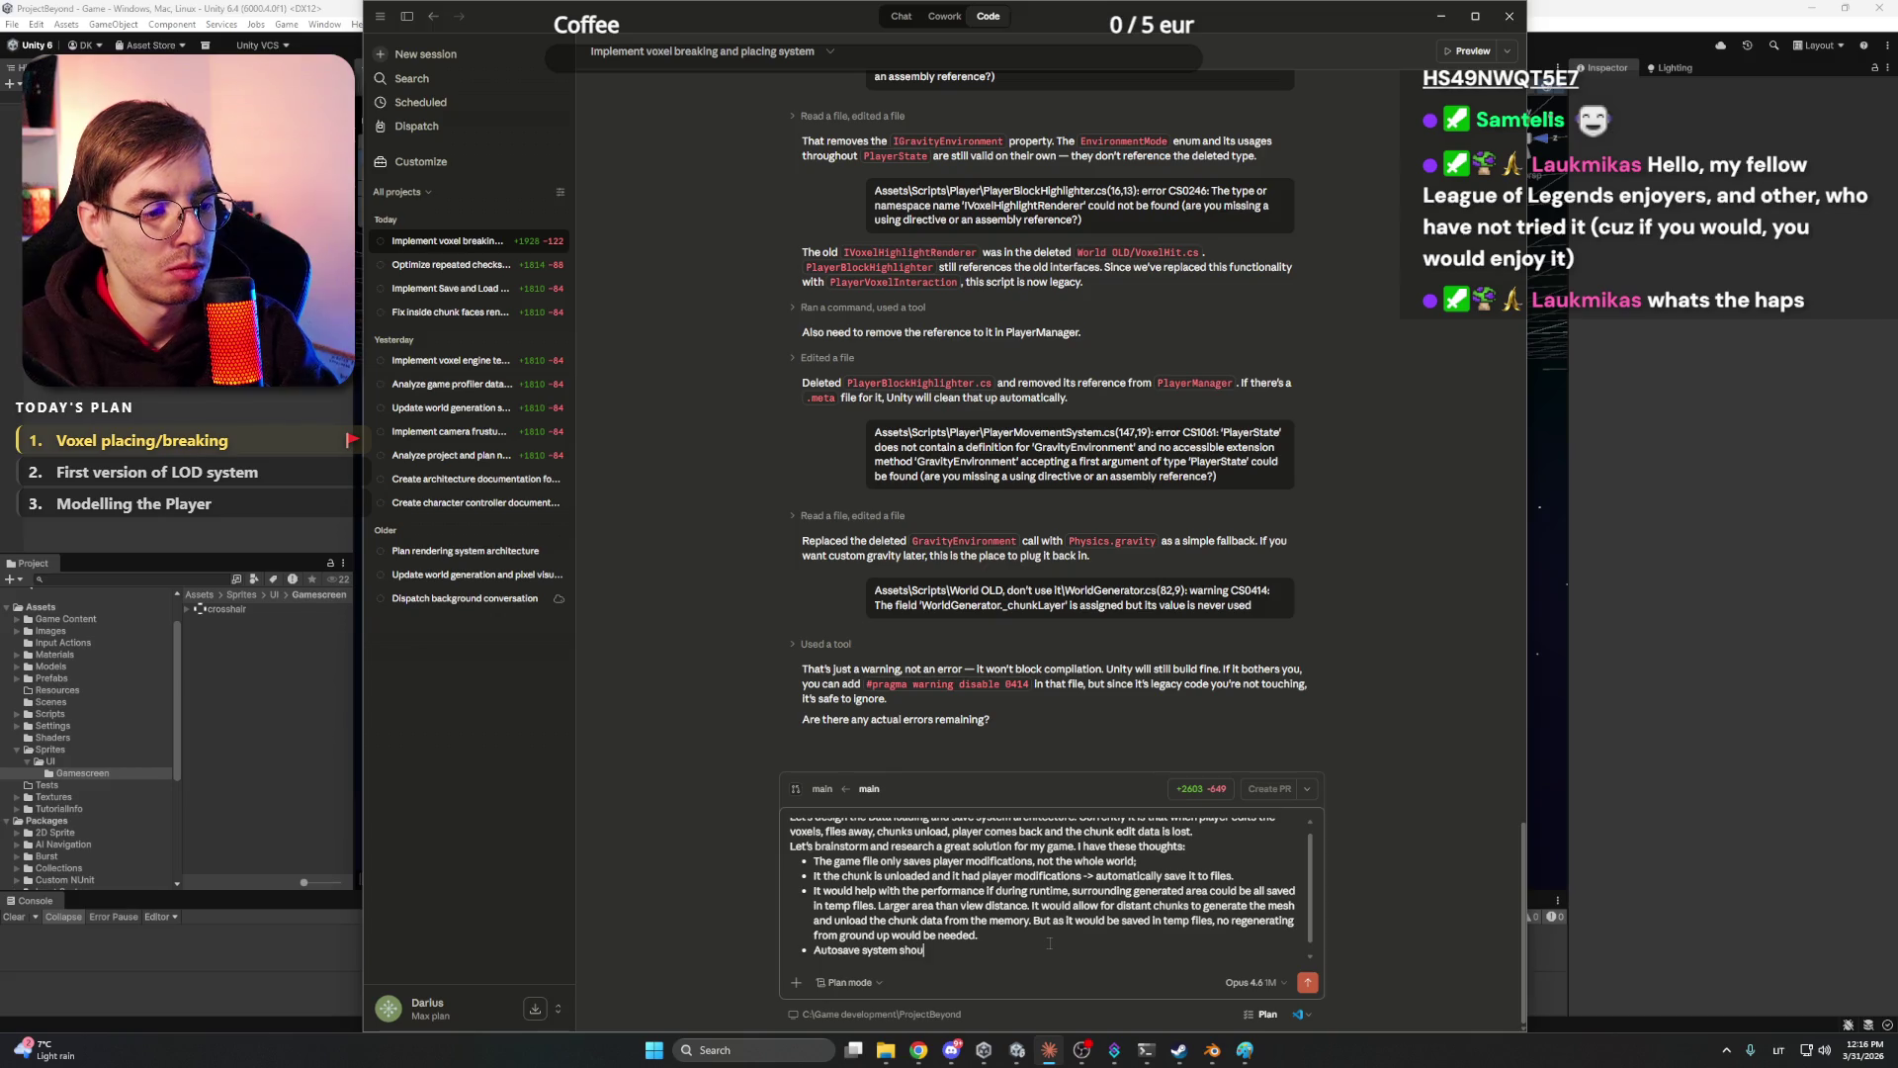
type("with ")
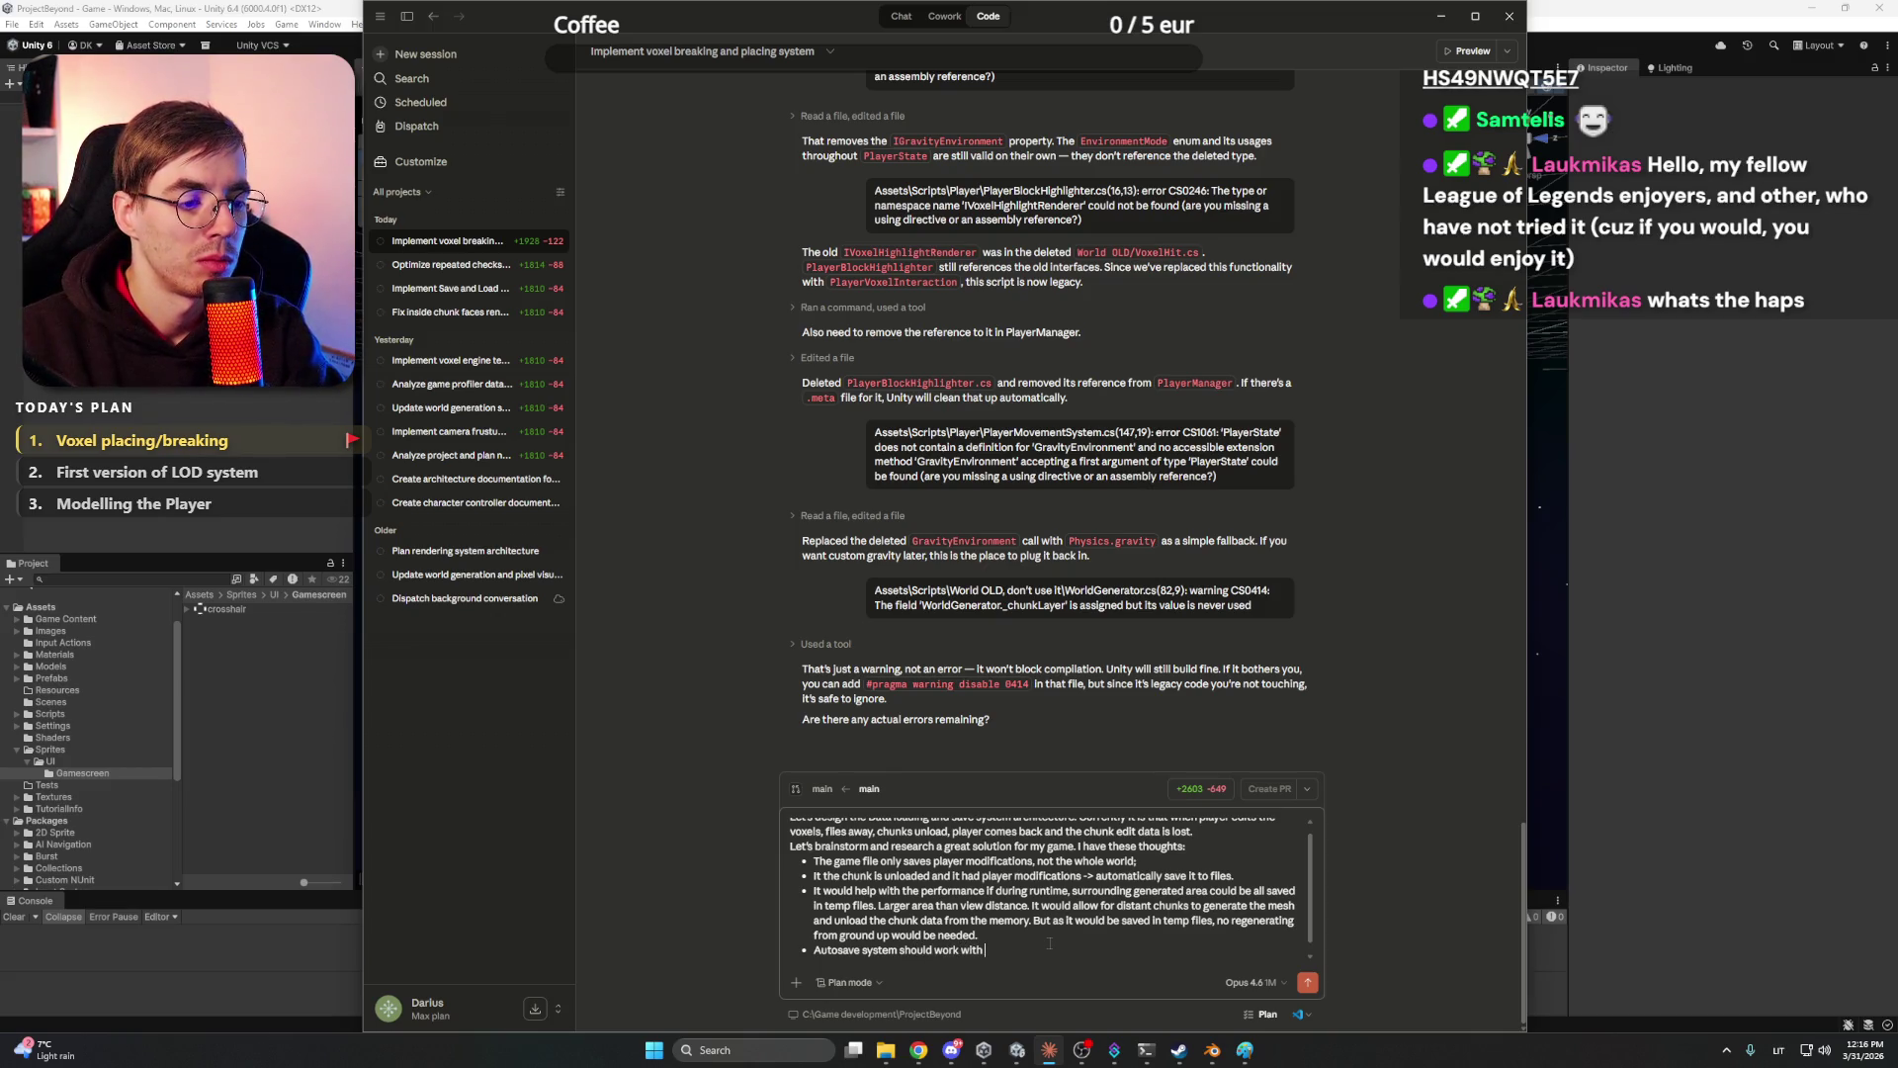
type("similar Budg")
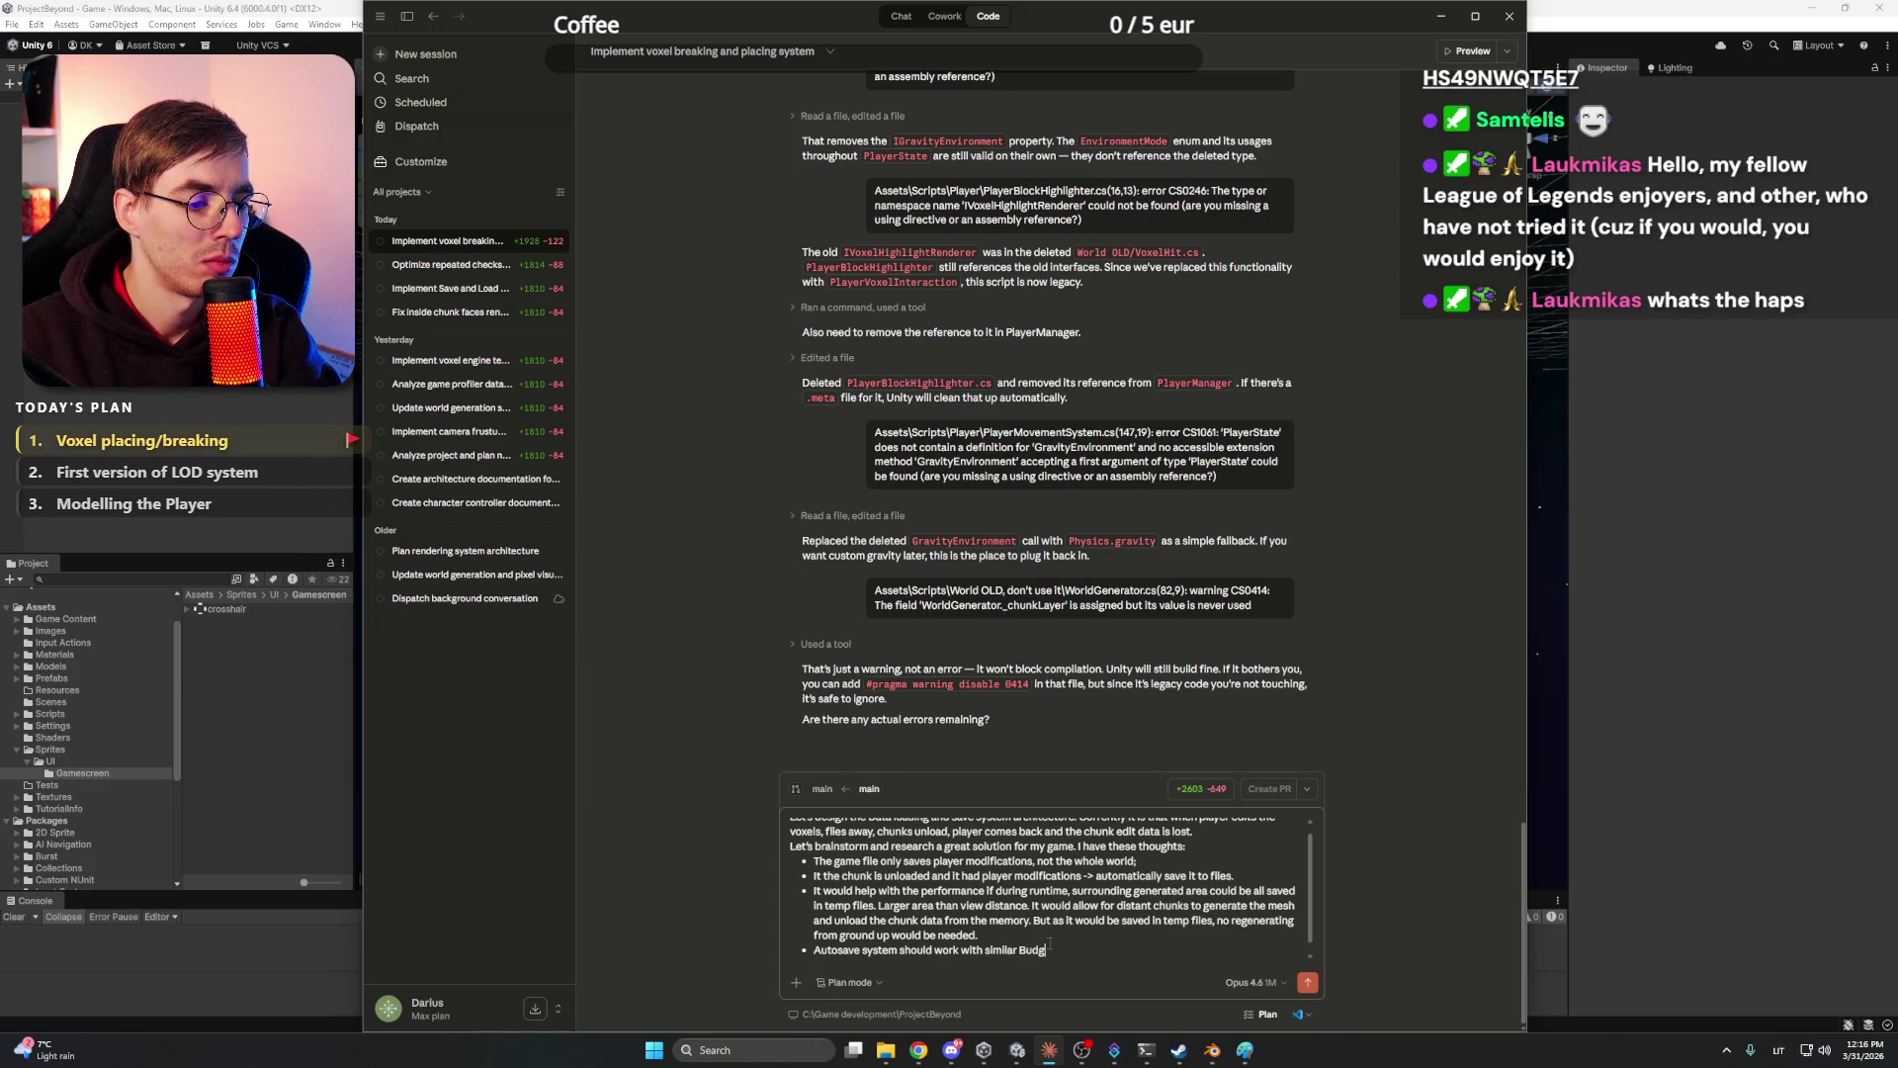
type("eting system as ")
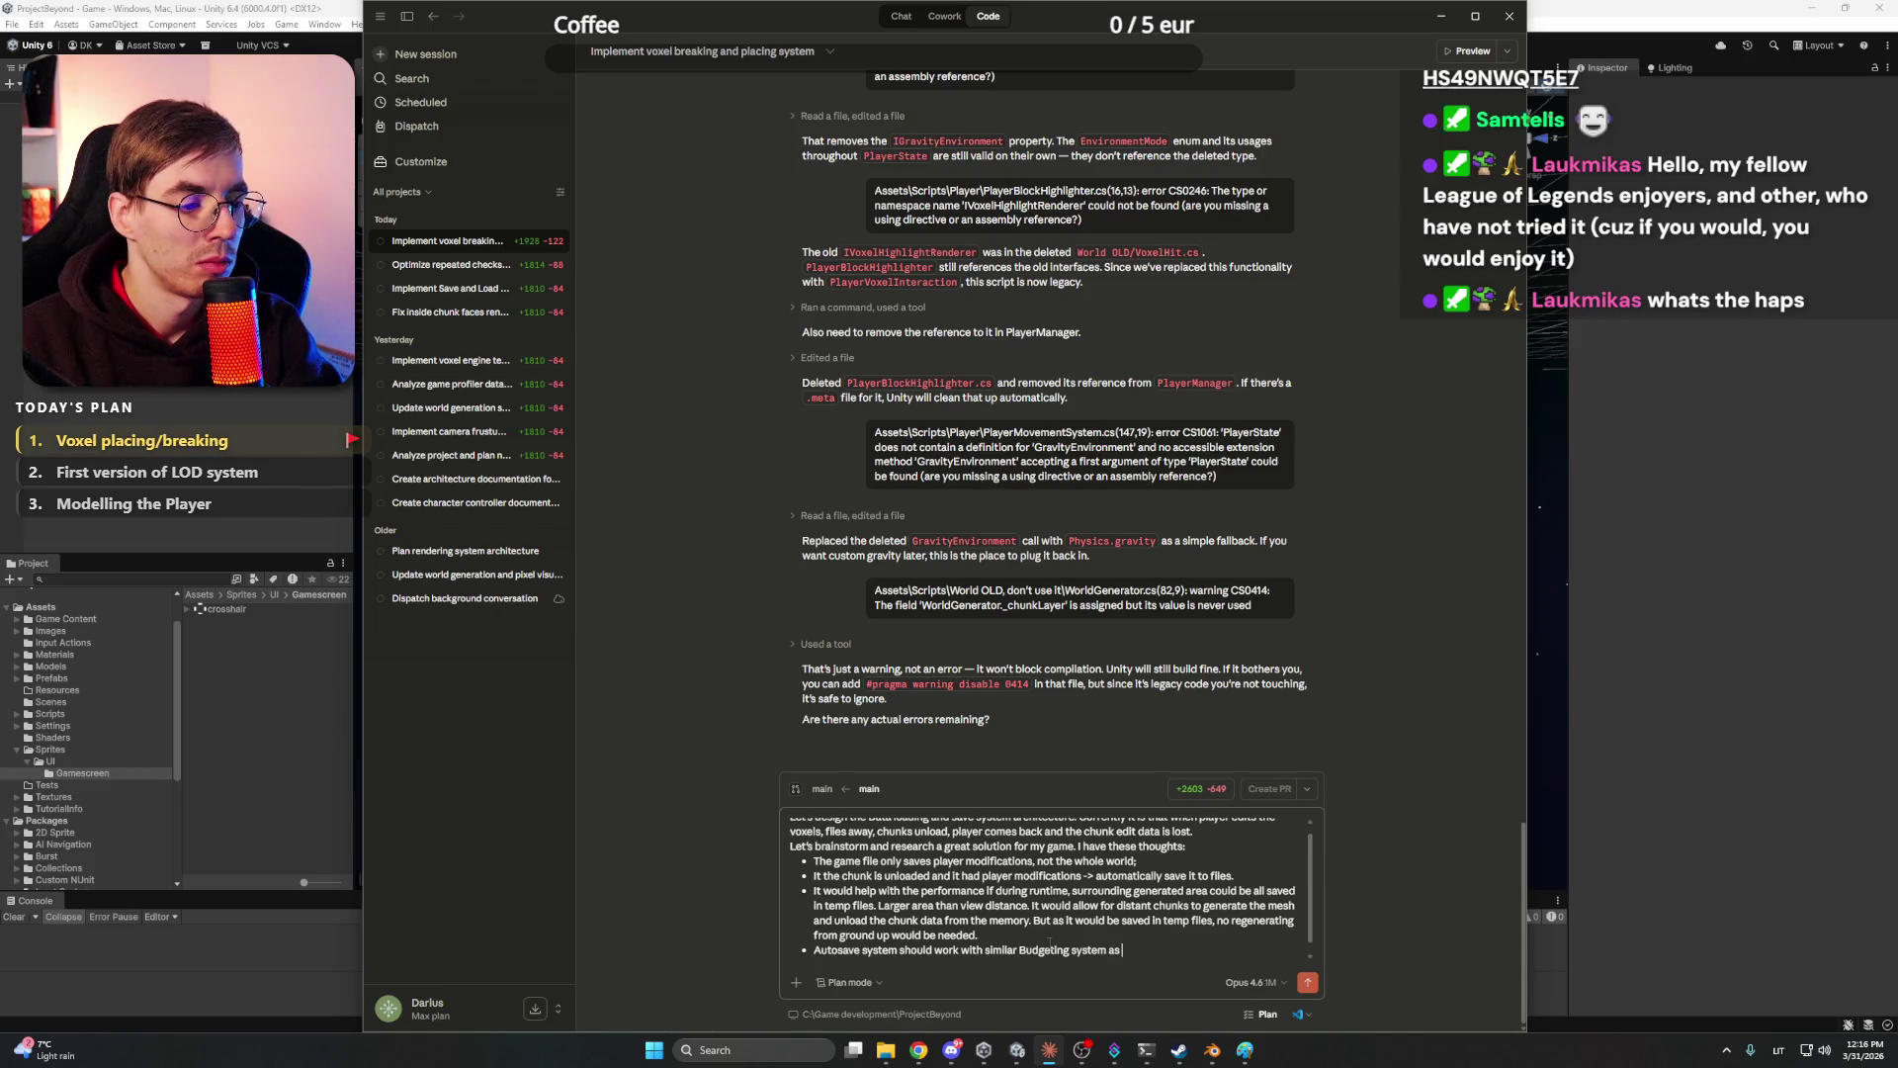
type("Who")
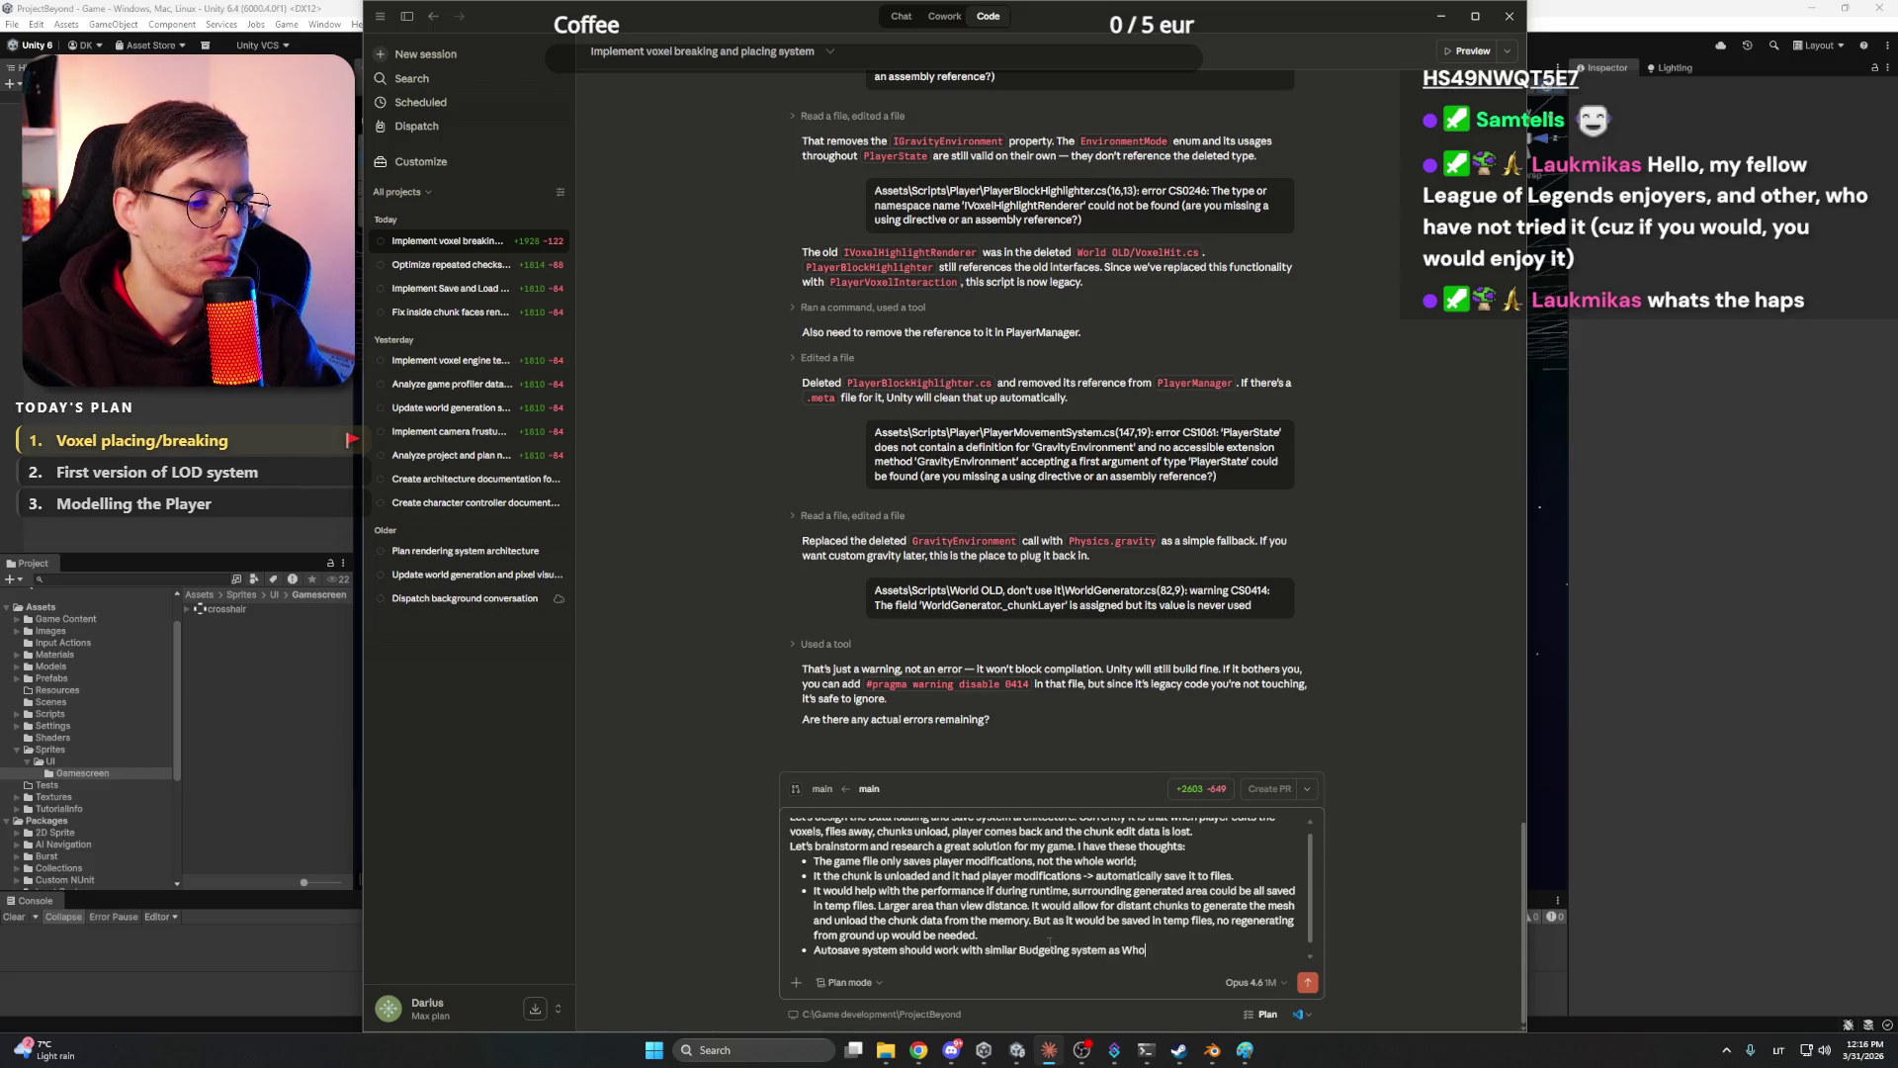
type("le voxel engine ")
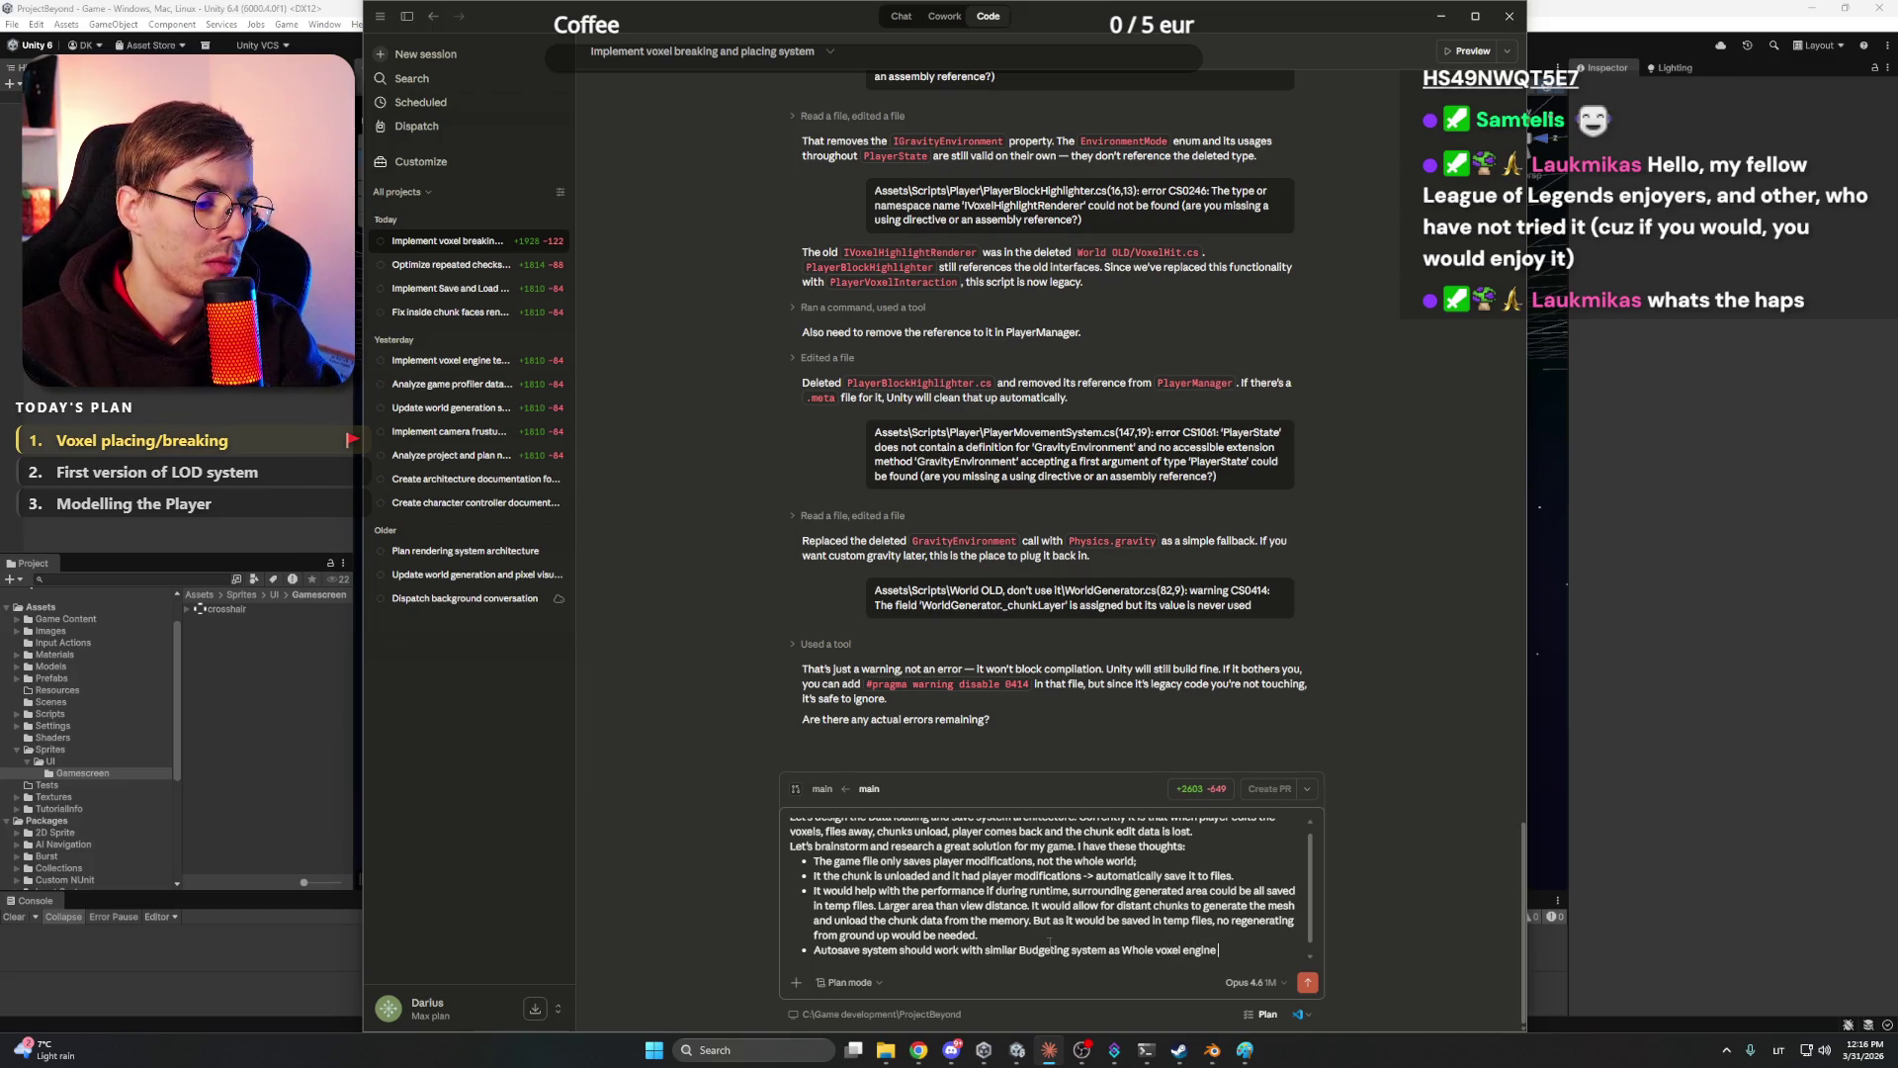
type("director.")
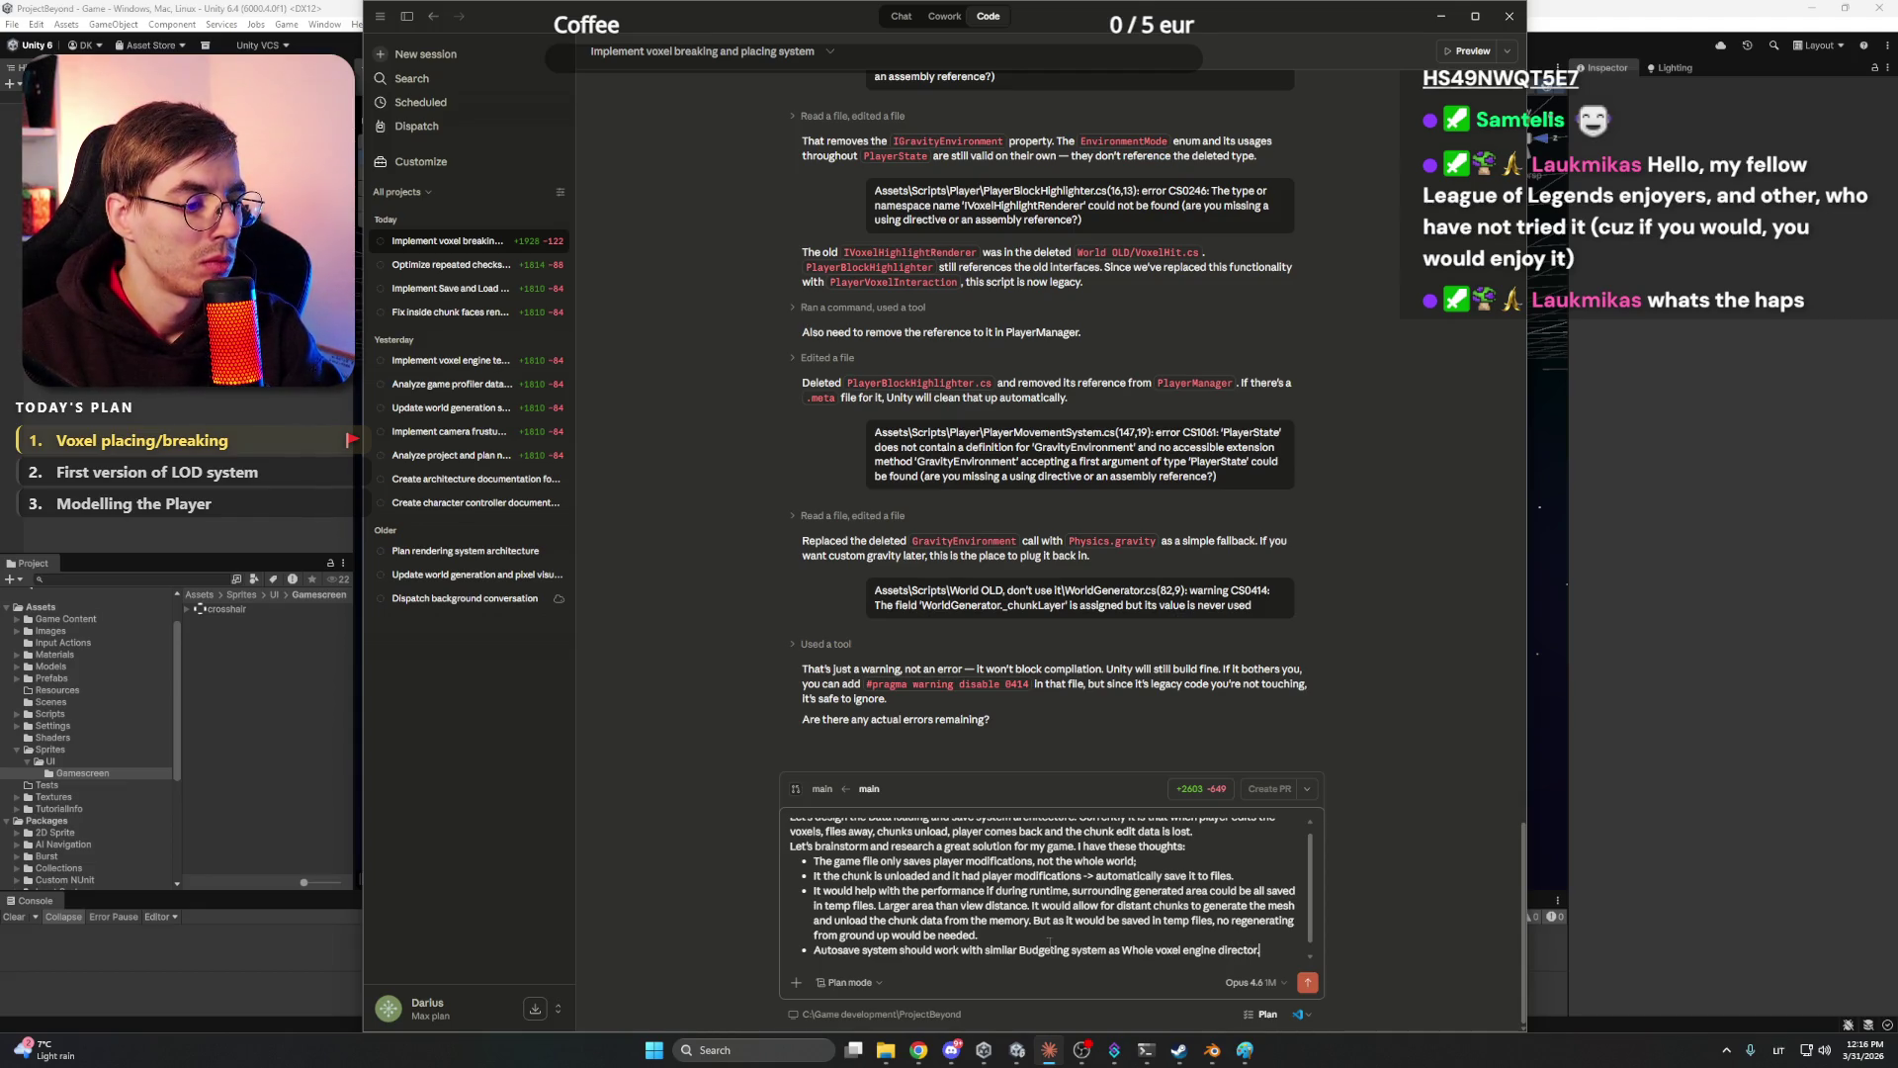
type(" It coul")
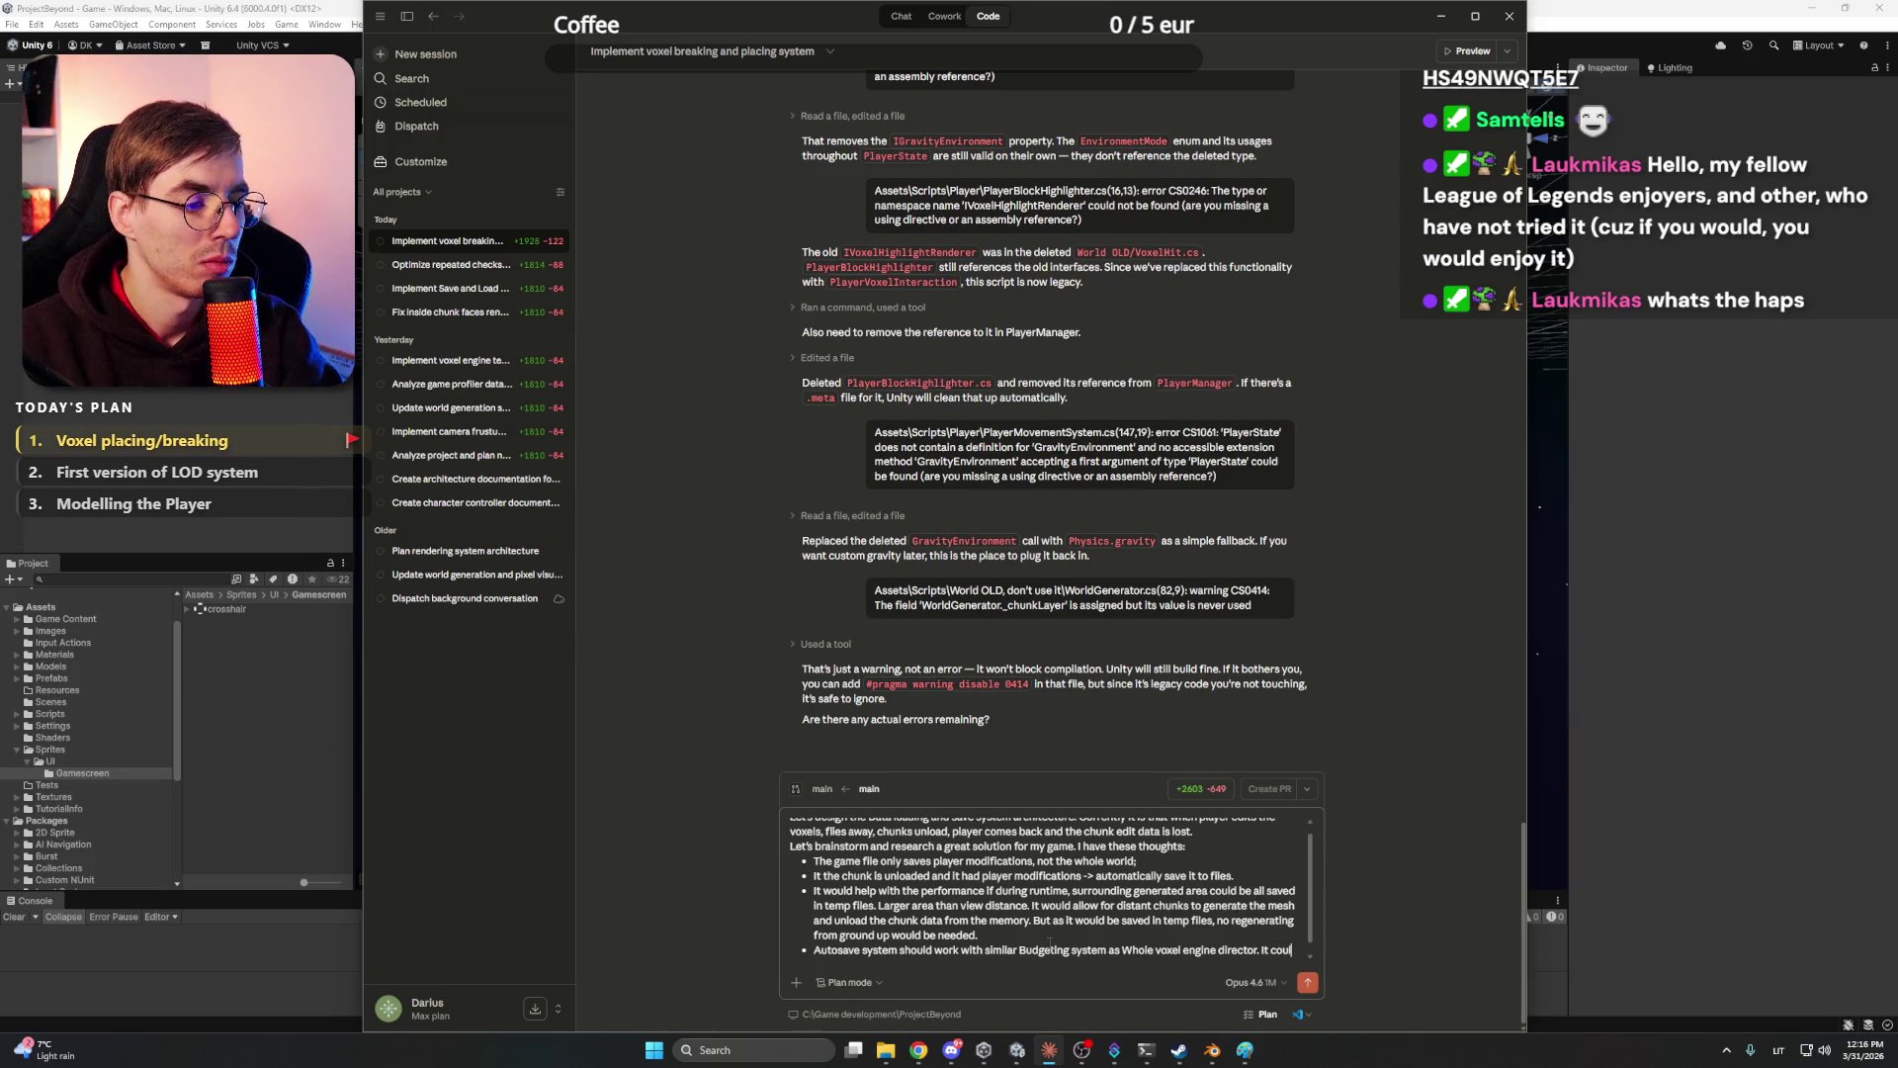
key("BackSpace")
key("BackSpace")
key("BackSpace")
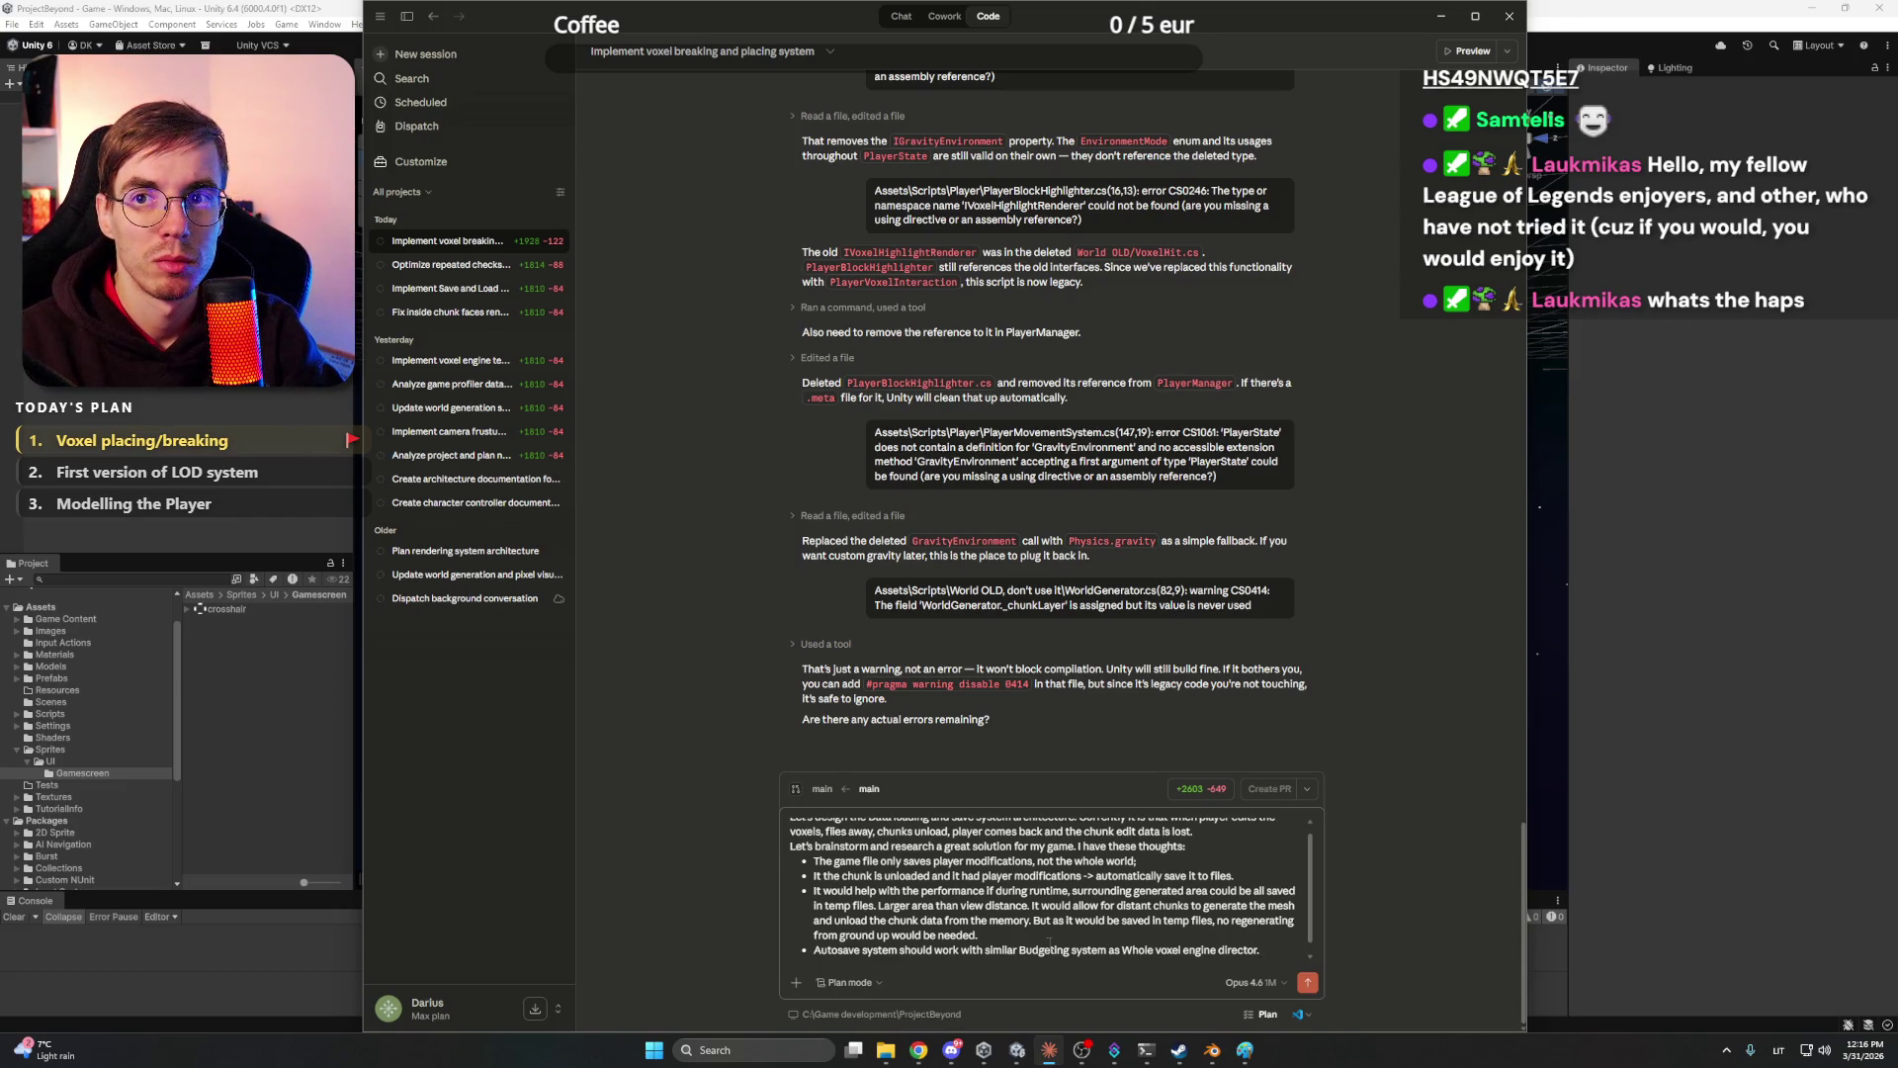
type(" Becaus")
type("e right")
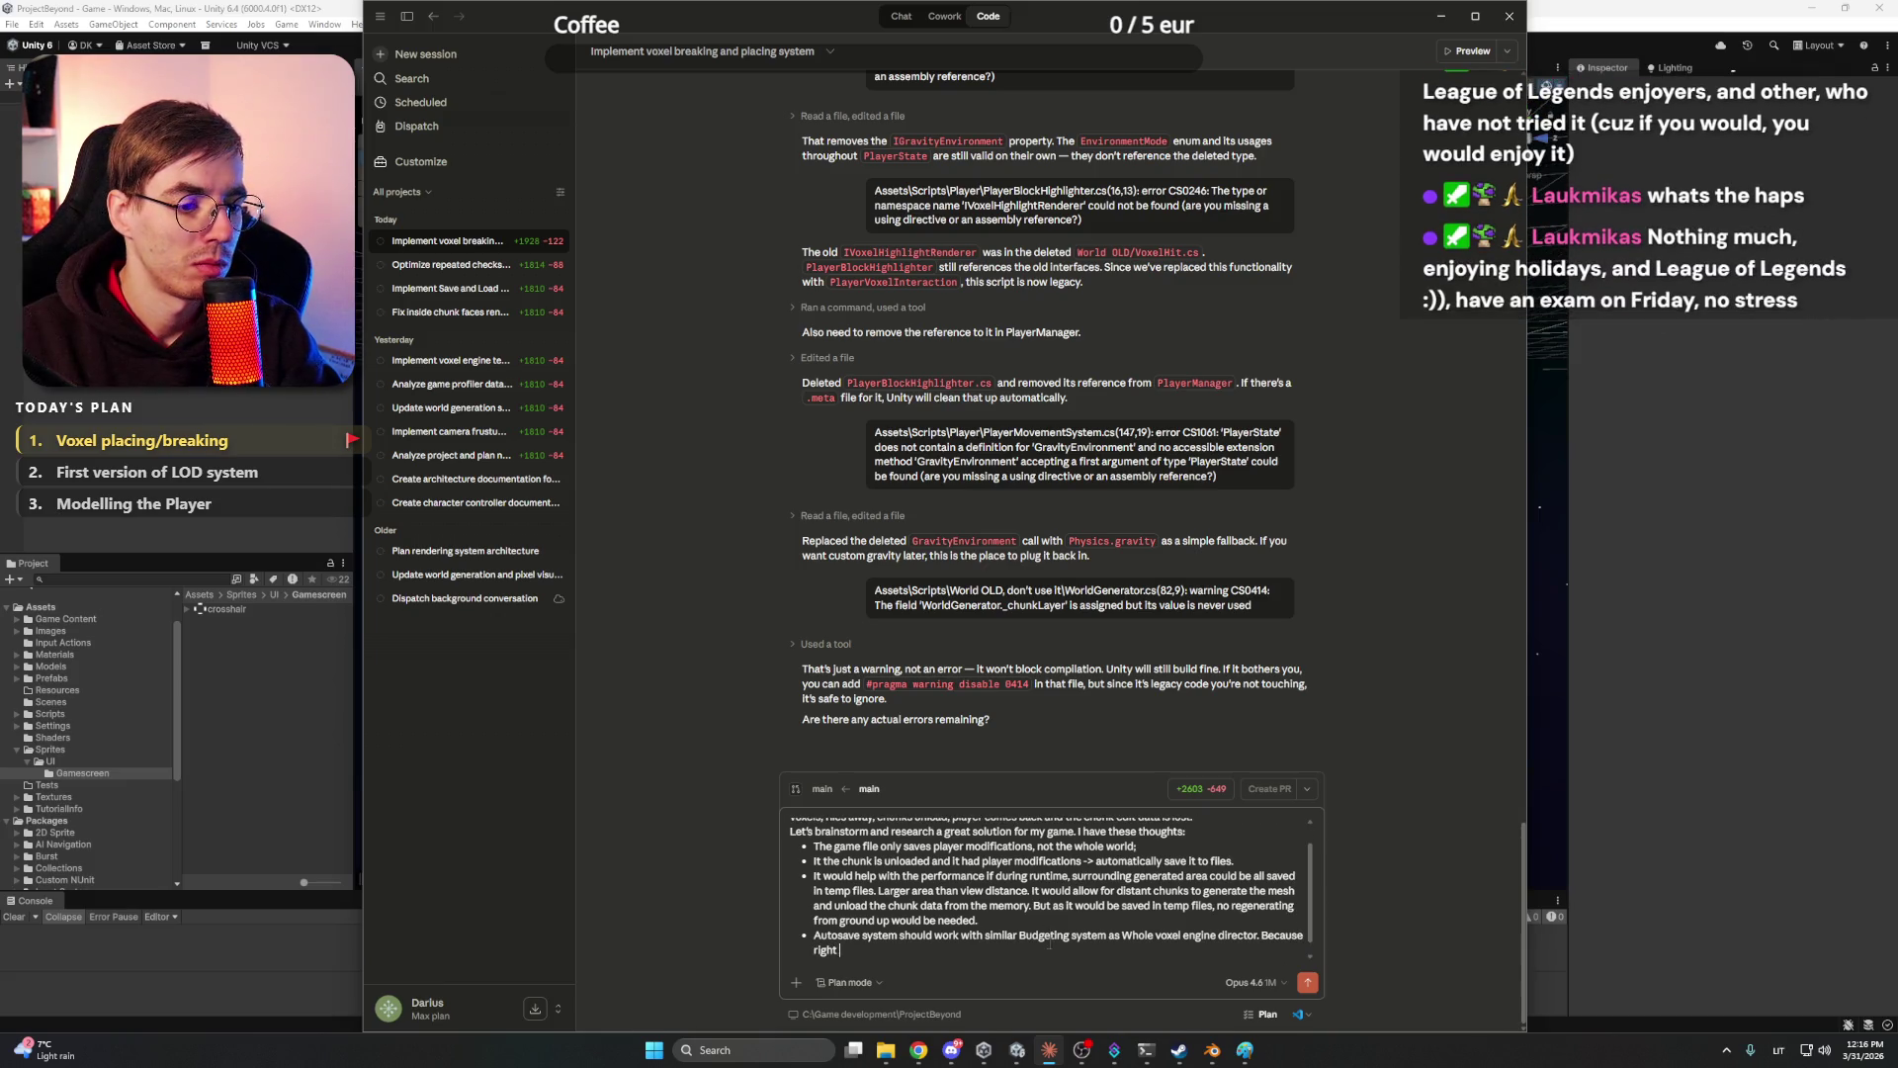
type(" now if autosave")
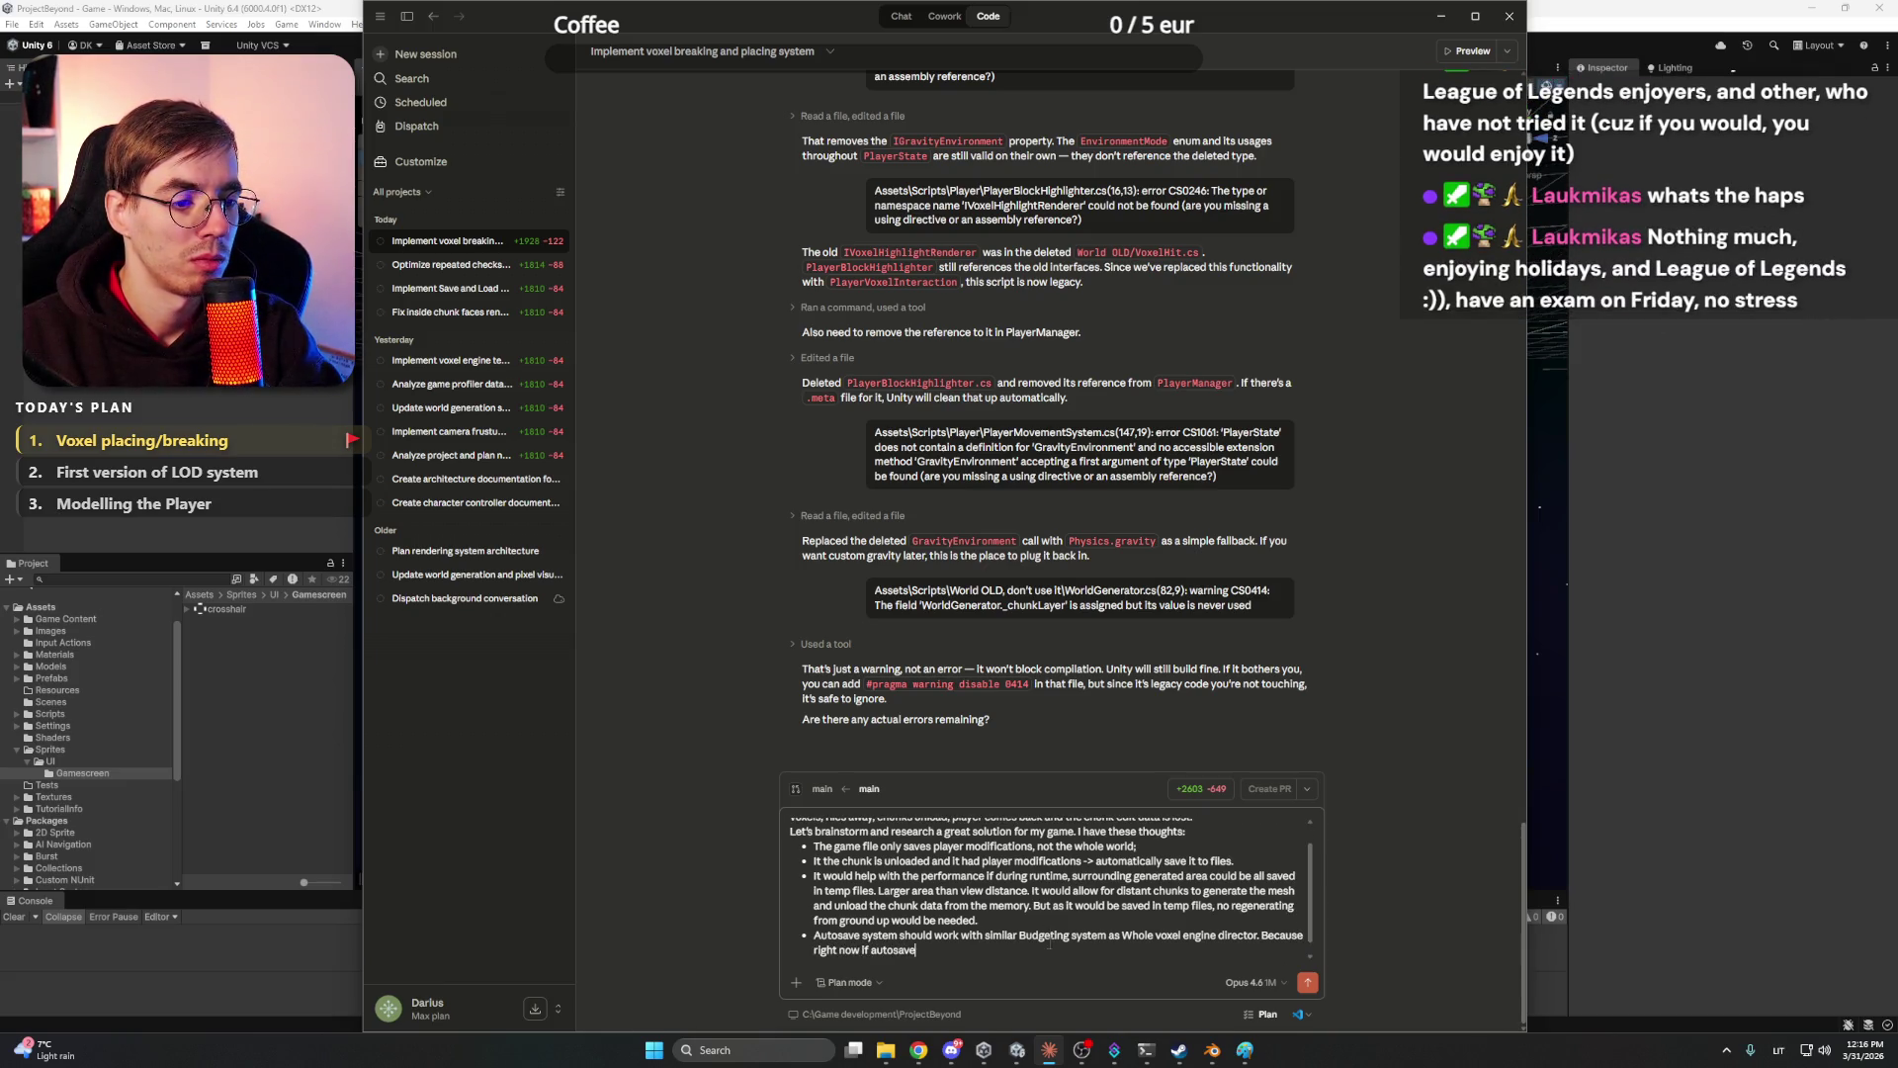
type(" happens, w")
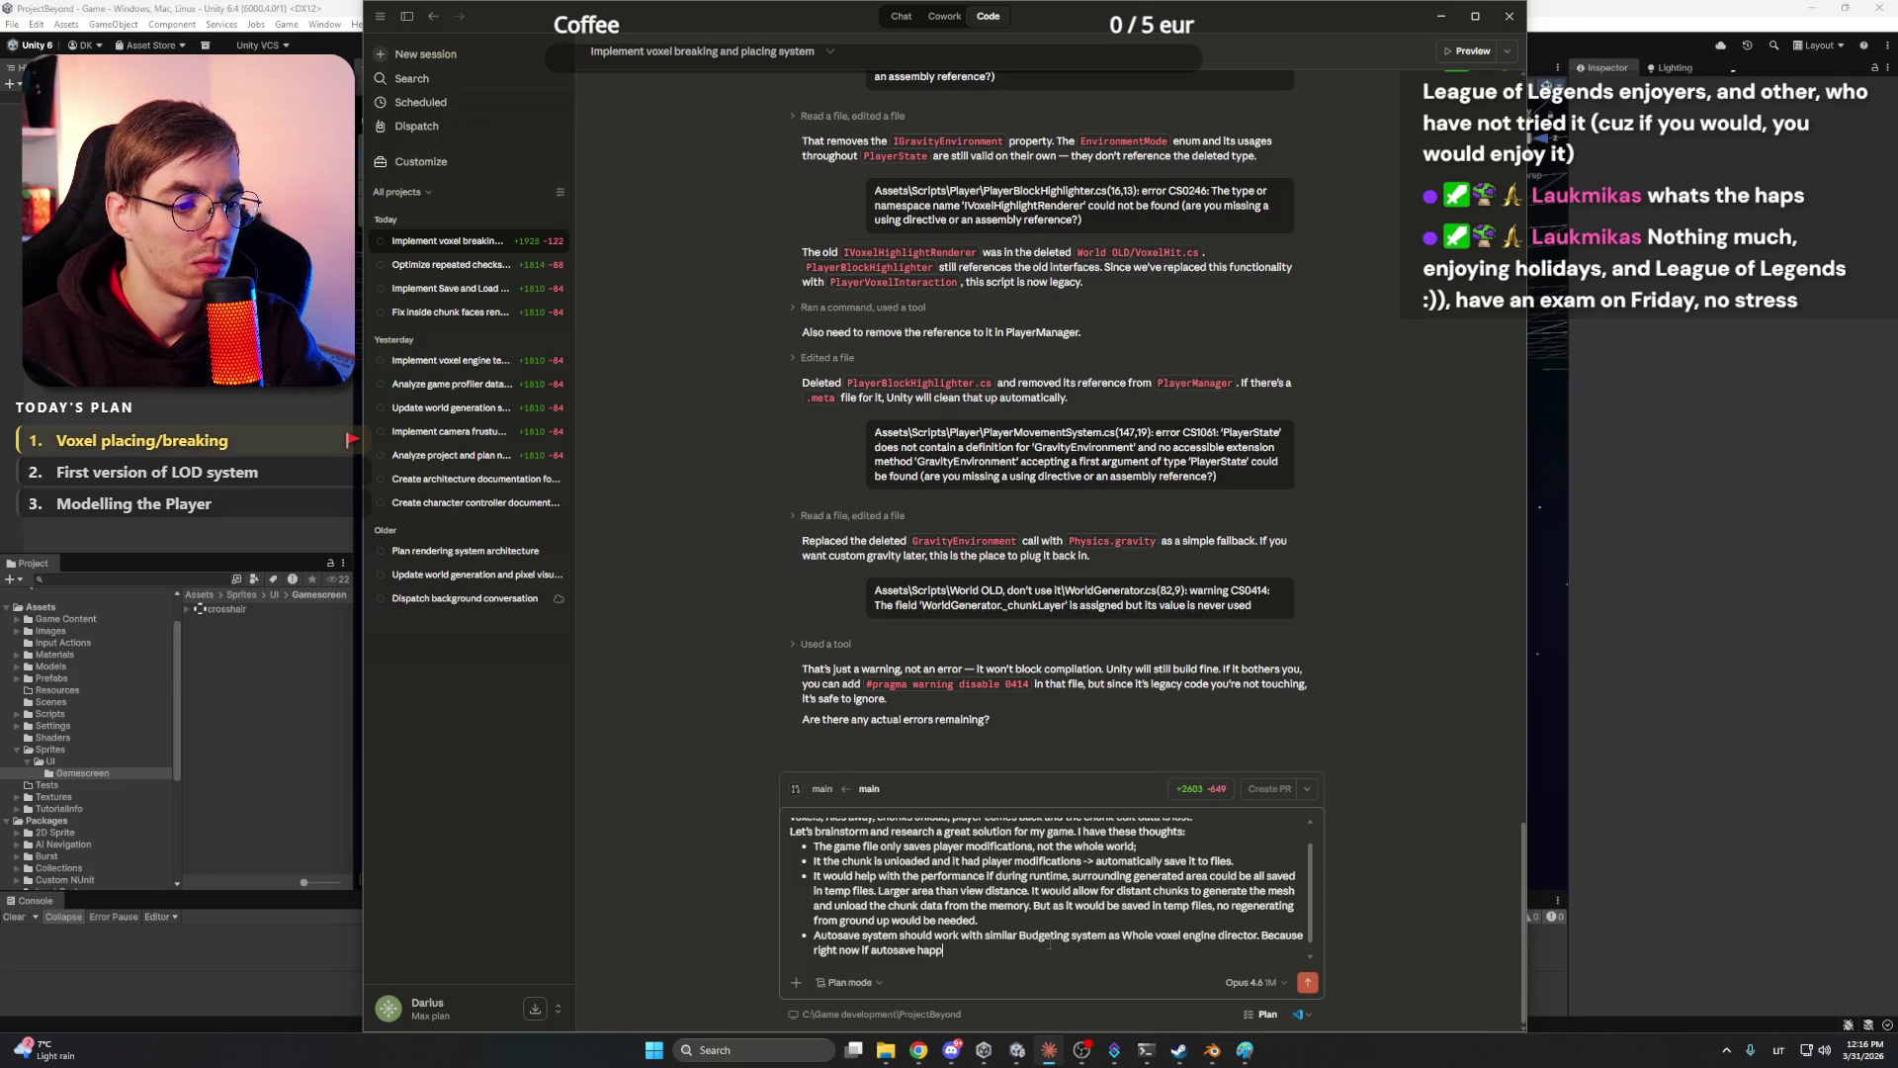
key("BackSpace")
key("BackSpace")
type("the whole world")
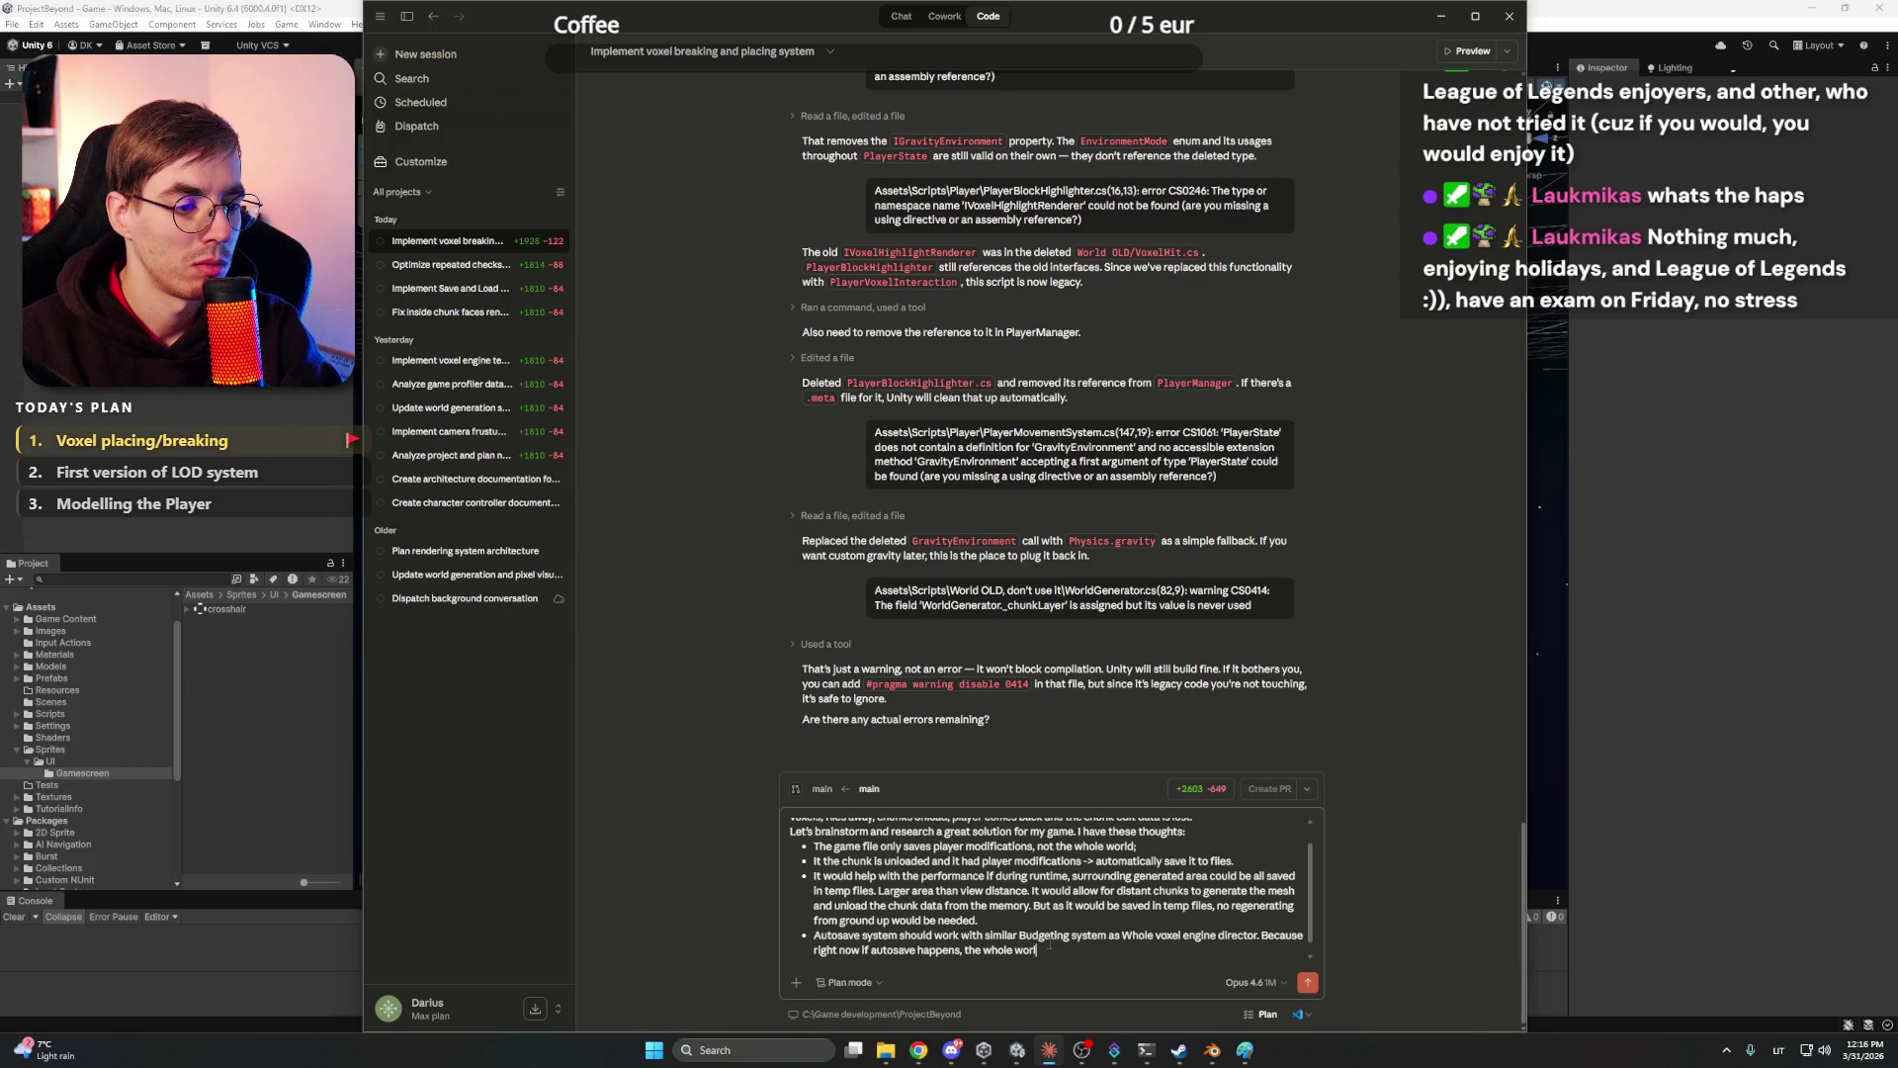
type(" would be s")
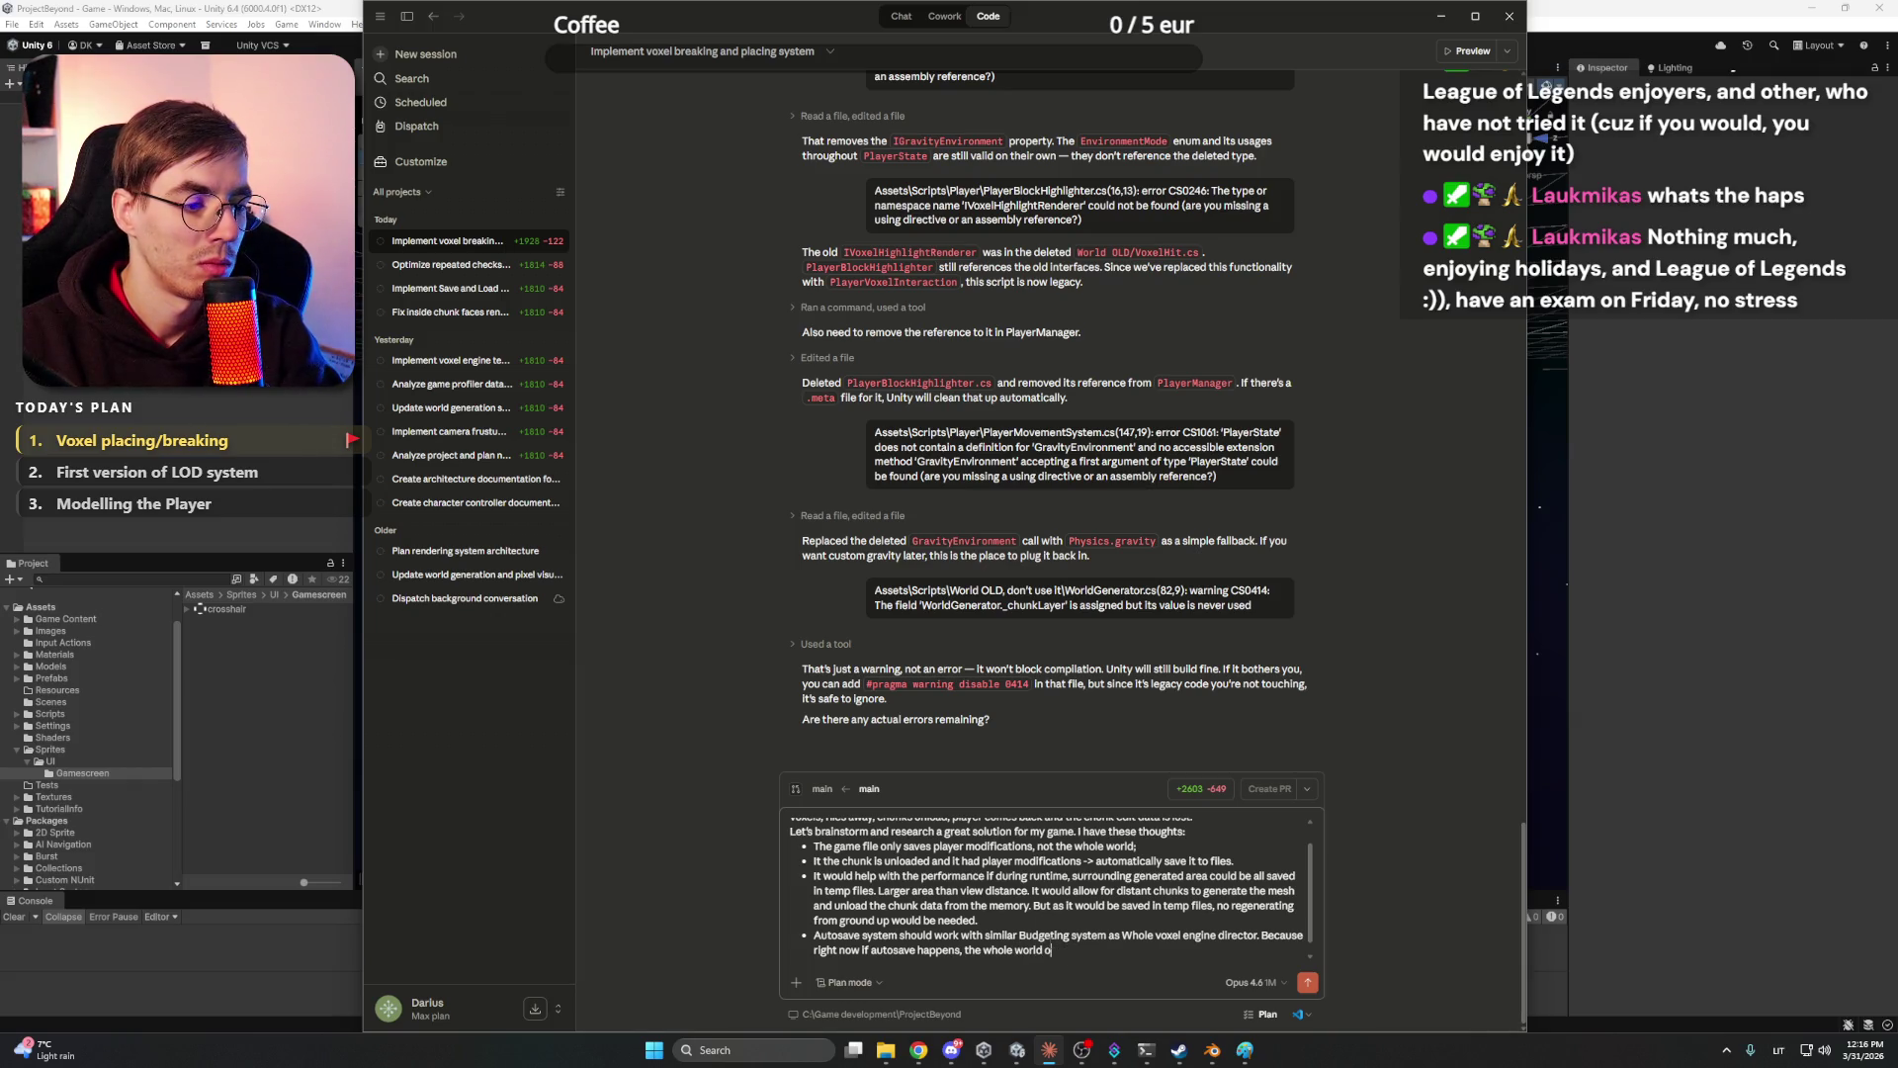
type("aved")
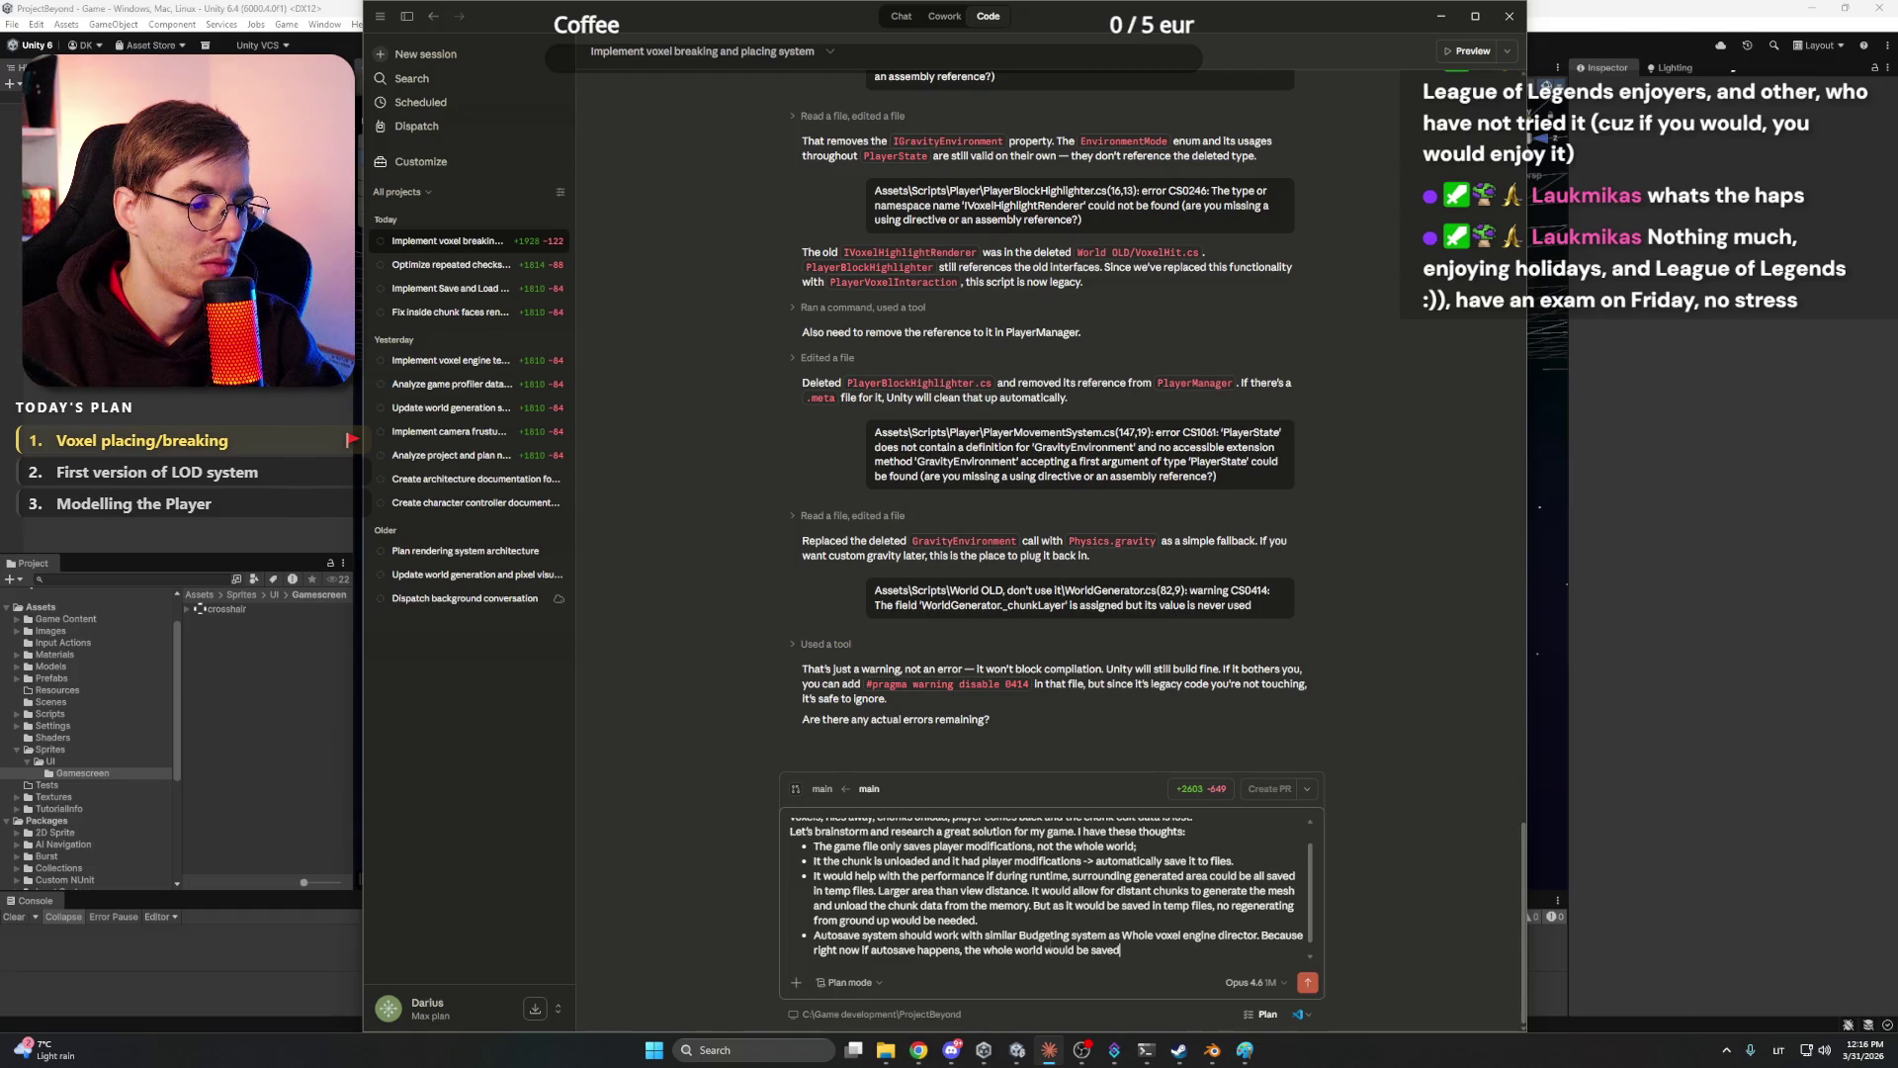
type(" in one m")
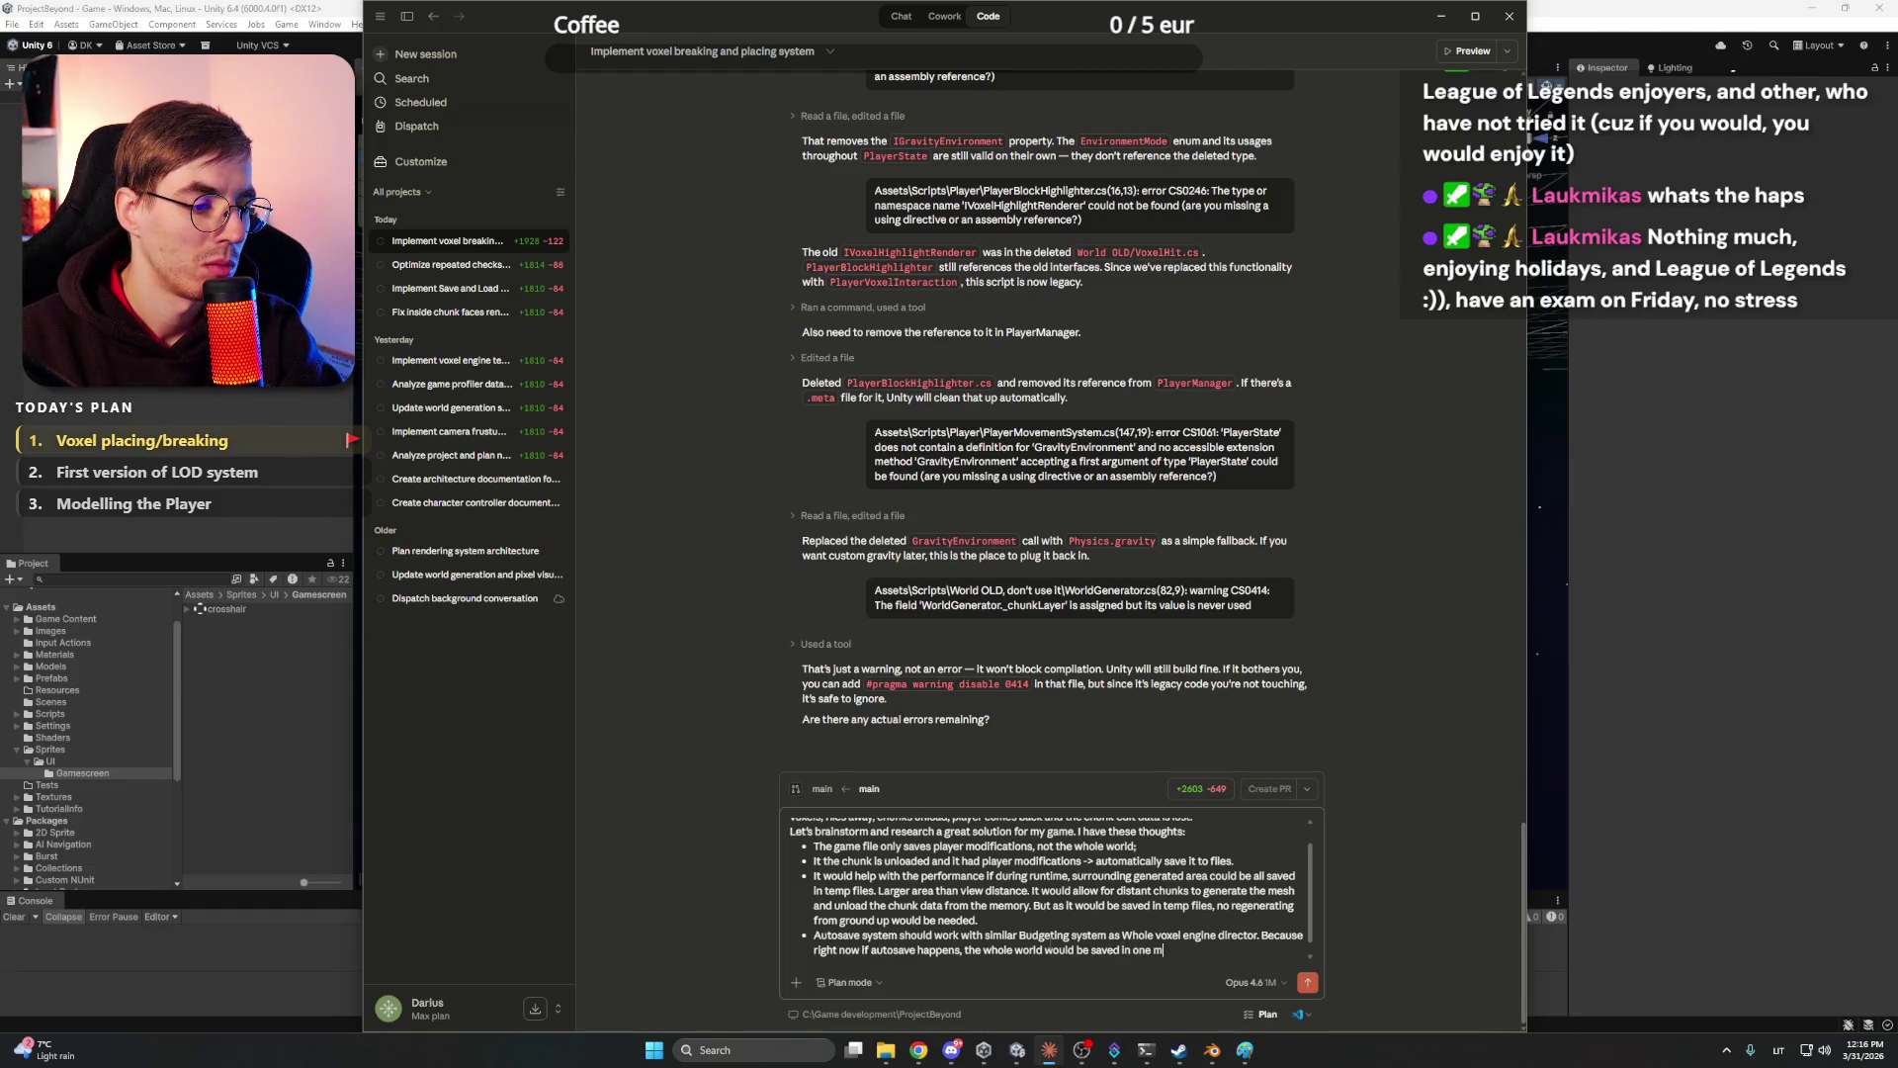
type("oment and massi")
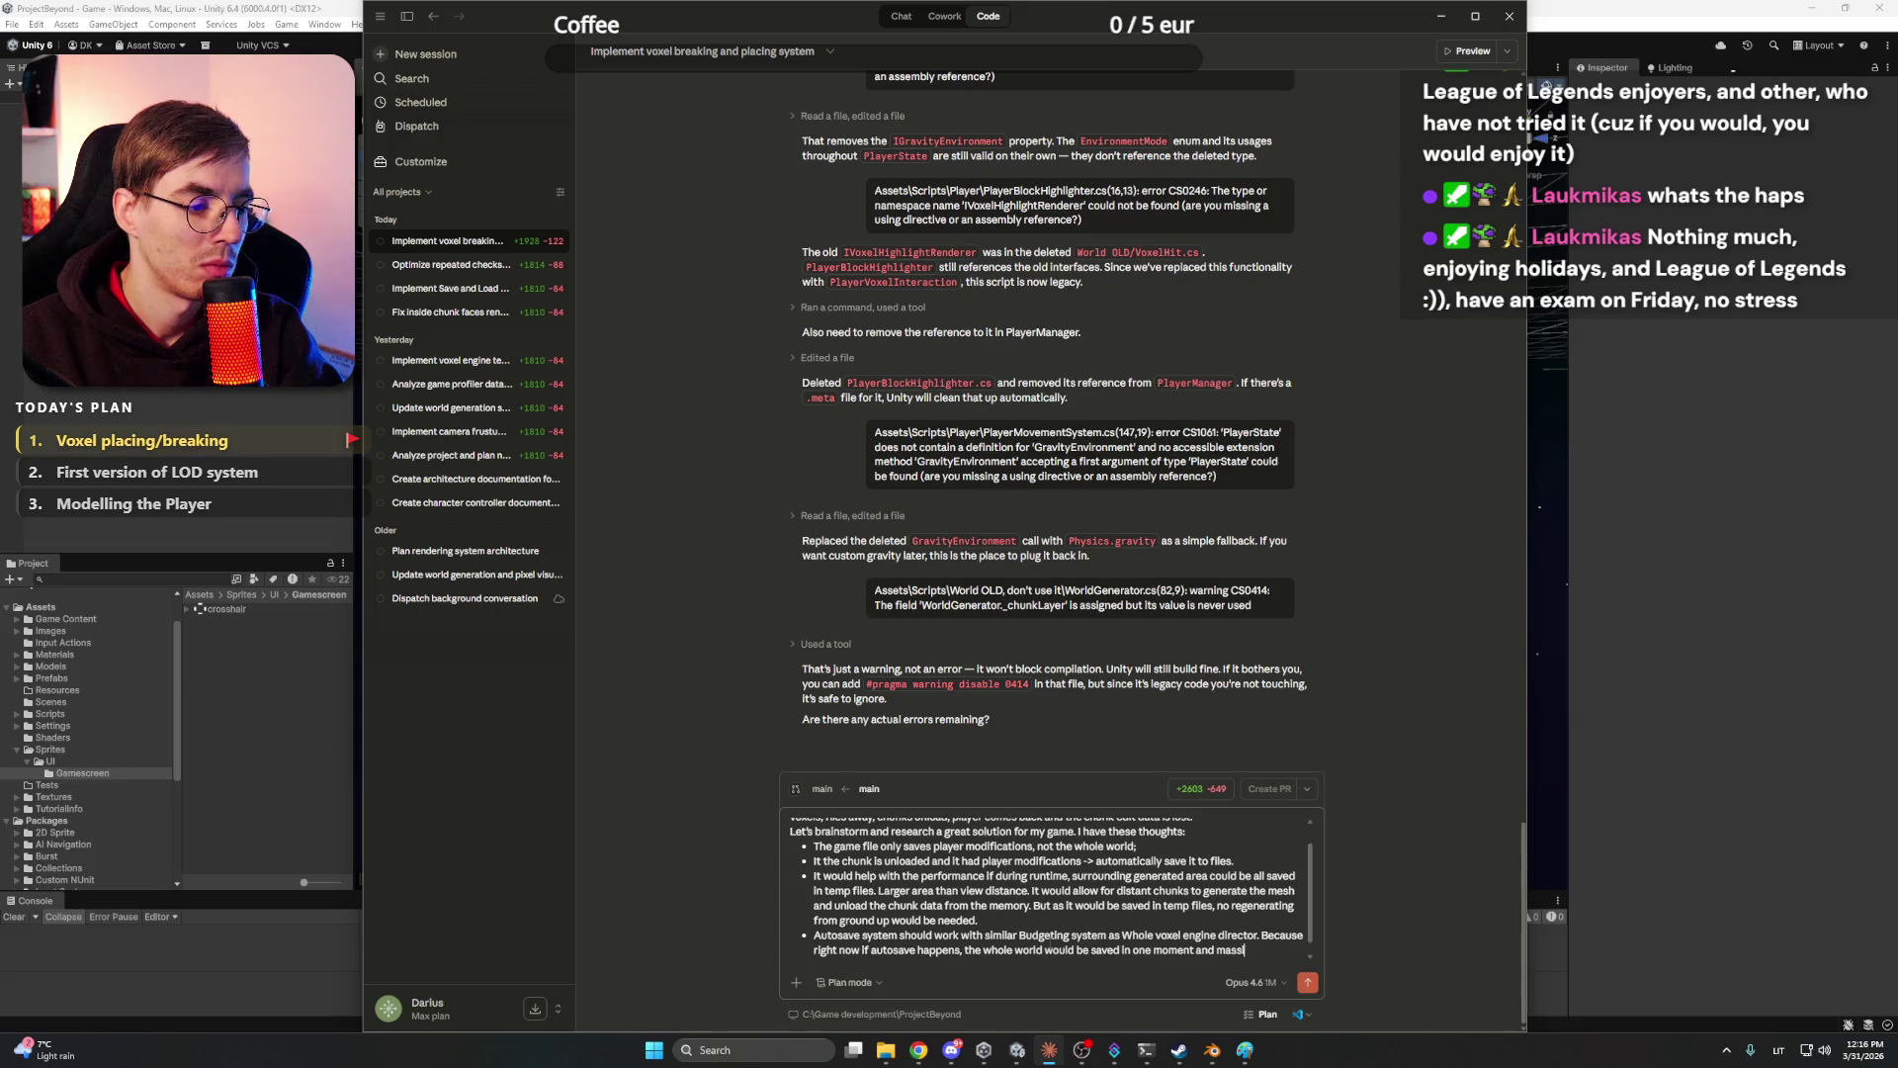
type("ve freeze ")
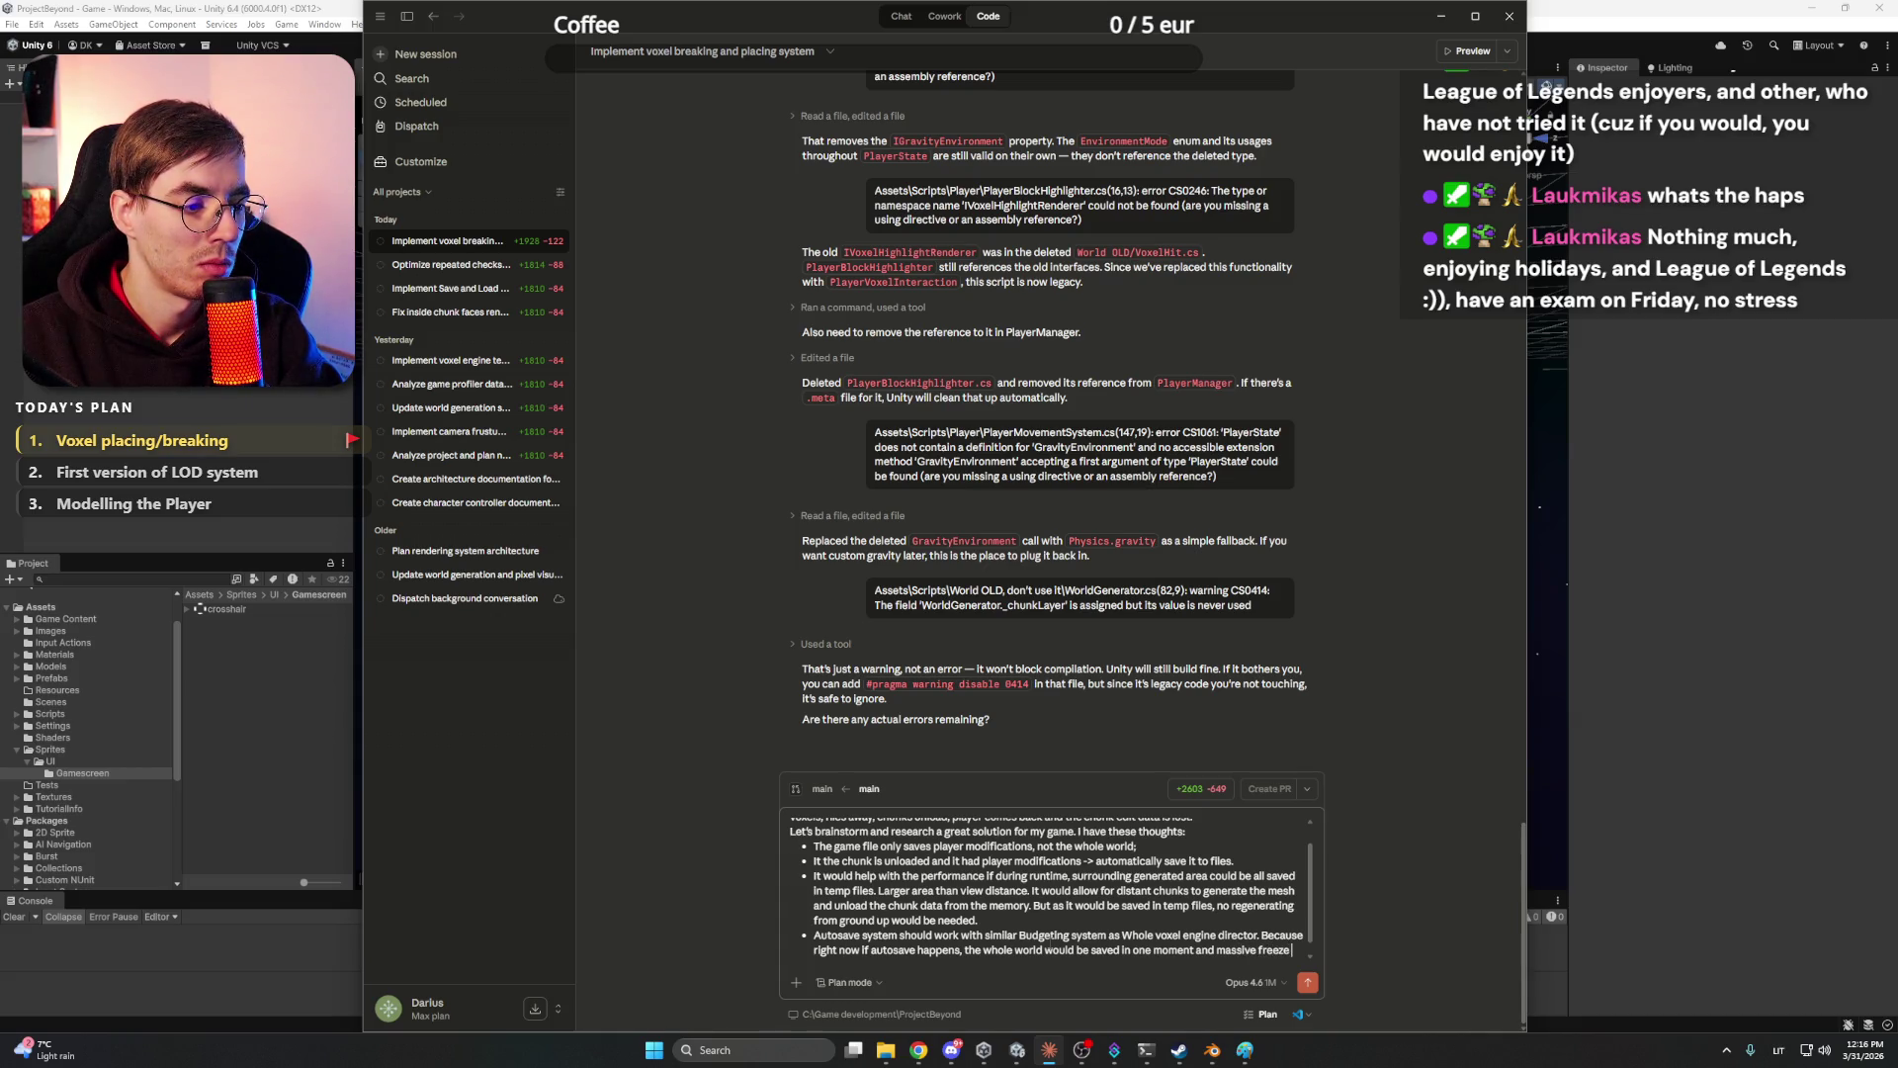
type("would happen.")
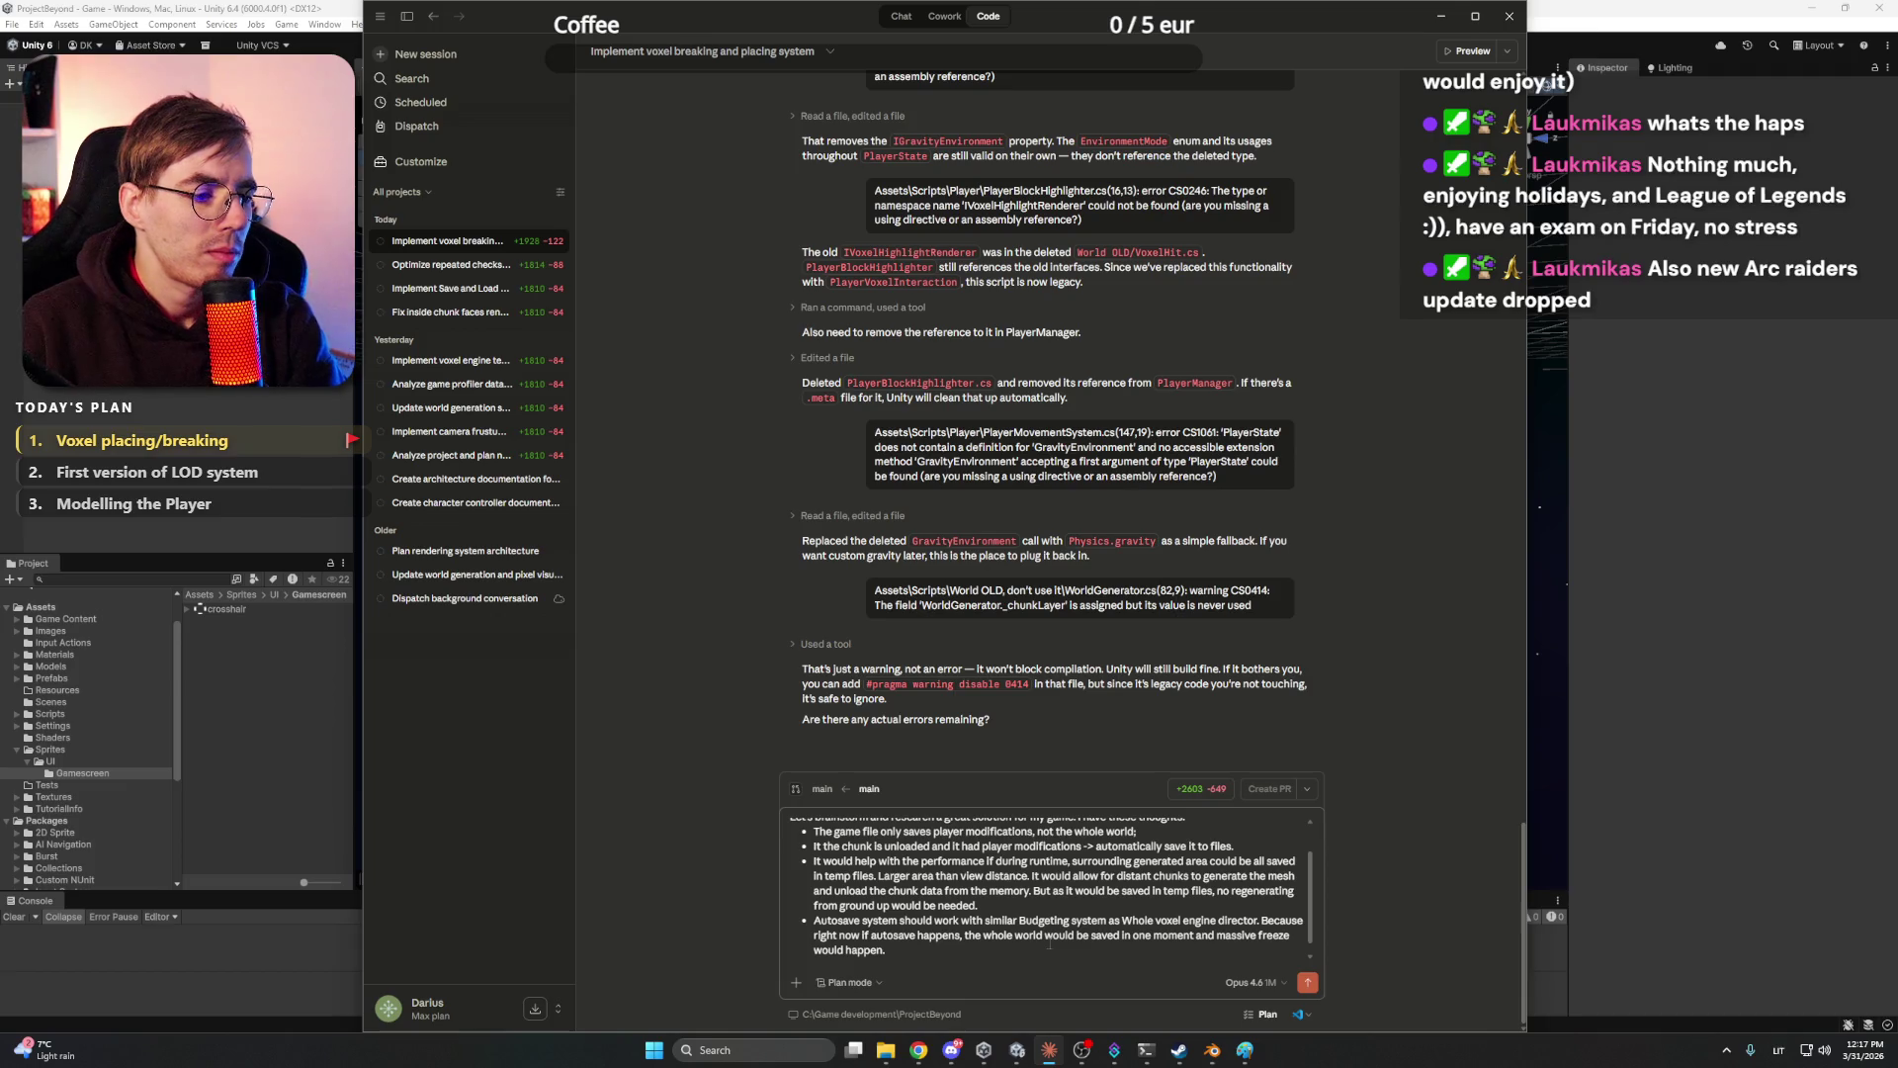
- Start a fresh empty bullet below the autosave requirement, keeping the cursor at the end of the prompt
key("shift+Return")
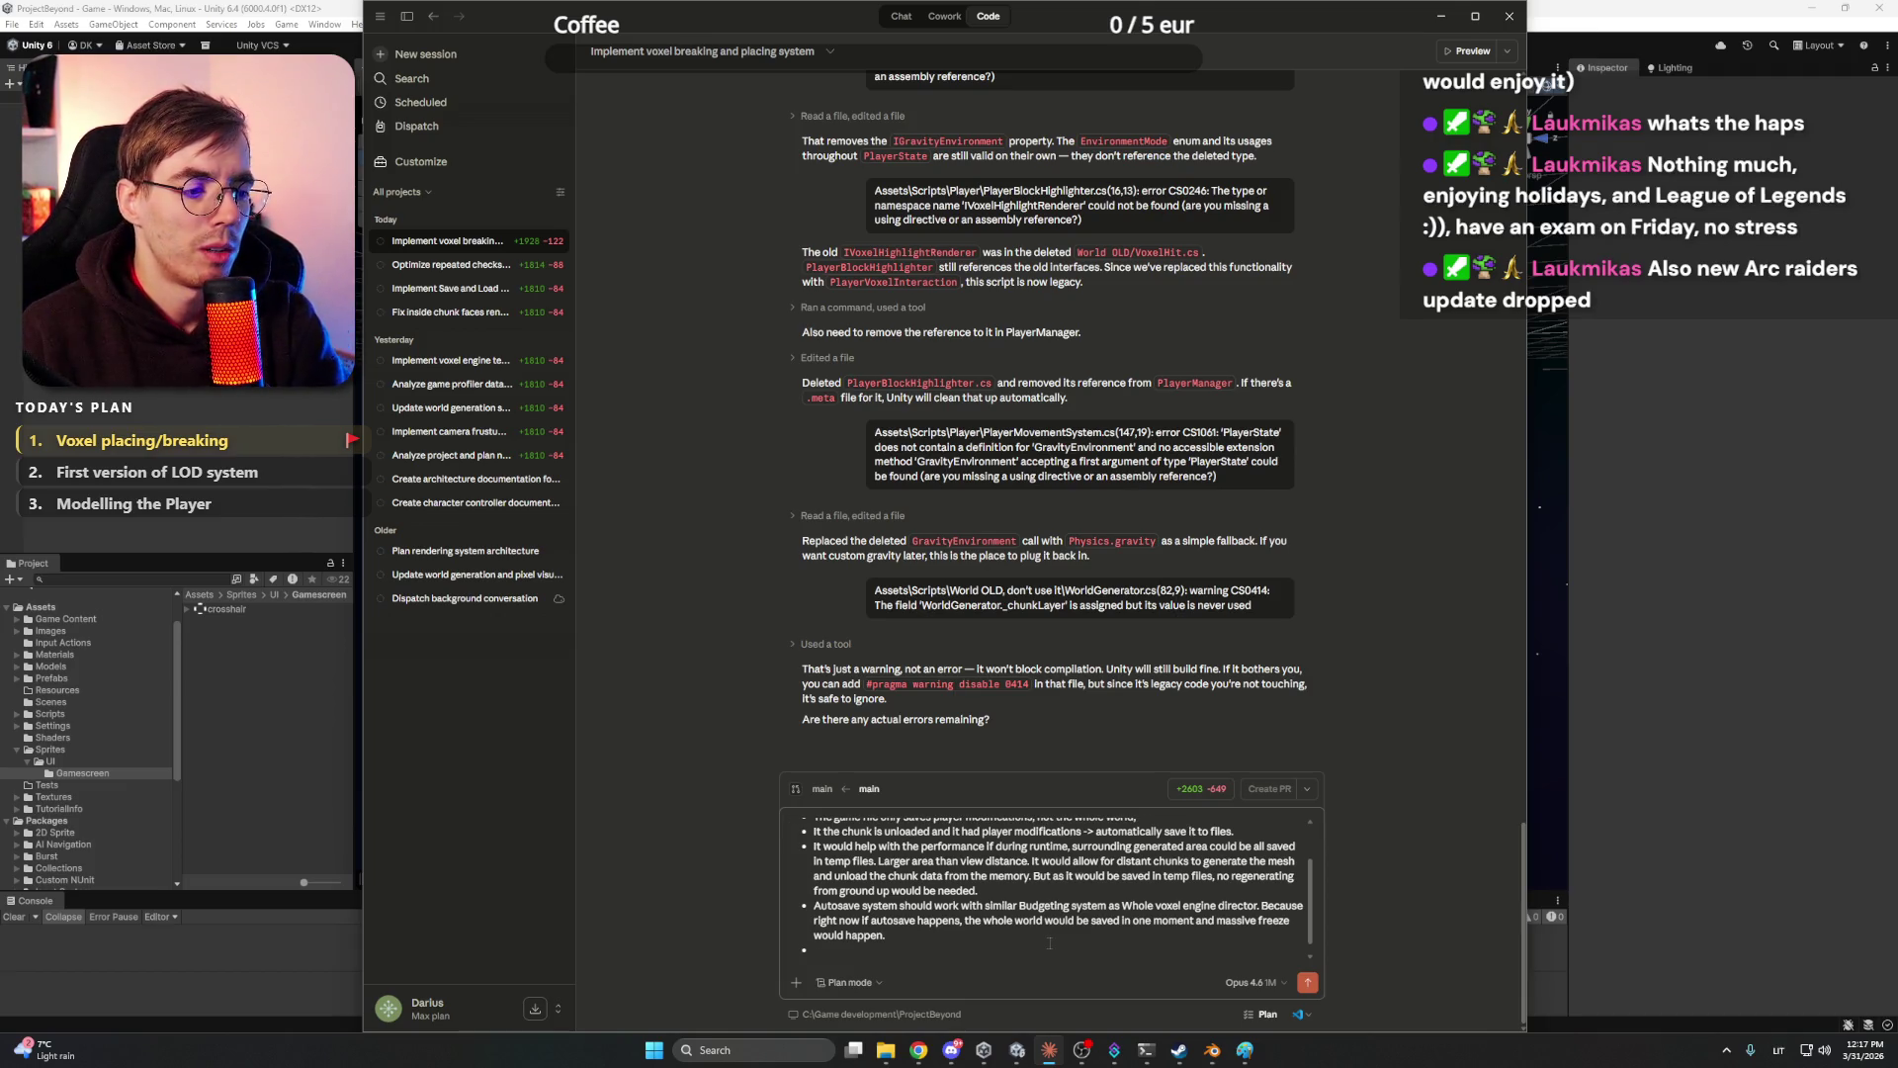
scroll(1134, 876, "up", 3)
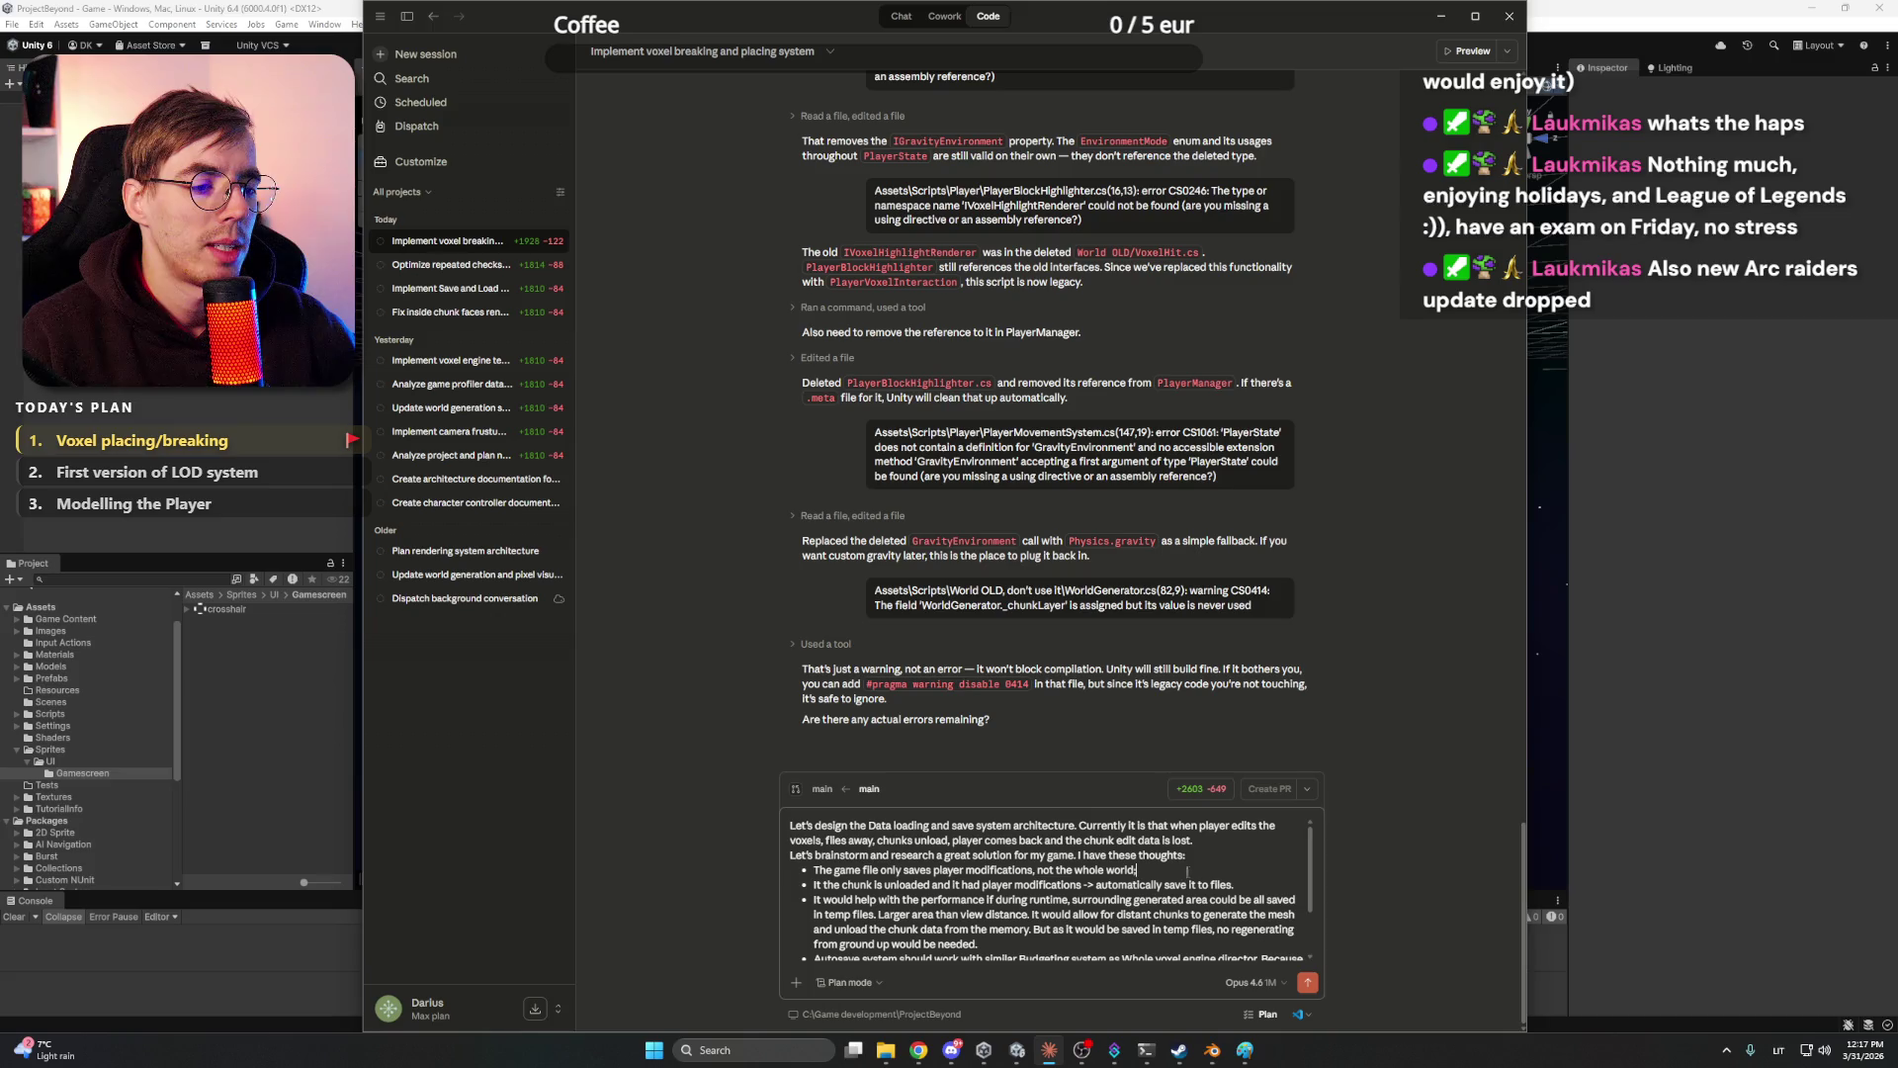
left_click(1205, 843)
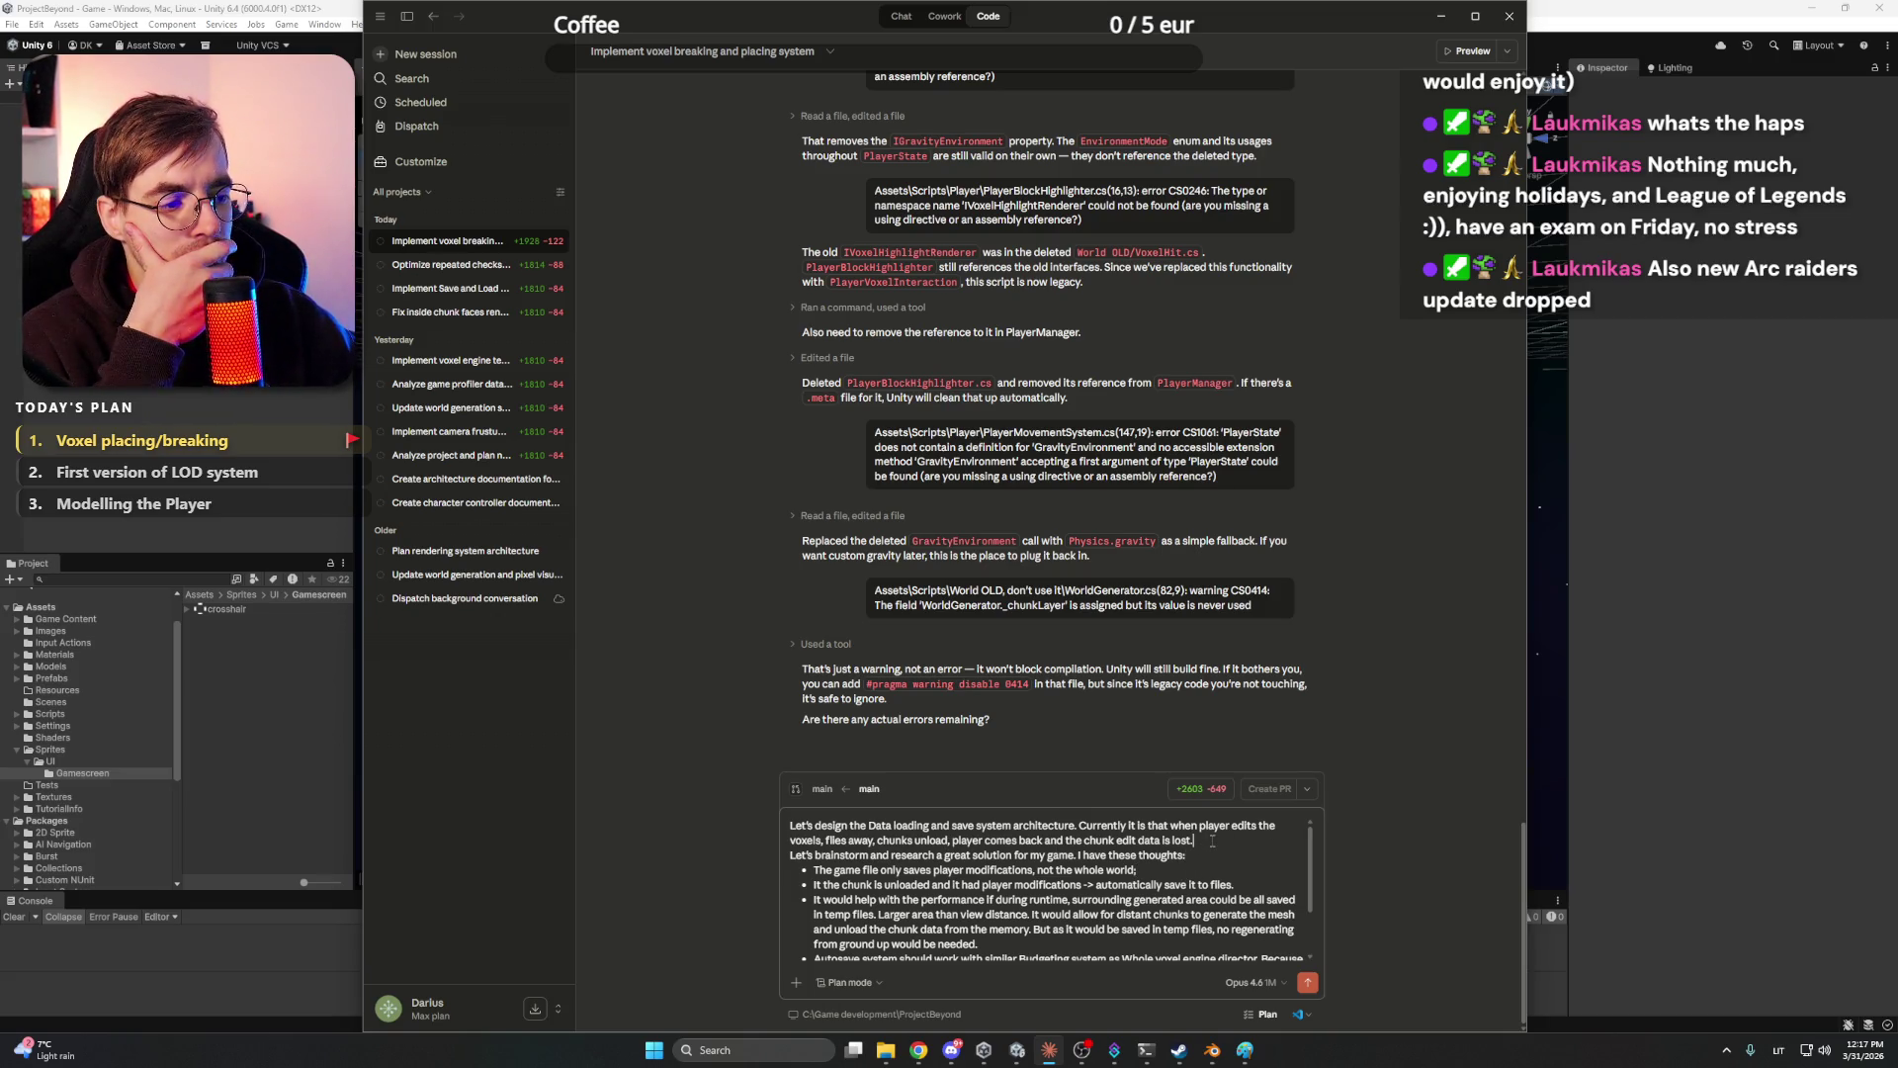
scroll(1211, 839, "down", 2)
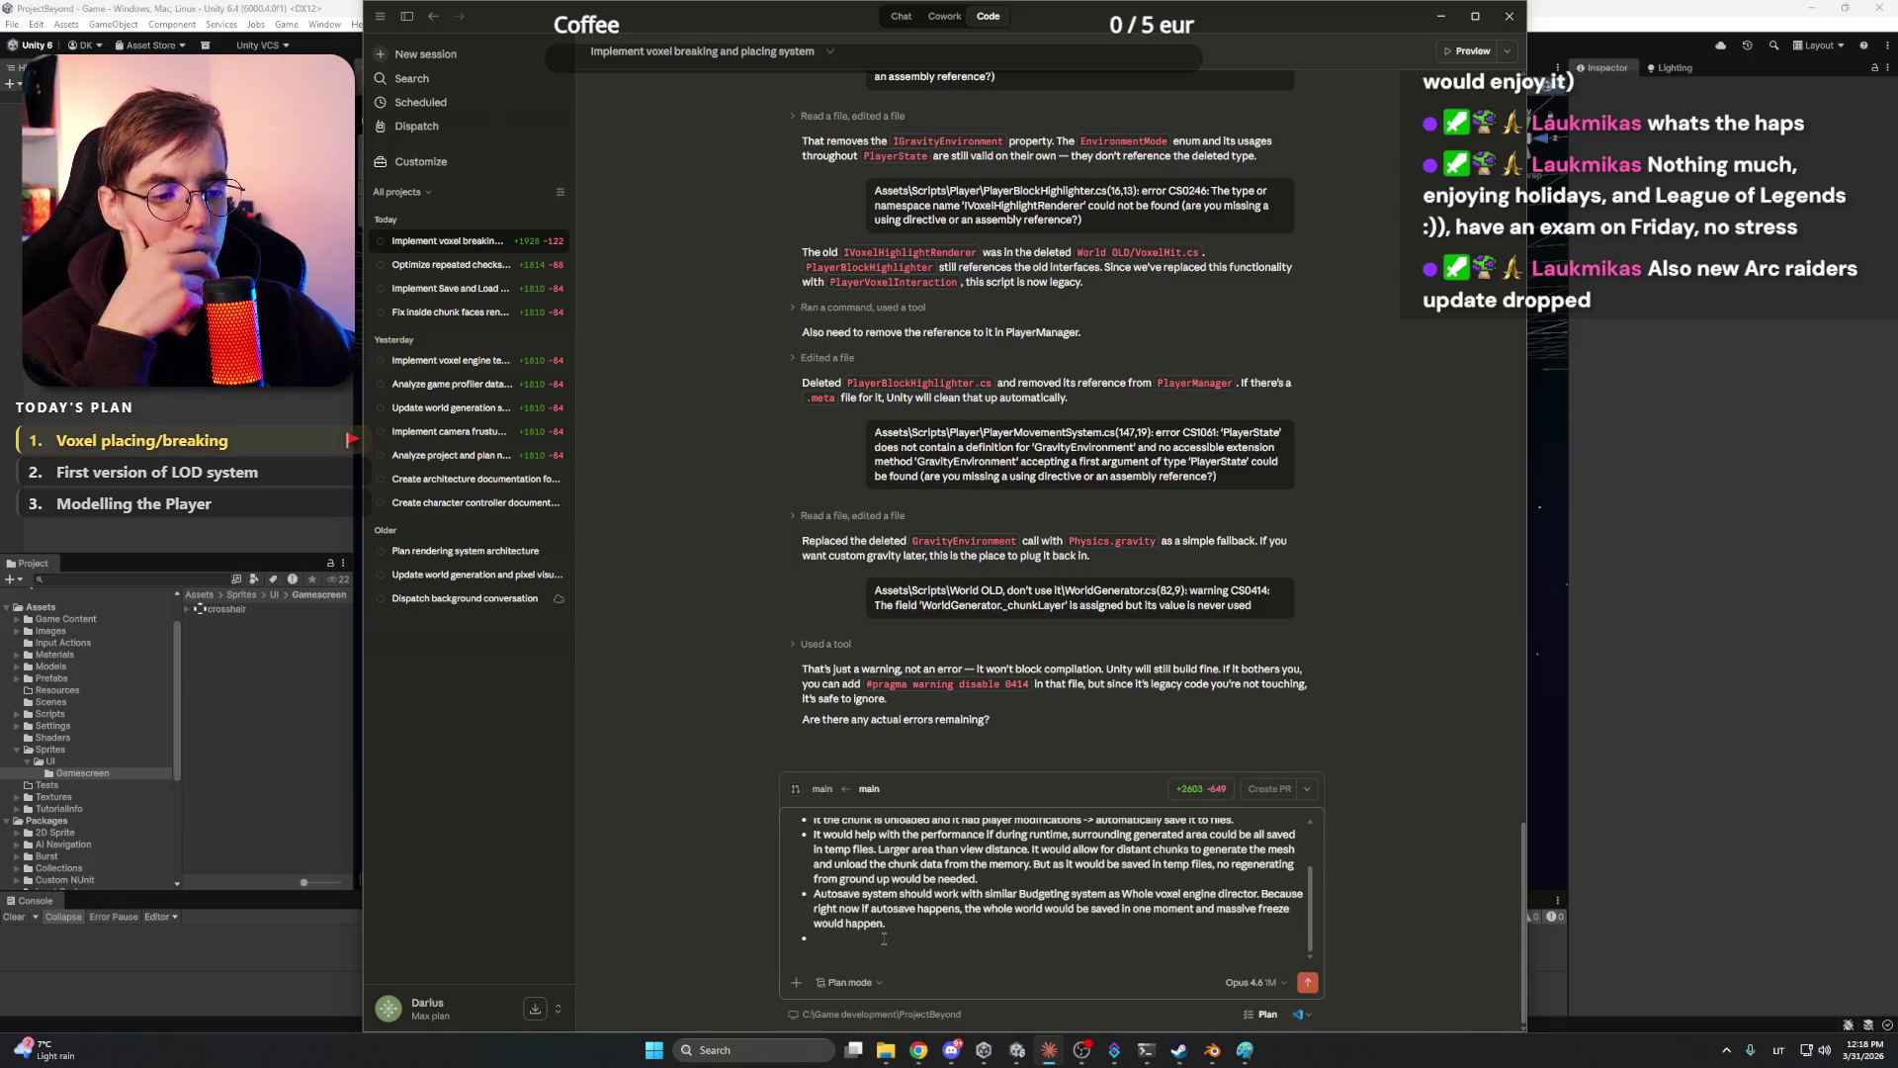
- Add a bullet asking for Settings files to tweak parameters for best performance, correct 'parameters' and 'performance', and send
type("AS")
type("lways, l")
type("et's")
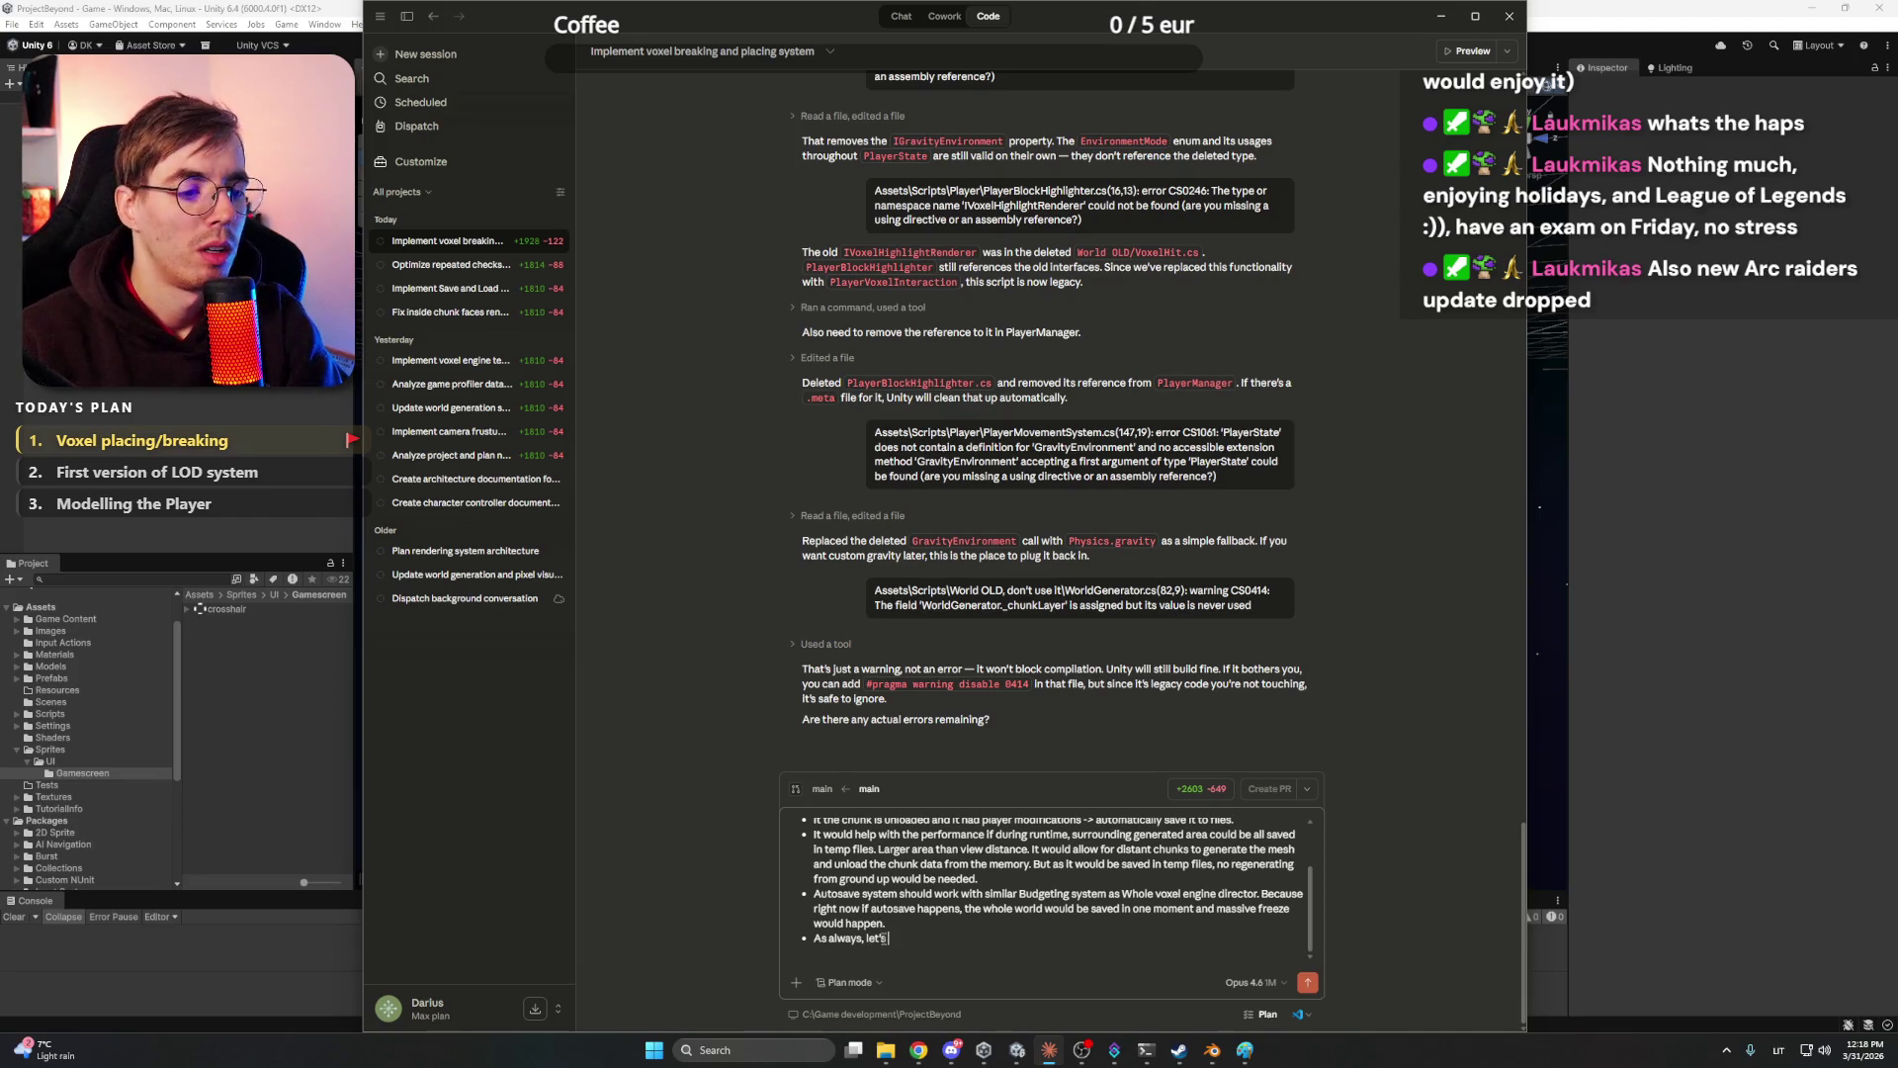
type(" create Settin")
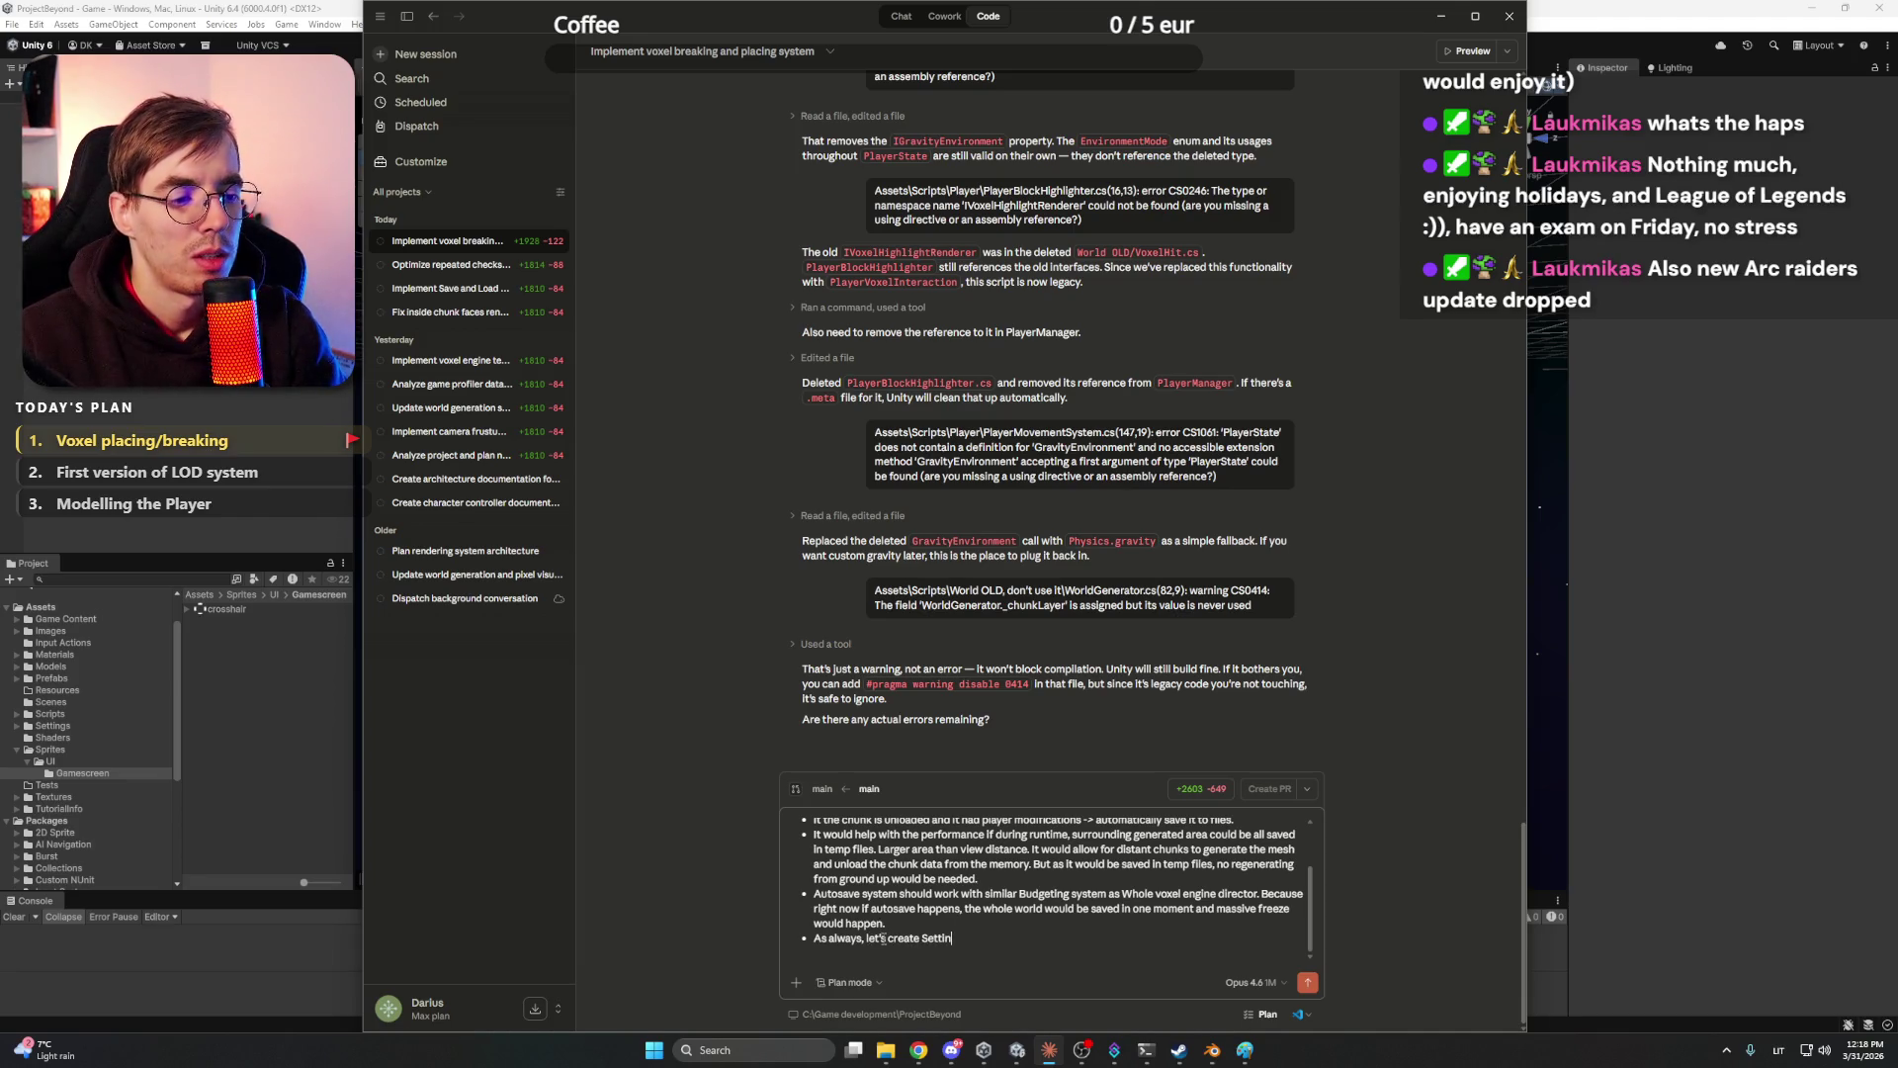
type("g files")
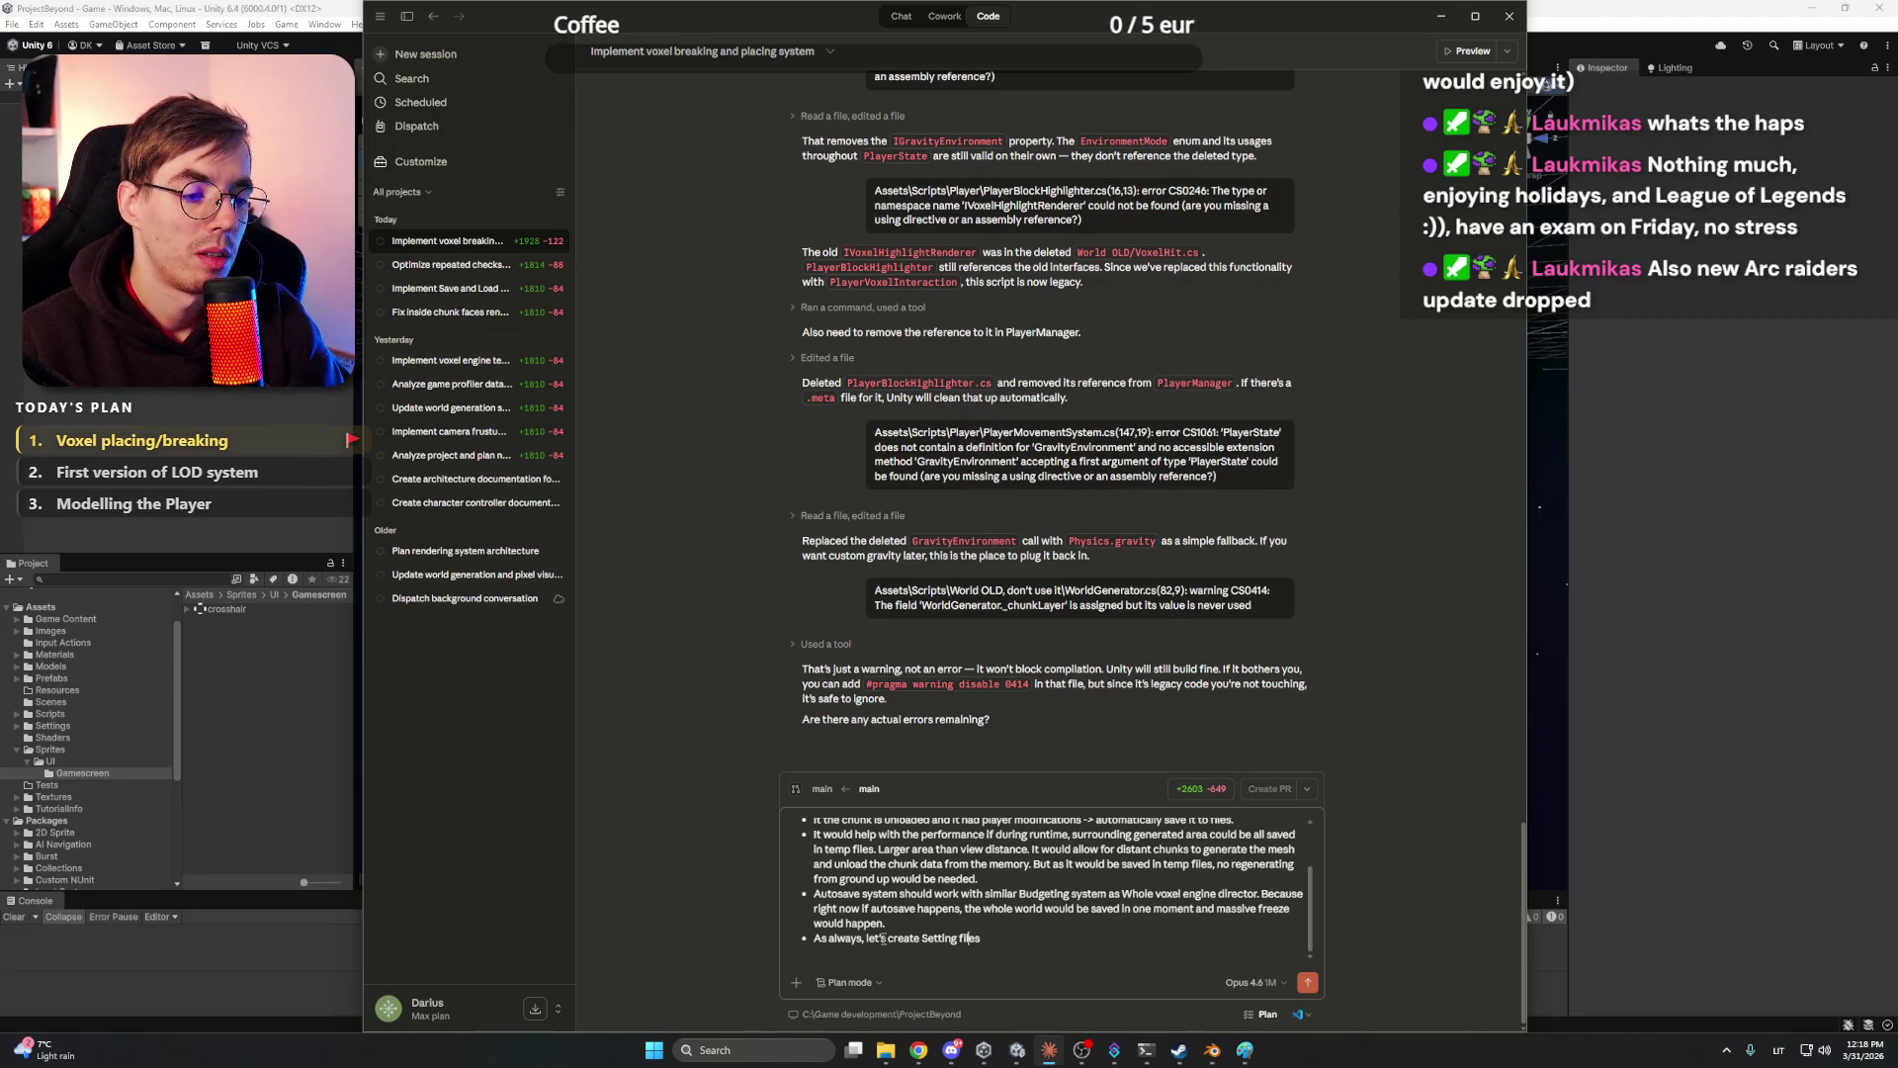
type("s ")
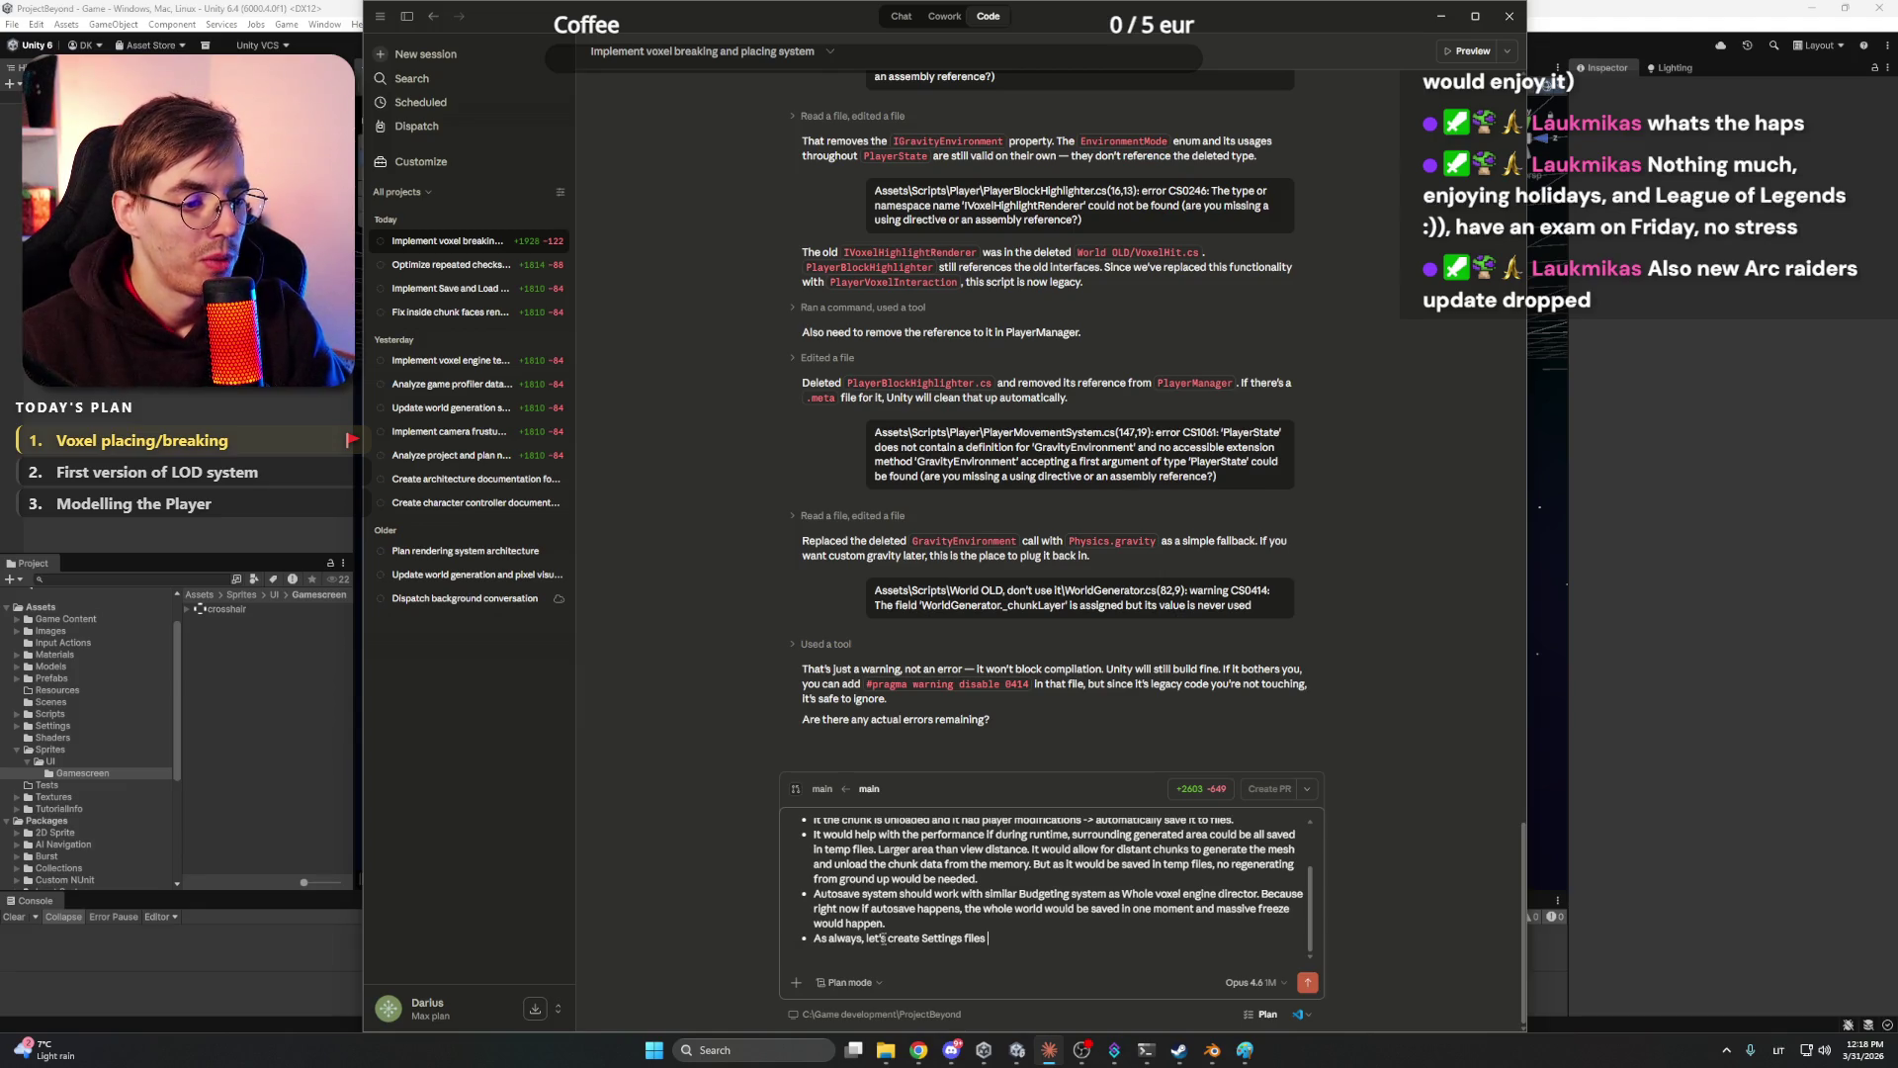
type("to tweak ")
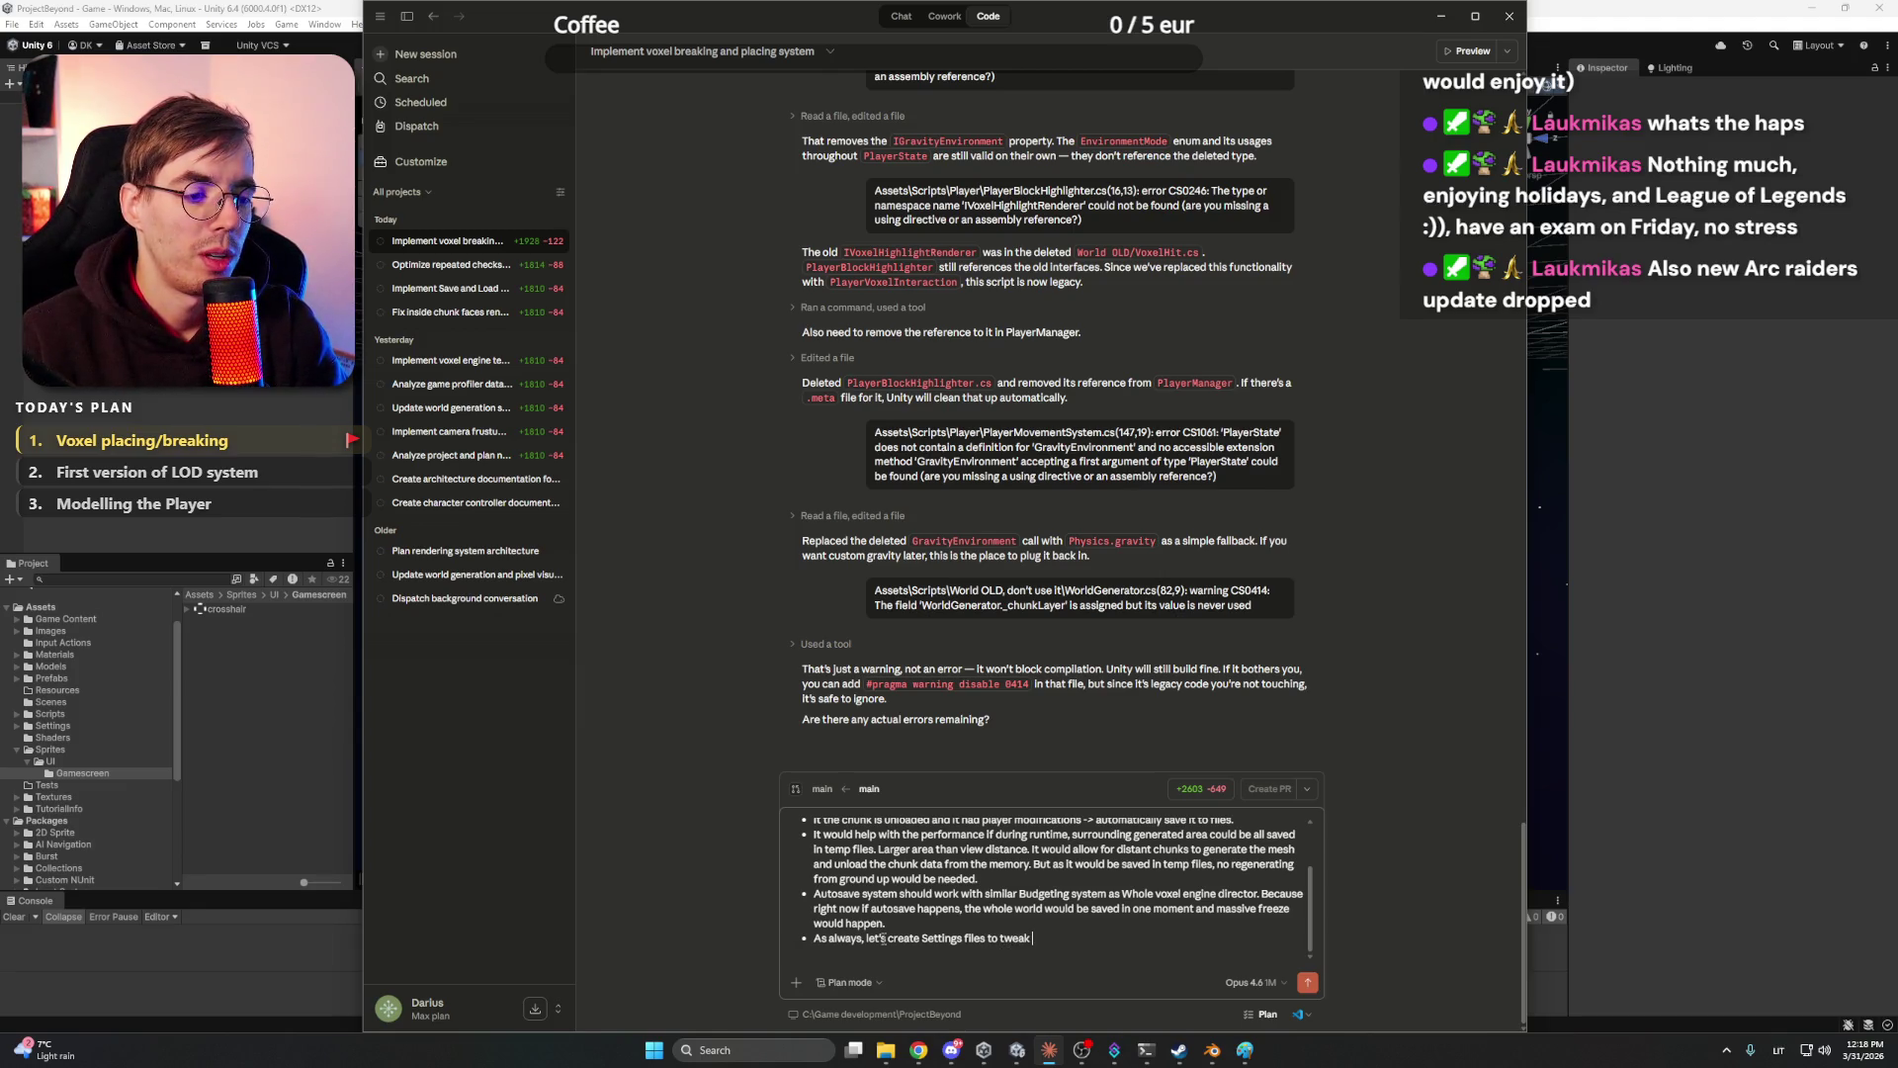
type("the")
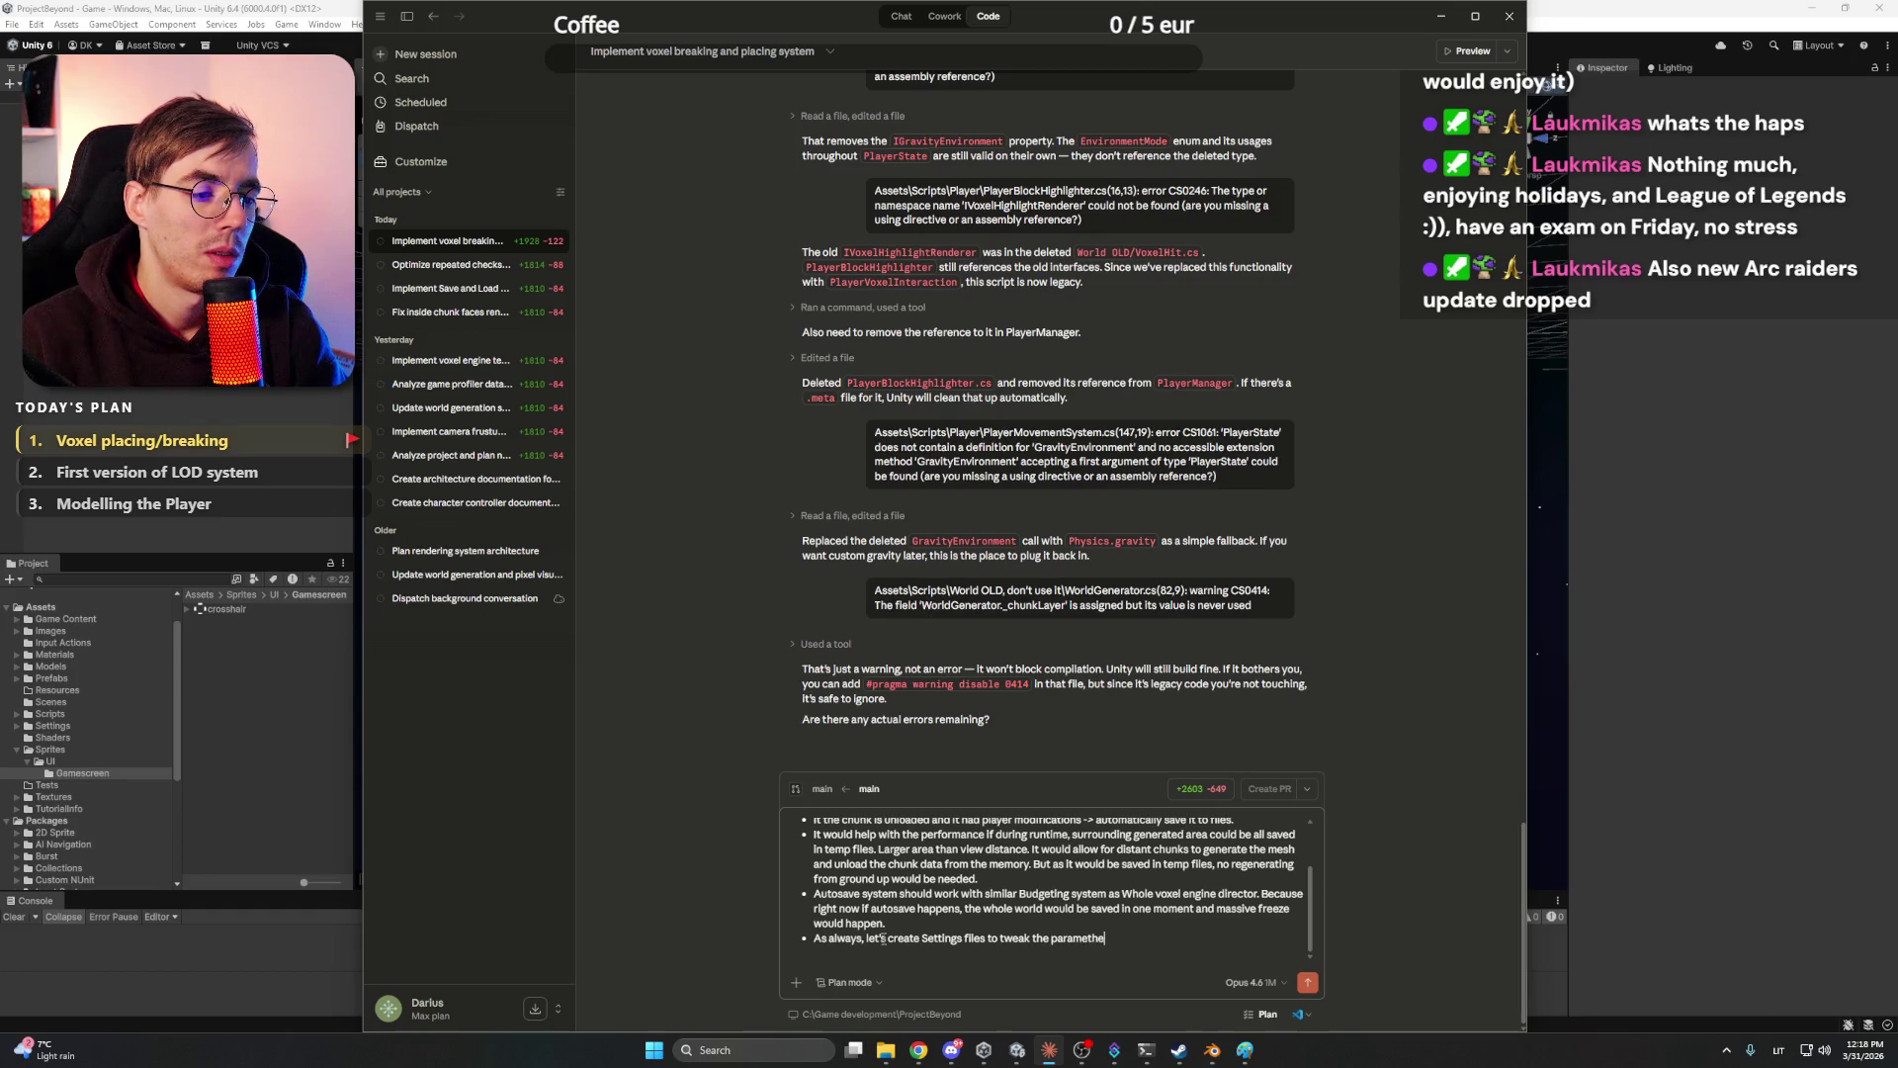
type("paramethers and find best settings for perfomance.")
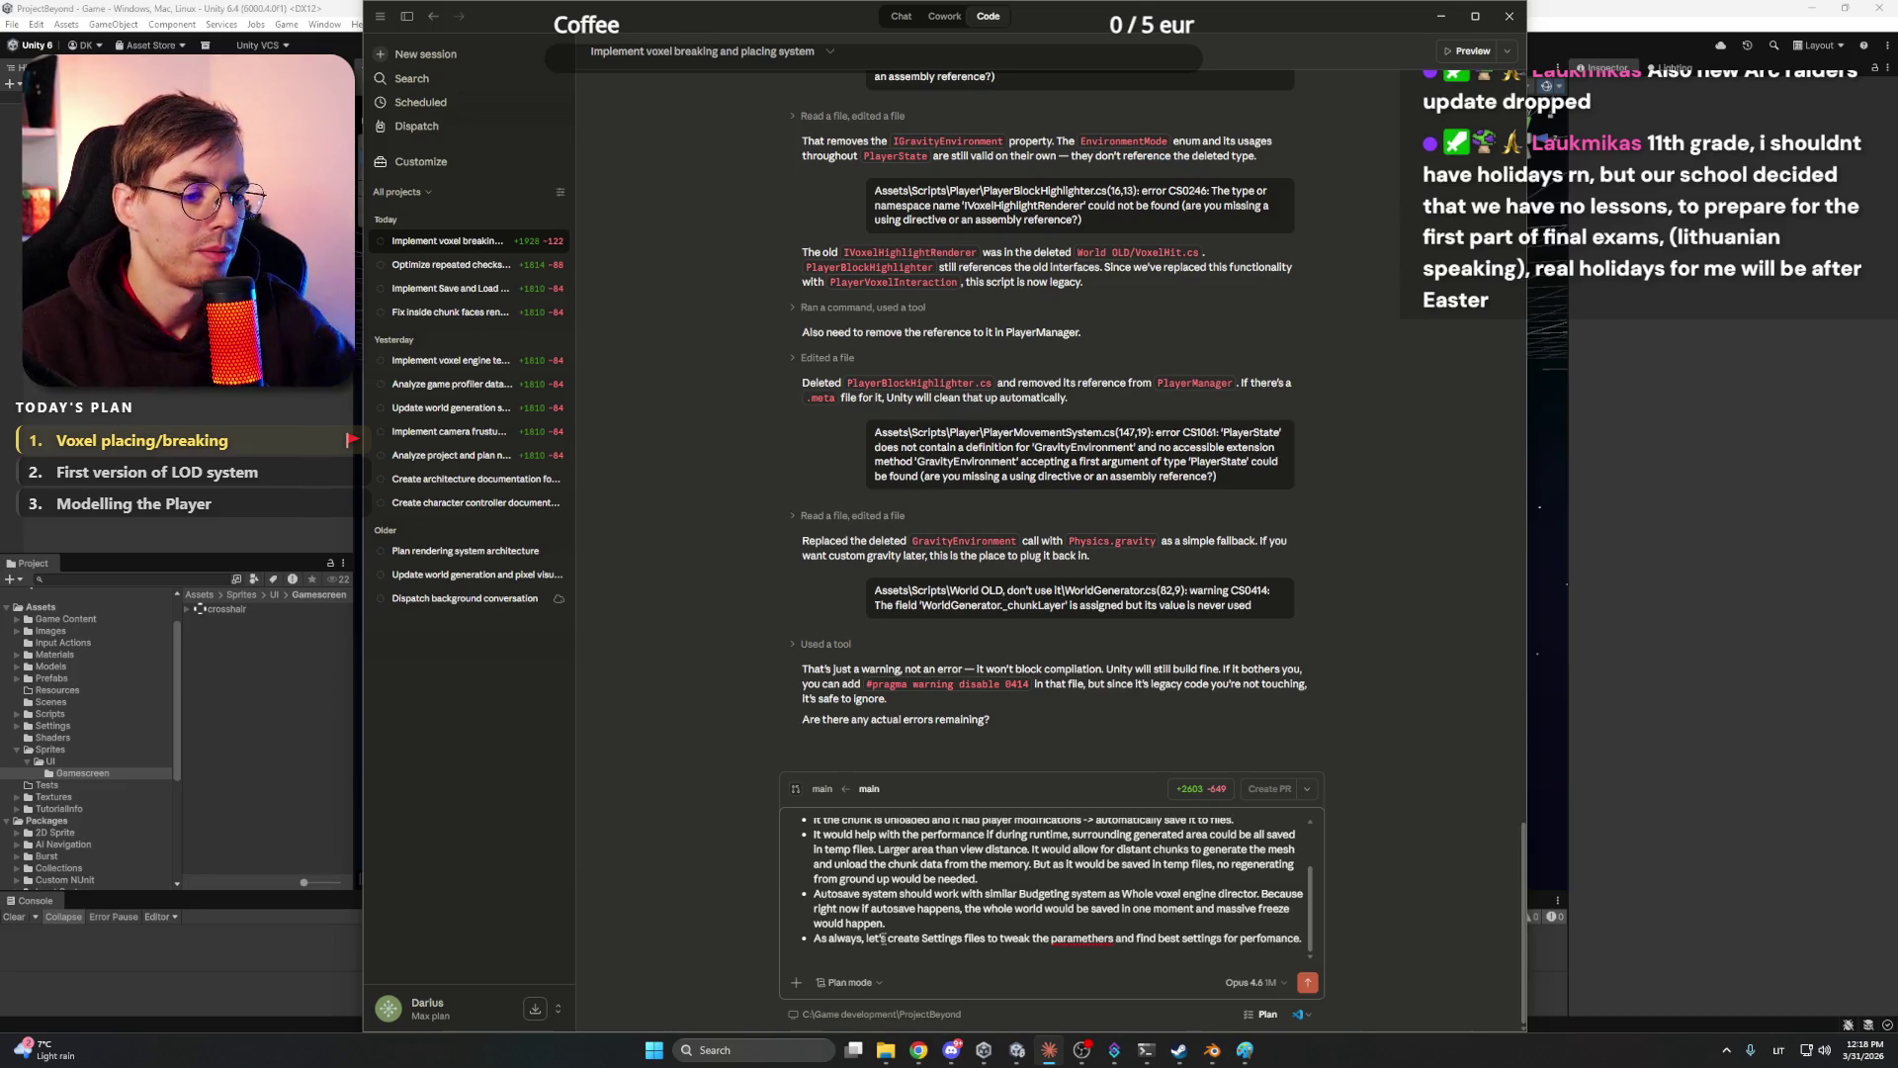
right_click(1093, 937)
left_click(1176, 689)
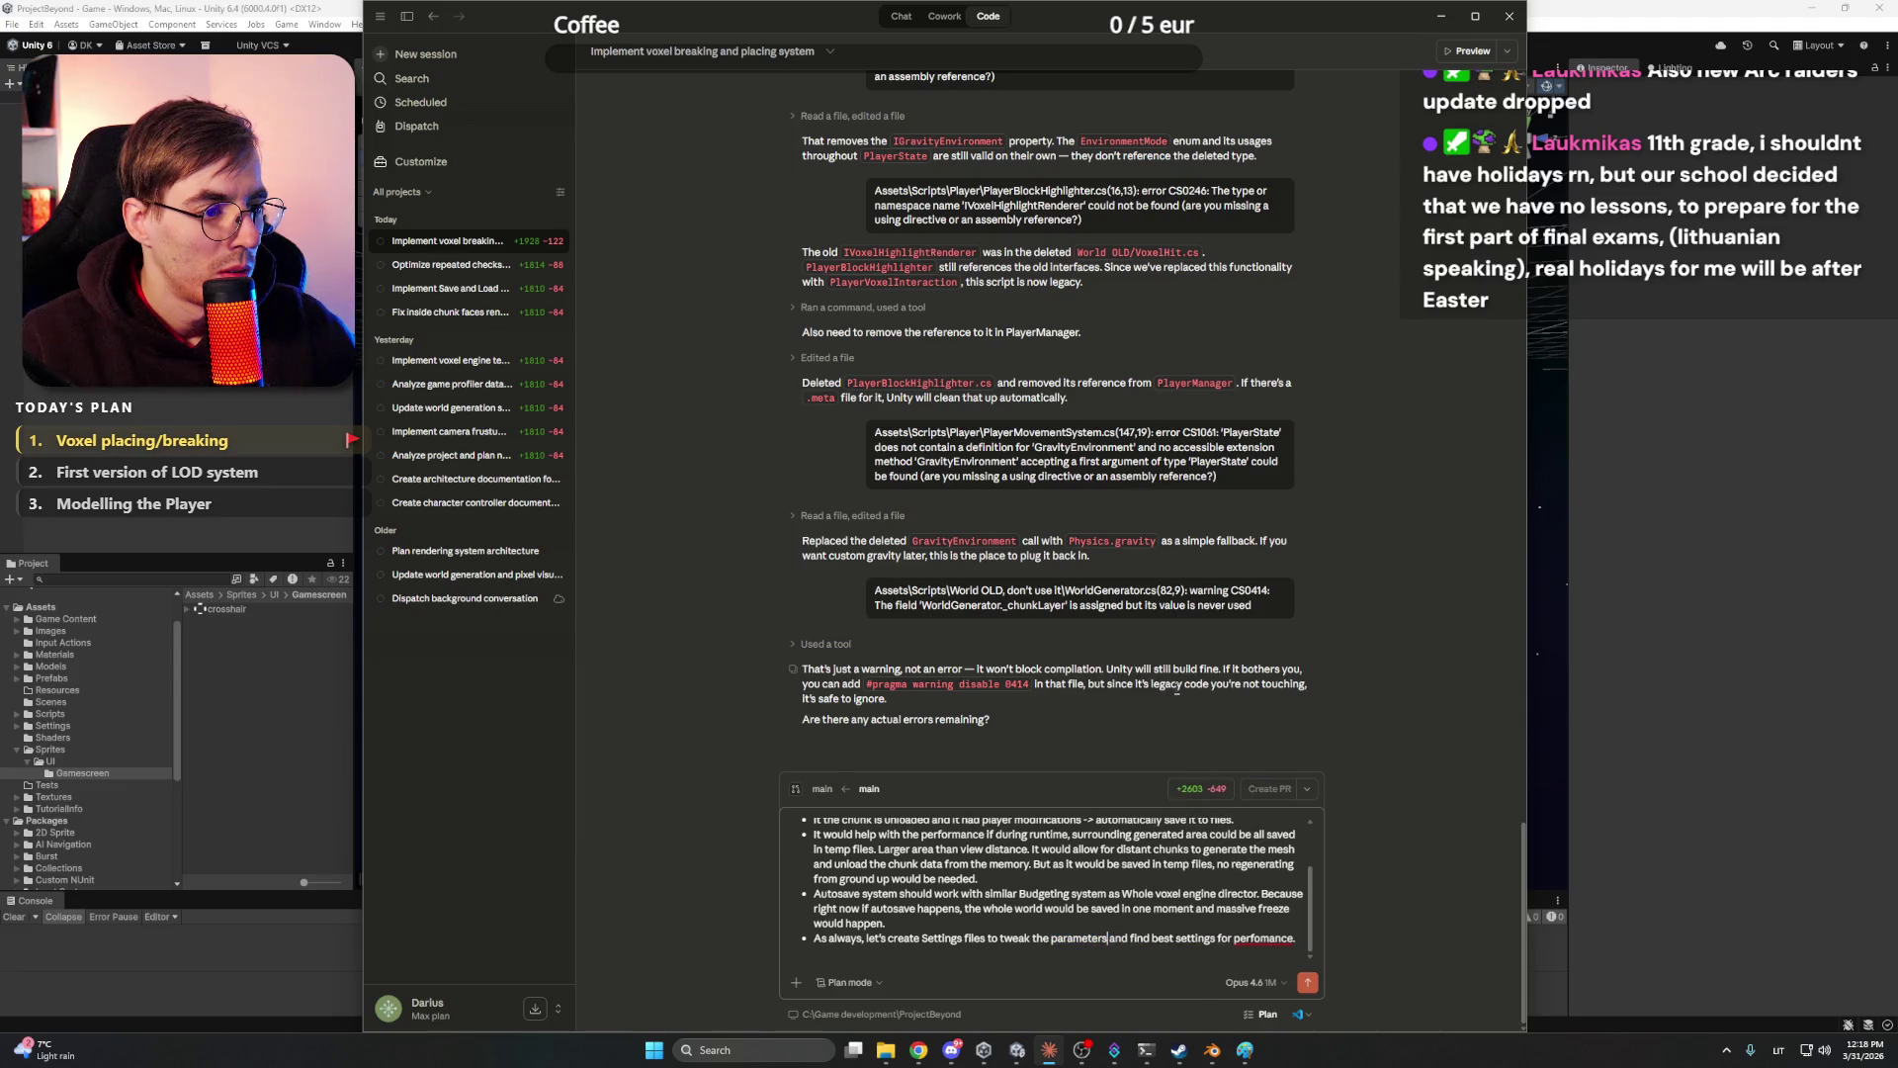
right_click(1263, 937)
left_click(1305, 756)
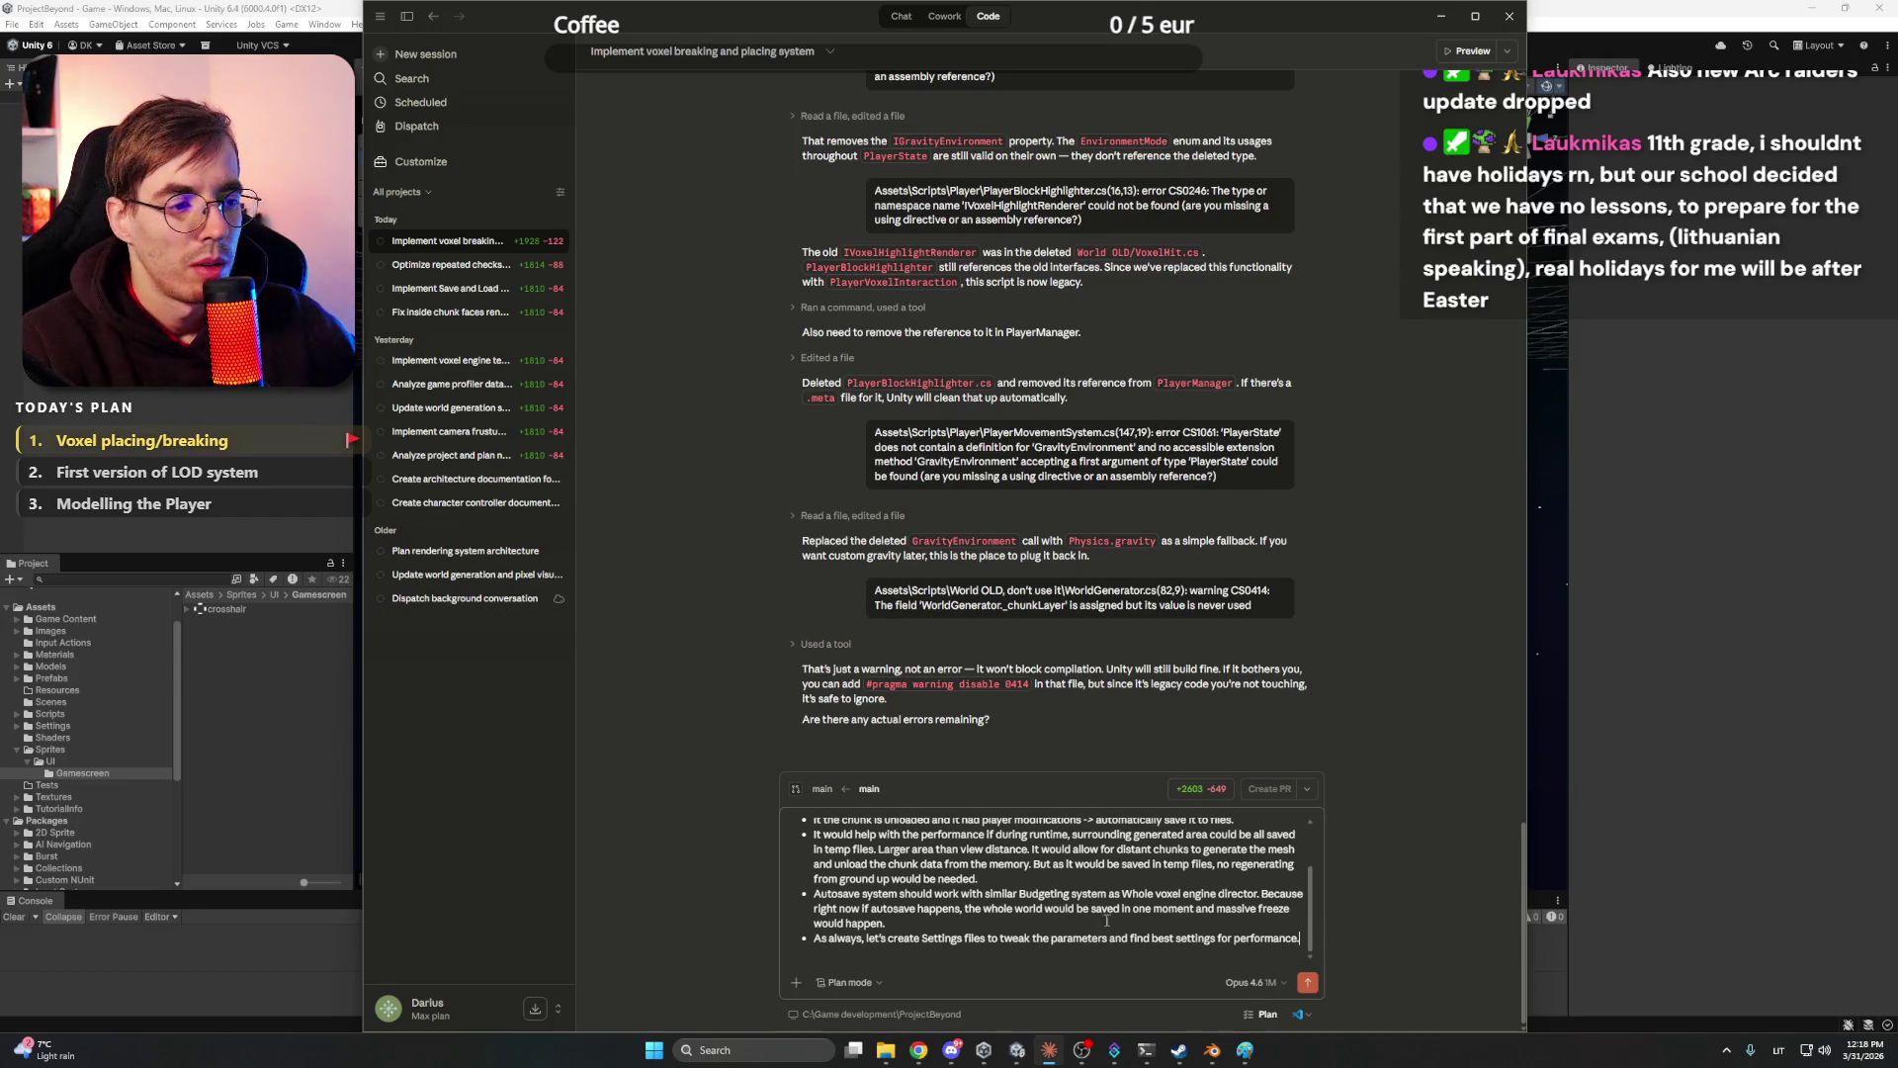
scroll(1106, 921, "up", 2)
scroll(1207, 856, "down", 2)
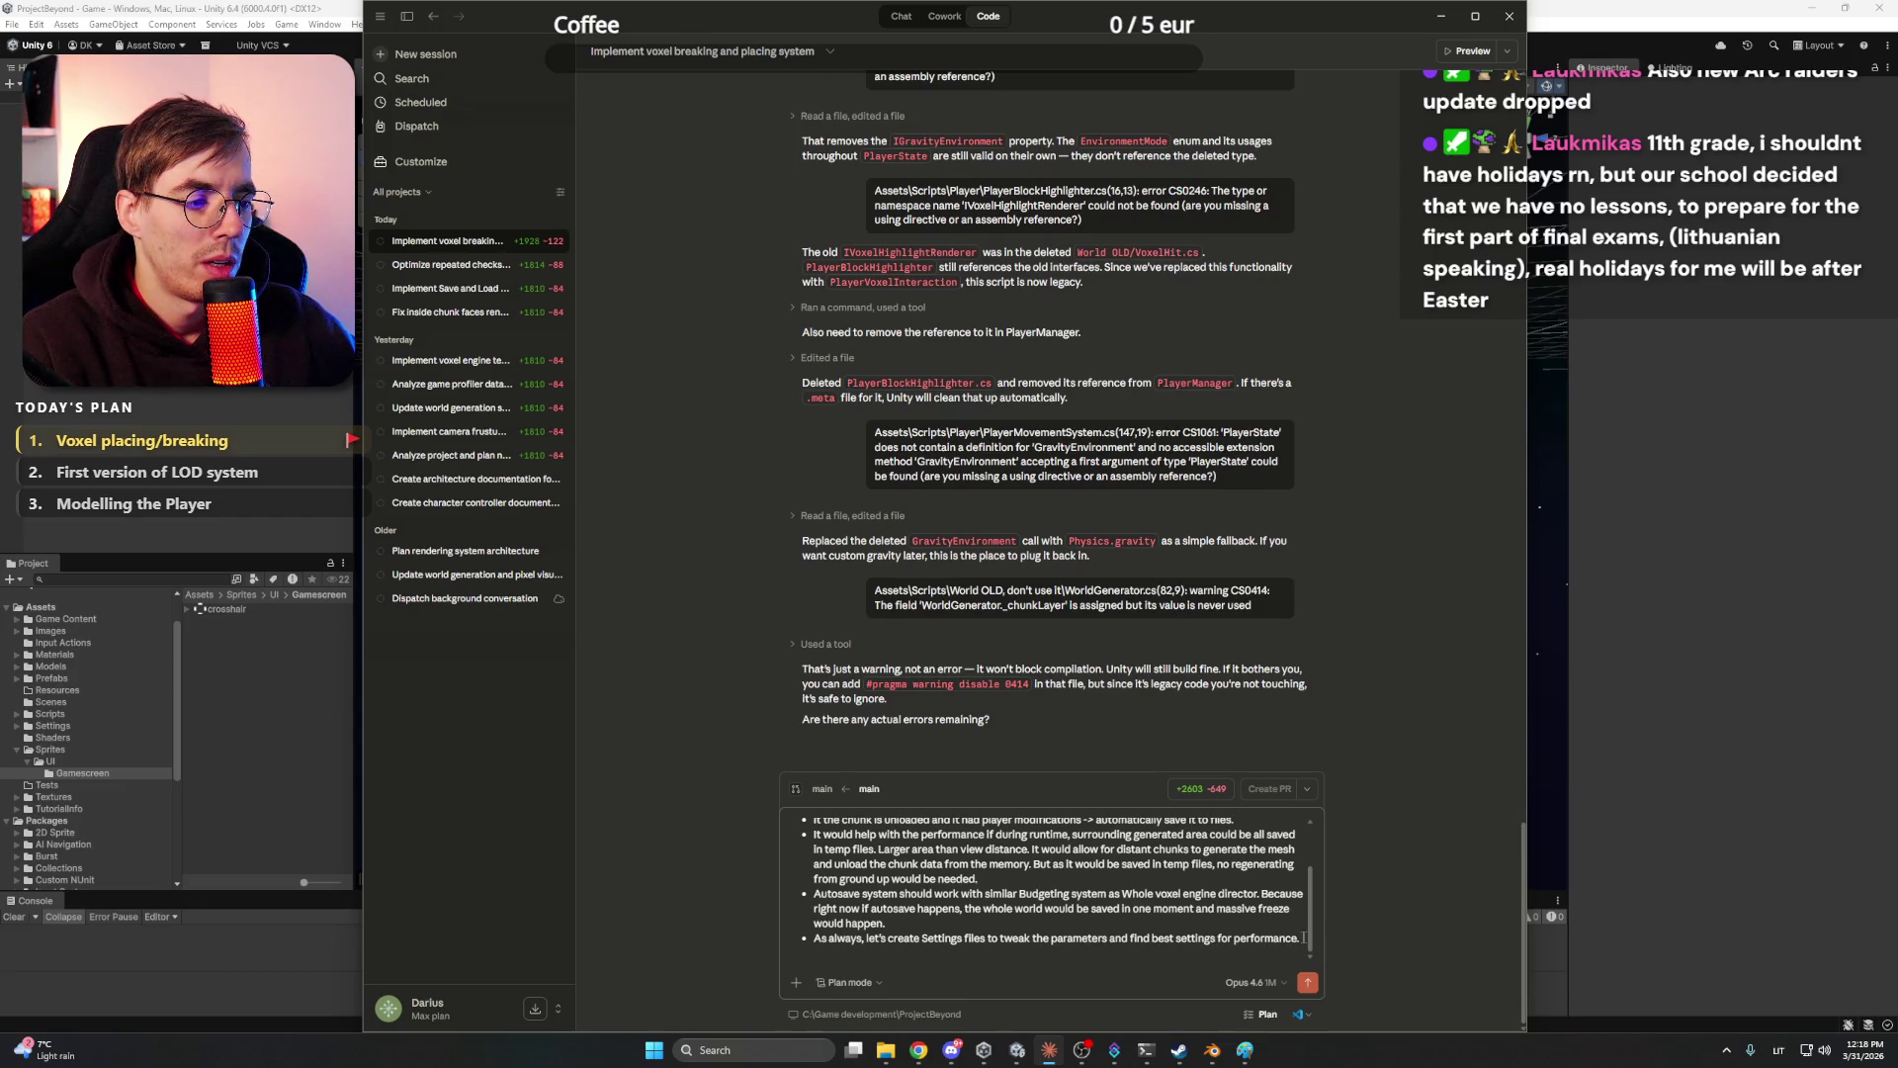
key("Return")
- Search 'claude usage' in Chrome and check the plan limits on the claude.ai/settings/usage page
mouse_move(919, 1050)
left_click(908, 978)
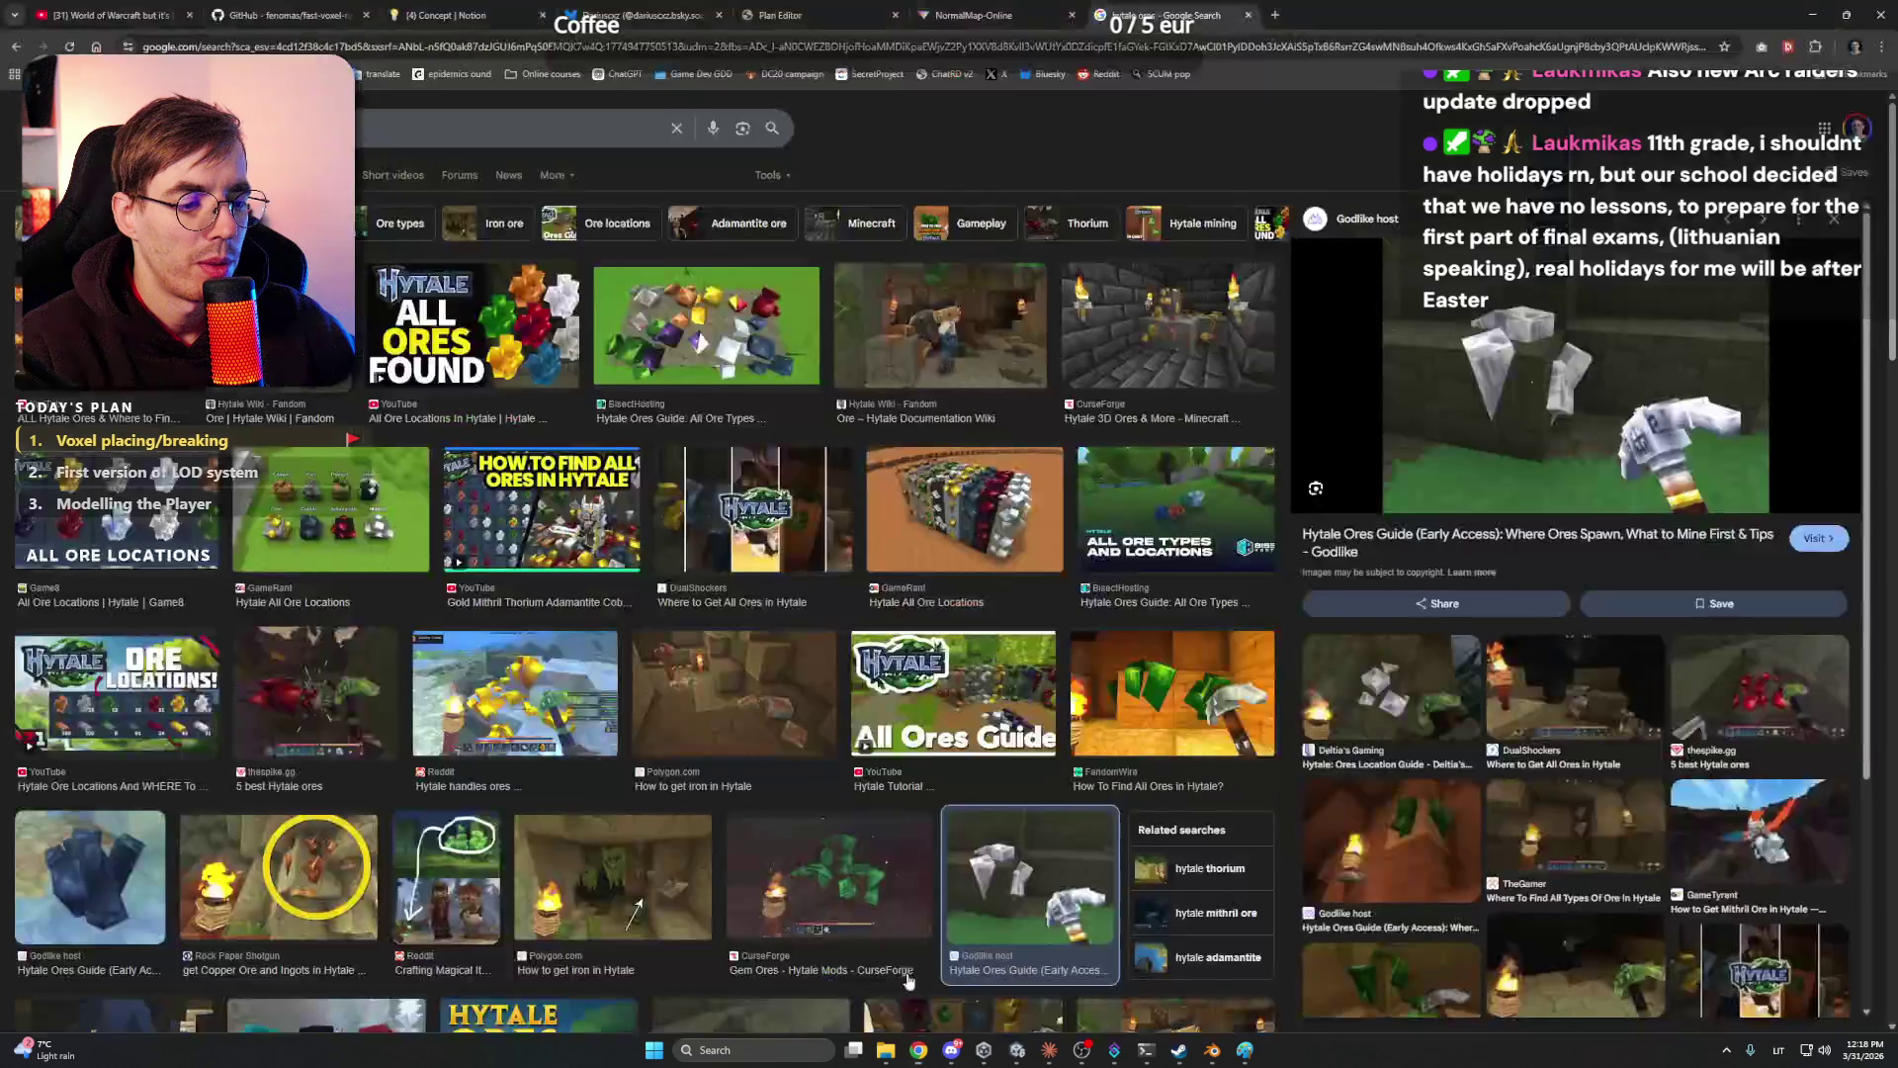
left_click(1275, 16)
type("cla")
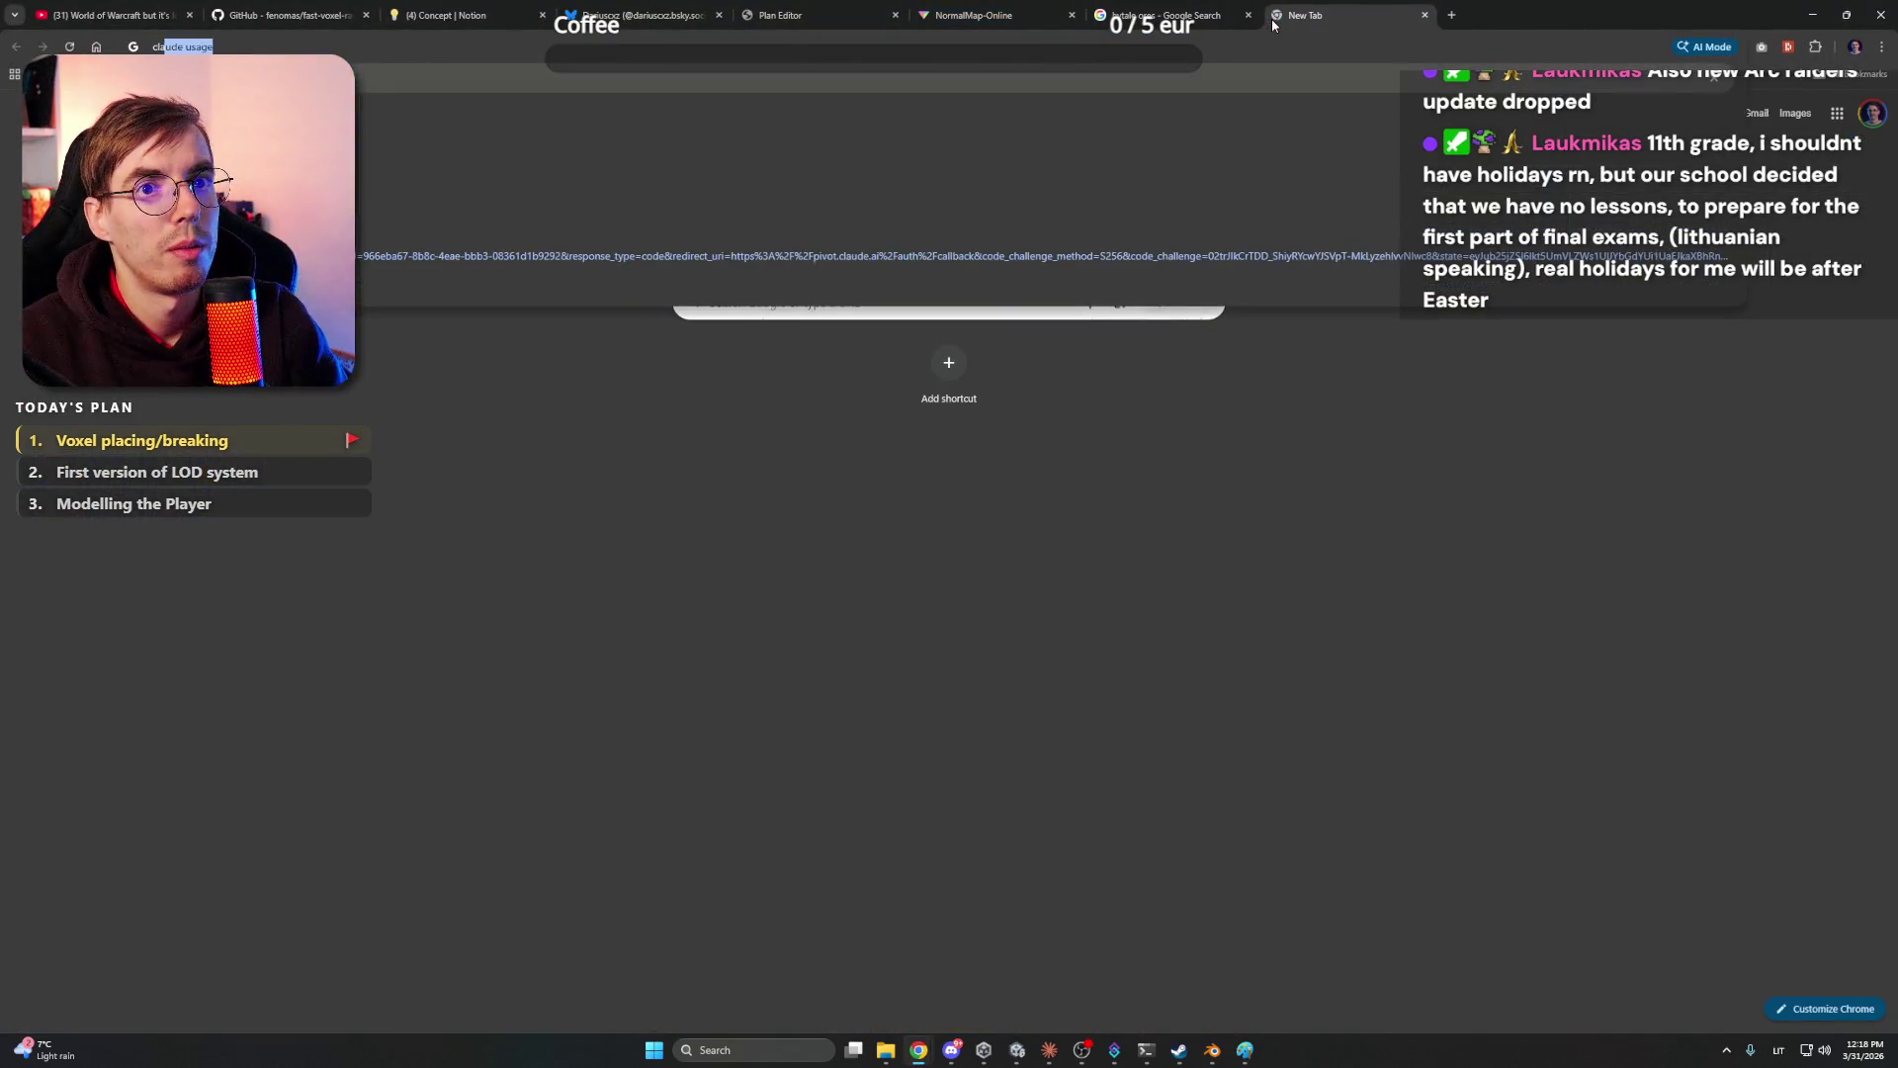
key("Return")
left_click(228, 262)
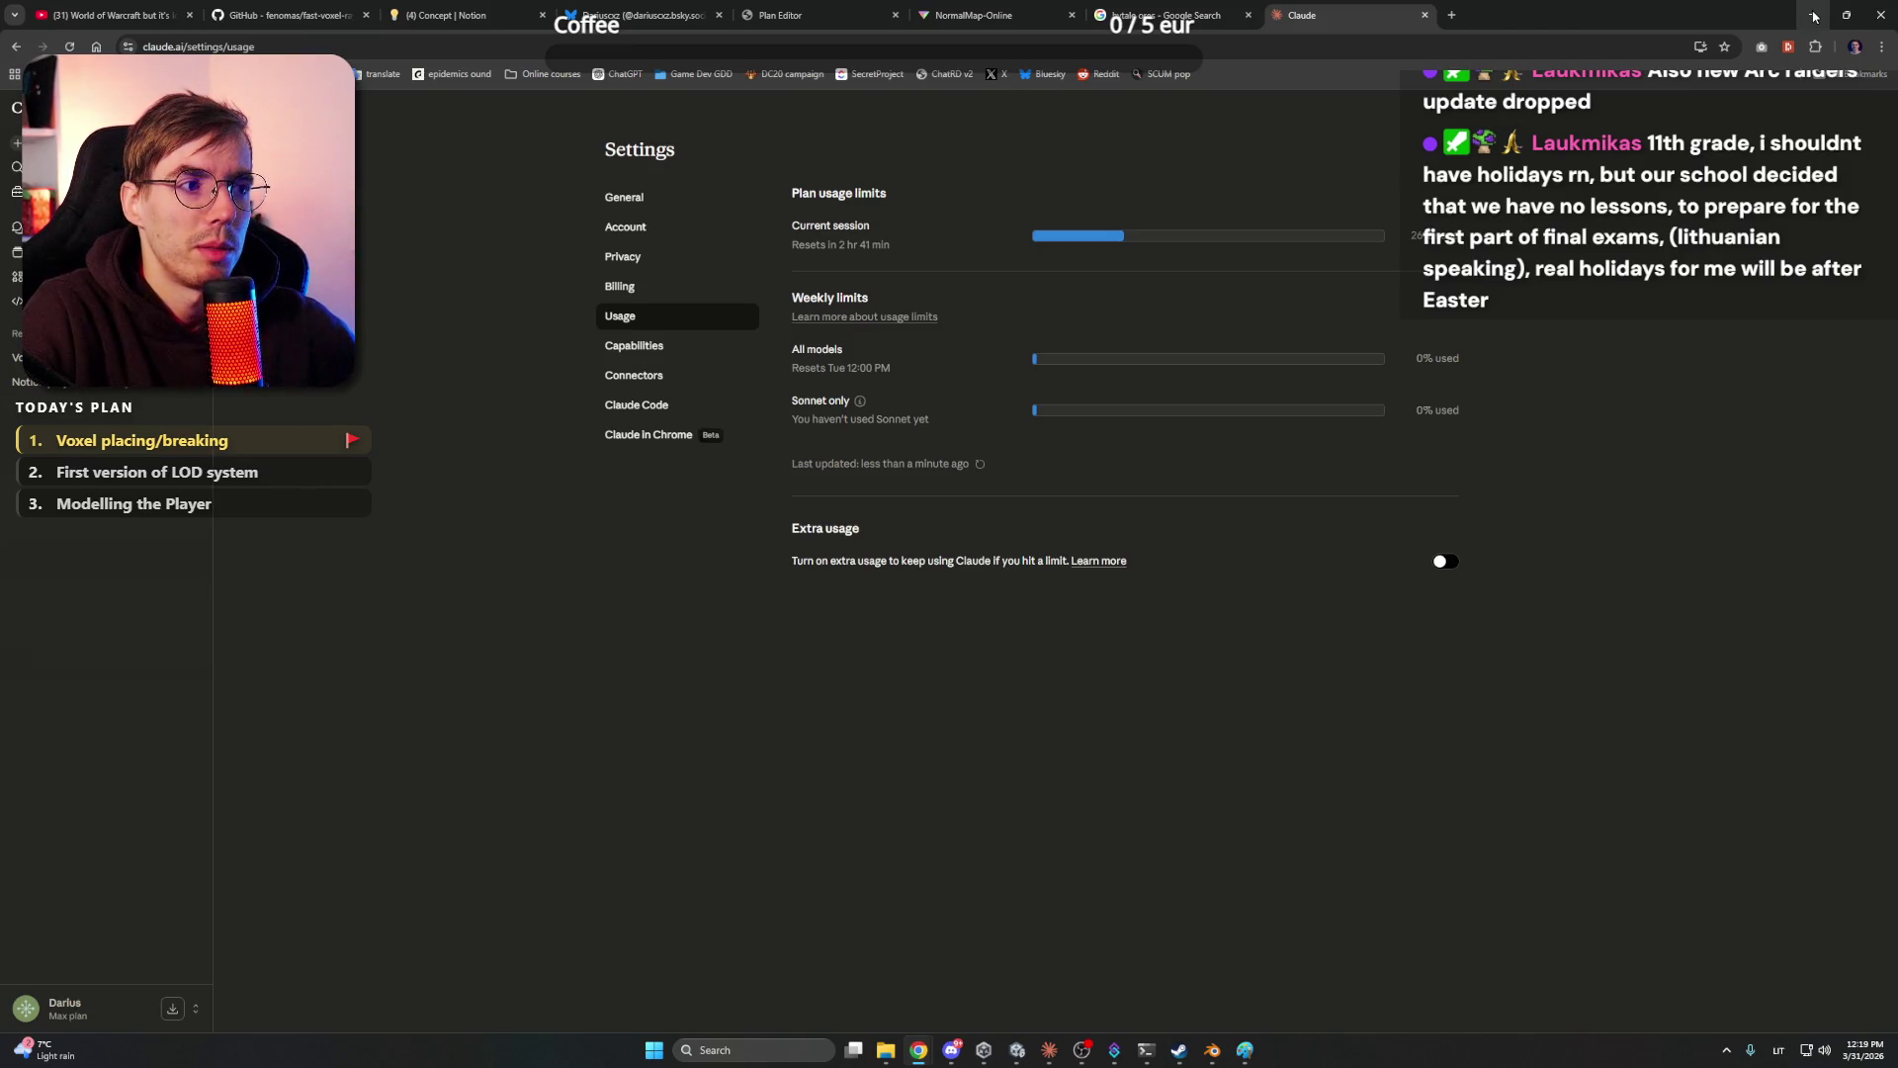
left_click(1814, 15)
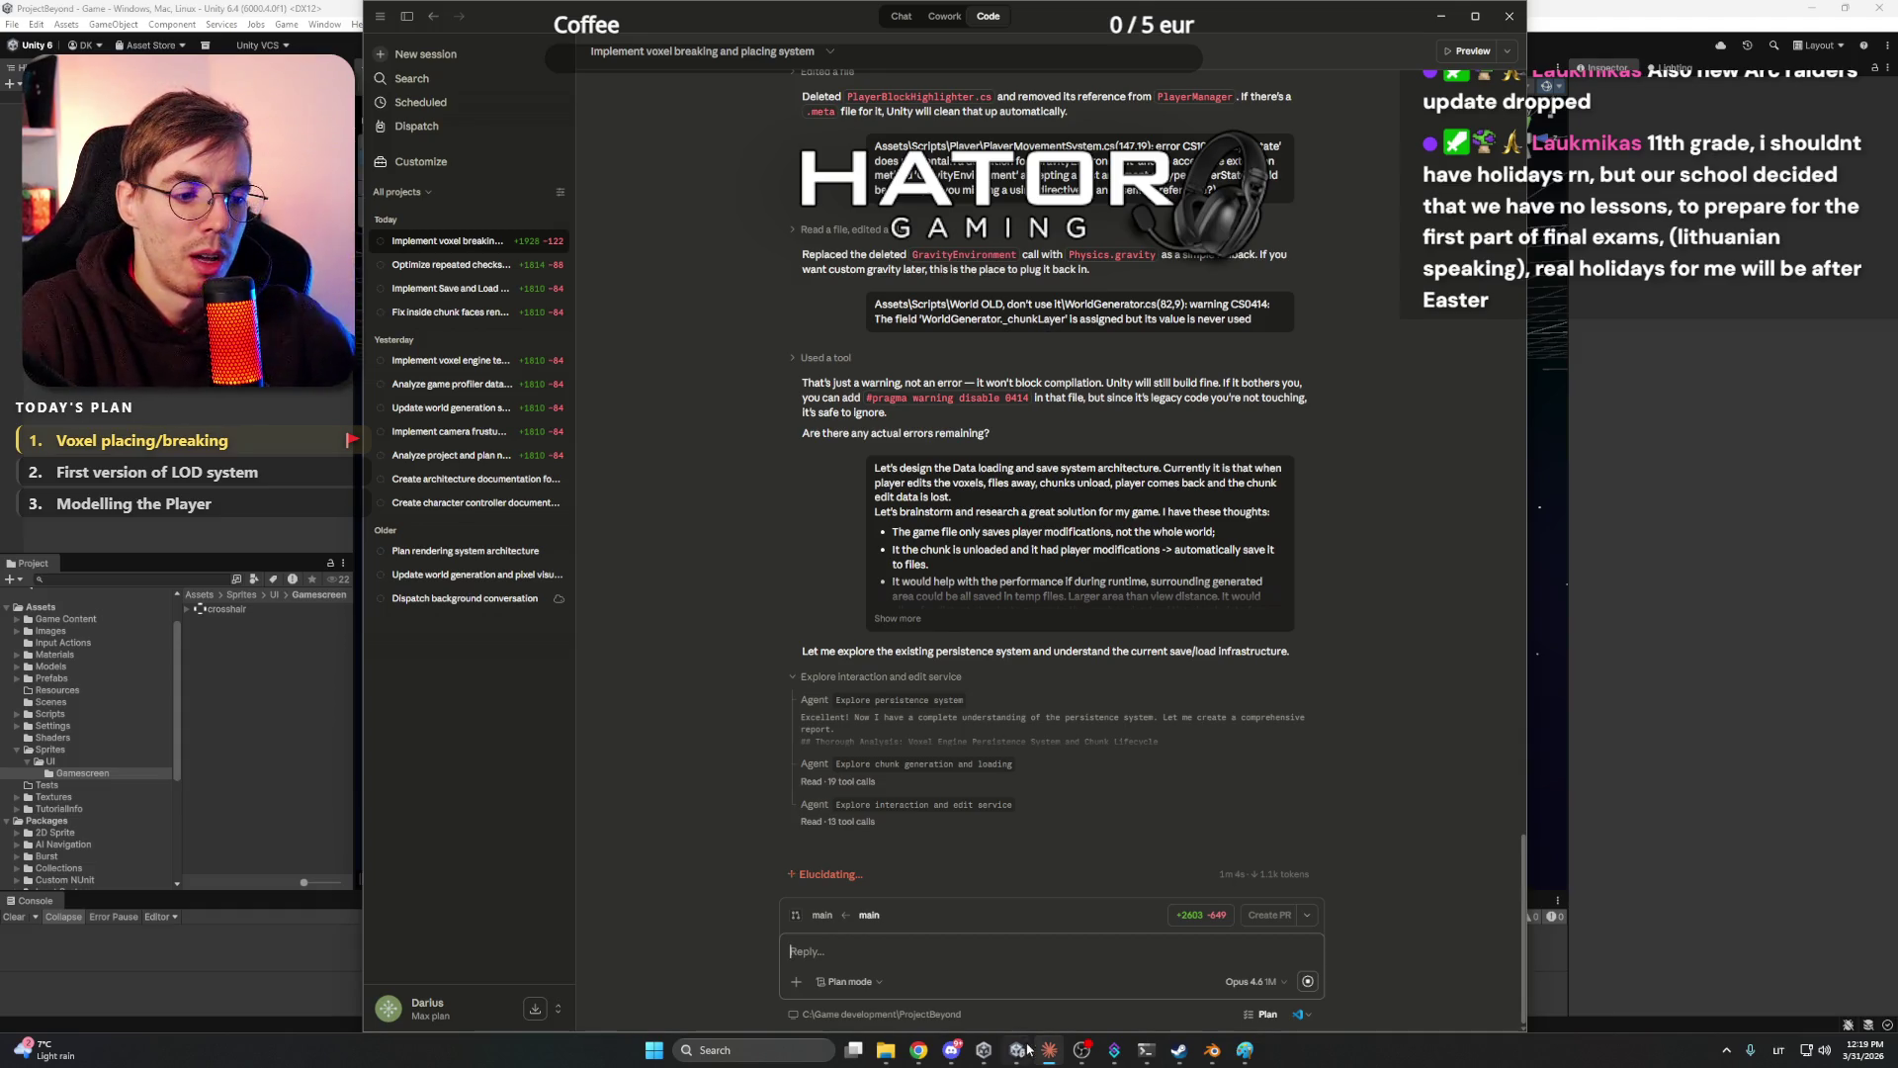
left_click(918, 1050)
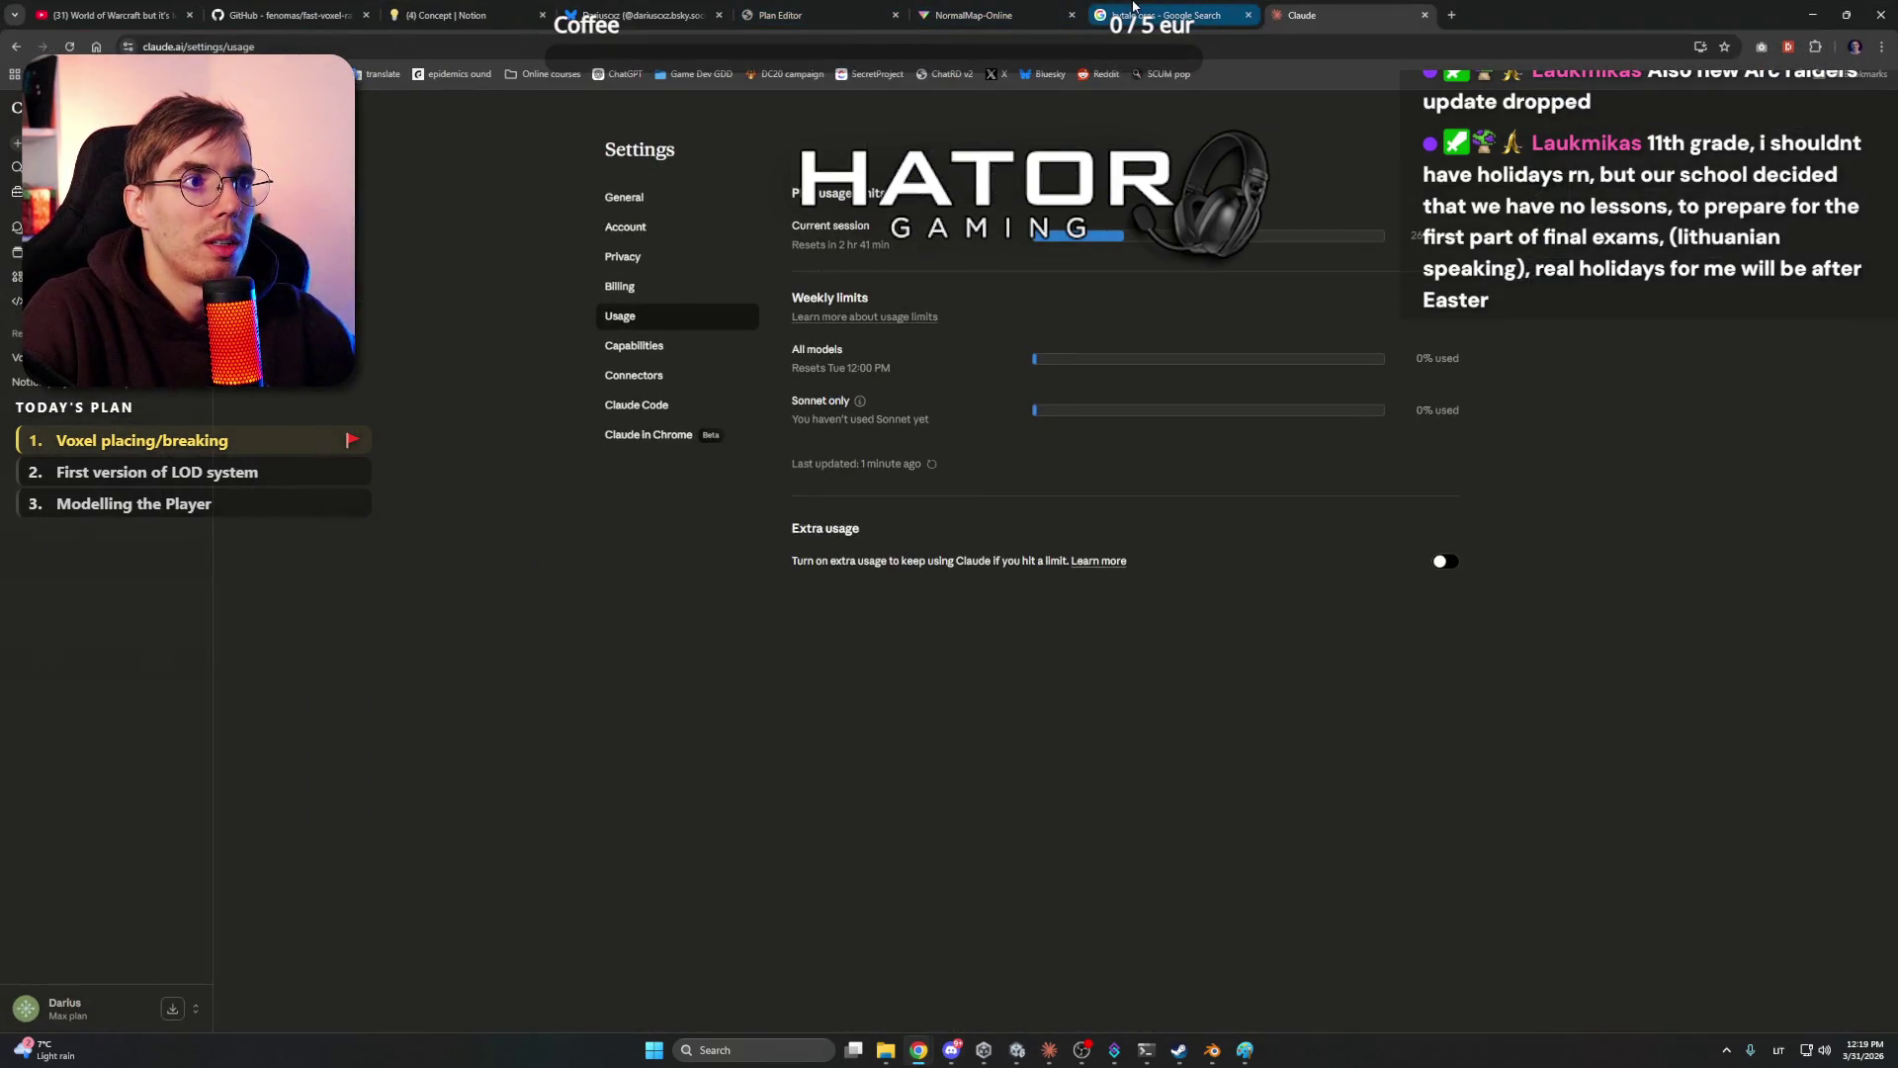
- Get the 'World of Warcraft Lofi' video playing in the YouTube tab, reloading with F5
left_click(110, 15)
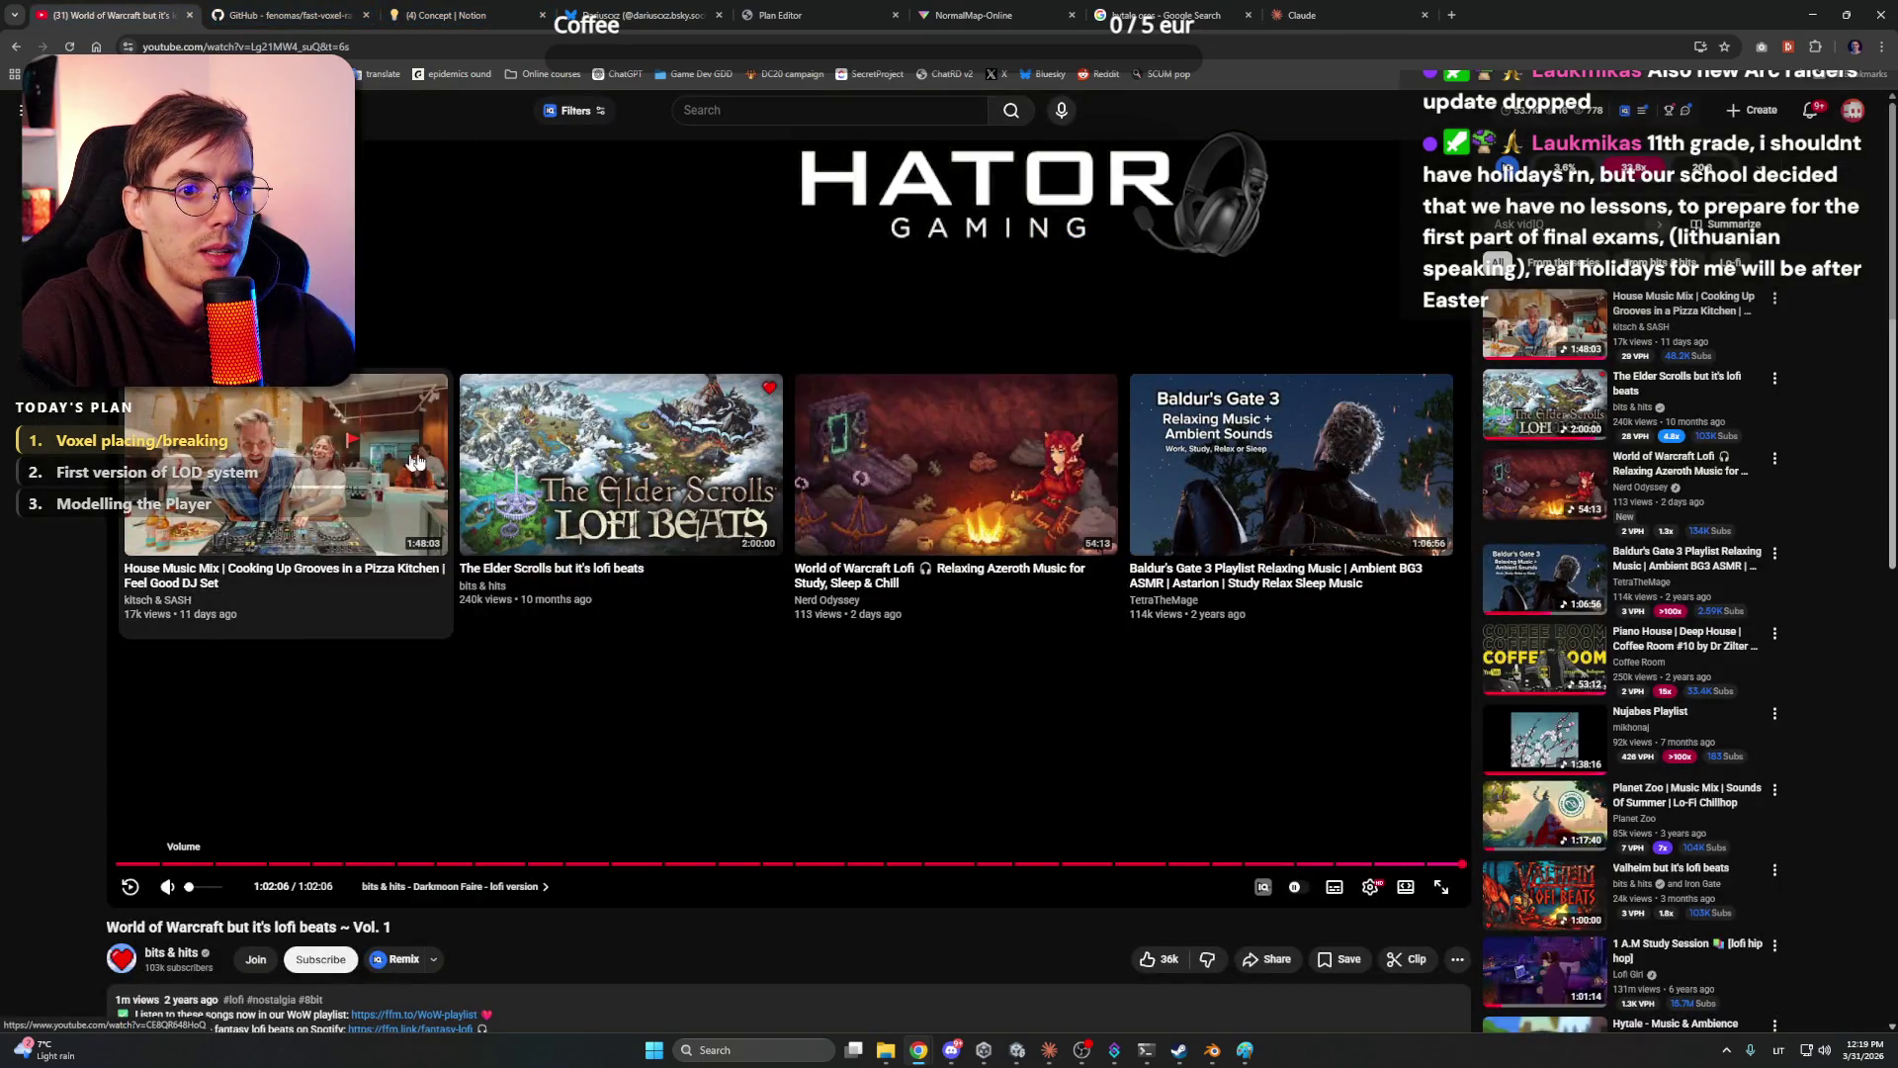
left_click(933, 464)
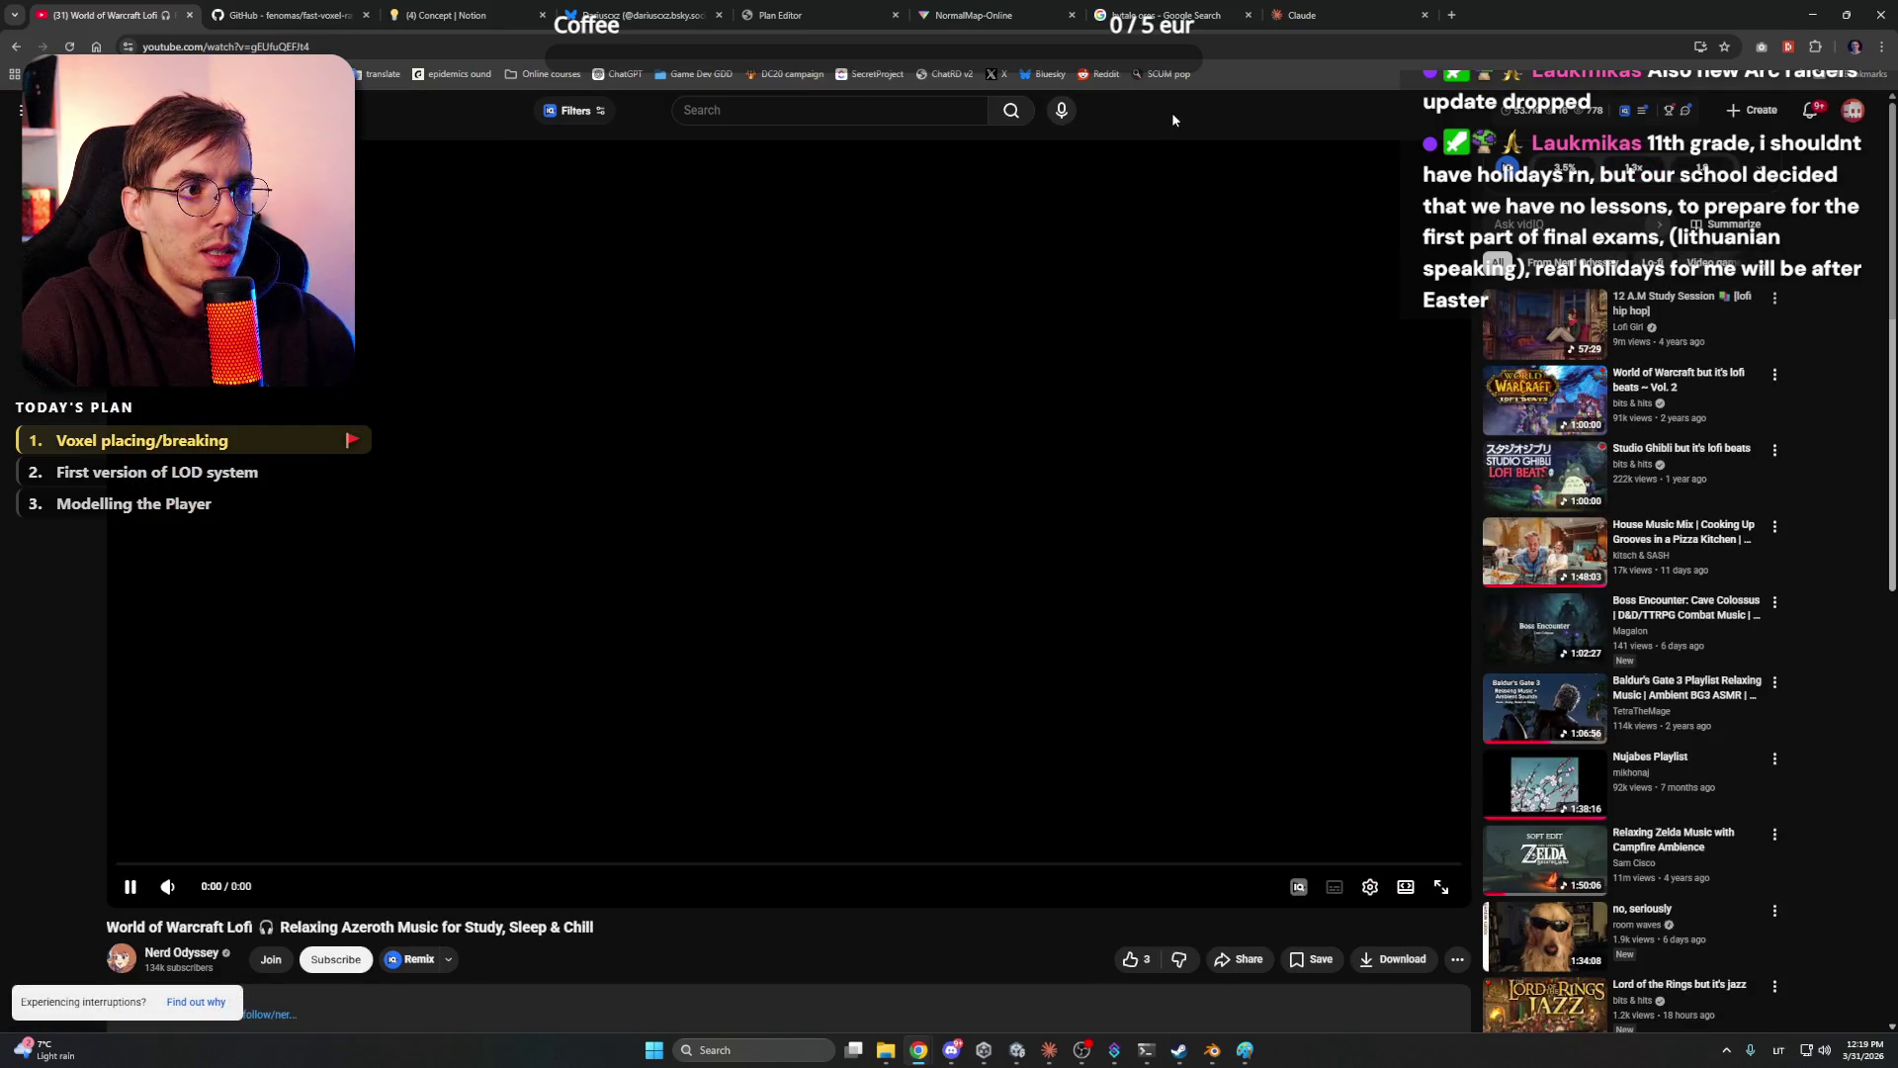
key("F5")
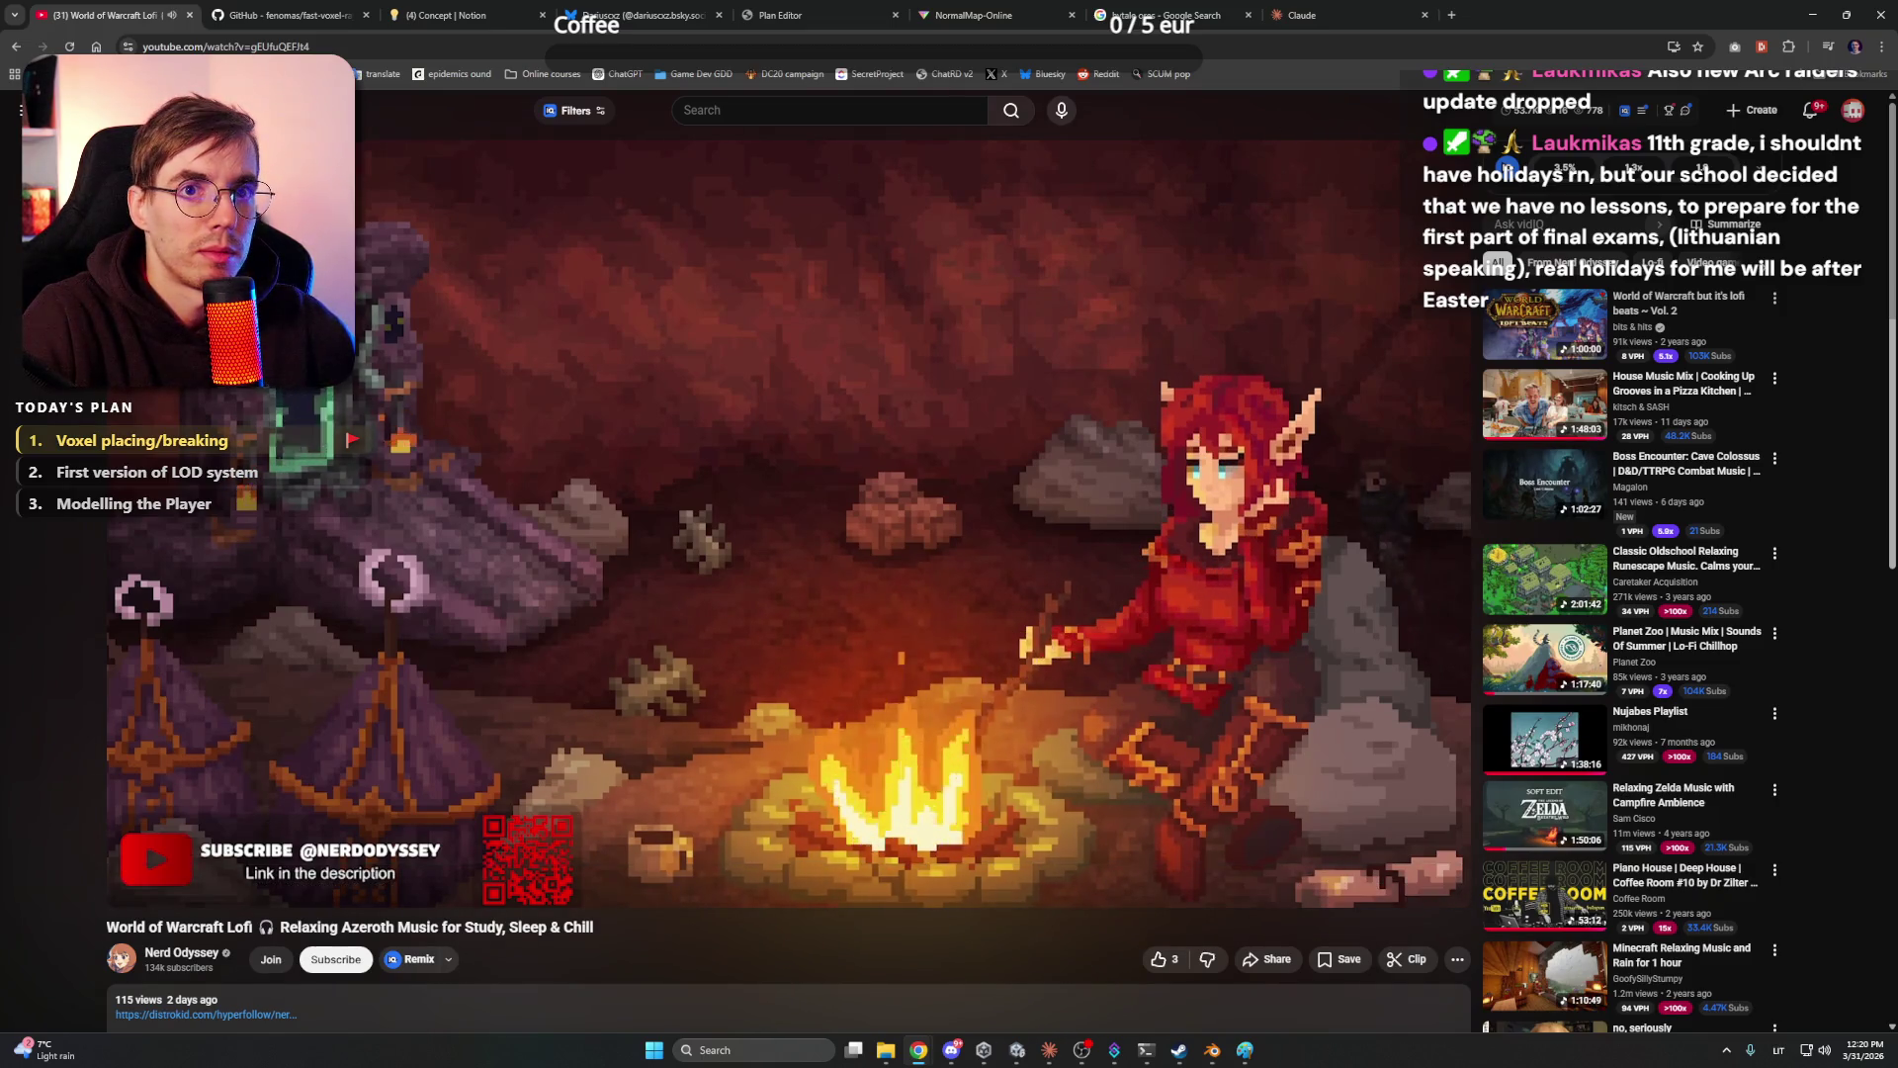
left_click(1815, 13)
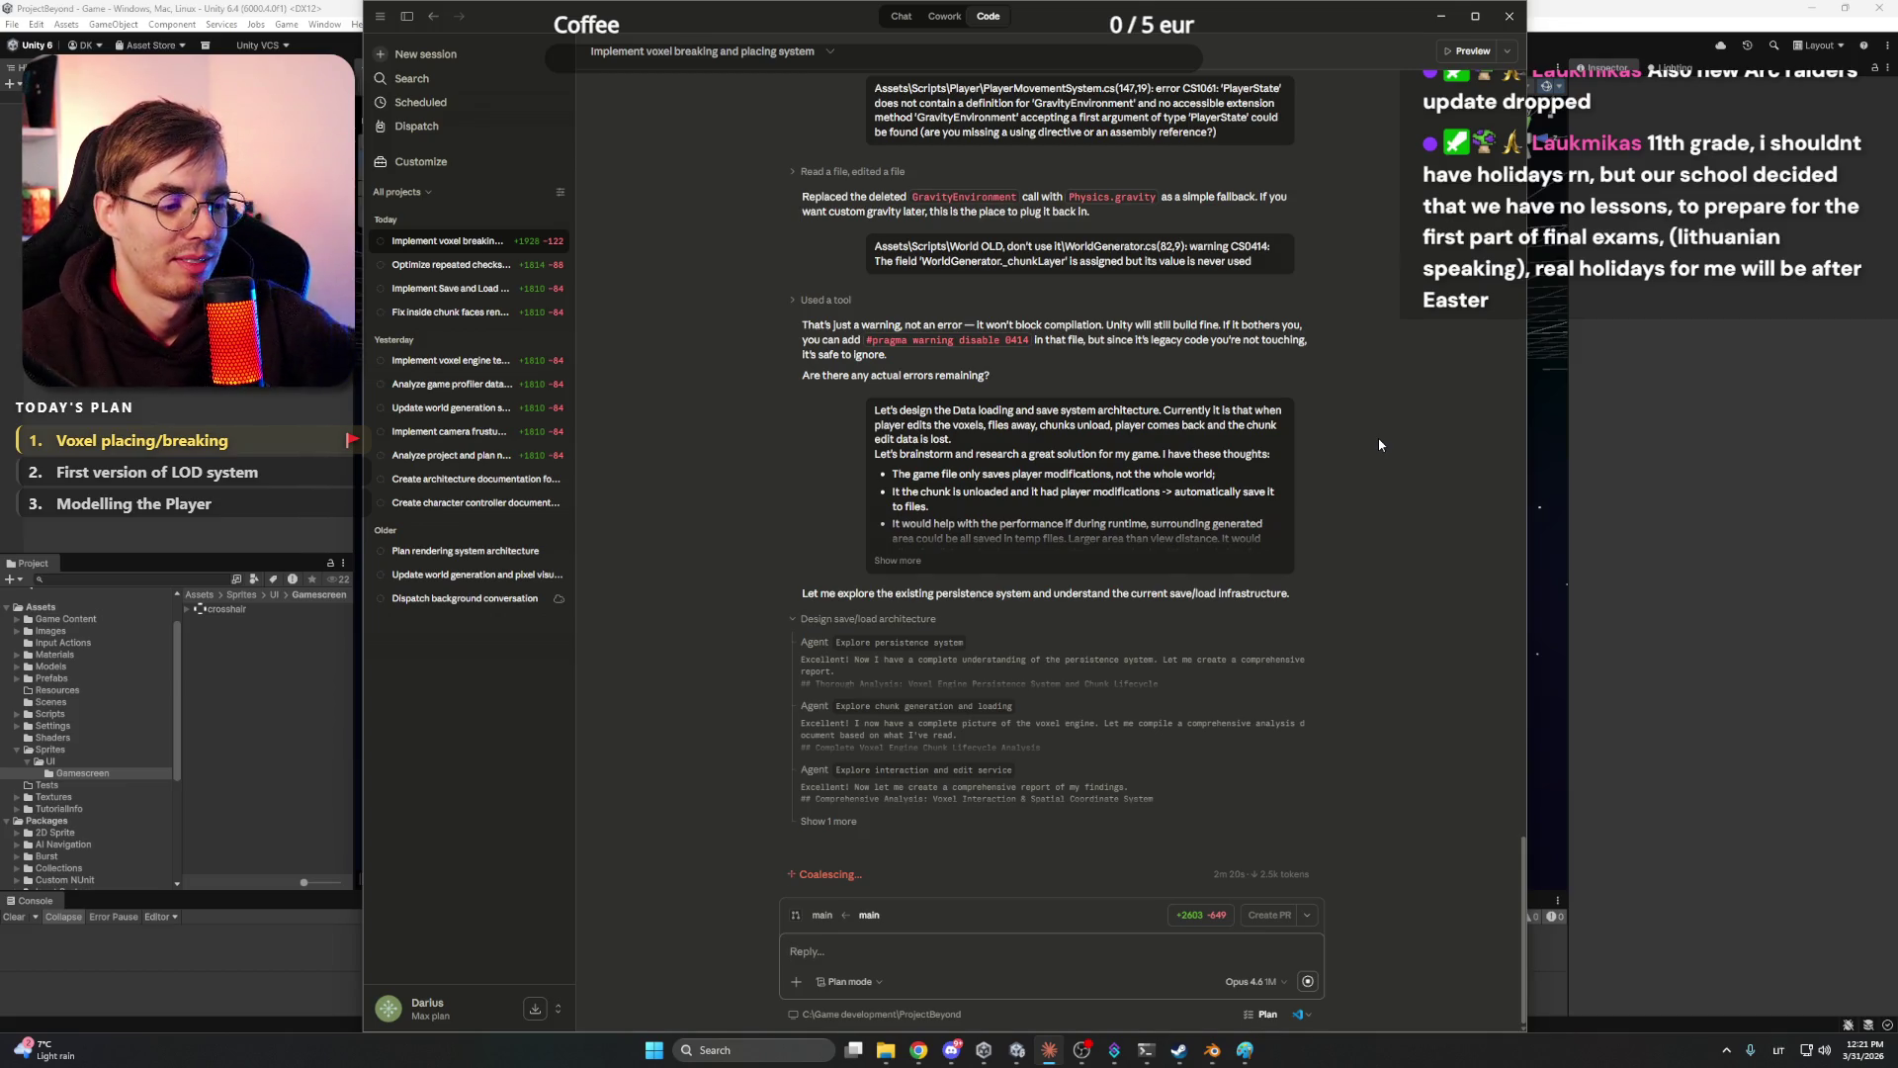
mouse_move(919, 1050)
left_click(860, 983)
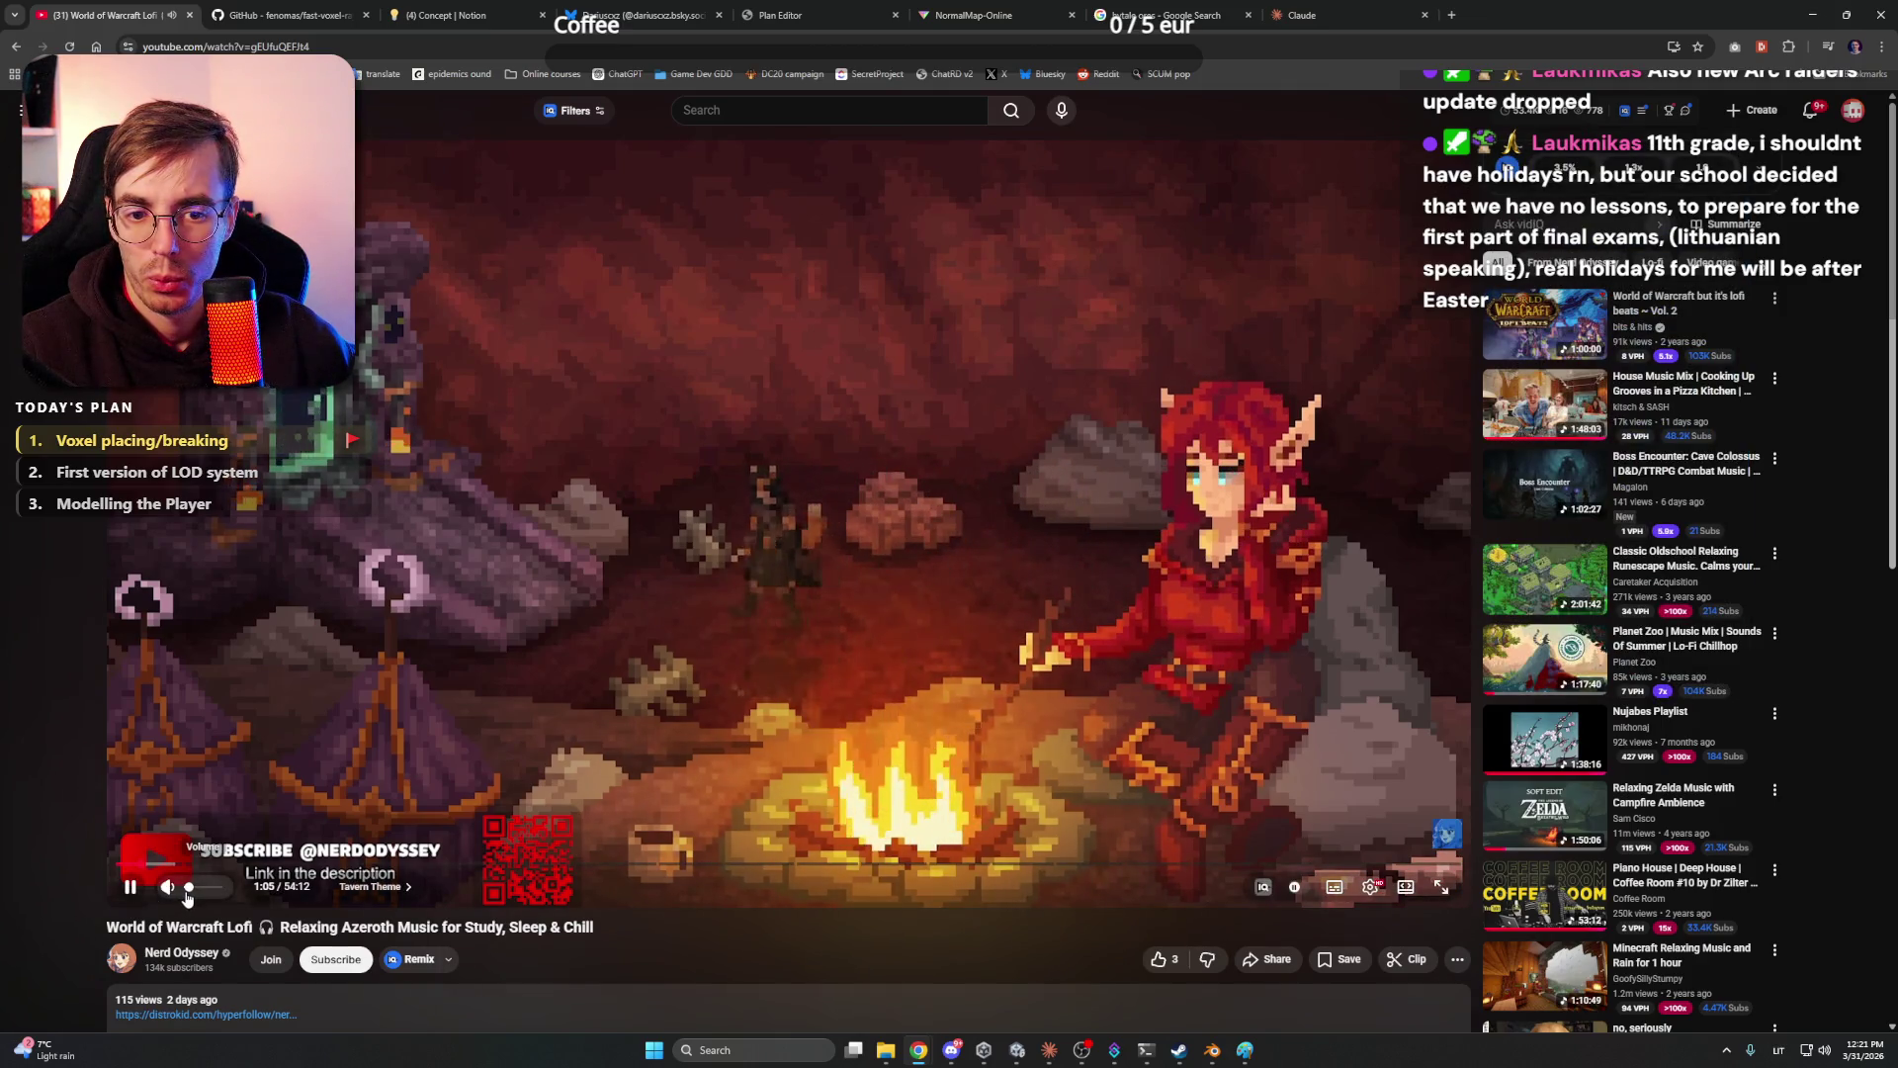
left_click(918, 1049)
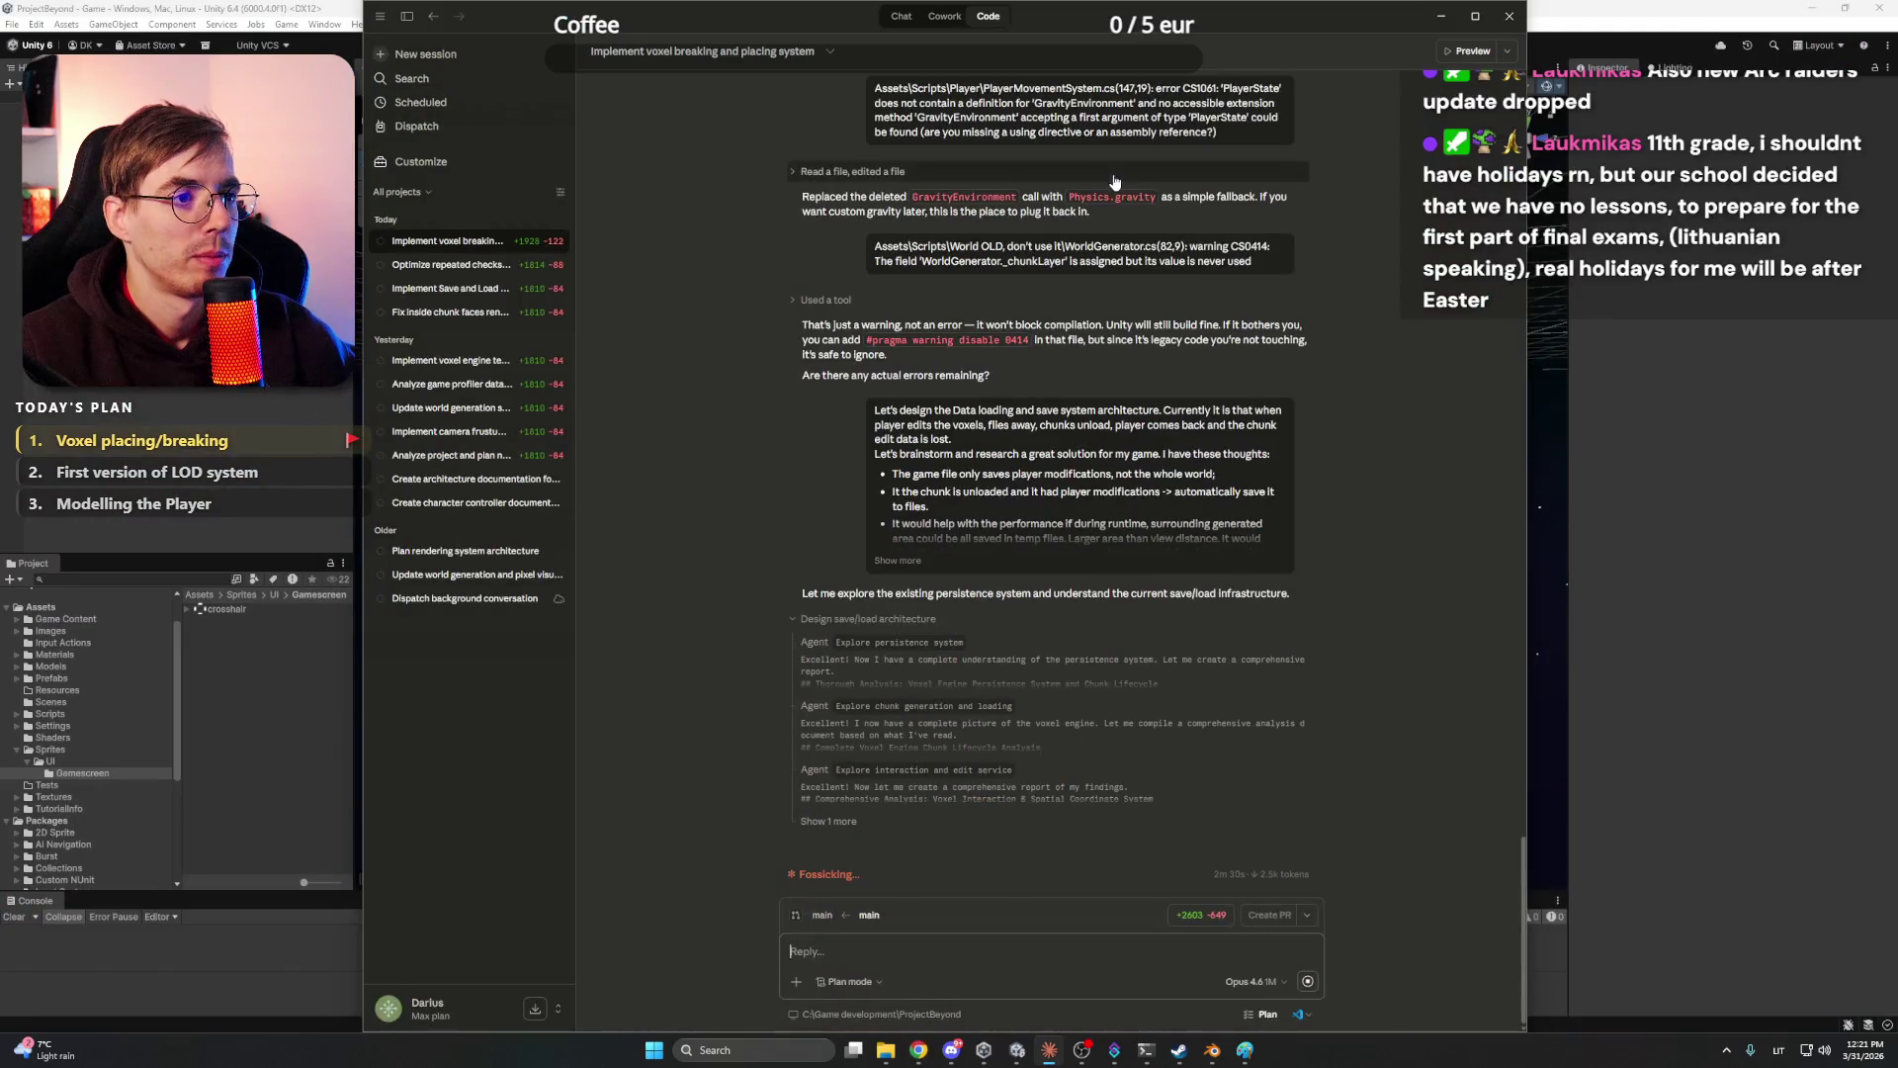